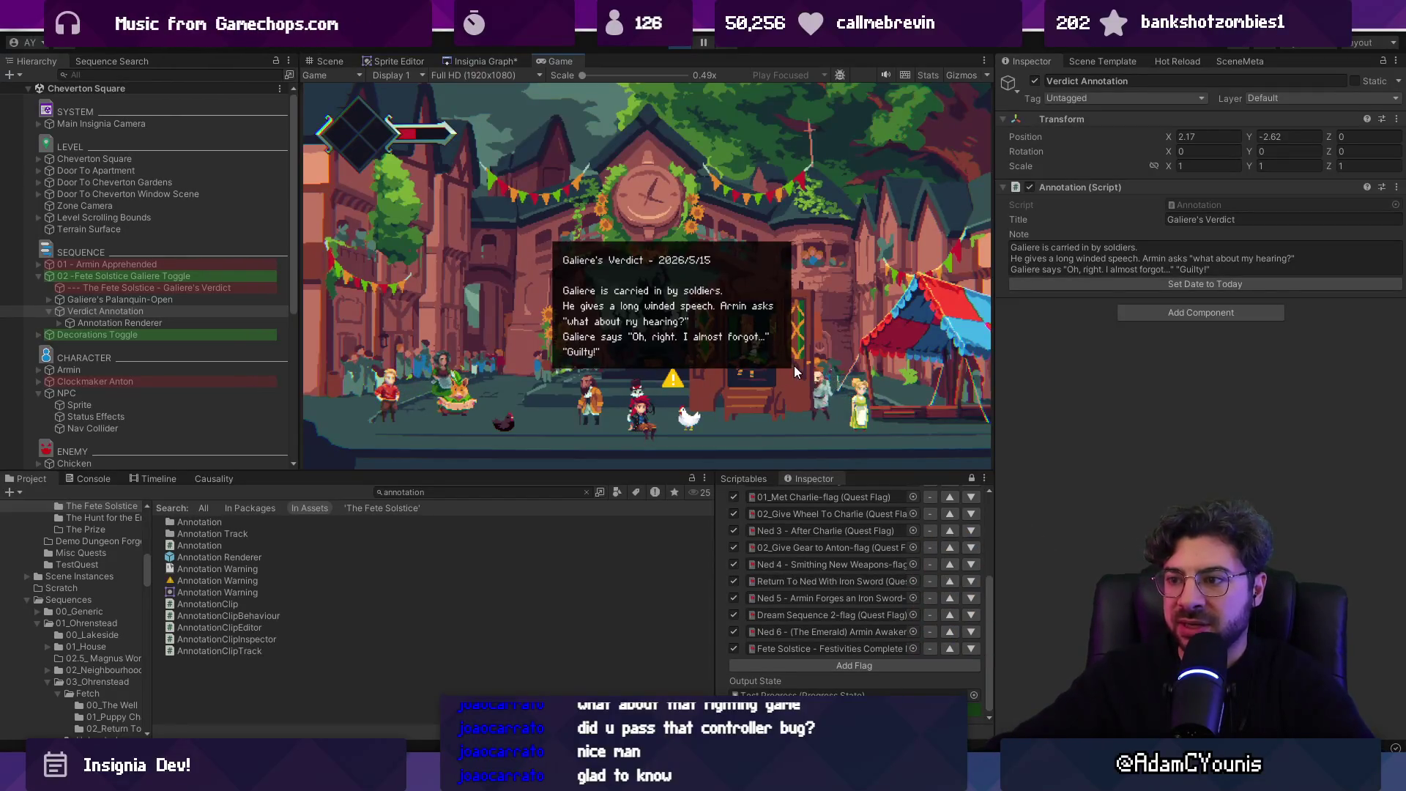
- Browse the Insignia Graph showing all the game's maps
{"action": "left_click", "coordinate": [489, 62]}
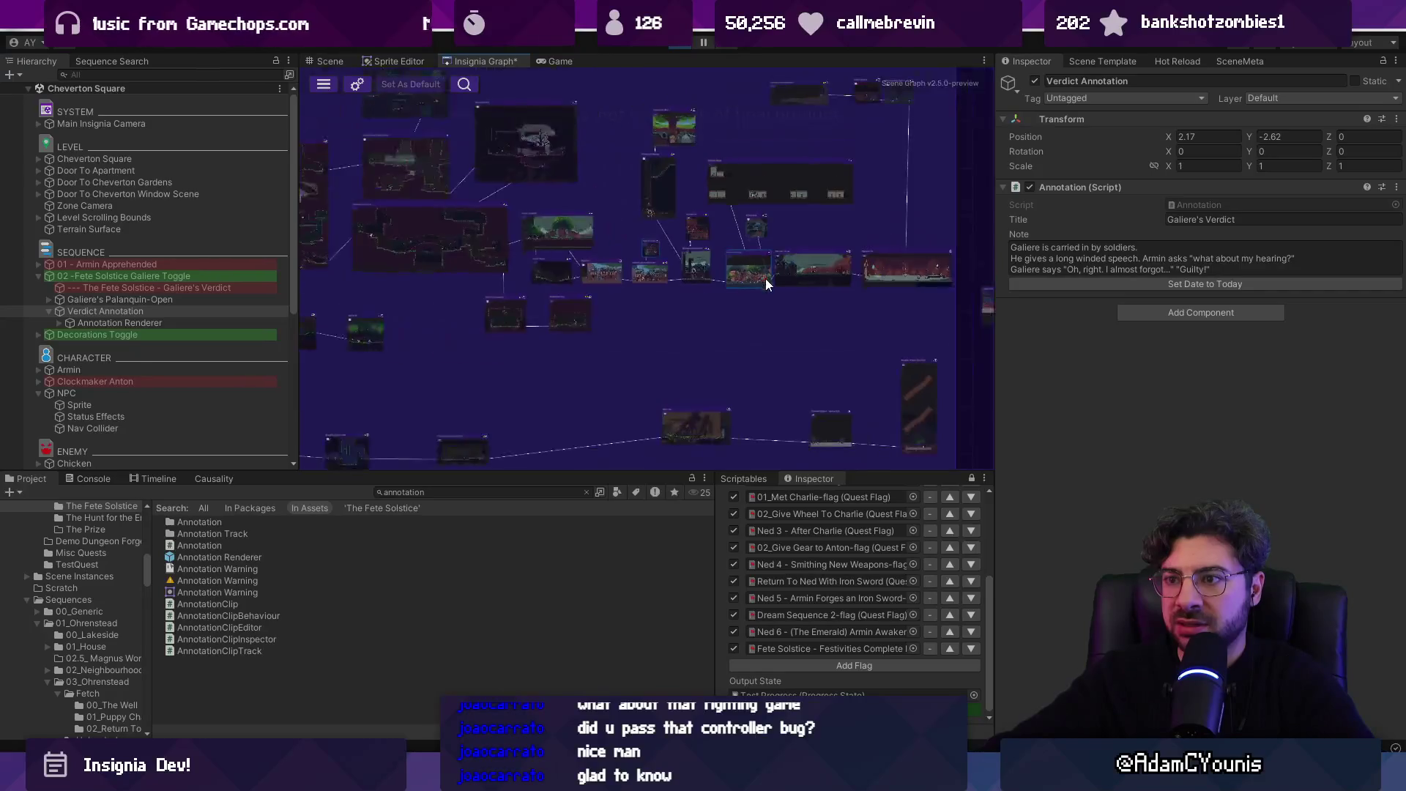
{"action": "scroll", "coordinate": [775, 275], "scroll_direction": "up", "scroll_amount": 5}
{"action": "scroll", "coordinate": [637, 312], "scroll_direction": "down", "scroll_amount": 4}
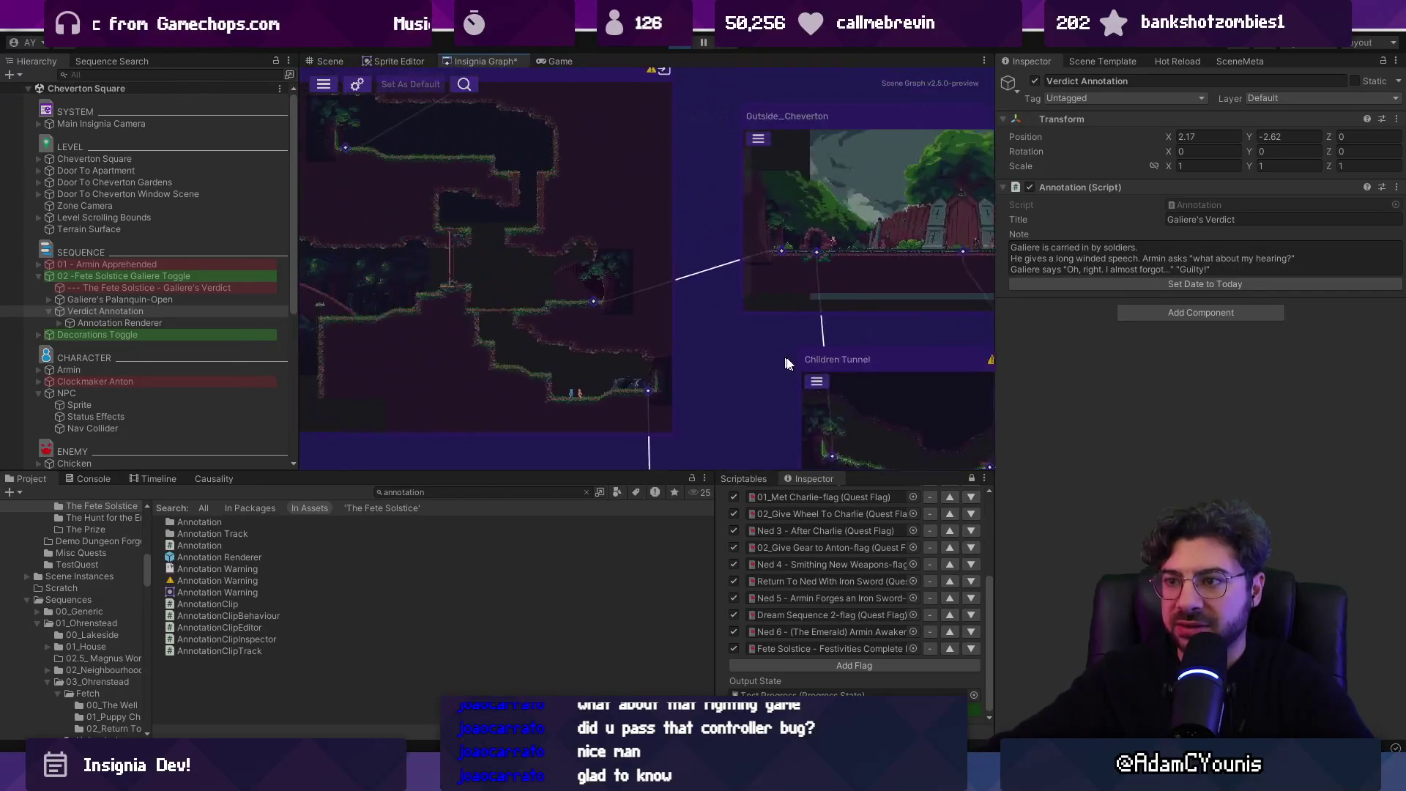
{"action": "scroll", "coordinate": [637, 312], "scroll_direction": "down", "scroll_amount": 1}
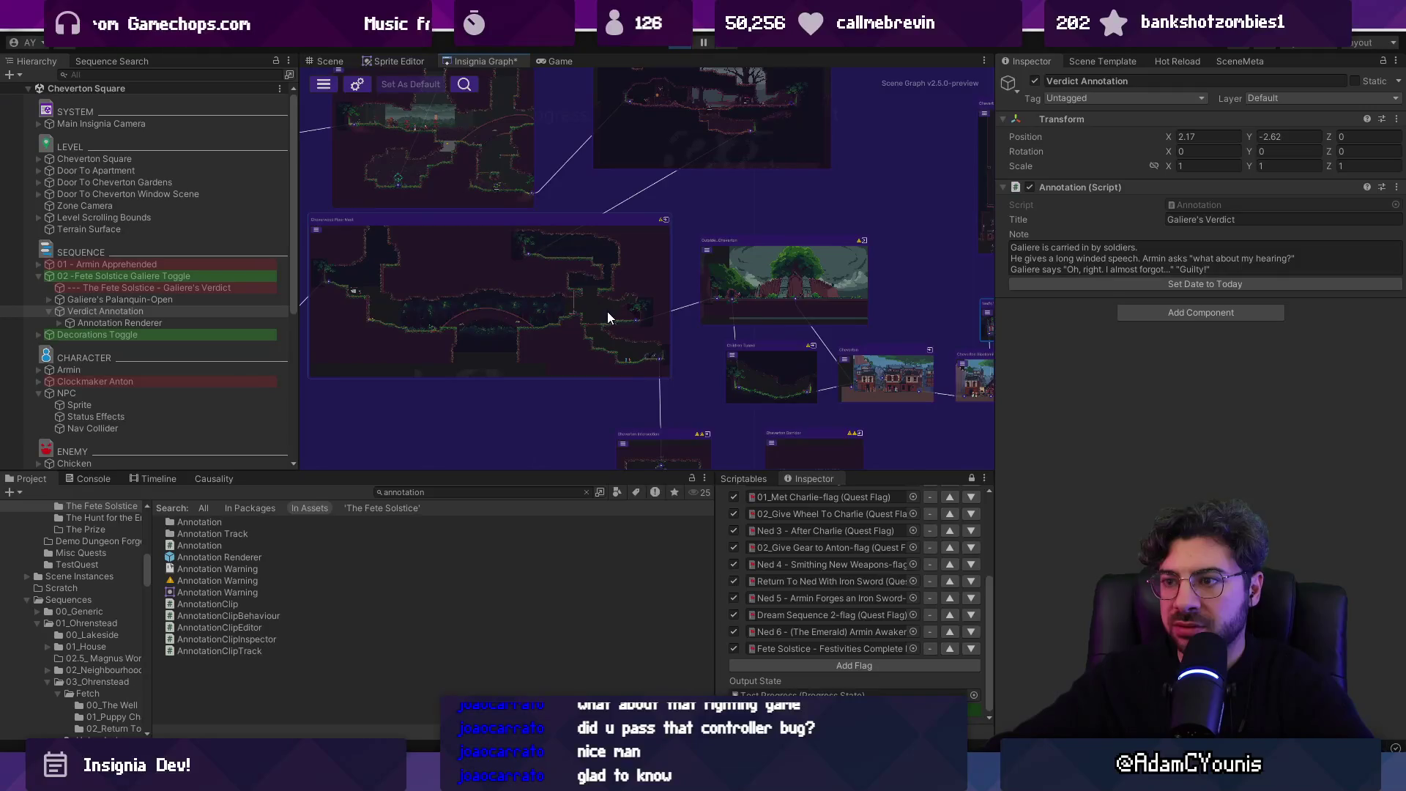
{"action": "scroll", "coordinate": [623, 313], "scroll_direction": "down", "scroll_amount": 5}
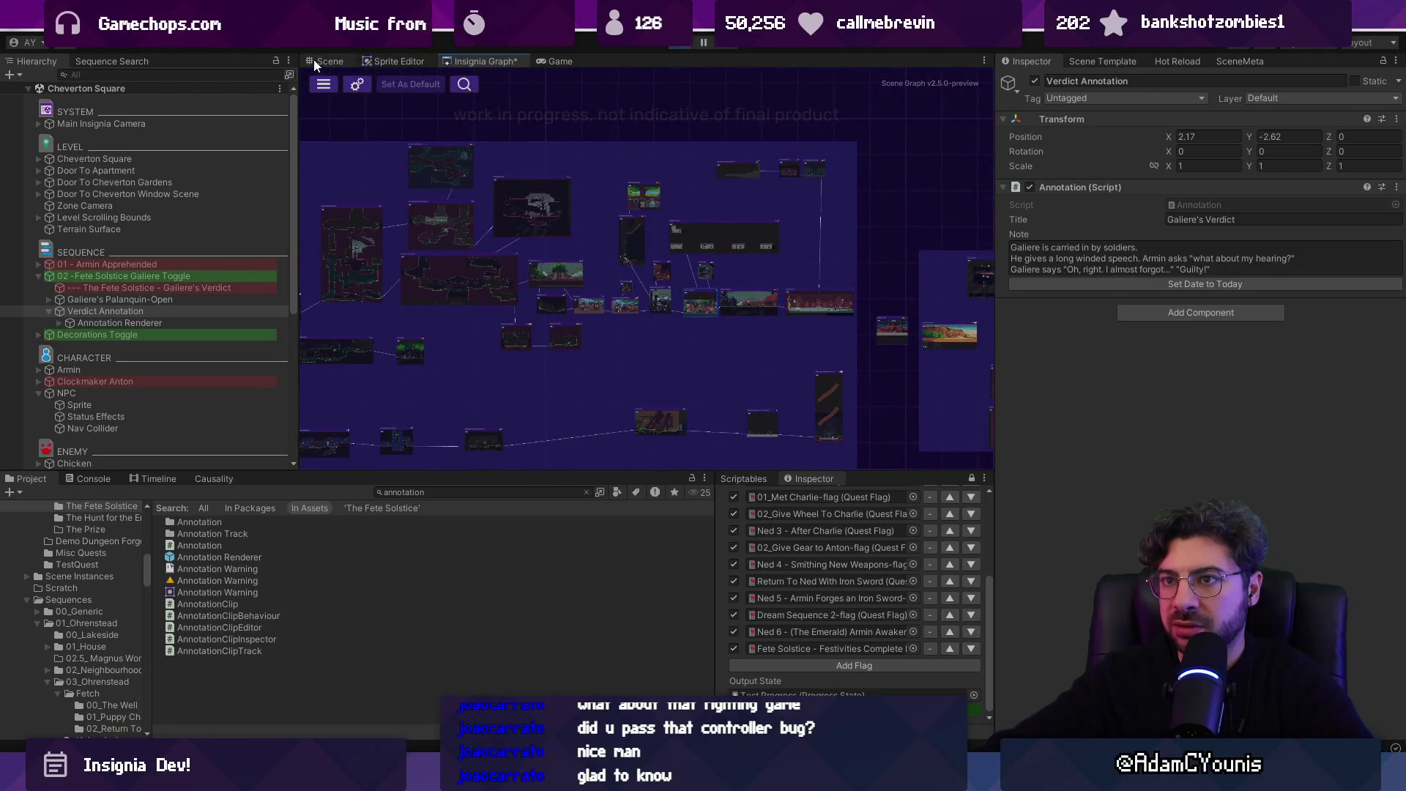
- Back in Cheverton Square, select the '--- The Fete Solstice - Galiere's Verdict' sequence object
{"action": "left_click", "coordinate": [316, 62]}
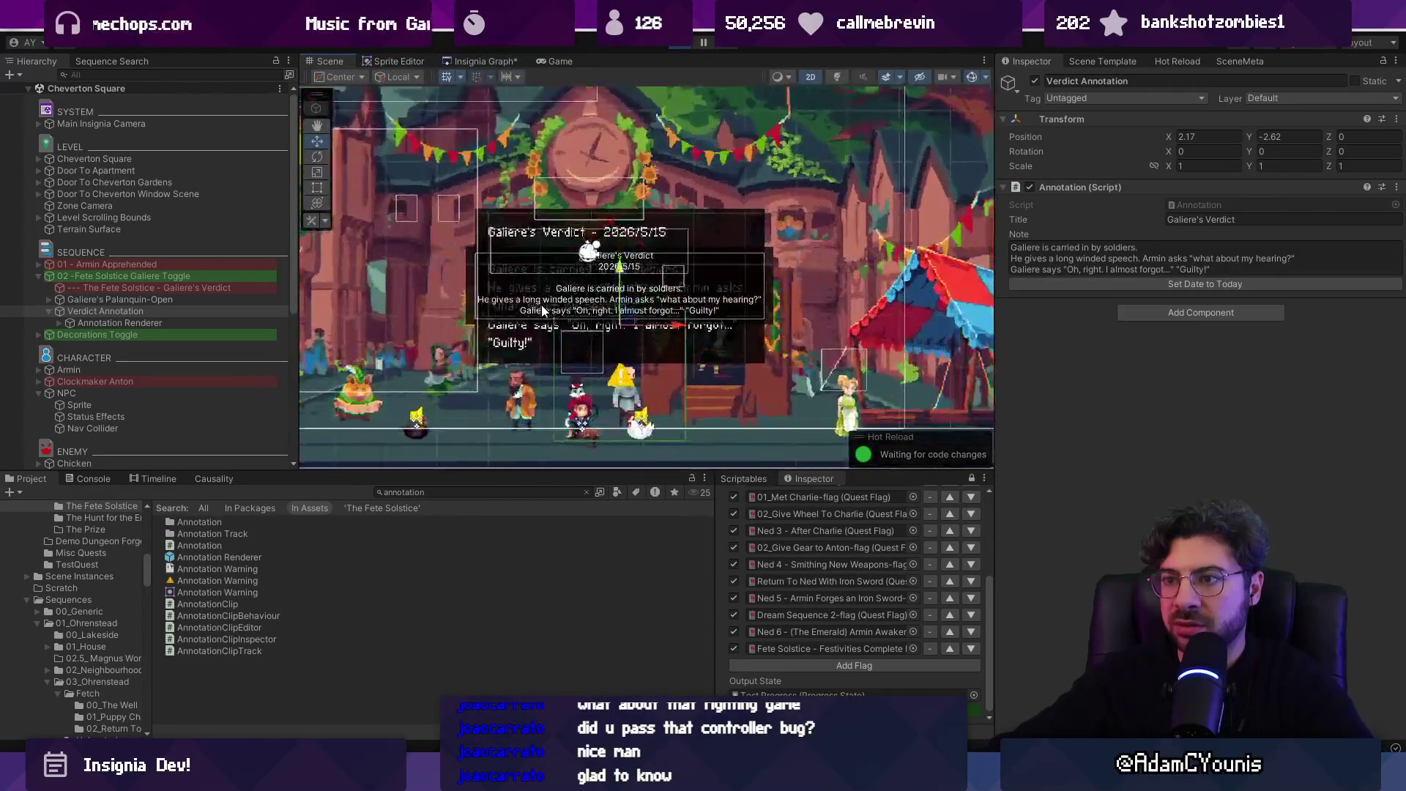
{"action": "scroll", "coordinate": [545, 311], "scroll_direction": "up", "scroll_amount": 1}
{"action": "scroll", "coordinate": [578, 315], "scroll_direction": "up", "scroll_amount": 1}
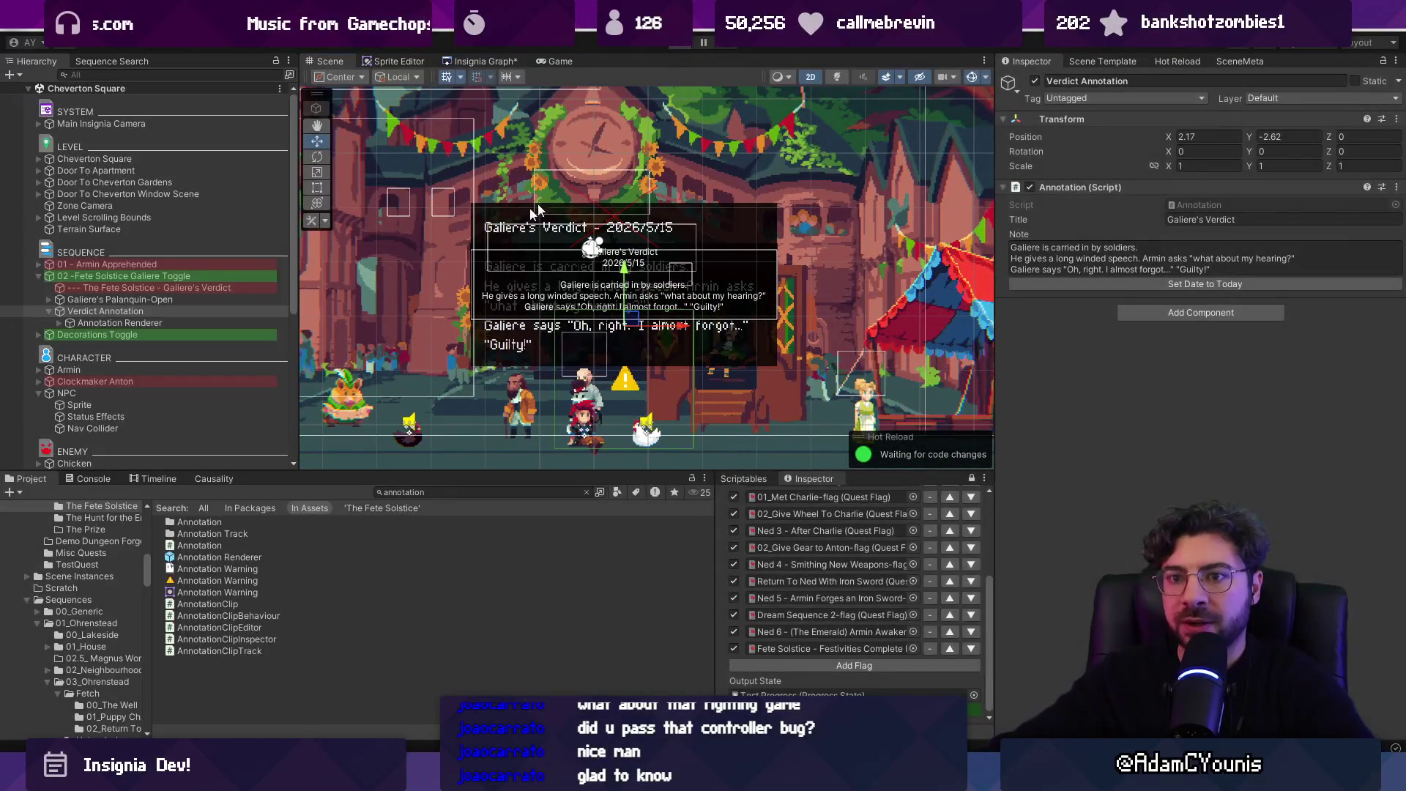
{"action": "left_click", "coordinate": [195, 300]}
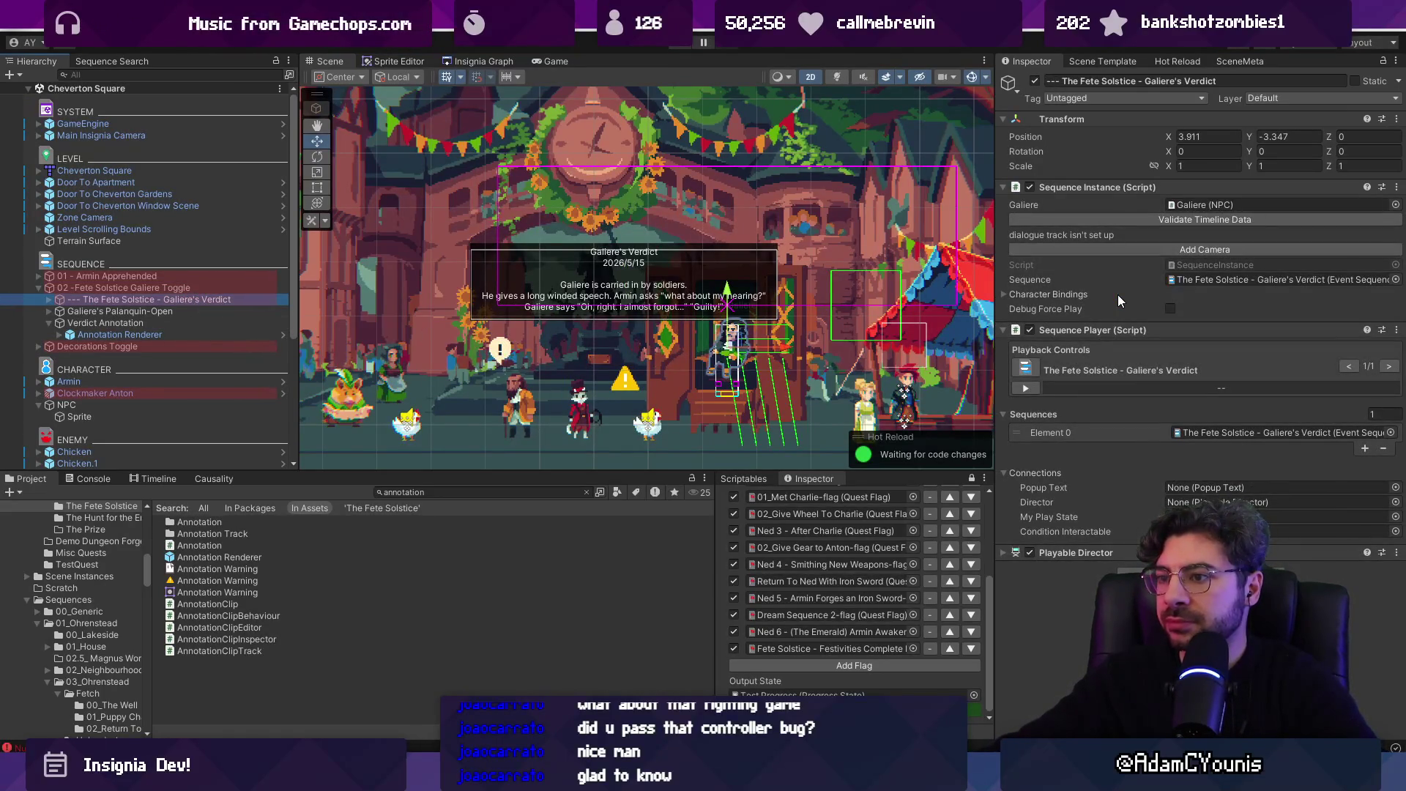
{"action": "scroll", "coordinate": [682, 340], "scroll_direction": "up", "scroll_amount": 3}
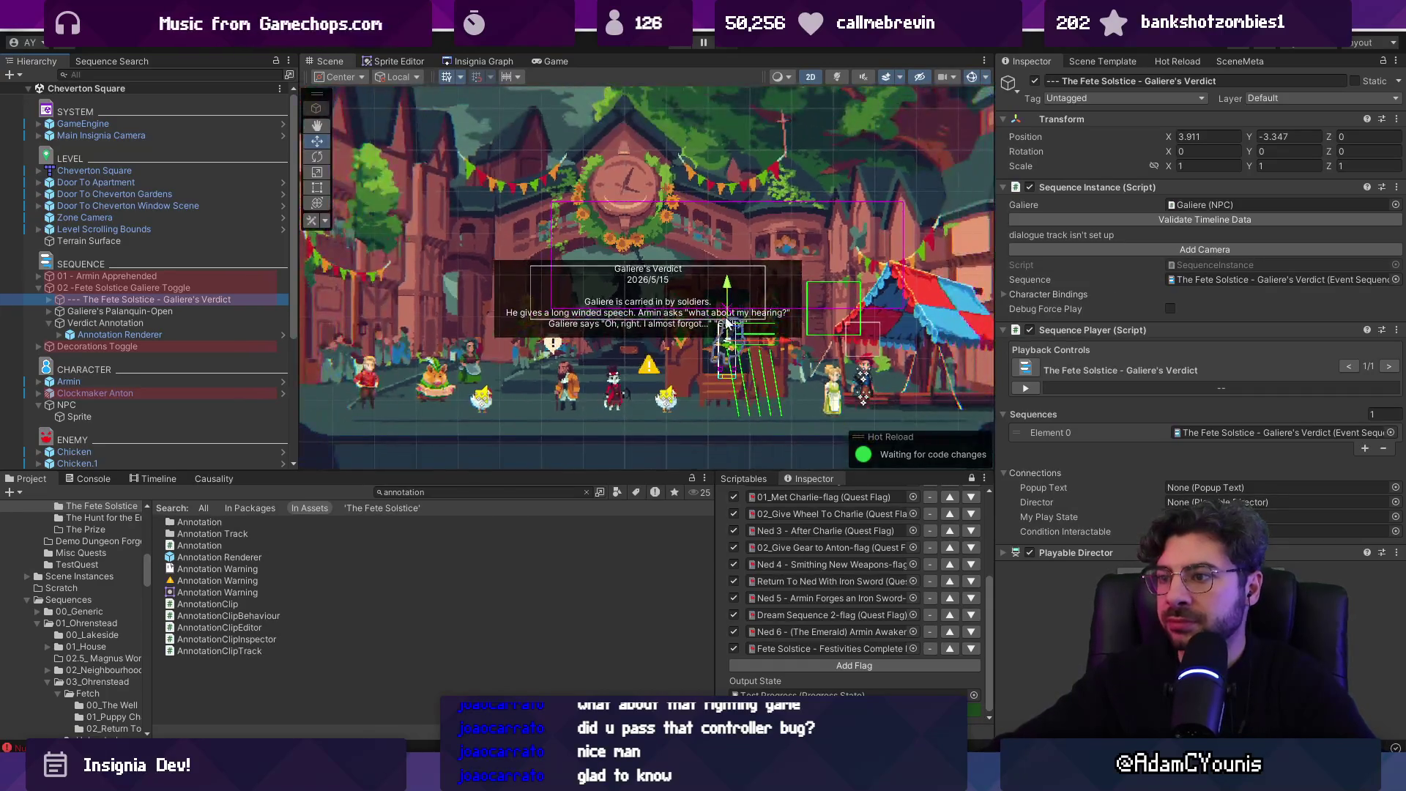
{"action": "scroll", "coordinate": [685, 336], "scroll_direction": "down", "scroll_amount": 2}
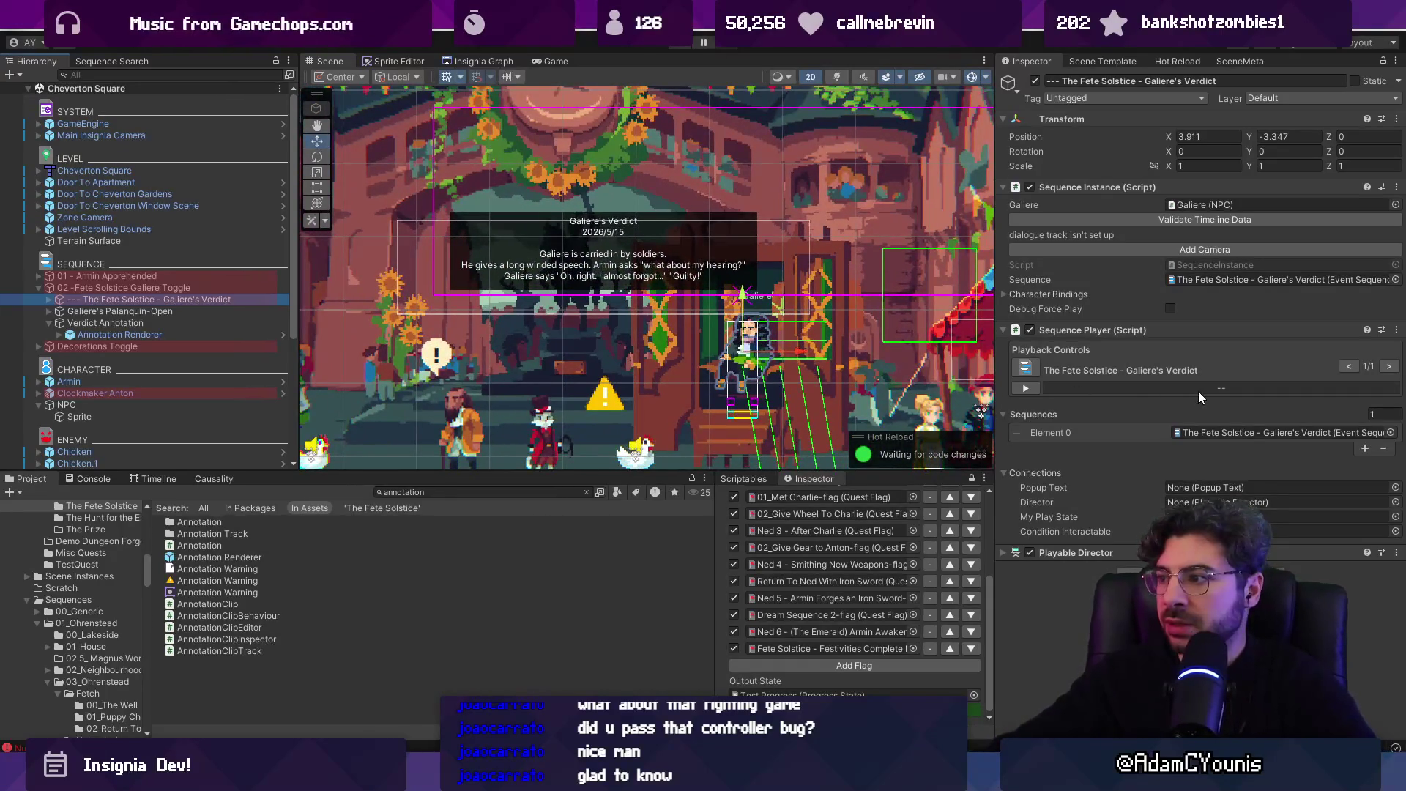
- Expand the Galiere's Verdict sequence and filter project assets by 'prompt t:prefab'
{"action": "left_click", "coordinate": [49, 299]}
{"action": "left_click", "coordinate": [469, 492]}
{"action": "type", "text": "uin"}
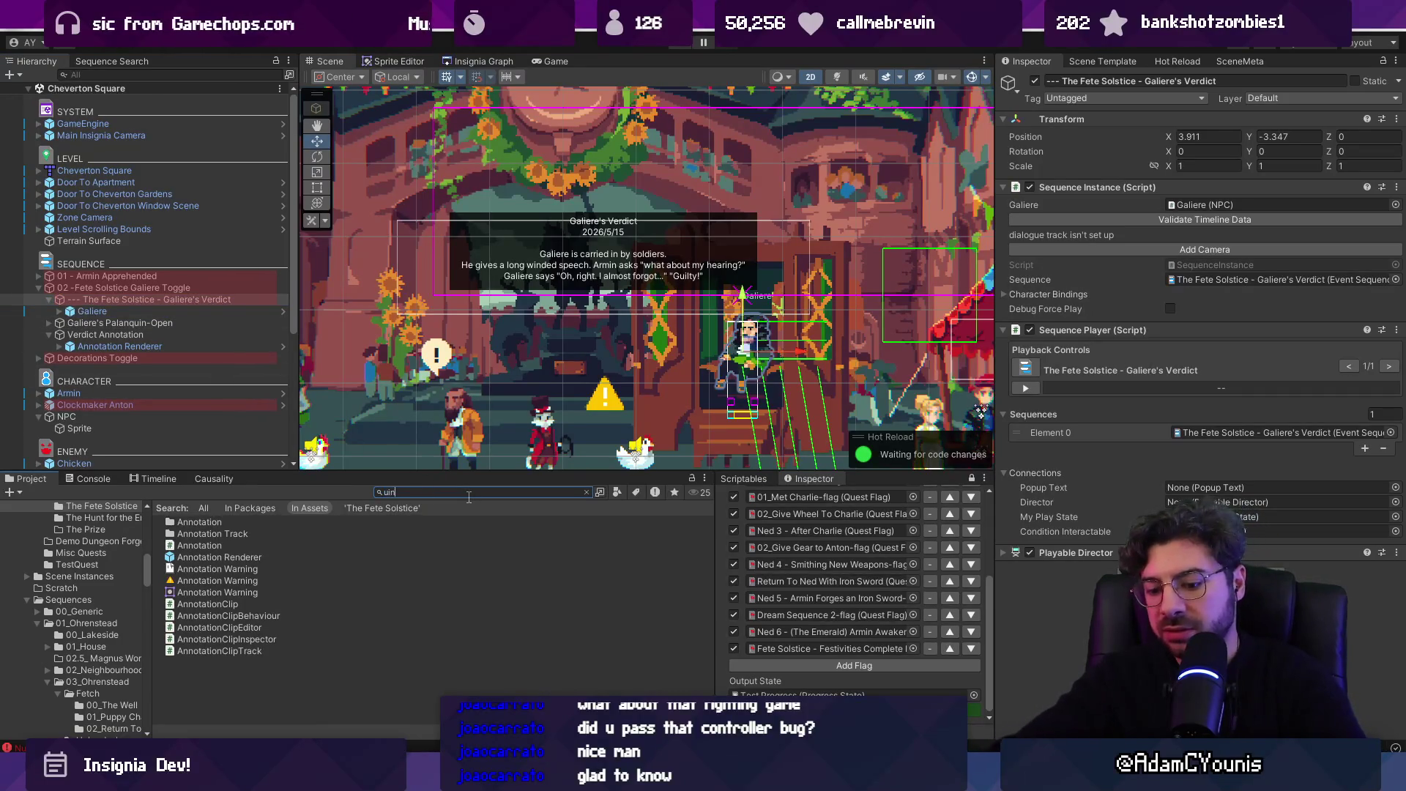
{"action": "key", "text": "BackSpace"}
{"action": "key", "text": "BackSpace"}
{"action": "key", "text": "BackSpace"}
{"action": "type", "text": "prompt"}
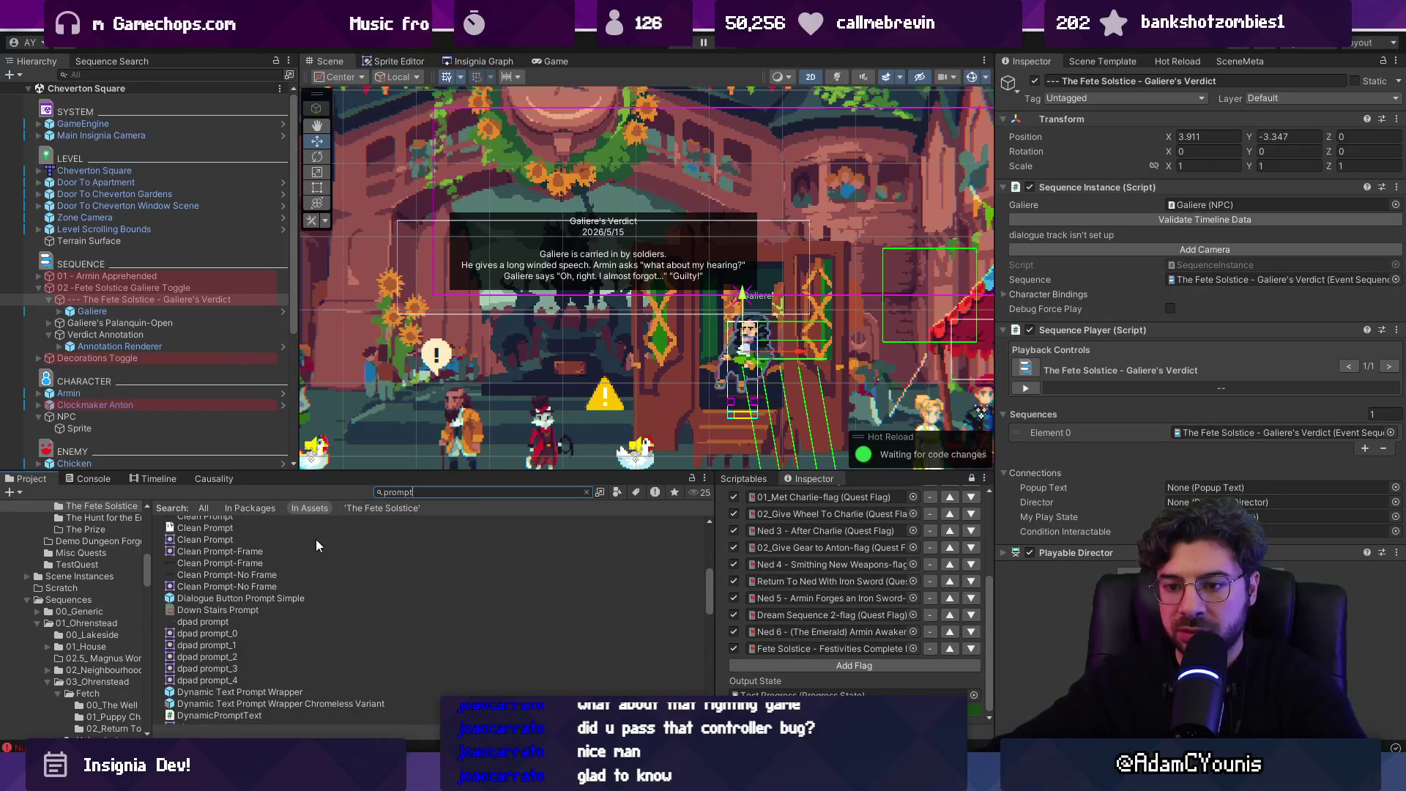
{"action": "scroll", "coordinate": [316, 545], "scroll_direction": "up", "scroll_amount": 3}
{"action": "type", "text": "t:pref"}
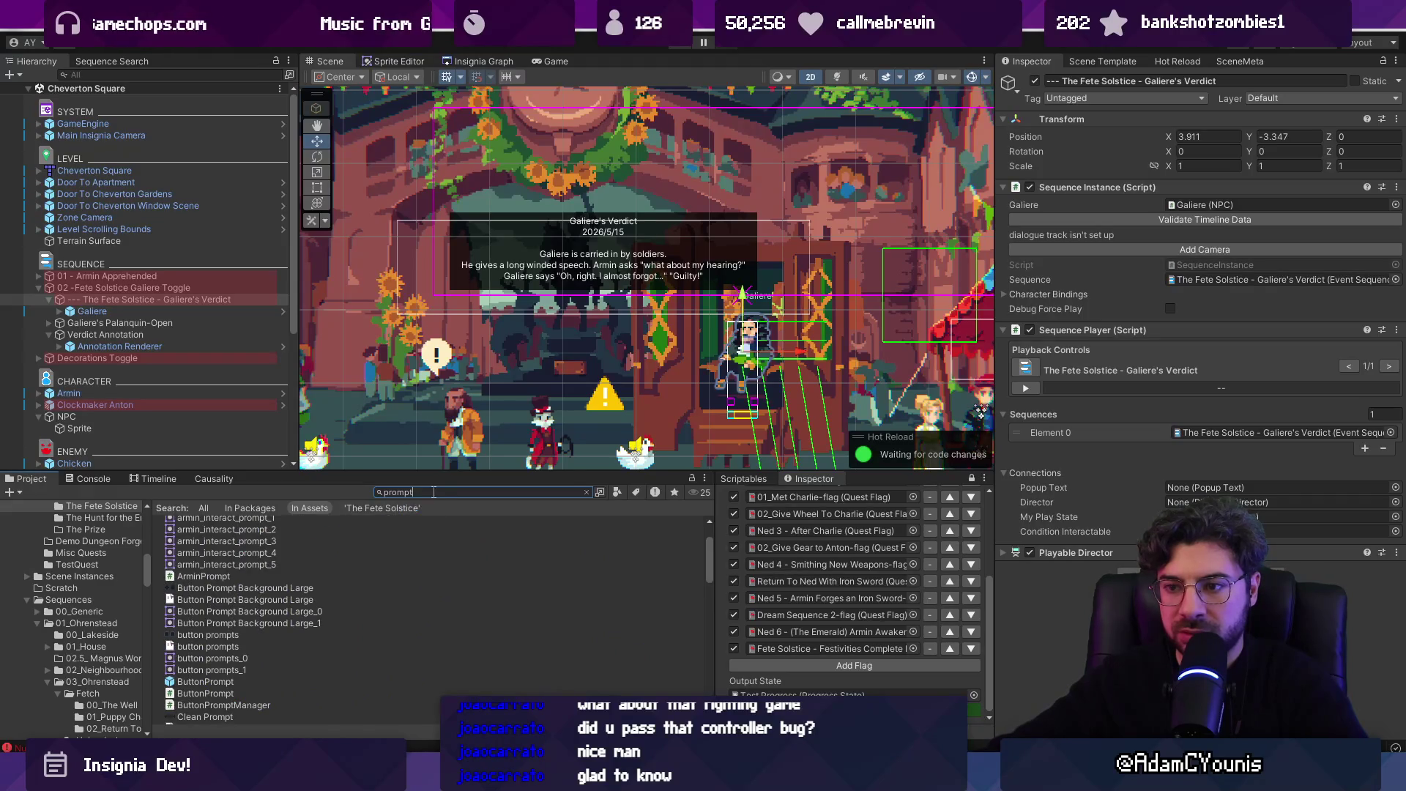
{"action": "type", "text": "ab"}
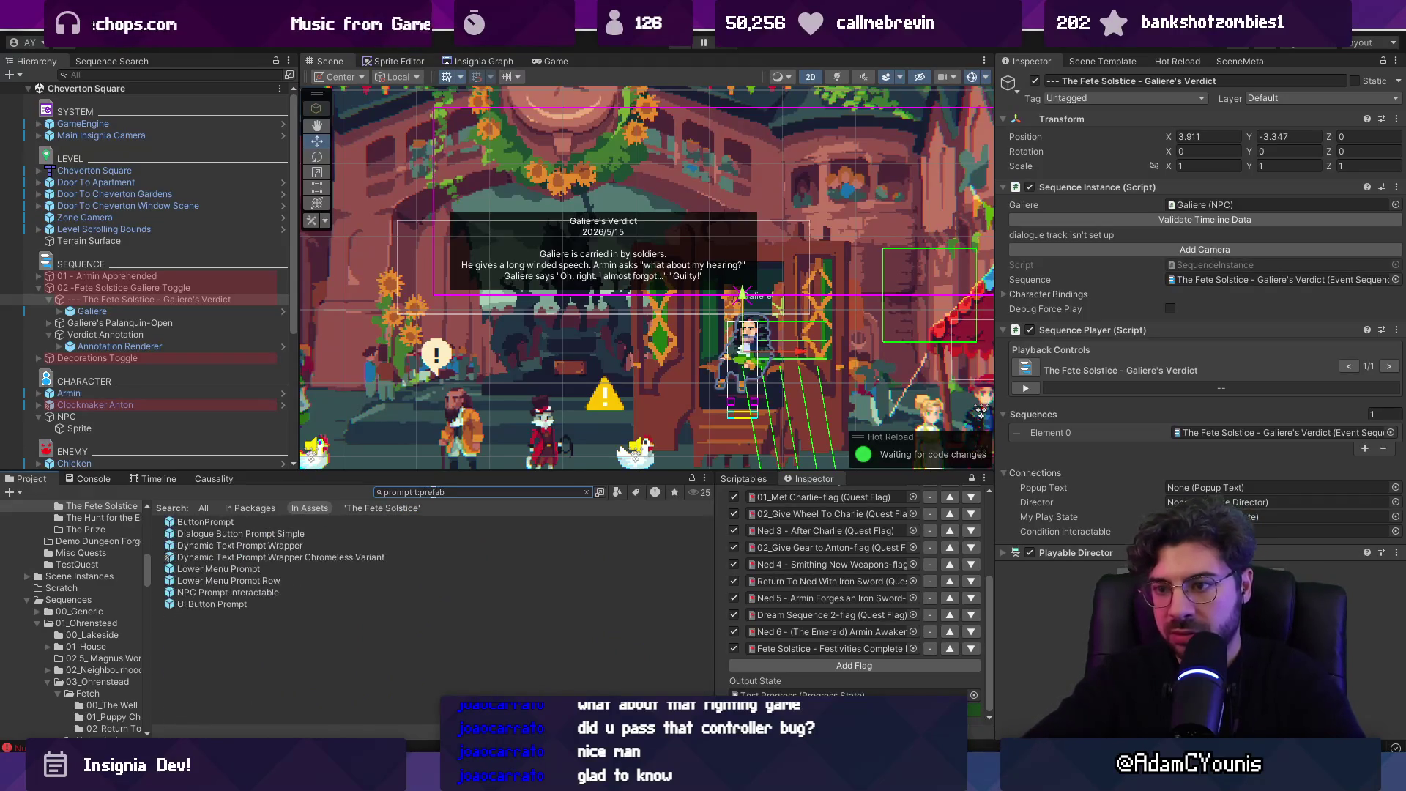
- Check Dialogue Button Prompt Simple in Prefab Mode, then add NPC Prompt Interactable under Galiere's Verdict
{"action": "left_click", "coordinate": [266, 532]}
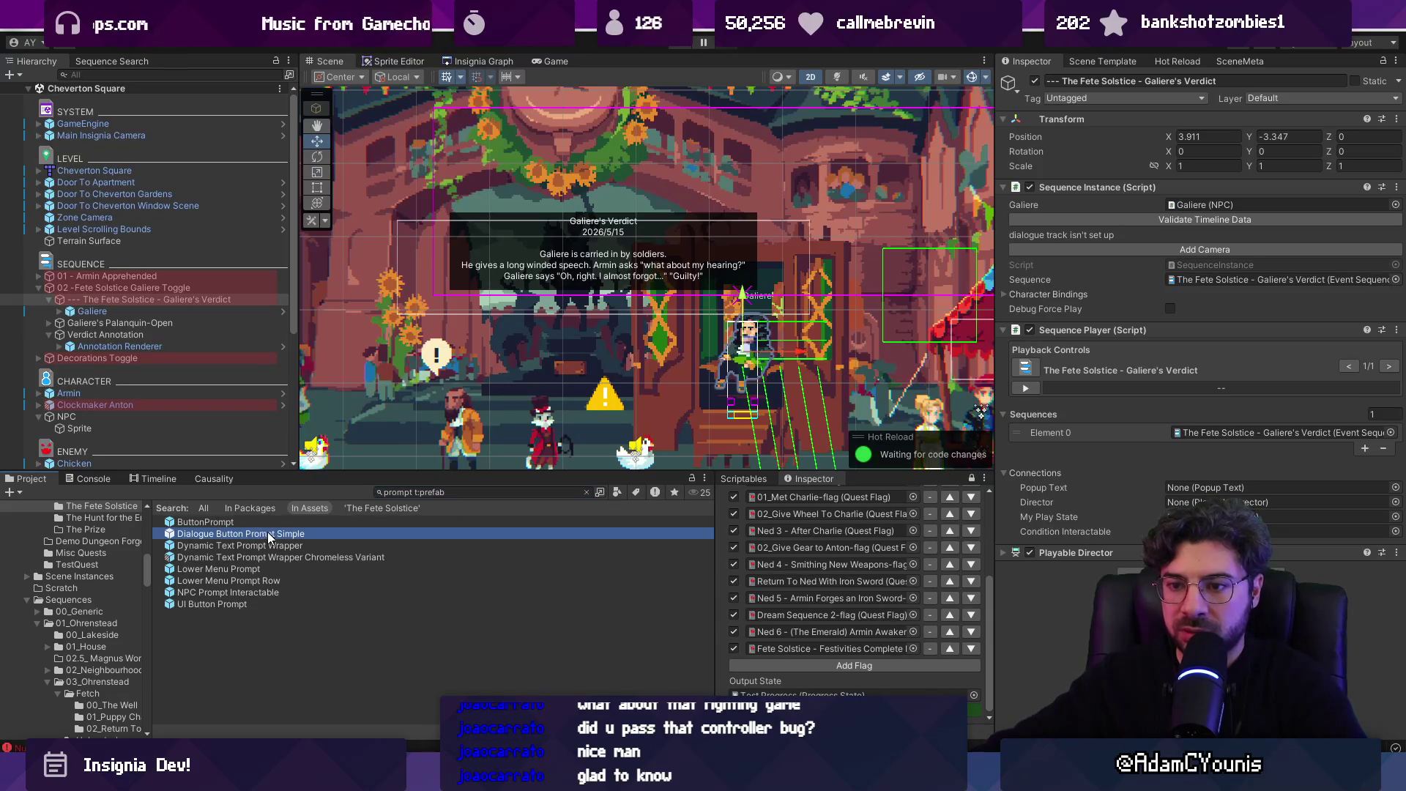
{"action": "double_click", "coordinate": [280, 536]}
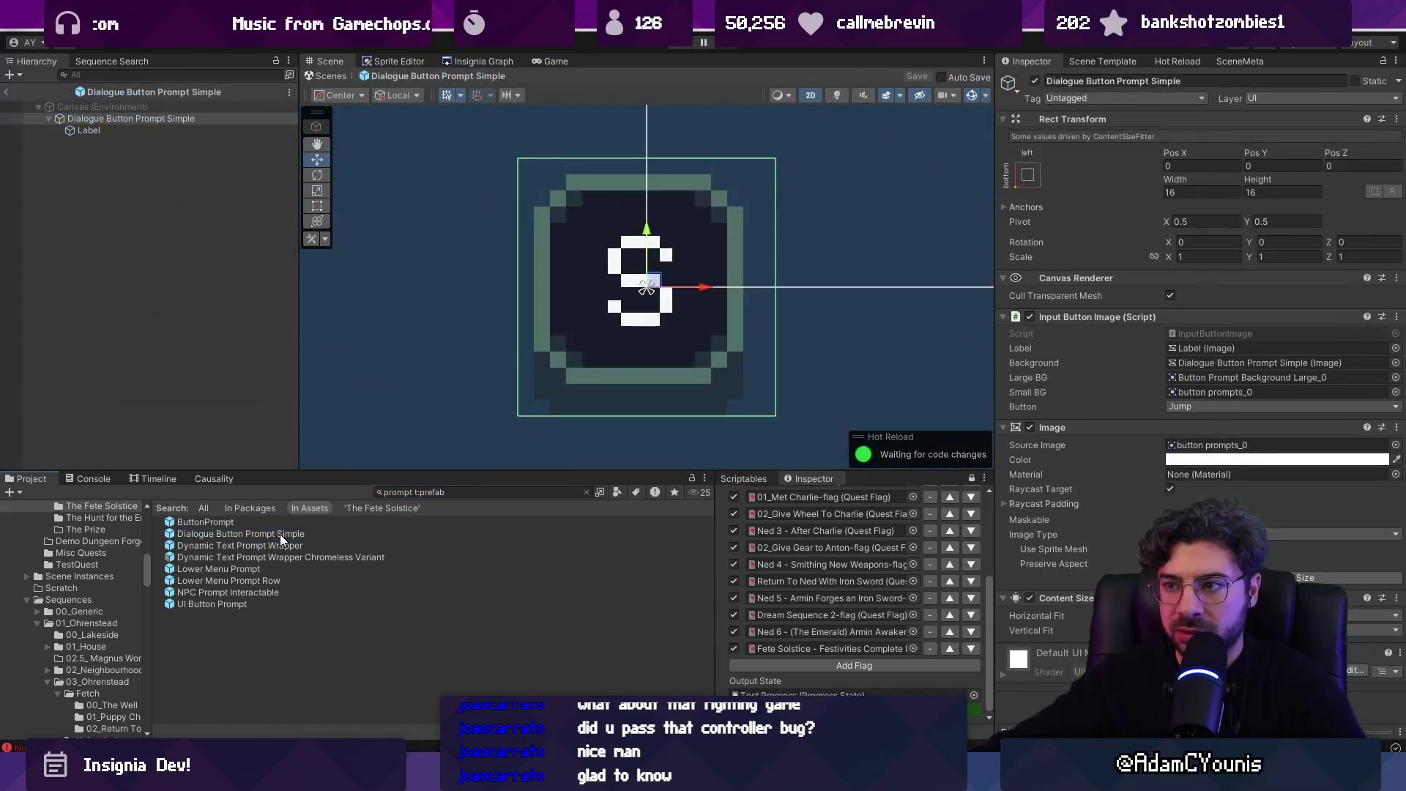
{"action": "left_click", "coordinate": [319, 97]}
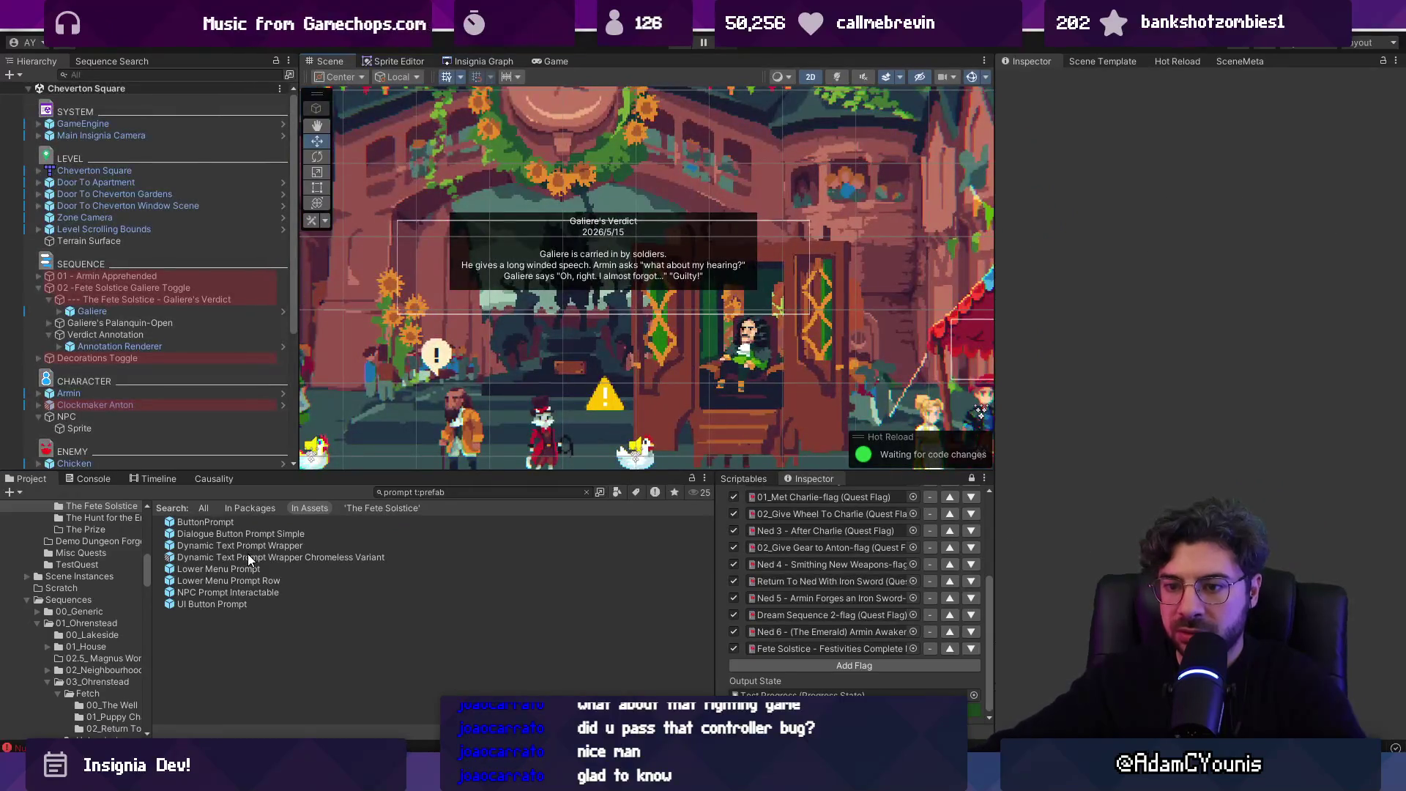
{"action": "left_click", "coordinate": [270, 591]}
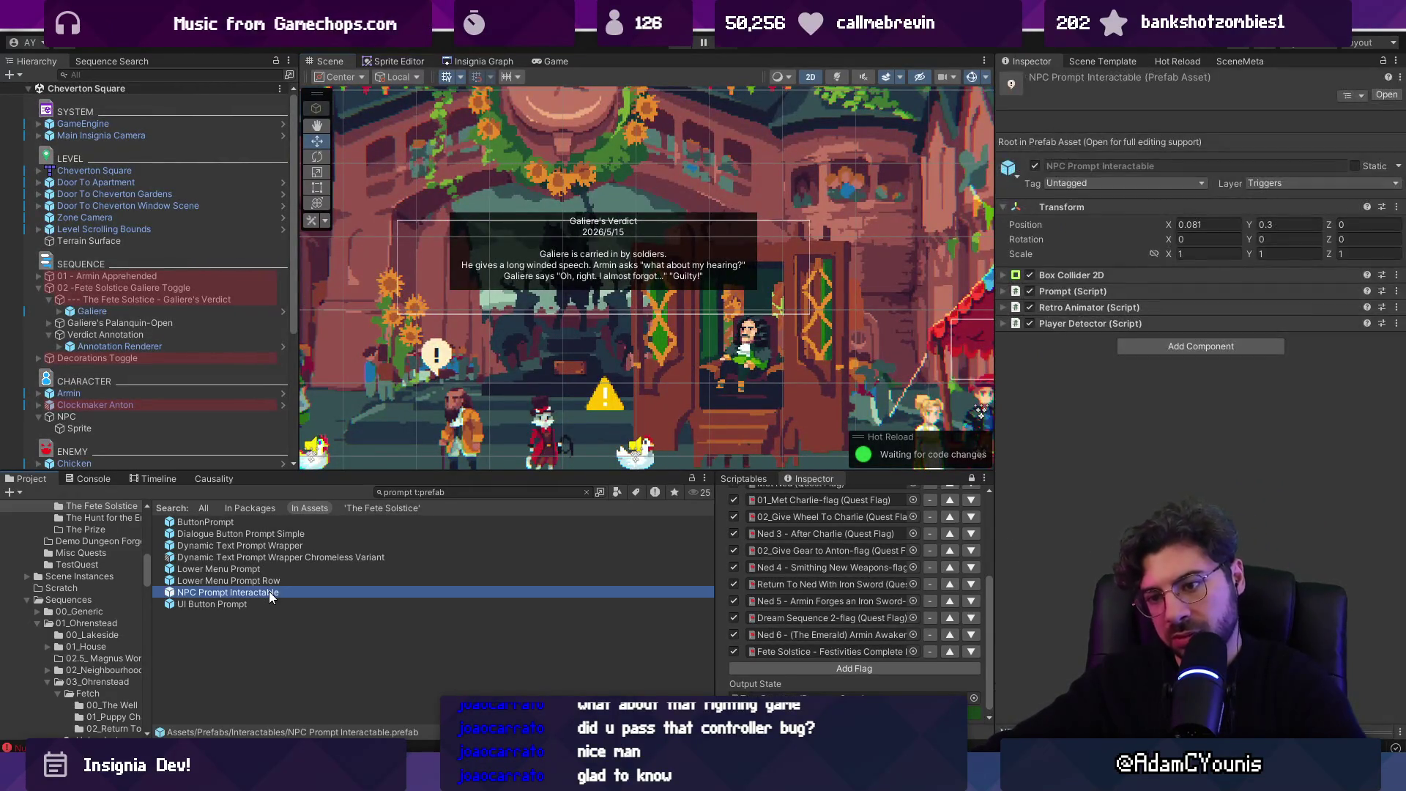
{"action": "left_click", "coordinate": [159, 300]}
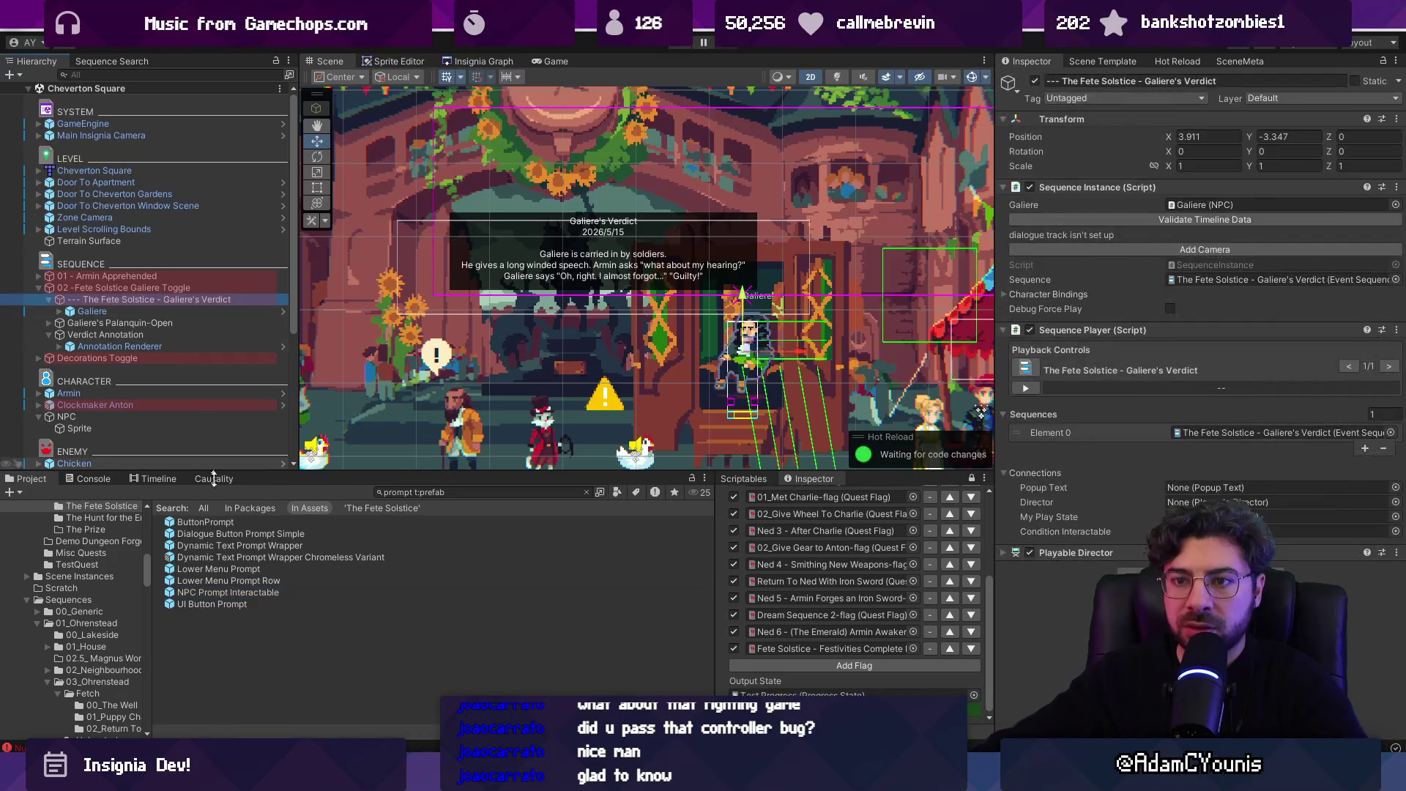
{"action": "left_click_drag", "start_coordinate": [182, 306], "coordinate": [181, 305]}
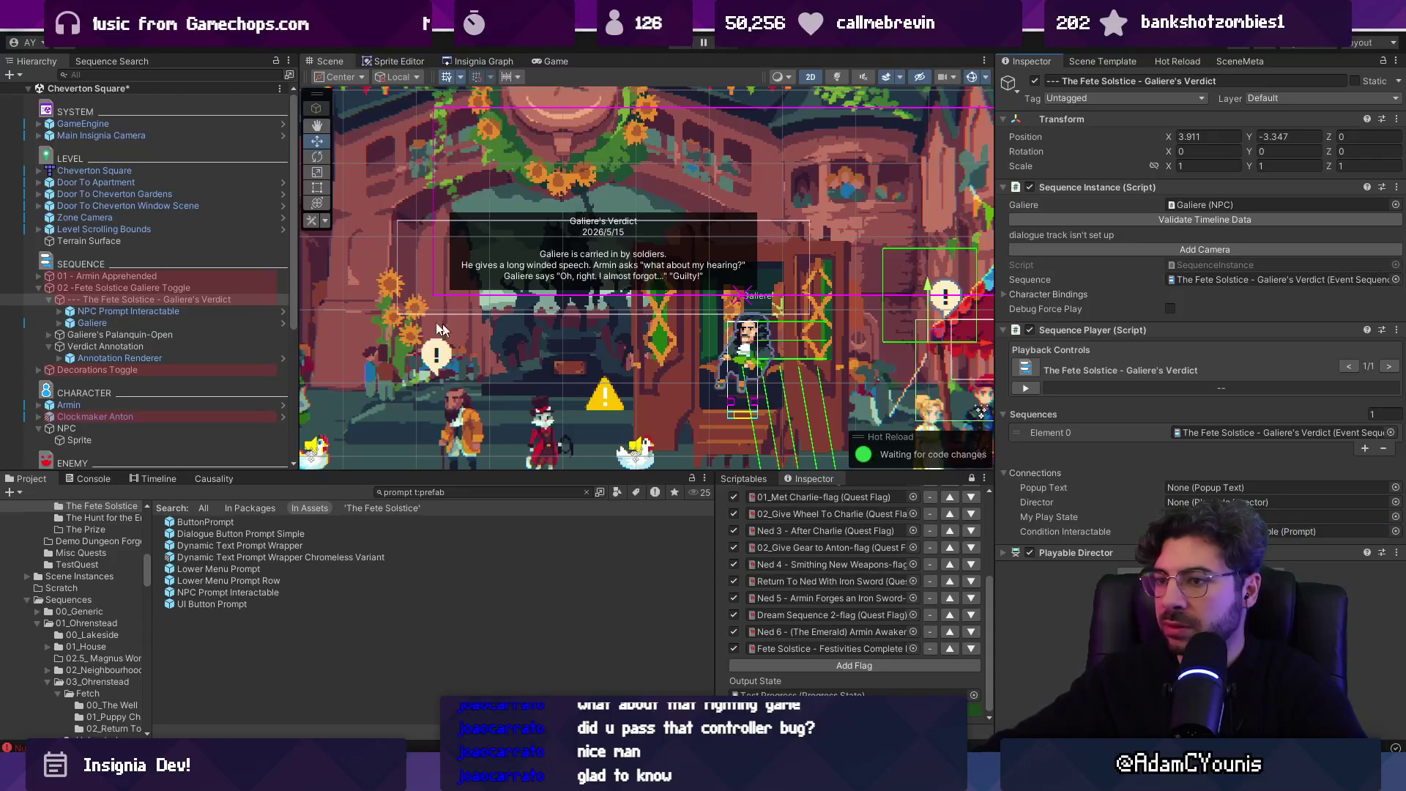
- Set the NPC Prompt Interactable's Transform Position X and Y to 0
{"action": "double_click", "coordinate": [201, 306]}
{"action": "scroll", "coordinate": [645, 279], "scroll_direction": "down", "scroll_amount": 5}
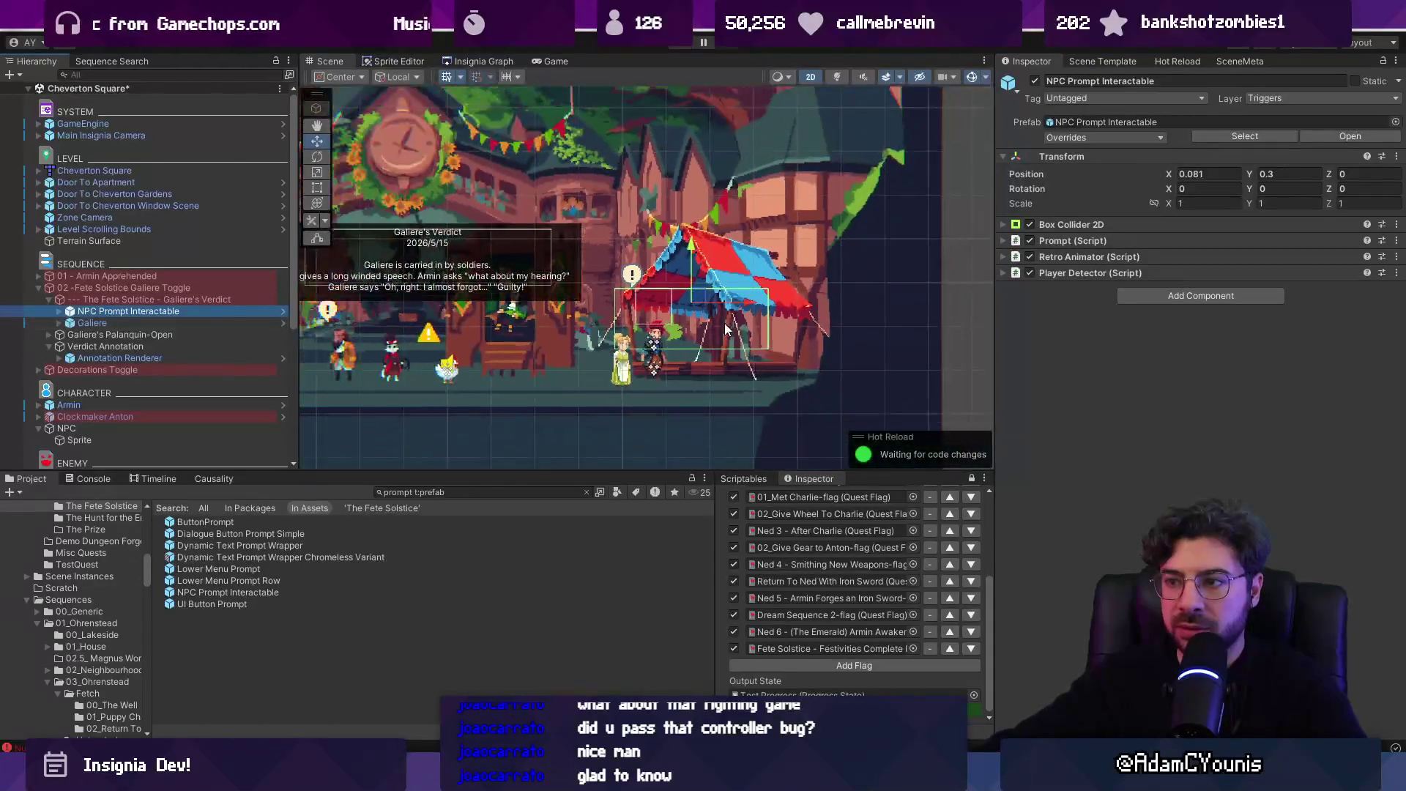
{"action": "left_click", "coordinate": [1193, 173]}
{"action": "type", "text": "0"}
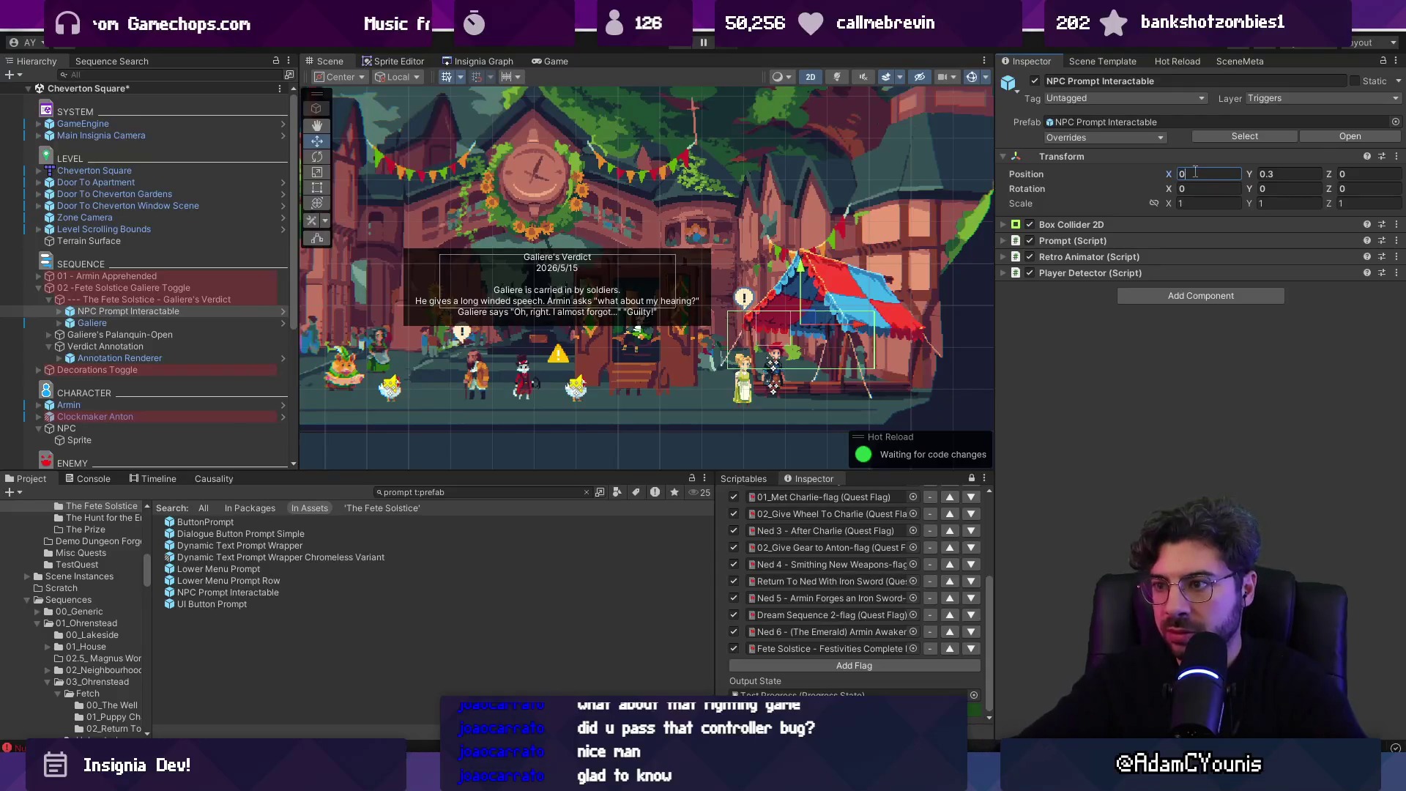
{"action": "key", "text": "Tab"}
{"action": "type", "text": "0"}
- Frame the Galiere's Verdict sequence in the scene and reselect NPC Prompt Interactable
{"action": "left_click", "coordinate": [205, 299]}
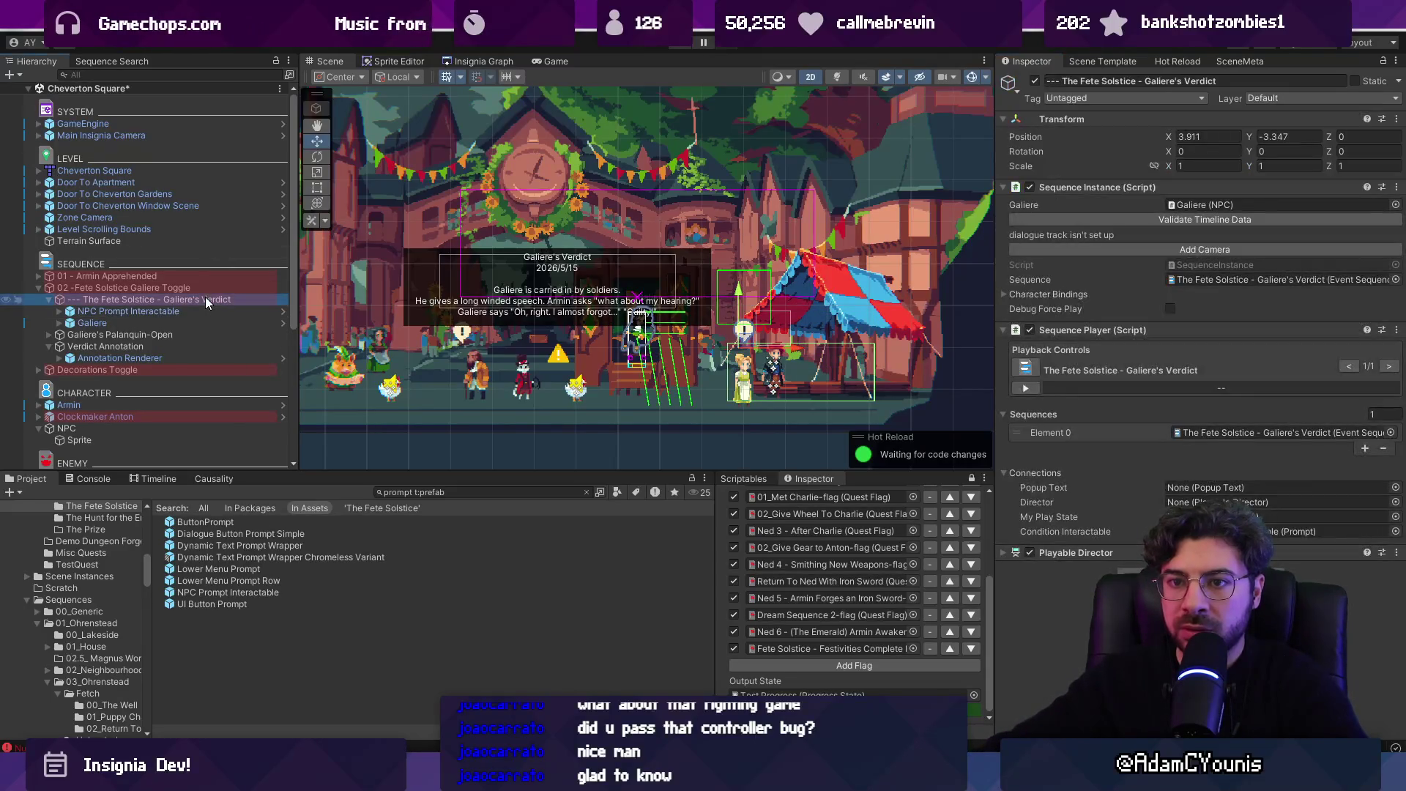
{"action": "double_click", "coordinate": [192, 300]}
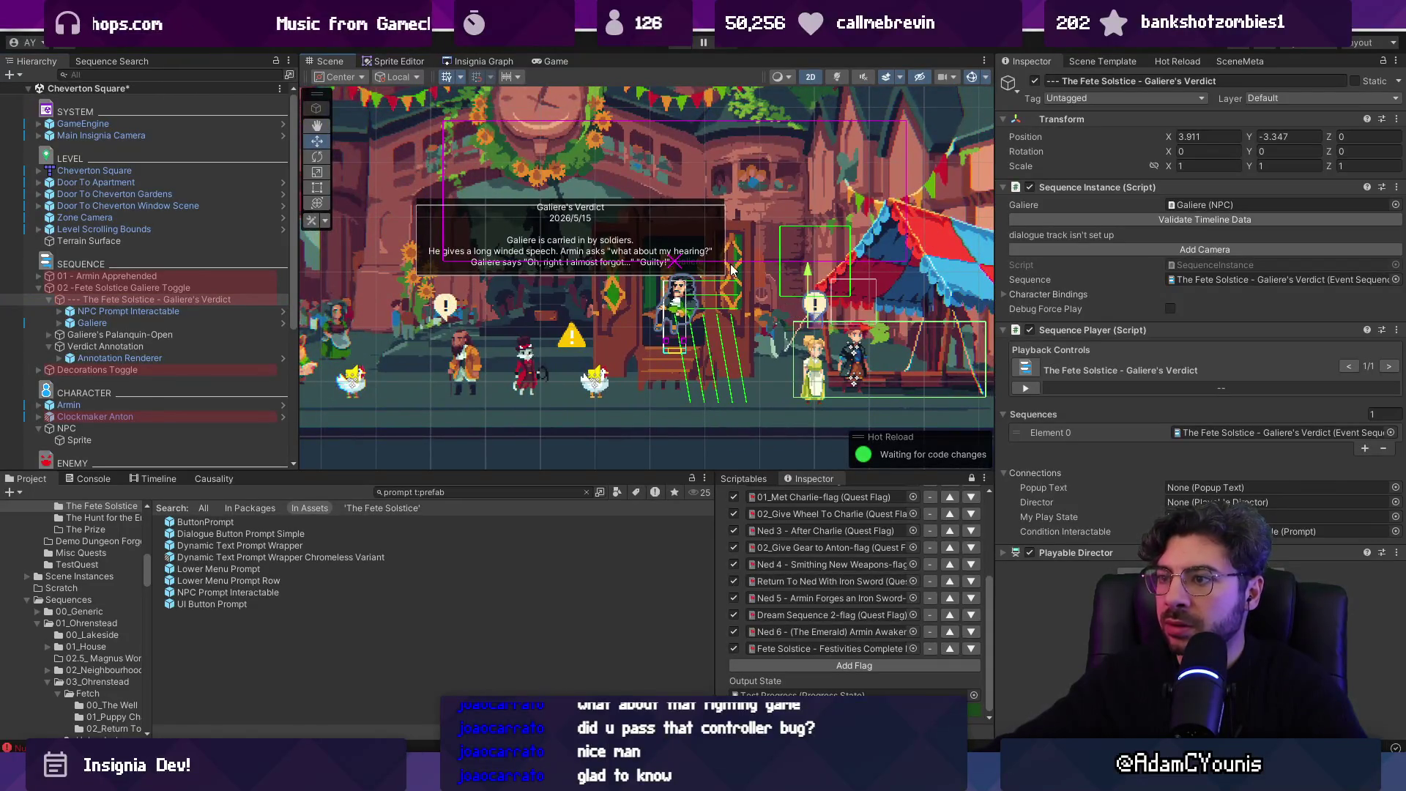
{"action": "scroll", "coordinate": [727, 258], "scroll_direction": "down", "scroll_amount": 2}
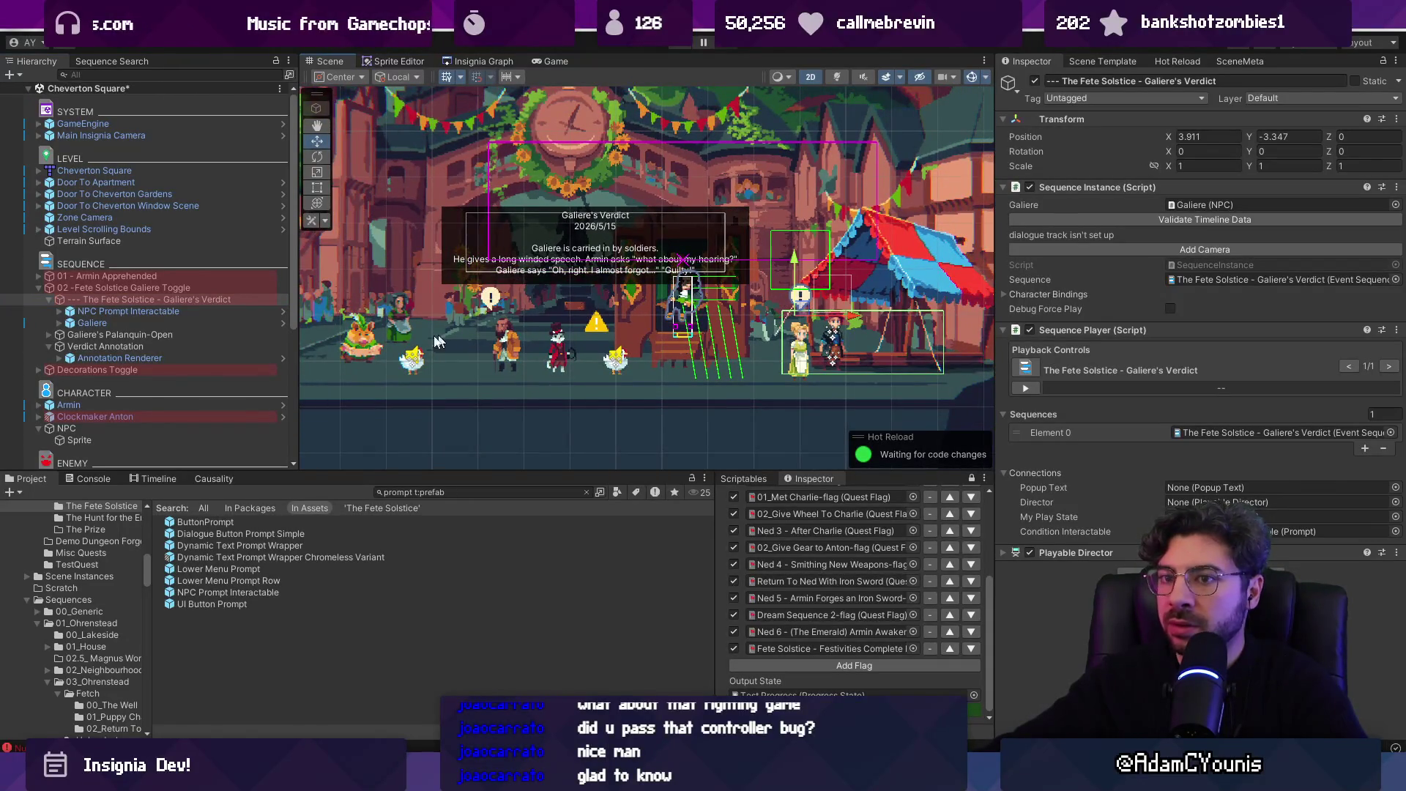
{"action": "left_click", "coordinate": [178, 309]}
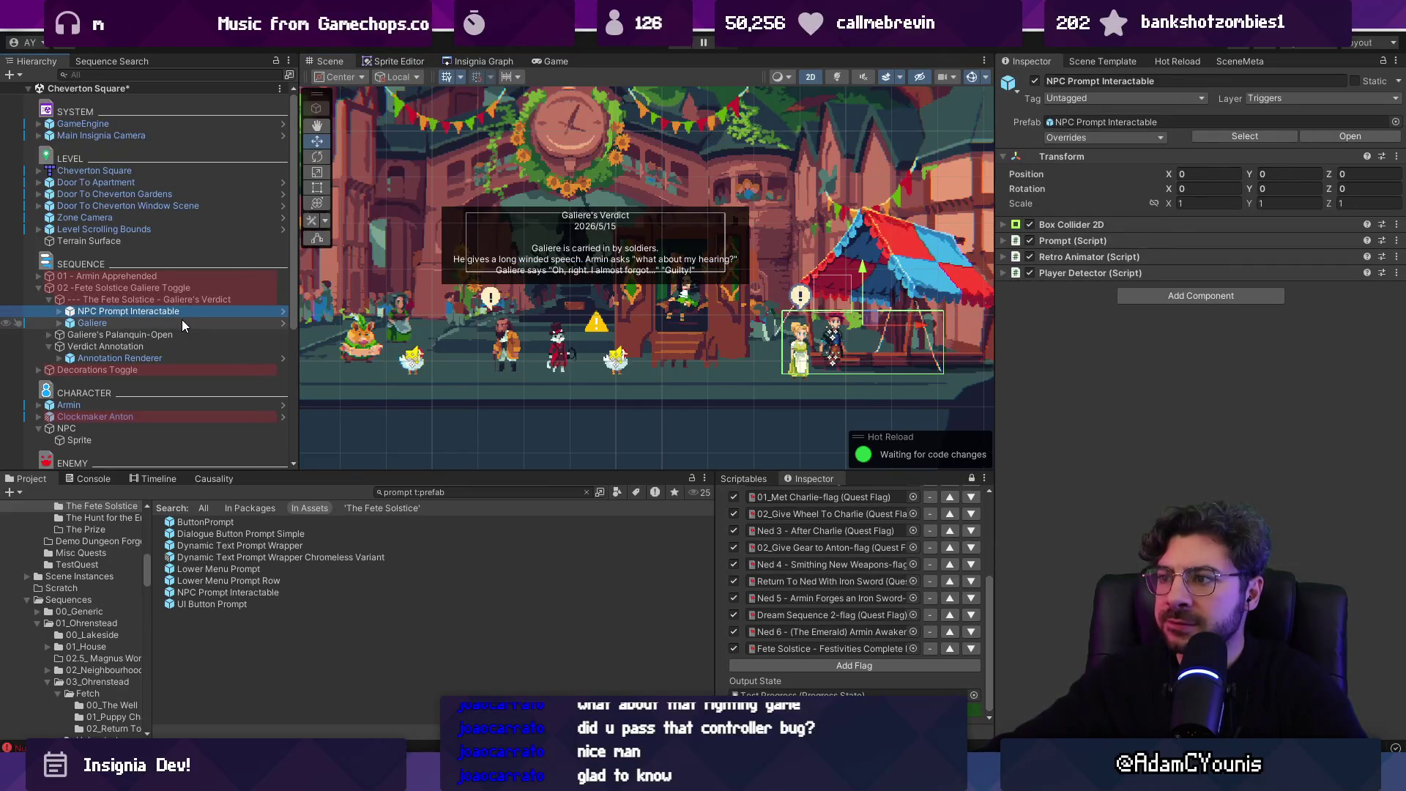
- Inspect the Galiere character, then drag Galiere's Palanquin-Open further right
{"action": "left_click", "coordinate": [182, 323]}
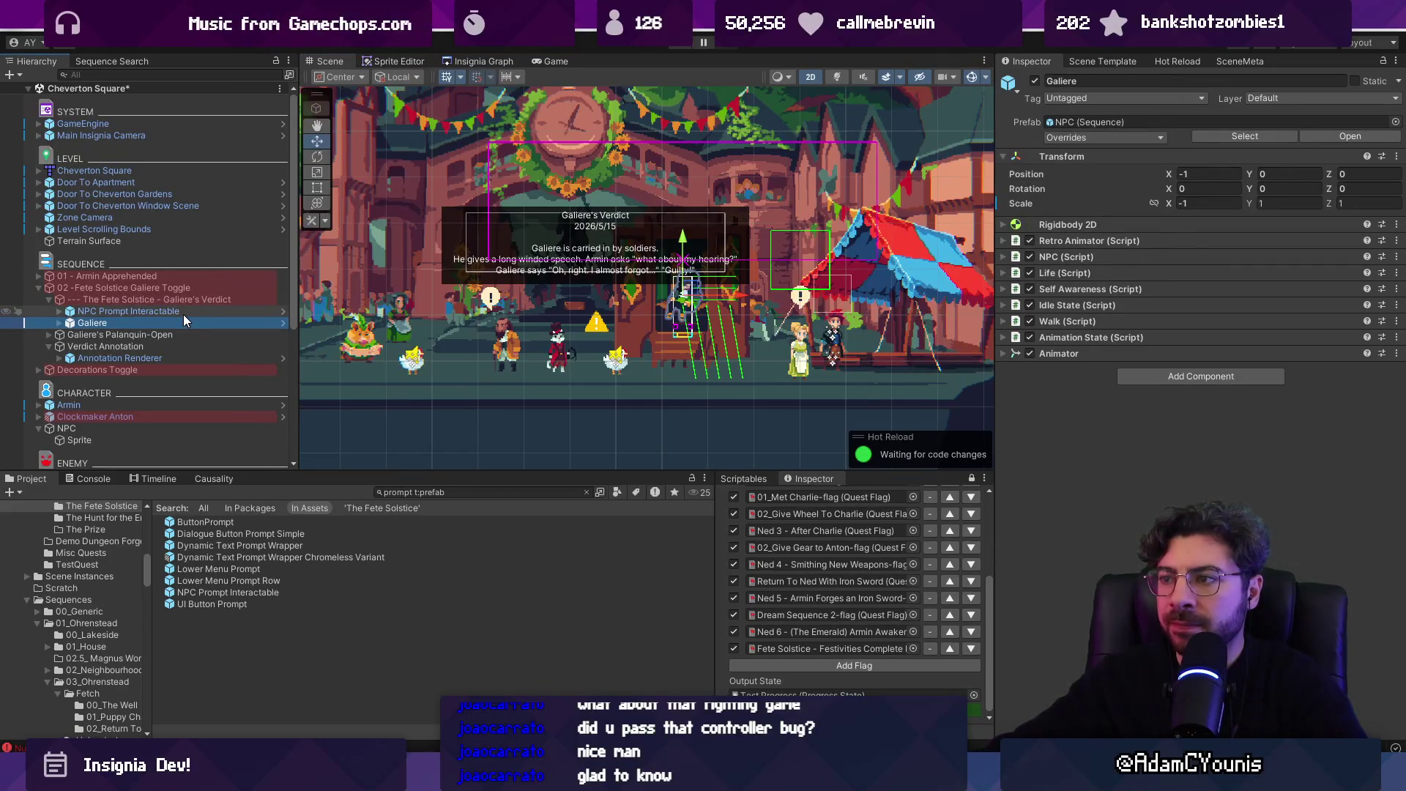
{"action": "left_click", "coordinate": [183, 313]}
{"action": "left_click", "coordinate": [218, 325]}
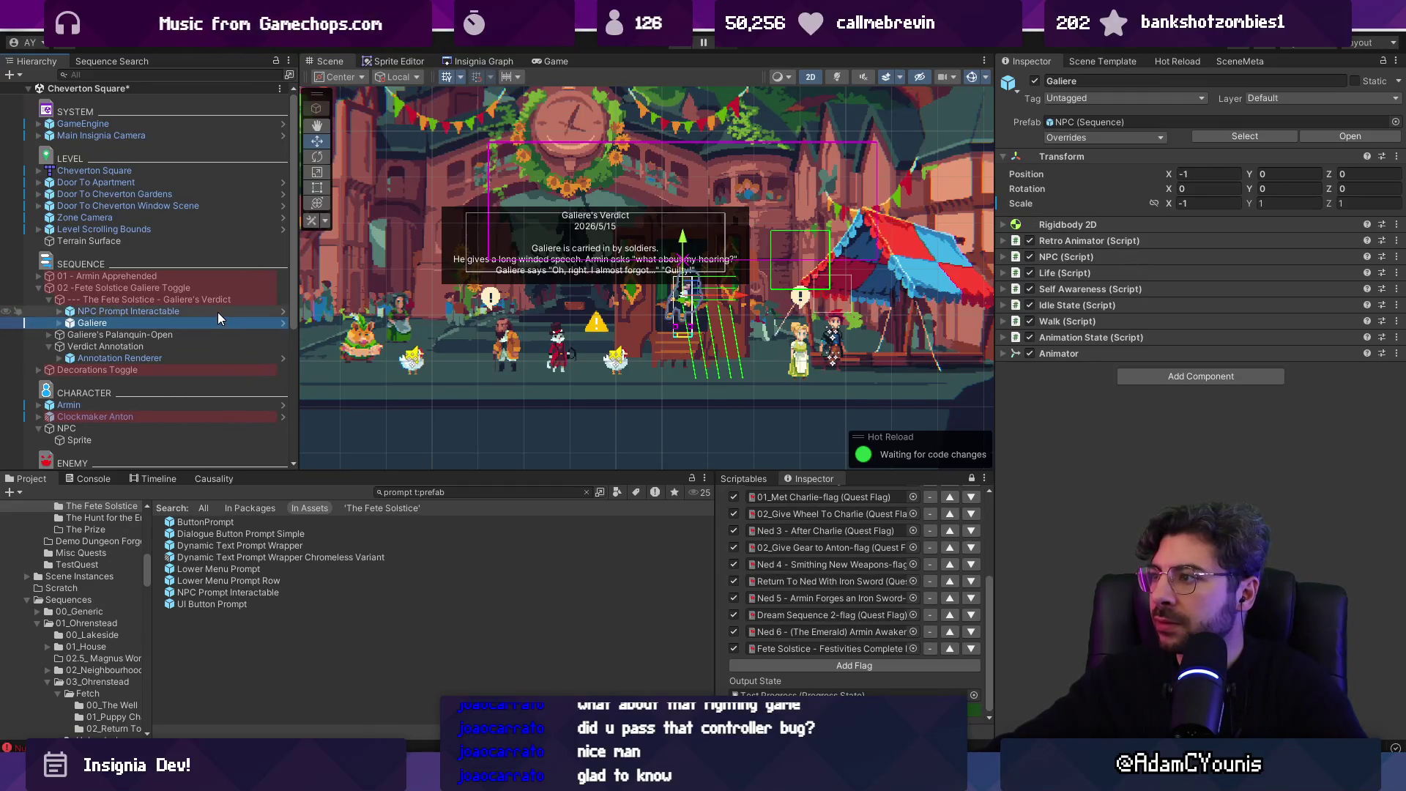
{"action": "left_click", "coordinate": [218, 312]}
{"action": "left_click", "coordinate": [218, 323]}
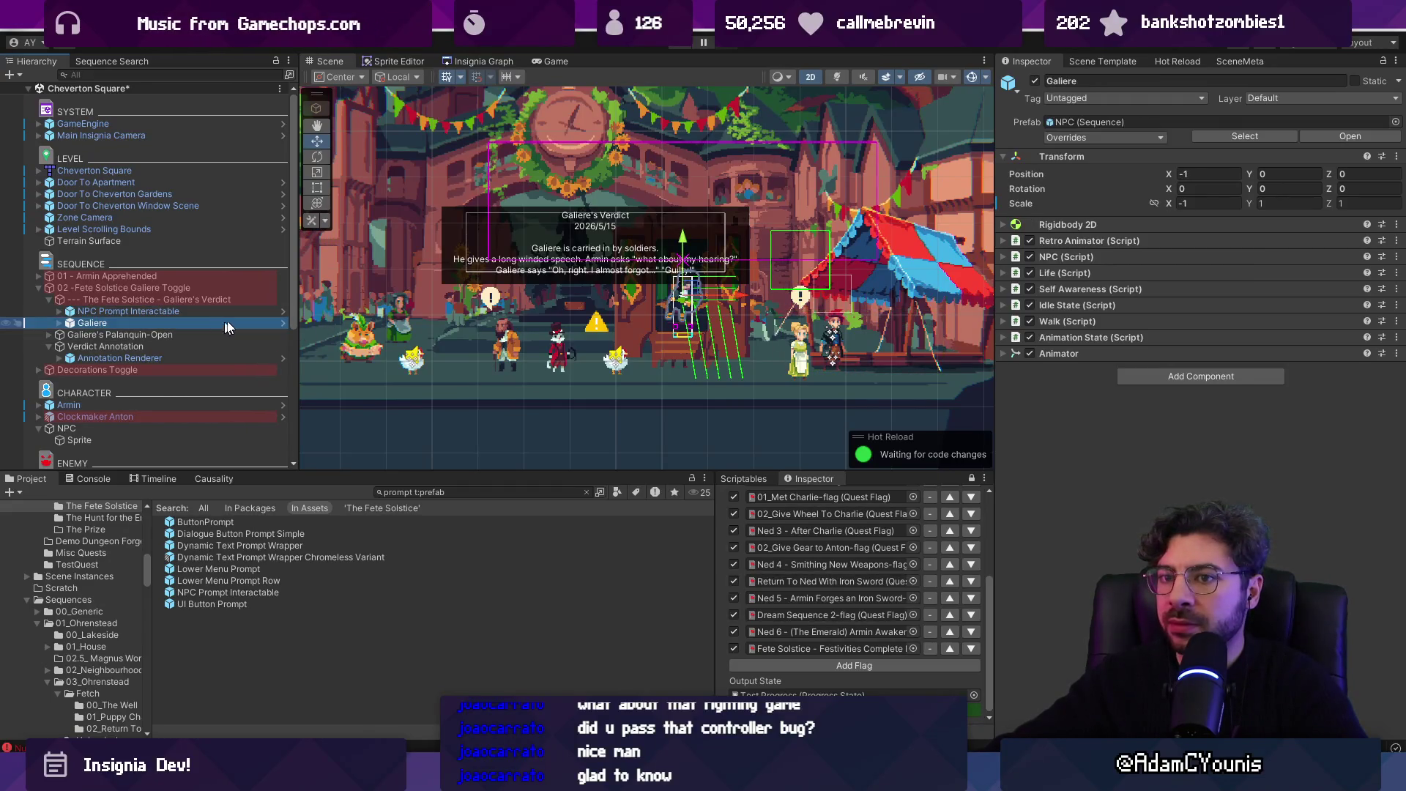
{"action": "left_click", "coordinate": [1196, 174]}
{"action": "type", "text": "1"}
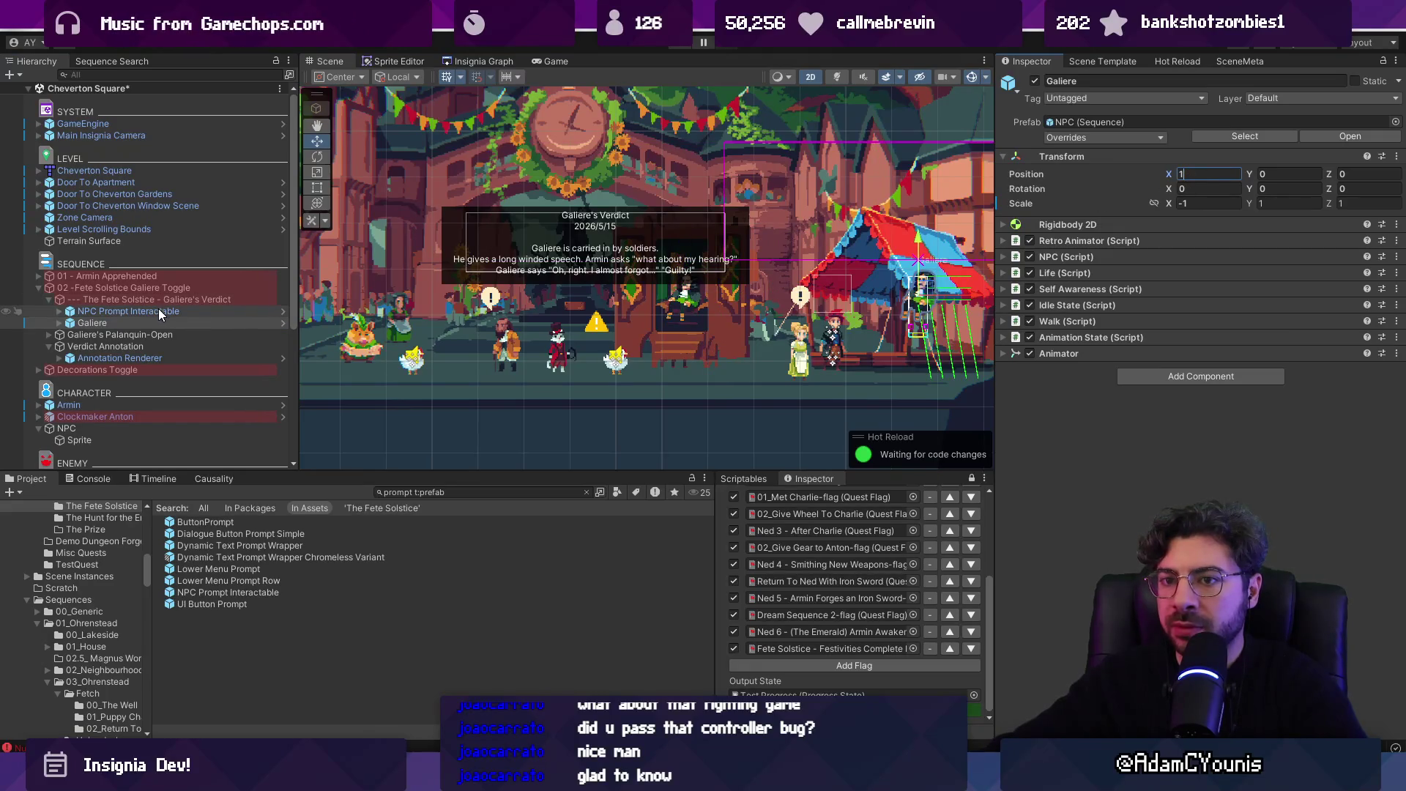
{"action": "left_click", "coordinate": [178, 334]}
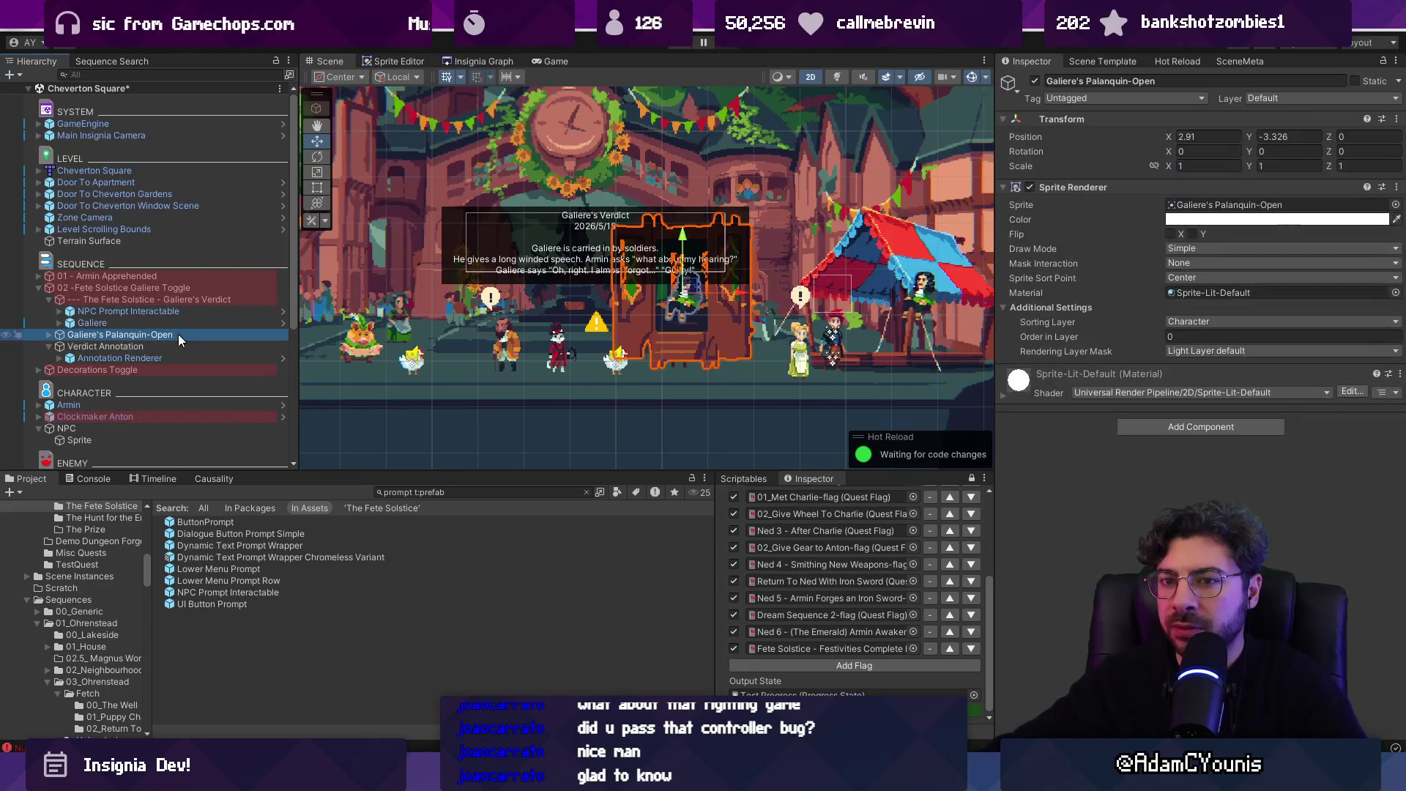
{"action": "left_click", "coordinate": [1178, 138]}
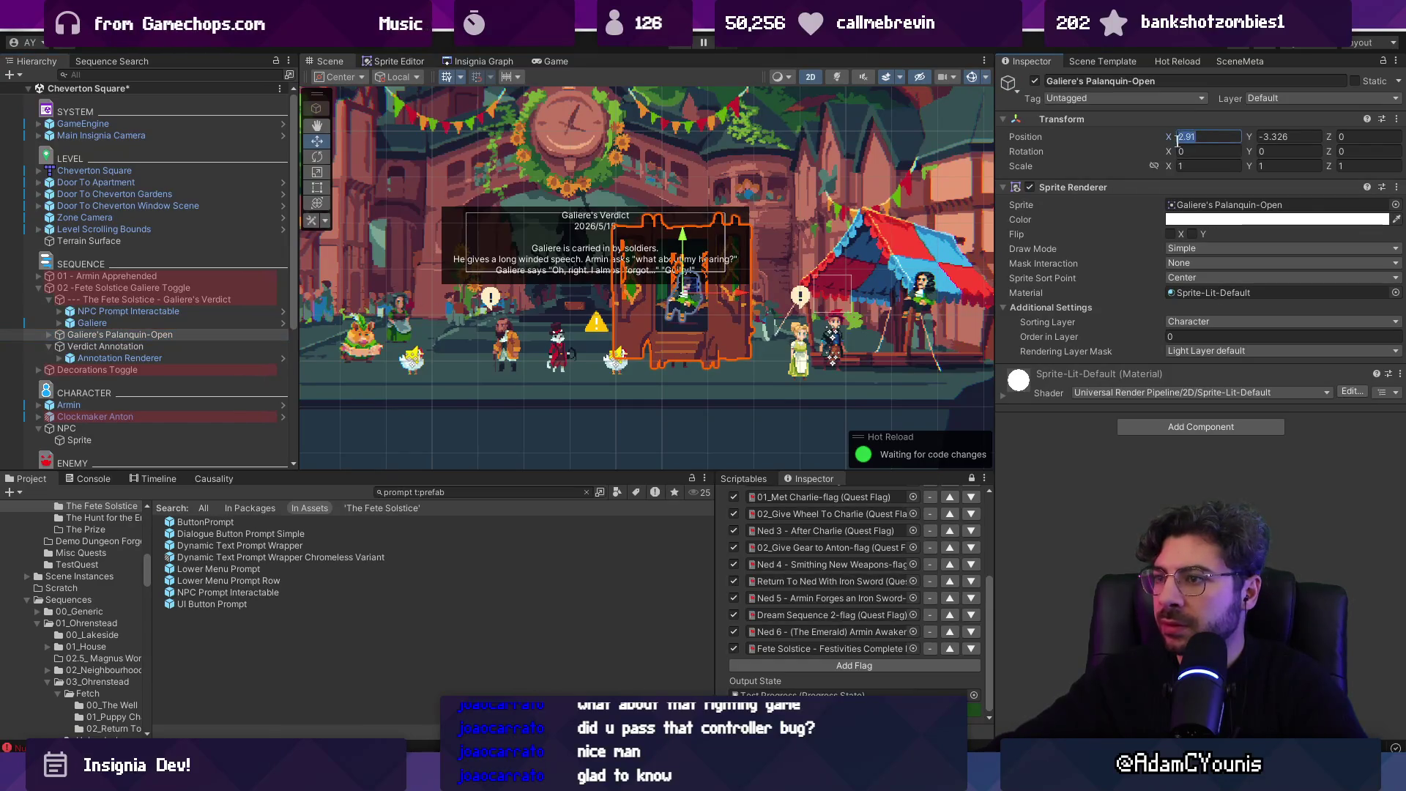
{"action": "left_click_drag", "start_coordinate": [729, 302], "coordinate": [881, 290]}
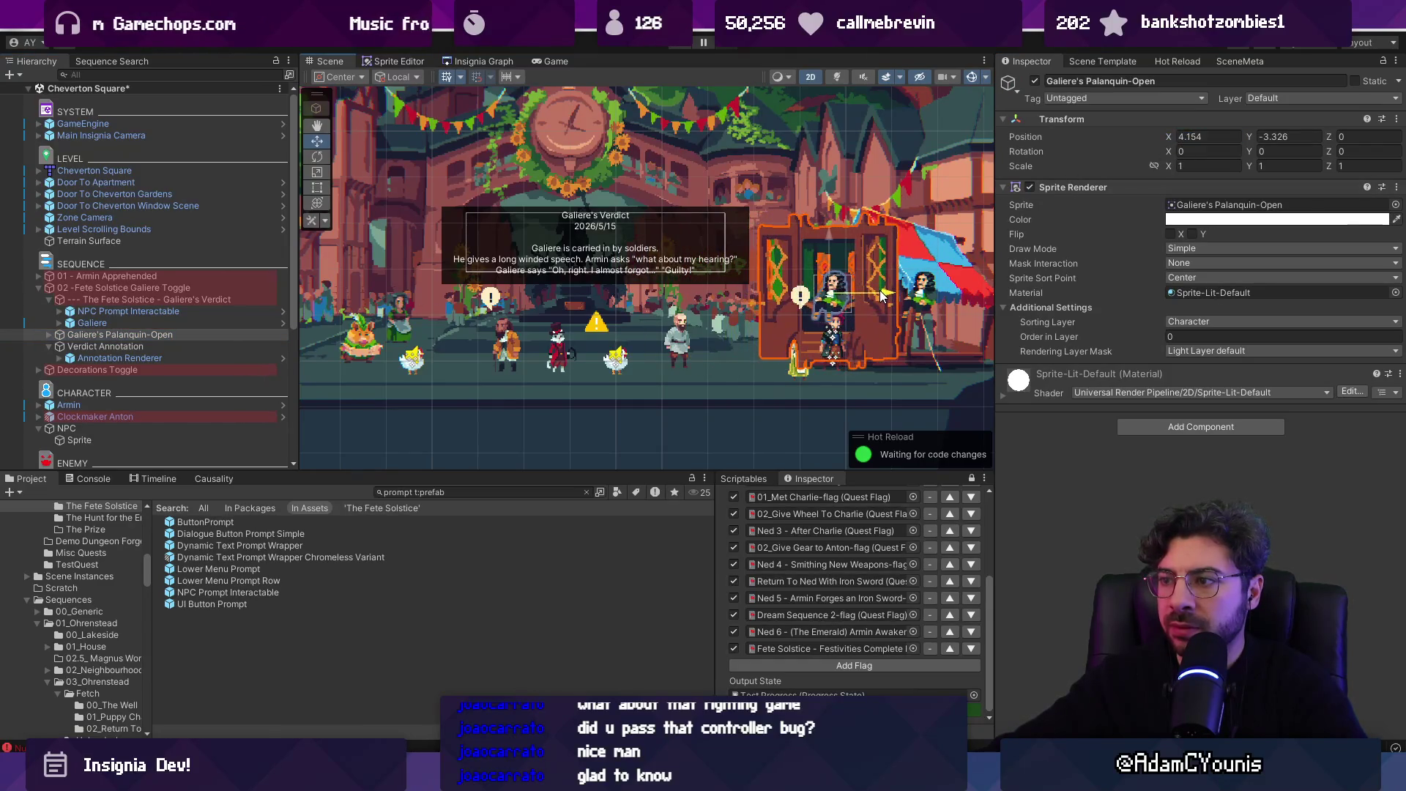
- Collapse and frame the Galiere's Verdict object, then move it further left
{"action": "left_click", "coordinate": [108, 300]}
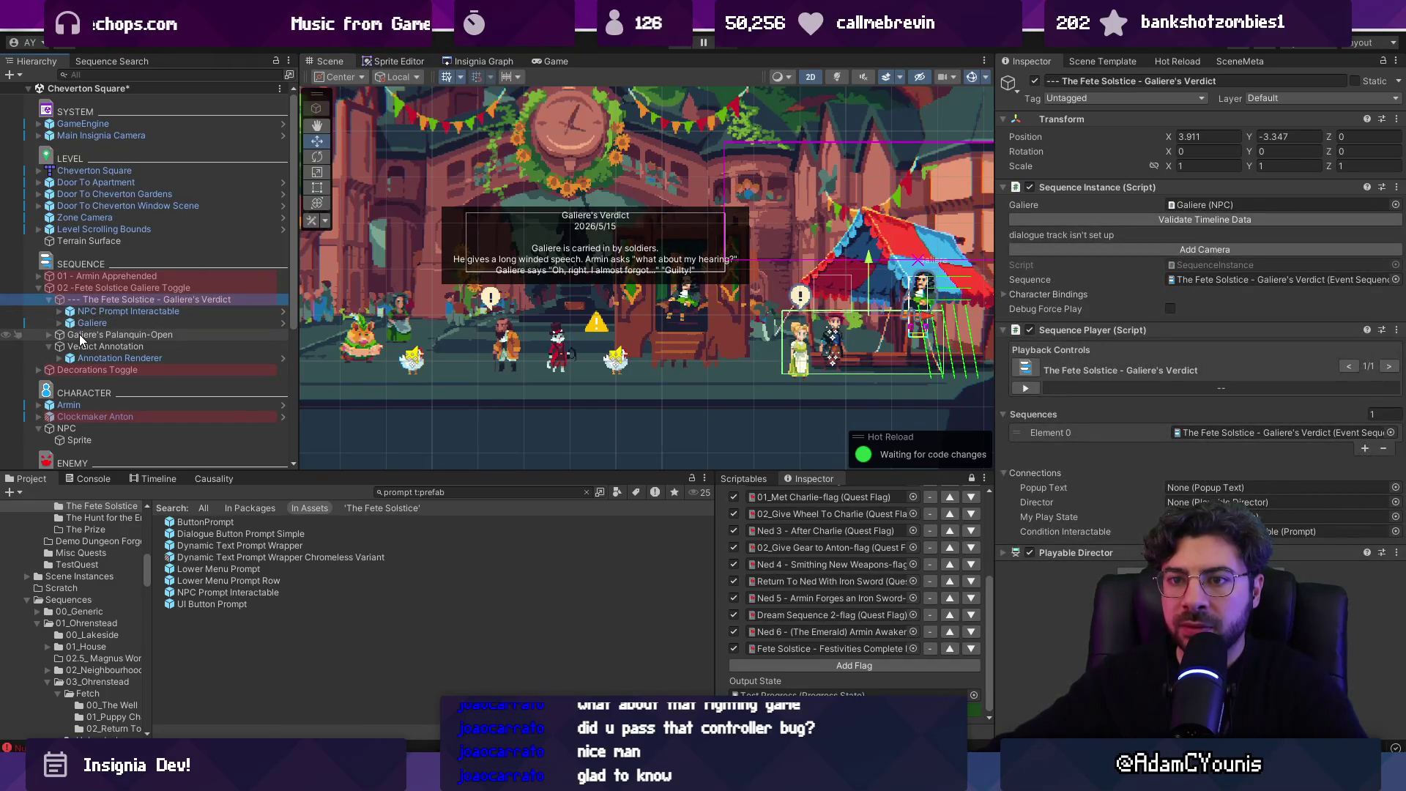
{"action": "left_click", "coordinate": [48, 300]}
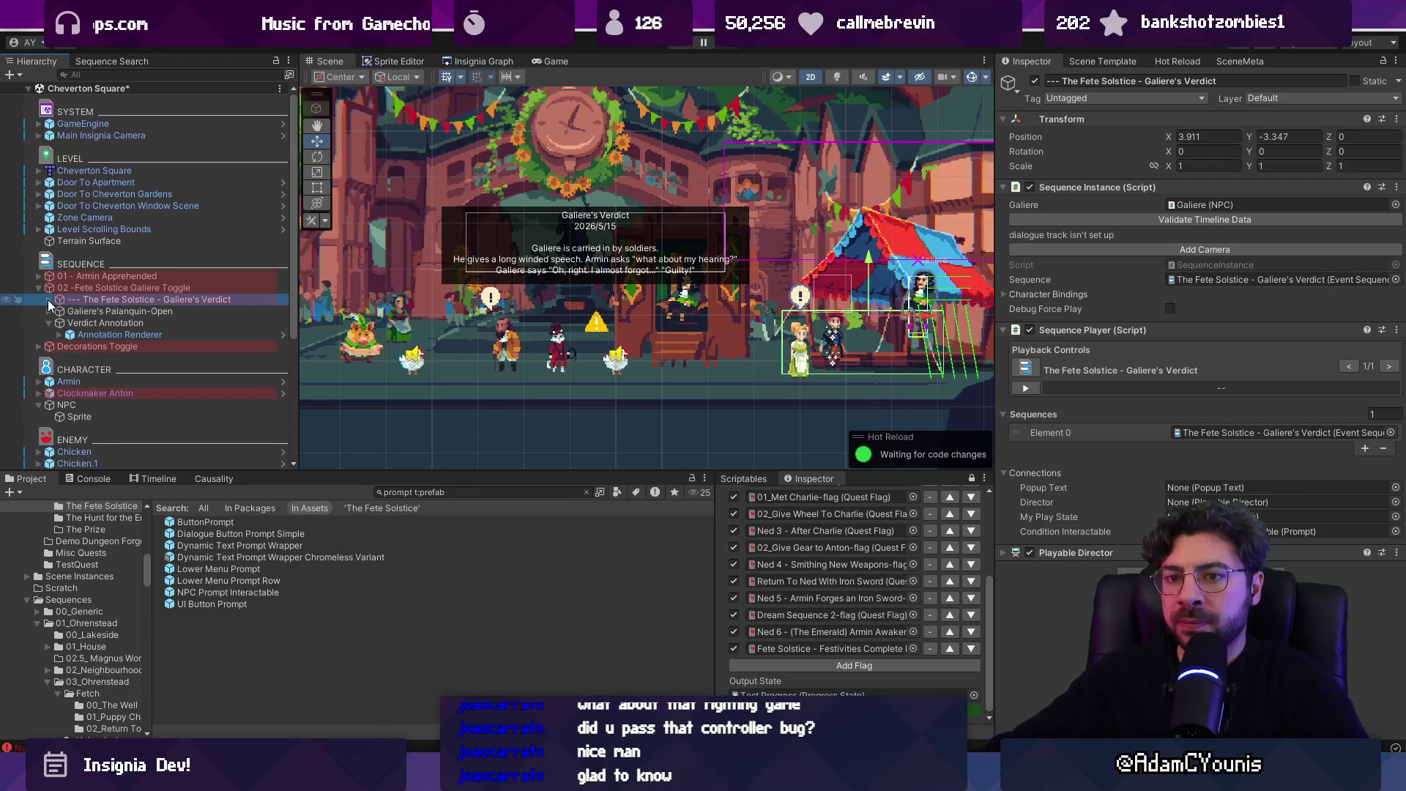
{"action": "double_click", "coordinate": [76, 300]}
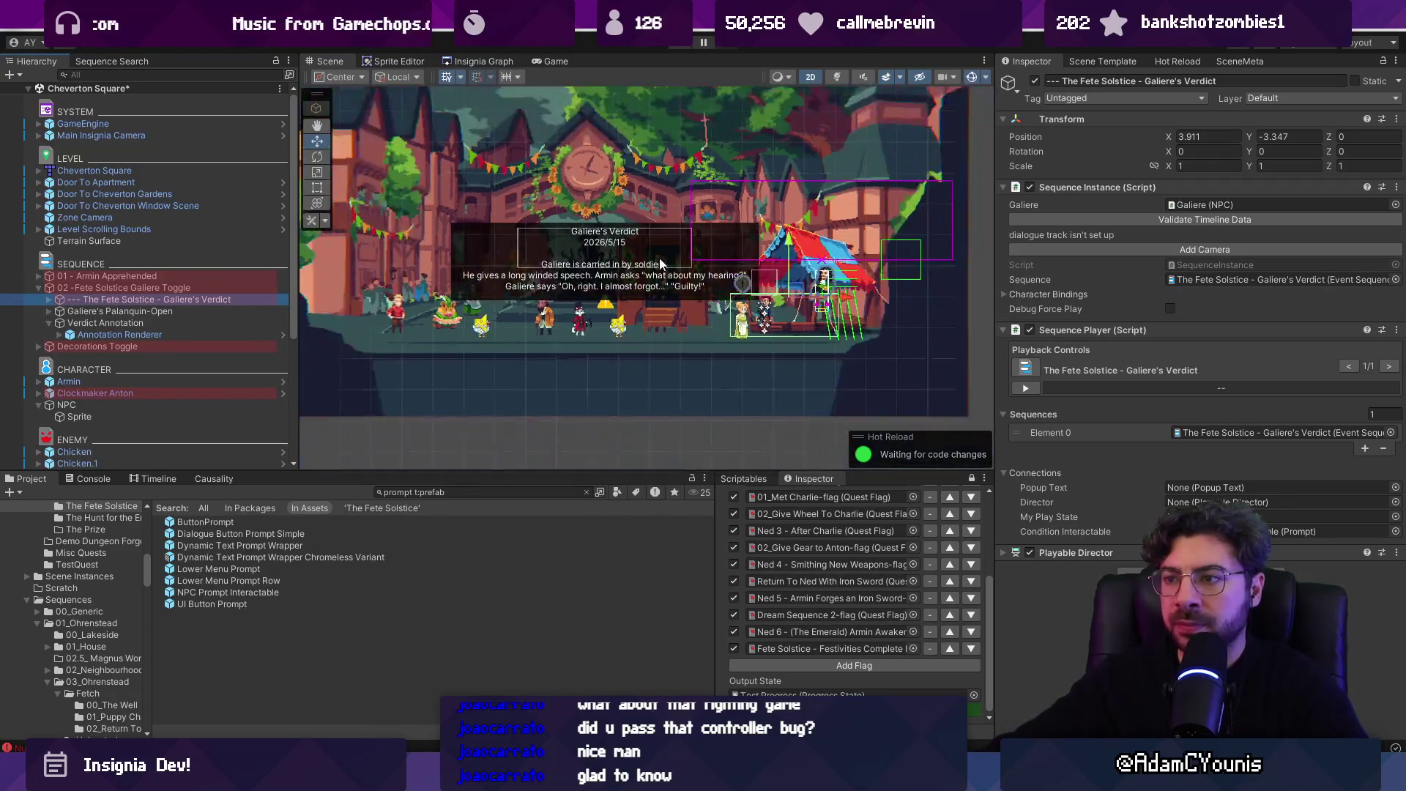
{"action": "left_click_drag", "start_coordinate": [811, 288], "coordinate": [635, 306]}
{"action": "scroll", "coordinate": [635, 307], "scroll_direction": "up", "scroll_amount": 3}
{"action": "scroll", "coordinate": [636, 306], "scroll_direction": "down", "scroll_amount": 3}
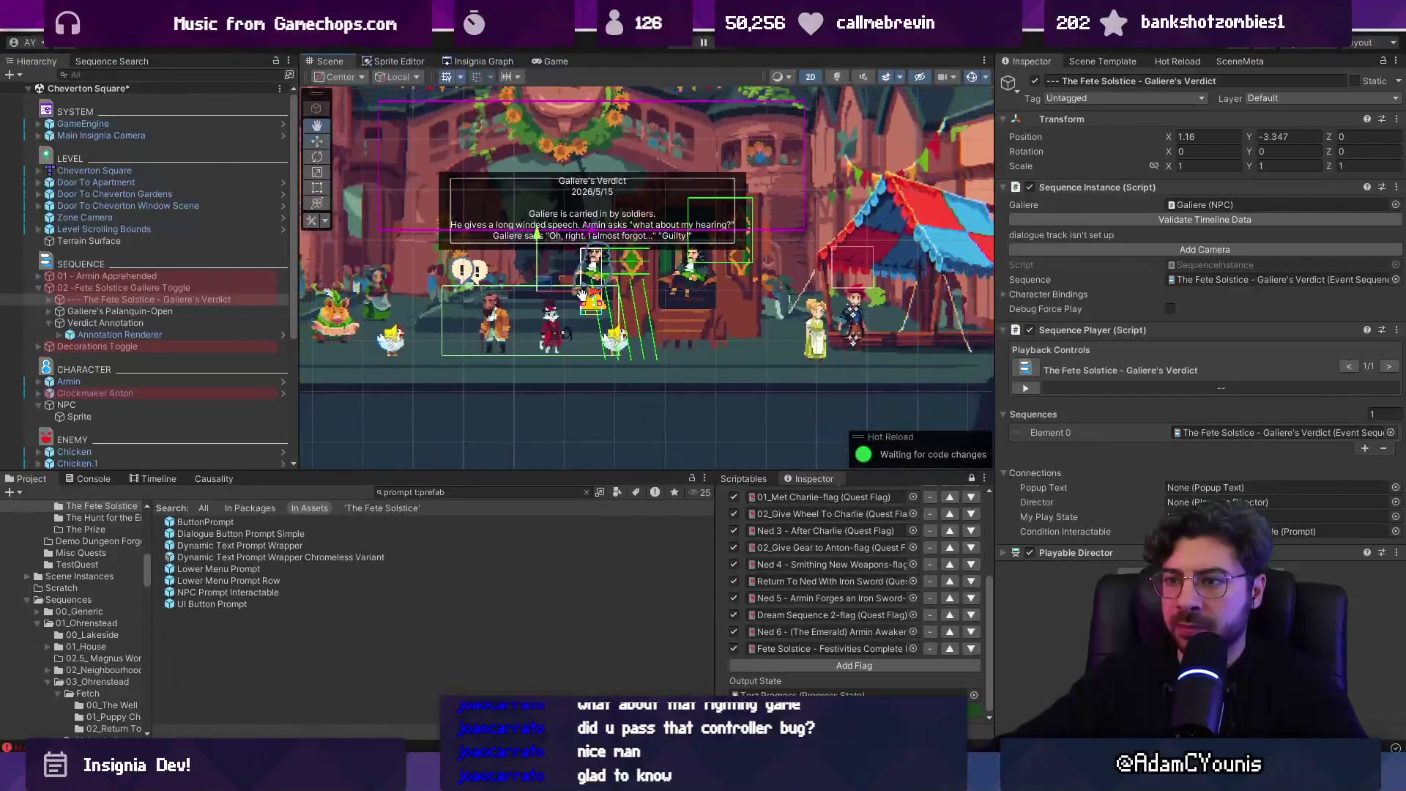
- Nudge the palanquin slightly left and shift NPC Prompt Interactable right
{"action": "double_click", "coordinate": [152, 309]}
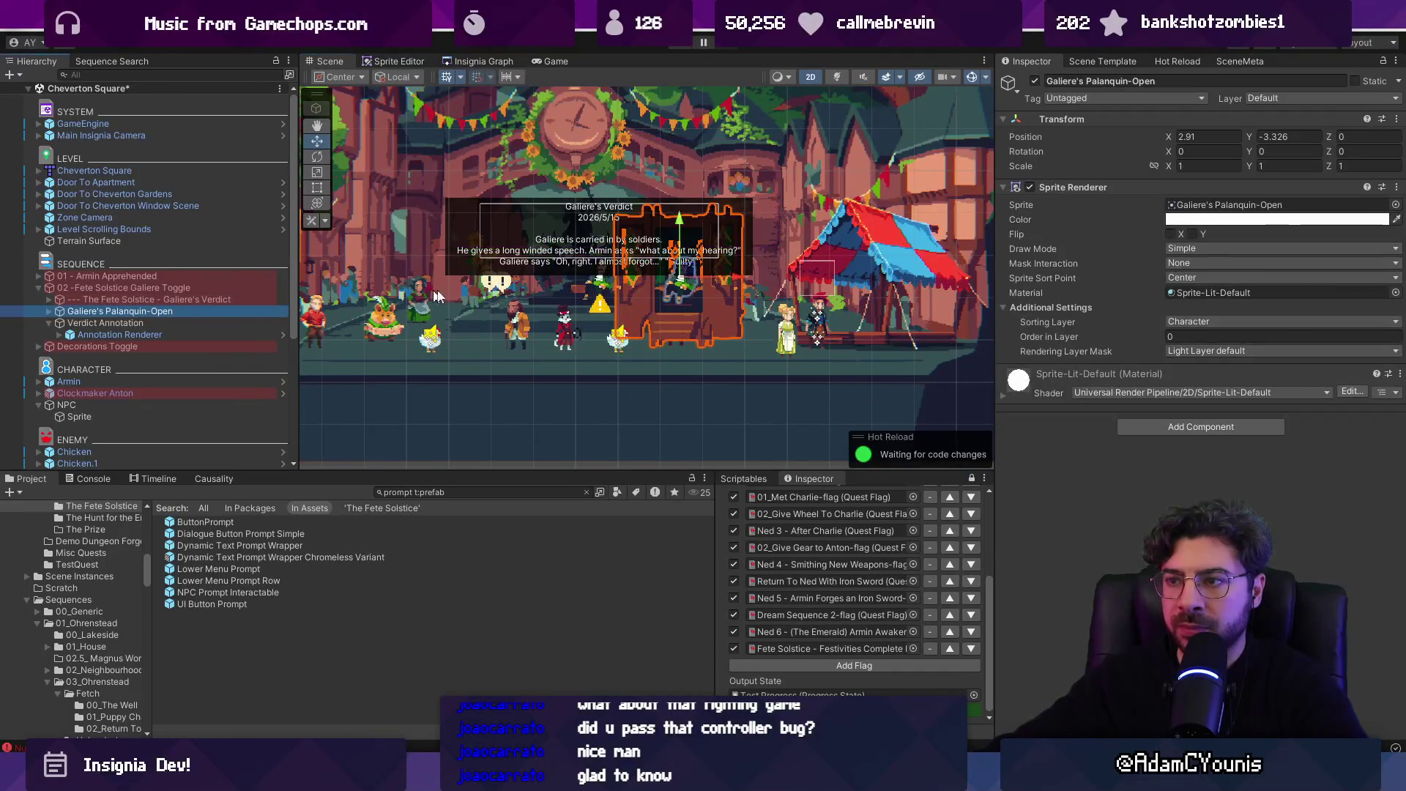
{"action": "left_click_drag", "start_coordinate": [697, 279], "coordinate": [685, 281]}
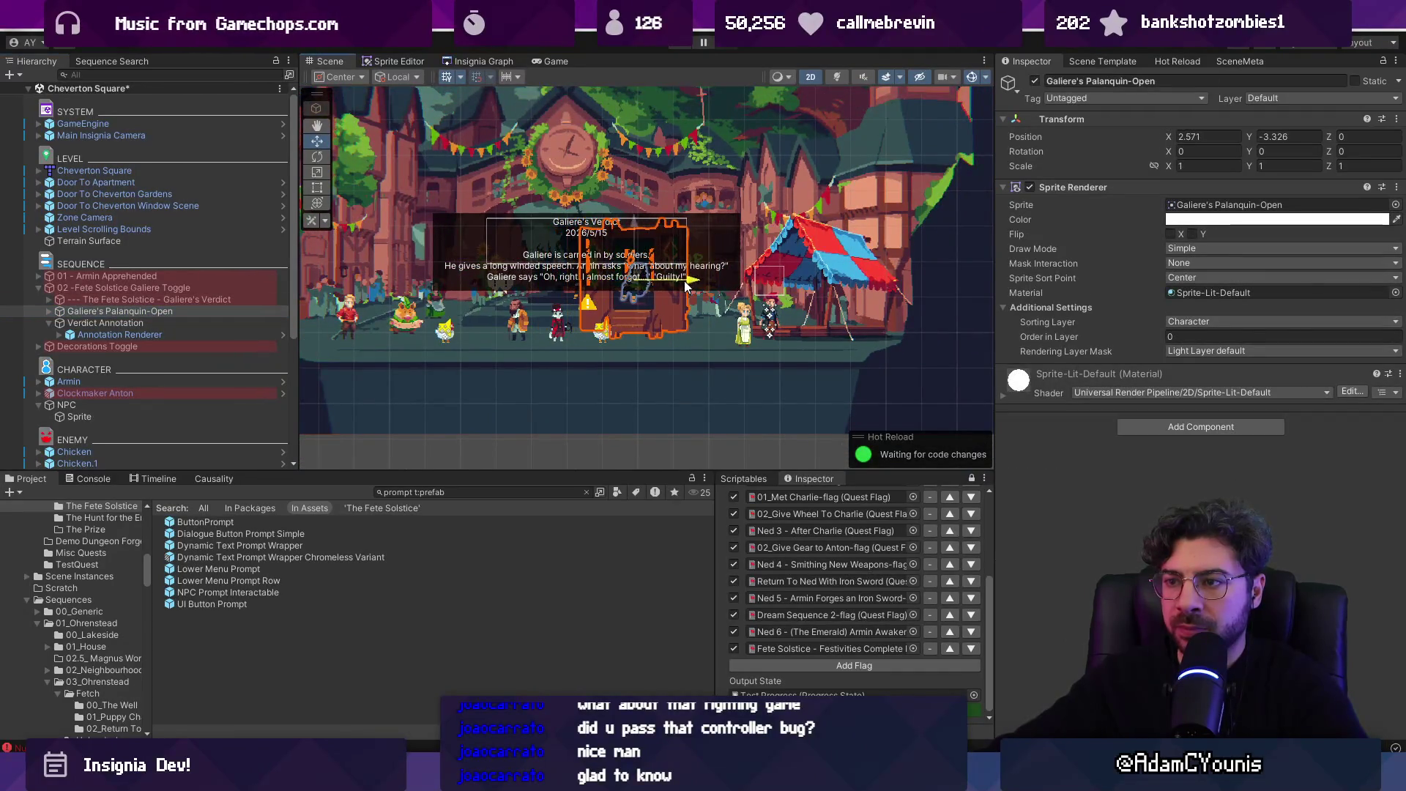
{"action": "left_click", "coordinate": [135, 323]}
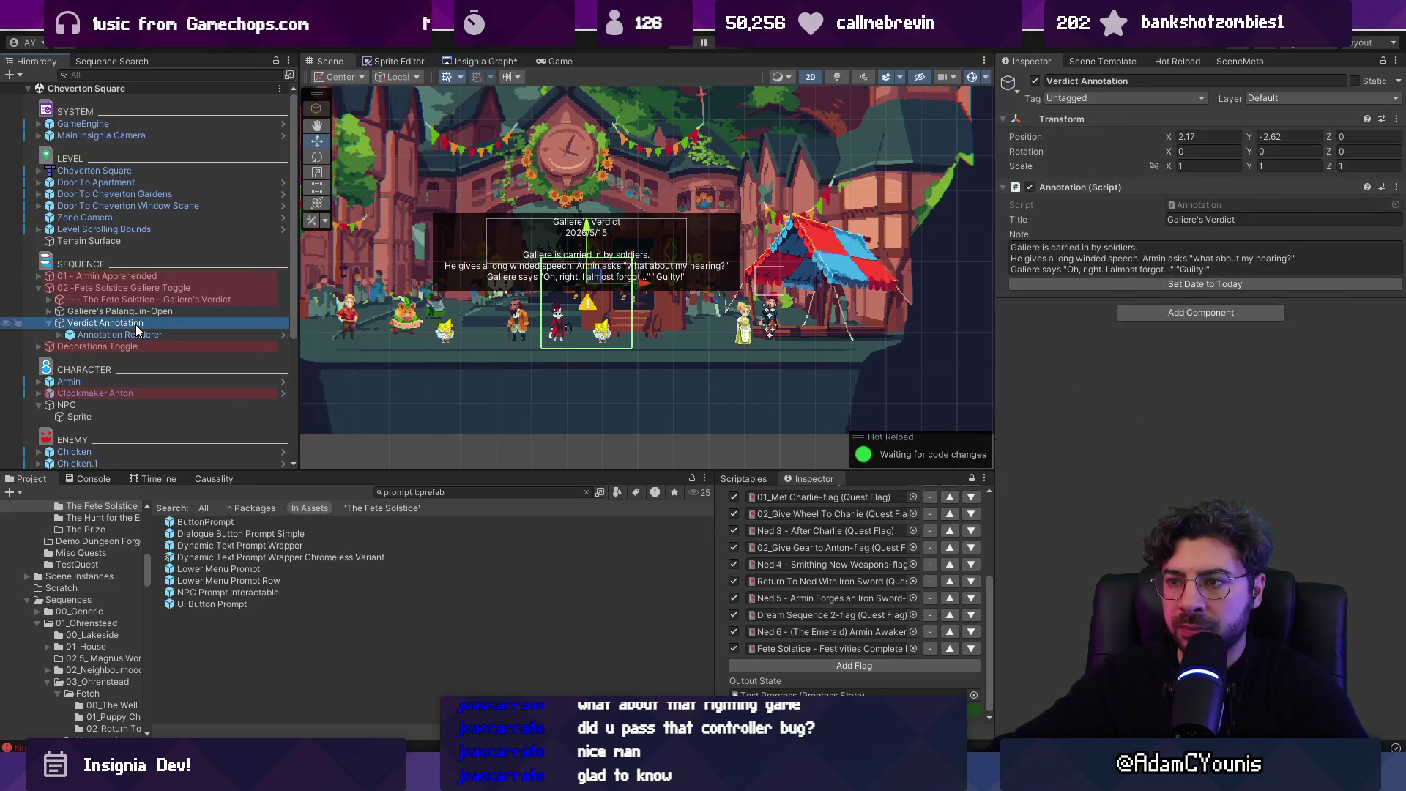
{"action": "left_click", "coordinate": [139, 298]}
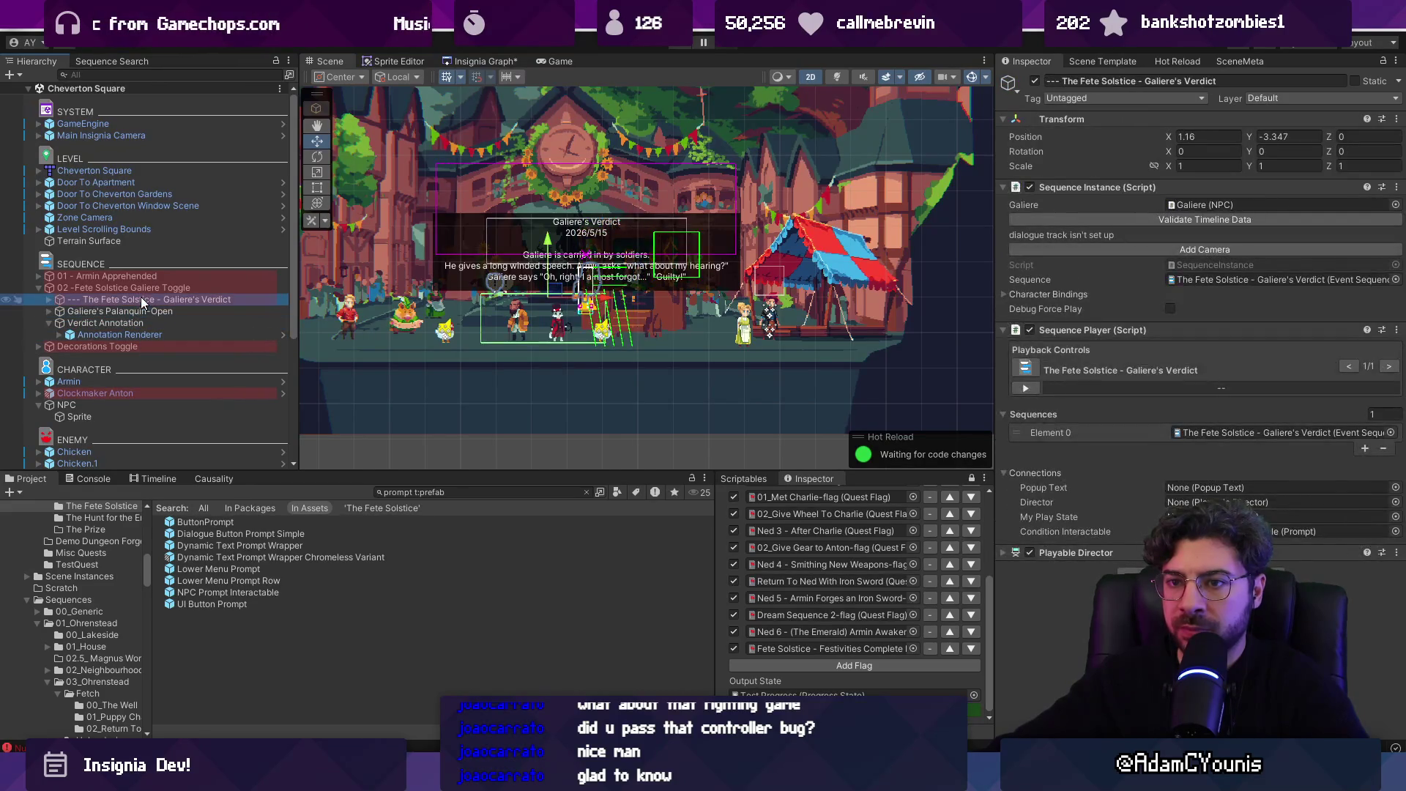
{"action": "left_click", "coordinate": [48, 299]}
{"action": "left_click", "coordinate": [85, 312]}
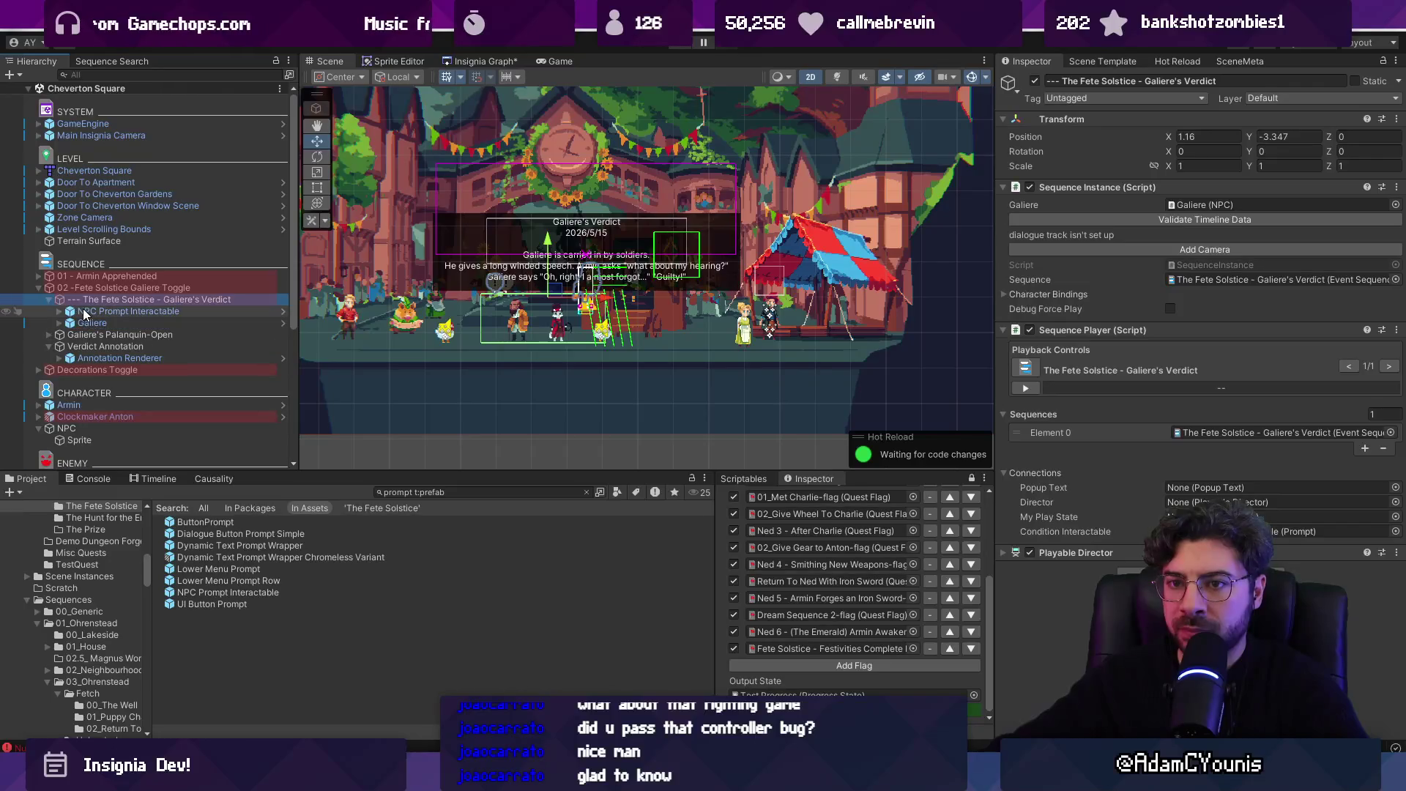
{"action": "left_click_drag", "start_coordinate": [538, 296], "coordinate": [595, 306]}
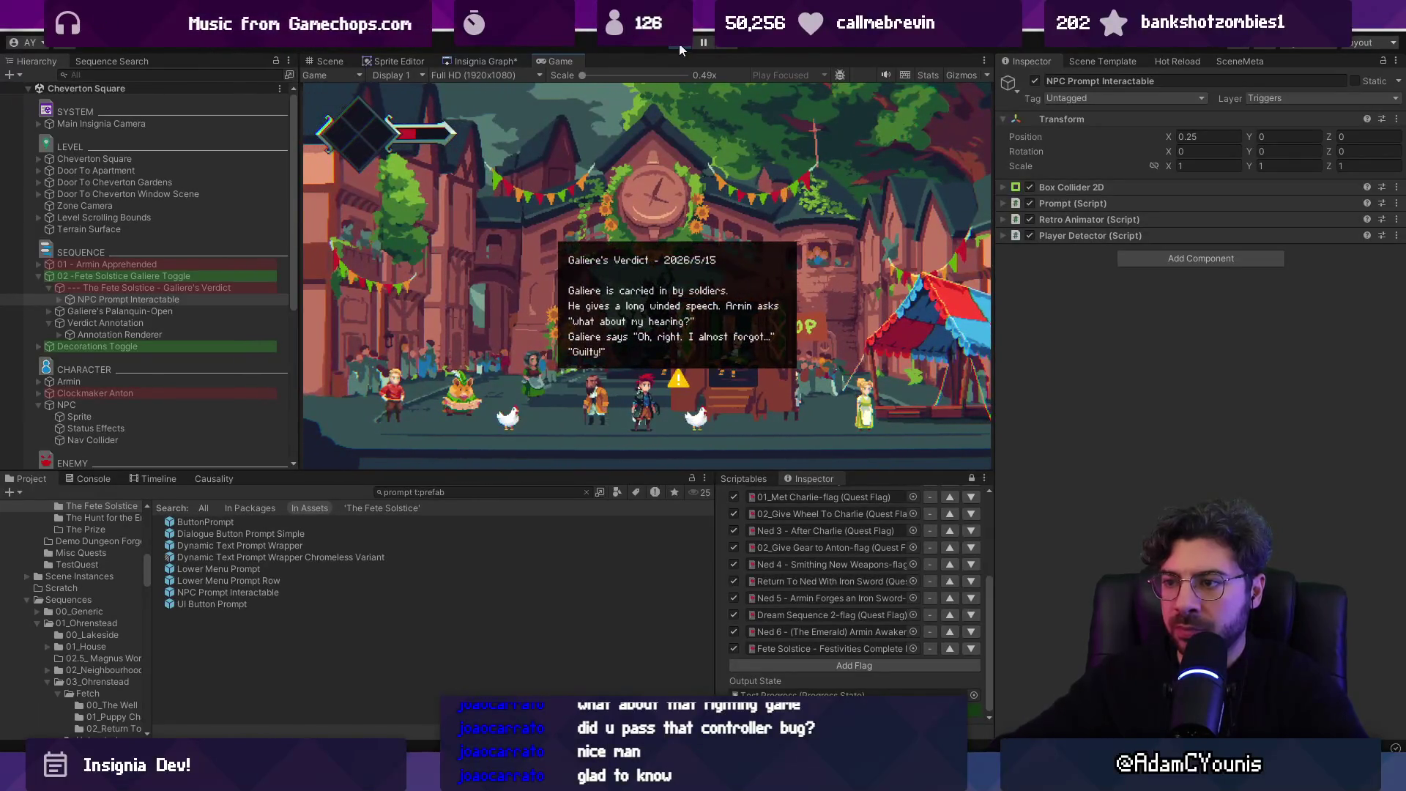
- After leaving Play mode, lower the annotation's Collider and raise the Verdict Annotation
{"action": "key", "text": "ctrl+p"}
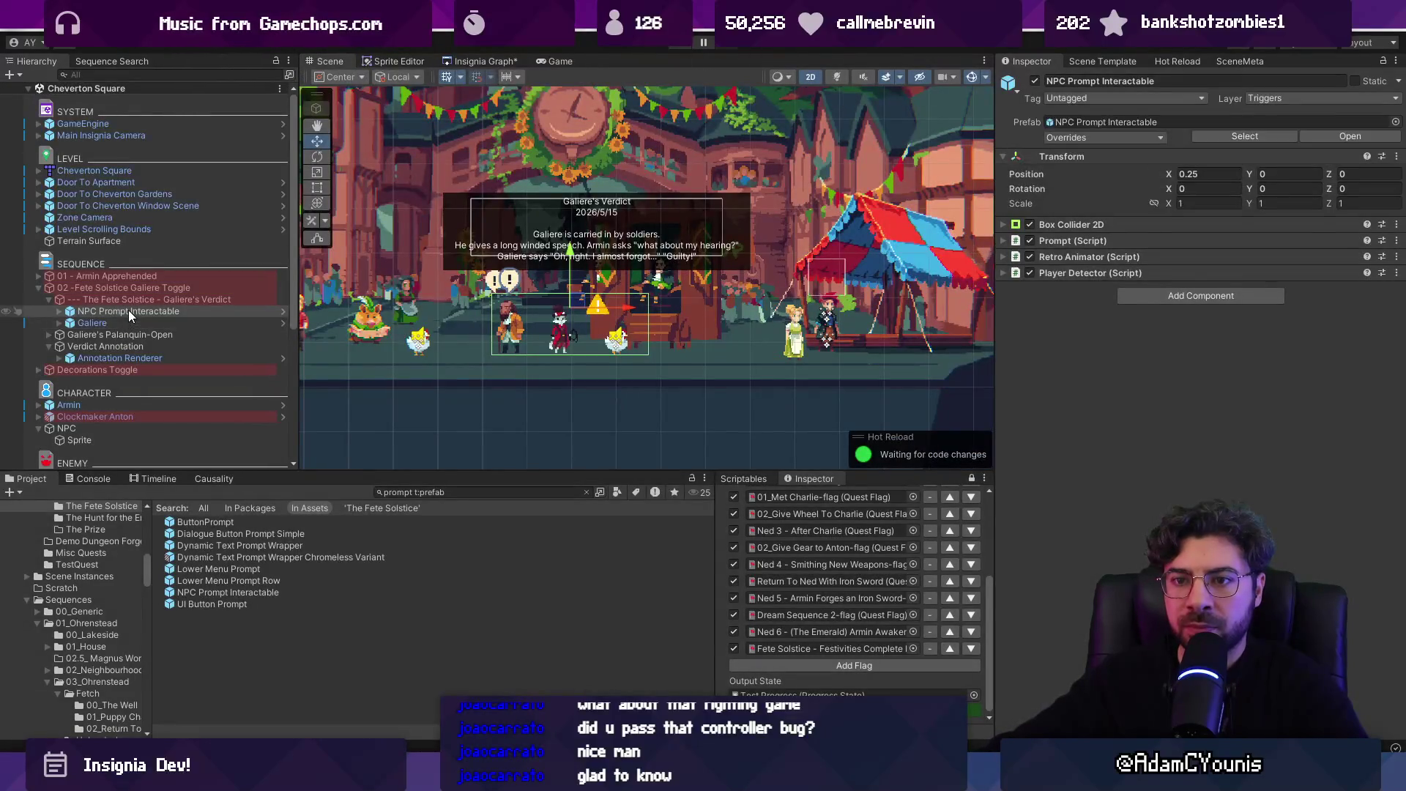
{"action": "left_click", "coordinate": [128, 310]}
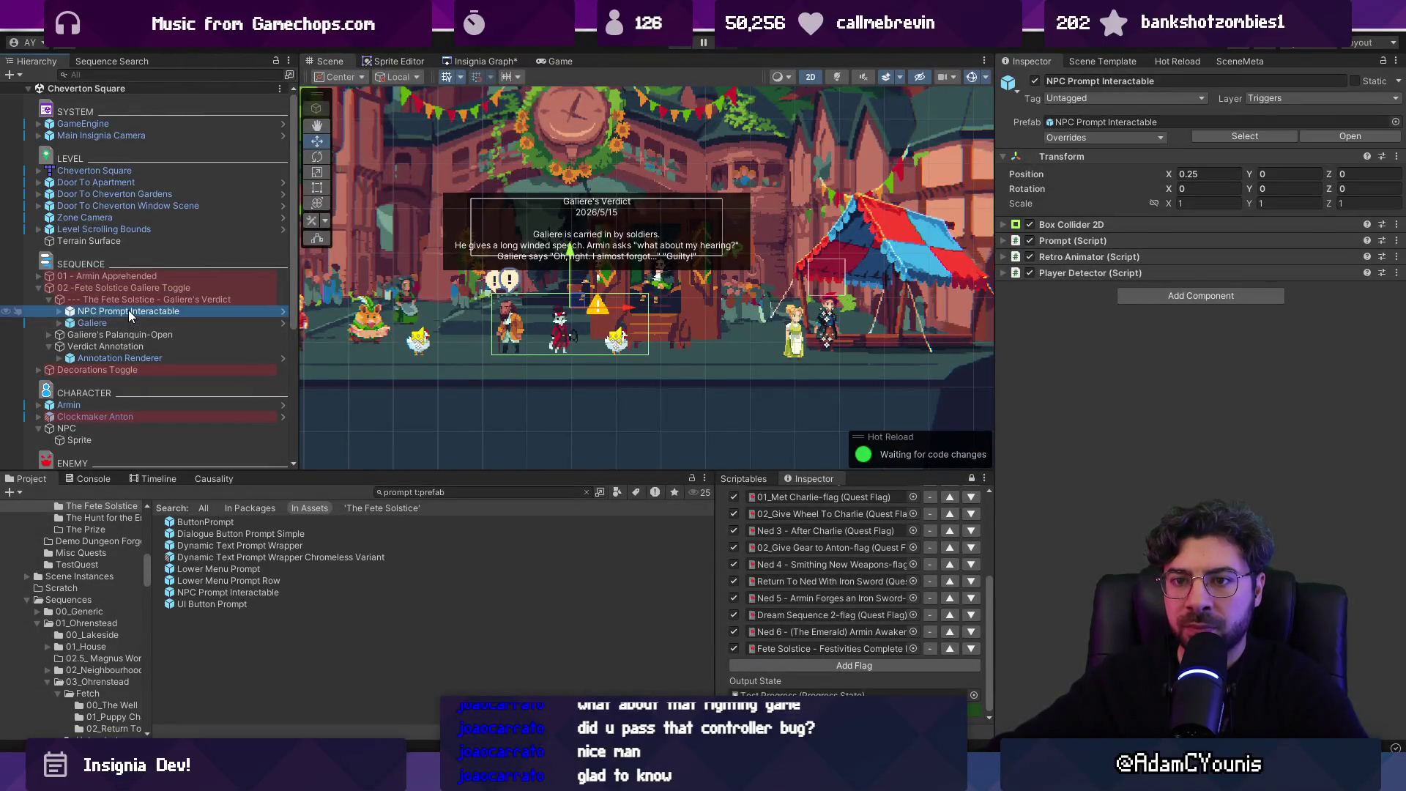
{"action": "left_click", "coordinate": [126, 347]}
{"action": "left_click", "coordinate": [59, 358]}
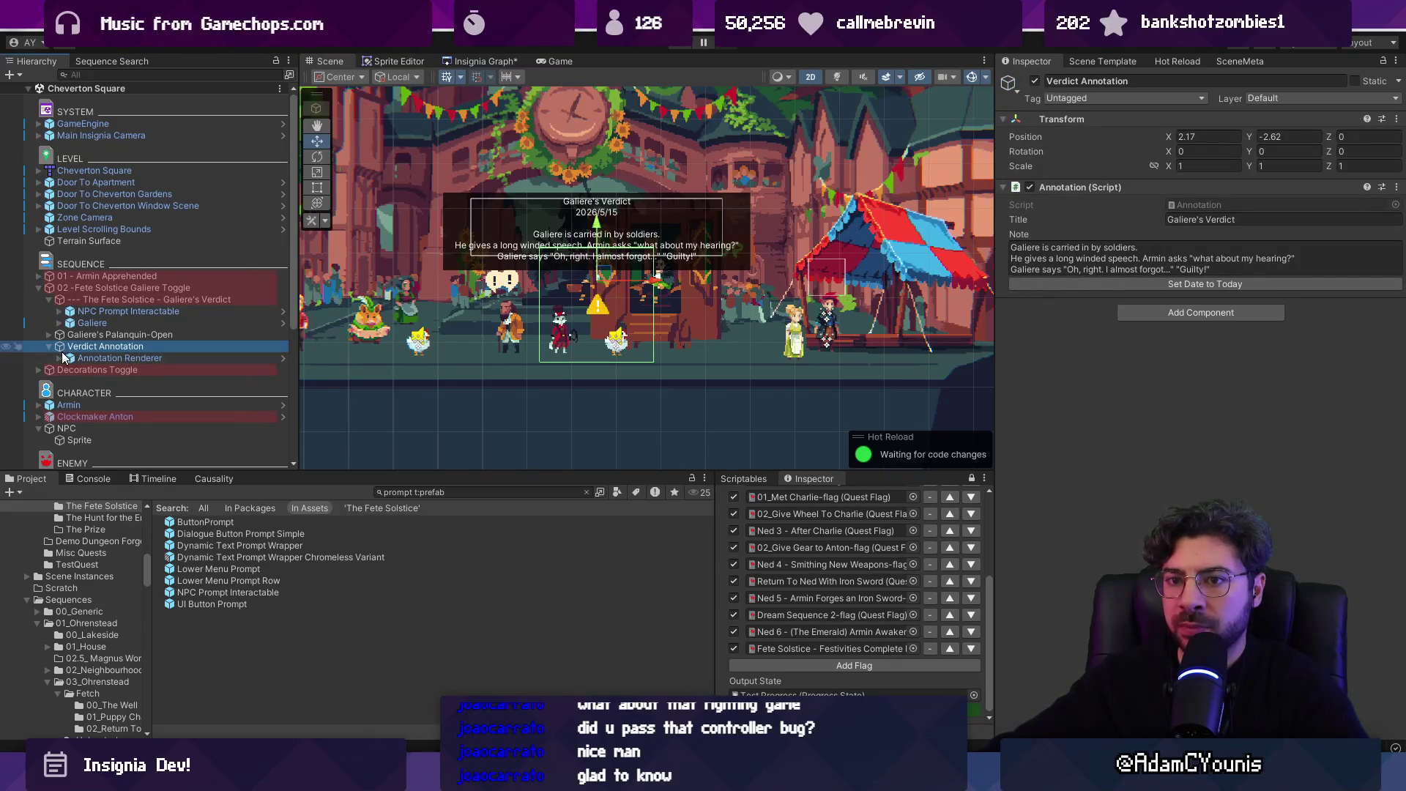
{"action": "left_click", "coordinate": [82, 371]}
{"action": "left_click_drag", "start_coordinate": [597, 304], "coordinate": [597, 403]}
{"action": "left_click", "coordinate": [130, 348]}
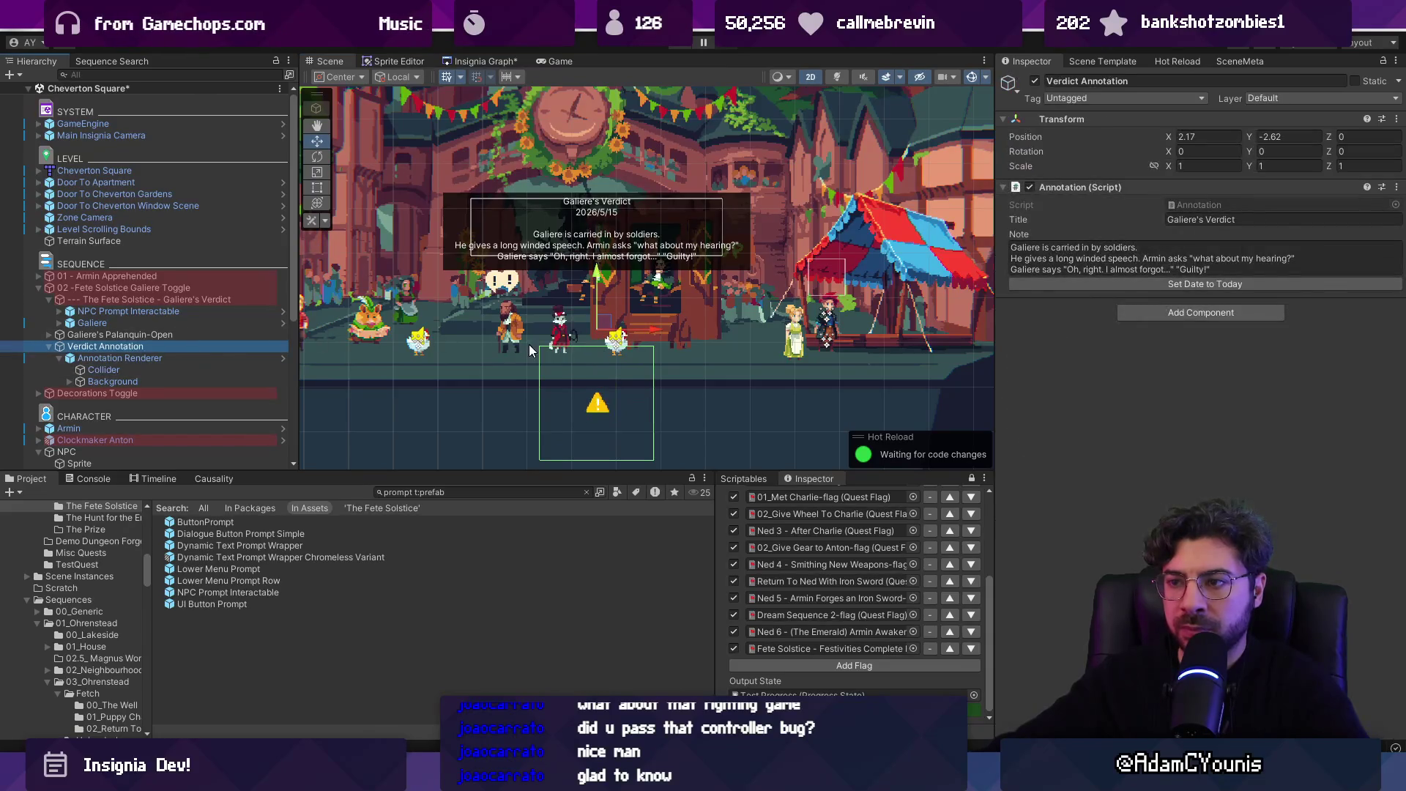
{"action": "left_click_drag", "start_coordinate": [596, 274], "coordinate": [592, 171]}
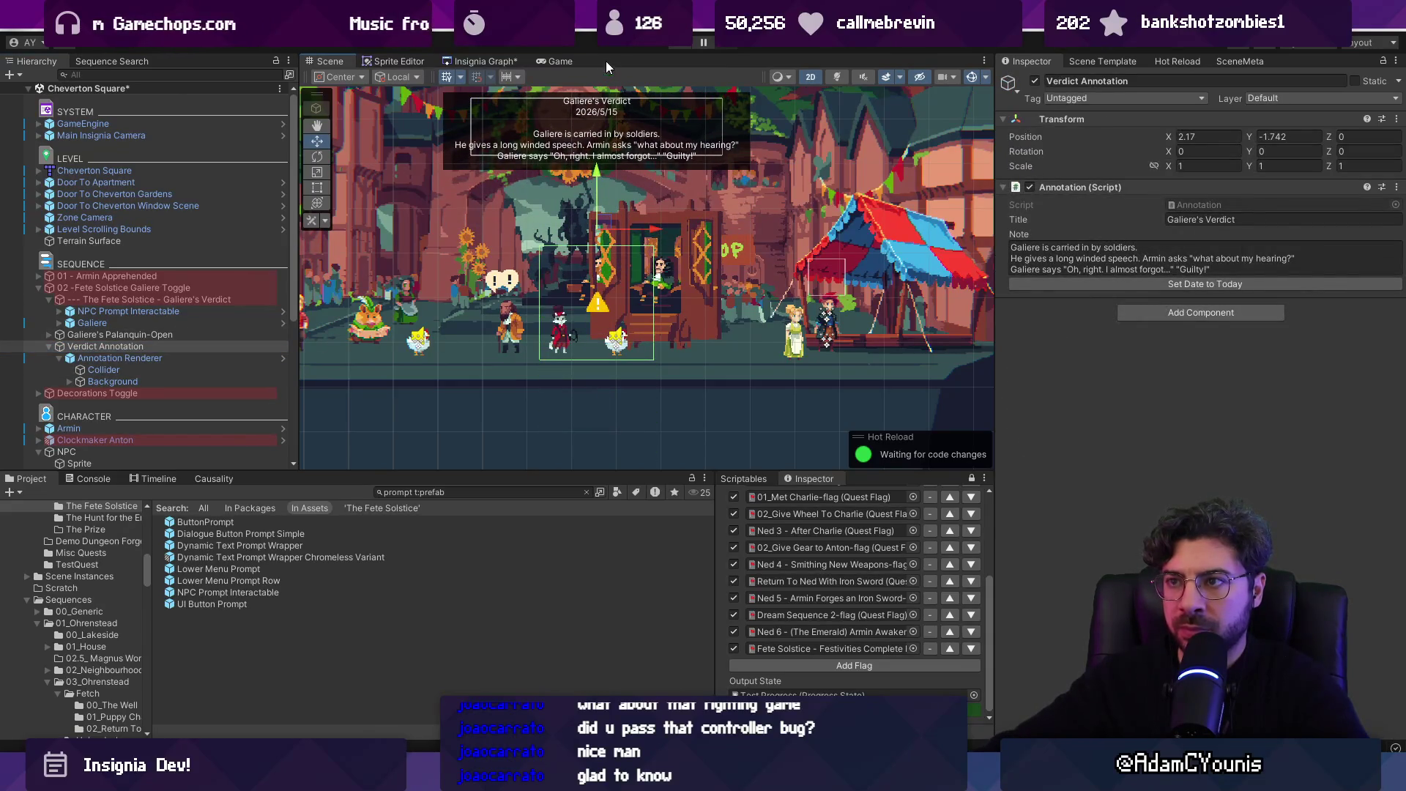
- Test the scene in Play mode, then open the Galiere's Verdict event sequence asset
{"action": "key", "text": "ctrl+p"}
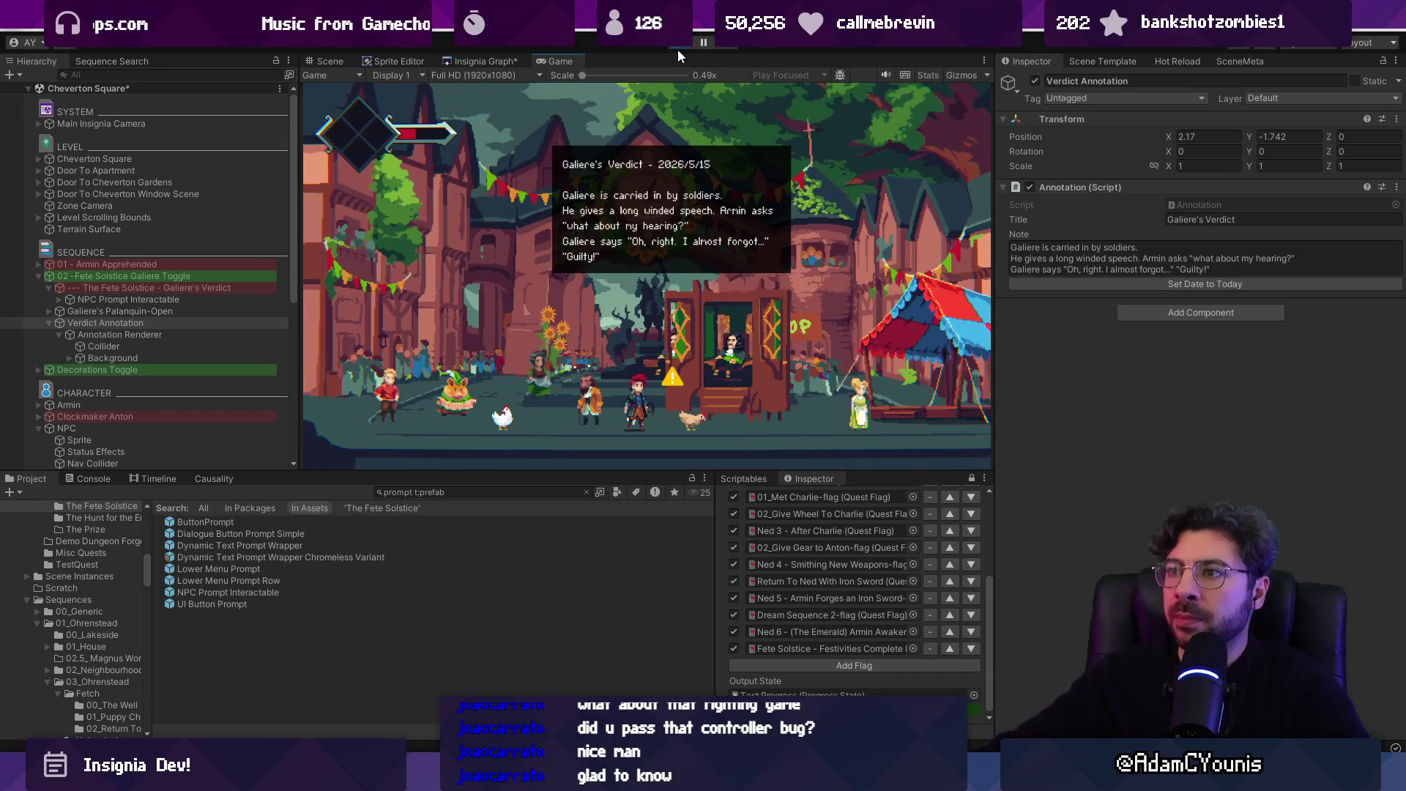
{"action": "left_click", "coordinate": [154, 309]}
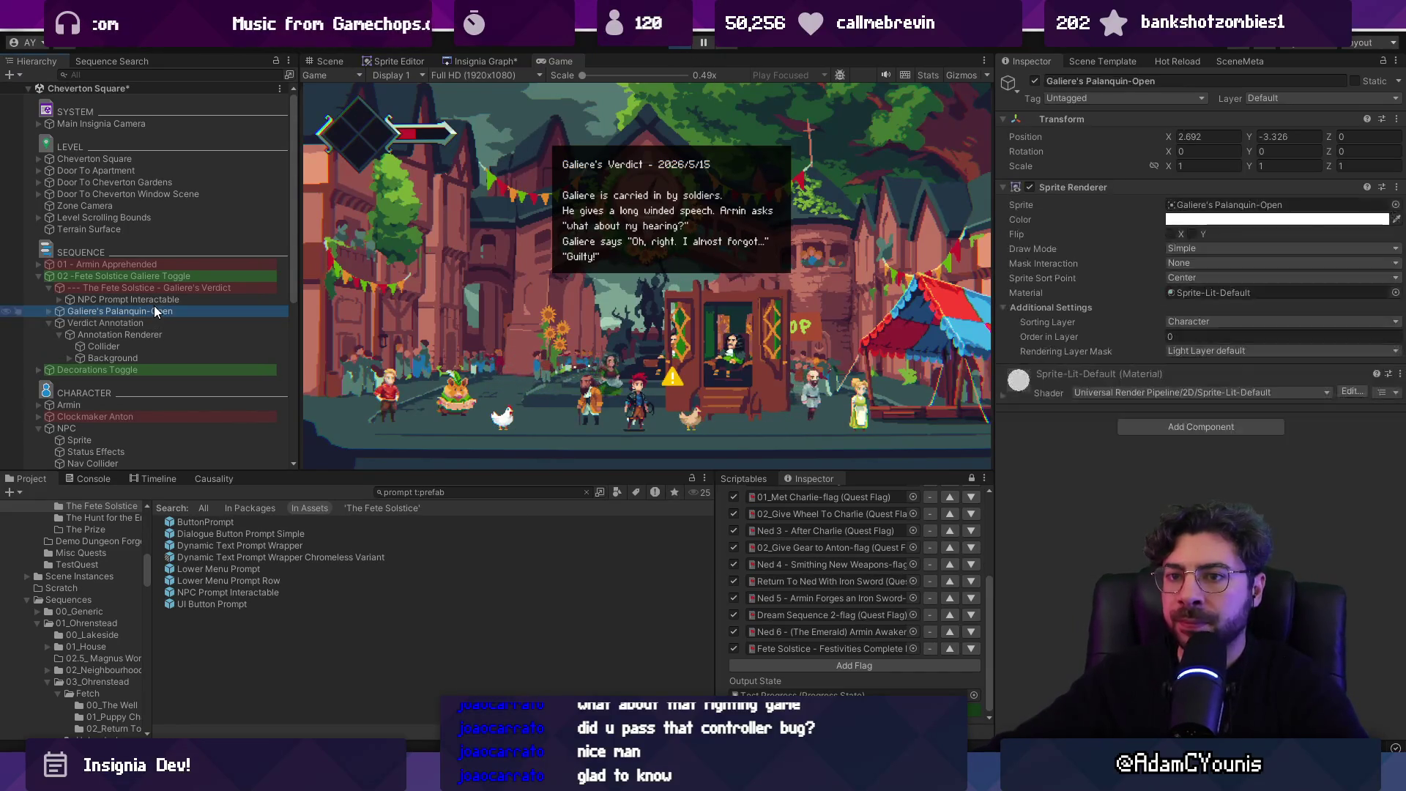
{"action": "left_click", "coordinate": [155, 300]}
{"action": "left_click", "coordinate": [166, 289]}
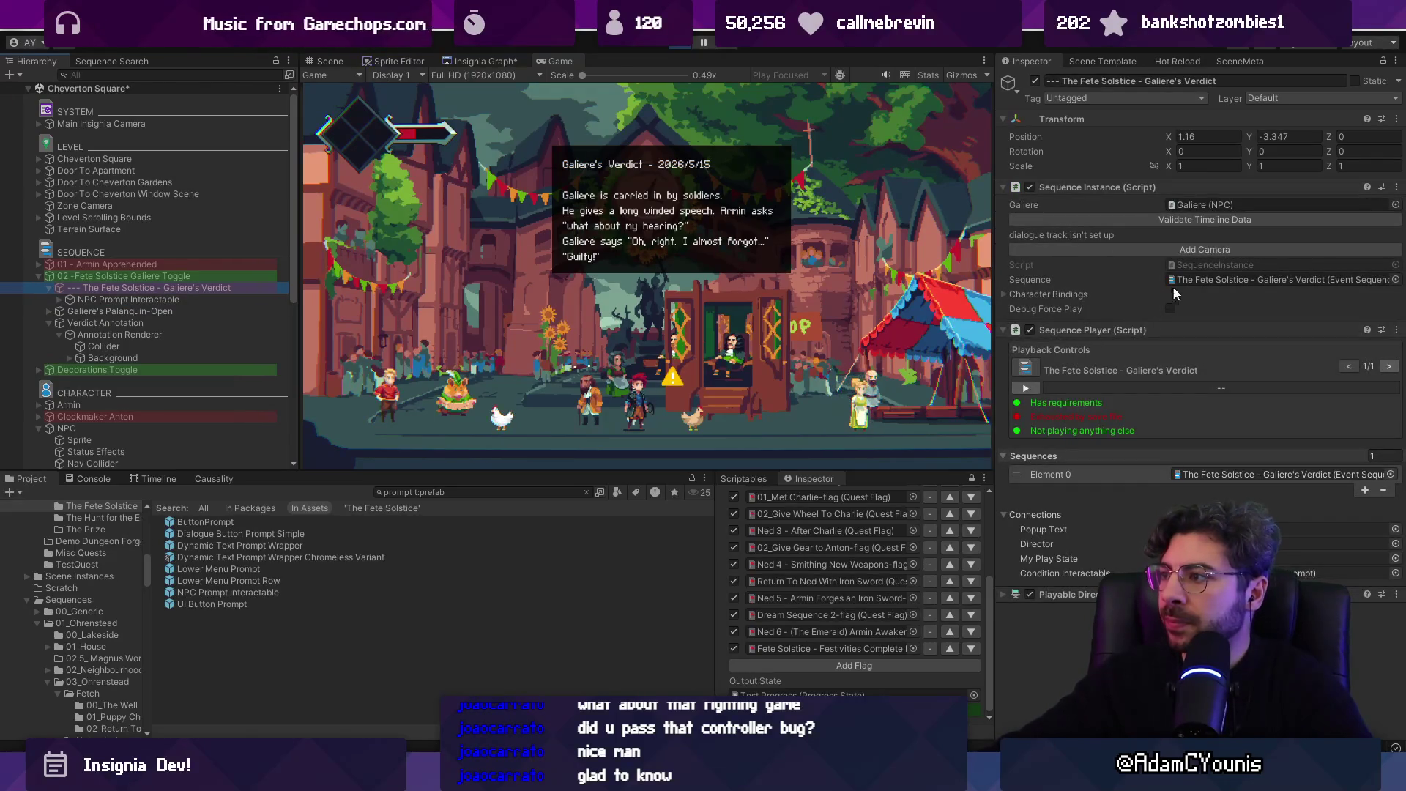
{"action": "key", "text": "ctrl+p"}
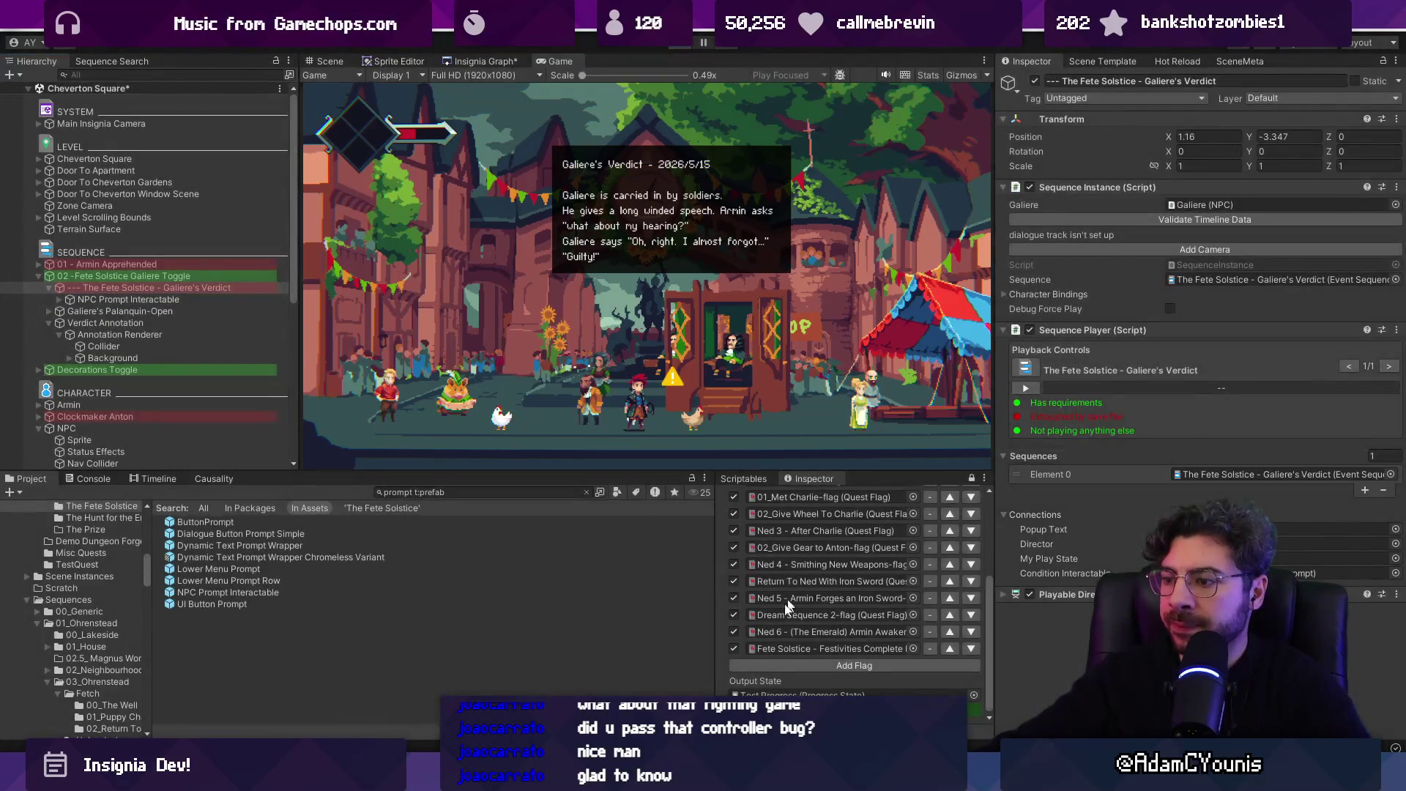
{"action": "double_click", "coordinate": [1222, 280]}
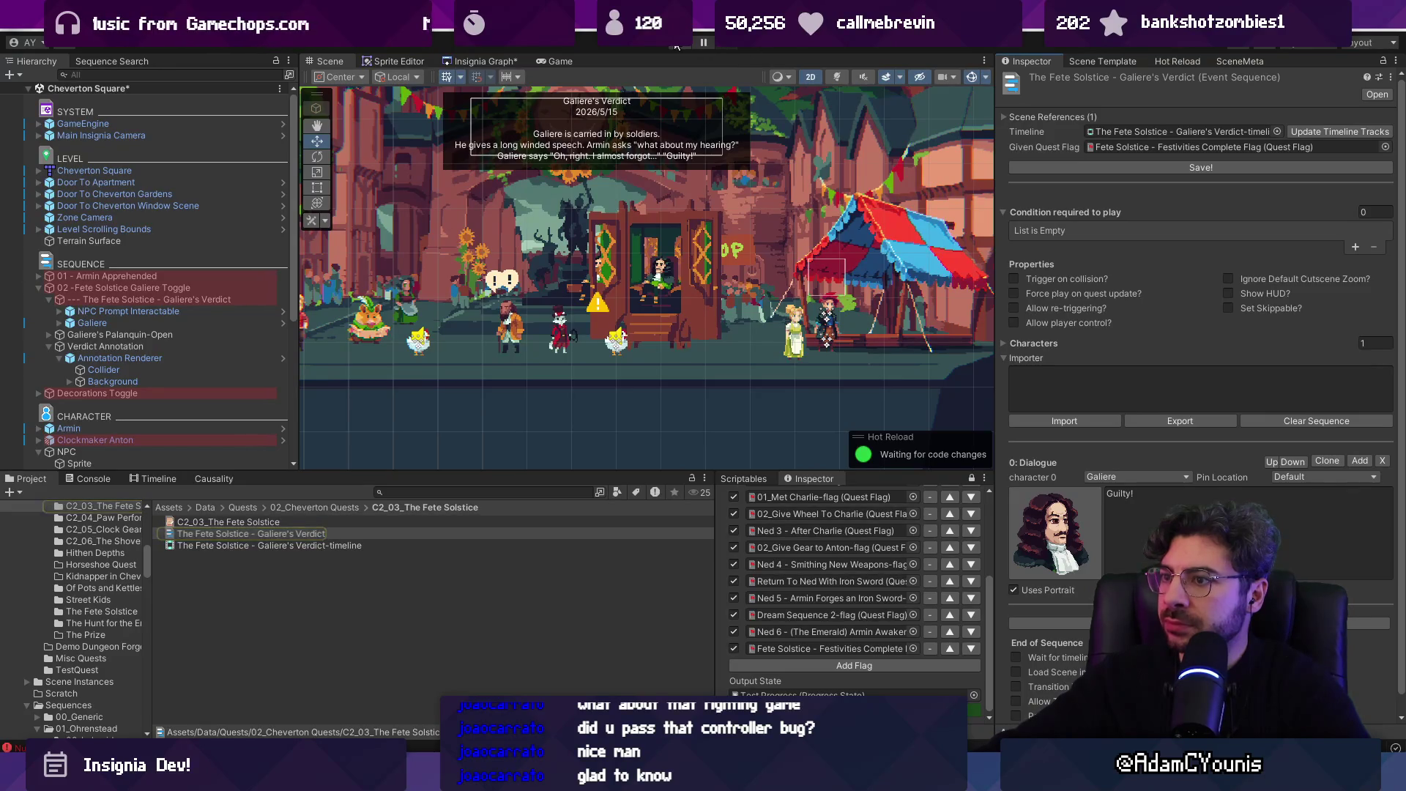
- Duplicate the Festivities Complete Flag and rename the copy 'Fete Solstice - Galiere's Verdict'
{"action": "left_click", "coordinate": [1347, 143]}
{"action": "left_click", "coordinate": [315, 522]}
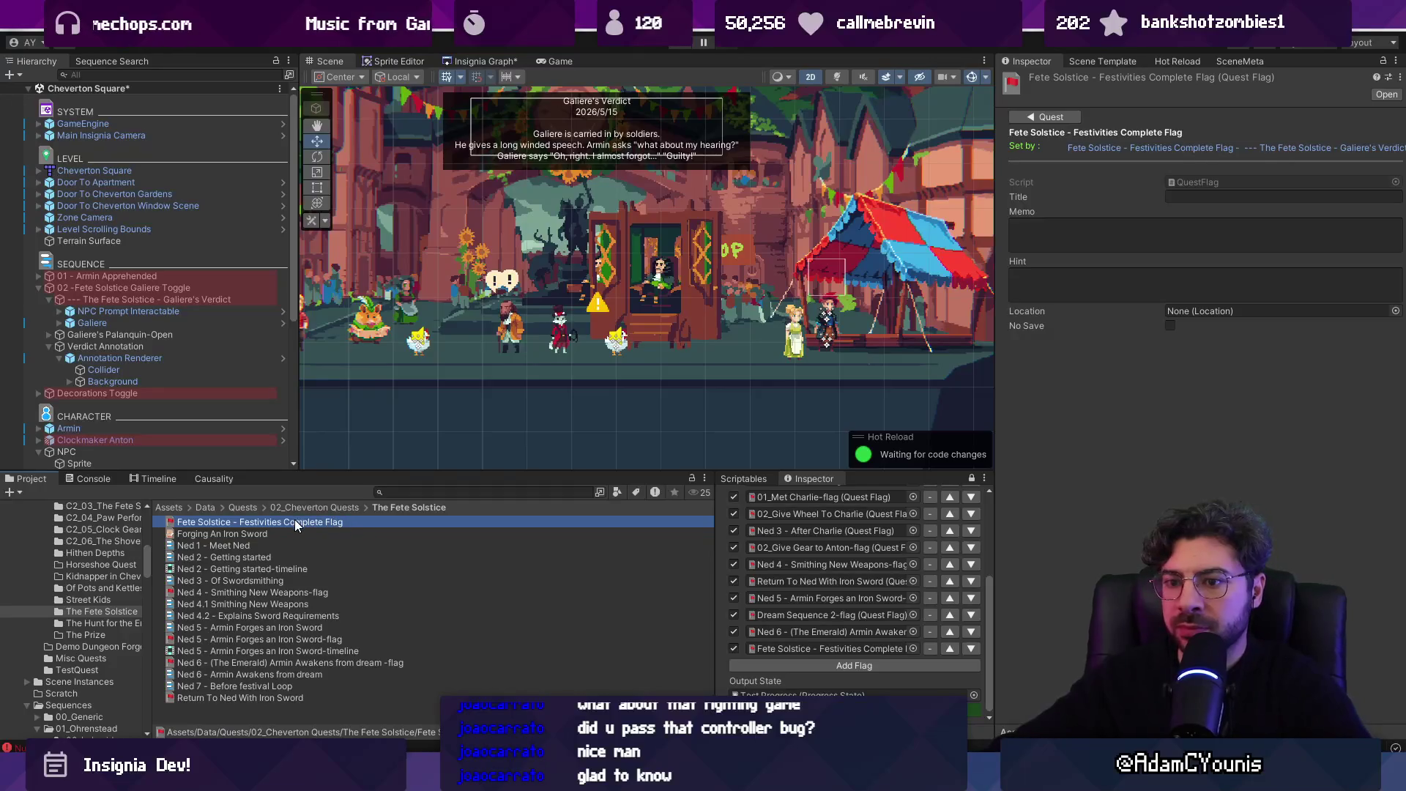
{"action": "key", "text": "ctrl+d"}
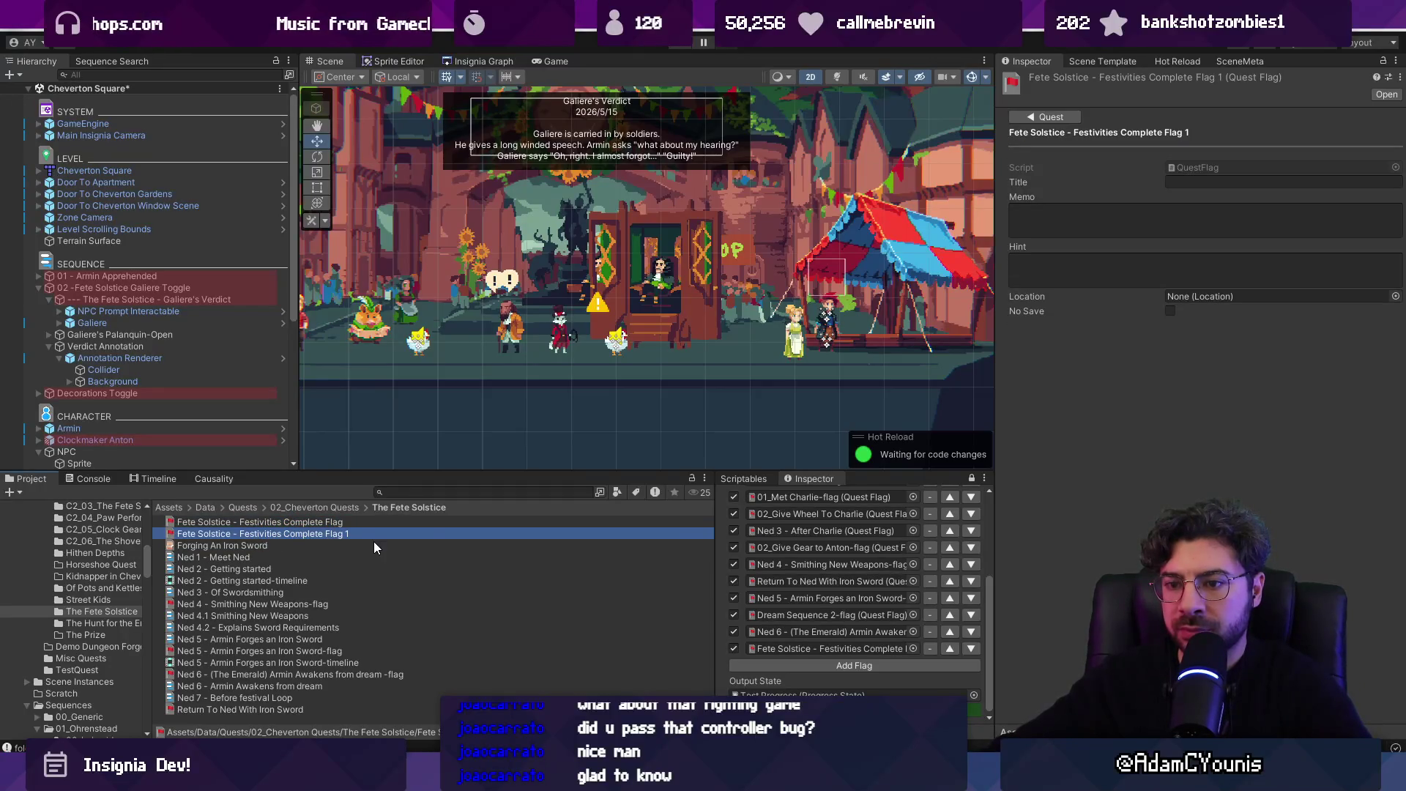
{"action": "left_click", "coordinate": [347, 535]}
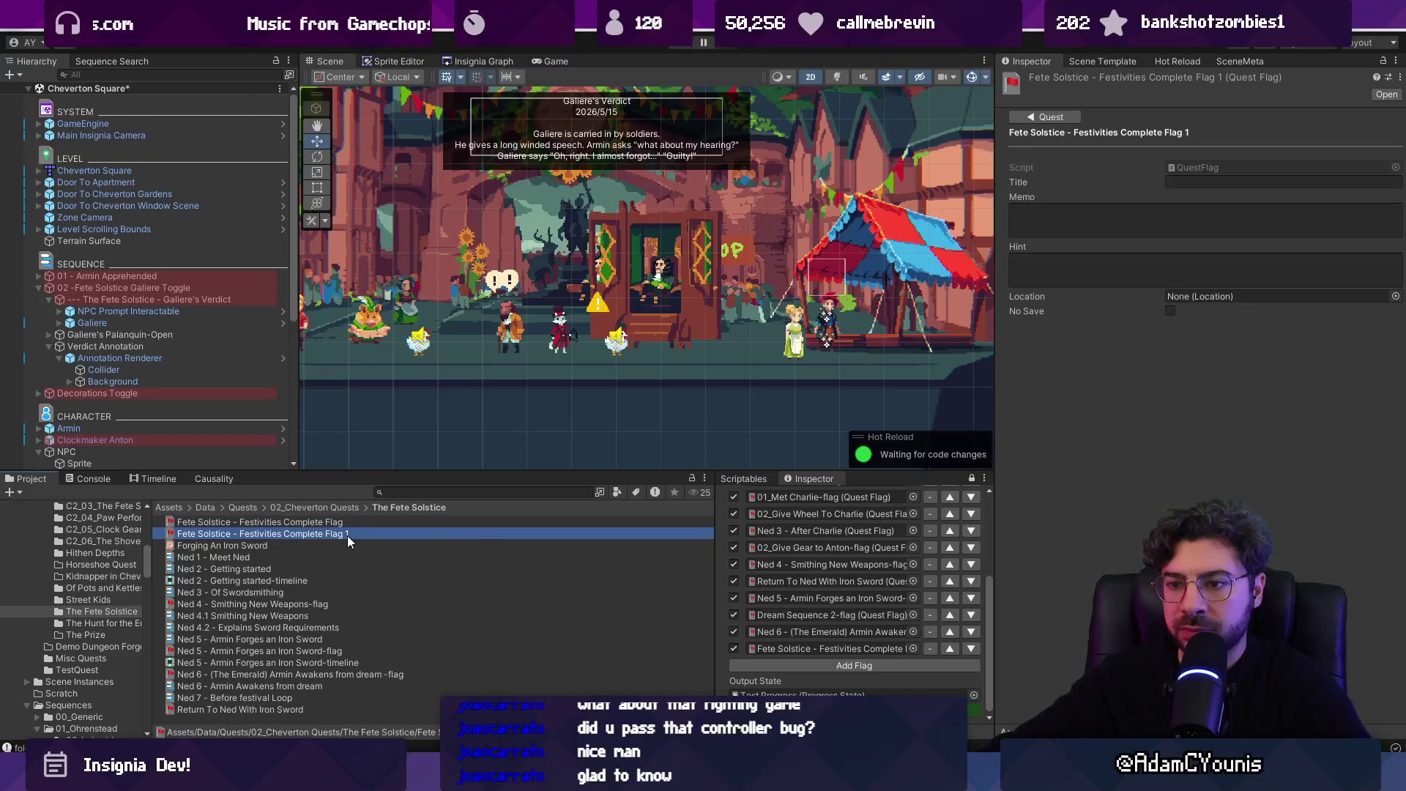
{"action": "key", "text": "End"}
{"action": "key", "text": "ctrl+shift+Left"}
{"action": "key", "text": "ctrl+shift+Left"}
{"action": "key", "text": "ctrl+shift+Left"}
{"action": "type", "text": "Galie"}
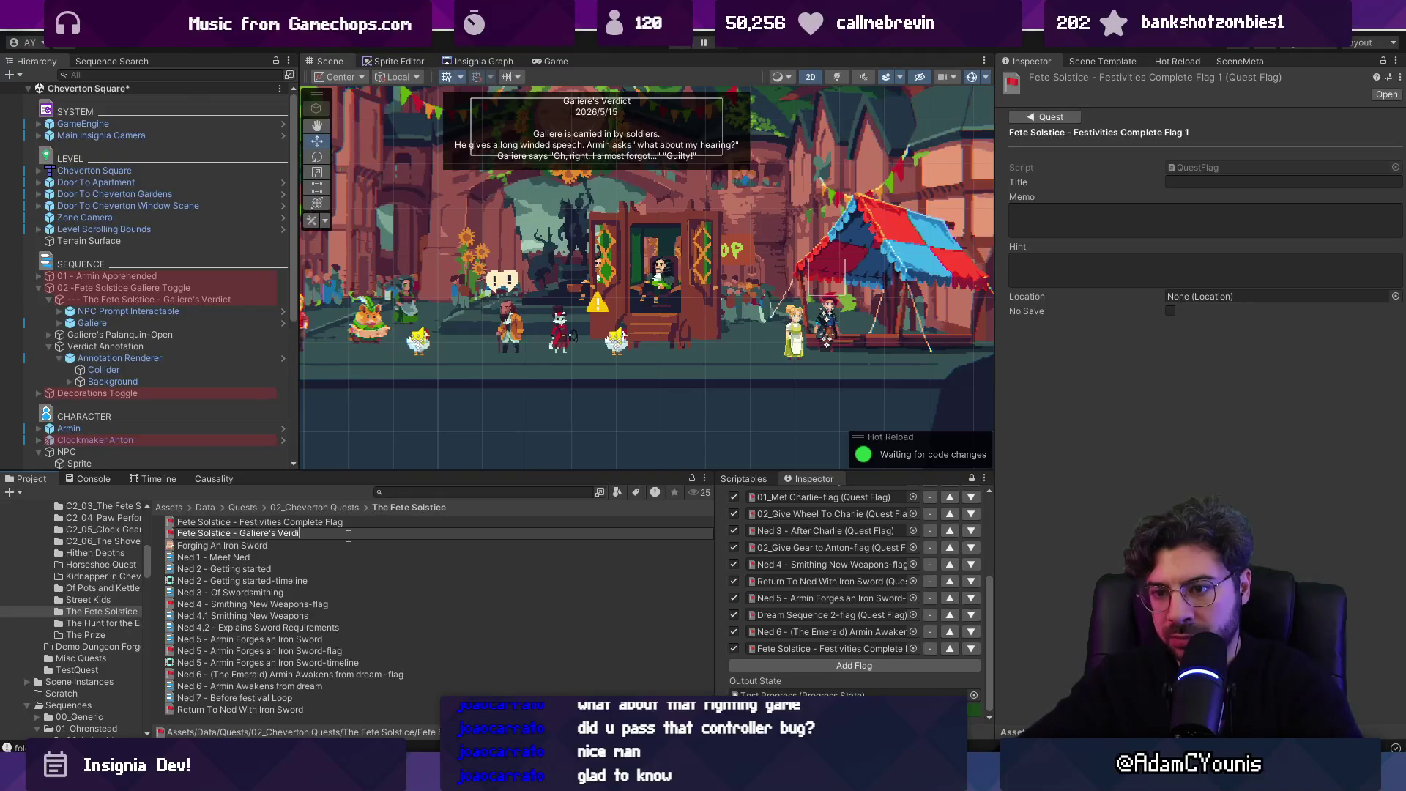
{"action": "key", "text": "Return"}
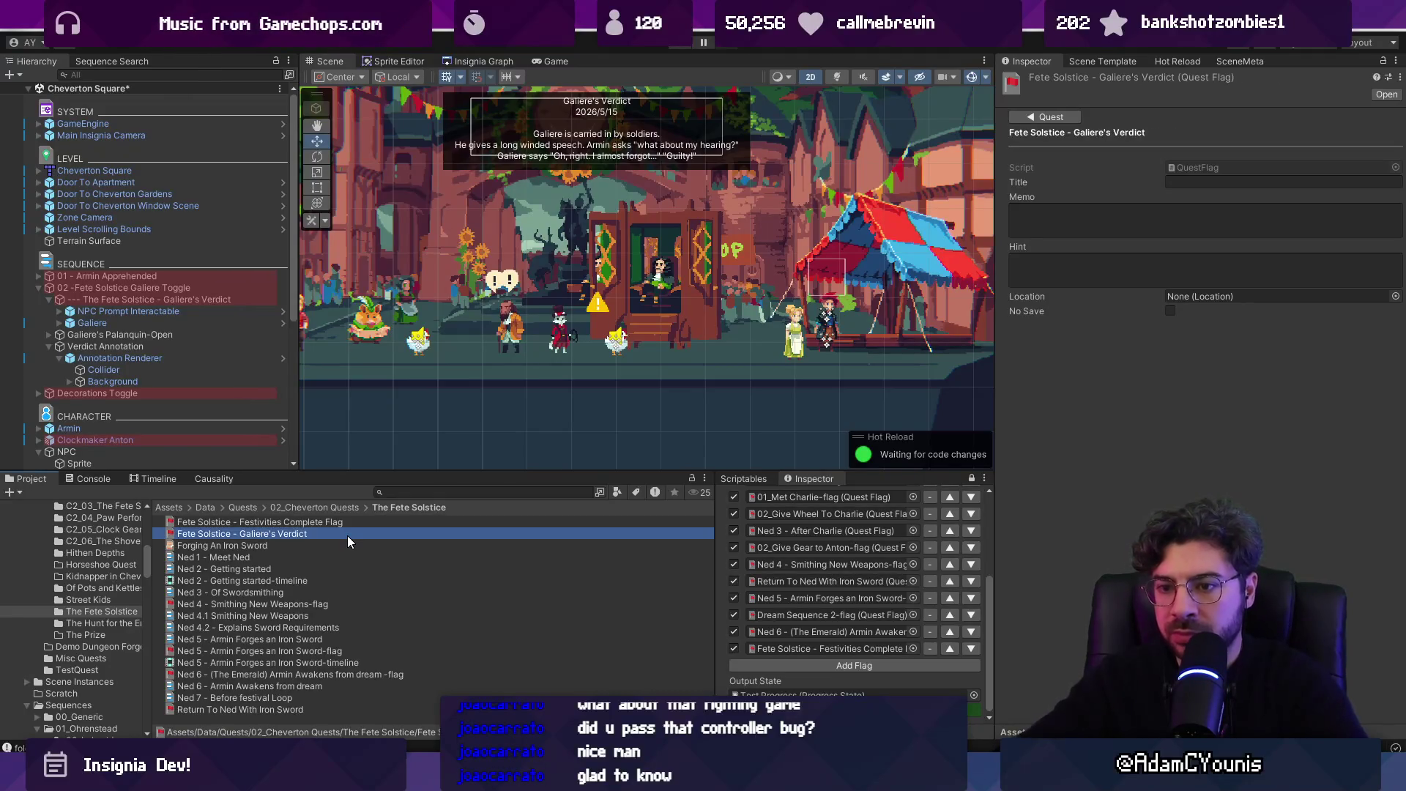
- Inspect the Festivities Complete Flag, then reselect the Galiere's Verdict sequence object
{"action": "left_click", "coordinate": [347, 526]}
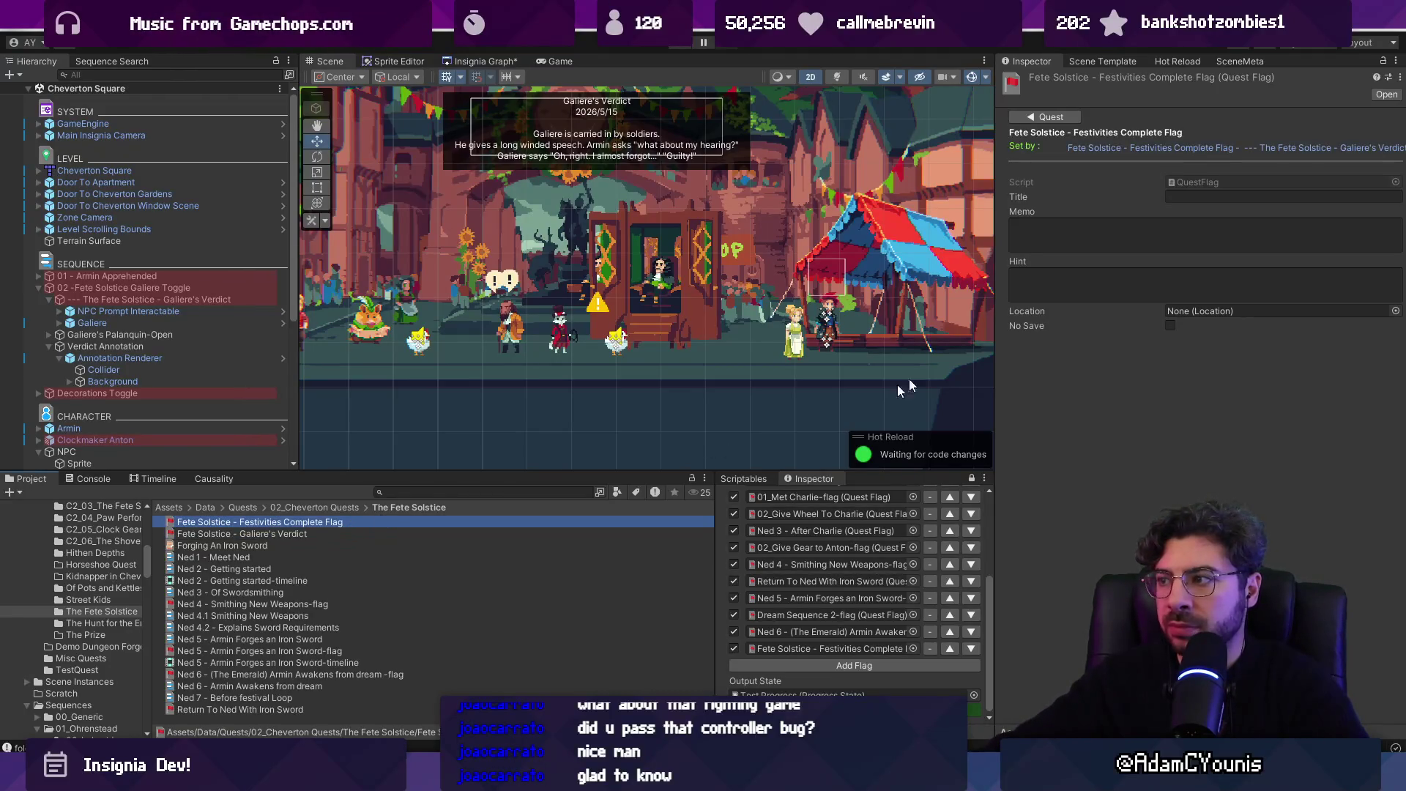
{"action": "left_click", "coordinate": [1132, 139]}
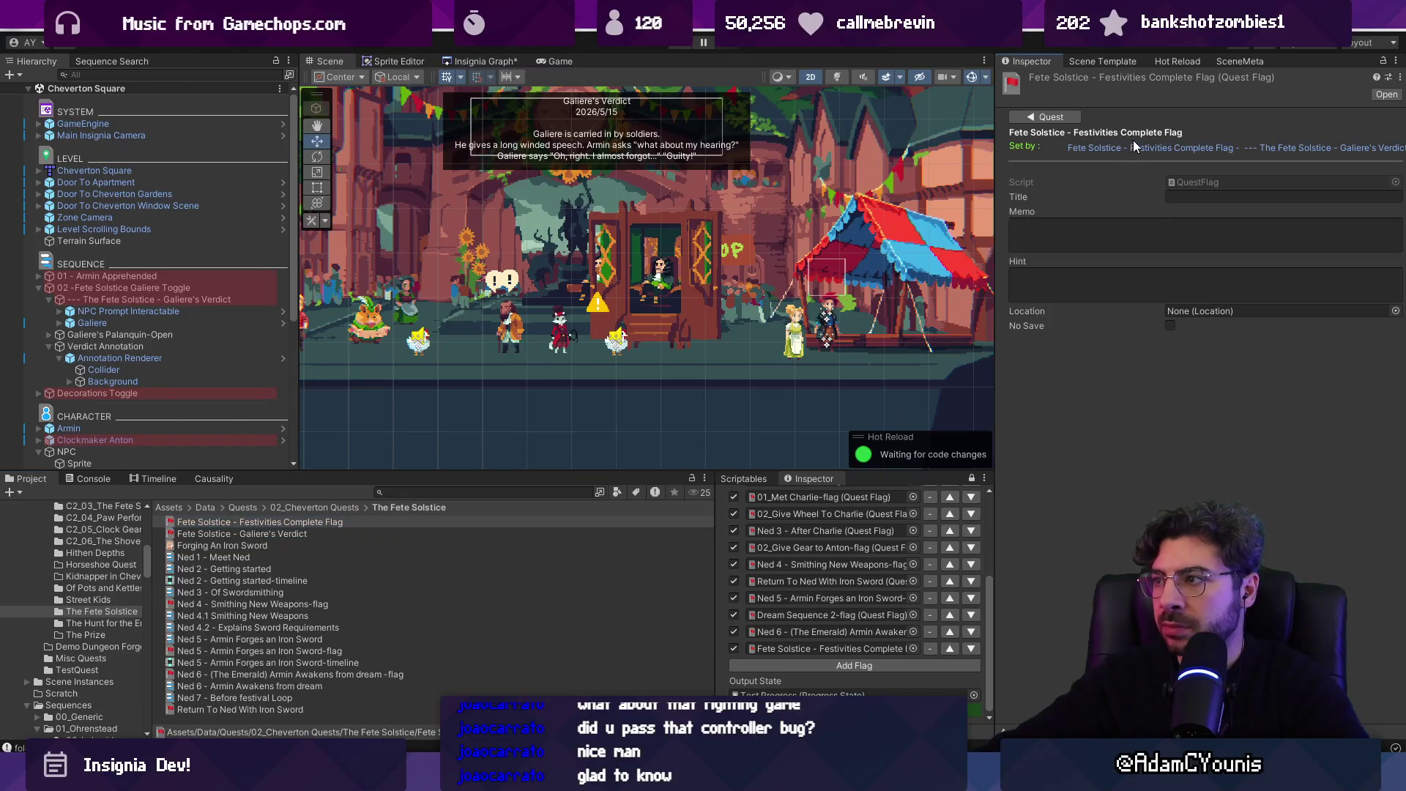
{"action": "left_click", "coordinate": [354, 526]}
{"action": "left_click", "coordinate": [357, 530]}
{"action": "left_click", "coordinate": [362, 522]}
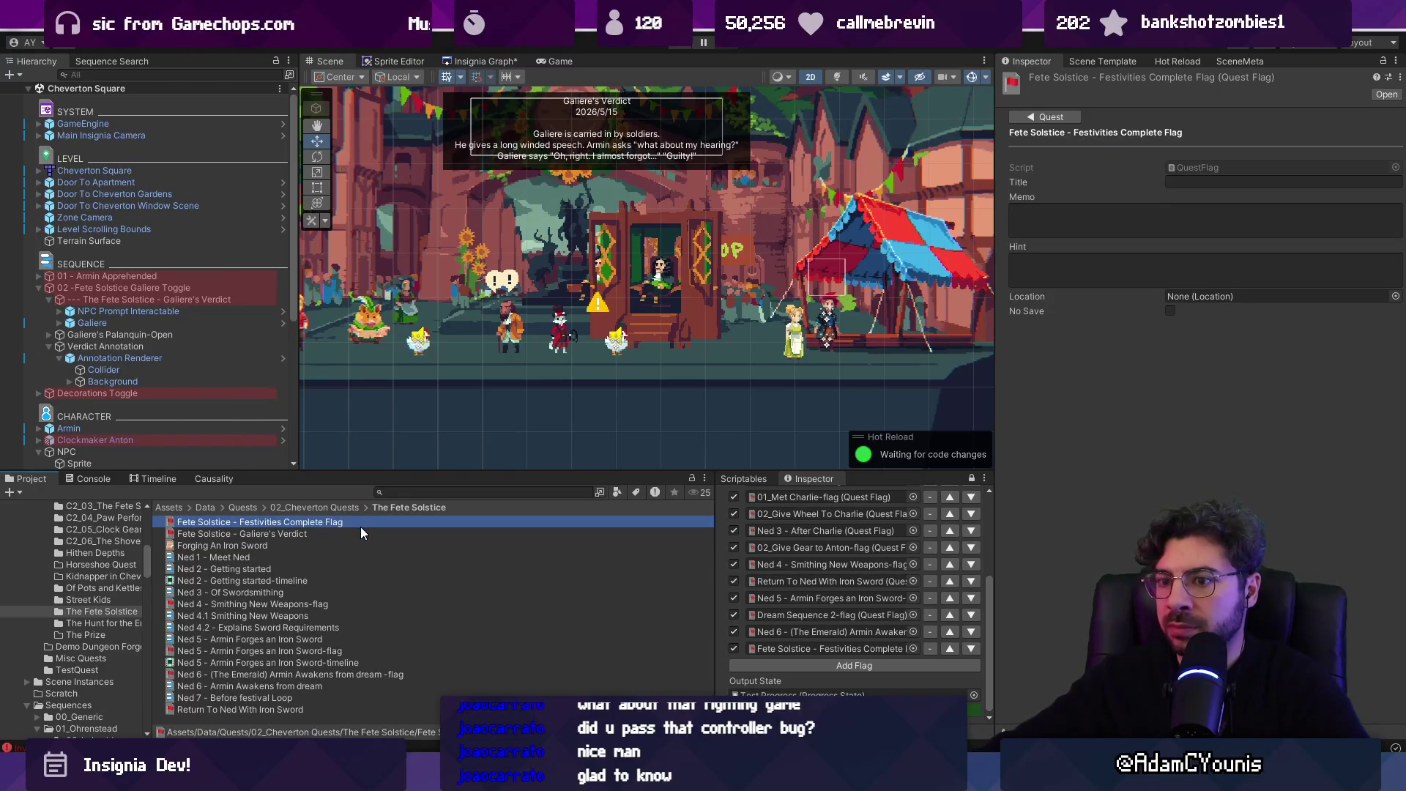
{"action": "left_click", "coordinate": [359, 529]}
{"action": "left_click", "coordinate": [192, 289]}
{"action": "left_click", "coordinate": [188, 300]}
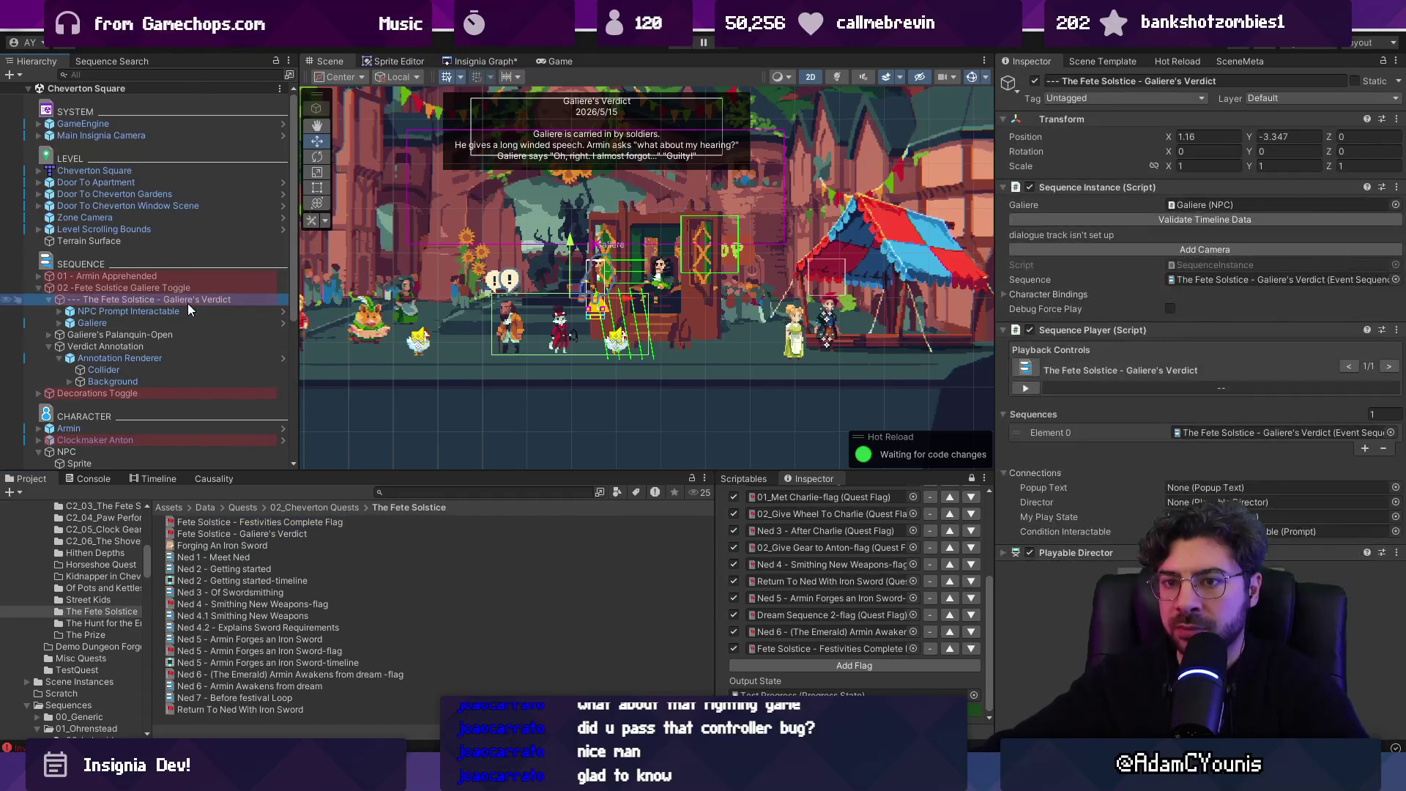
- Set the sequence's given quest flag to Fete Solstice - Galiere's Verdict
{"action": "double_click", "coordinate": [1216, 280]}
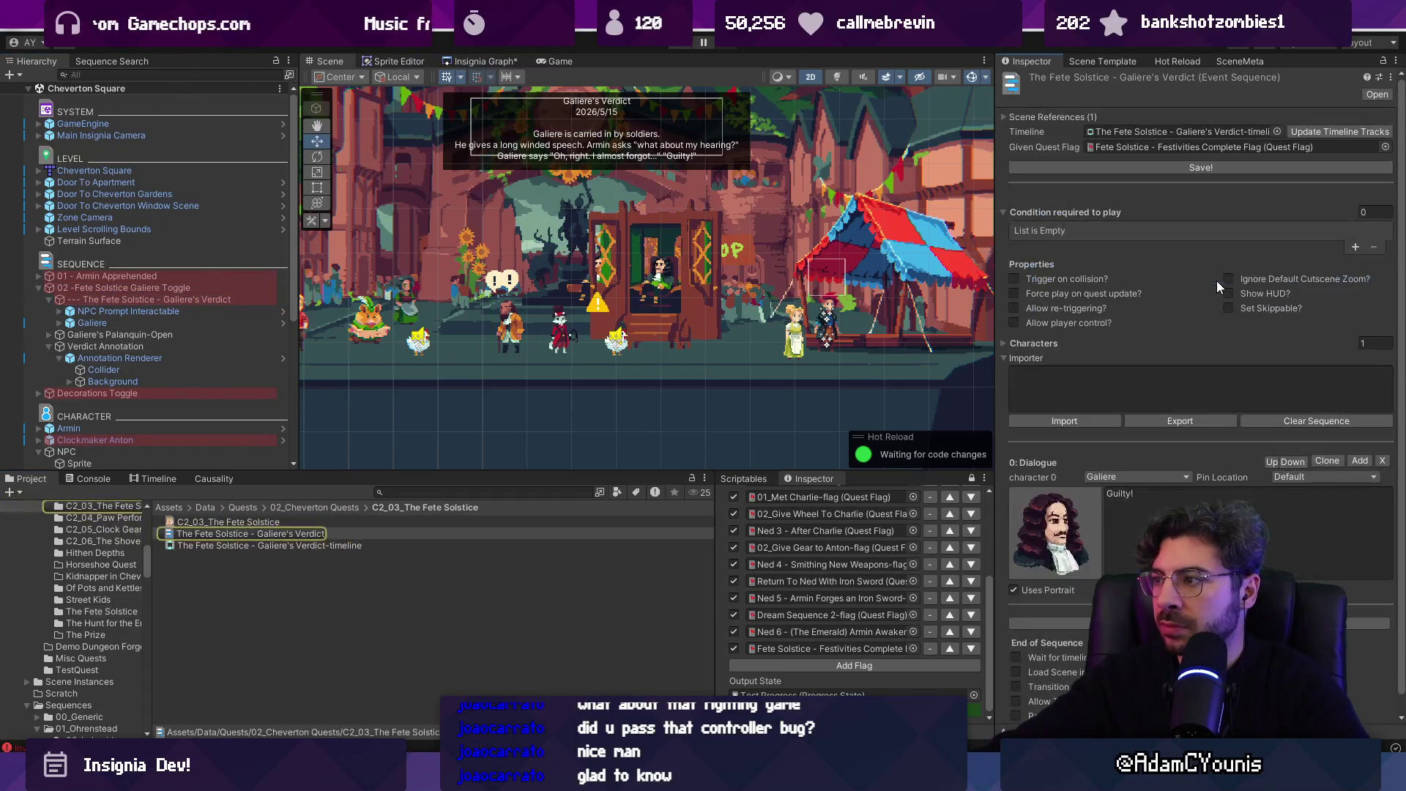
{"action": "left_click", "coordinate": [1383, 148]}
{"action": "type", "text": "erdict"}
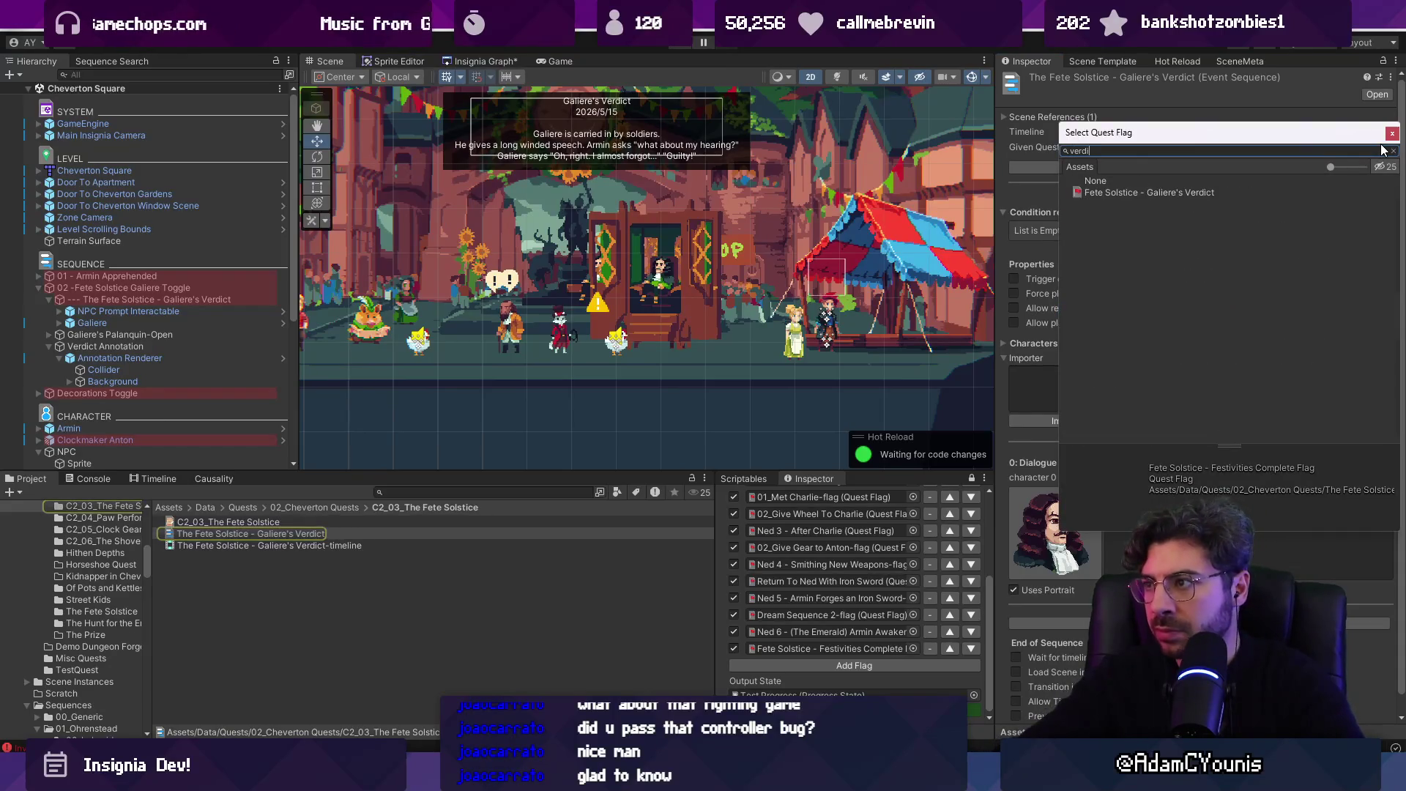
{"action": "key", "text": "Return"}
- Add a Festivities Complete play condition to the sequence and save it
{"action": "left_click", "coordinate": [1355, 248]}
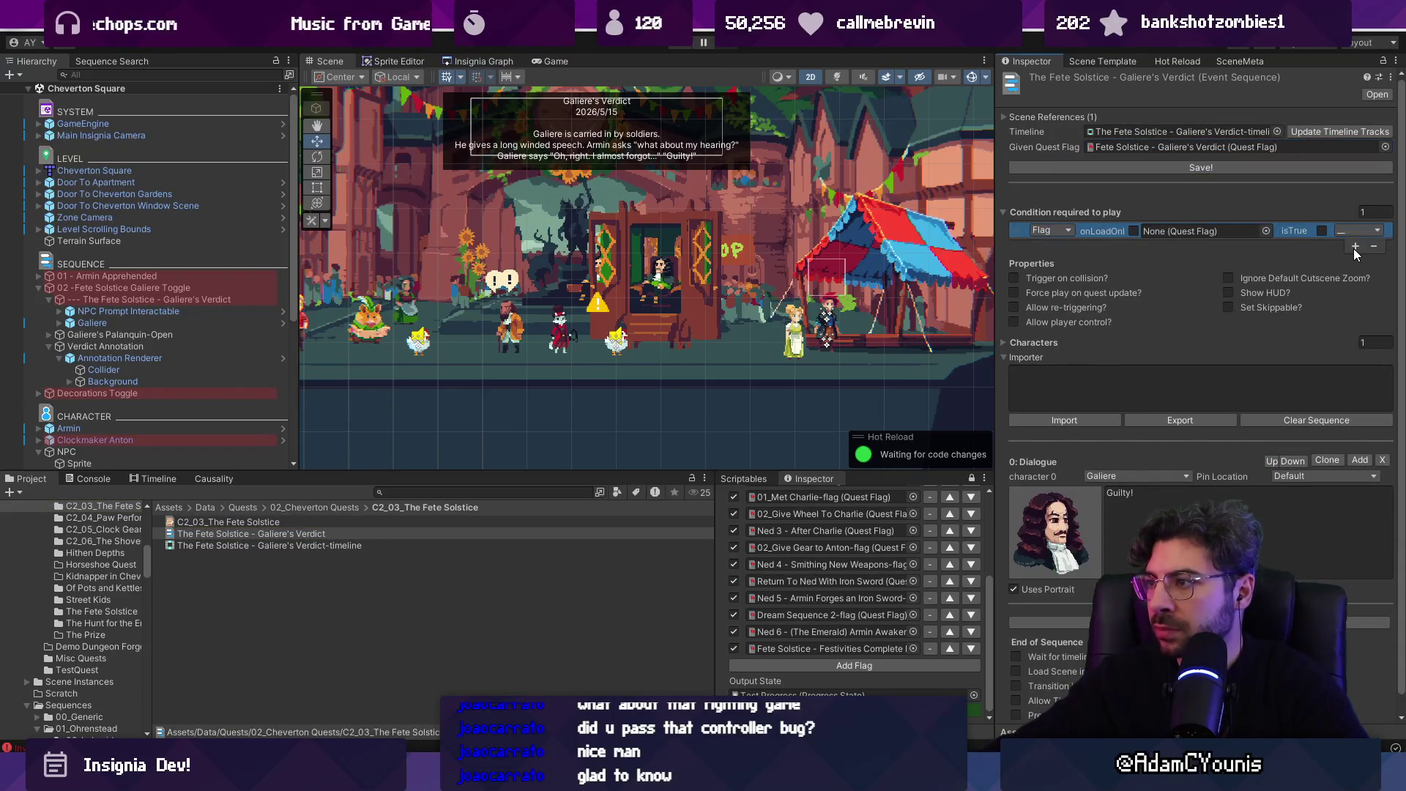
{"action": "left_click", "coordinate": [1265, 231]}
{"action": "type", "text": "festivit"}
{"action": "type", "text": "complete"}
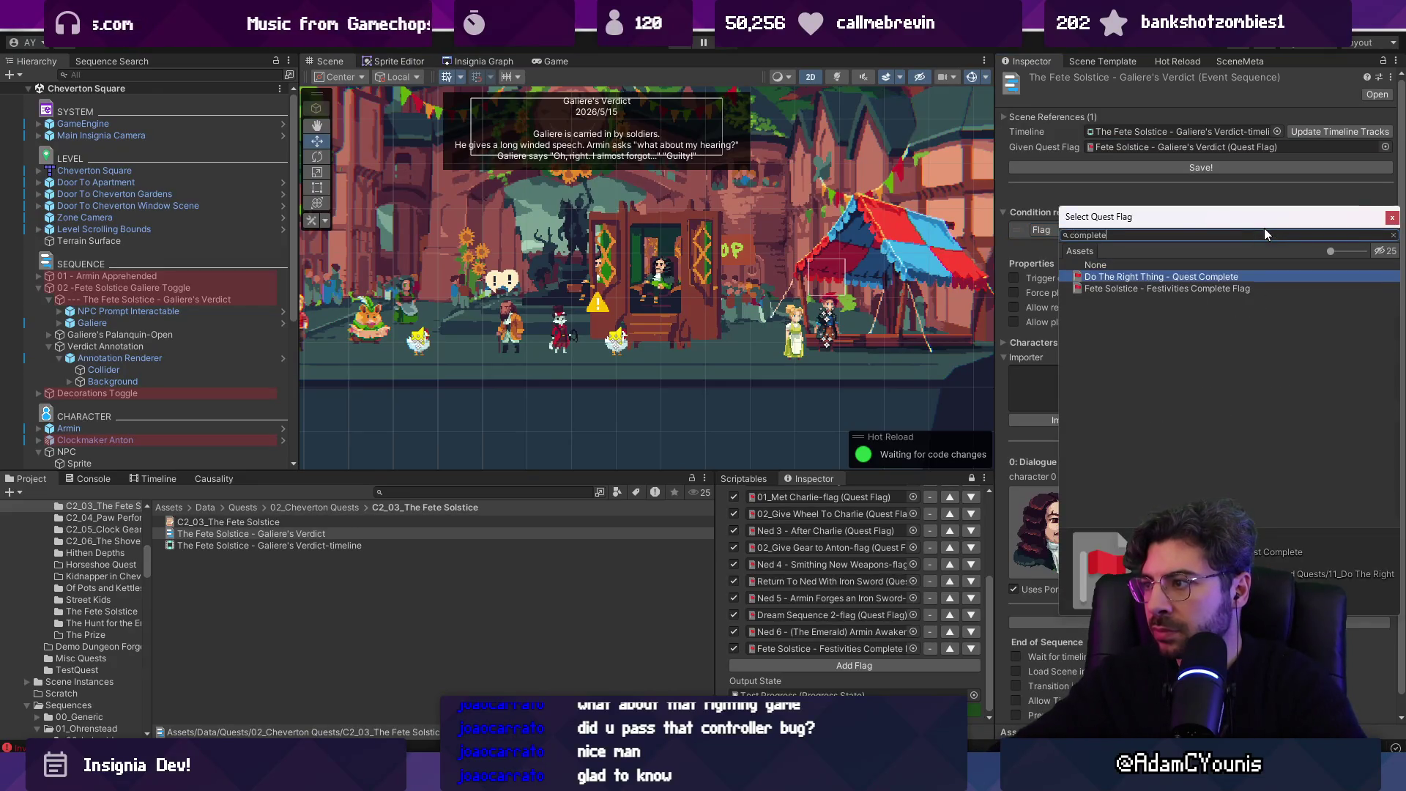
{"action": "key", "text": "Return"}
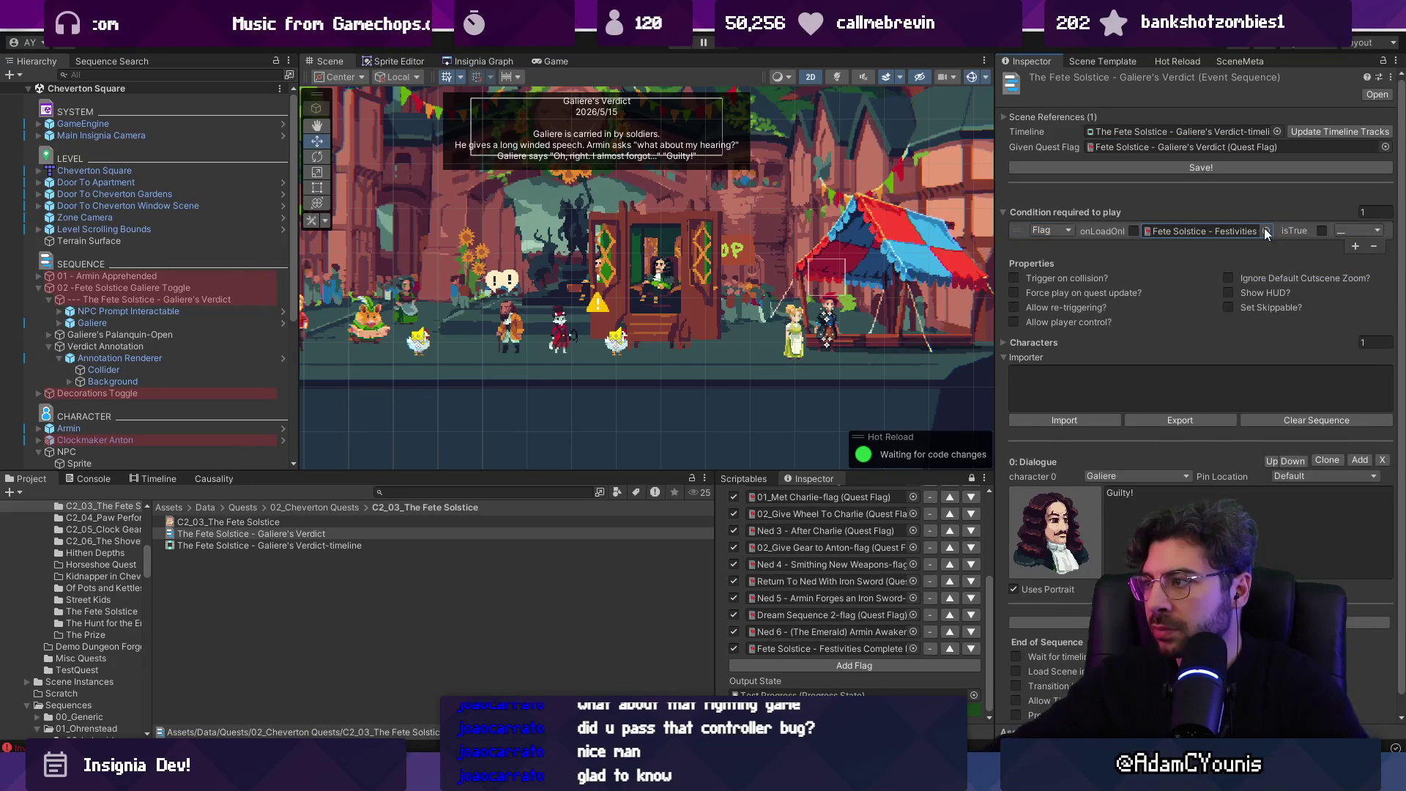
{"action": "left_click", "coordinate": [1152, 167]}
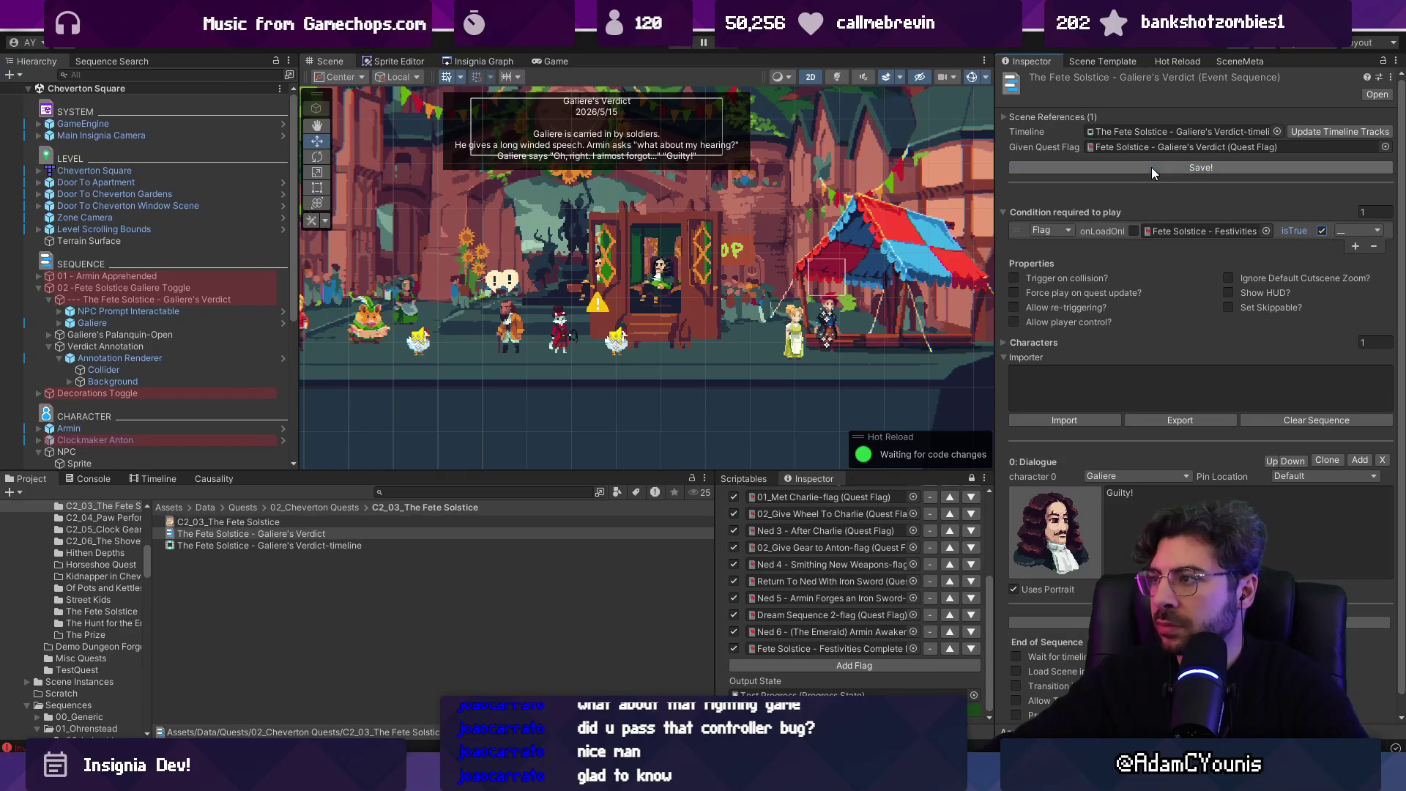
{"action": "left_click", "coordinate": [132, 289]}
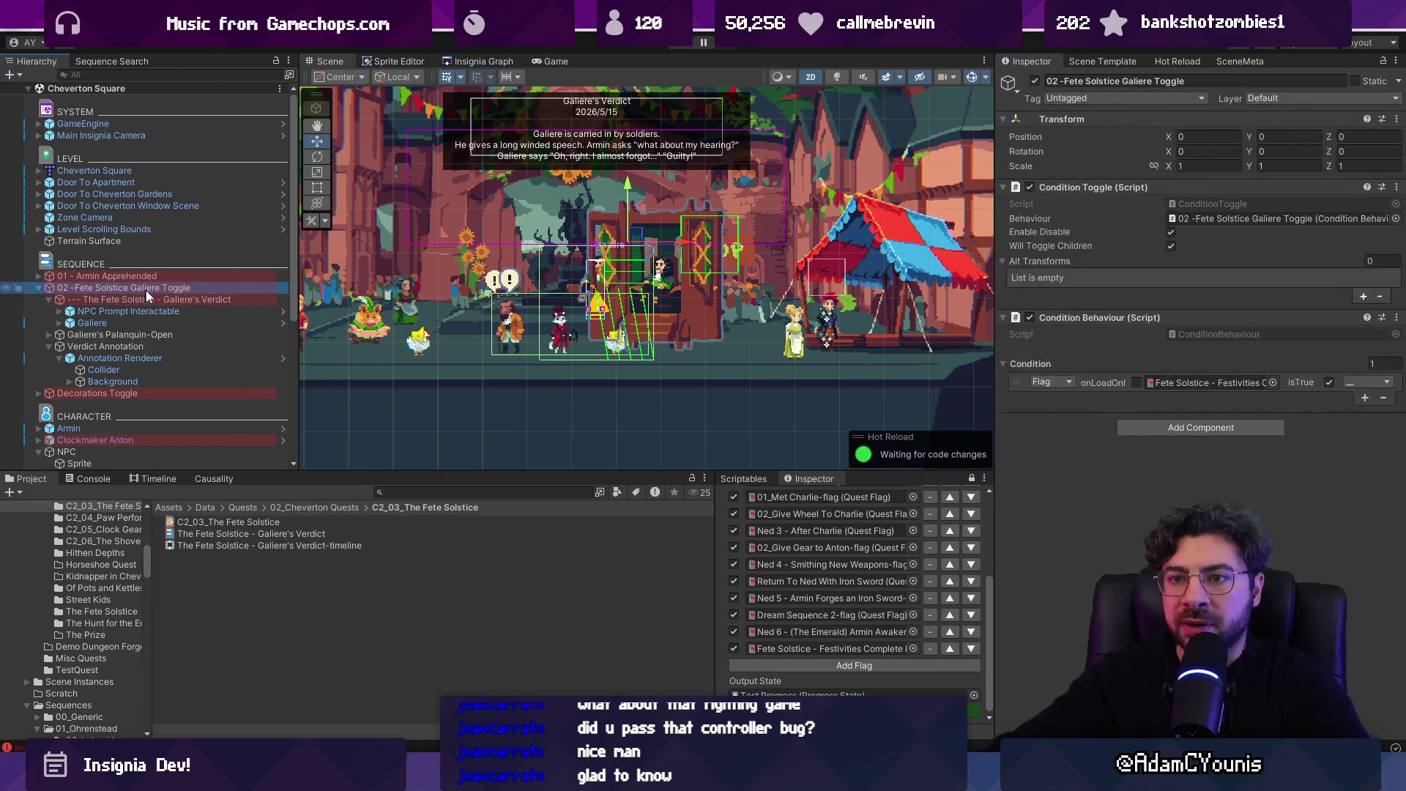
- Append the Galiere's Verdict quest flag as a new row in the flag list
{"action": "left_click", "coordinate": [945, 664]}
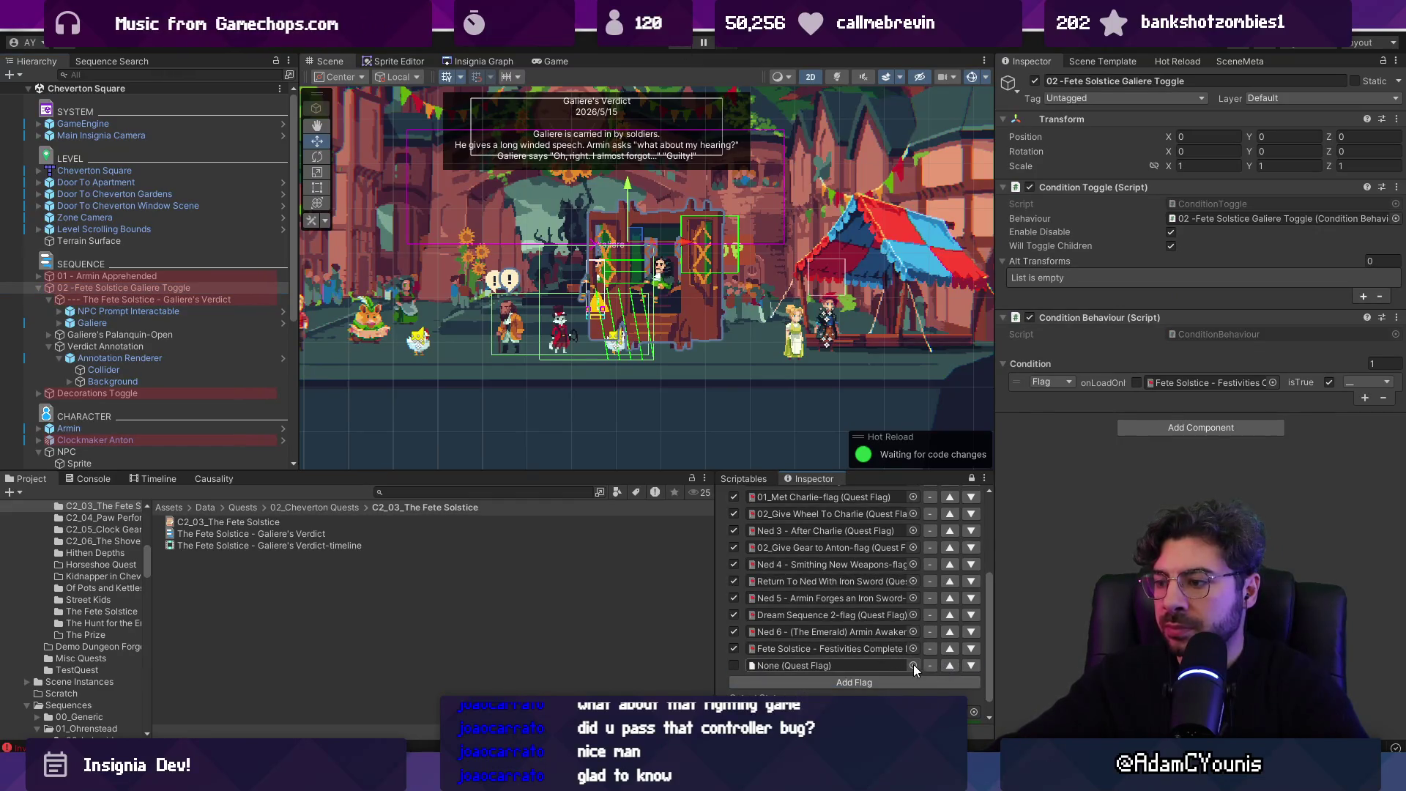
{"action": "left_click", "coordinate": [913, 665]}
{"action": "type", "text": "verdi"}
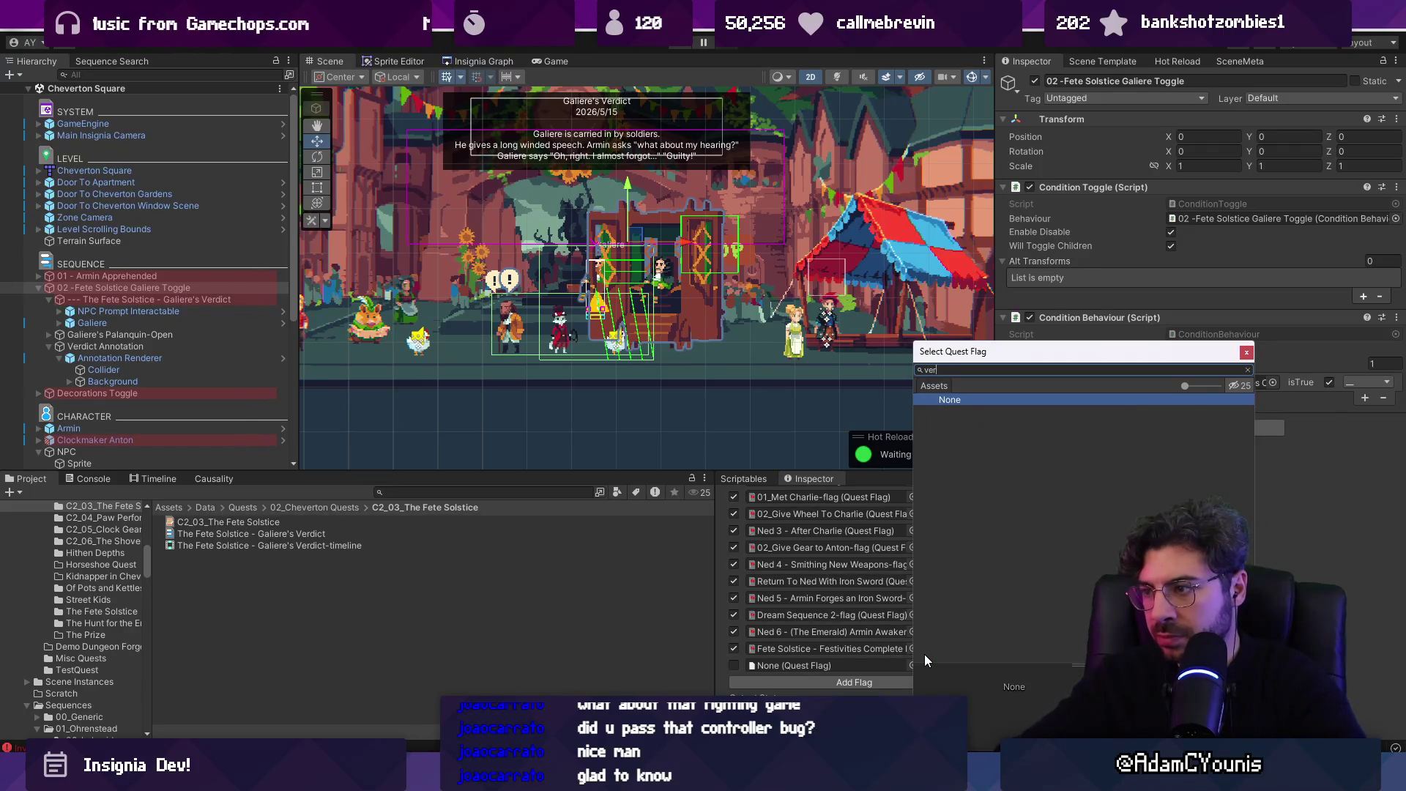
{"action": "key", "text": "Down"}
{"action": "key", "text": "Return"}
{"action": "key", "text": "ctrl+o"}
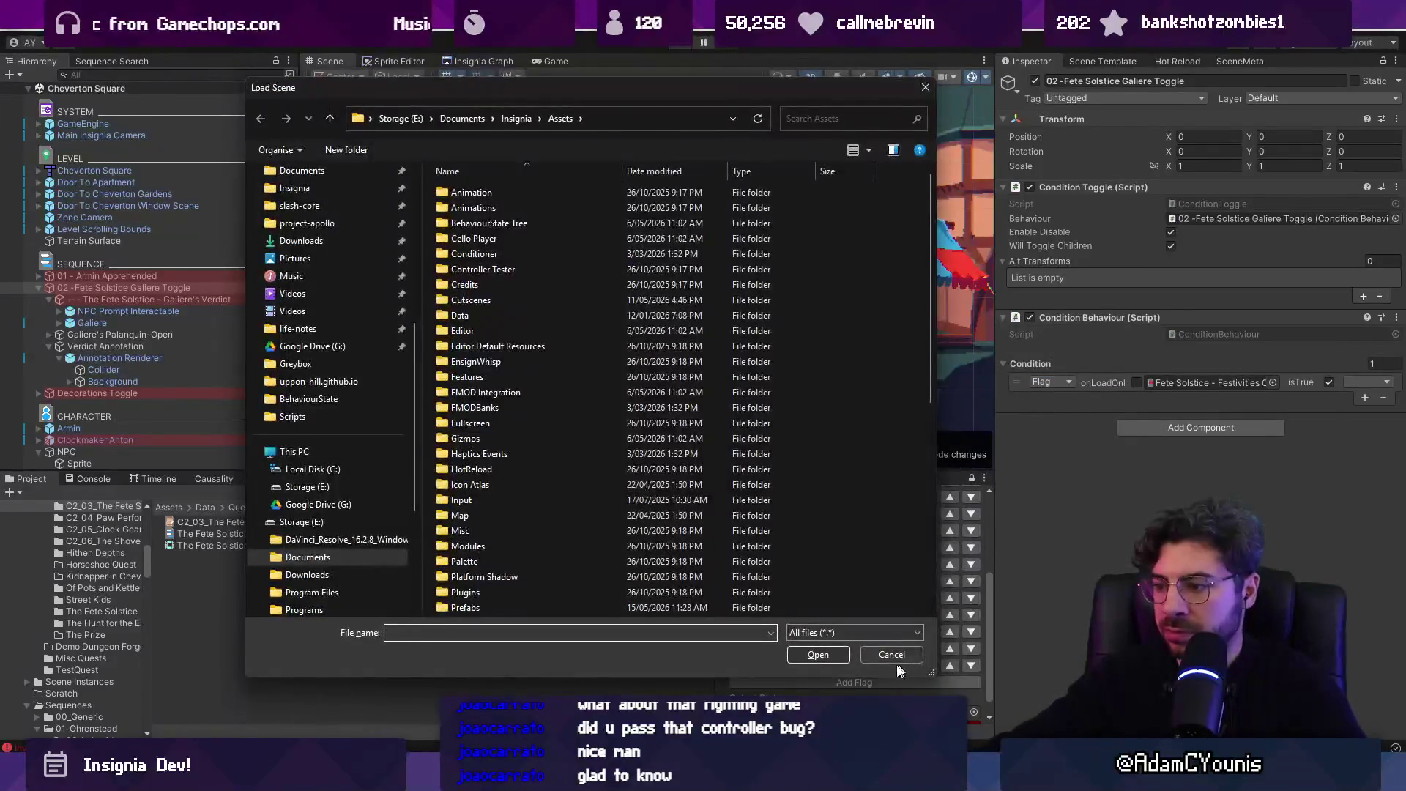
{"action": "key", "text": "Escape"}
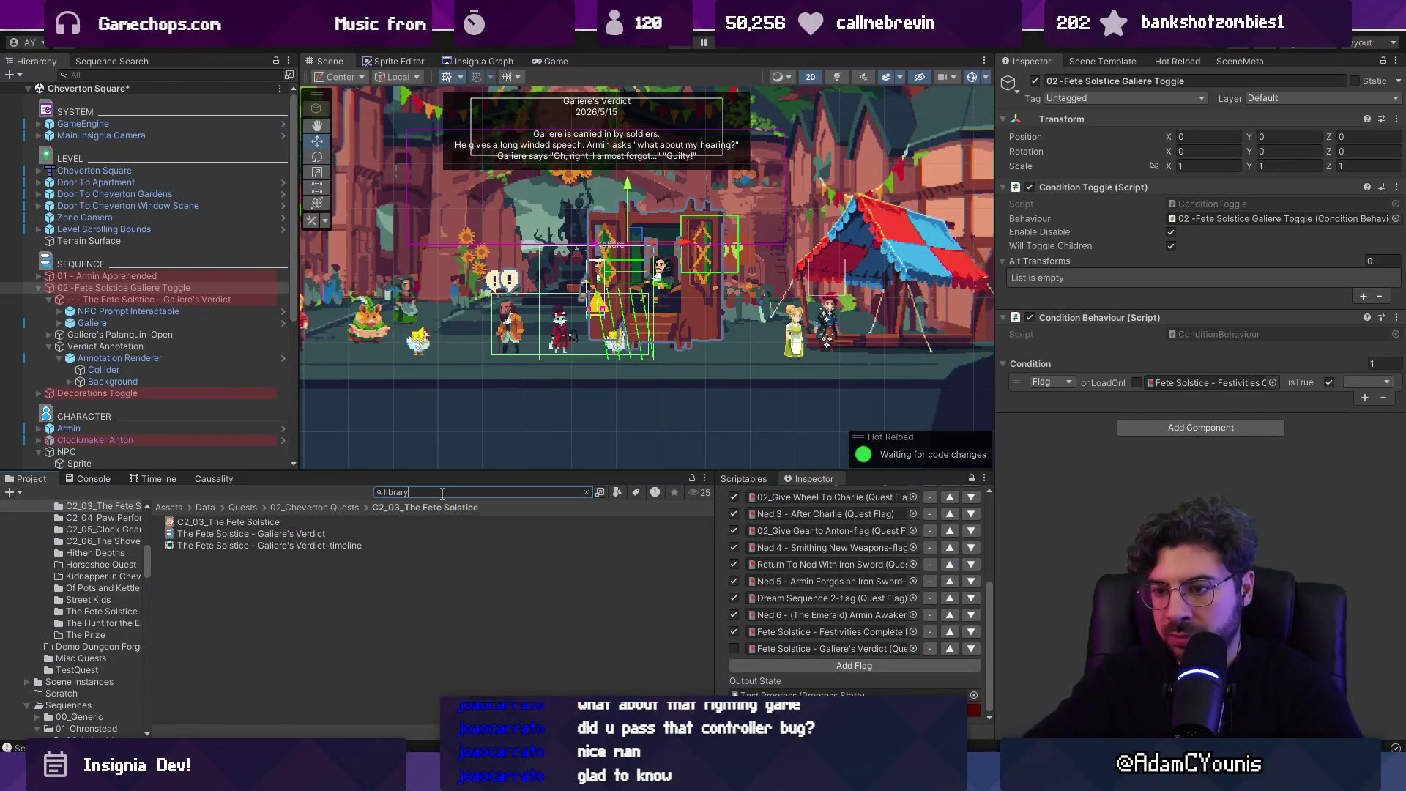
- Update the DataLibrary's data dictionary GUIDs, then run and stop a test play
{"action": "left_click", "coordinate": [243, 546]}
{"action": "left_click", "coordinate": [1207, 116]}
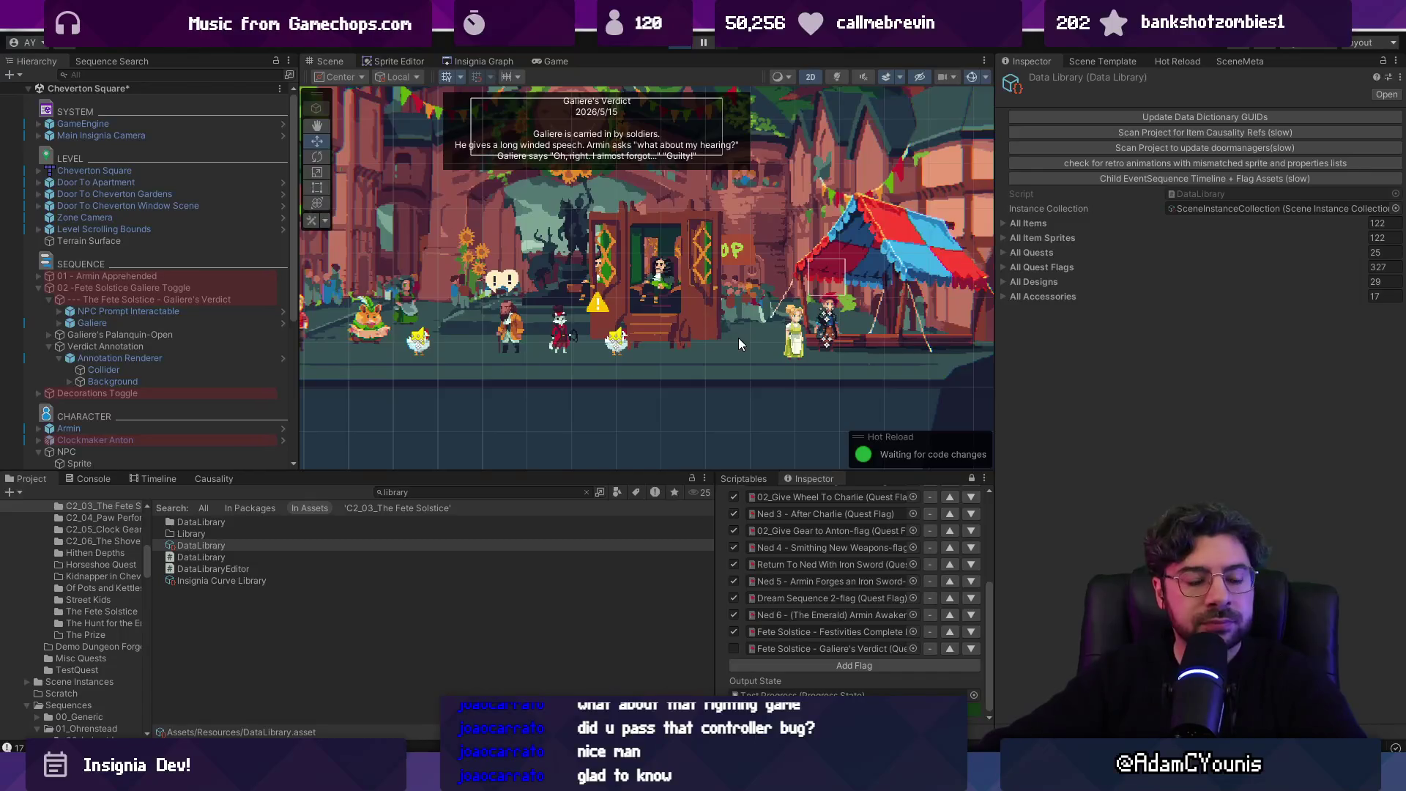
{"action": "key", "text": "ctrl+p"}
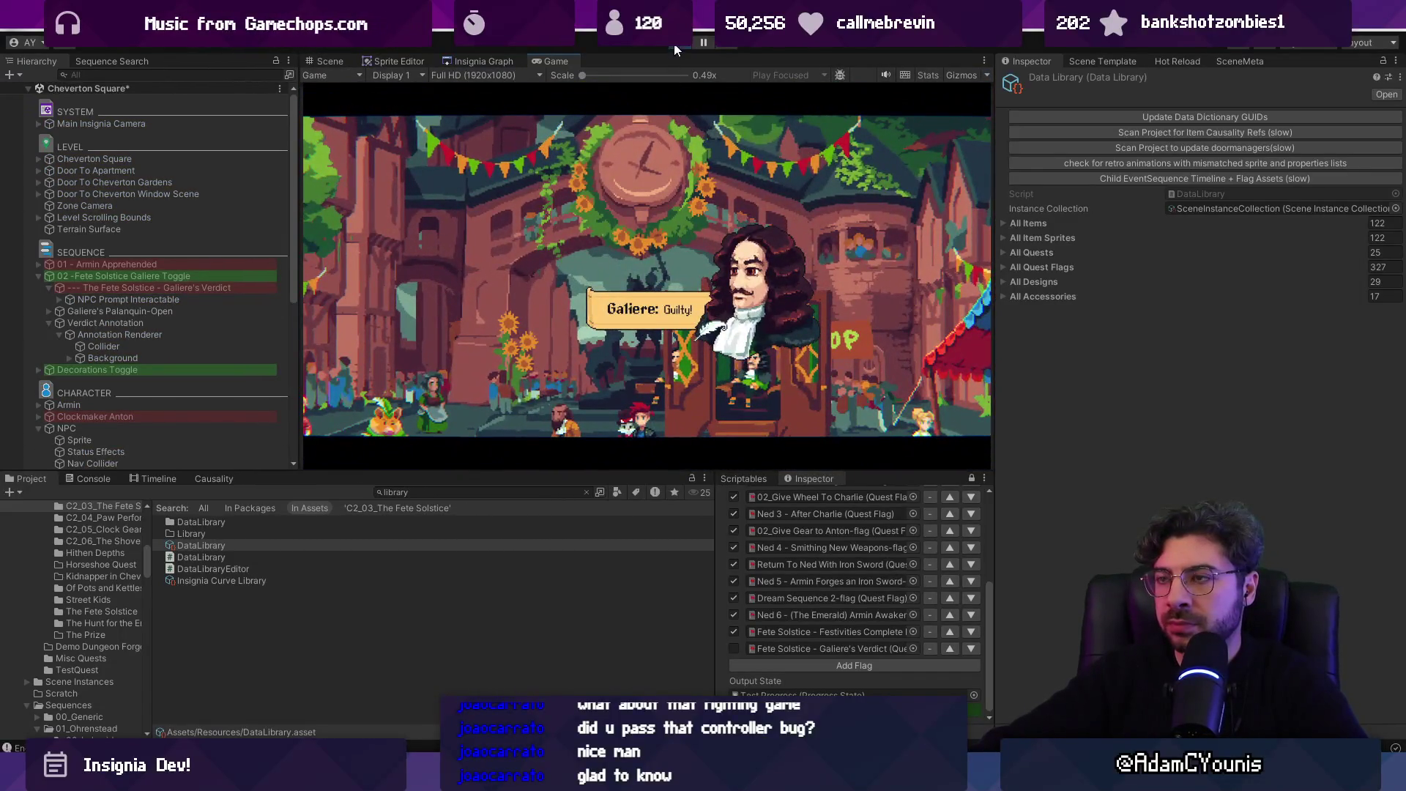
{"action": "left_click", "coordinate": [674, 49]}
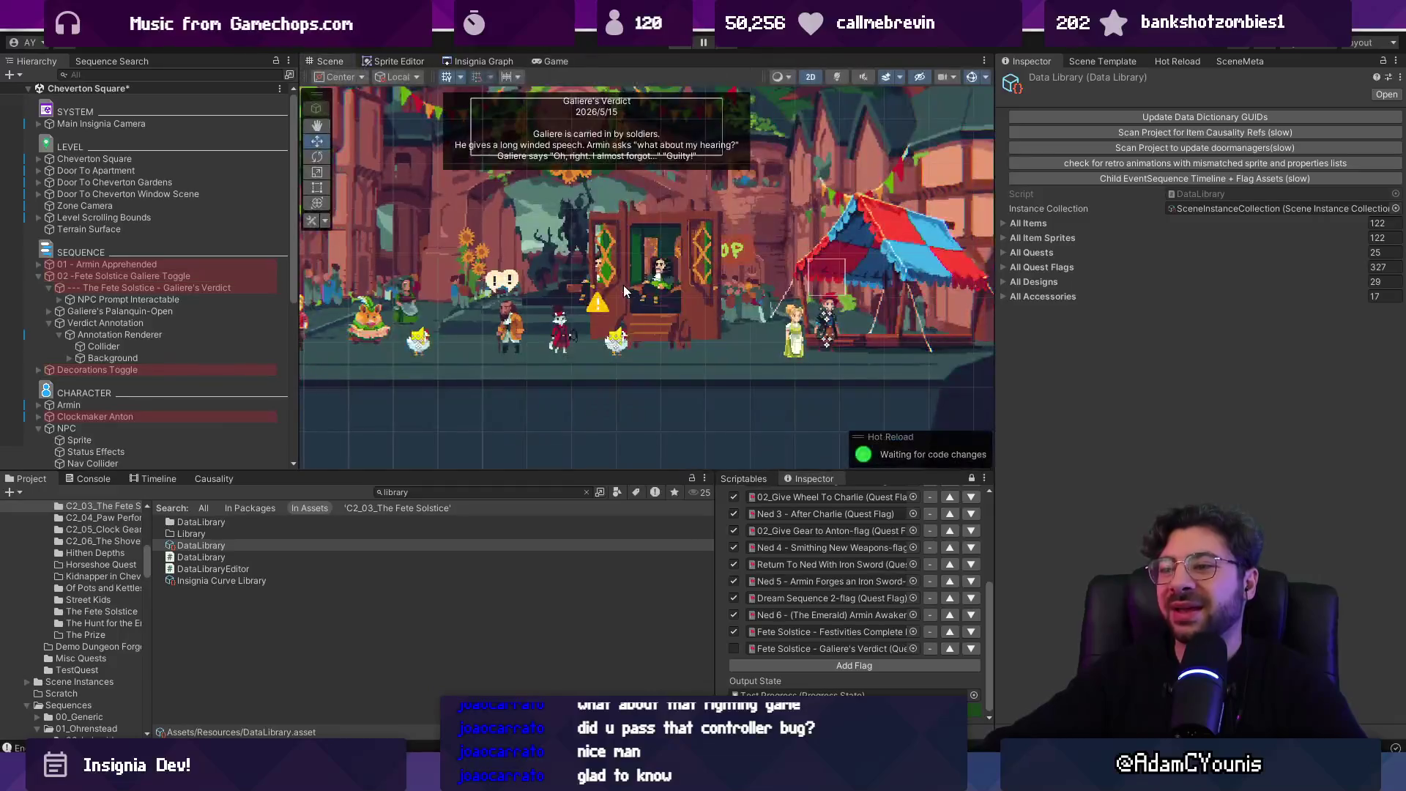
- Mirror NPC Prompt Interactable by setting its Scale X to -1
{"action": "left_click", "coordinate": [210, 336]}
{"action": "left_click", "coordinate": [208, 343]}
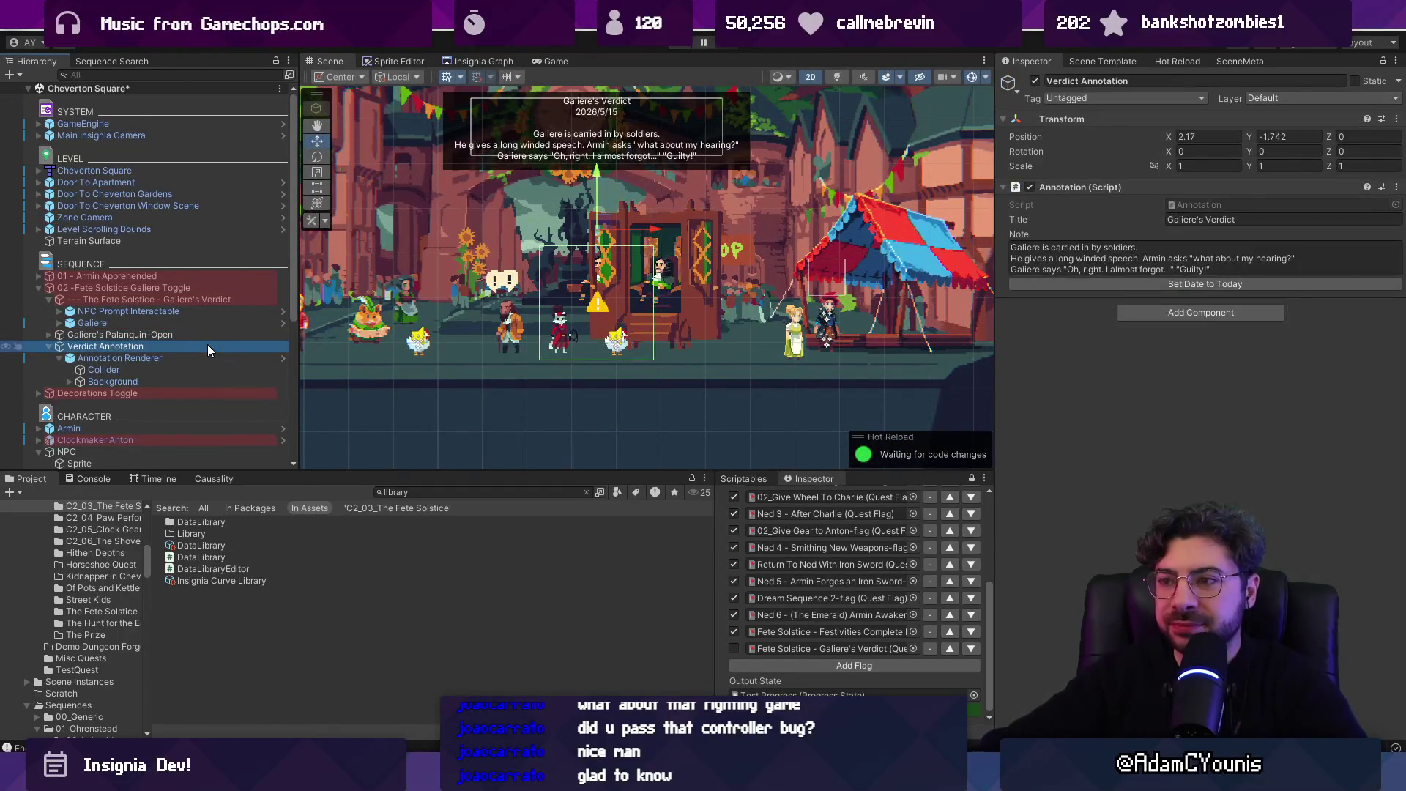
{"action": "left_click", "coordinate": [205, 334]}
{"action": "double_click", "coordinate": [200, 313]}
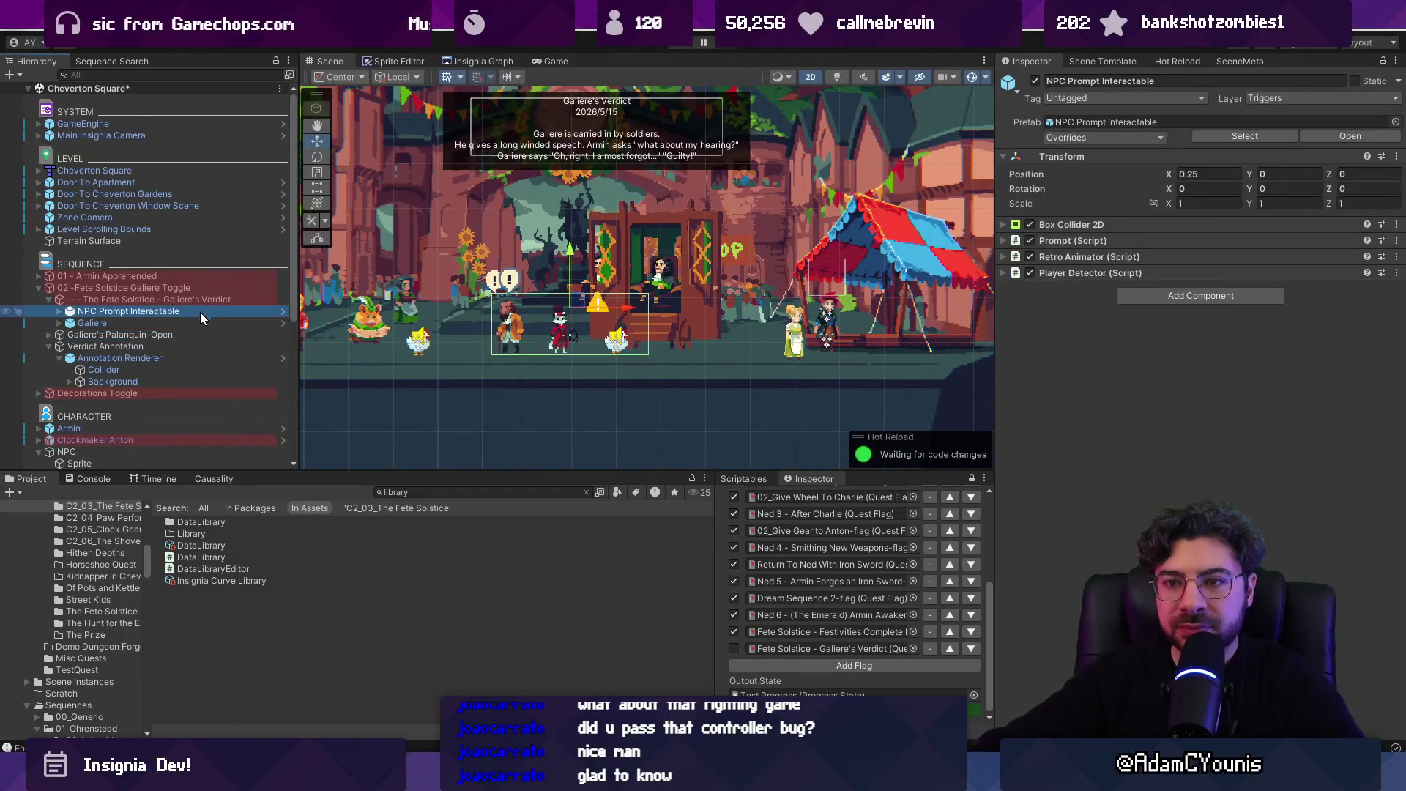
{"action": "left_click", "coordinate": [200, 313]}
{"action": "left_click", "coordinate": [1194, 203]}
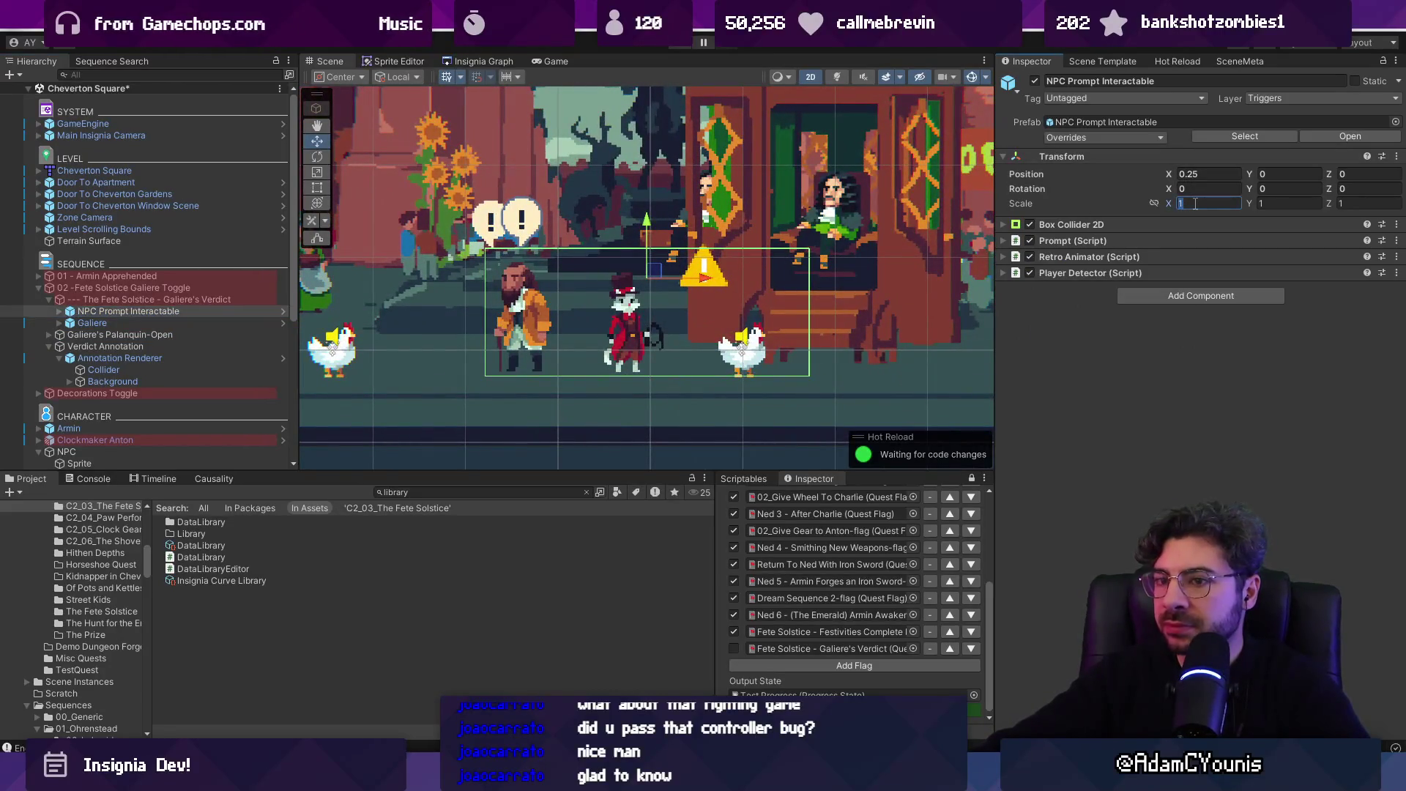
{"action": "type", "text": "-1"}
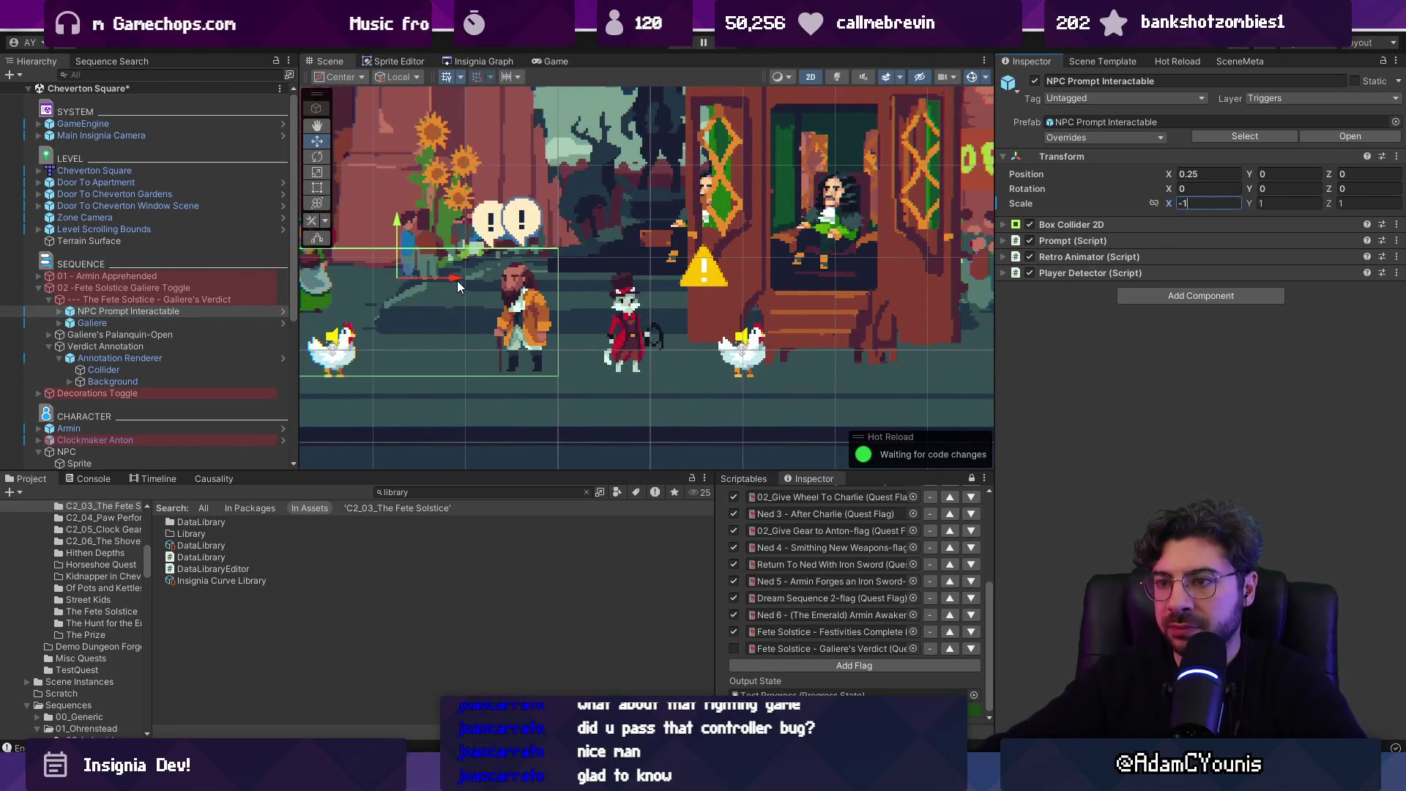
{"action": "key", "text": "Return"}
- Raise the prompt to Y 0.238 and set its Box Collider 2D Offset Y to -0.61
{"action": "left_click", "coordinate": [687, 165]}
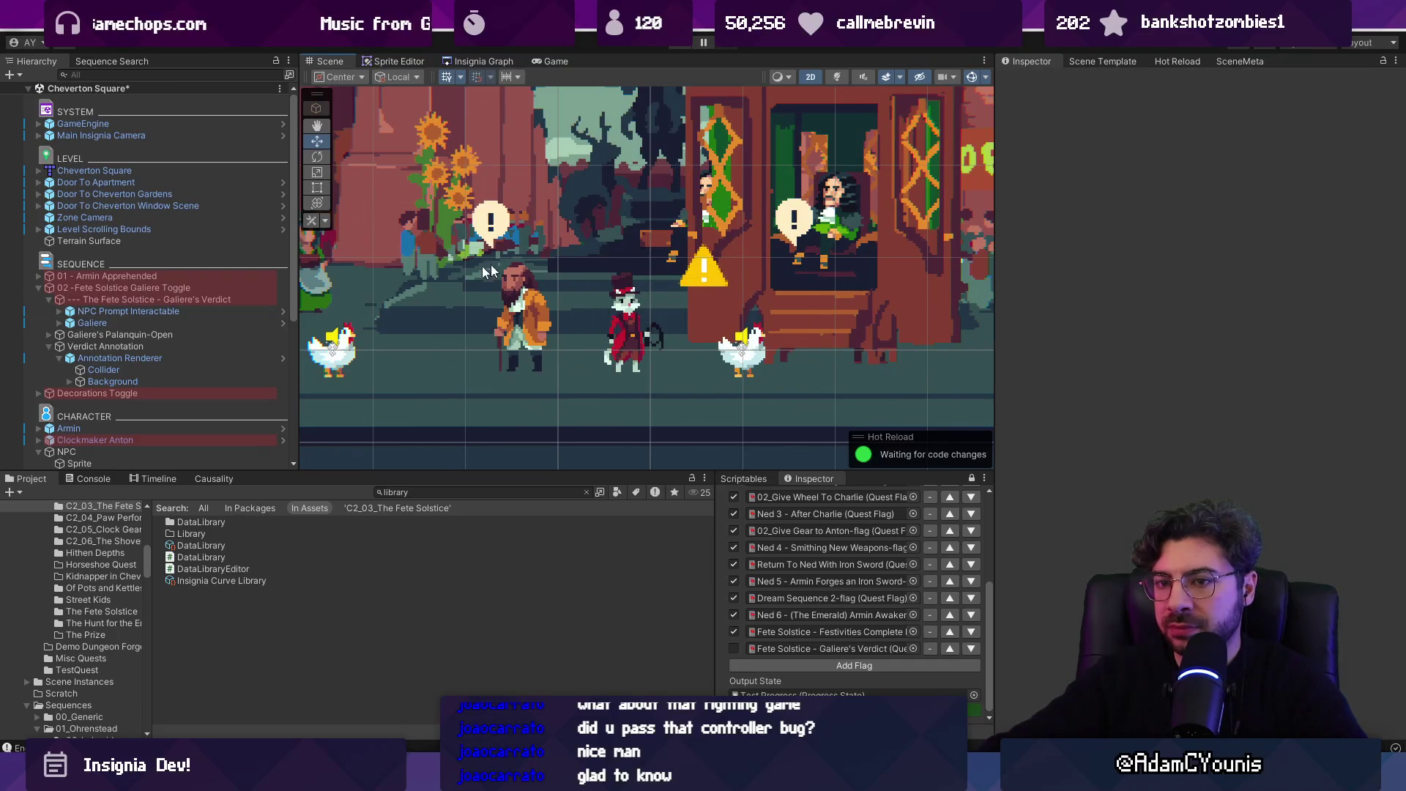
{"action": "left_click", "coordinate": [221, 311]}
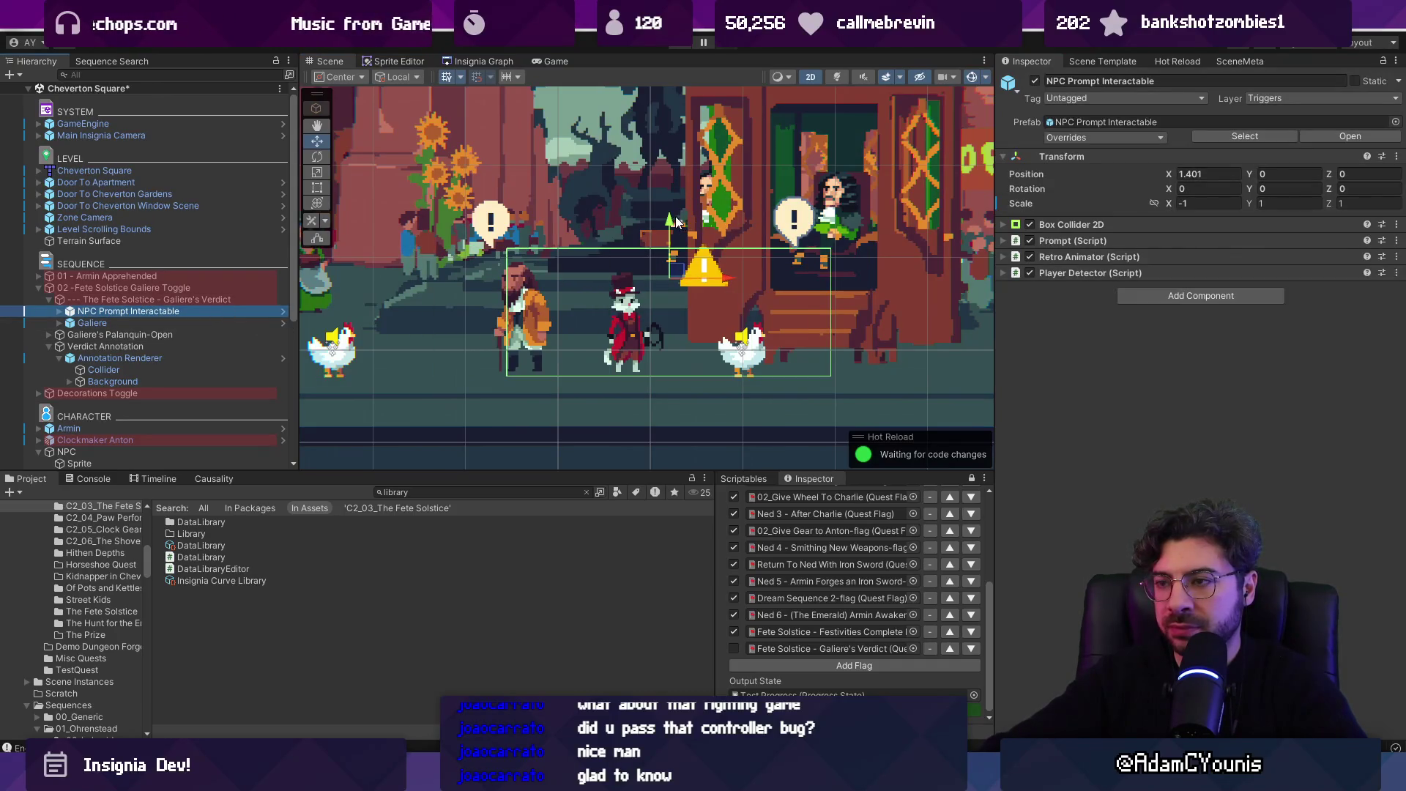
{"action": "left_click_drag", "start_coordinate": [678, 222], "coordinate": [678, 166]}
{"action": "left_click", "coordinate": [1083, 223]}
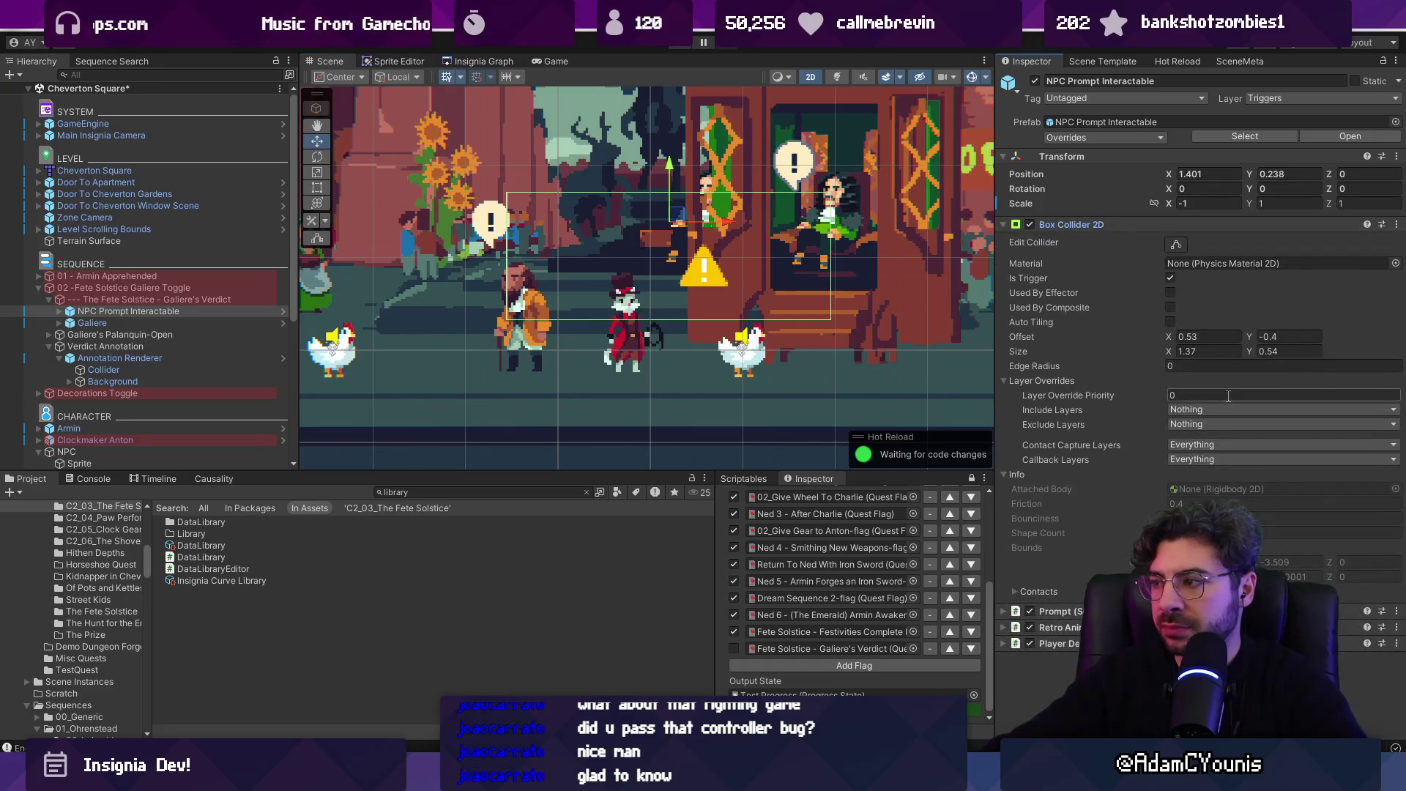
{"action": "left_click_drag", "start_coordinate": [1248, 336], "coordinate": [1237, 333]}
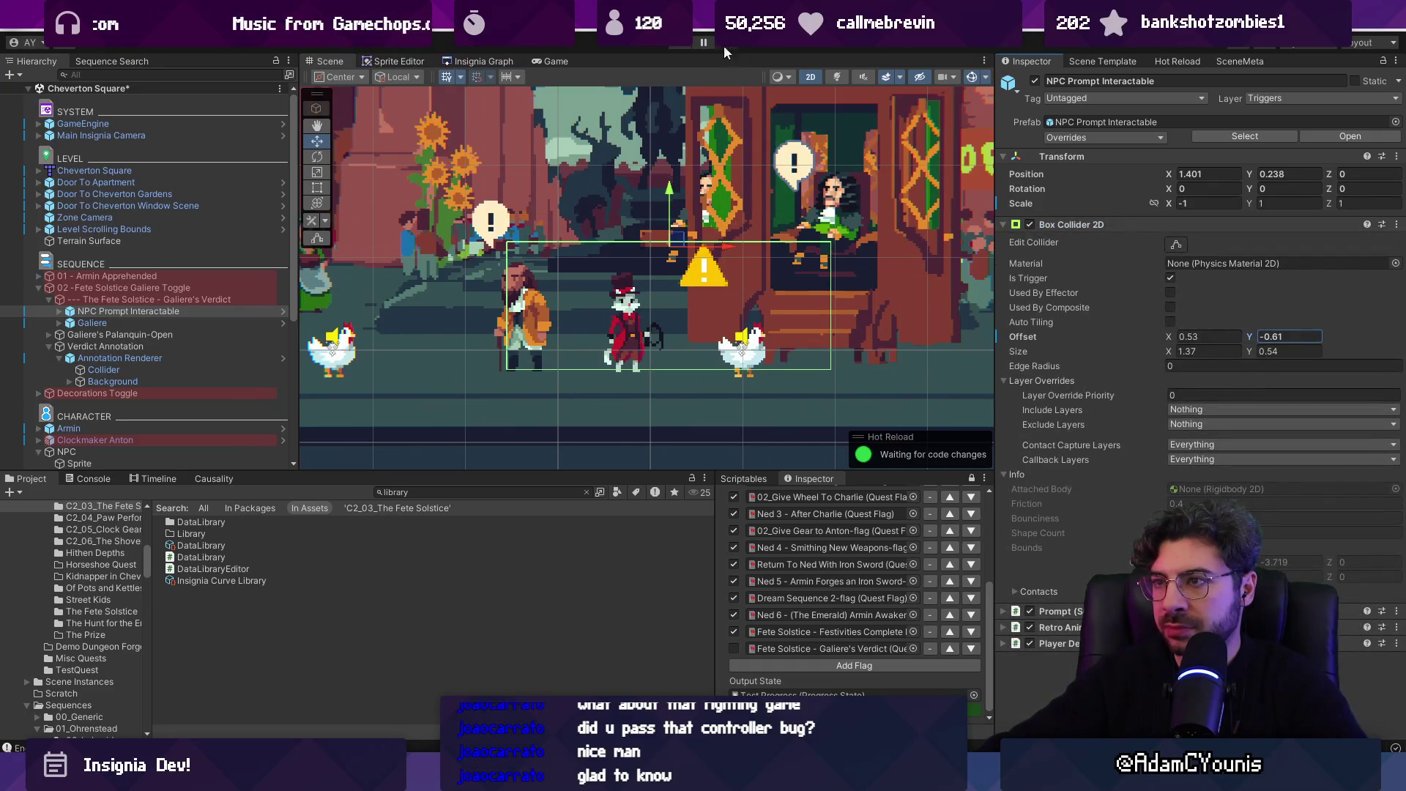
{"action": "left_click", "coordinate": [682, 46]}
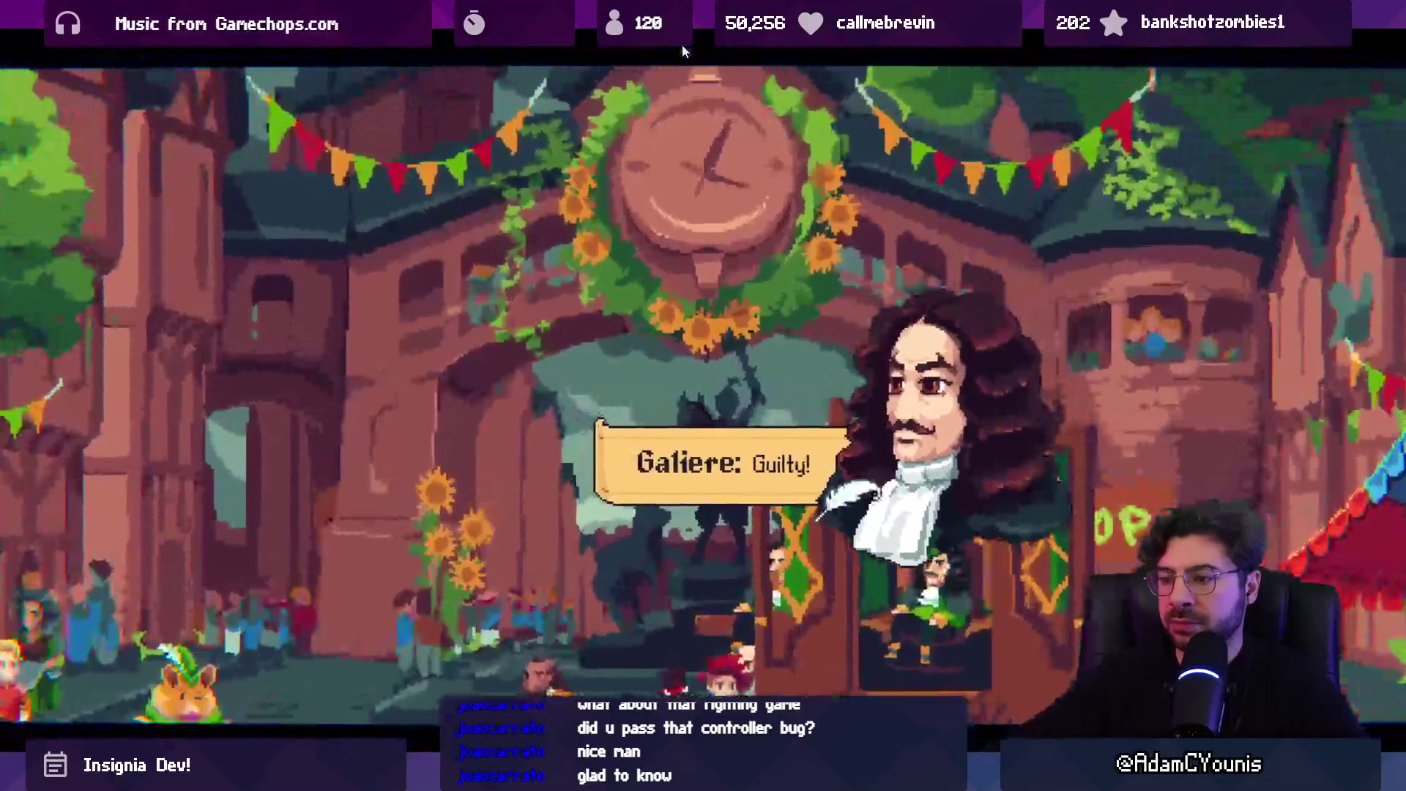
{"action": "key", "text": "shift+space"}
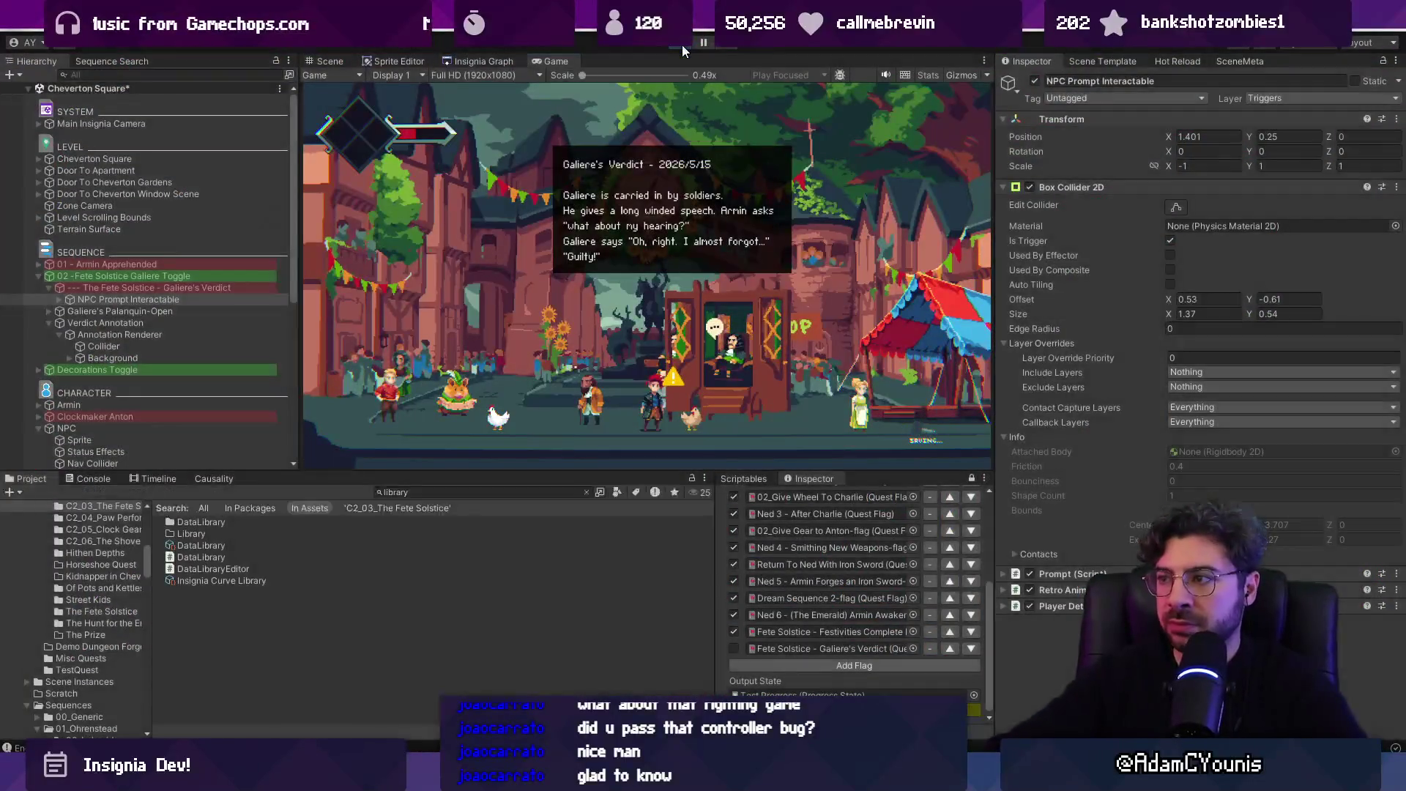
{"action": "left_click", "coordinate": [683, 46]}
{"action": "left_click", "coordinate": [214, 301]}
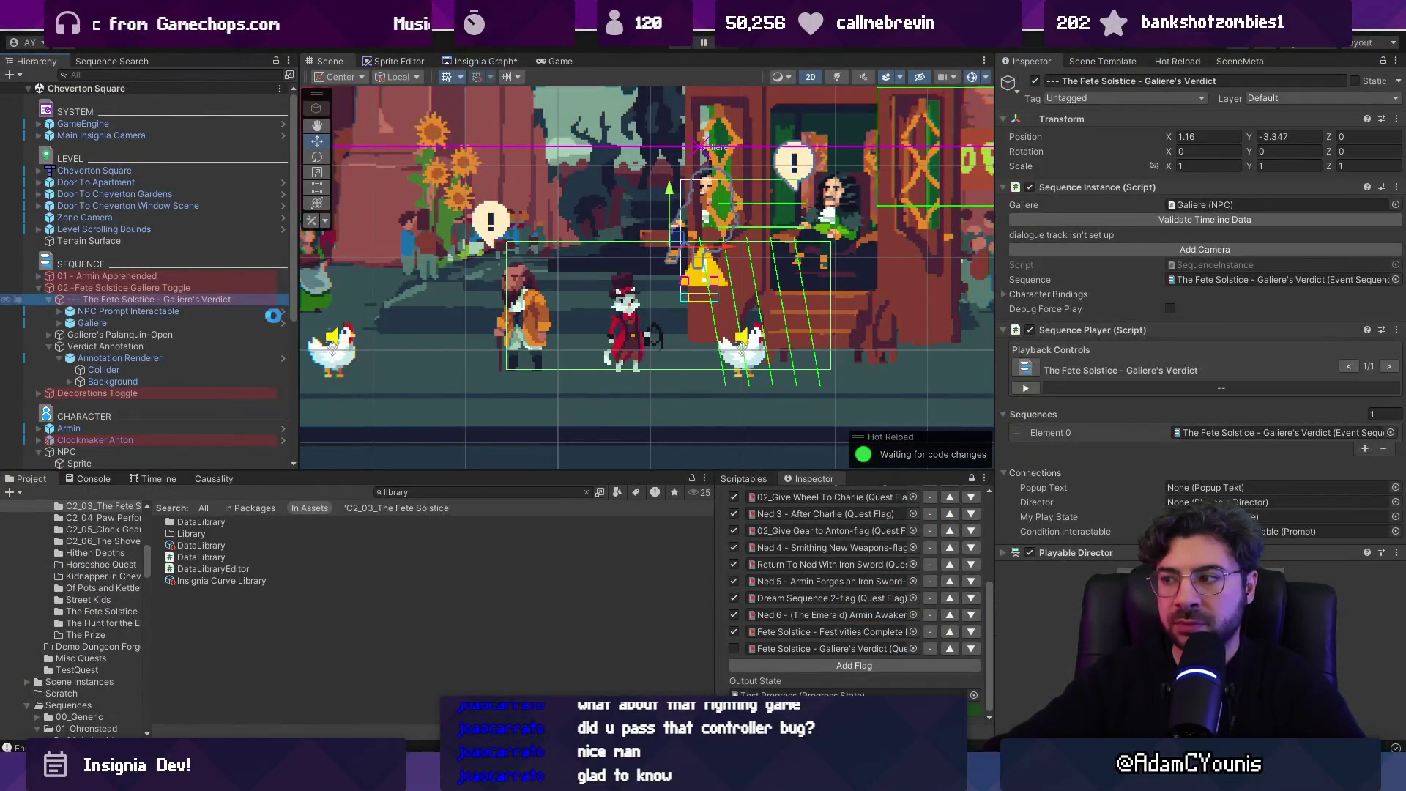
- Expand Galiere's Verdict's Show Load Scene settings, browse the Scene picker, then view the Insignia Graph
{"action": "double_click", "coordinate": [1221, 279]}
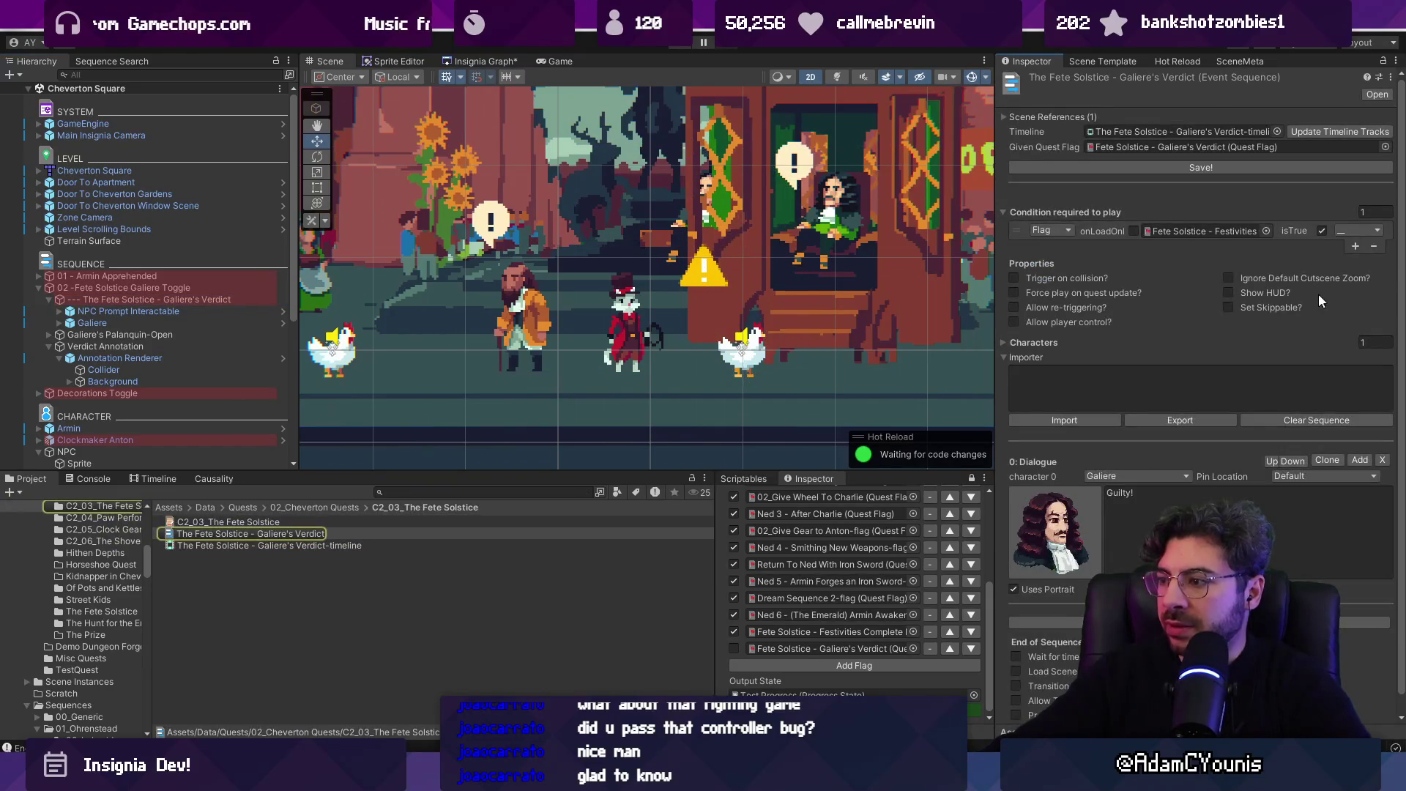
{"action": "scroll", "coordinate": [1319, 293], "scroll_direction": "down", "scroll_amount": 1}
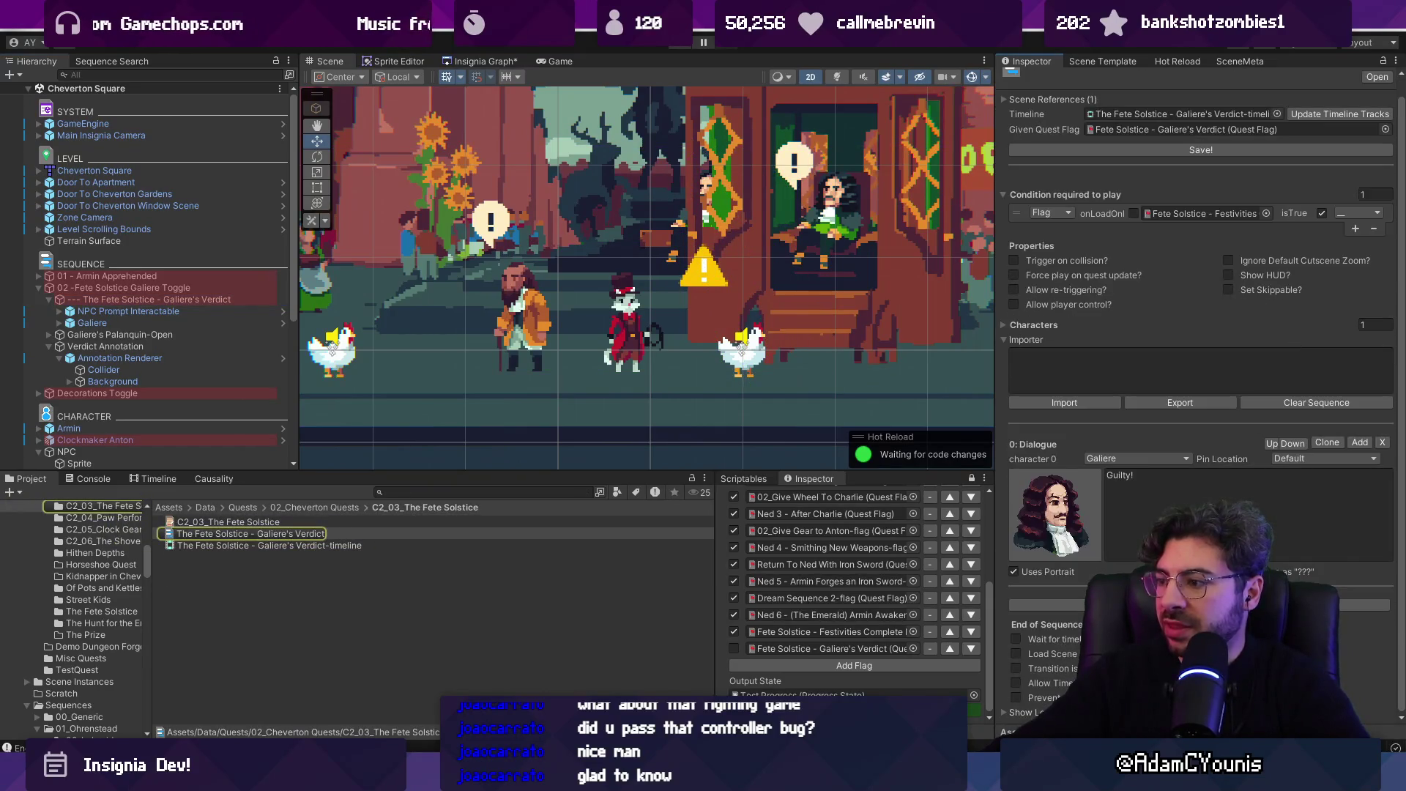
{"action": "left_click", "coordinate": [1010, 711]}
{"action": "scroll", "coordinate": [1025, 660], "scroll_direction": "down", "scroll_amount": 3}
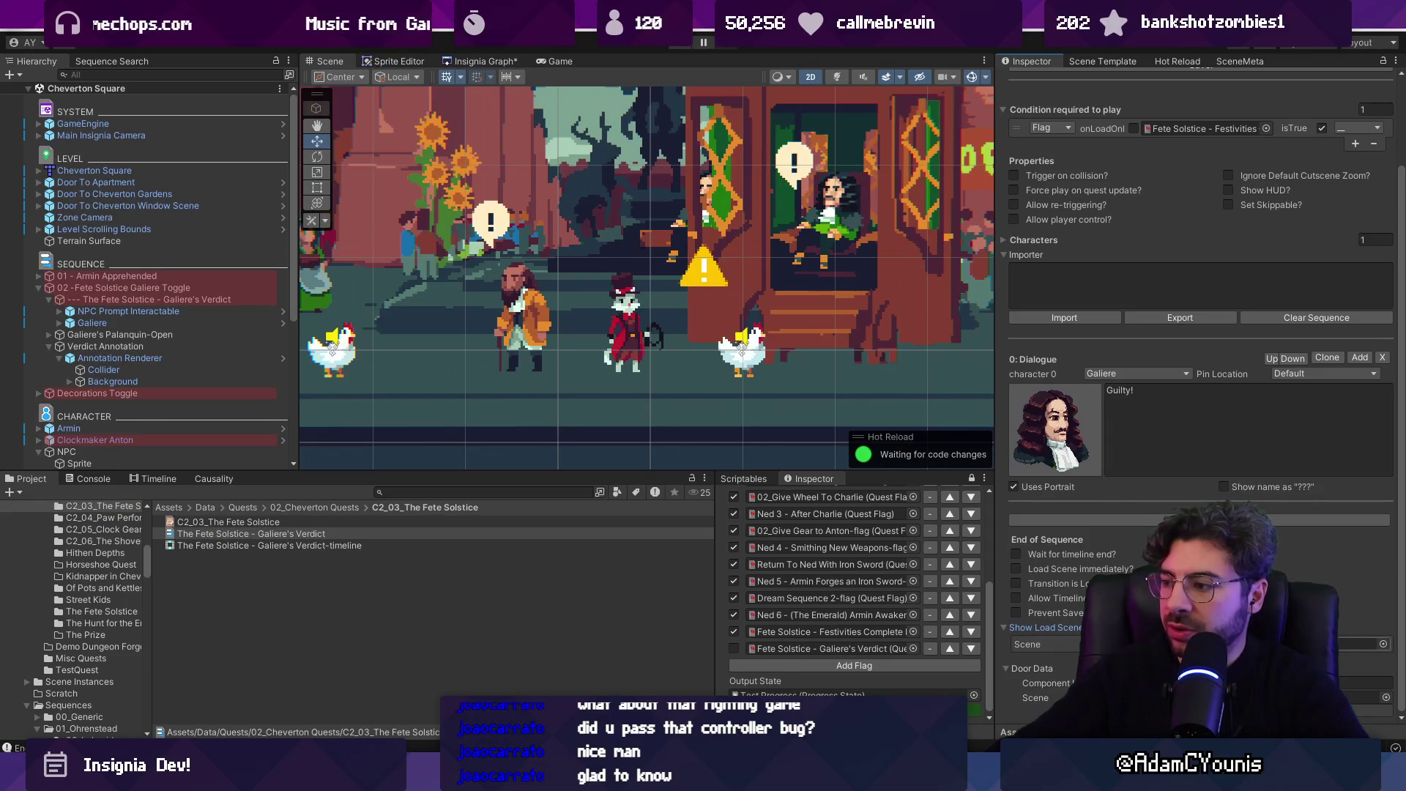
{"action": "left_click", "coordinate": [1378, 646]}
{"action": "type", "text": "ou"}
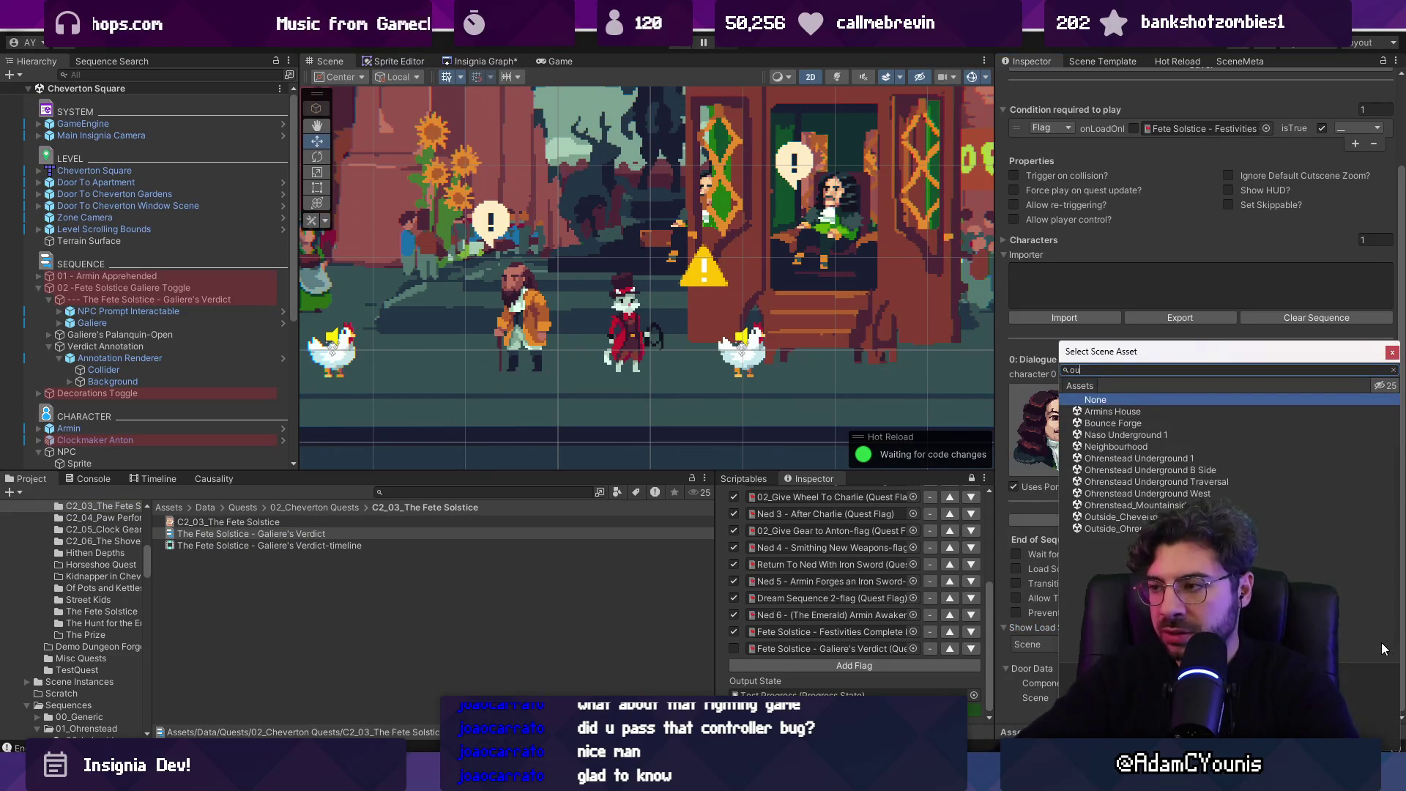
{"action": "key", "text": "BackSpace"}
{"action": "key", "text": "BackSpace"}
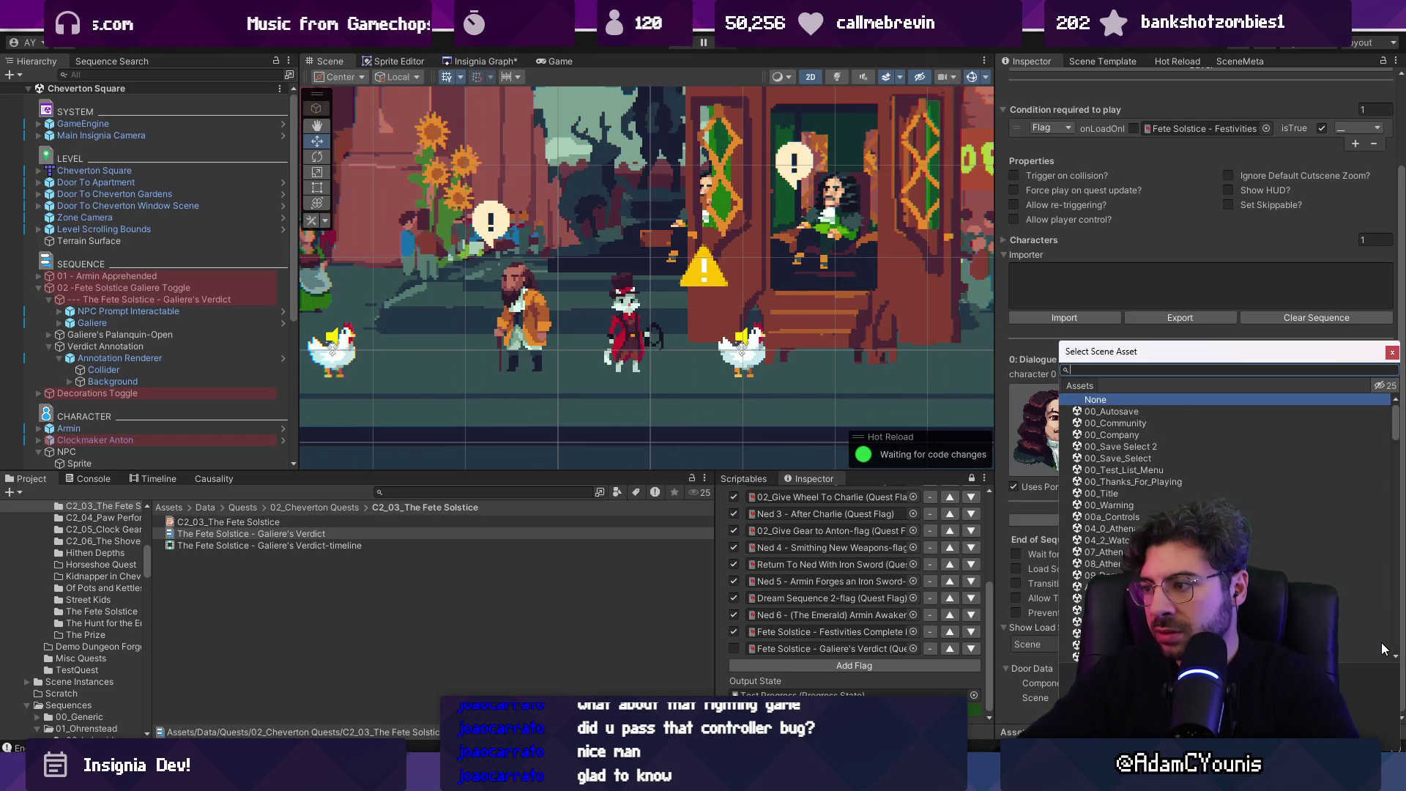
{"action": "left_click", "coordinate": [481, 61]}
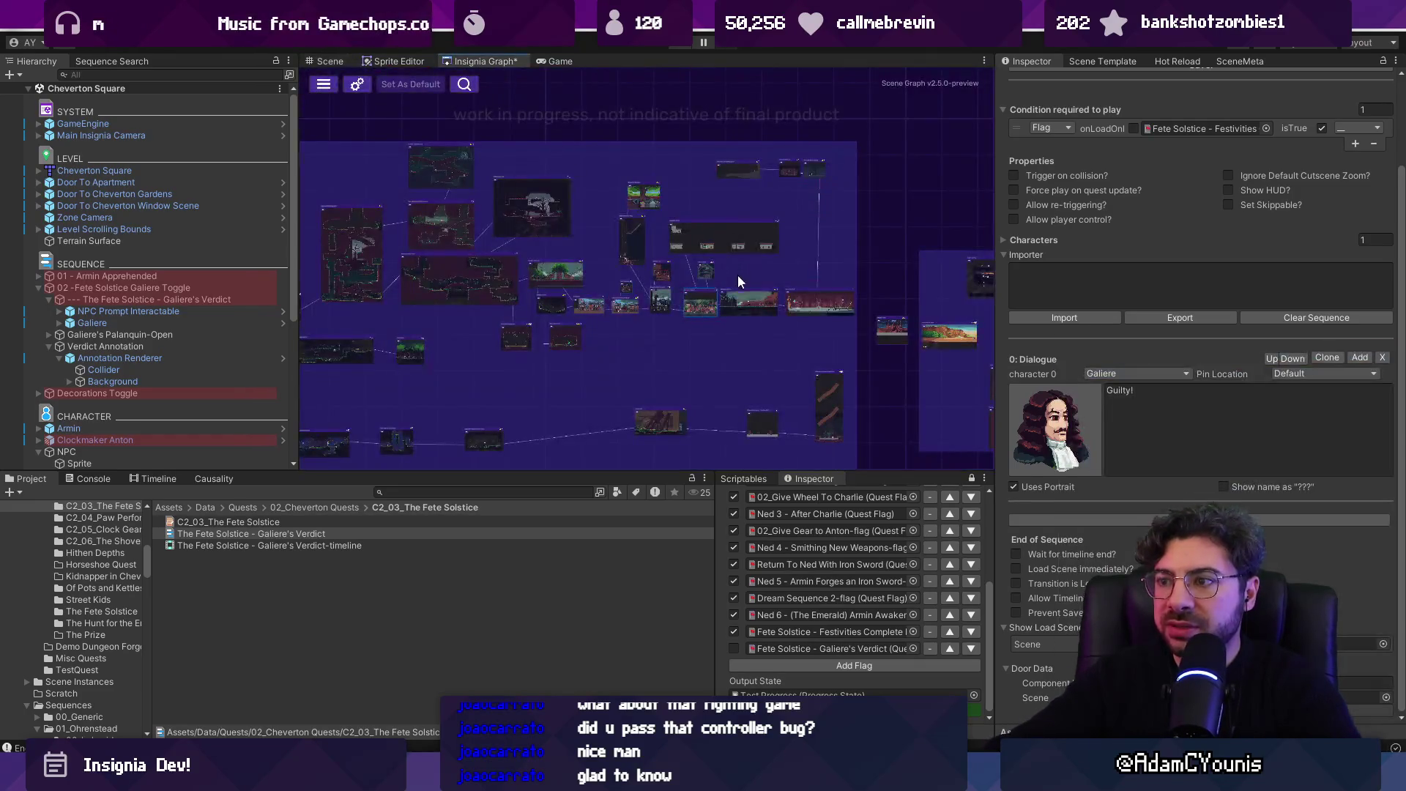
{"action": "scroll", "coordinate": [737, 275], "scroll_direction": "up", "scroll_amount": 5}
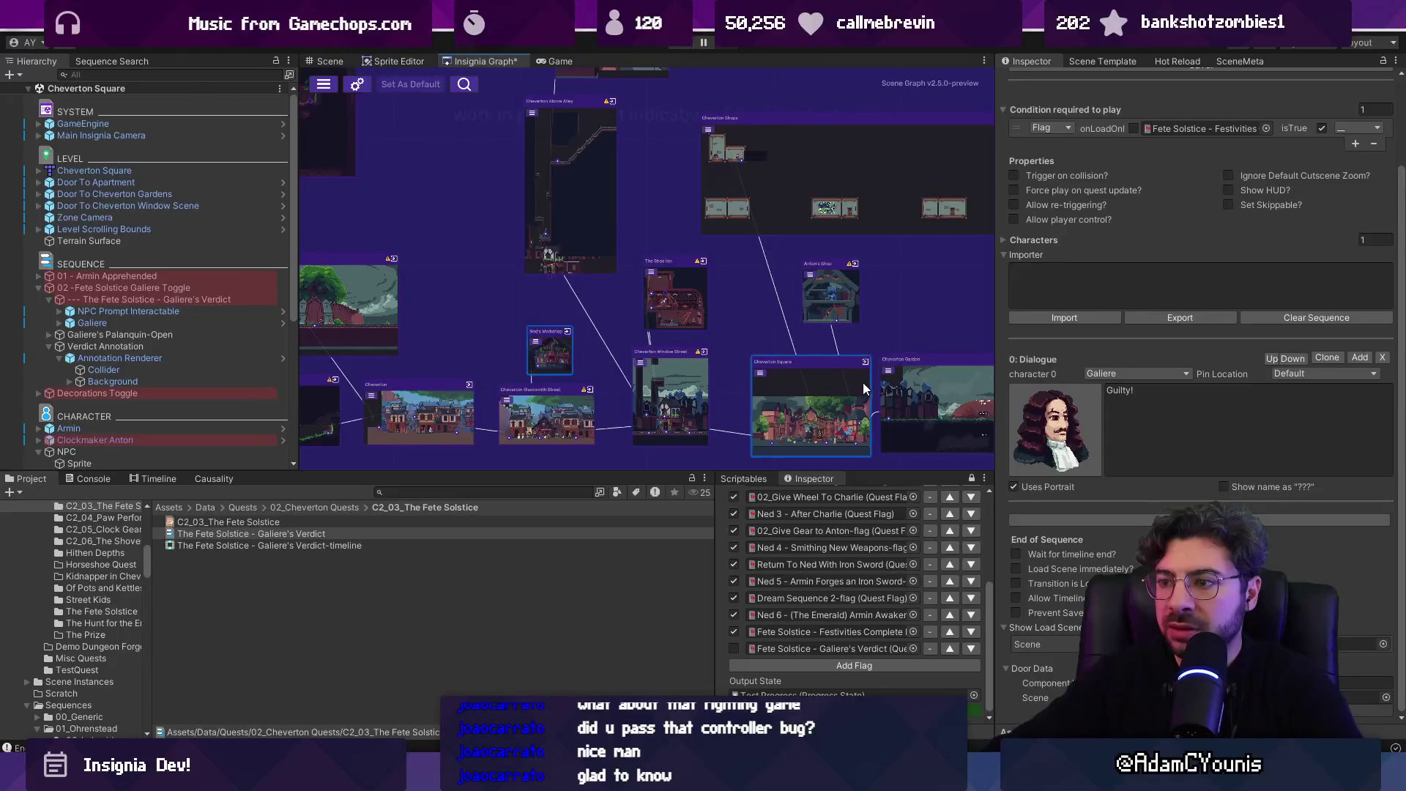
{"action": "scroll", "coordinate": [863, 382], "scroll_direction": "down", "scroll_amount": 5}
{"action": "scroll", "coordinate": [502, 331], "scroll_direction": "up", "scroll_amount": 6}
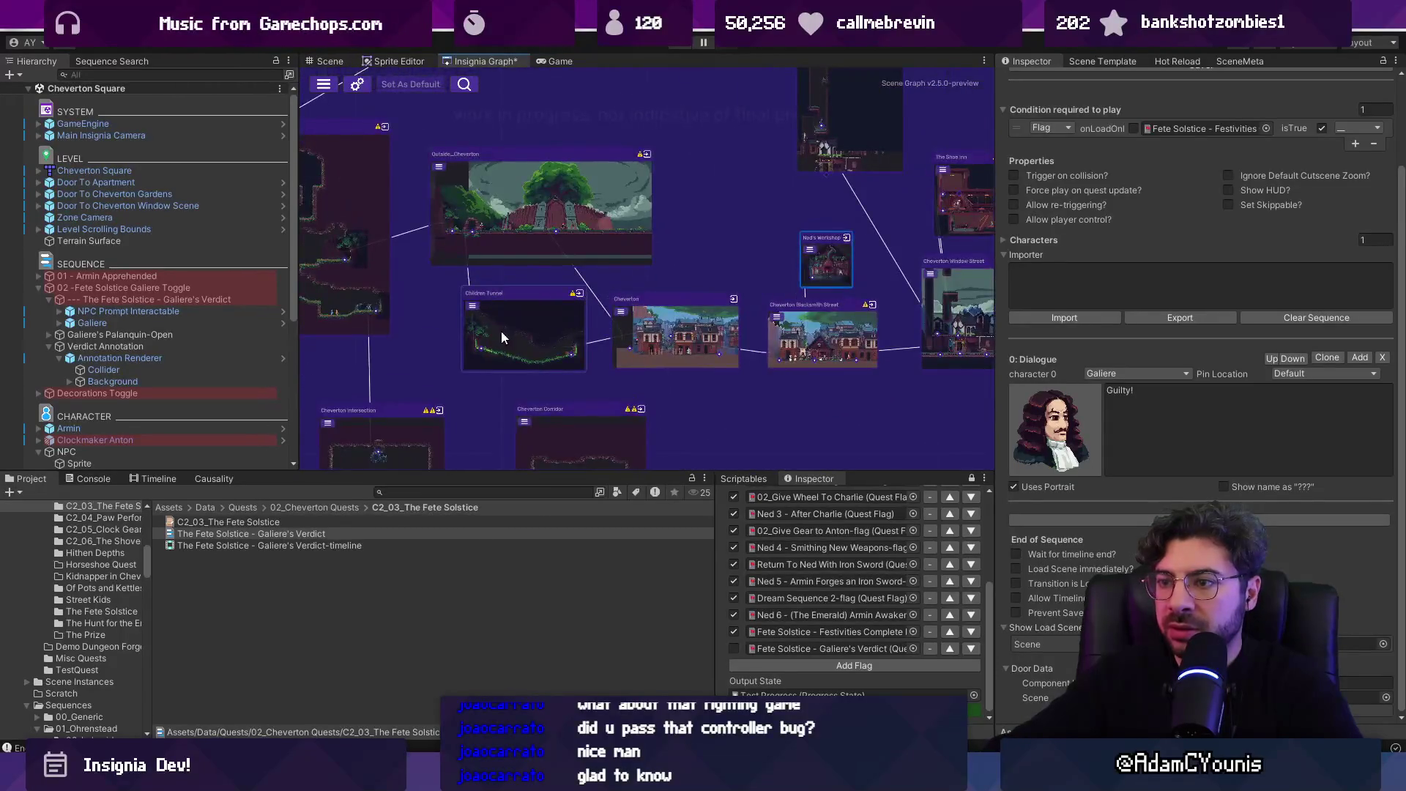
{"action": "scroll", "coordinate": [532, 334], "scroll_direction": "up", "scroll_amount": 5}
{"action": "scroll", "coordinate": [699, 322], "scroll_direction": "down", "scroll_amount": 5}
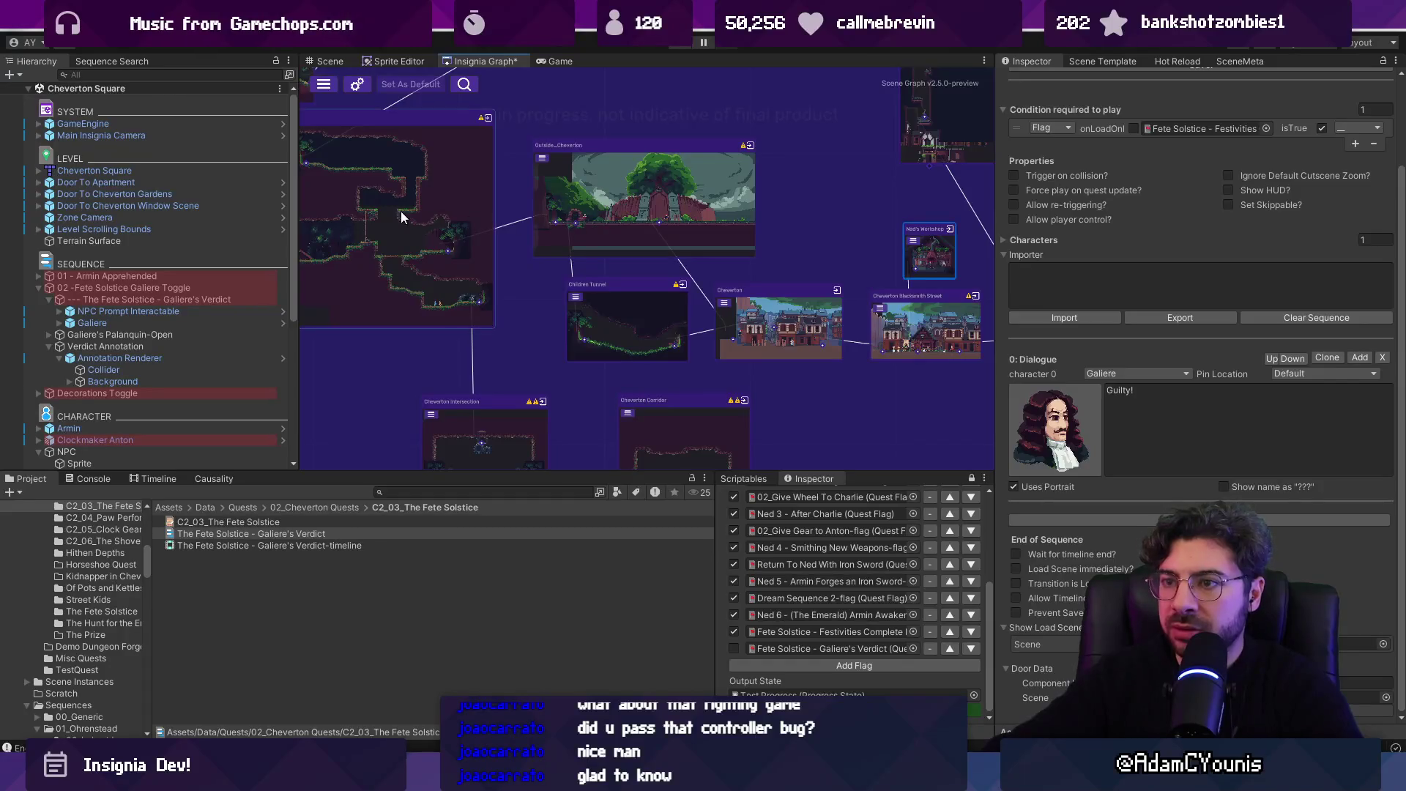
{"action": "scroll", "coordinate": [401, 214], "scroll_direction": "up", "scroll_amount": 8}
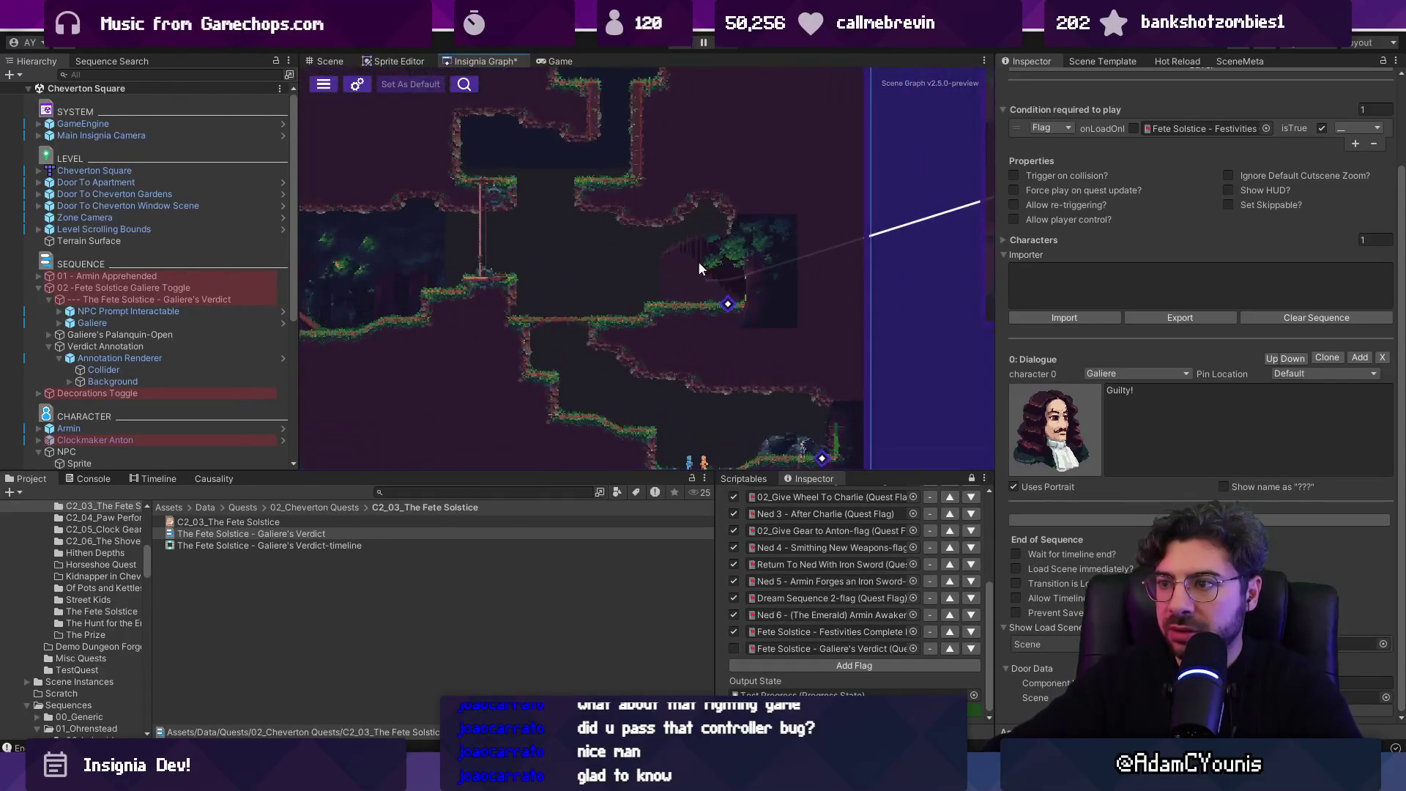
{"action": "scroll", "coordinate": [699, 268], "scroll_direction": "down", "scroll_amount": 5}
{"action": "scroll", "coordinate": [703, 262], "scroll_direction": "up", "scroll_amount": 6}
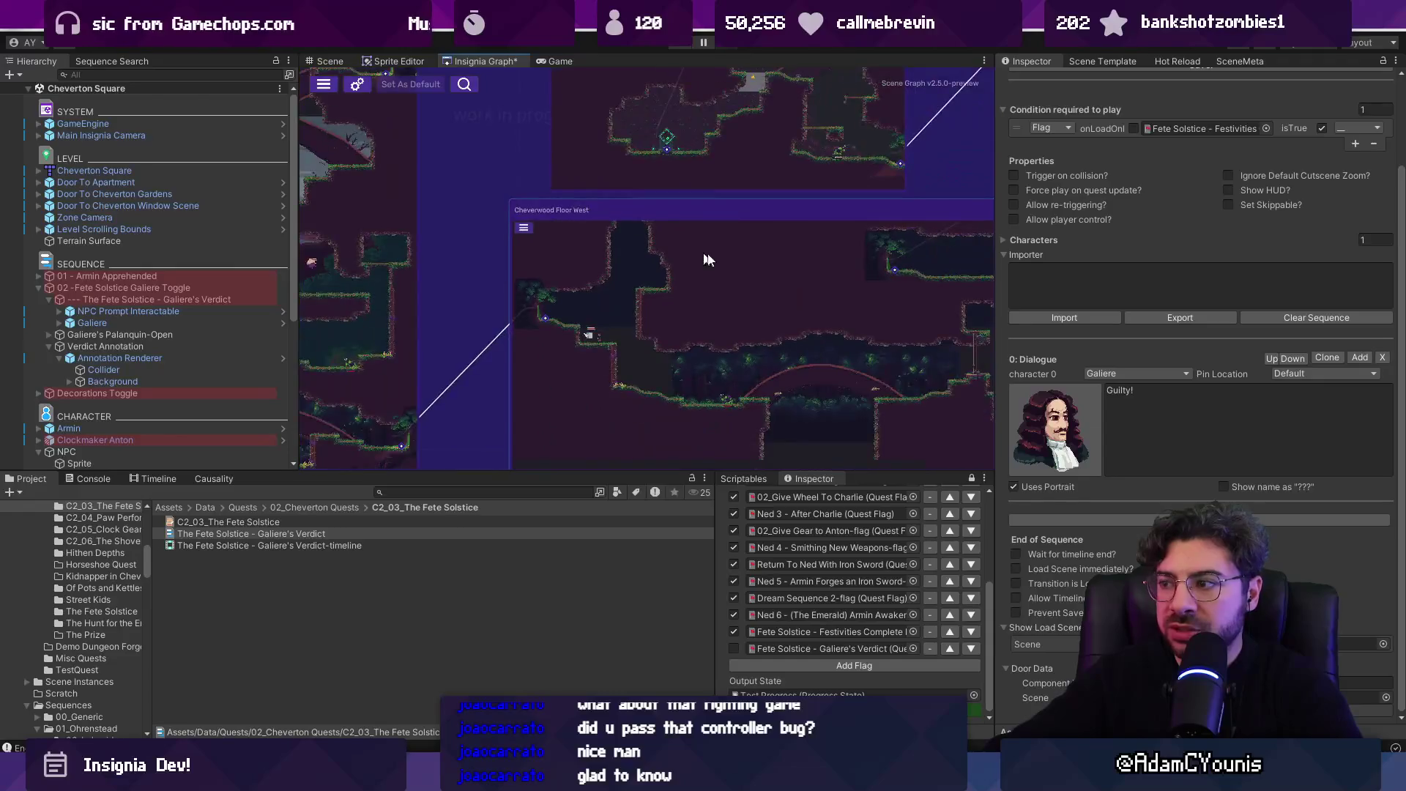
{"action": "left_click_drag", "start_coordinate": [708, 259], "coordinate": [436, 190]}
{"action": "scroll", "coordinate": [892, 407], "scroll_direction": "down", "scroll_amount": 2}
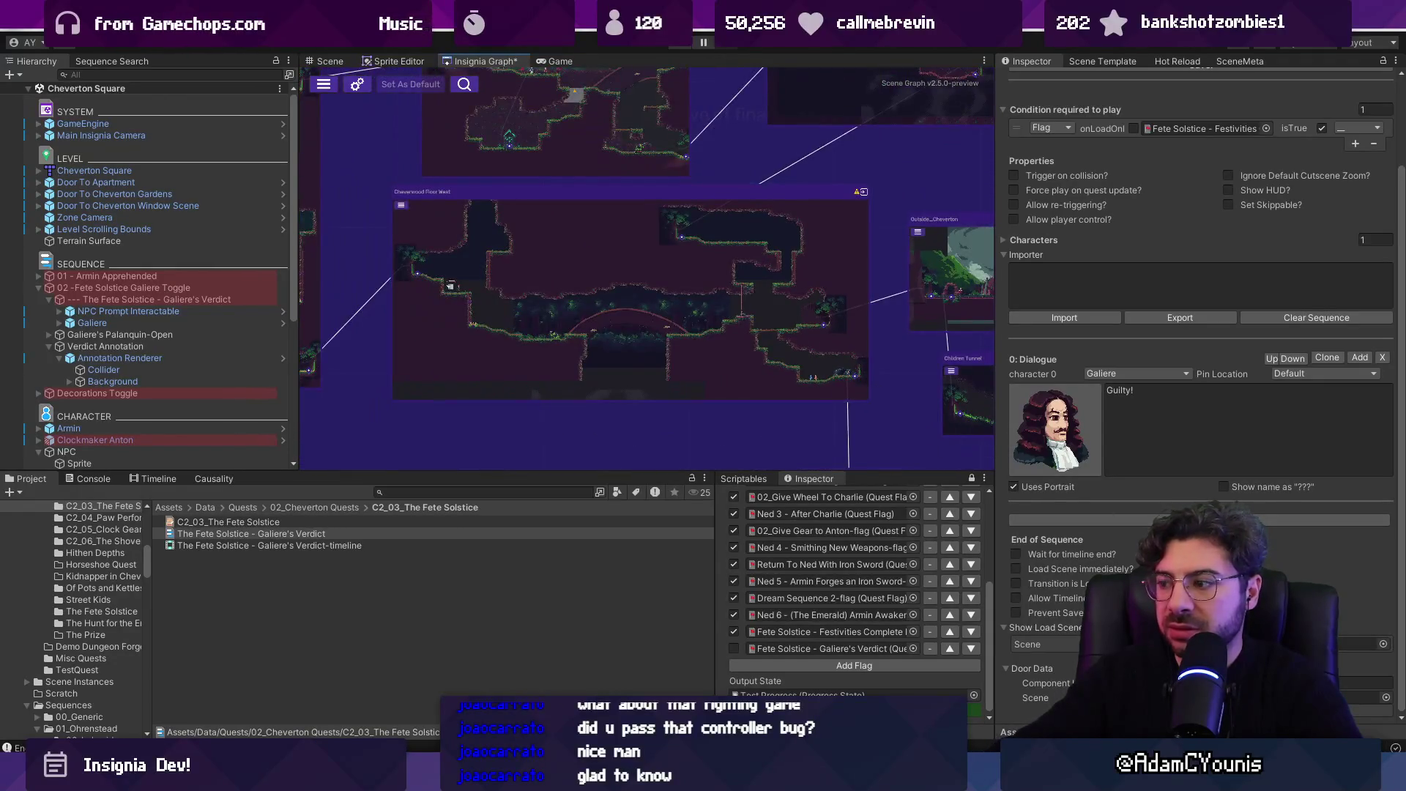
{"action": "left_click", "coordinate": [1386, 698]}
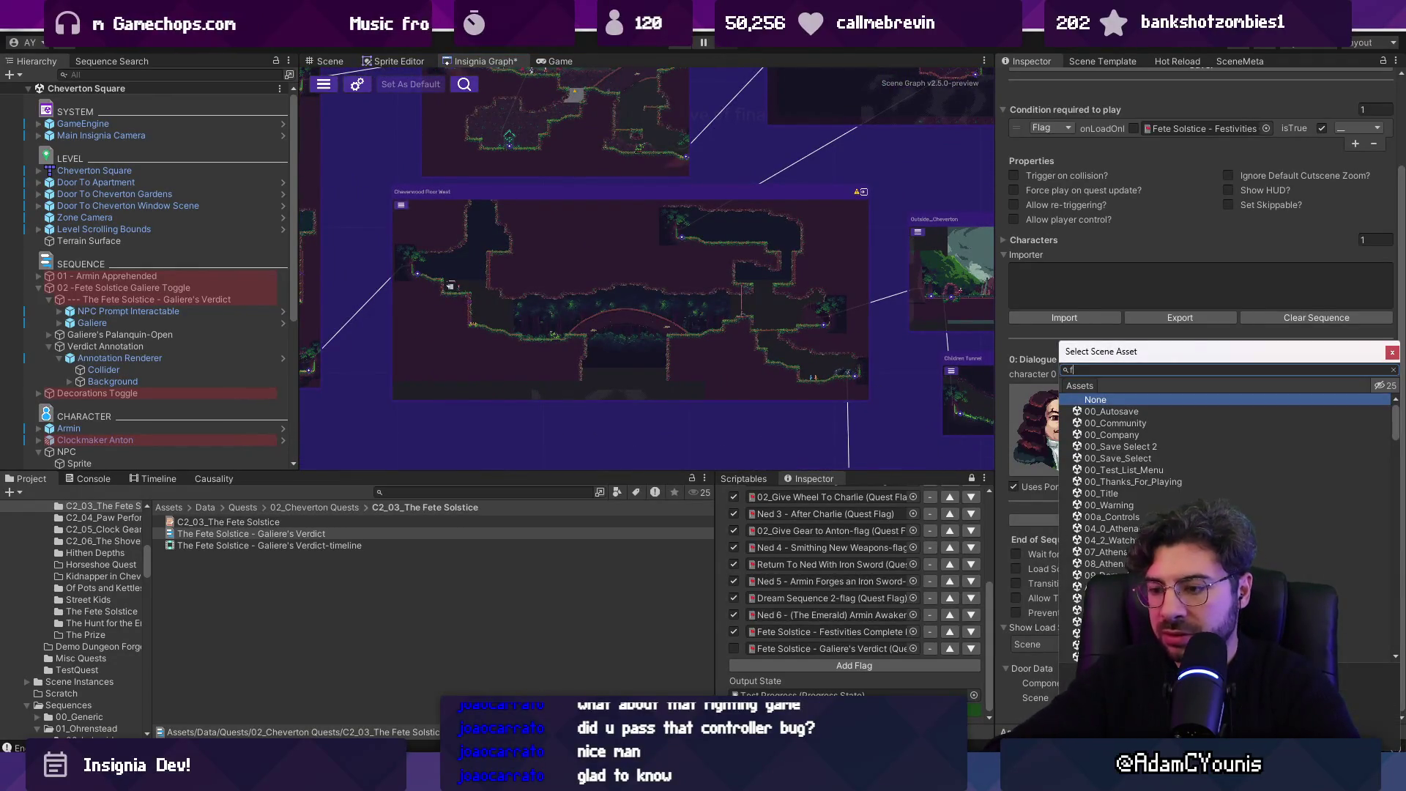
- Pick a load scene for the Galiere's Verdict sequence and zoom the graph to the Cheverwood Floor West room
{"action": "left_click", "coordinate": [1132, 411]}
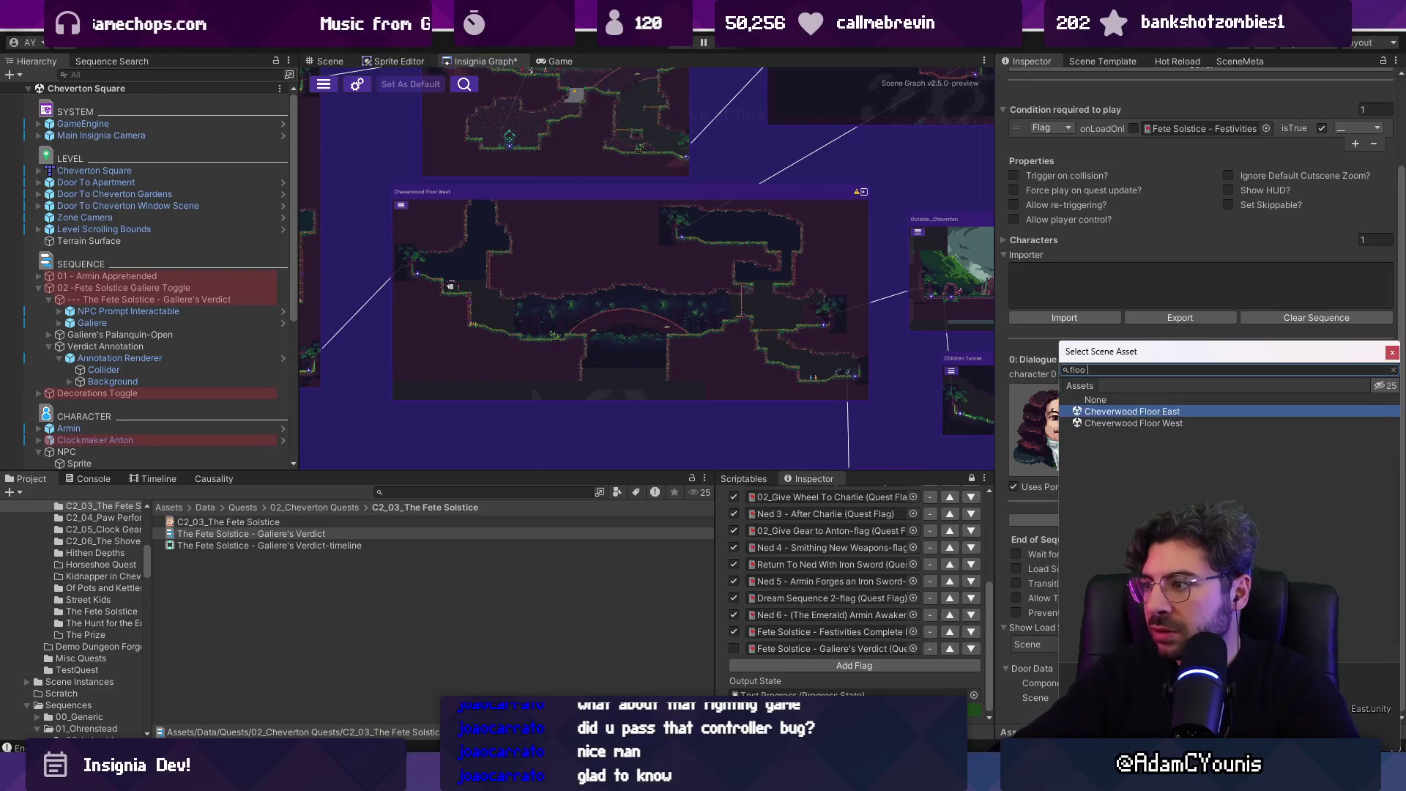
{"action": "key", "text": "Return"}
{"action": "double_click", "coordinate": [732, 313]}
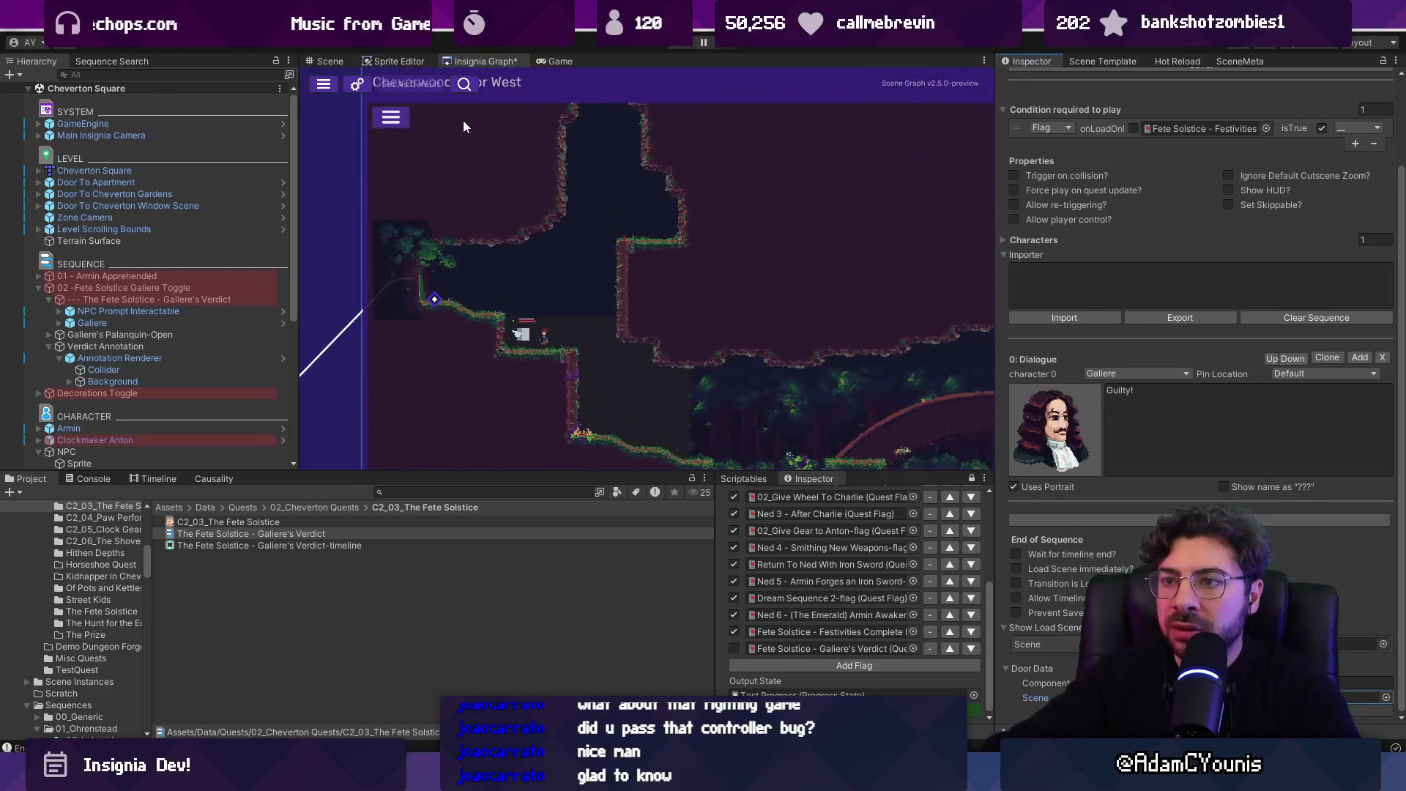
{"action": "scroll", "coordinate": [535, 190], "scroll_direction": "down", "scroll_amount": 5}
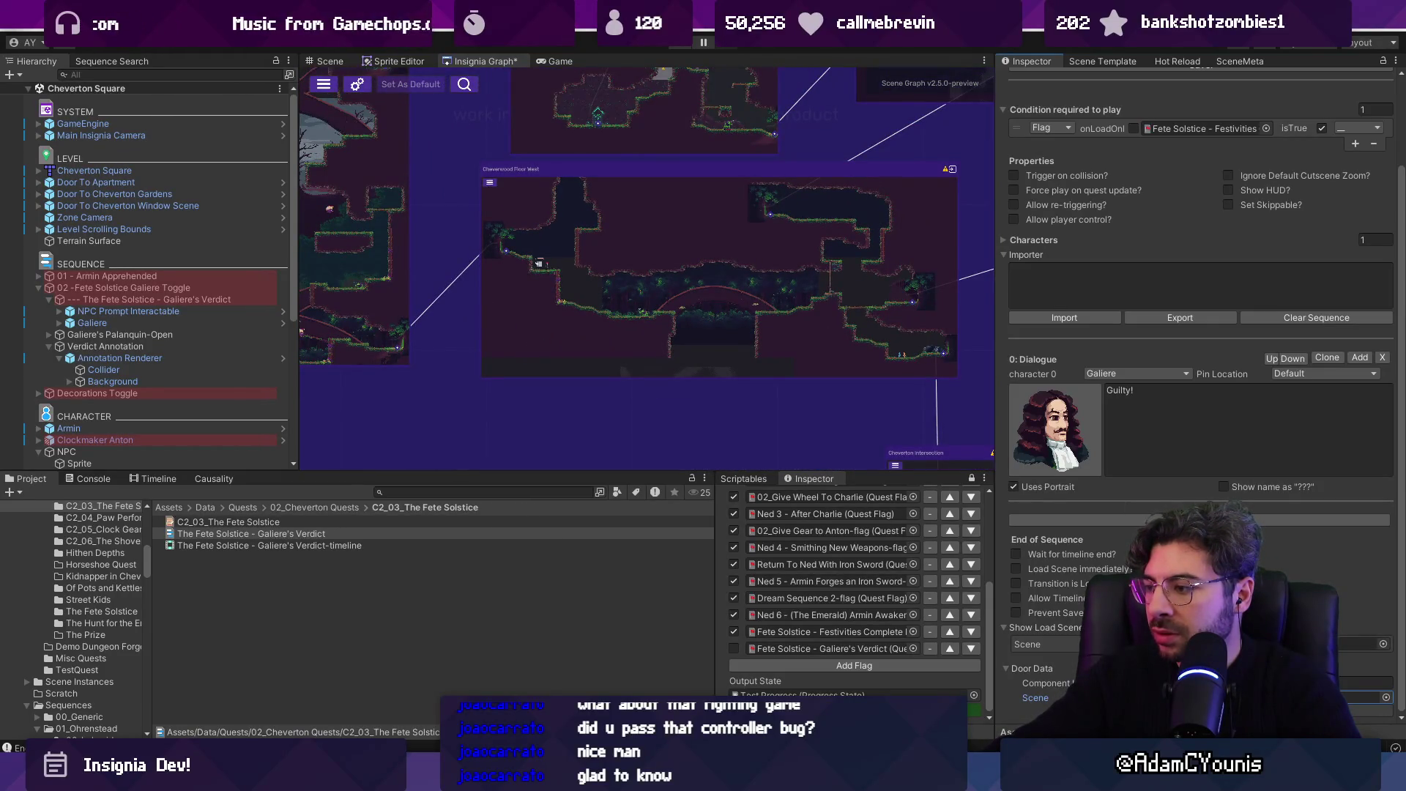
- Change the sequence's load scene to Cheverwood Floor West
{"action": "left_click", "coordinate": [1382, 645]}
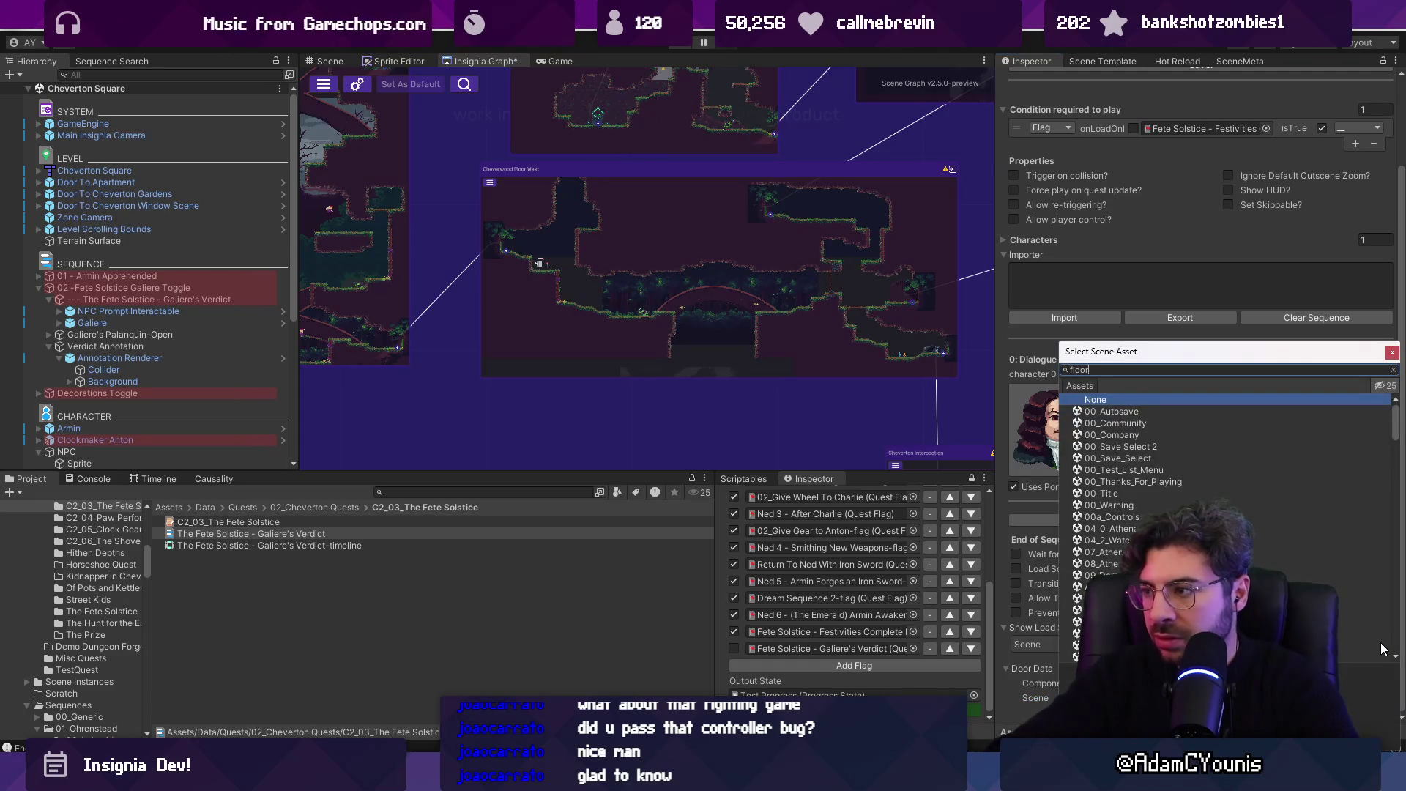
{"action": "type", "text": "t"}
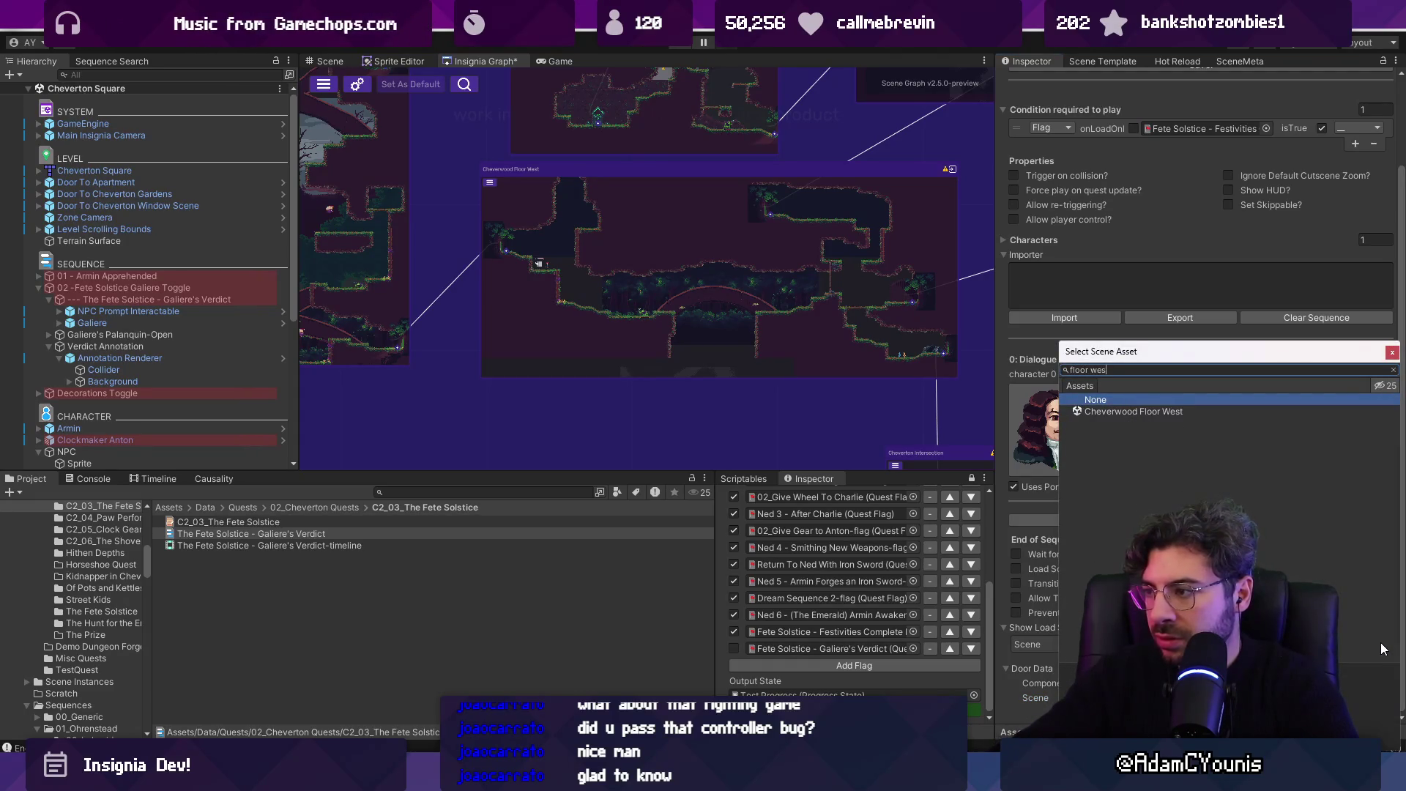
{"action": "key", "text": "Down"}
{"action": "key", "text": "Return"}
{"action": "scroll", "coordinate": [1201, 395], "scroll_direction": "down", "scroll_amount": 1}
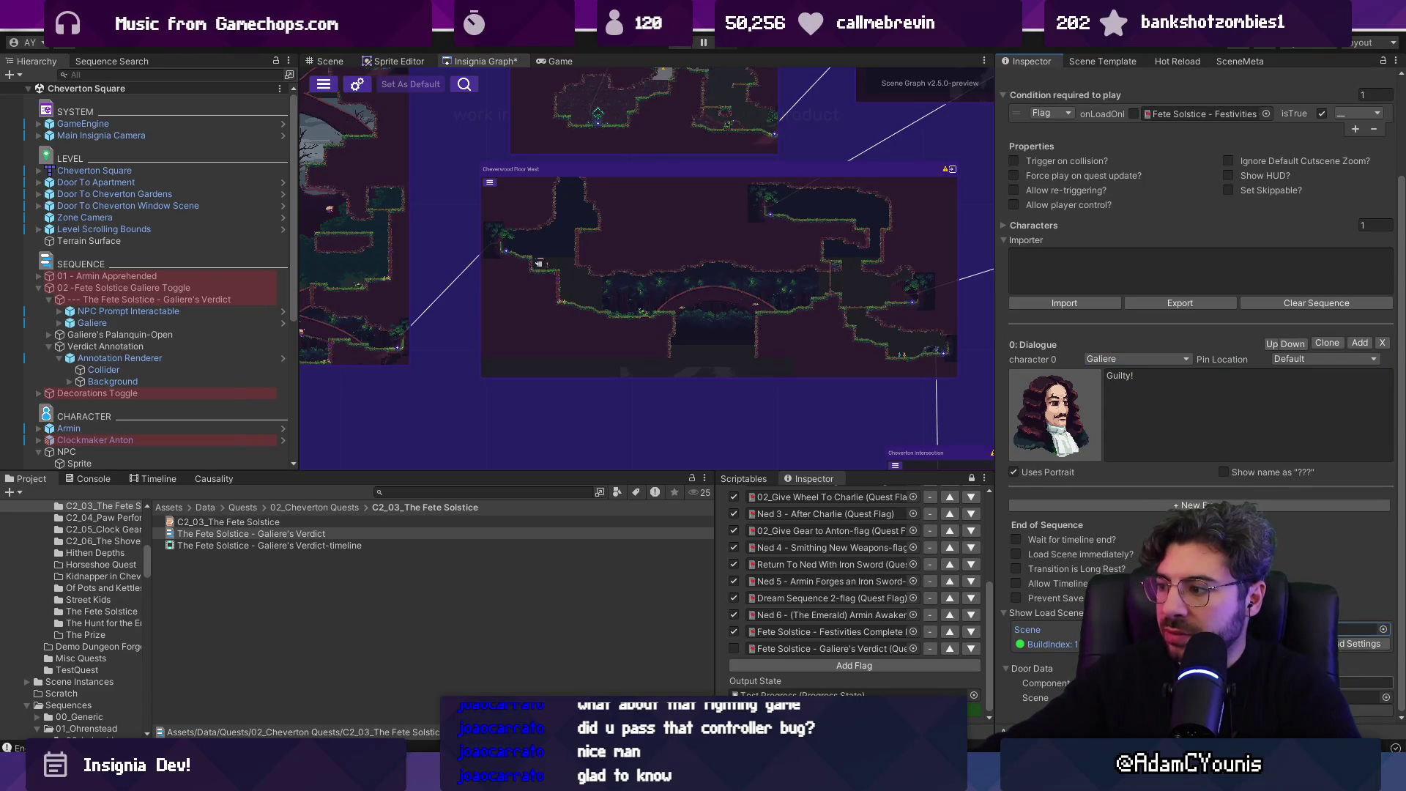
{"action": "scroll", "coordinate": [828, 293], "scroll_direction": "up", "scroll_amount": 5}
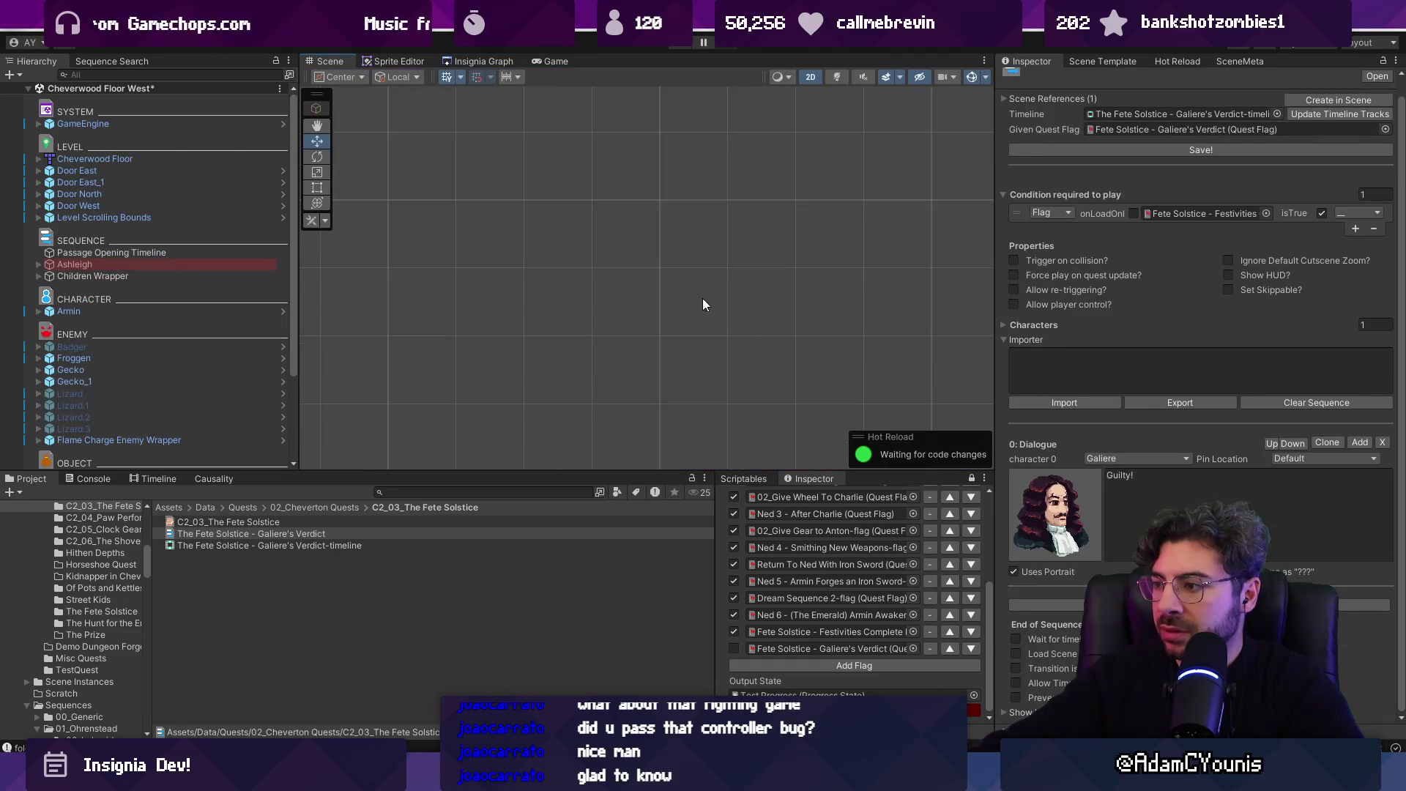
{"action": "double_click", "coordinate": [190, 194]}
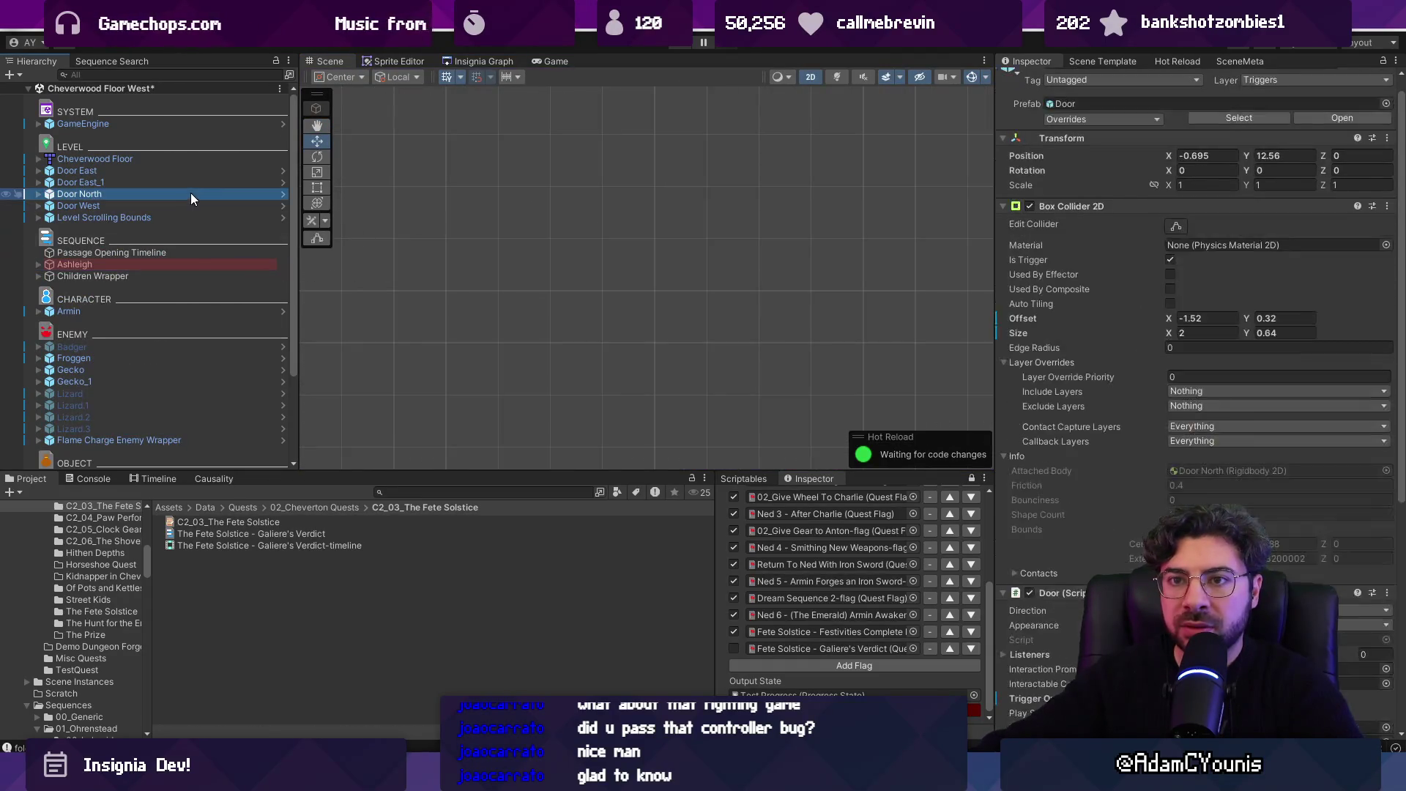
{"action": "double_click", "coordinate": [190, 205]}
{"action": "double_click", "coordinate": [192, 194]}
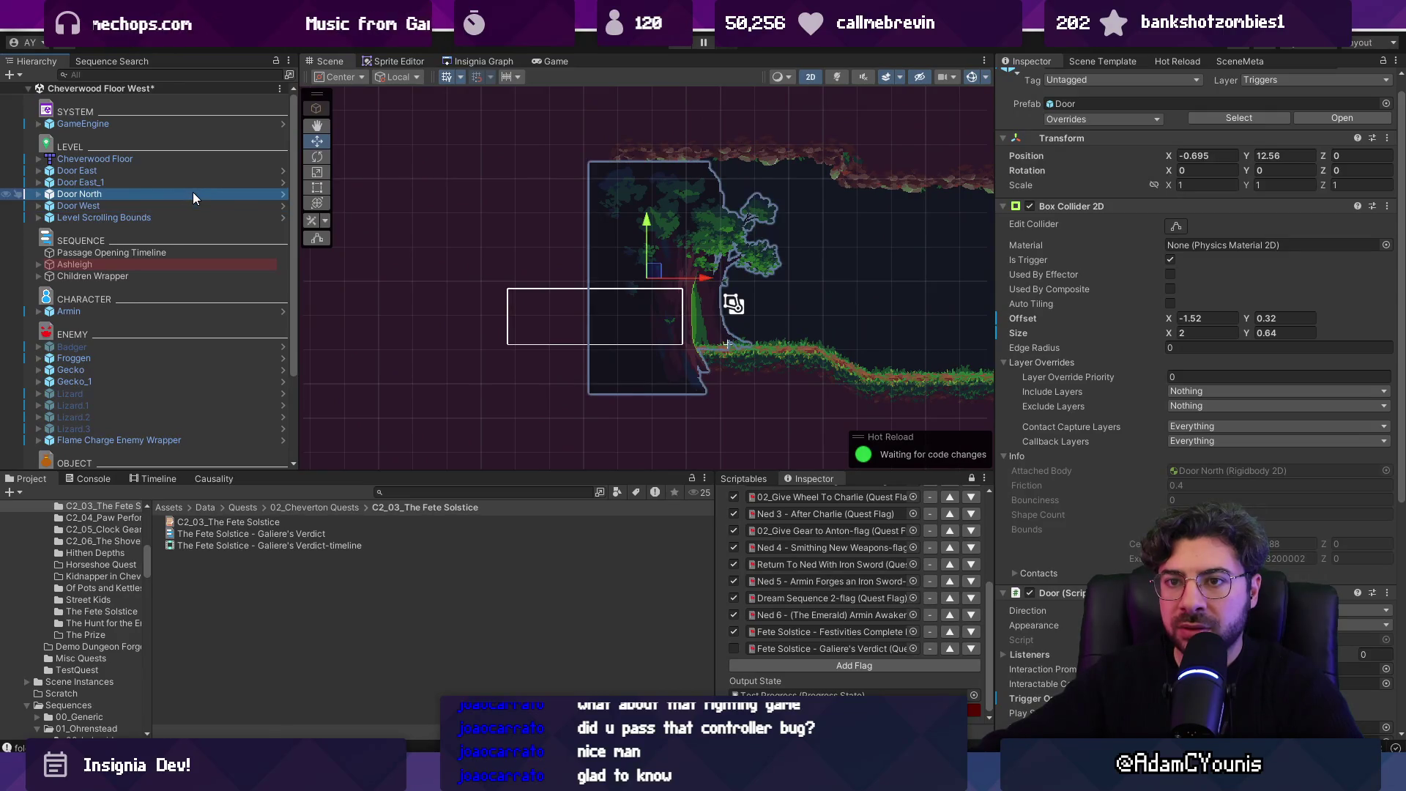
{"action": "double_click", "coordinate": [191, 182]}
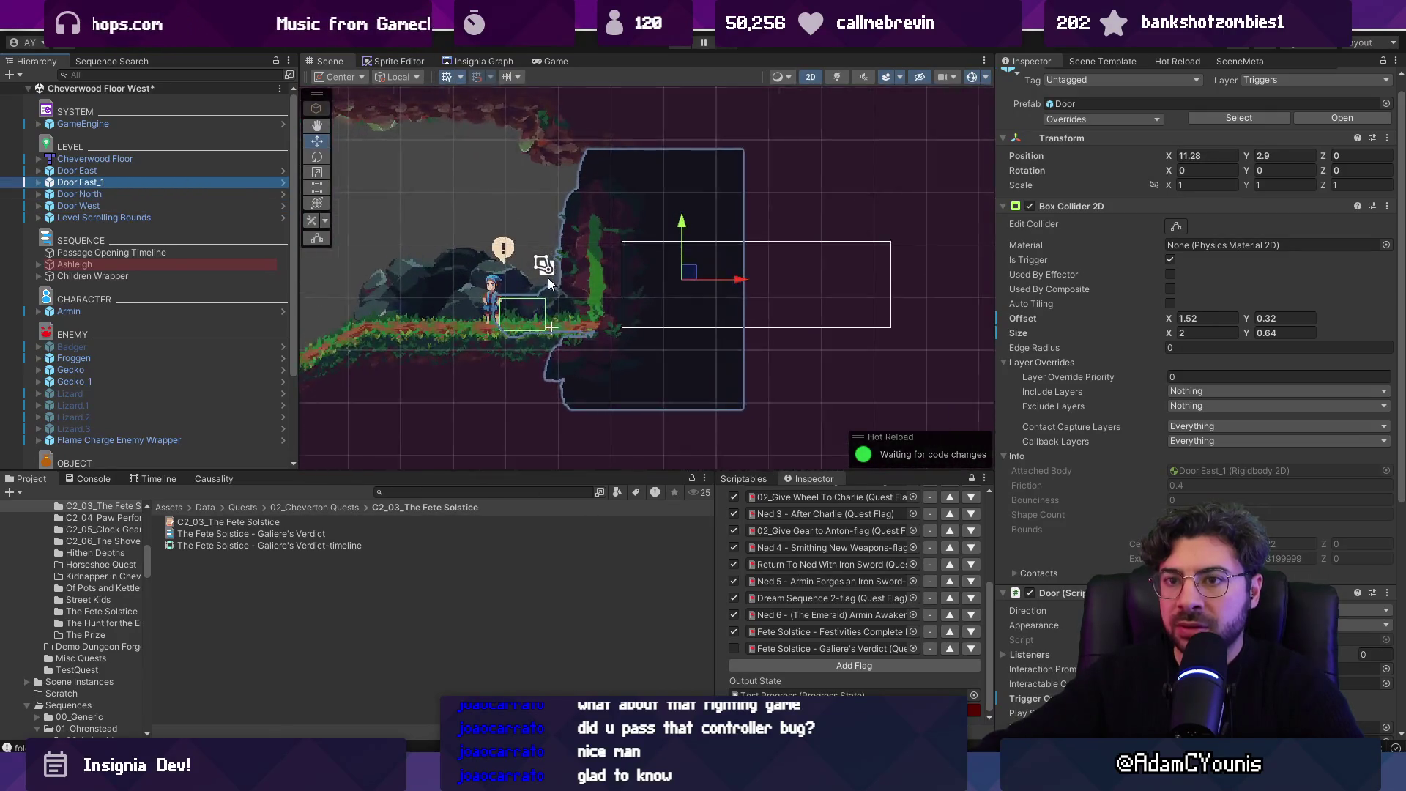
{"action": "scroll", "coordinate": [1282, 465], "scroll_direction": "down", "scroll_amount": 5}
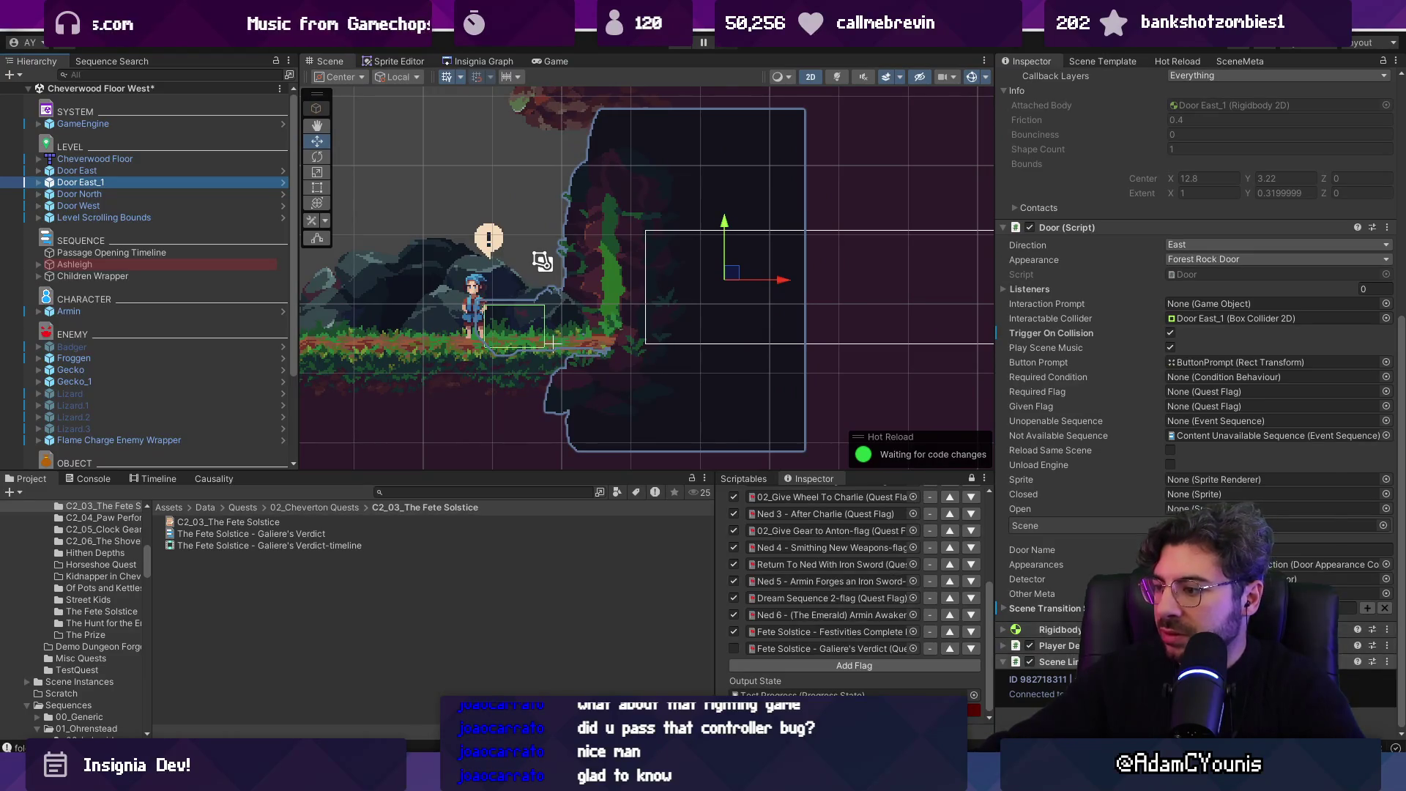
{"action": "right_click", "coordinate": [1165, 438]}
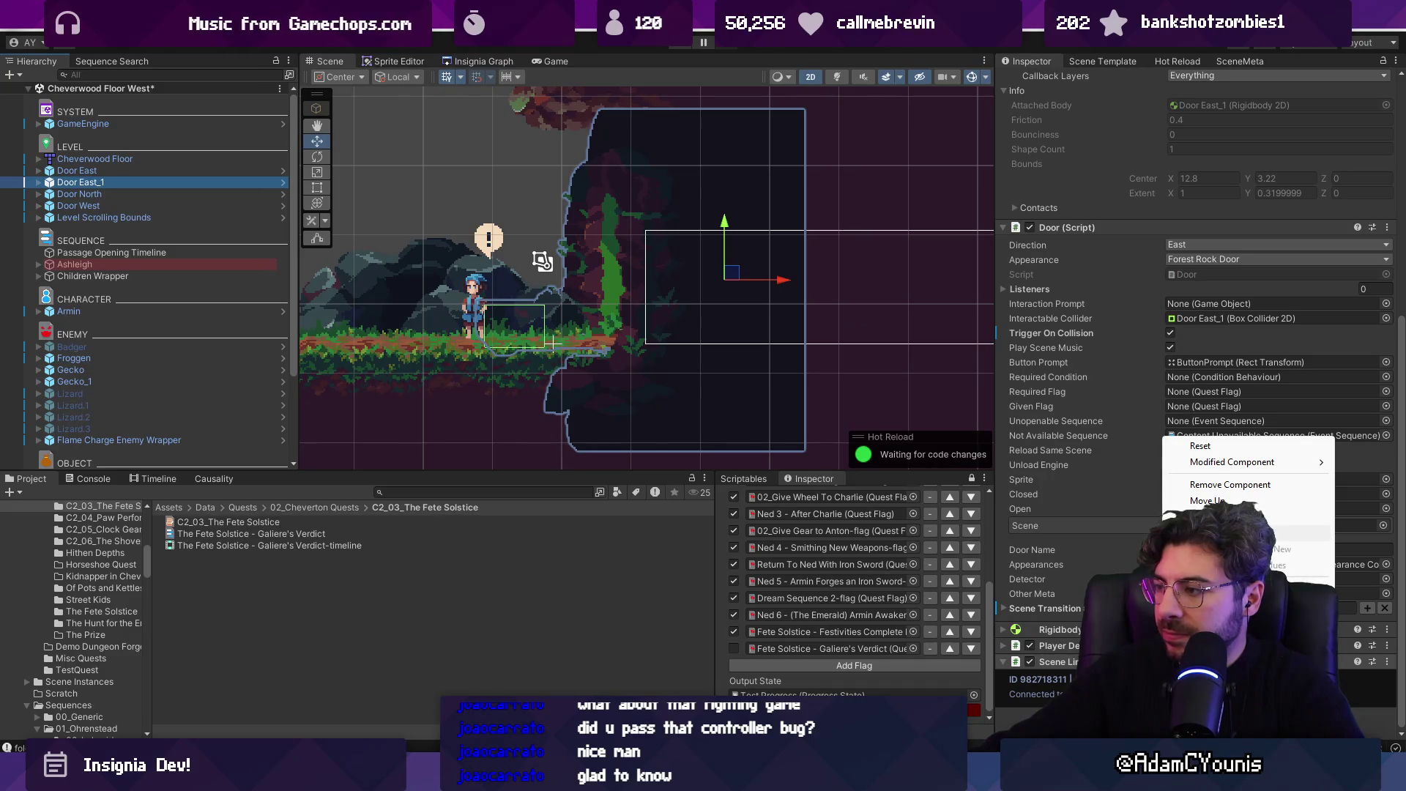
{"action": "key", "text": "Escape"}
{"action": "scroll", "coordinate": [1151, 211], "scroll_direction": "up", "scroll_amount": 10}
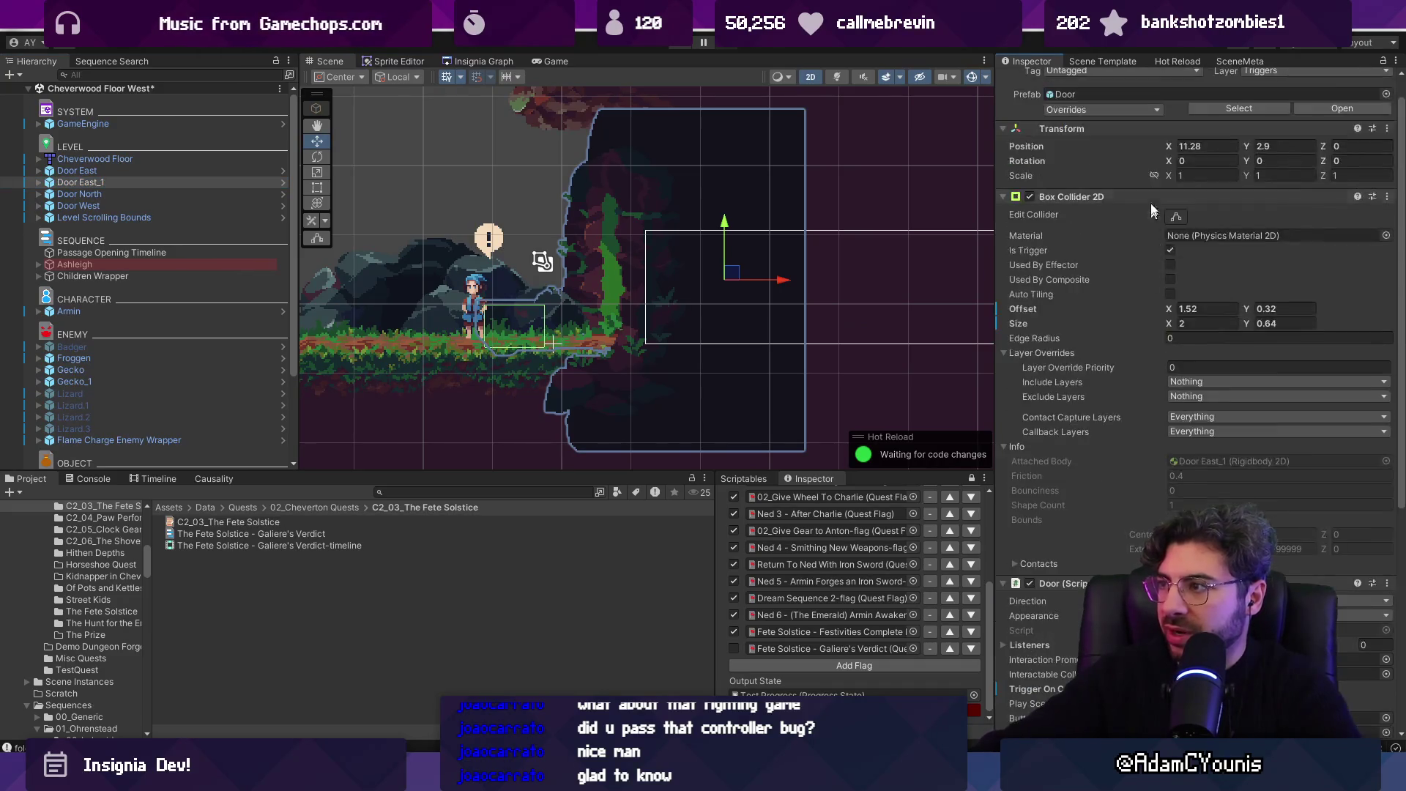
{"action": "scroll", "coordinate": [1151, 210], "scroll_direction": "up", "scroll_amount": 2}
{"action": "left_click", "coordinate": [1397, 60]}
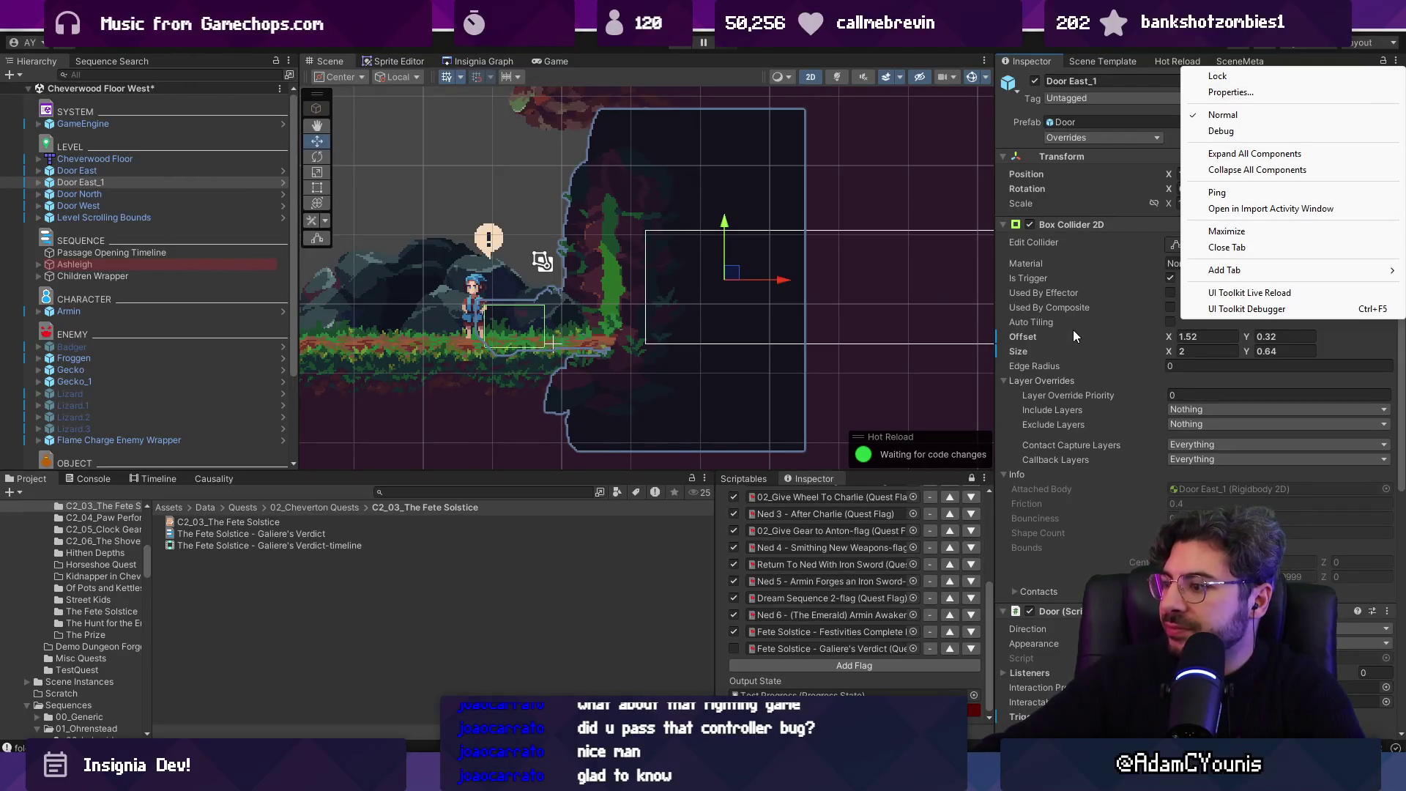
{"action": "right_click", "coordinate": [1145, 393]}
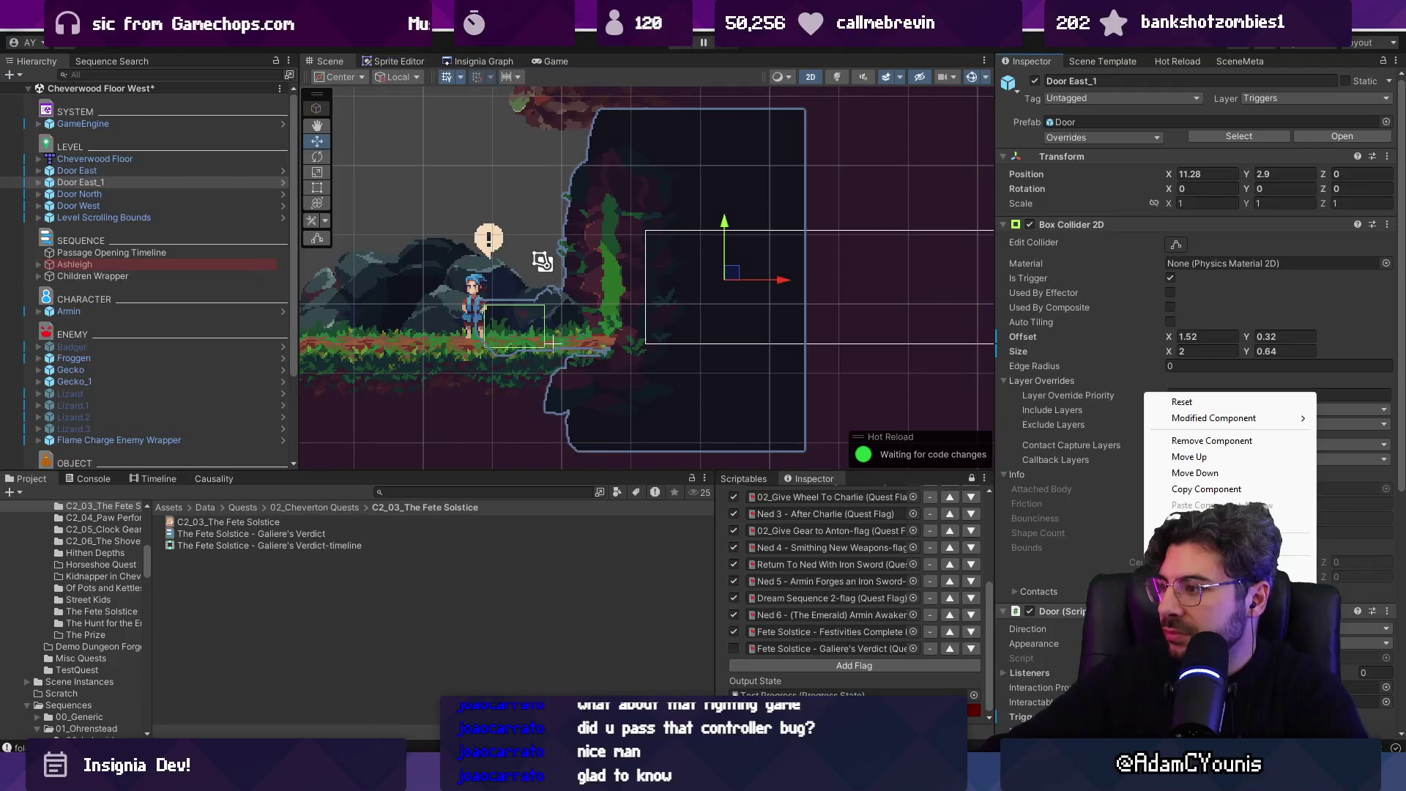
{"action": "key", "text": "Escape"}
{"action": "scroll", "coordinate": [1096, 536], "scroll_direction": "down", "scroll_amount": 10}
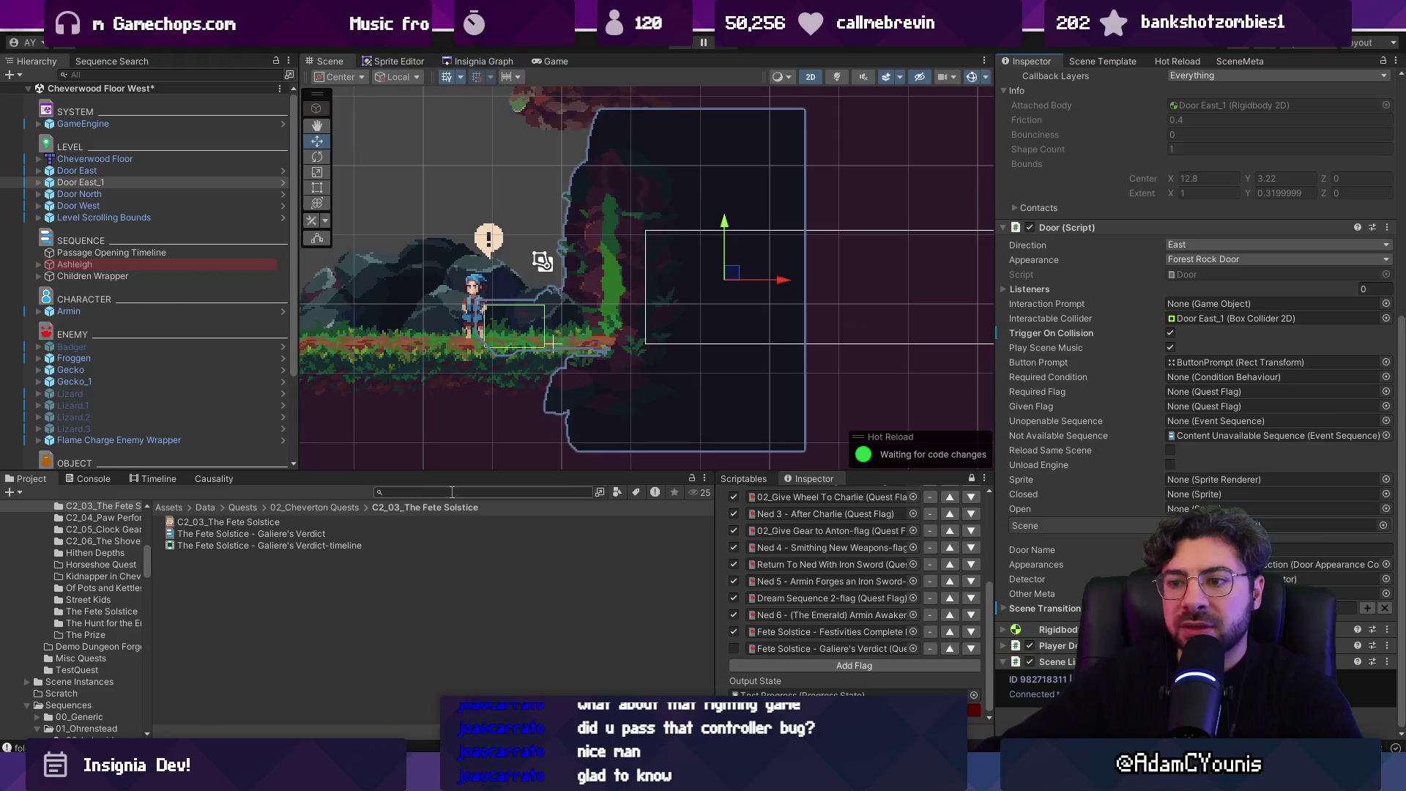
{"action": "left_click", "coordinate": [440, 533]}
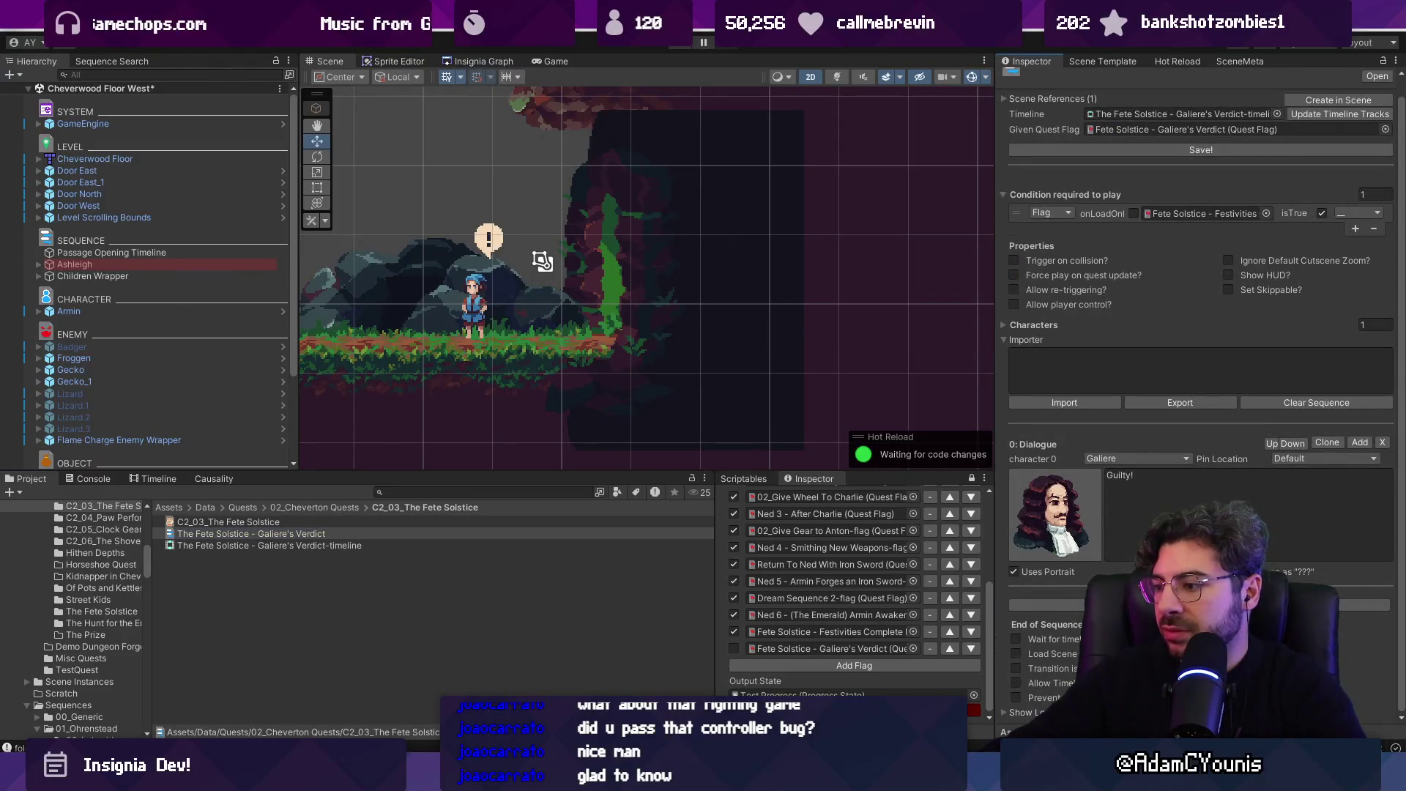
- Save Cheverwood Floor West and switch back to the Cheverton Square scene
{"action": "scroll", "coordinate": [1056, 636], "scroll_direction": "down", "scroll_amount": 3}
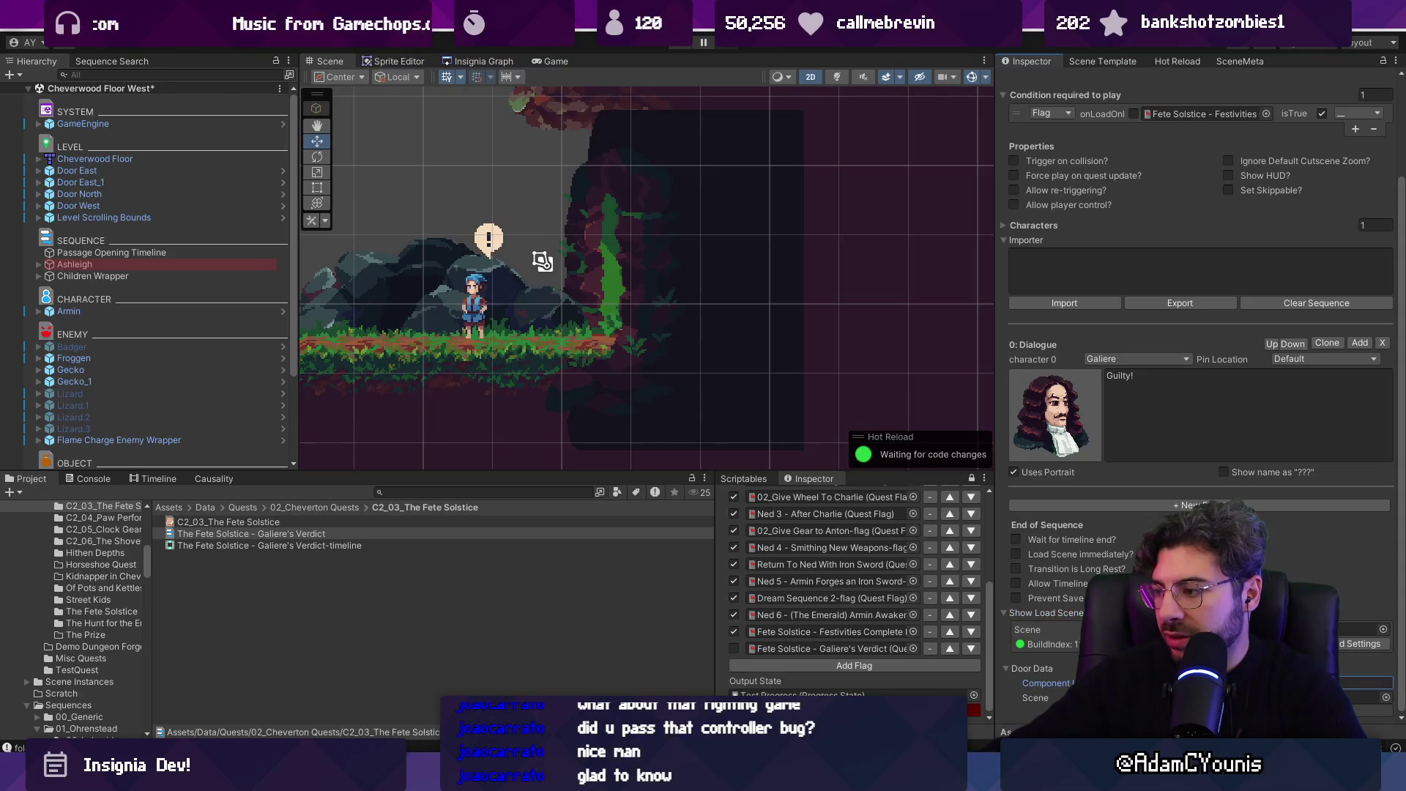
{"action": "key", "text": "ctrl+s"}
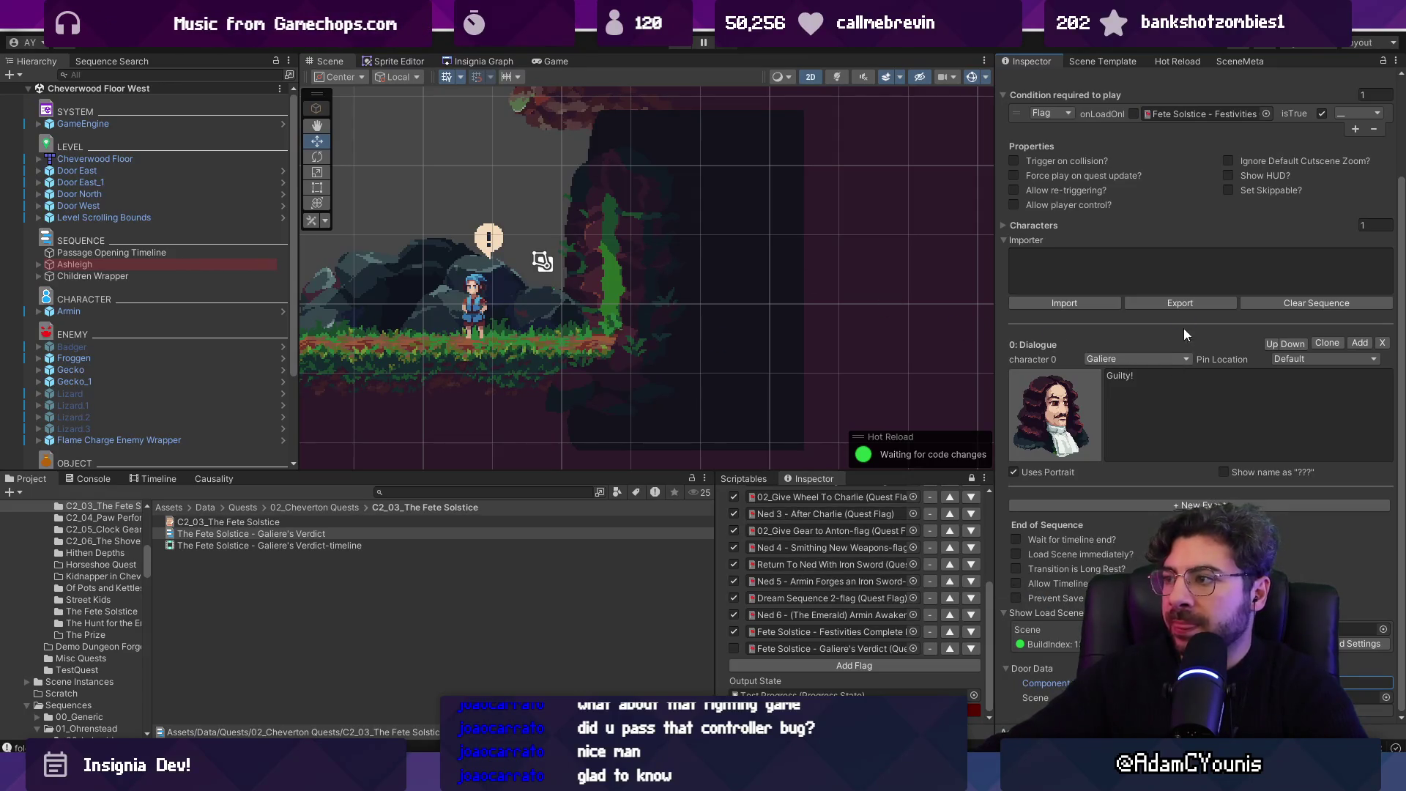
{"action": "scroll", "coordinate": [1184, 328], "scroll_direction": "up", "scroll_amount": 3}
{"action": "left_click", "coordinate": [1031, 119]}
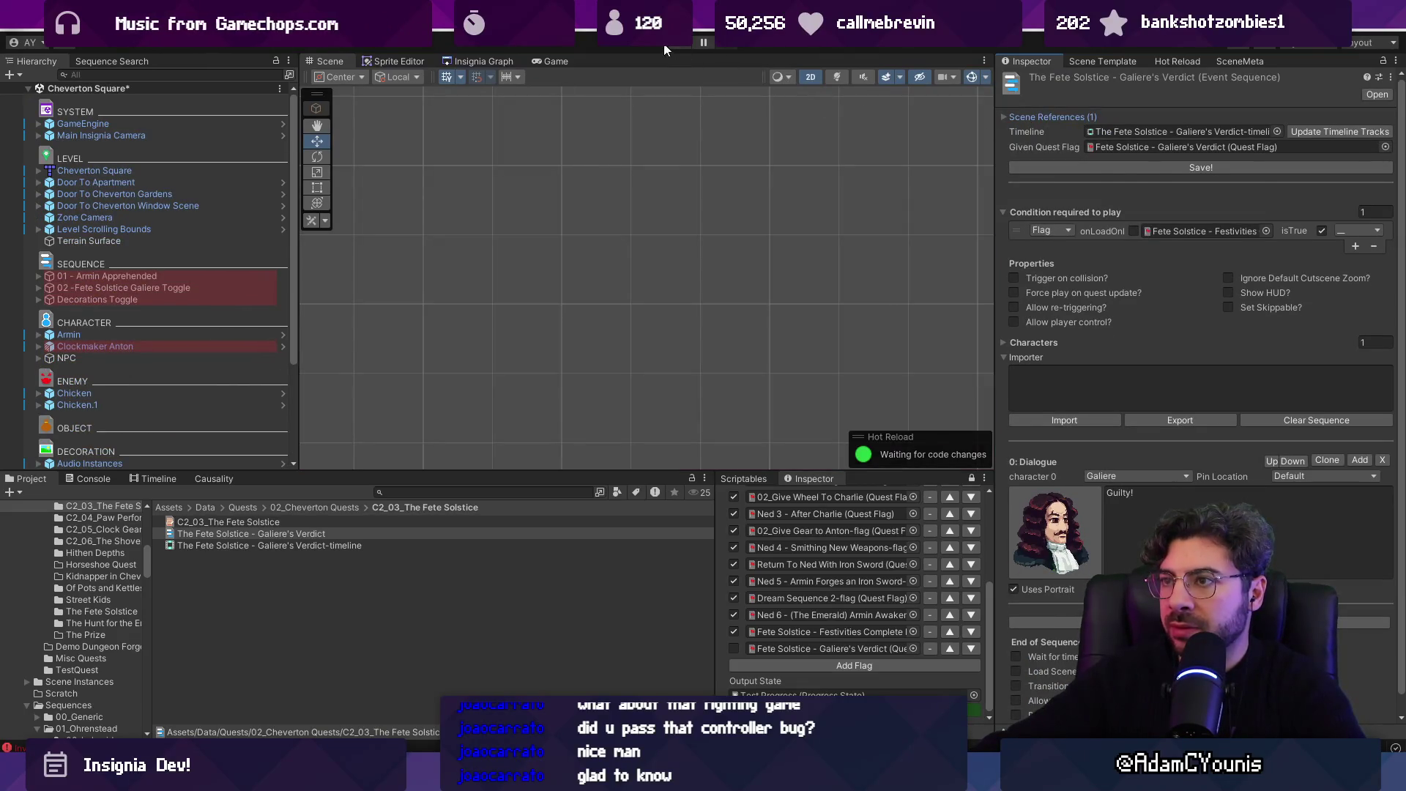
{"action": "left_click", "coordinate": [678, 45]}
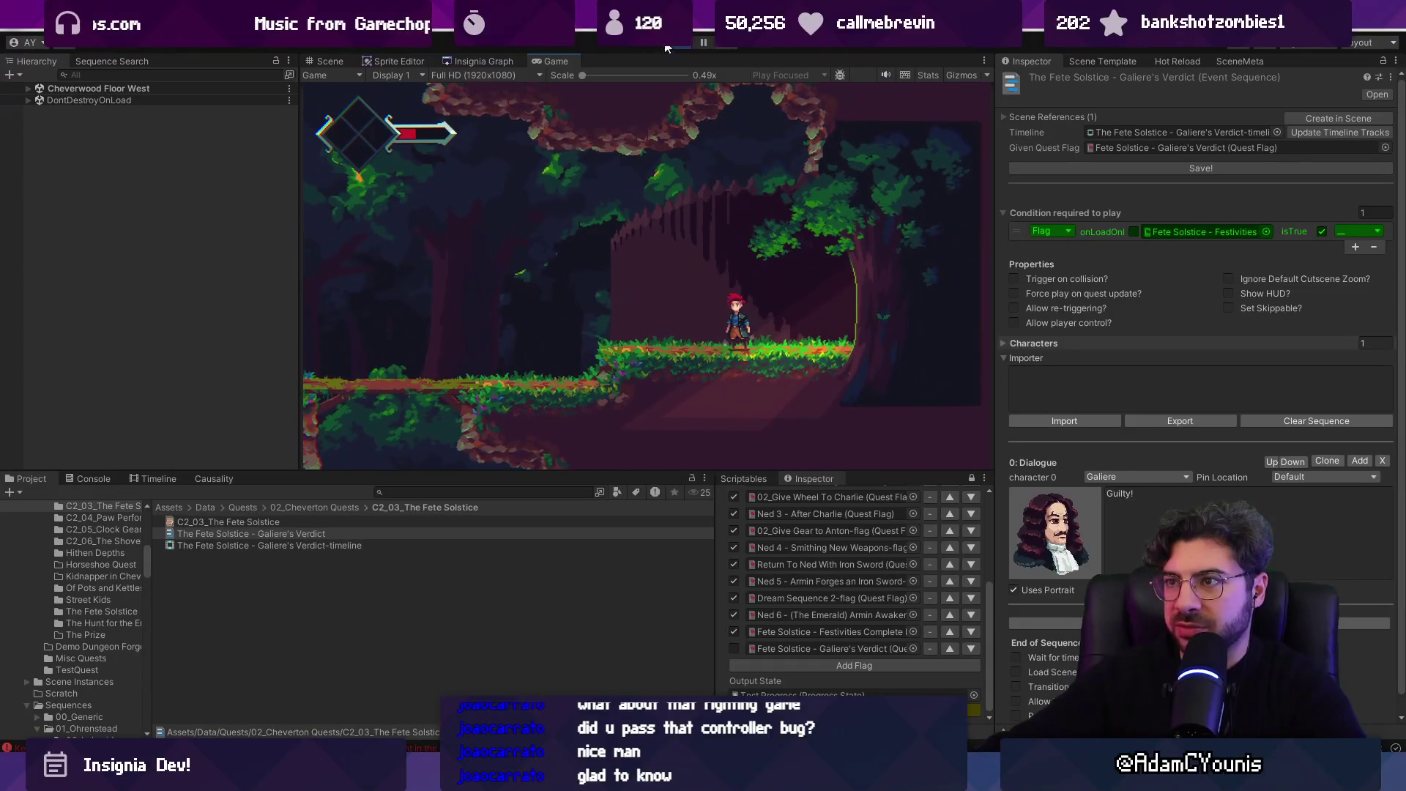
{"action": "left_click", "coordinate": [679, 42]}
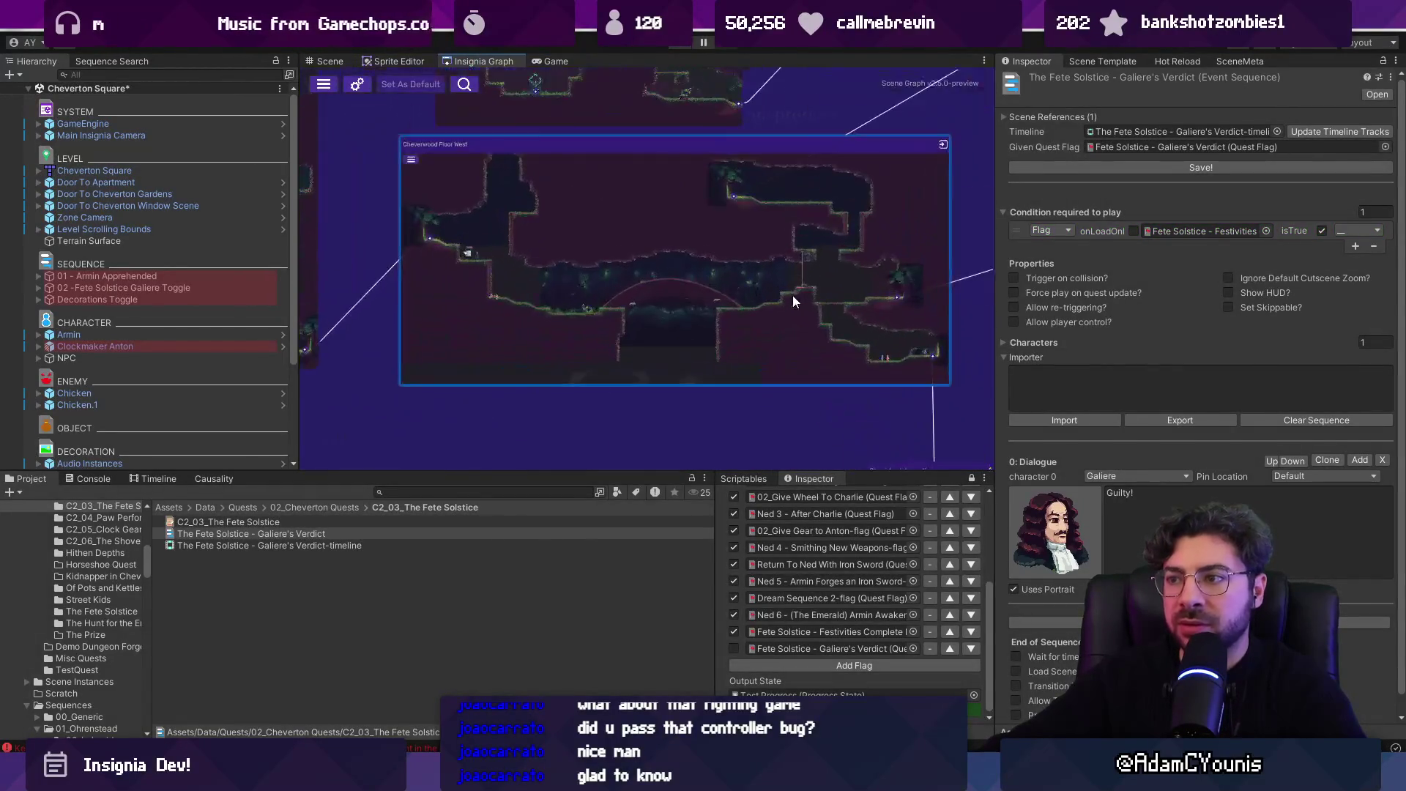
- Open Cheverwood Floor West, saving the current scene first, and select the Door East tree door
{"action": "double_click", "coordinate": [835, 262]}
{"action": "left_click", "coordinate": [691, 422]}
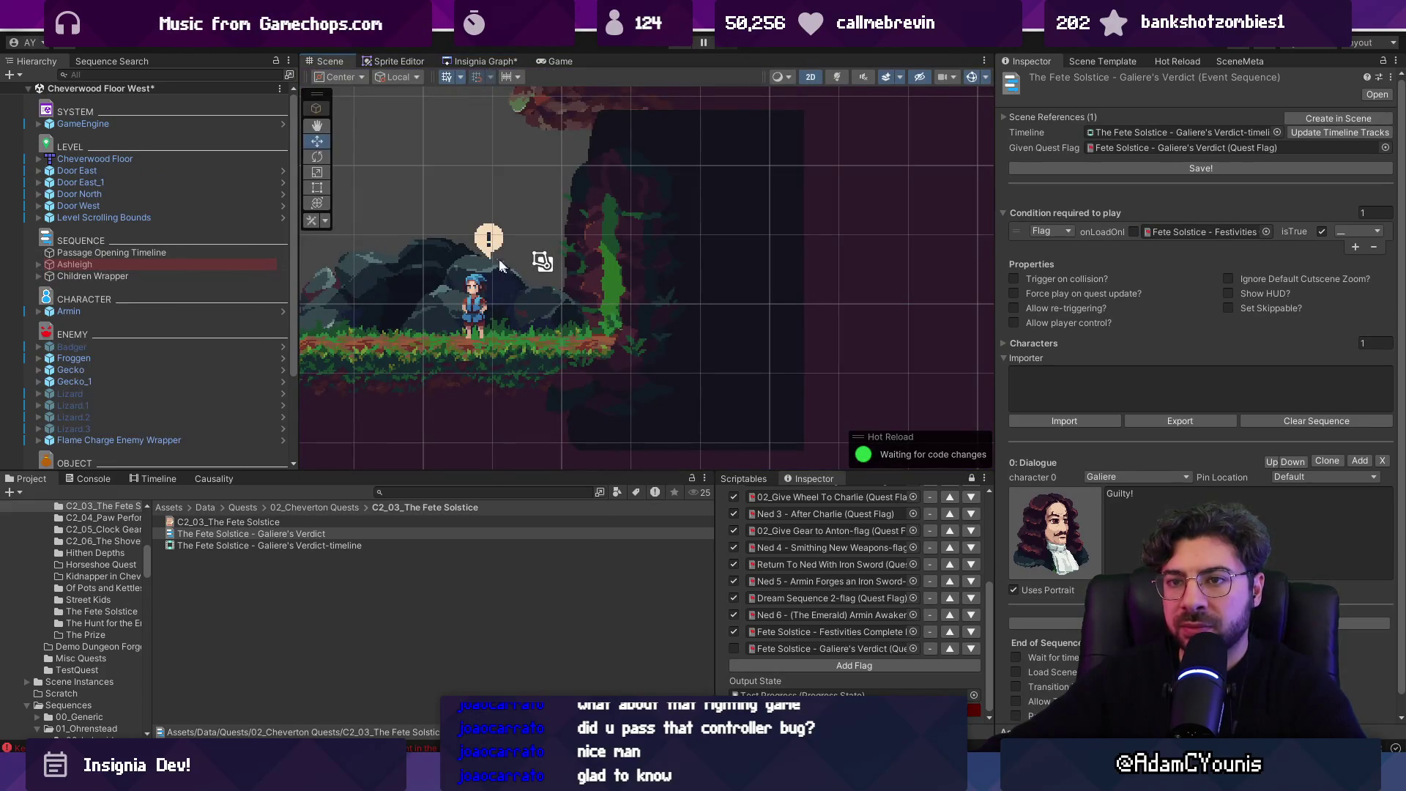
{"action": "mouse_move", "coordinate": [499, 258]}
{"action": "left_mouse_down"}
{"action": "mouse_move", "coordinate": [556, 242]}
{"action": "mouse_move", "coordinate": [582, 214]}
{"action": "mouse_move", "coordinate": [596, 237]}
{"action": "left_mouse_up"}
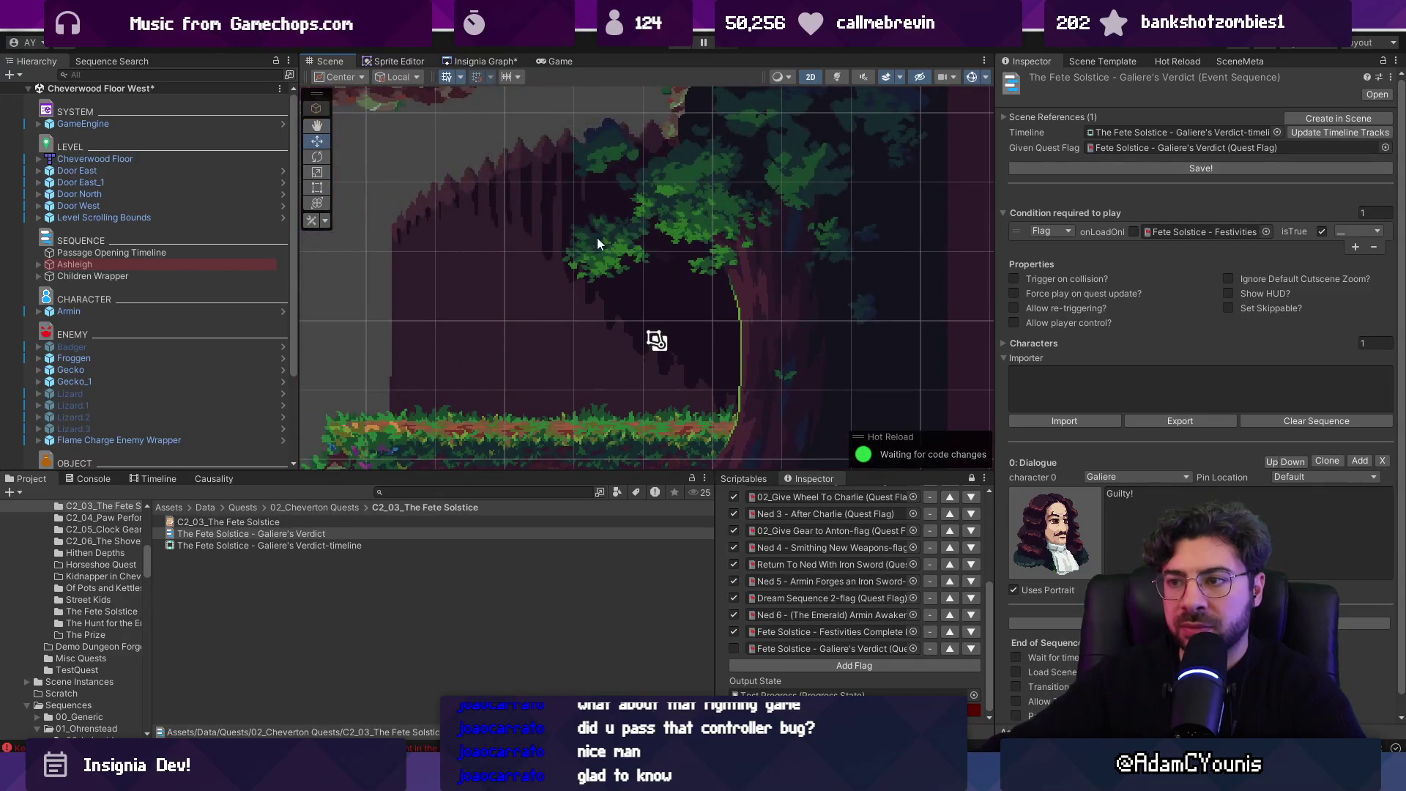
{"action": "left_click", "coordinate": [597, 243]}
{"action": "left_click", "coordinate": [104, 172]}
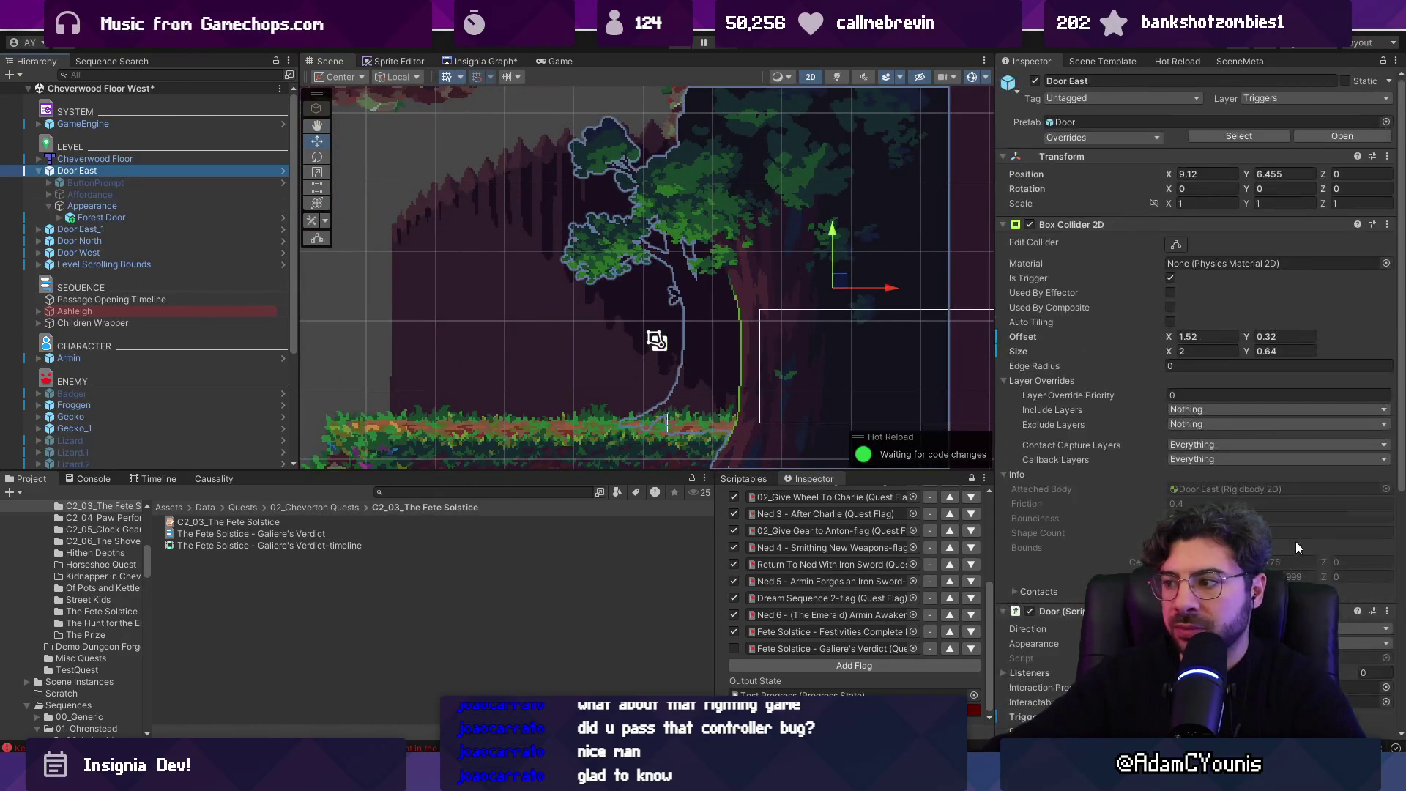
{"action": "scroll", "coordinate": [1298, 548], "scroll_direction": "down", "scroll_amount": 10}
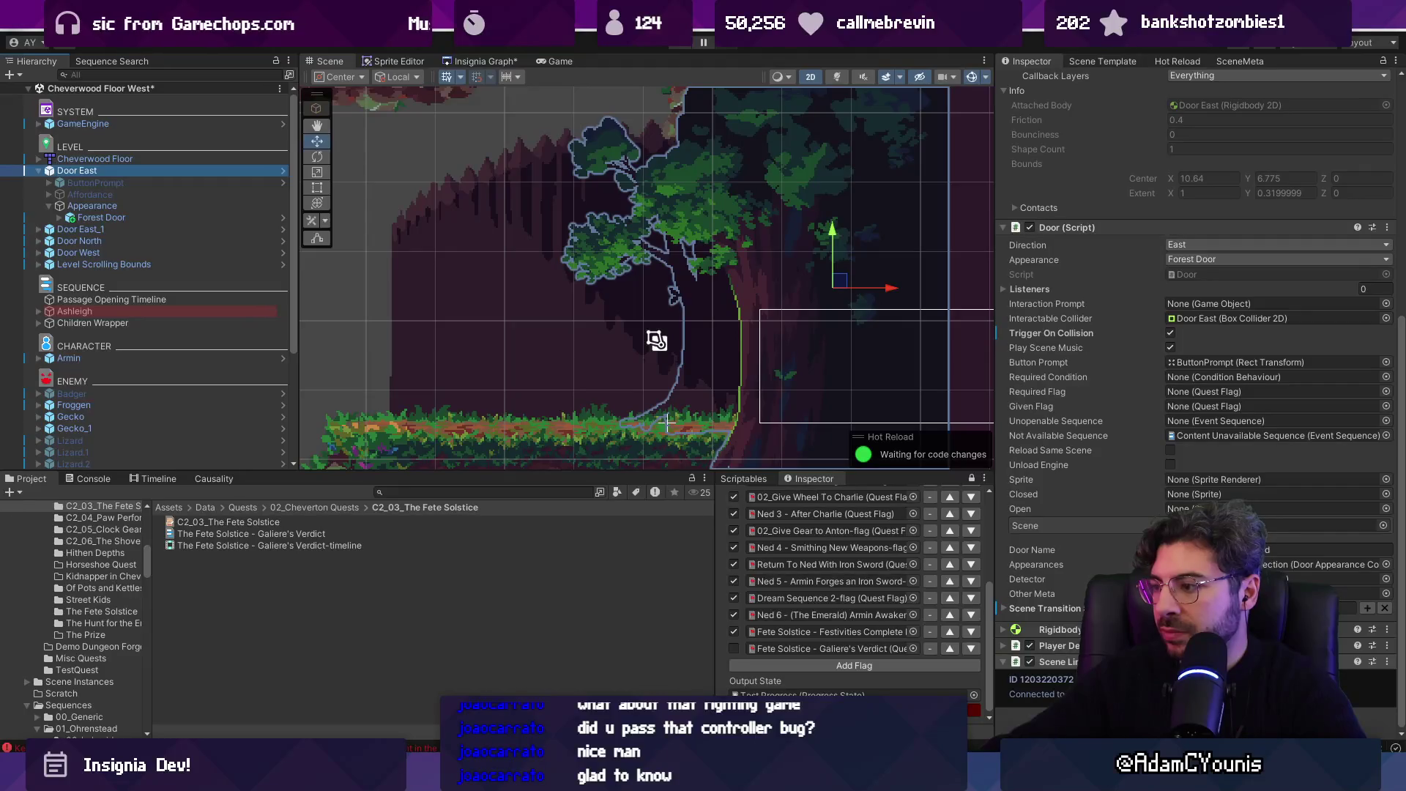
- Check the Door component's prefab override options, then show The Fete Solstice - Galiere's Verdict sequence
{"action": "right_click", "coordinate": [1204, 663]}
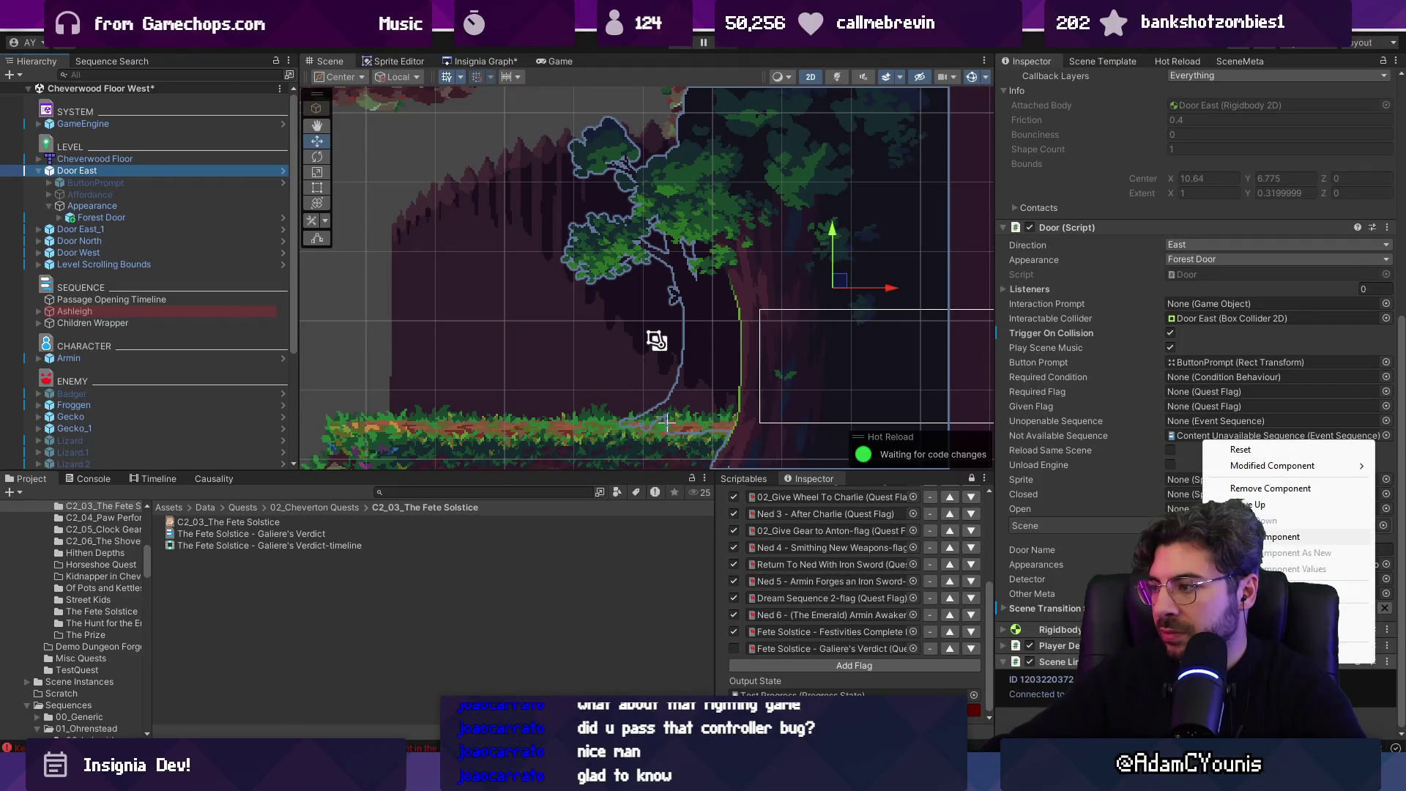
{"action": "right_click", "coordinate": [1104, 226]}
{"action": "mouse_move", "coordinate": [1136, 249]}
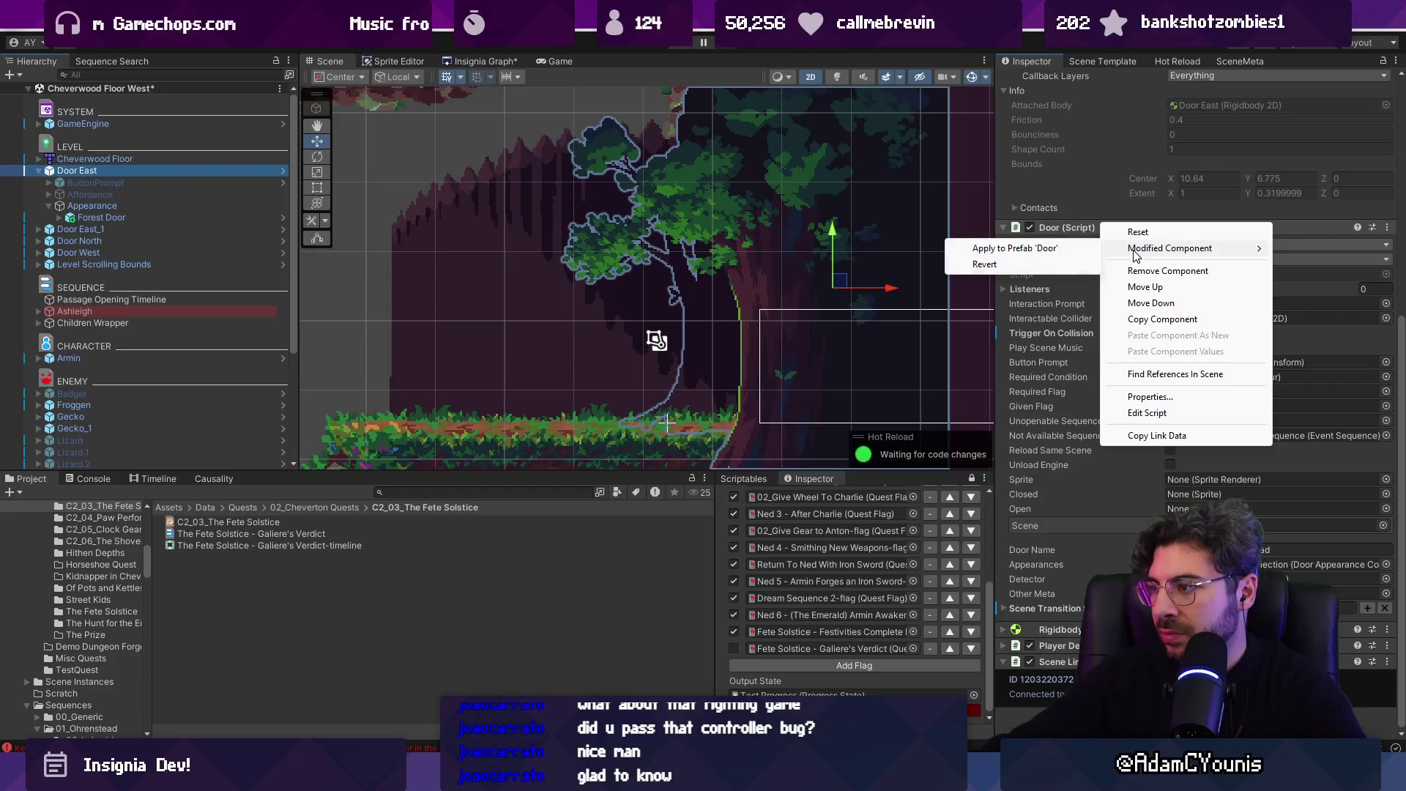
{"action": "left_click", "coordinate": [1157, 435]}
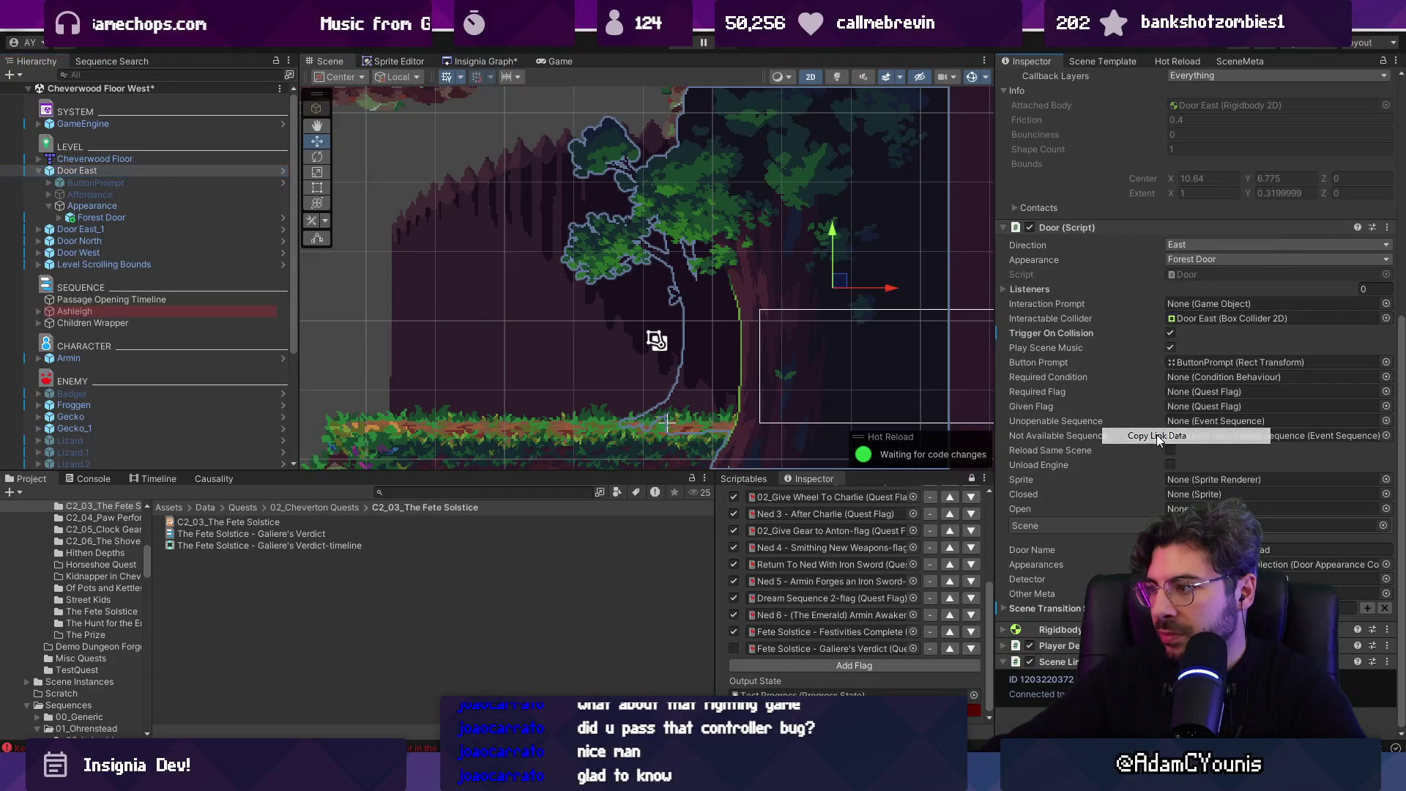
{"action": "left_click", "coordinate": [354, 534]}
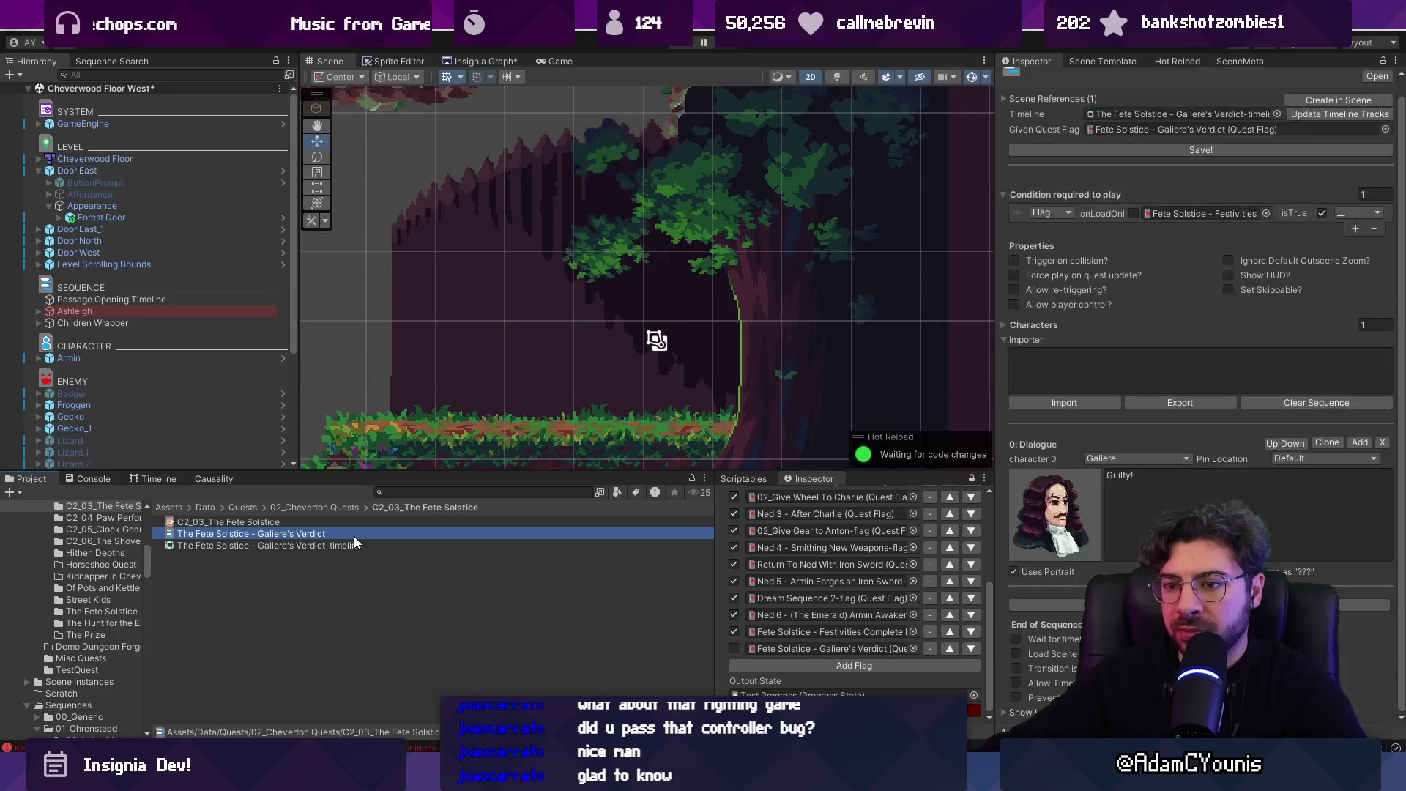
- Expand Scene References in The Fete Solstice - Galiere's Verdict sequence settings
{"action": "left_click", "coordinate": [1020, 718]}
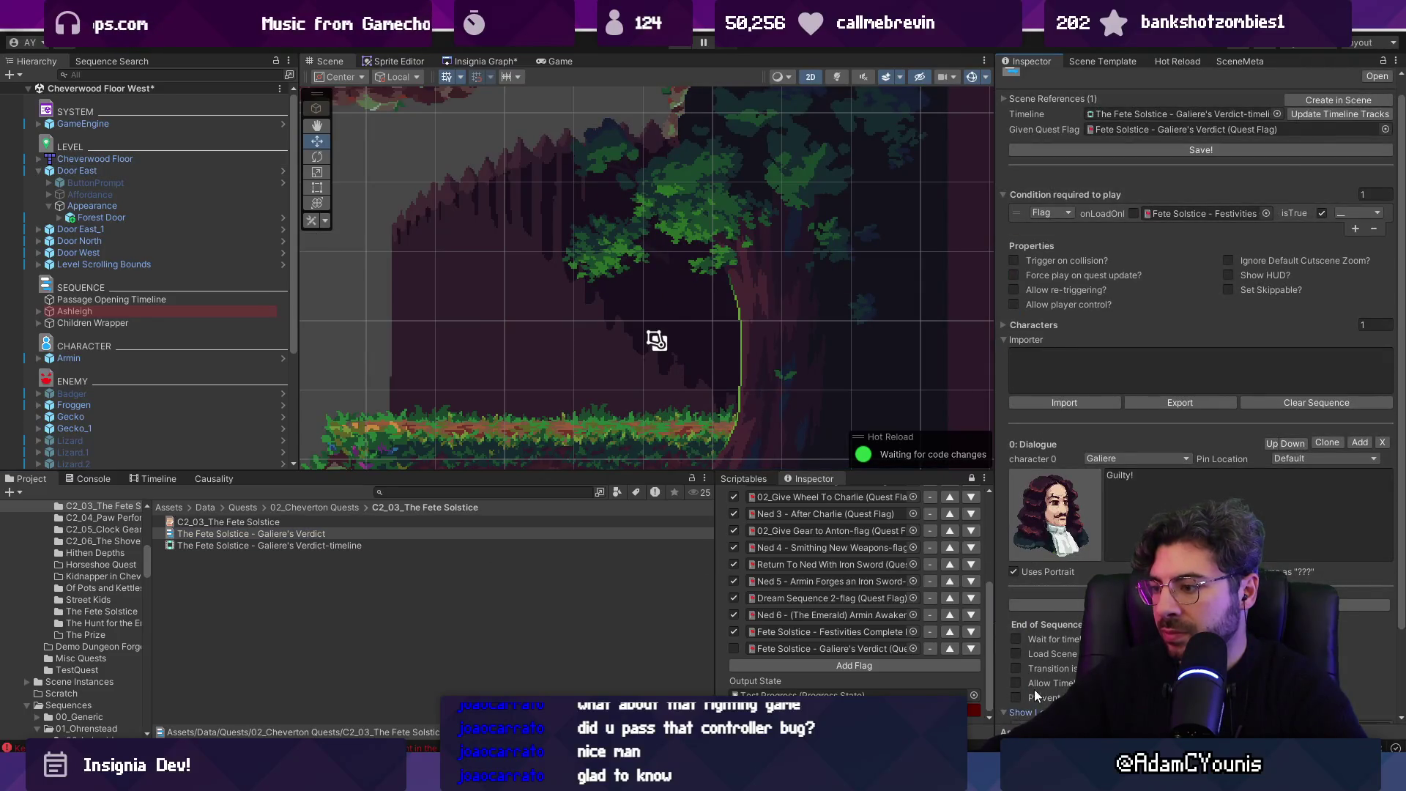
{"action": "scroll", "coordinate": [1034, 688], "scroll_direction": "down", "scroll_amount": 3}
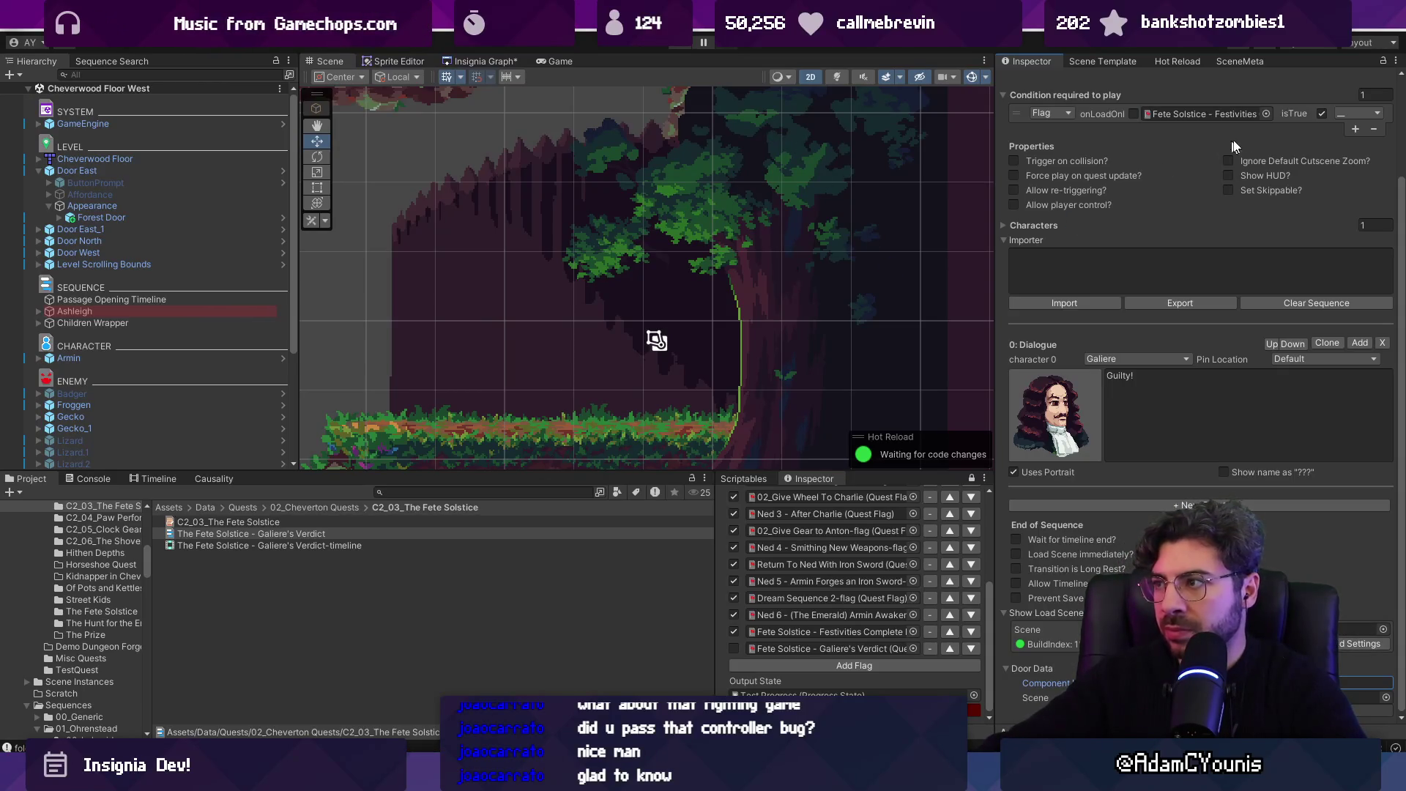
{"action": "scroll", "coordinate": [1235, 145], "scroll_direction": "up", "scroll_amount": 4}
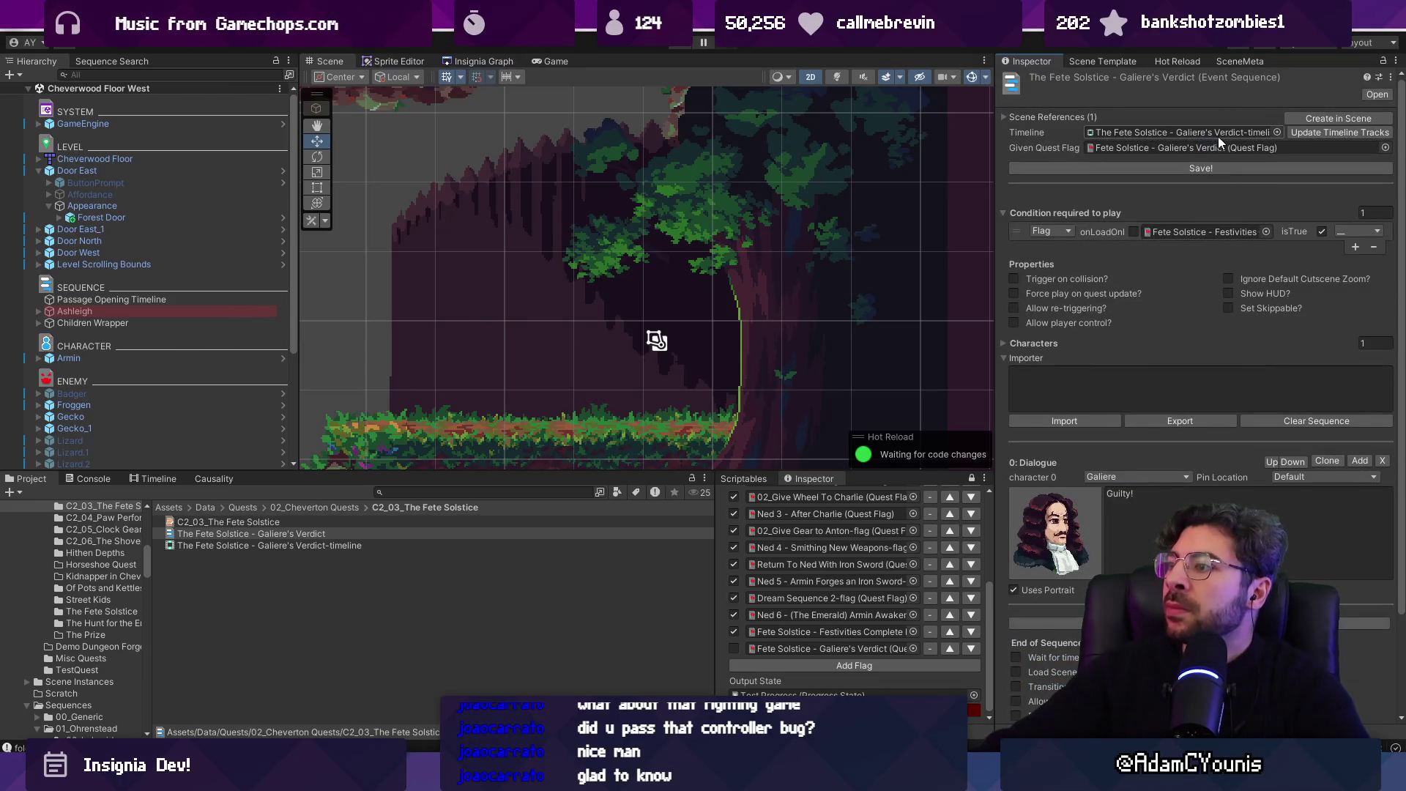
{"action": "left_click", "coordinate": [1070, 116]}
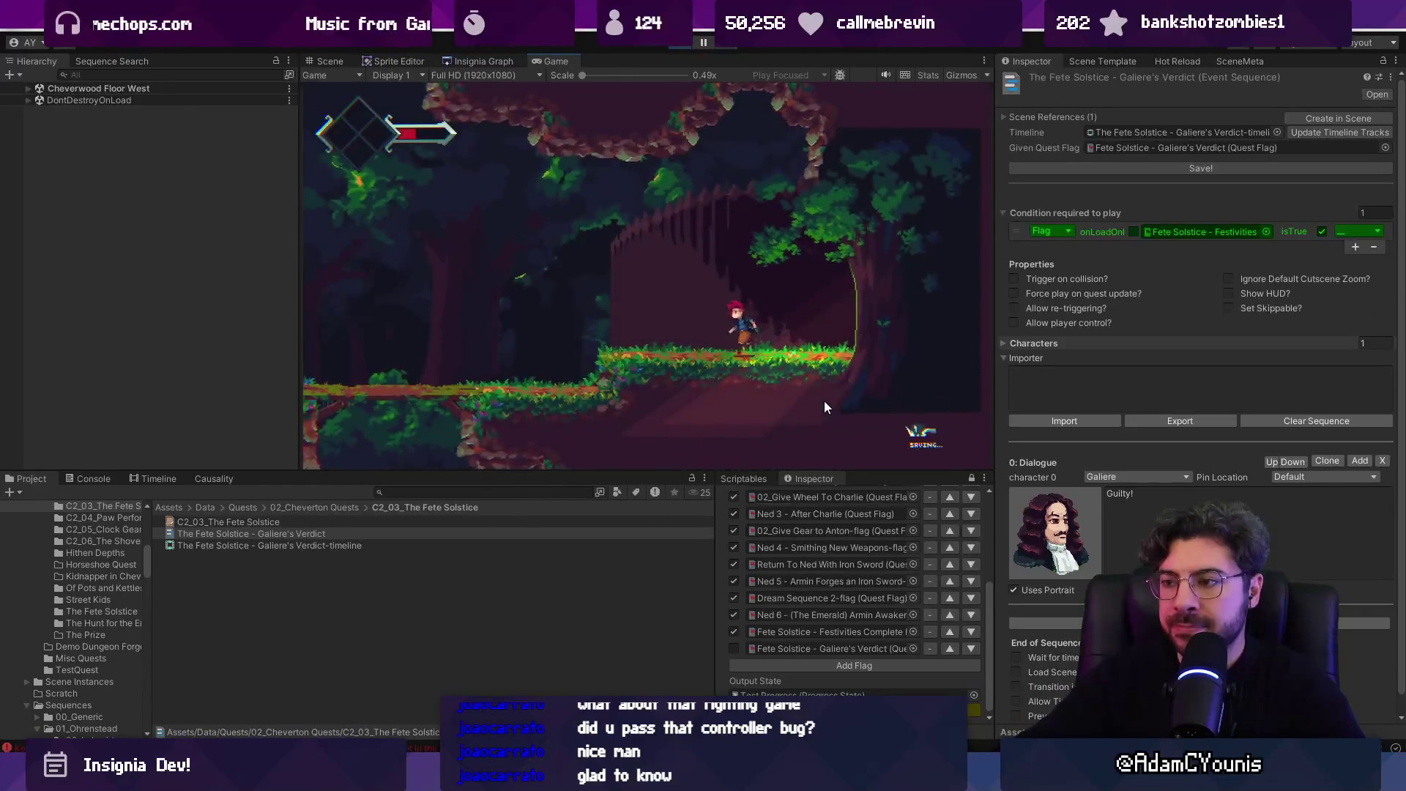
- Move the player through the Cheverwood Floor West forest past the NPCs and gear platform
{"action": "key", "text": "Left"}
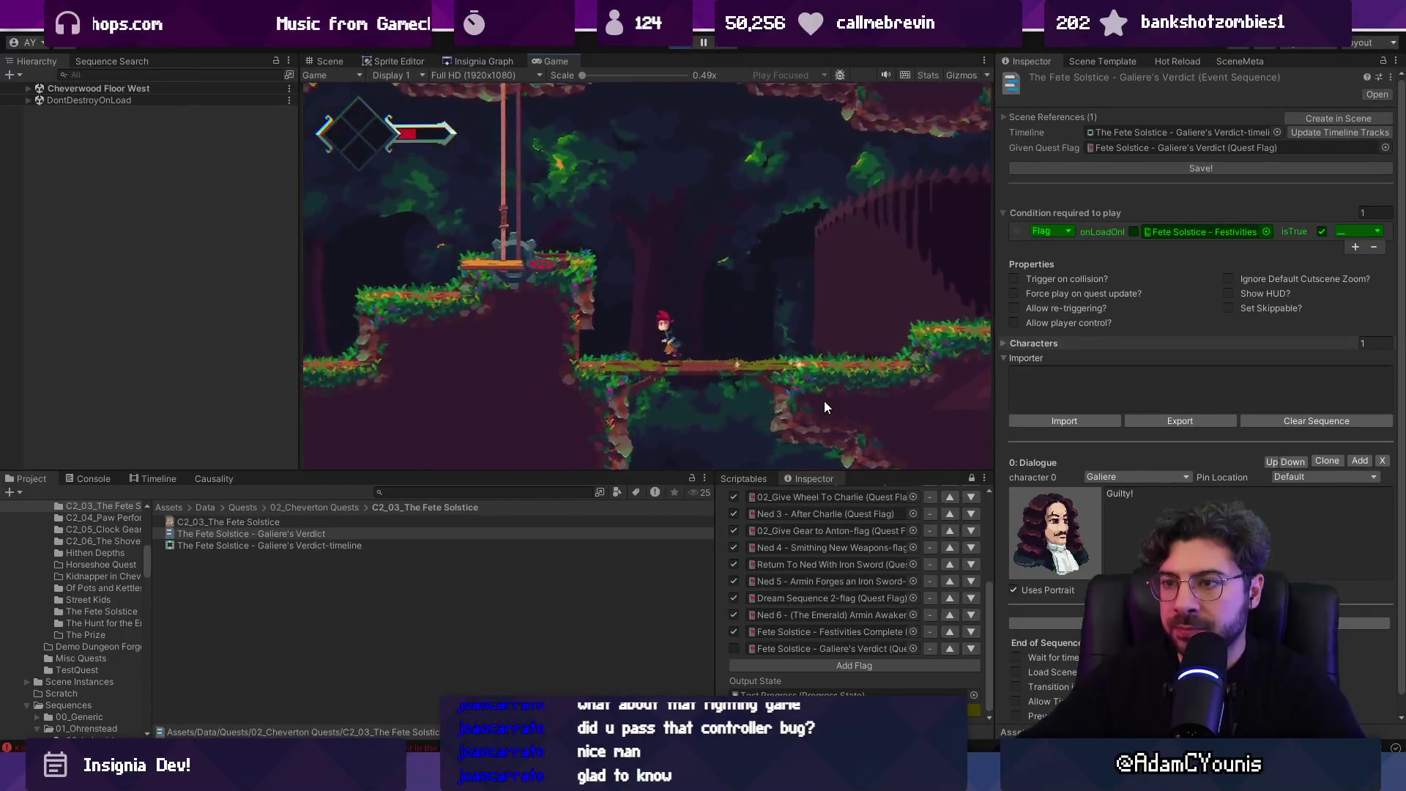
{"action": "key", "text": "Left"}
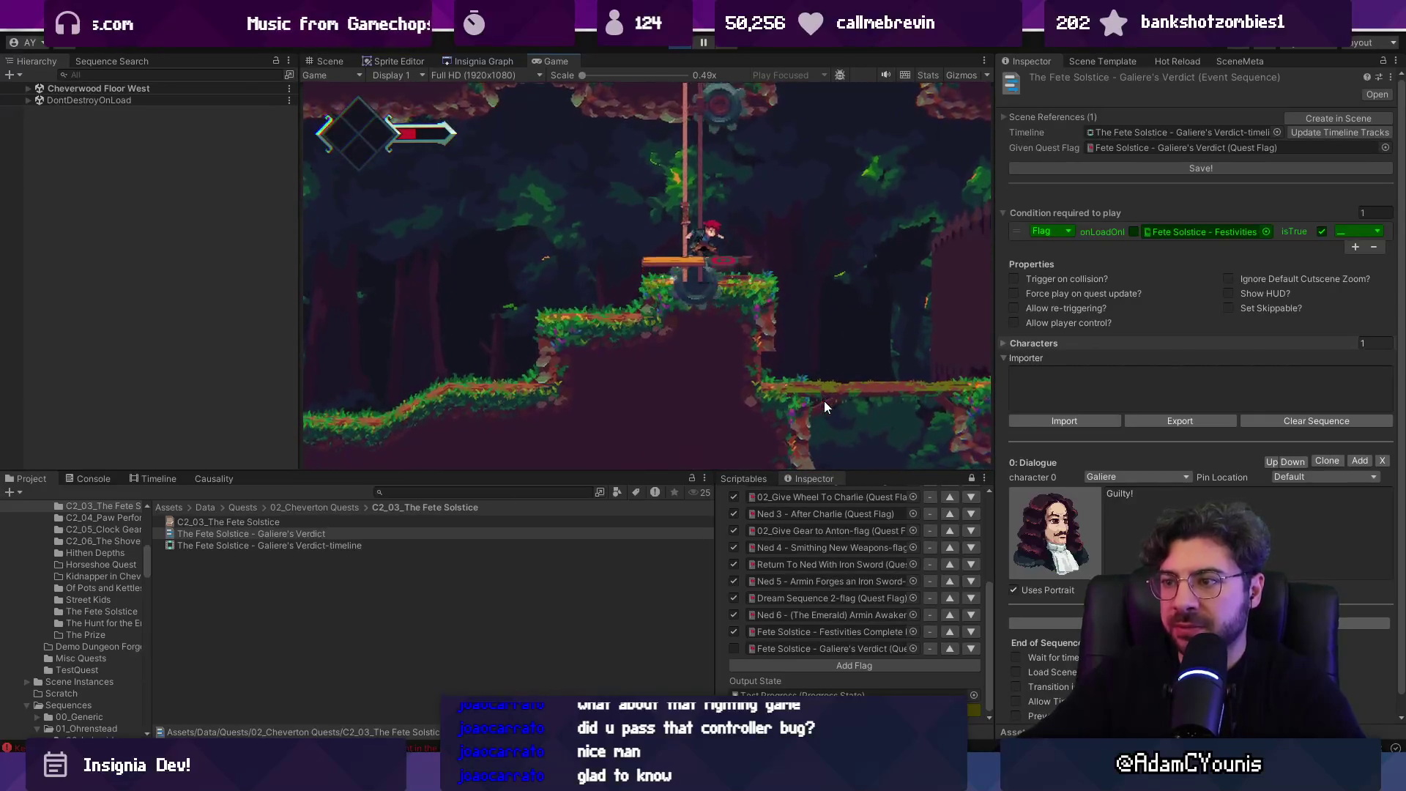
{"action": "key", "text": "Right"}
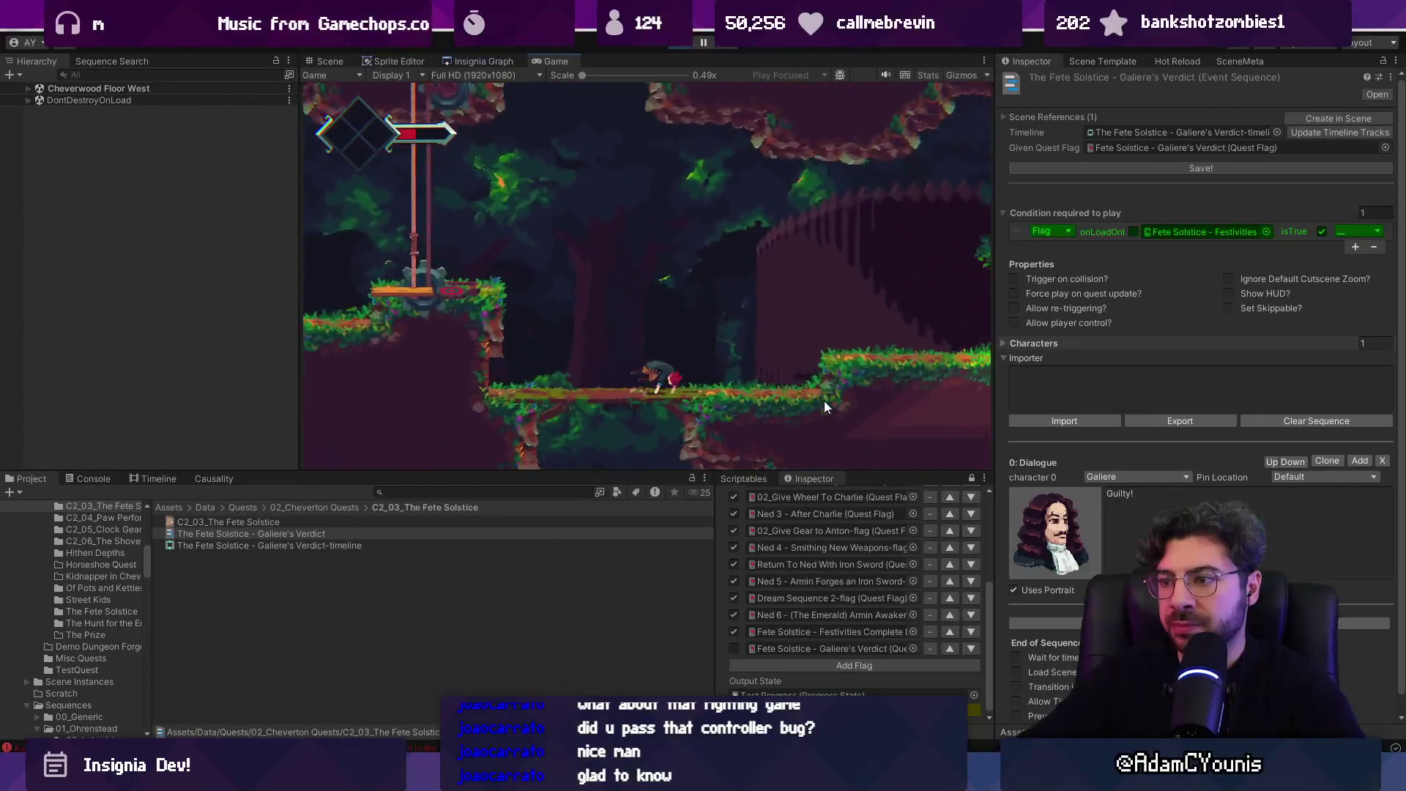
{"action": "key", "text": "Left"}
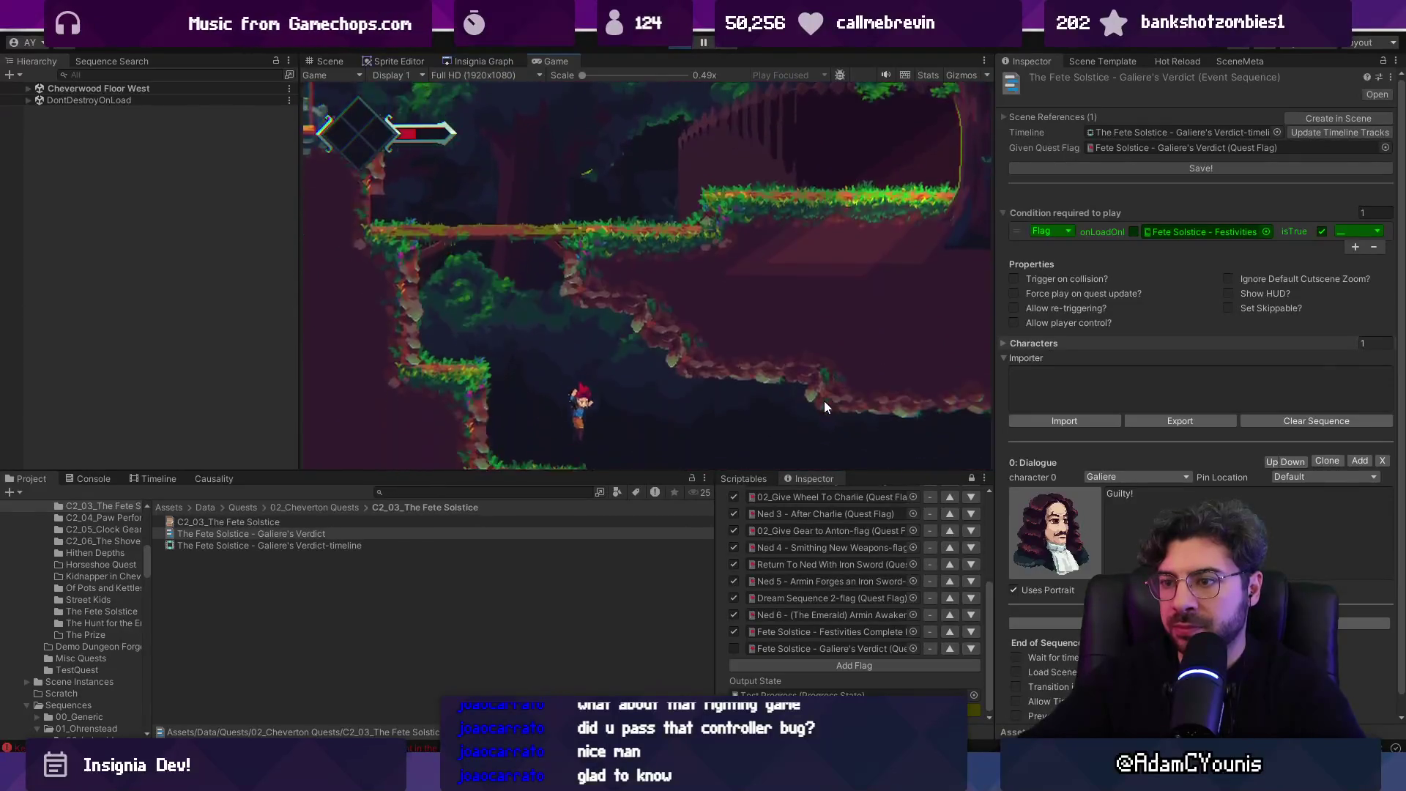
{"action": "key", "text": "Right"}
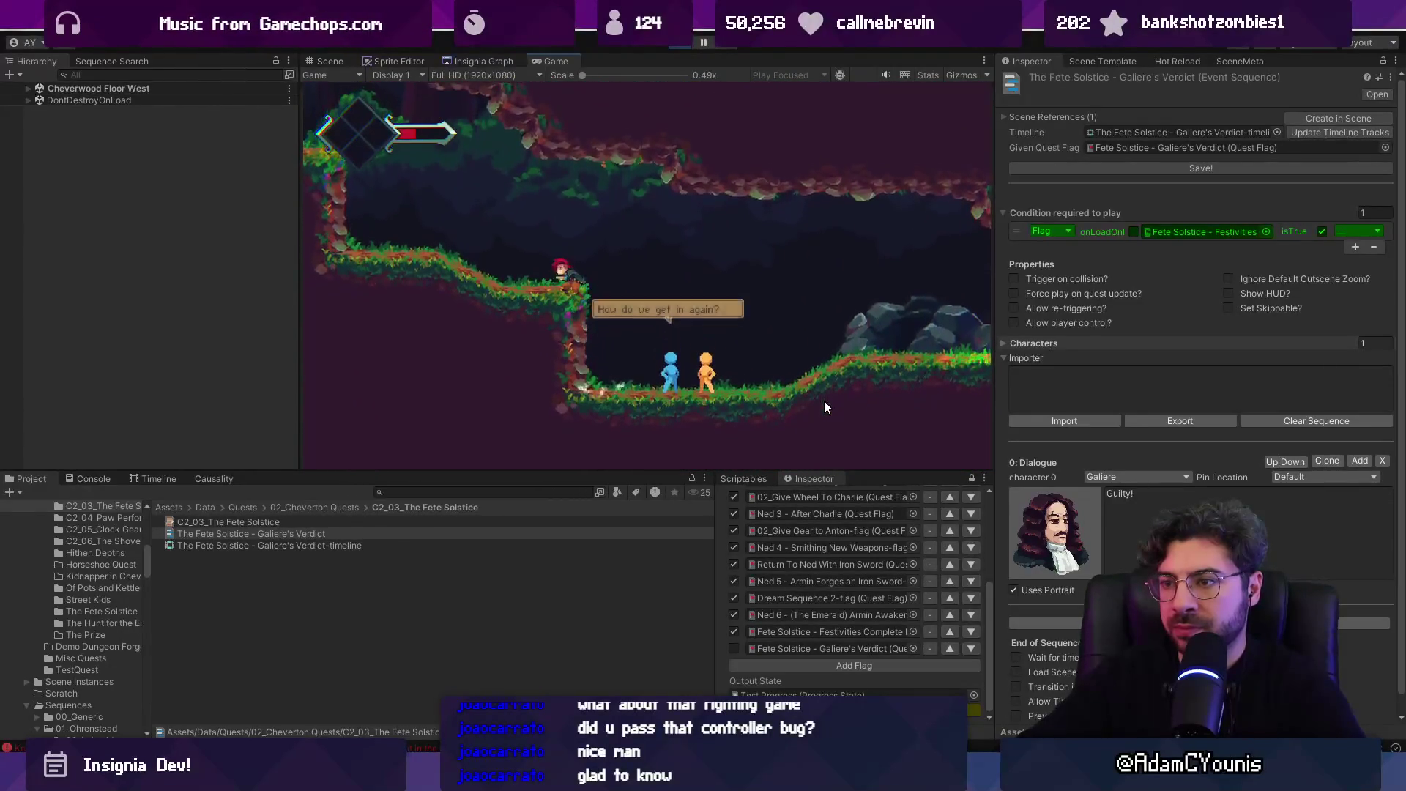
{"action": "key", "text": "space"}
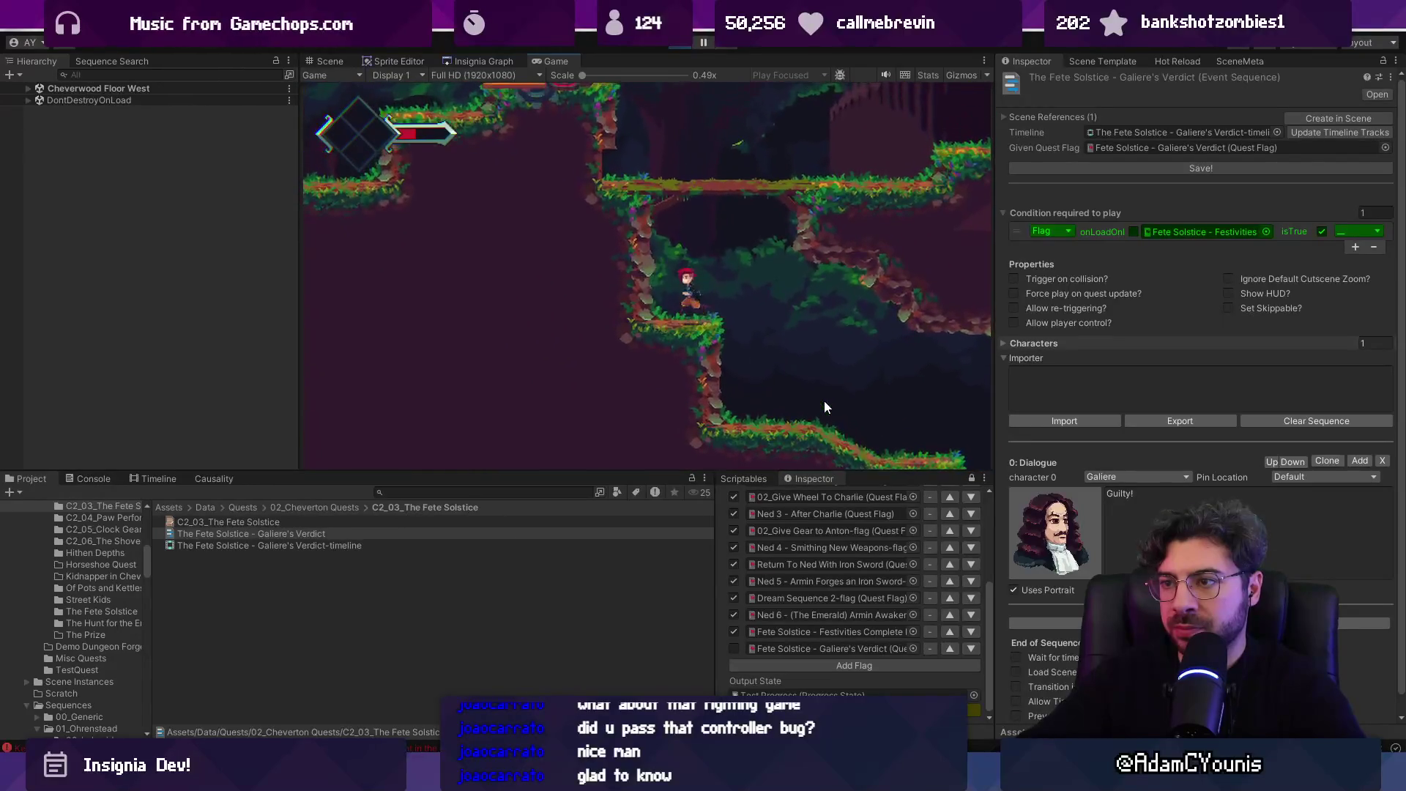
{"action": "key", "text": "Left"}
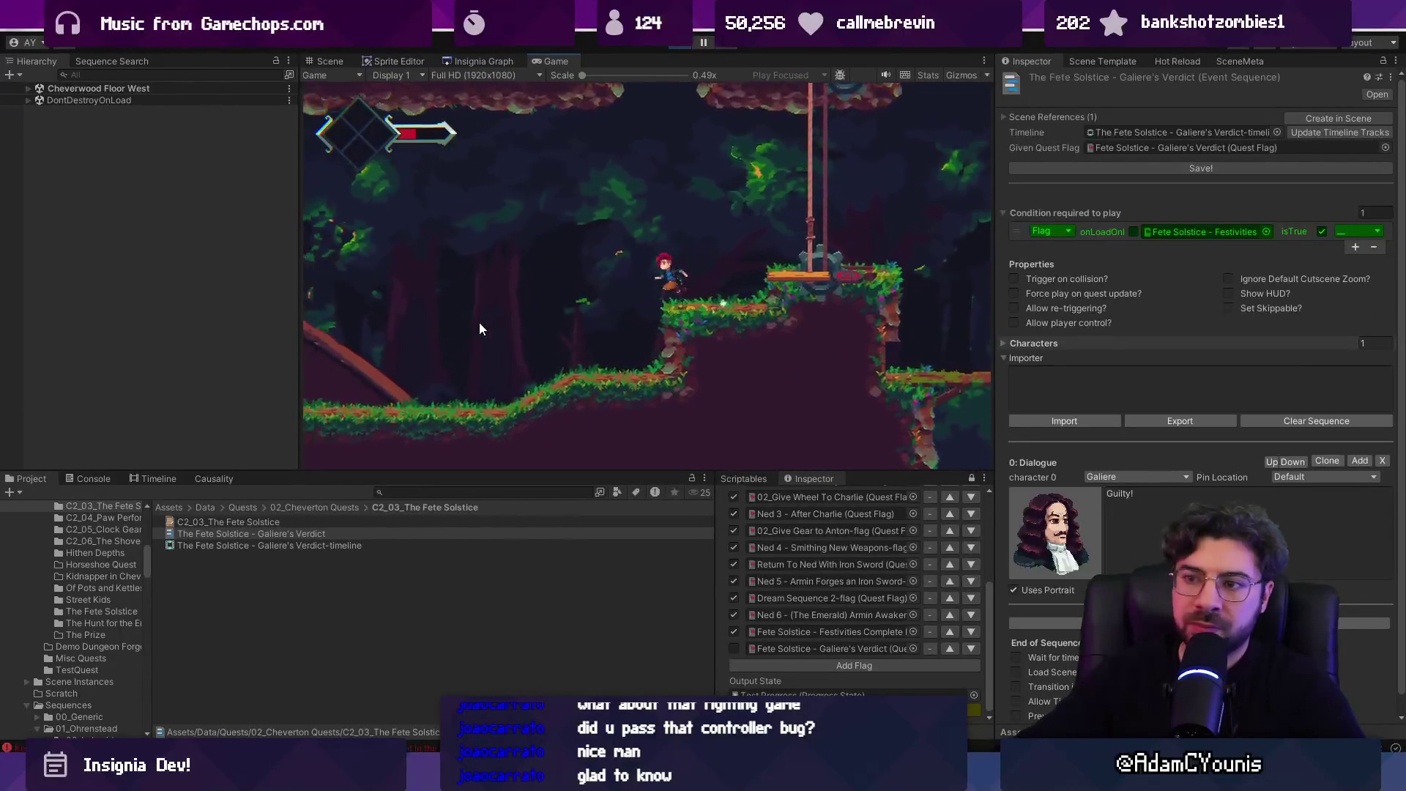
{"action": "key", "text": "Right"}
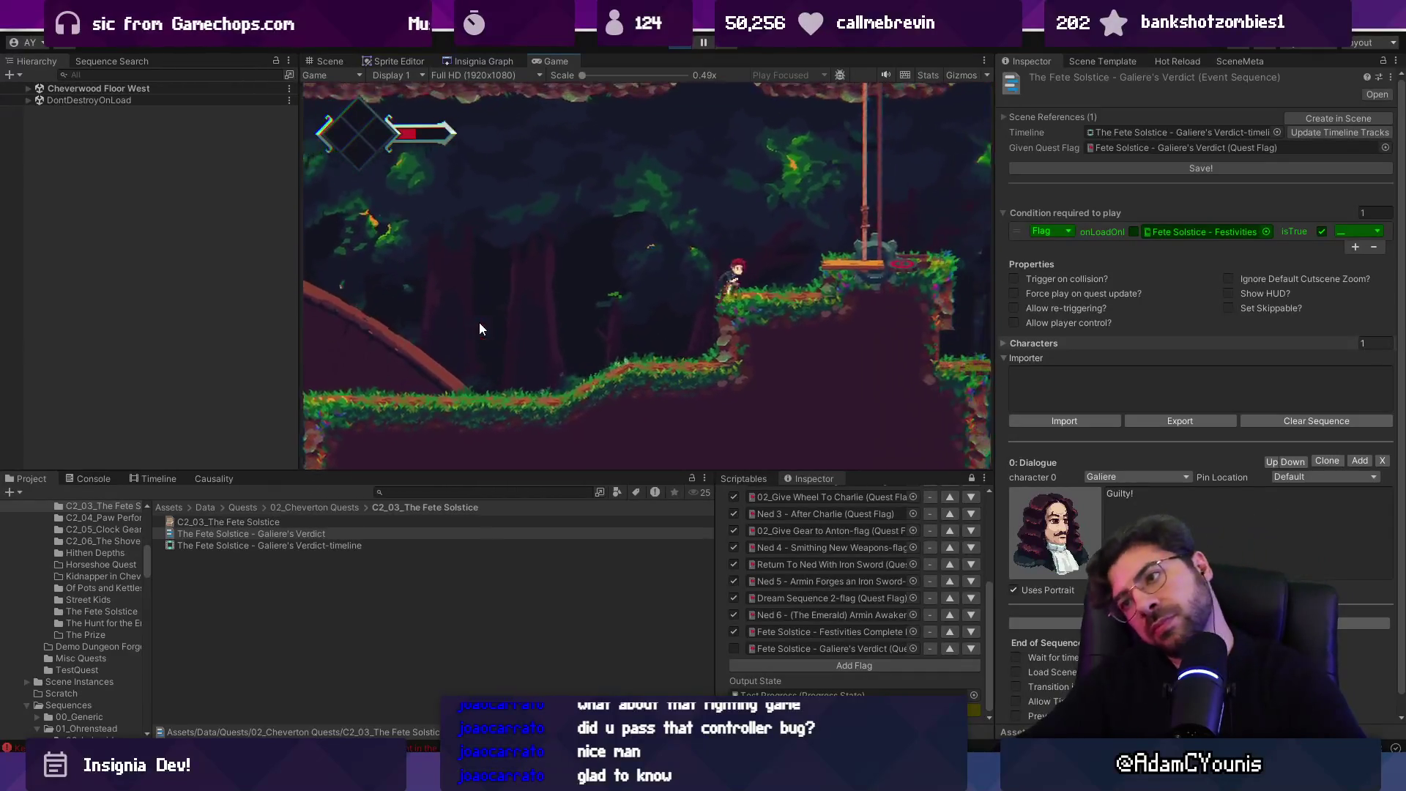
{"action": "key", "text": "Right"}
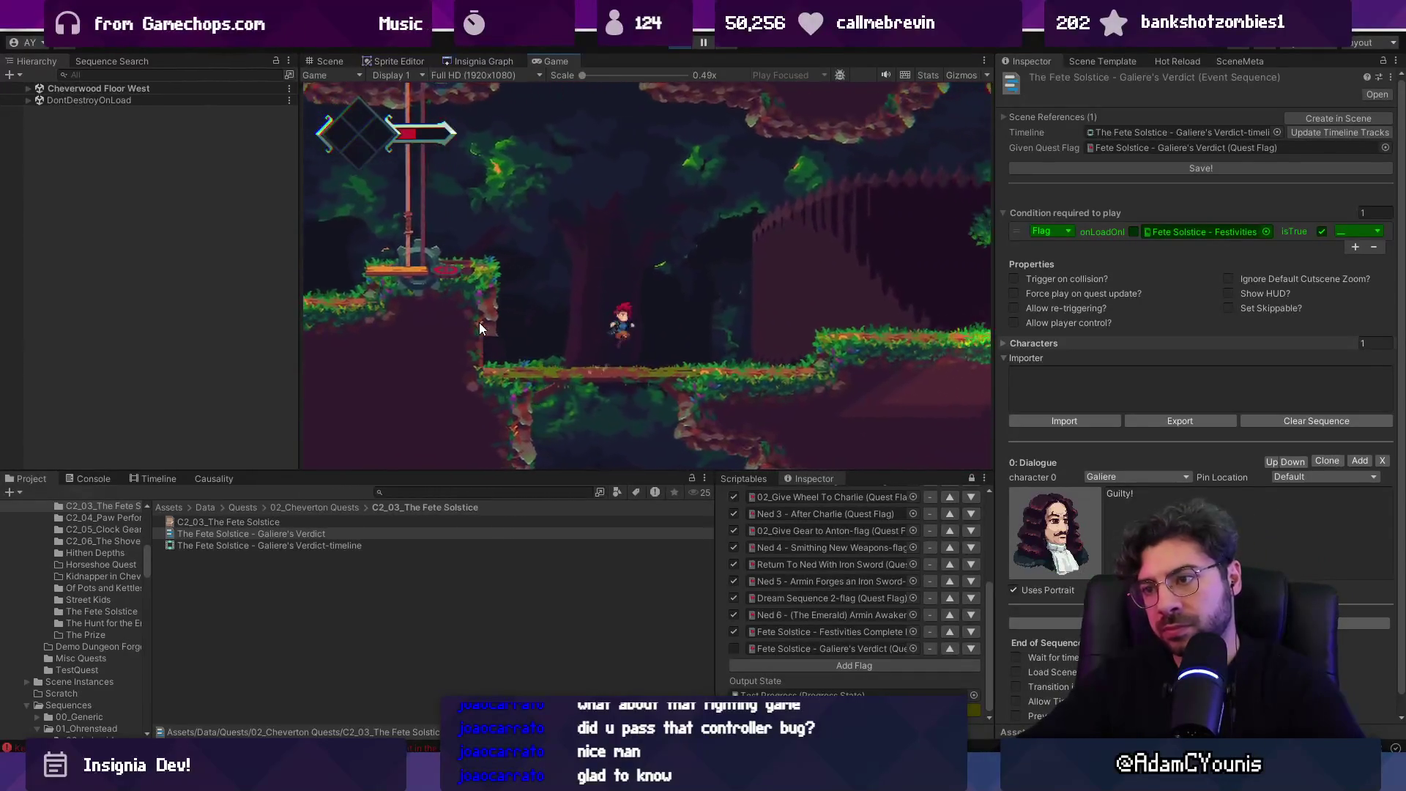
{"action": "key", "text": "Right"}
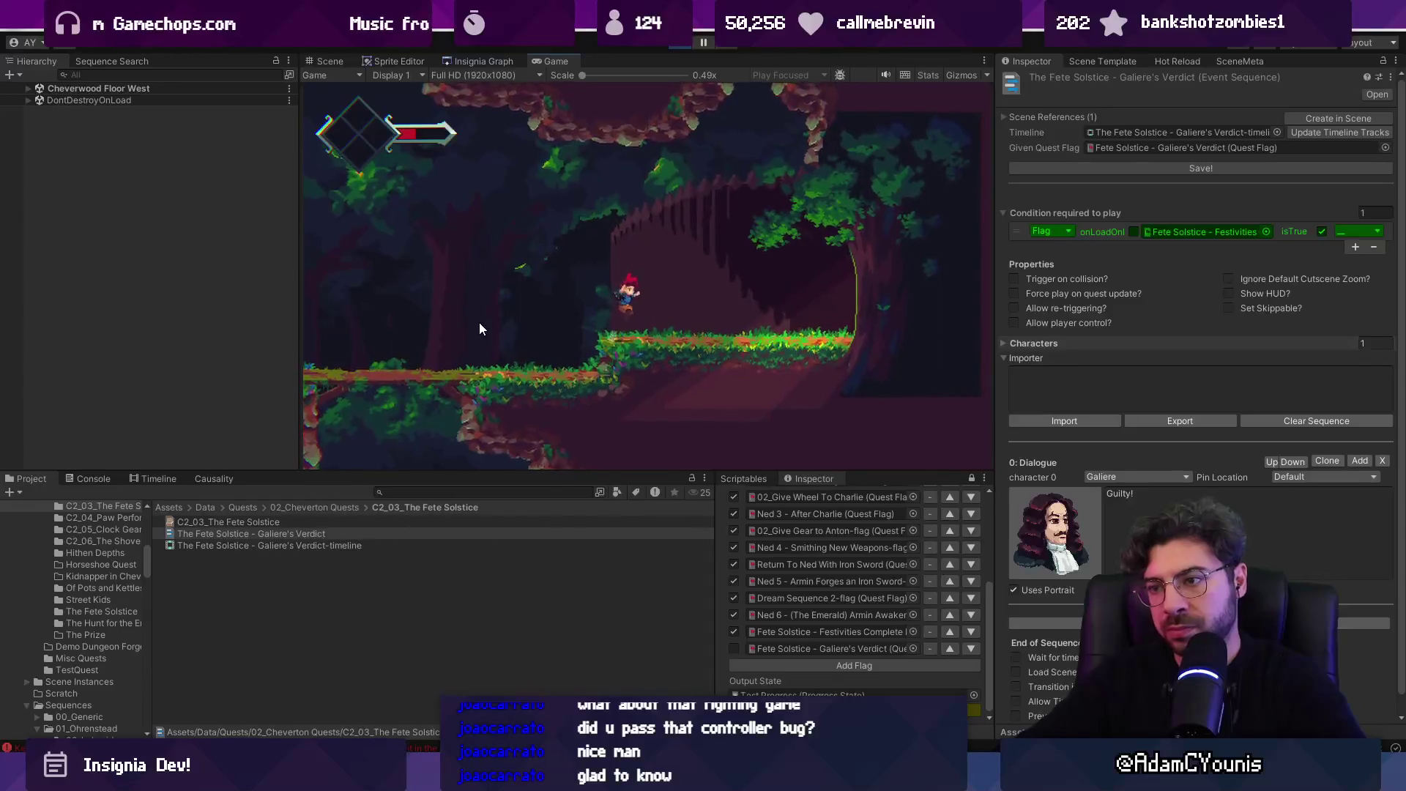
- Show the running game full screen and clear the Console log
{"action": "key", "text": "F11"}
{"action": "key", "text": "F11"}
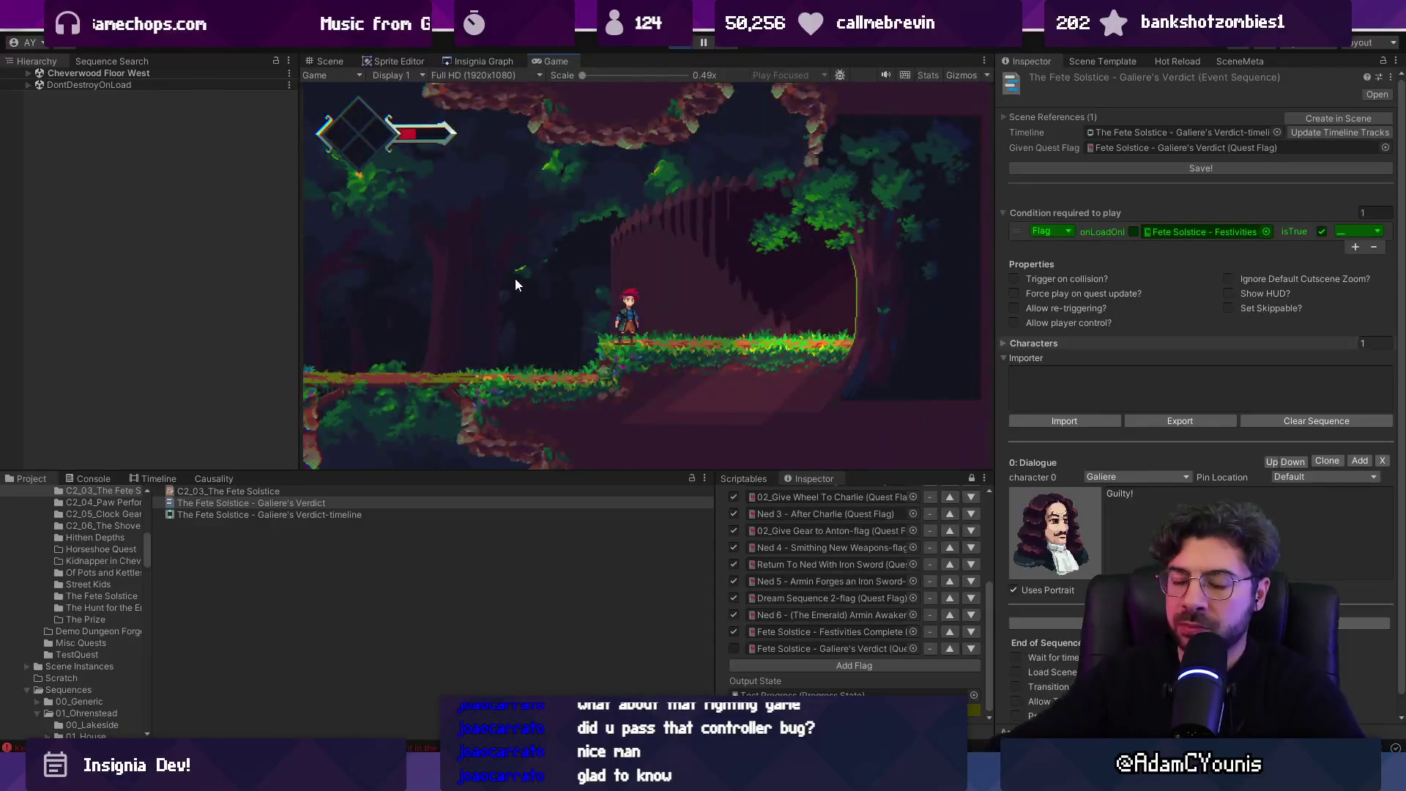
{"action": "left_click", "coordinate": [94, 478]}
{"action": "left_click", "coordinate": [29, 495]}
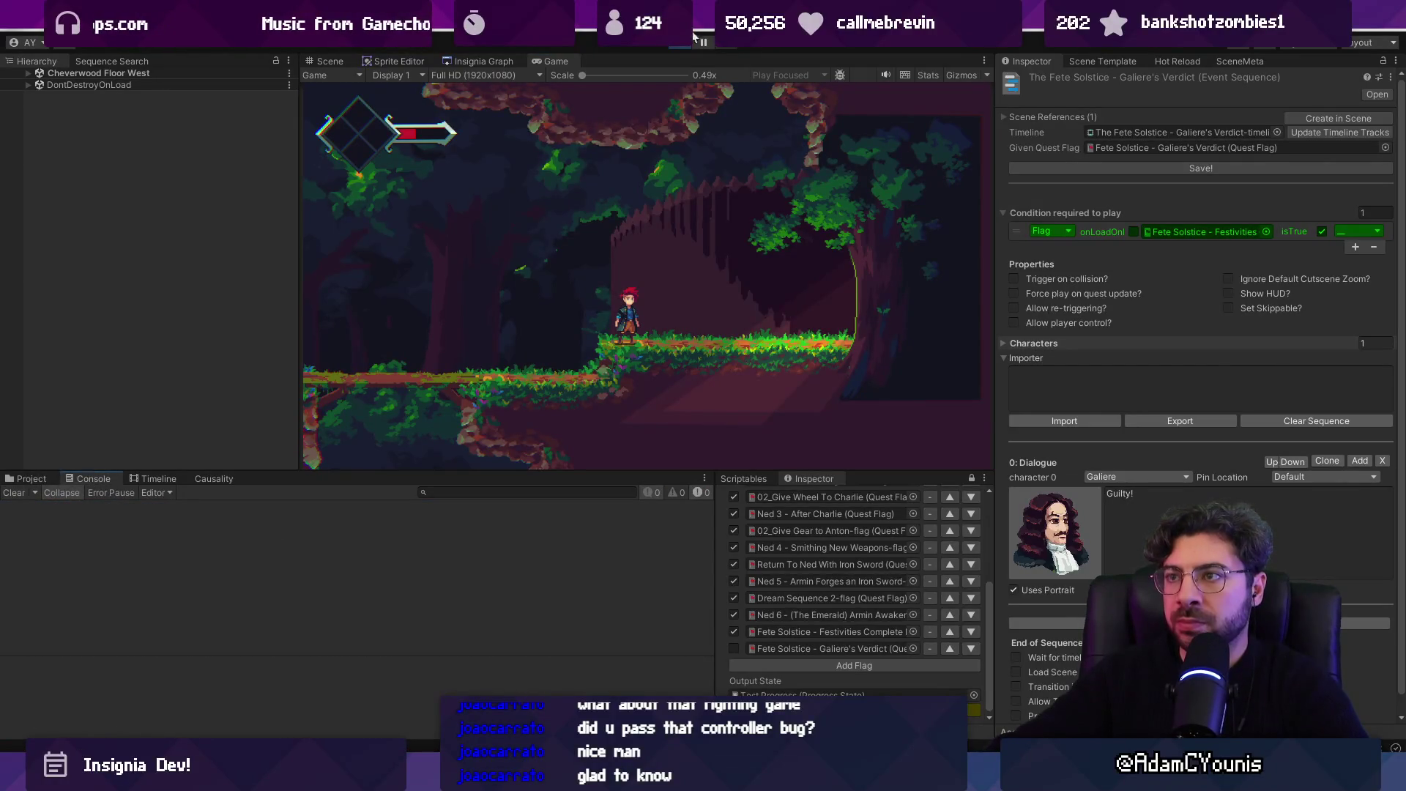
- Stop play mode and load Cheverwood Floor West from its room node in the Insignia Graph
{"action": "left_click", "coordinate": [674, 45]}
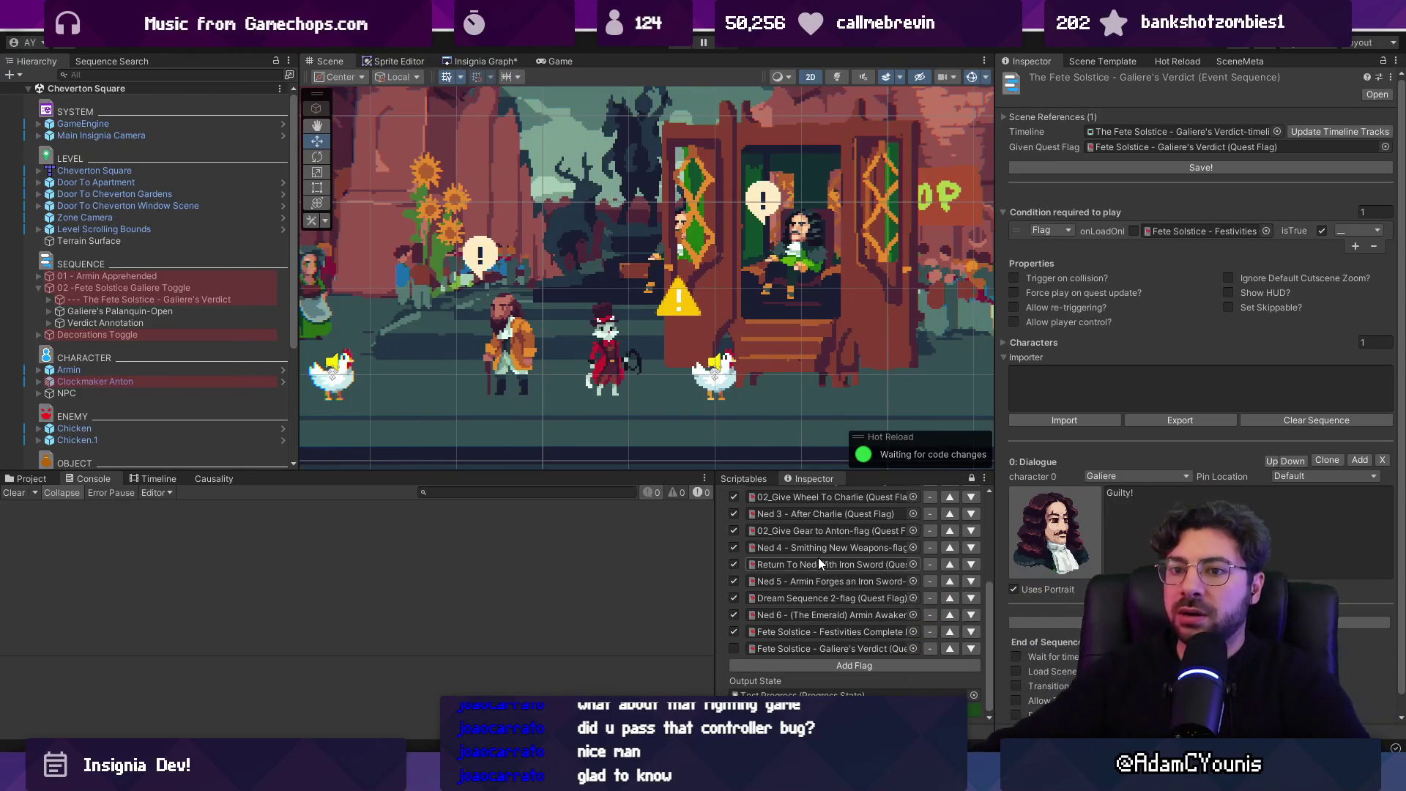
{"action": "scroll", "coordinate": [702, 293], "scroll_direction": "down", "scroll_amount": 2}
{"action": "scroll", "coordinate": [689, 284], "scroll_direction": "down", "scroll_amount": 1}
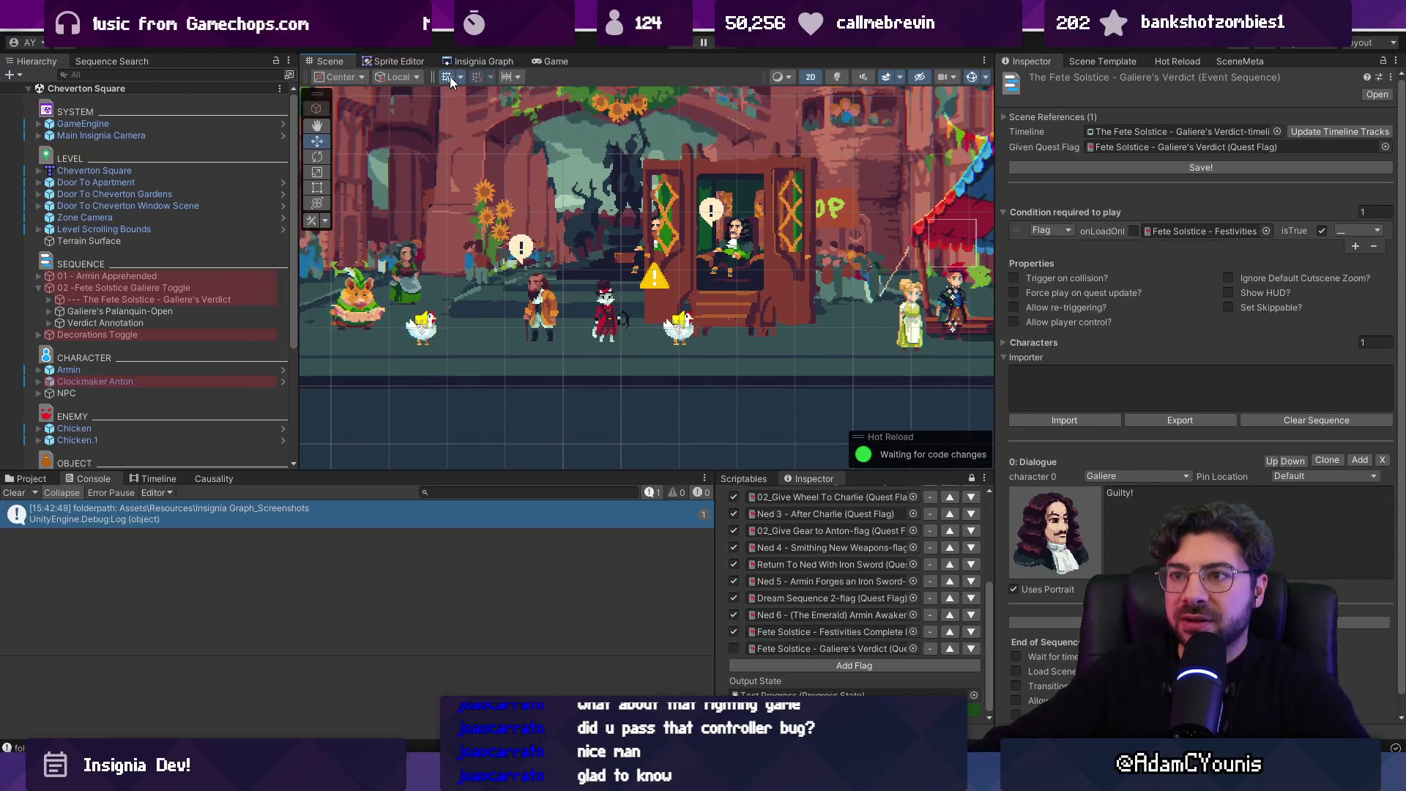
{"action": "left_click", "coordinate": [475, 62]}
{"action": "double_click", "coordinate": [741, 266]}
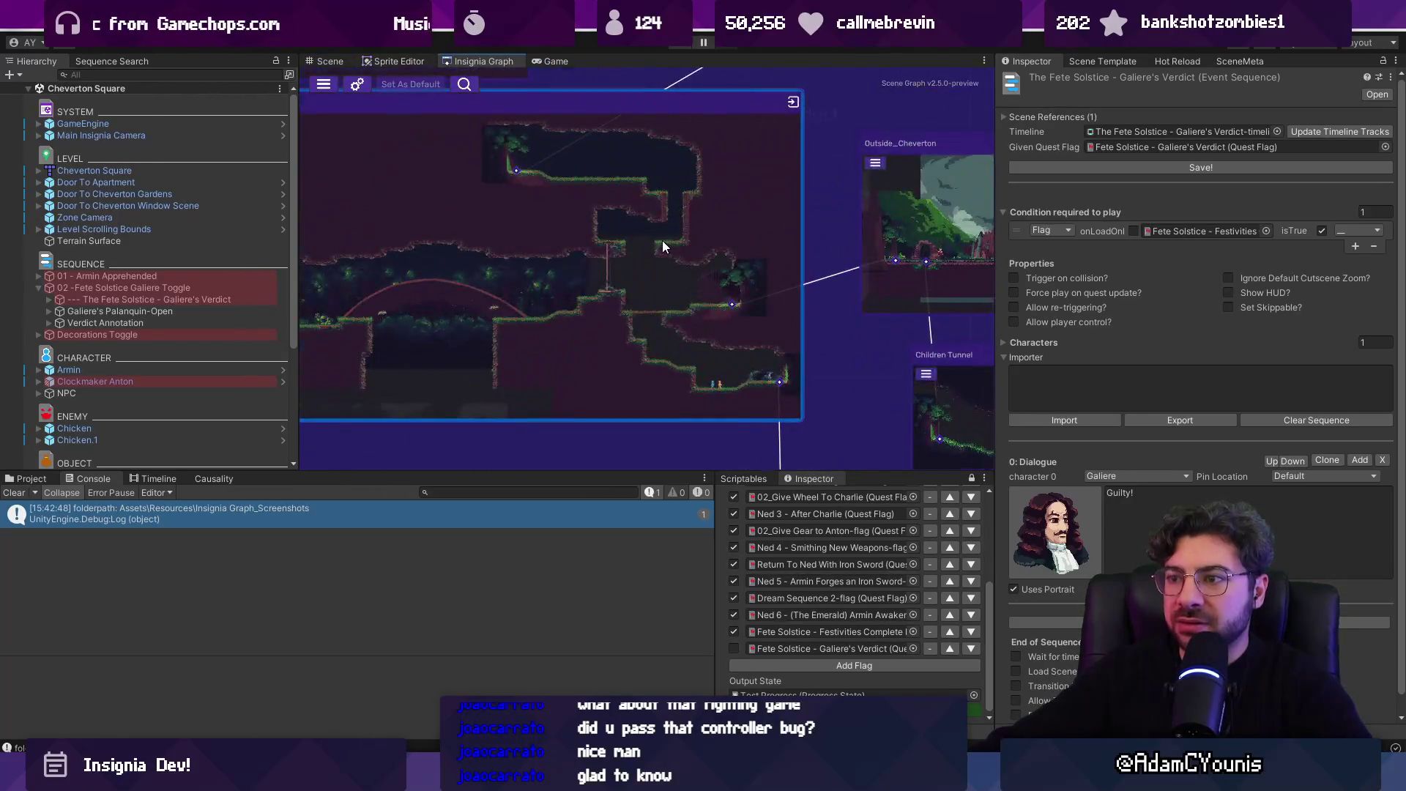
{"action": "left_click", "coordinate": [54, 321]}
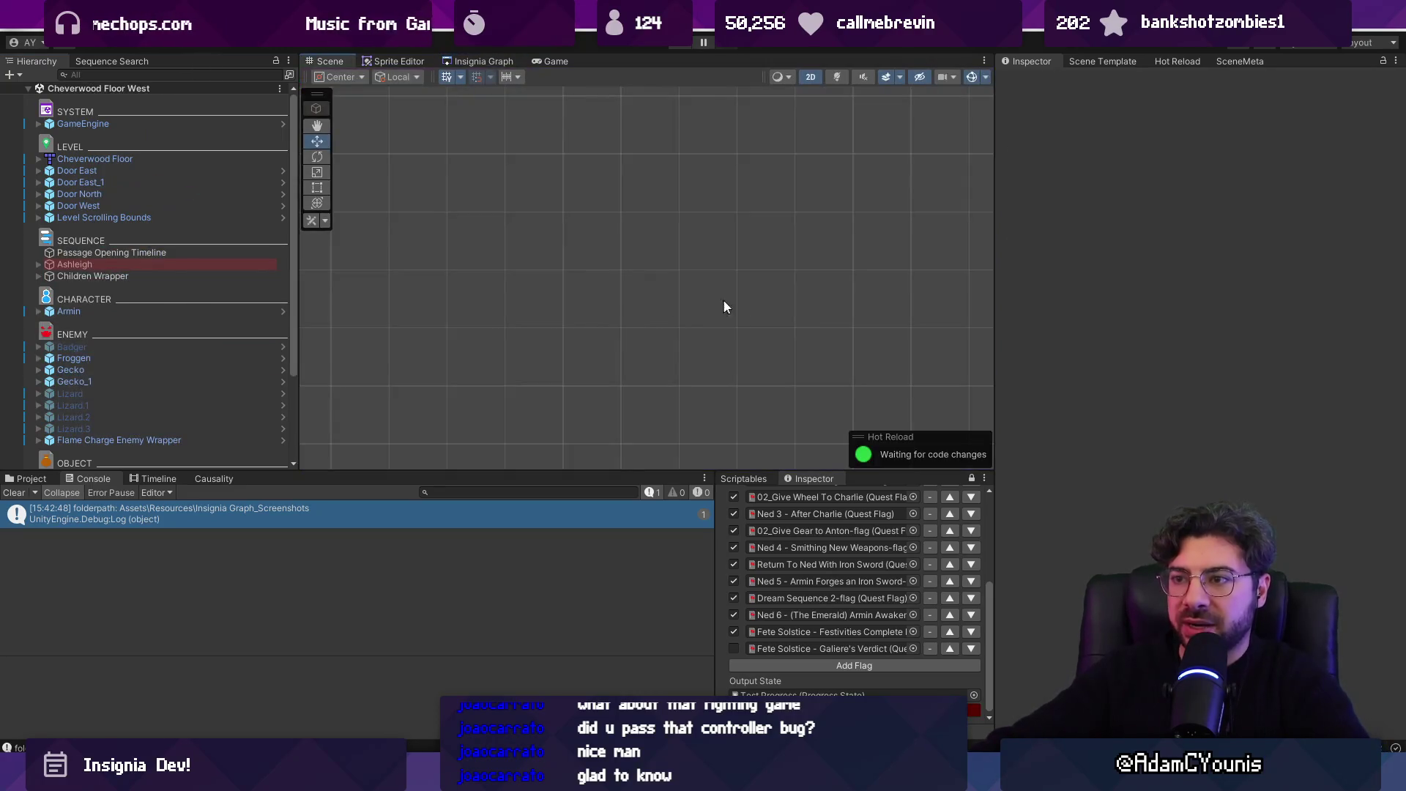
{"action": "double_click", "coordinate": [262, 278]}
- Move Verdict Annotation into the sequence group beside Children Wrapper and rename it 'Asquithe Annotation'
{"action": "scroll", "coordinate": [586, 330], "scroll_direction": "down", "scroll_amount": 5}
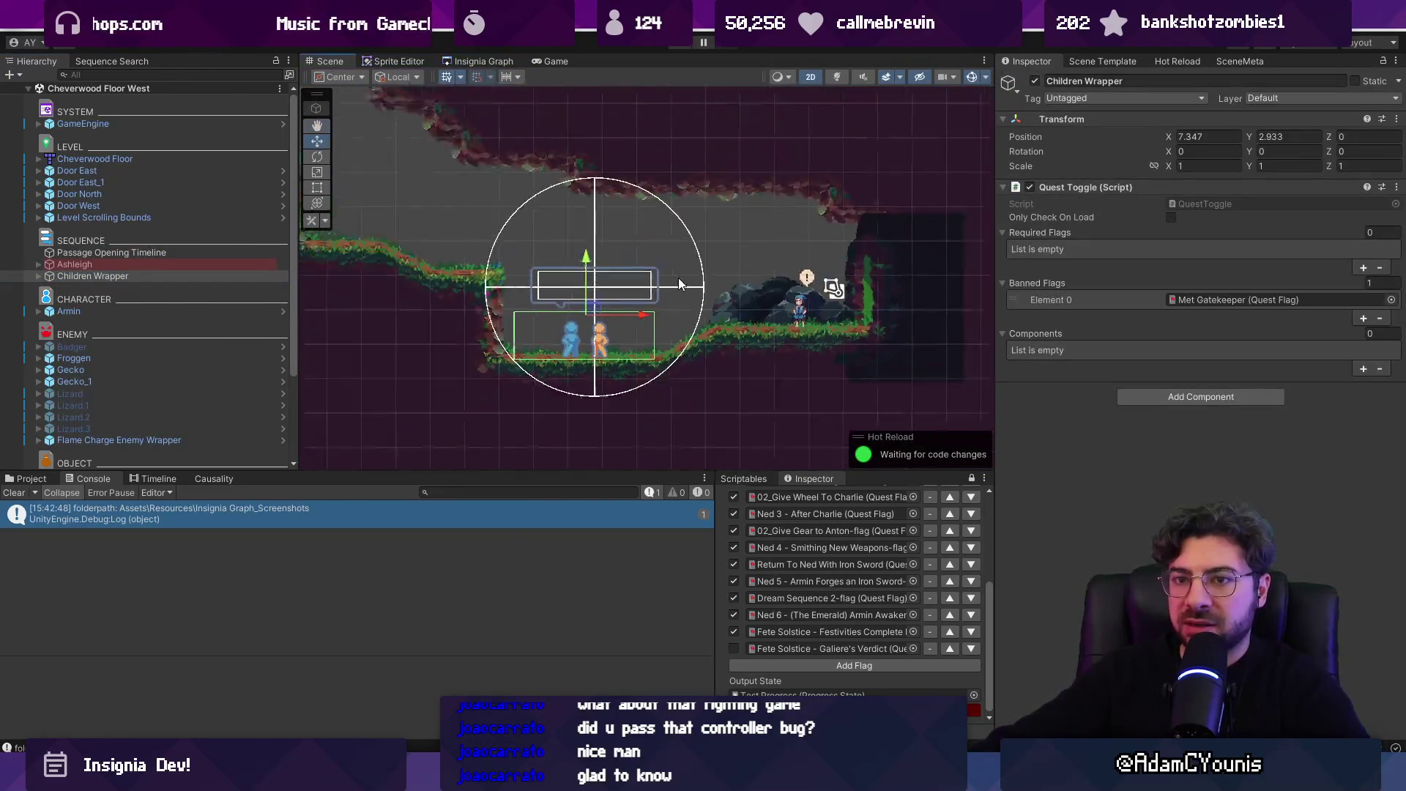
{"action": "scroll", "coordinate": [663, 406], "scroll_direction": "up", "scroll_amount": 5}
{"action": "key", "text": "ctrl+z"}
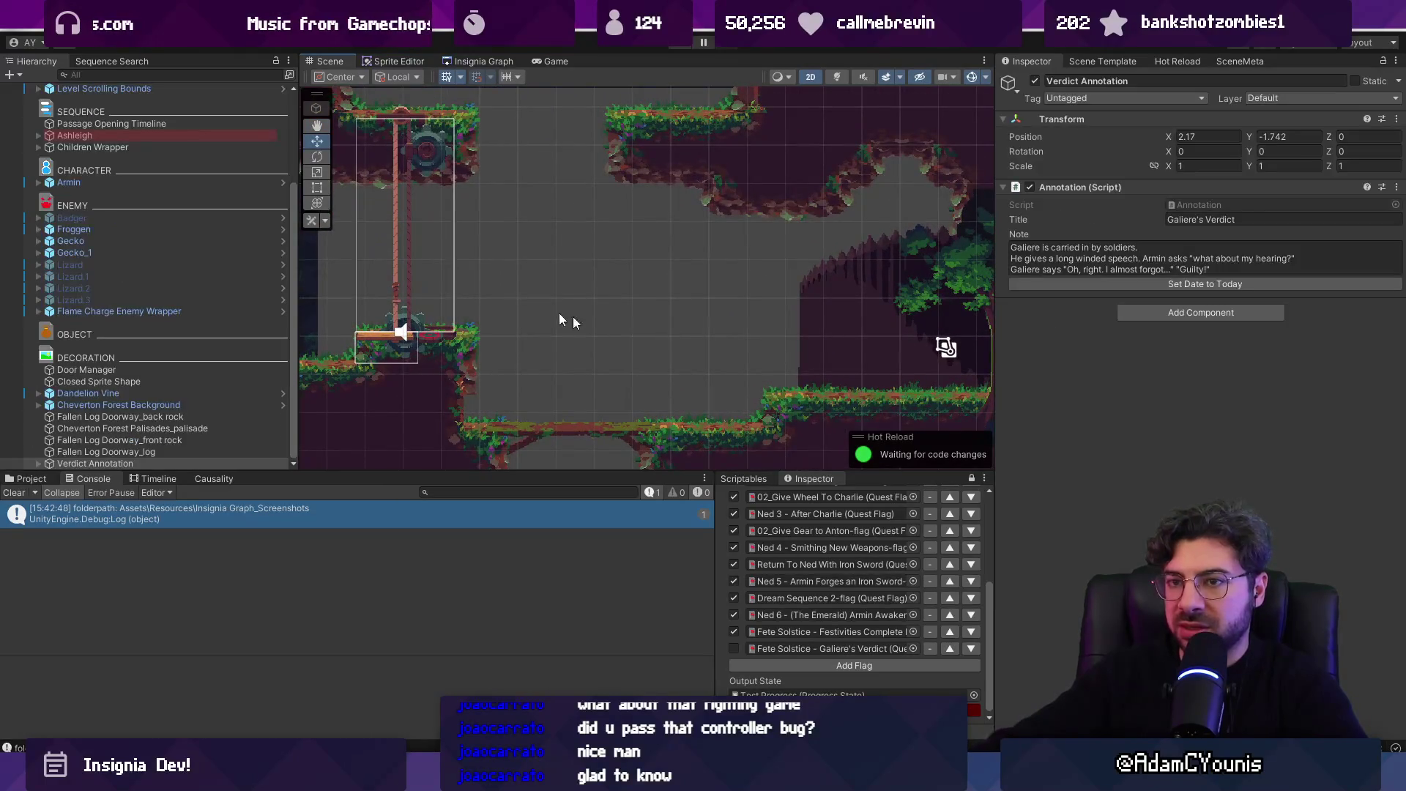
{"action": "left_click_drag", "start_coordinate": [160, 463], "coordinate": [183, 160]}
{"action": "left_click", "coordinate": [116, 156]}
{"action": "key", "text": "Home"}
{"action": "key", "text": "ctrl+shift+Right"}
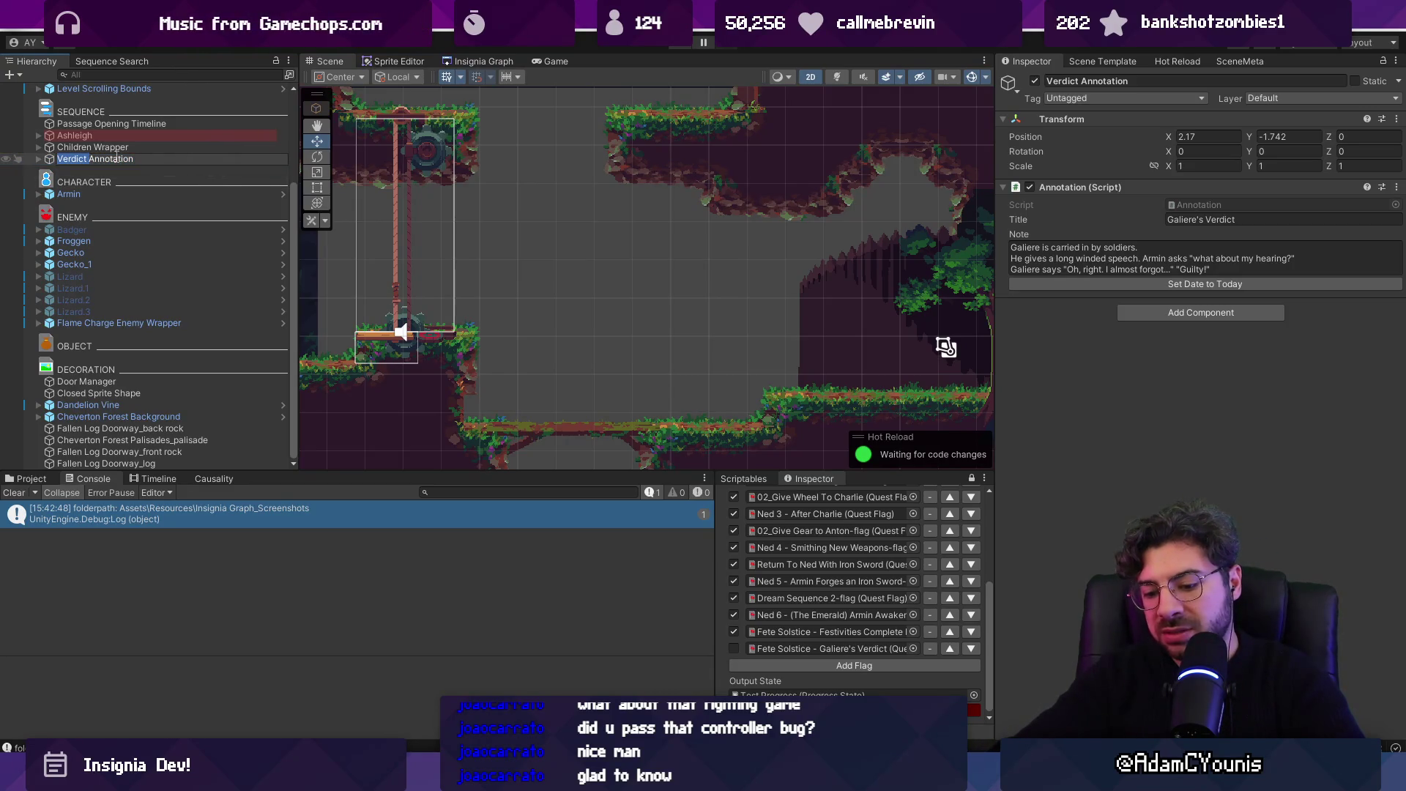
{"action": "type", "text": "Asquith"}
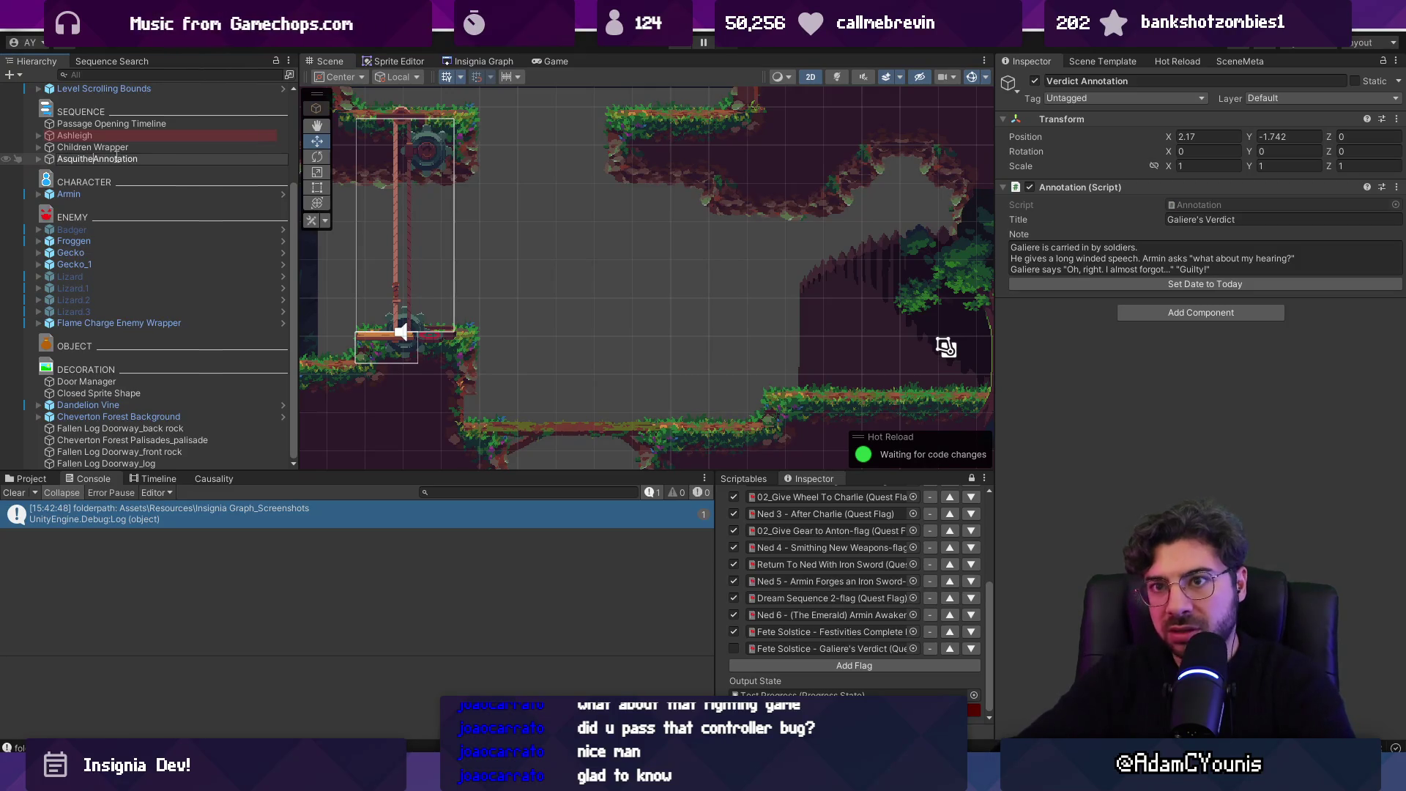
{"action": "key", "text": "Return"}
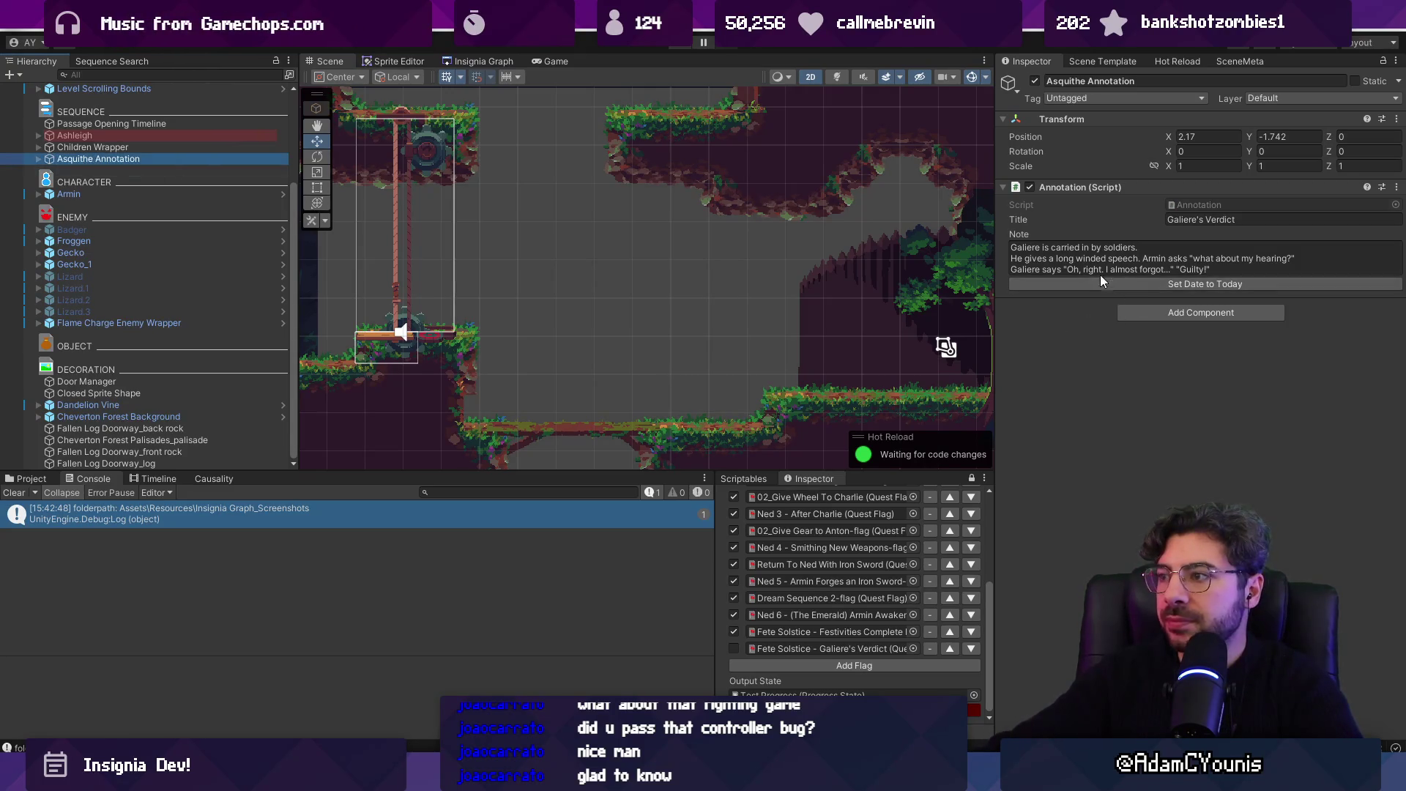
- Frame Asquithe Annotation and move it up near the upper forest ledge, about (6.4, 8.3)
{"action": "left_click", "coordinate": [1086, 264]}
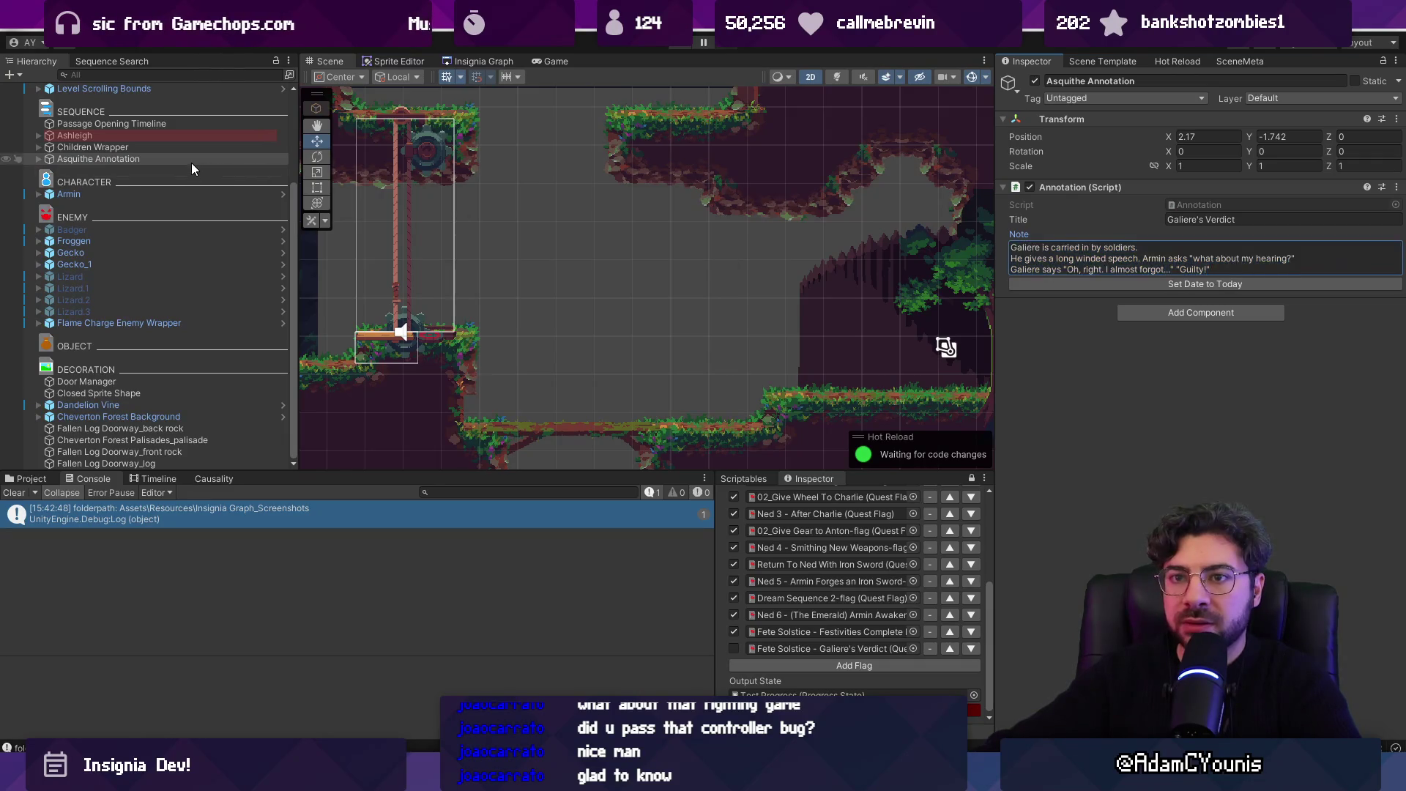
{"action": "double_click", "coordinate": [191, 159]}
{"action": "scroll", "coordinate": [603, 432], "scroll_direction": "down", "scroll_amount": 5}
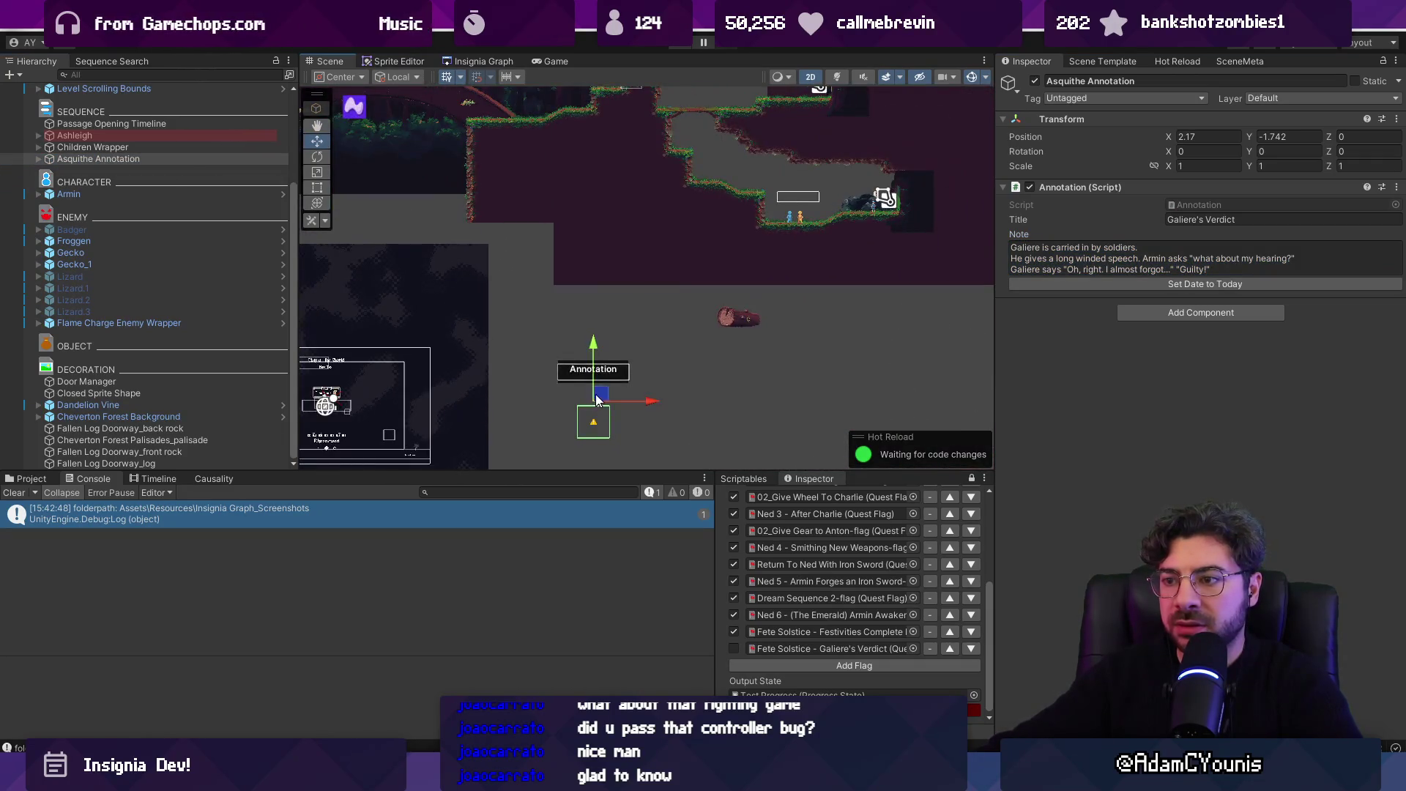
{"action": "mouse_move", "coordinate": [603, 432]}
{"action": "left_mouse_down"}
{"action": "mouse_move", "coordinate": [721, 282]}
{"action": "mouse_move", "coordinate": [540, 227]}
{"action": "left_mouse_up"}
{"action": "scroll", "coordinate": [722, 282], "scroll_direction": "up", "scroll_amount": 5}
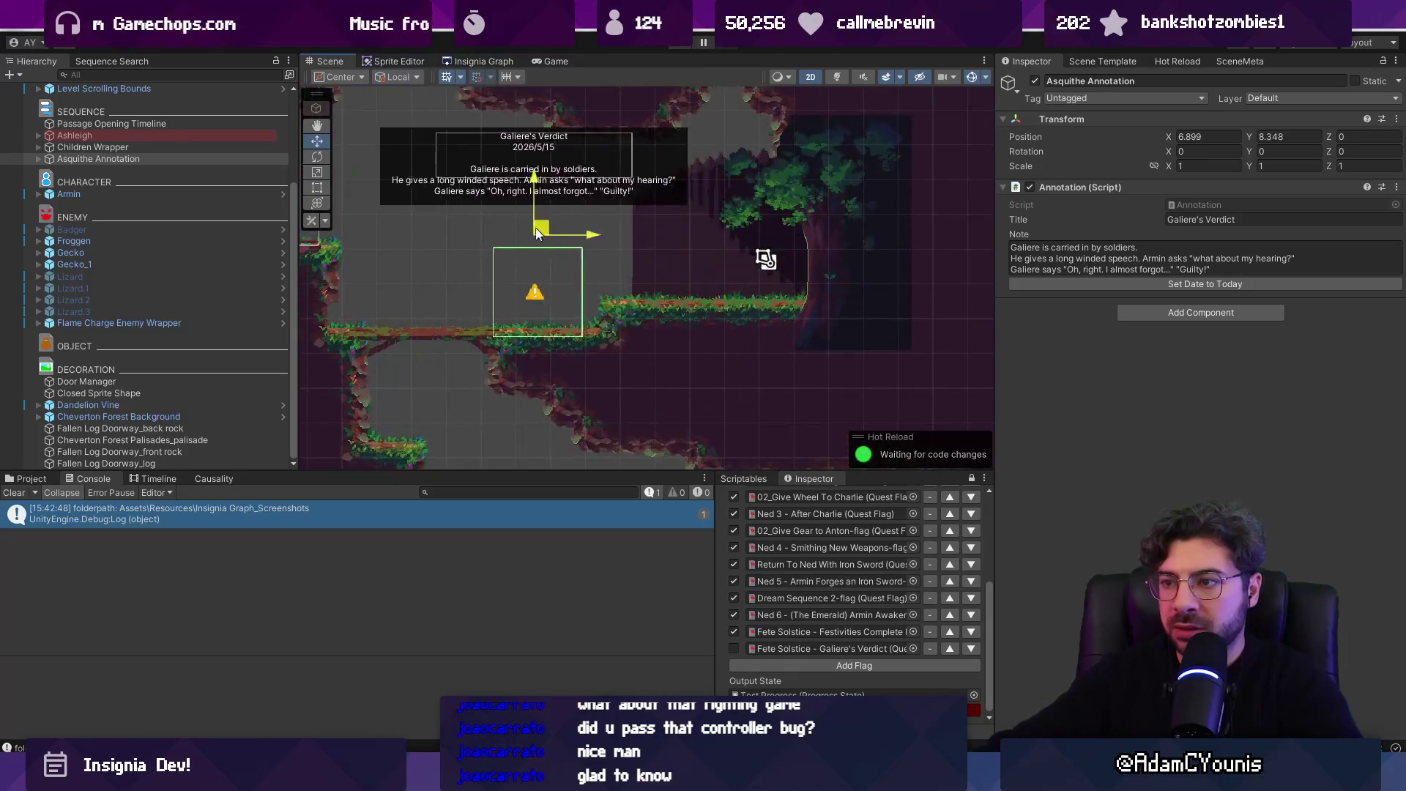
{"action": "right_click", "coordinate": [174, 157]}
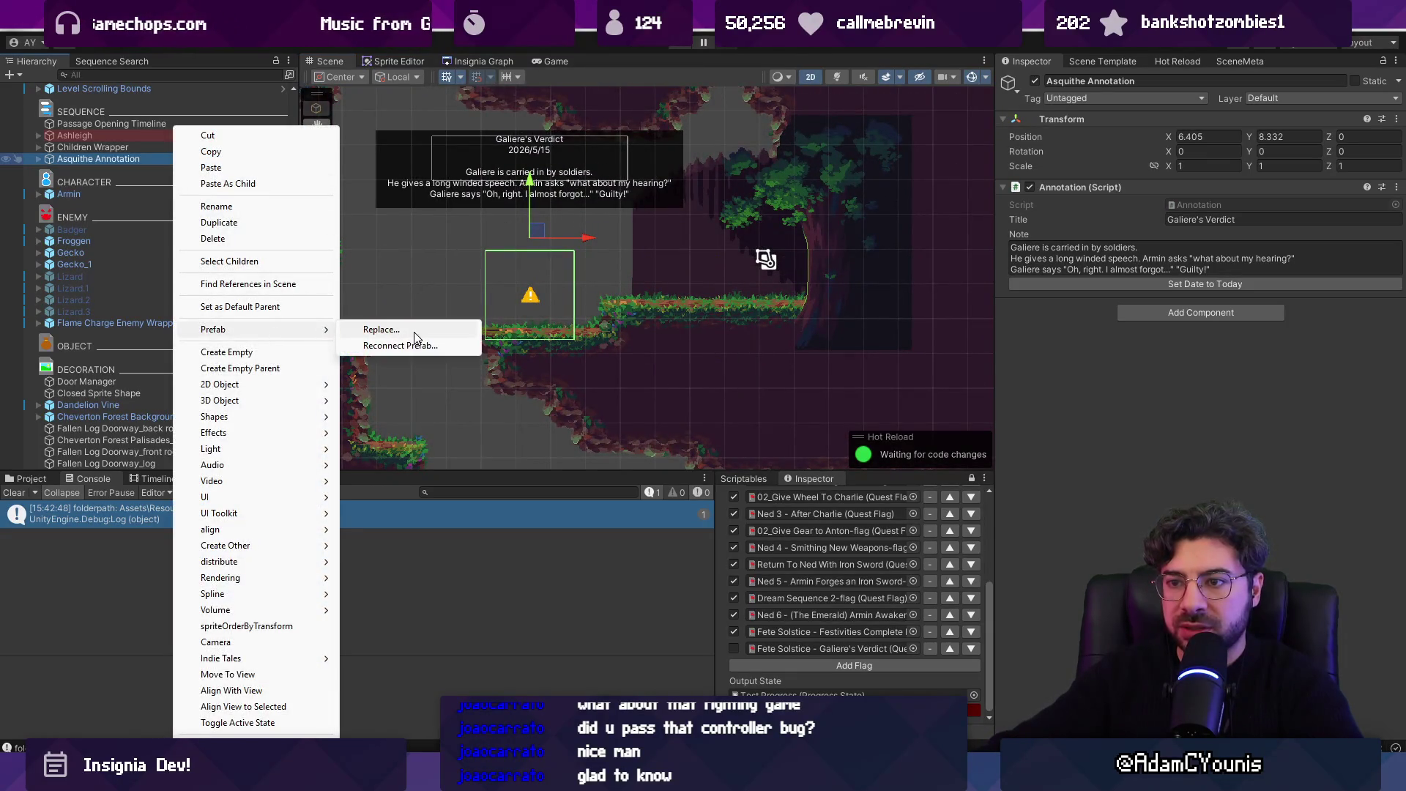
- Wrap Asquithe Annotation in a new parent object named 'Asquithe and Soldiers Toggle'
{"action": "left_click", "coordinate": [242, 367]}
{"action": "key", "text": "Return"}
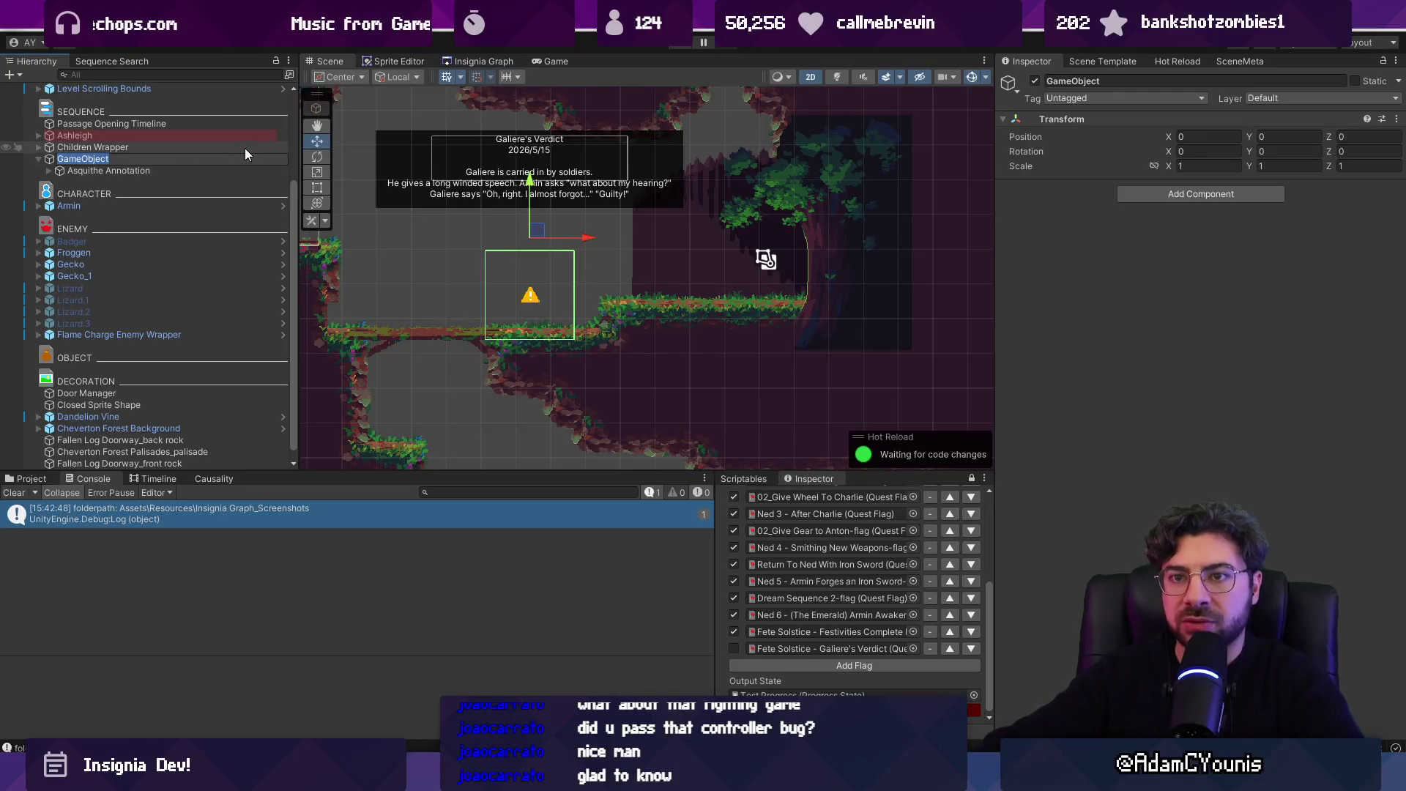
{"action": "type", "text": "Asq"}
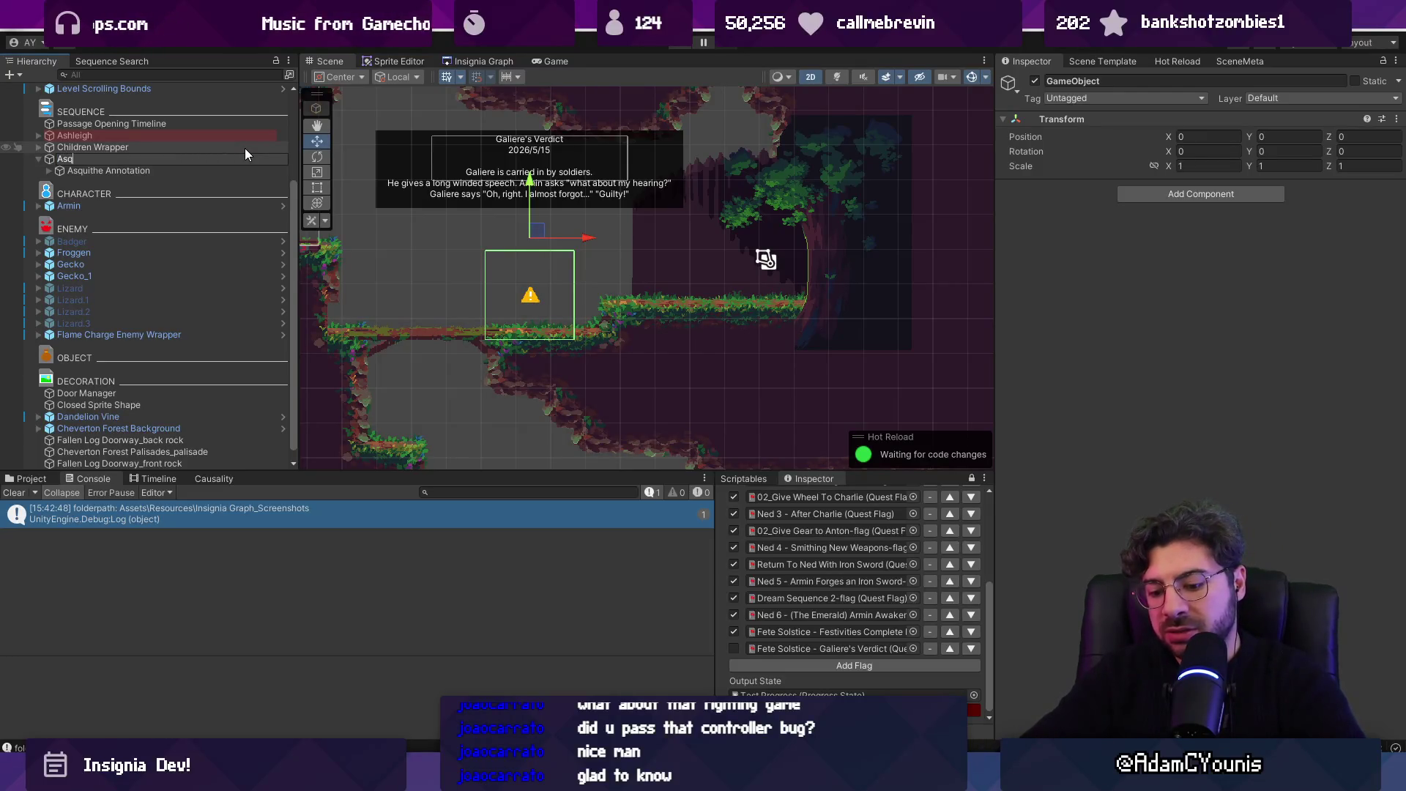
{"action": "type", "text": "uithe and Solide"}
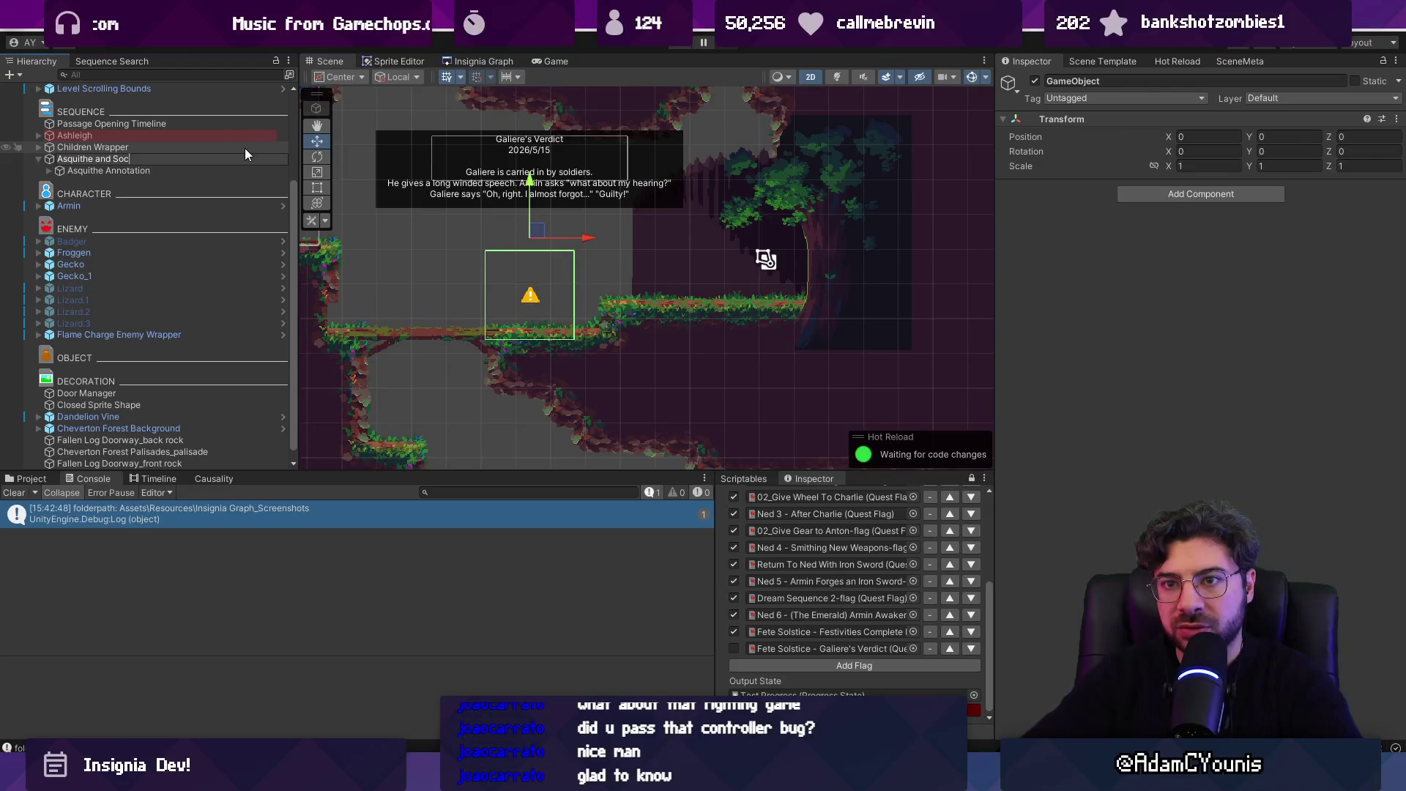
{"action": "key", "text": "BackSpace"}
{"action": "key", "text": "BackSpace"}
{"action": "key", "text": "BackSpace"}
{"action": "type", "text": "d"}
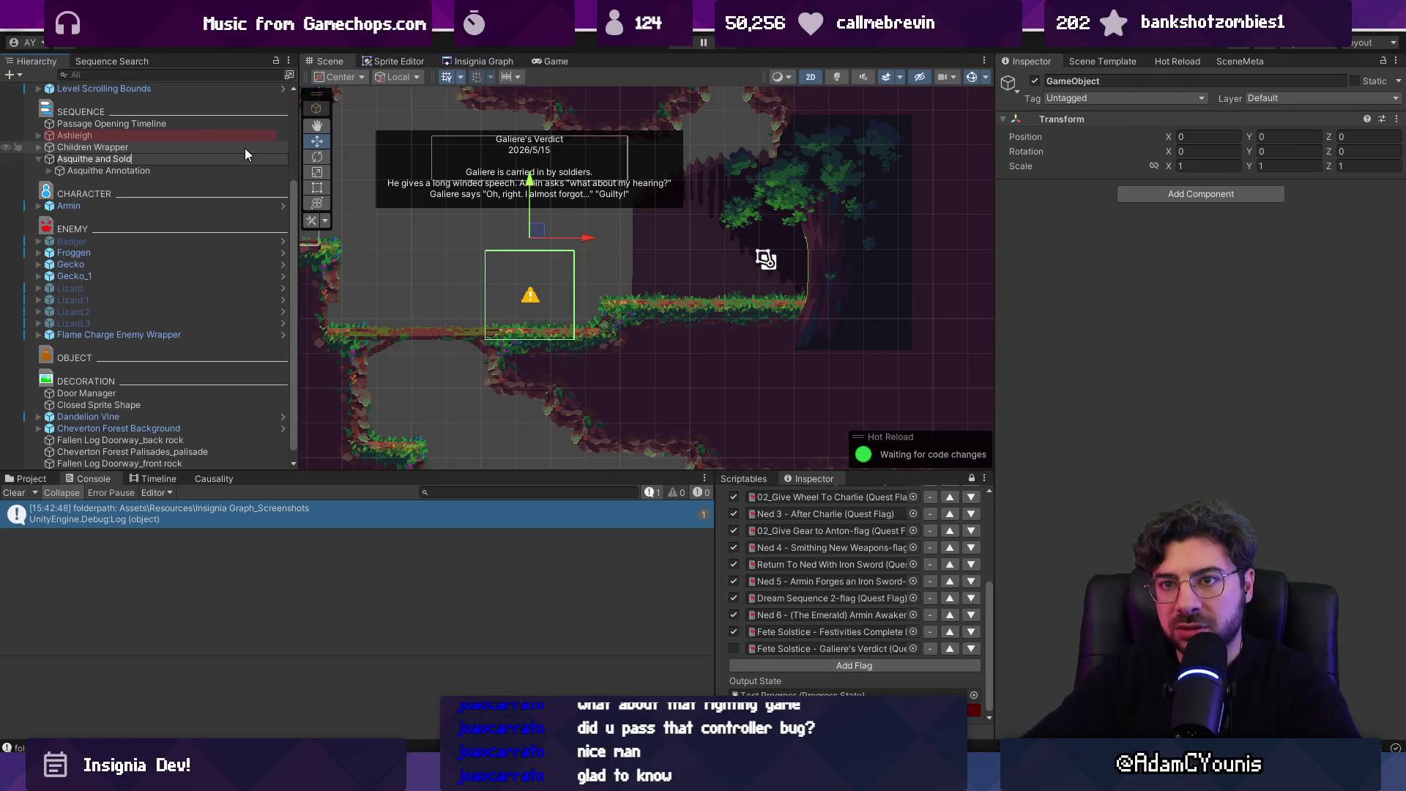
{"action": "type", "text": "iers Toggle"}
{"action": "key", "text": "Return"}
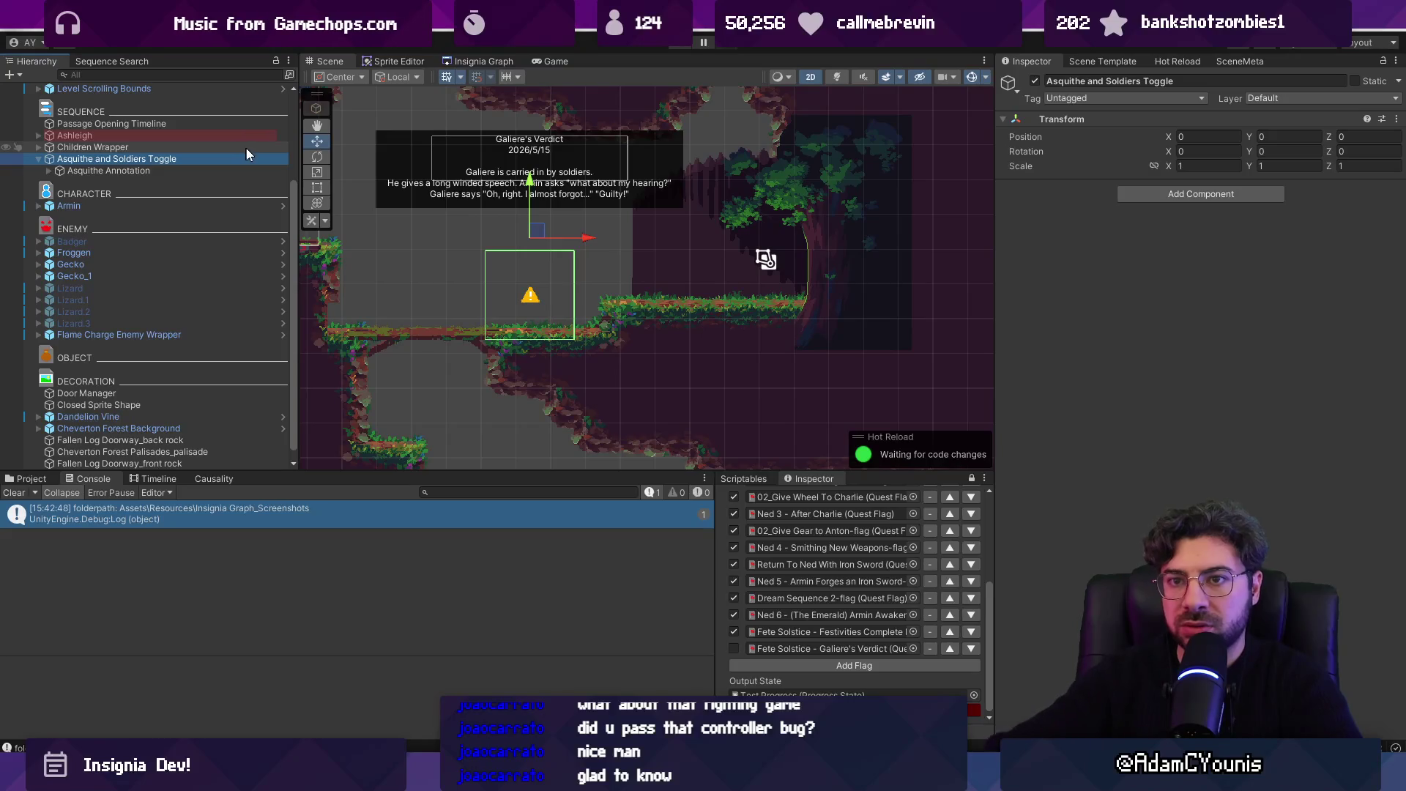
- Add Condition Behaviour and Condition Toggle components, linking Condition Behaviour into the toggle's Behaviour field
{"action": "left_click", "coordinate": [1179, 193]}
{"action": "type", "text": "condition"}
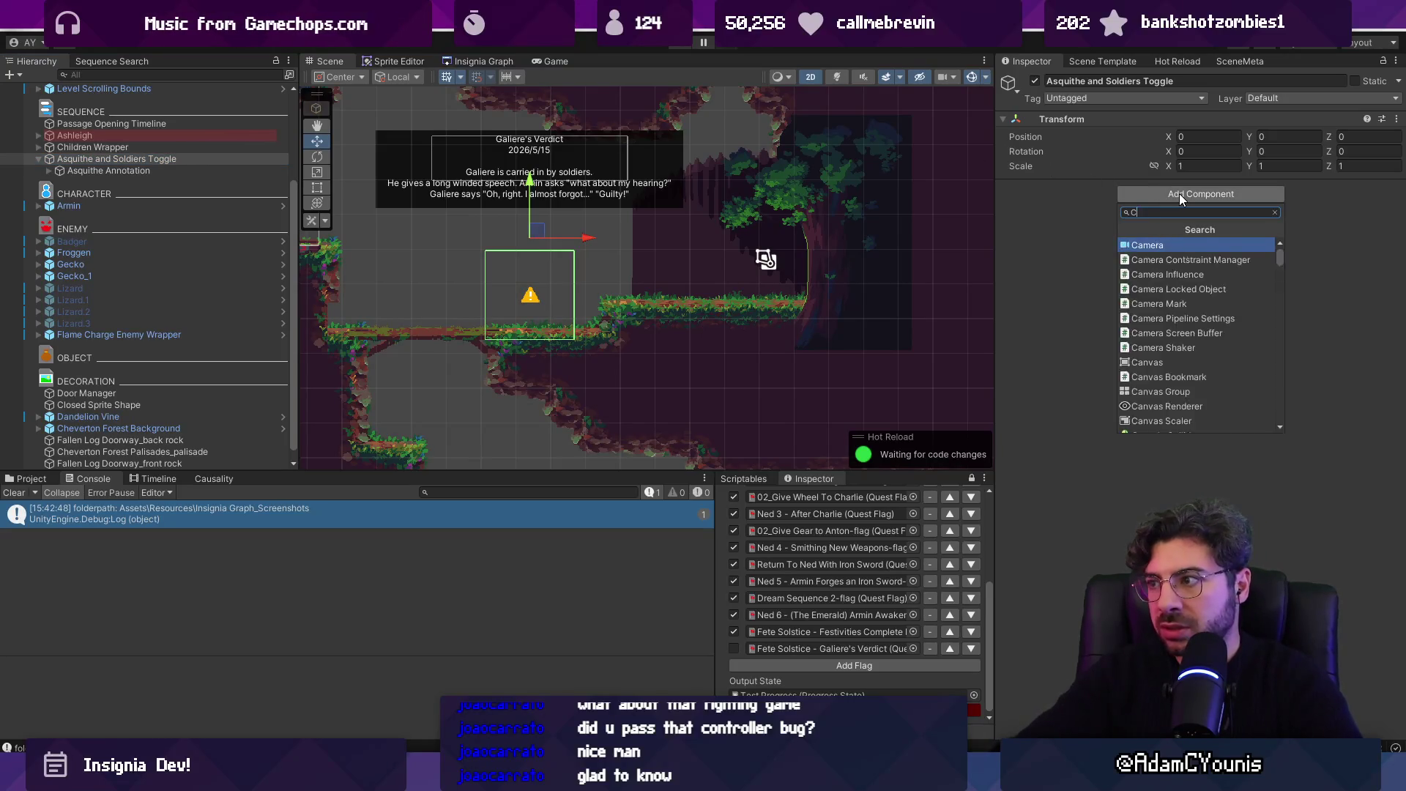
{"action": "key", "text": "Return"}
{"action": "left_click", "coordinate": [1206, 295]}
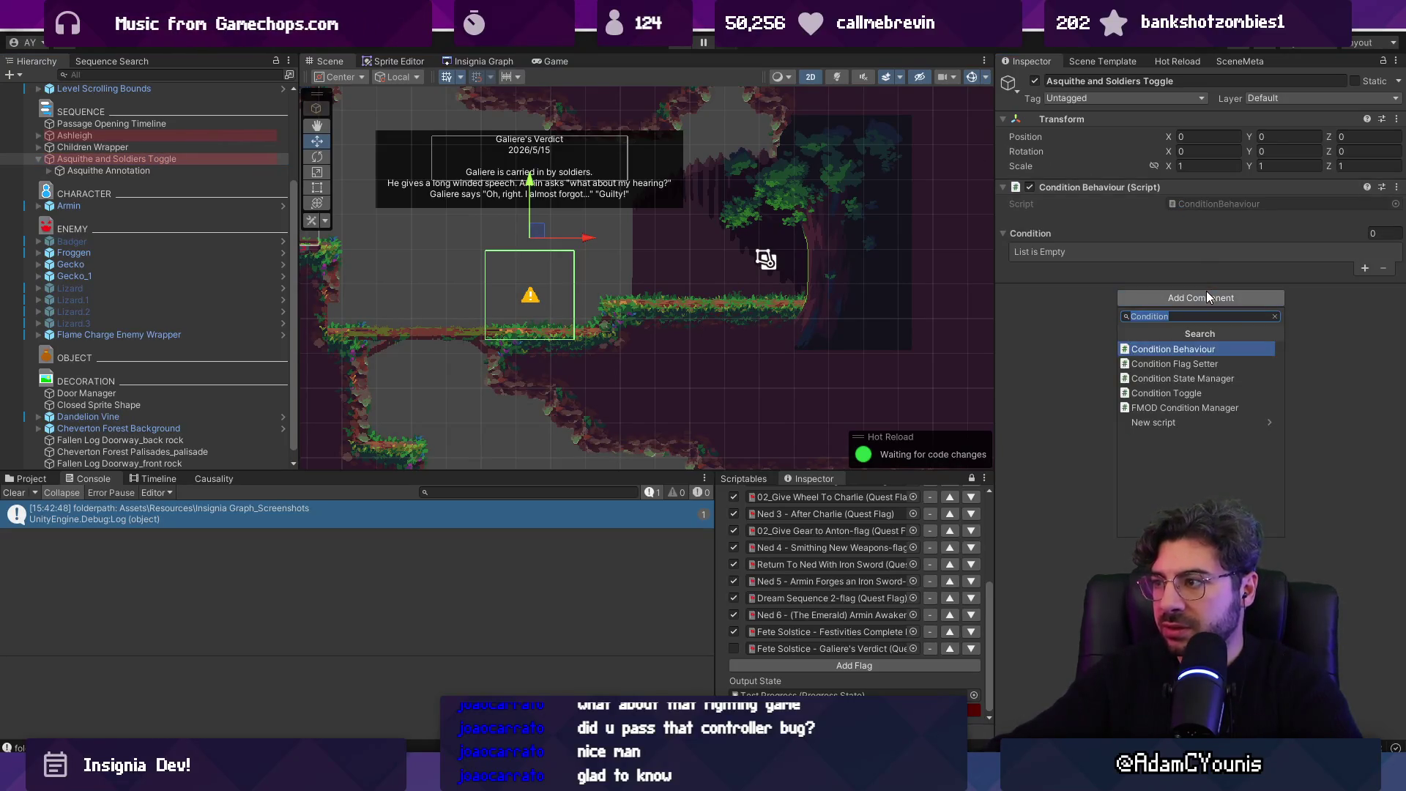
{"action": "type", "text": "toggle"}
{"action": "key", "text": "Down"}
{"action": "key", "text": "Down"}
{"action": "key", "text": "Down"}
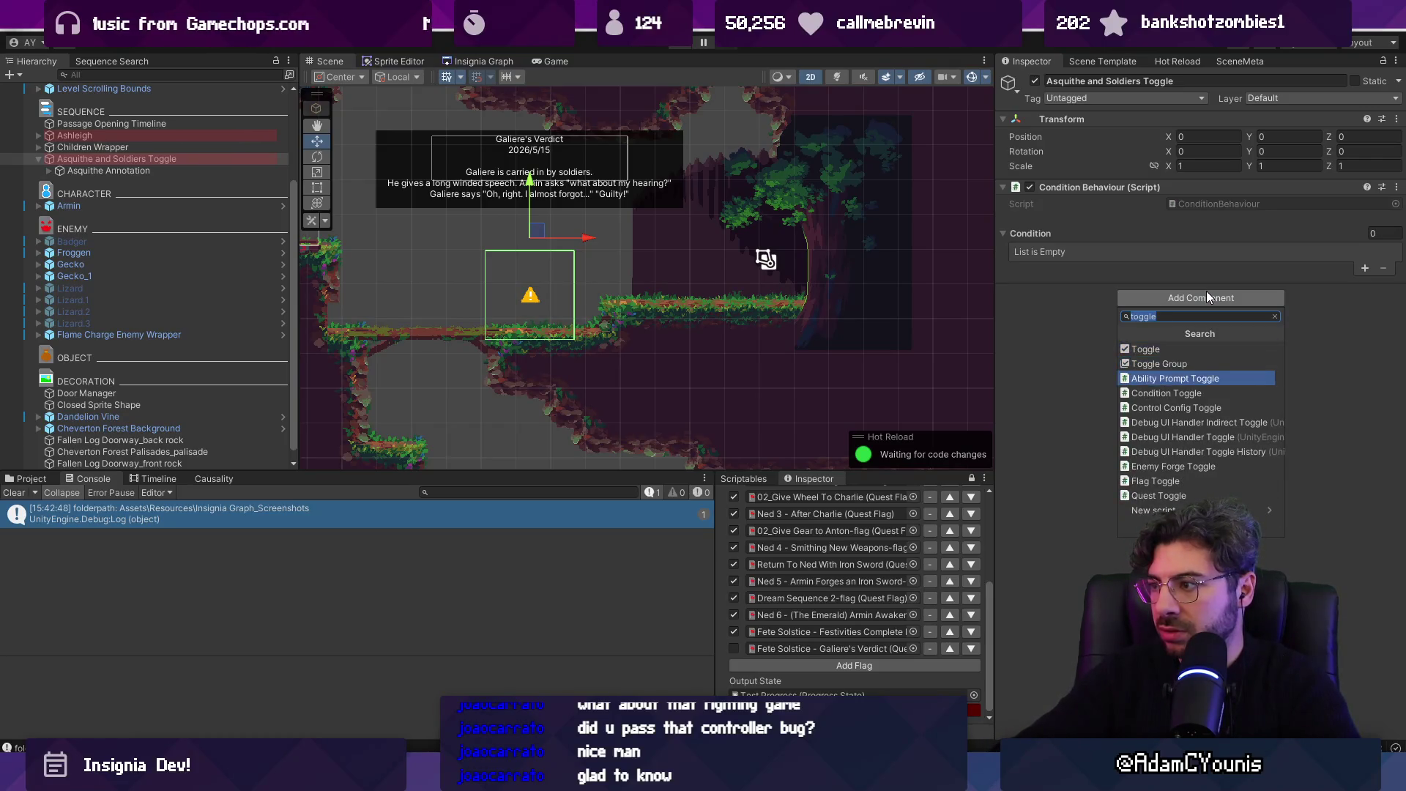
{"action": "key", "text": "Return"}
{"action": "left_click_drag", "start_coordinate": [1180, 188], "coordinate": [1257, 322]}
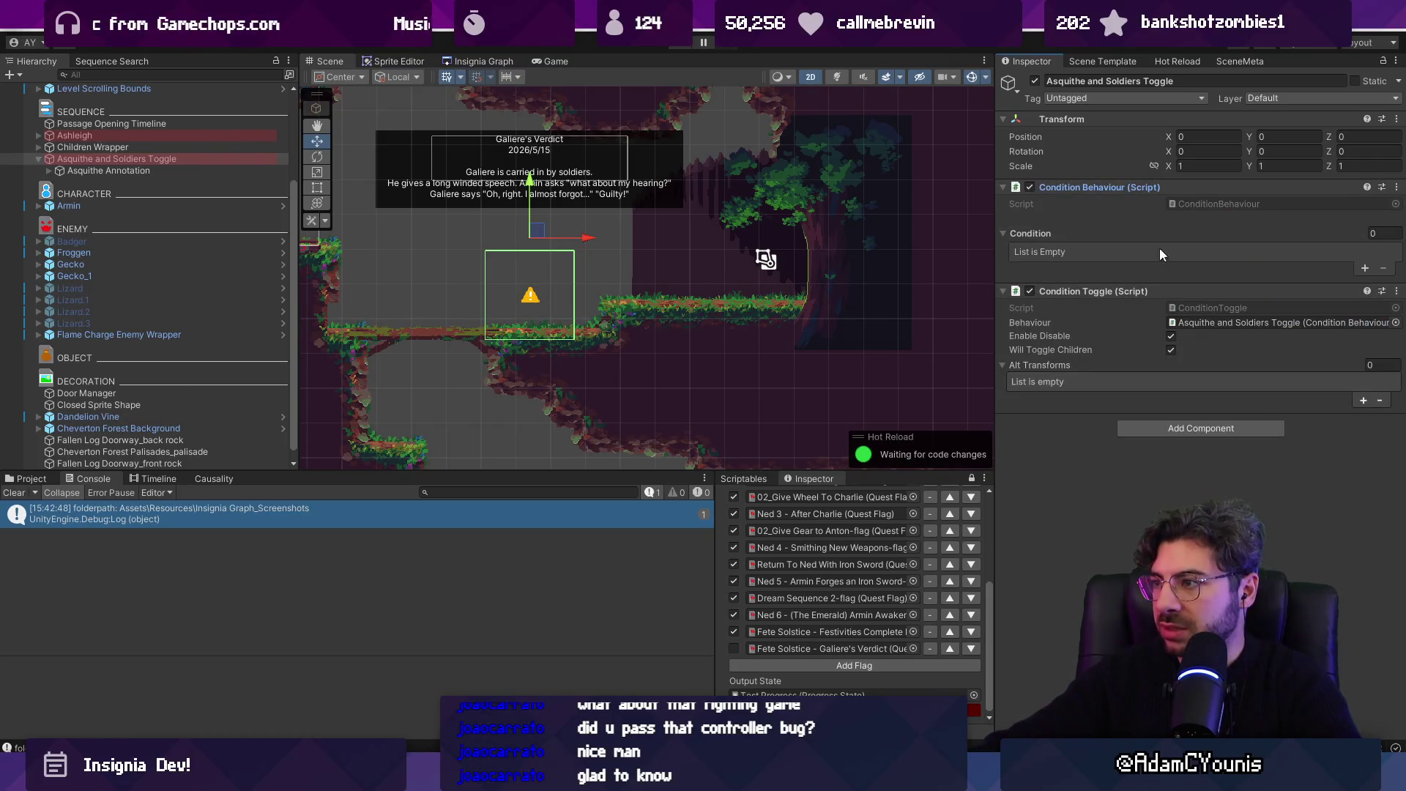
{"action": "left_click", "coordinate": [1365, 268]}
- Set the first condition to require Fete Solstice - Galiere's Verdict to be true
{"action": "left_click", "coordinate": [1274, 252]}
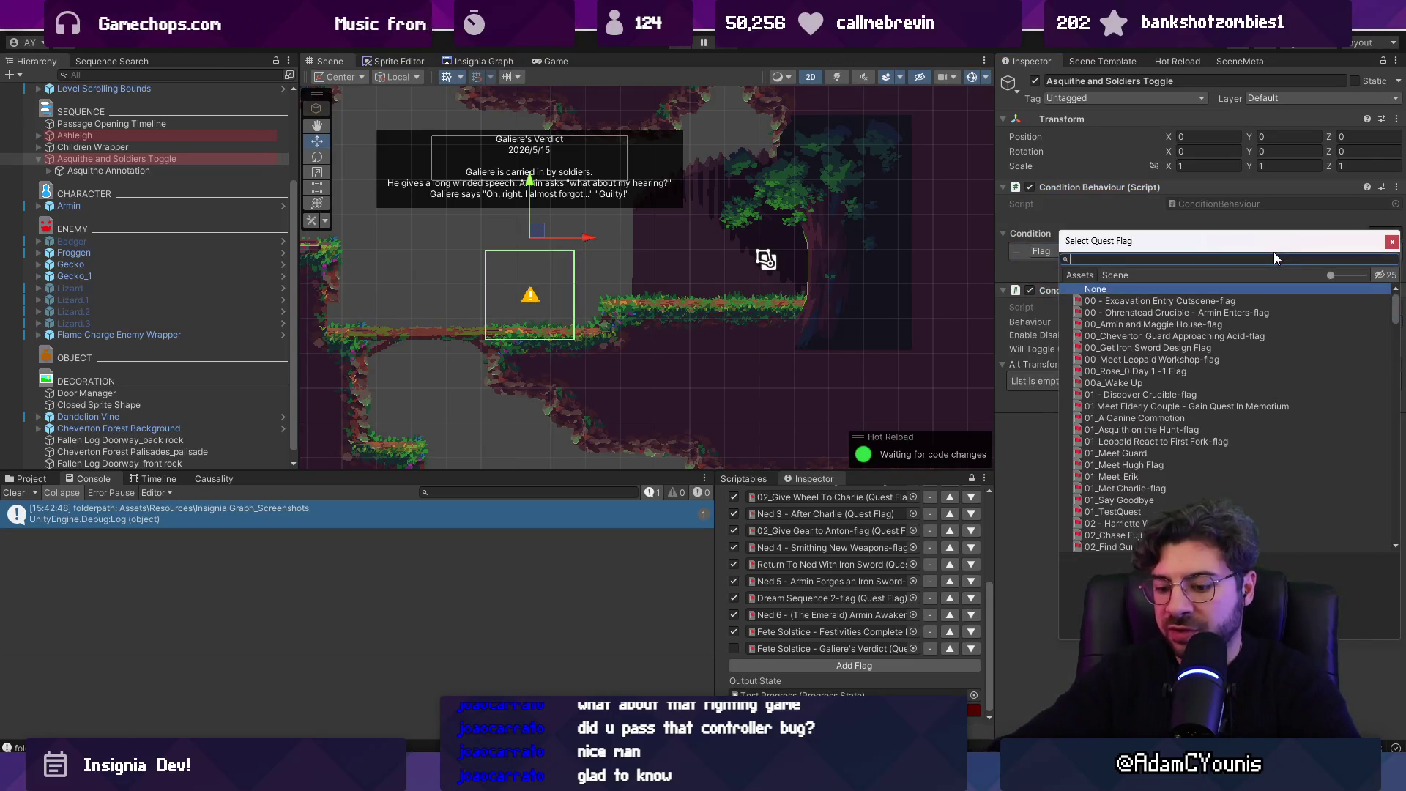
{"action": "type", "text": "verdict"}
{"action": "key", "text": "Down"}
{"action": "key", "text": "Return"}
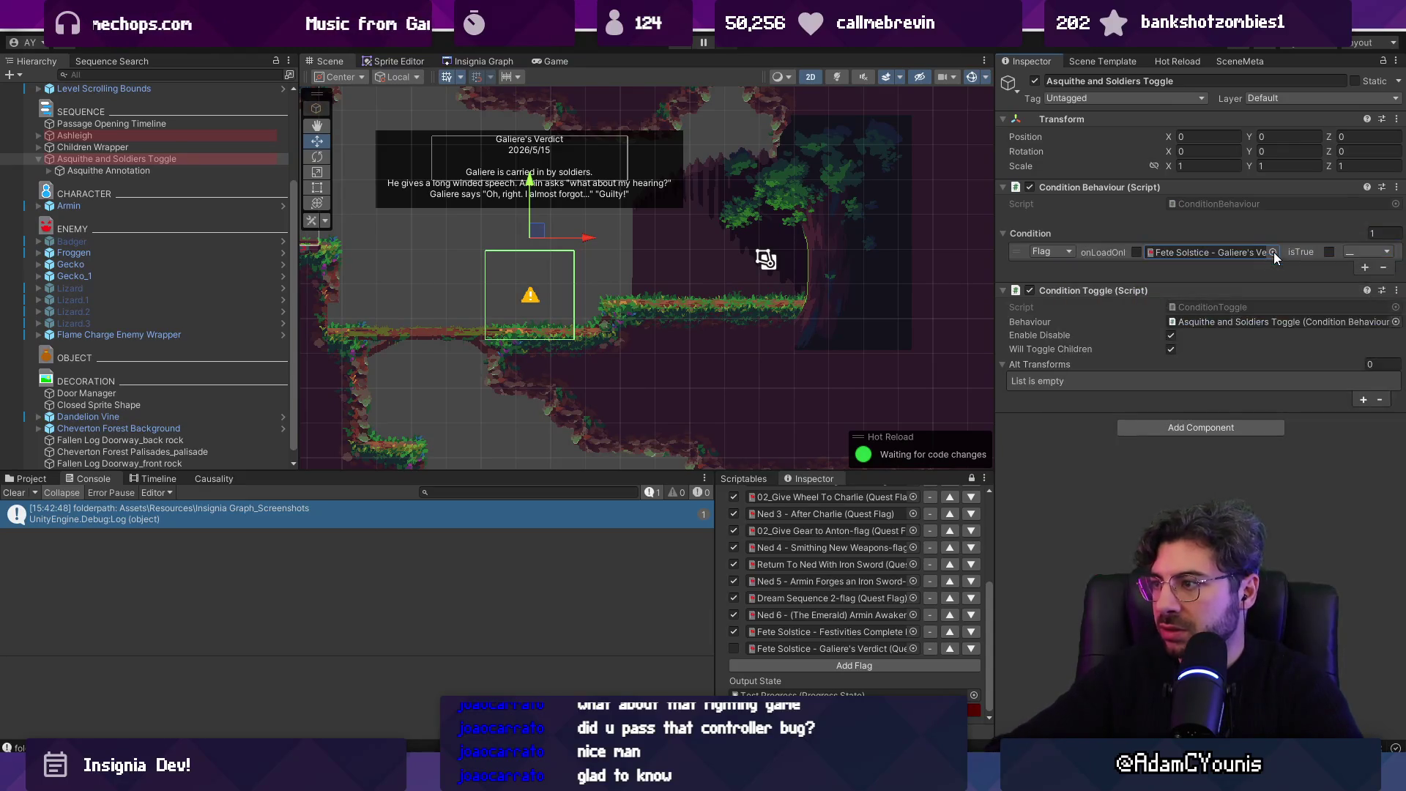
{"action": "left_click", "coordinate": [1329, 252]}
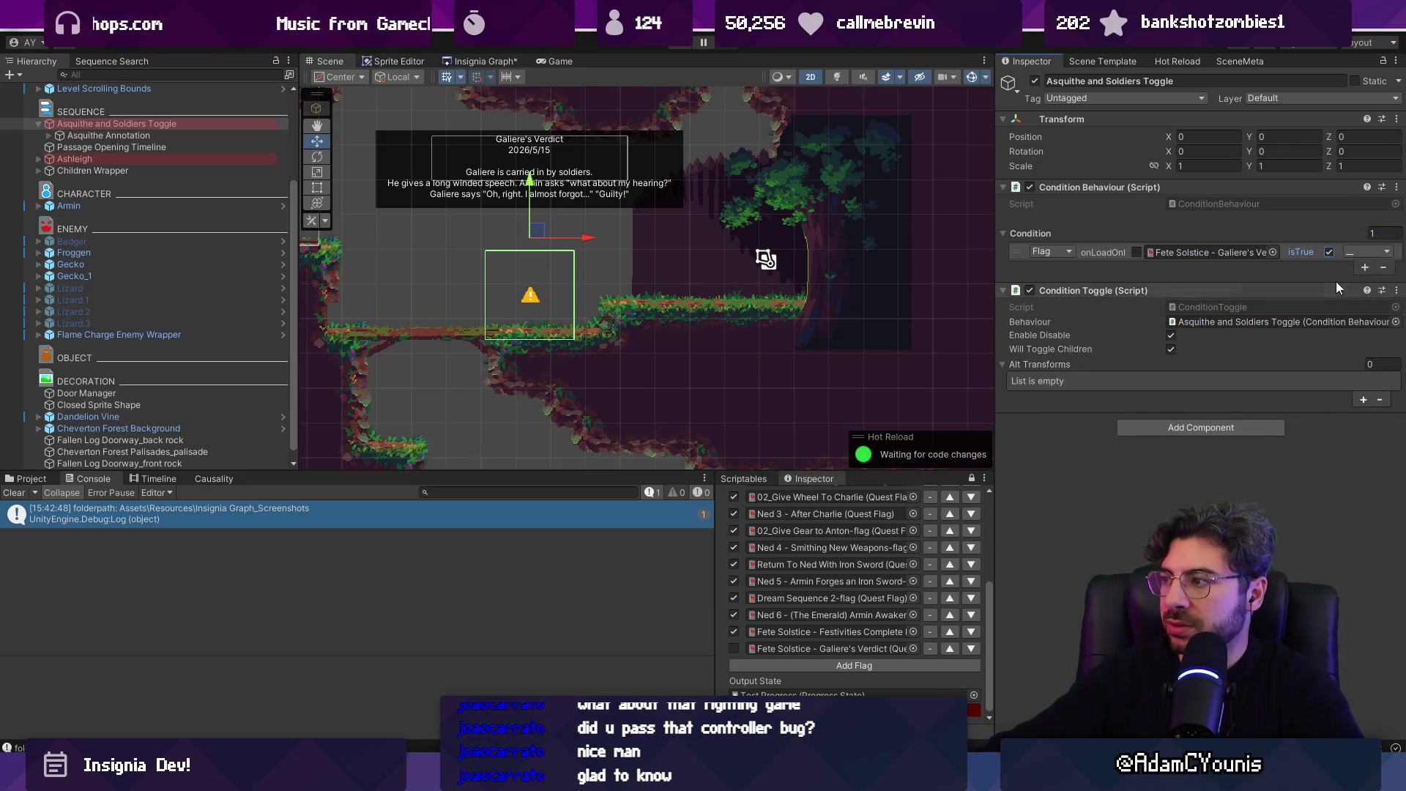
- Add a second condition requiring the Defeat Rekka & Kurr flag to be false
{"action": "left_click", "coordinate": [1365, 268]}
{"action": "left_click", "coordinate": [1277, 265]}
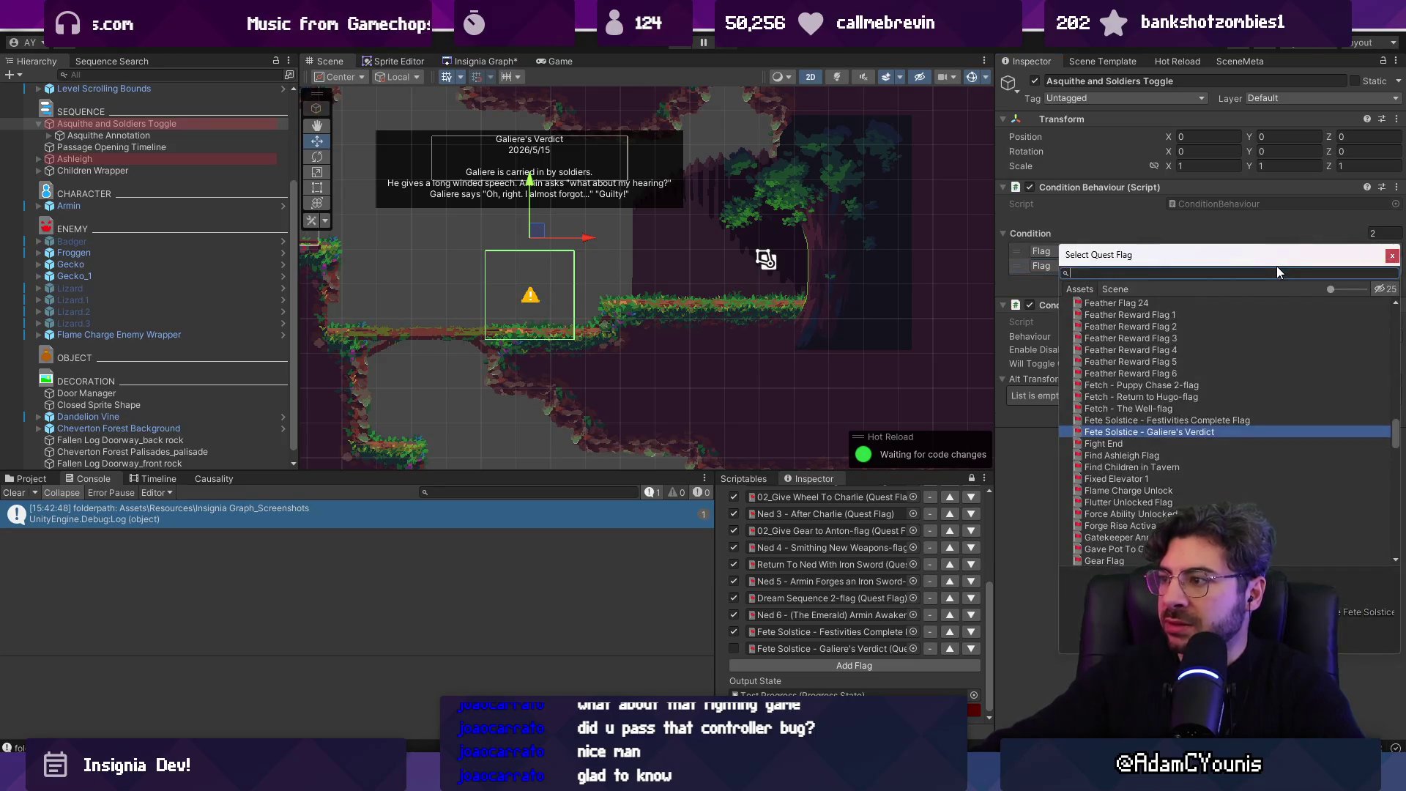
{"action": "type", "text": "chapter2"}
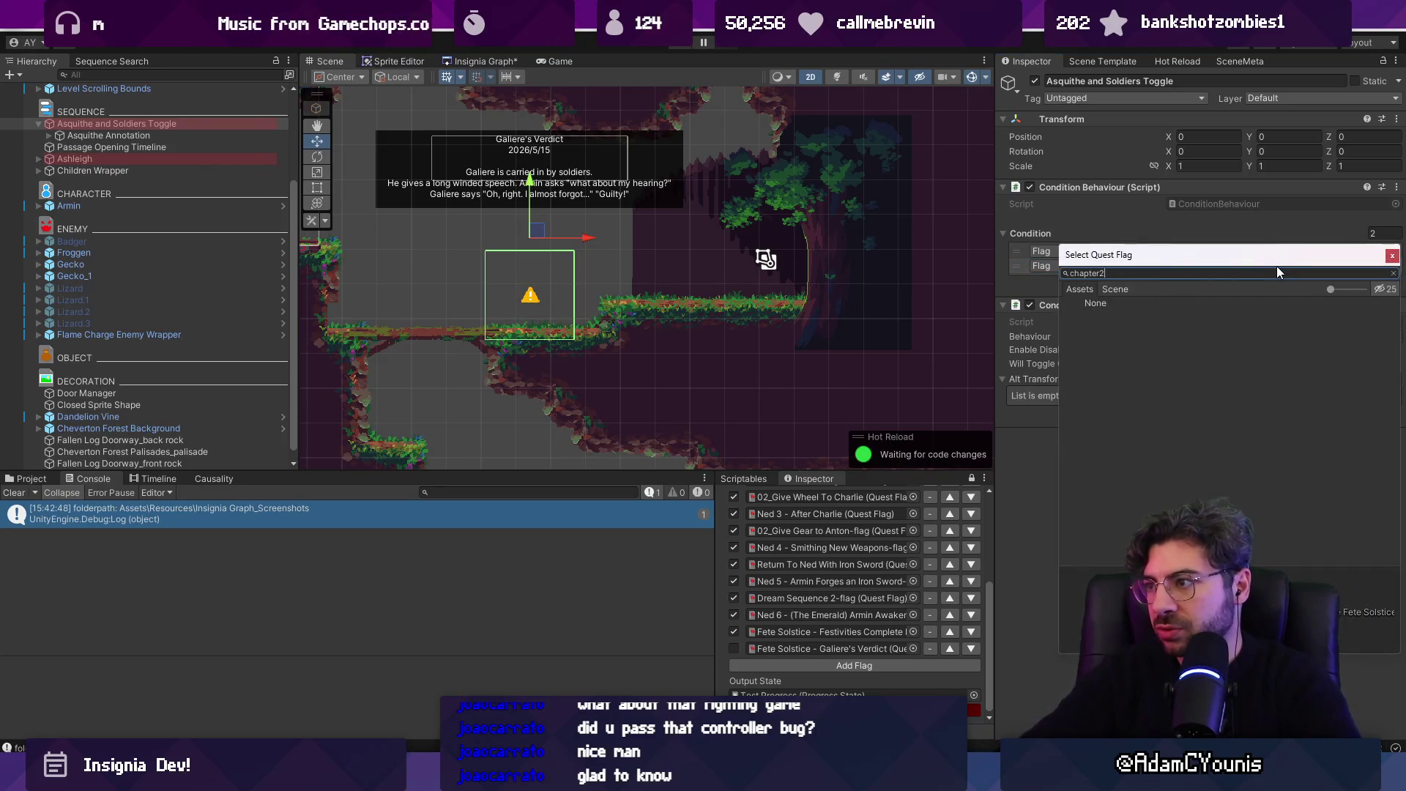
{"action": "key", "text": "BackSpace"}
{"action": "type", "text": " 2"}
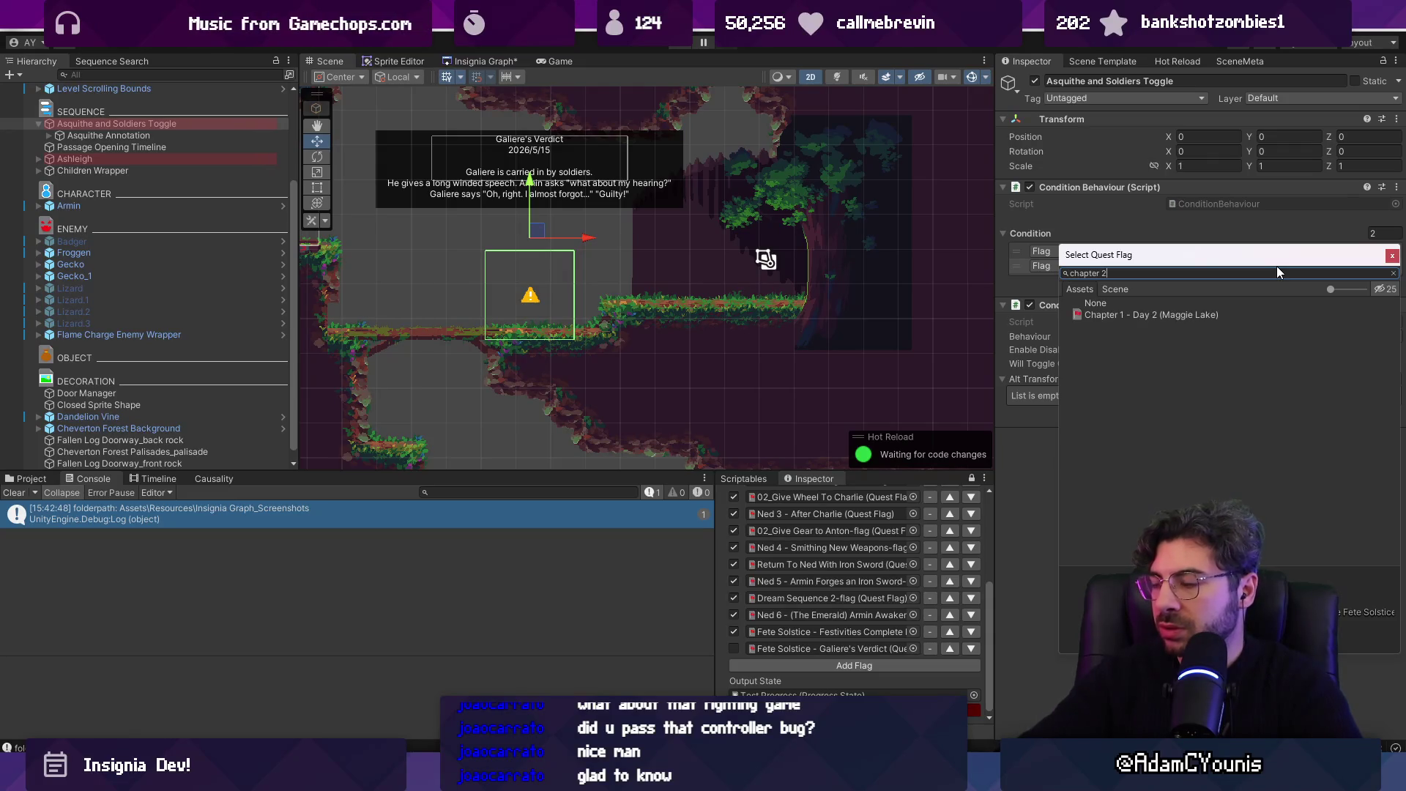
{"action": "key", "text": "ctrl+a"}
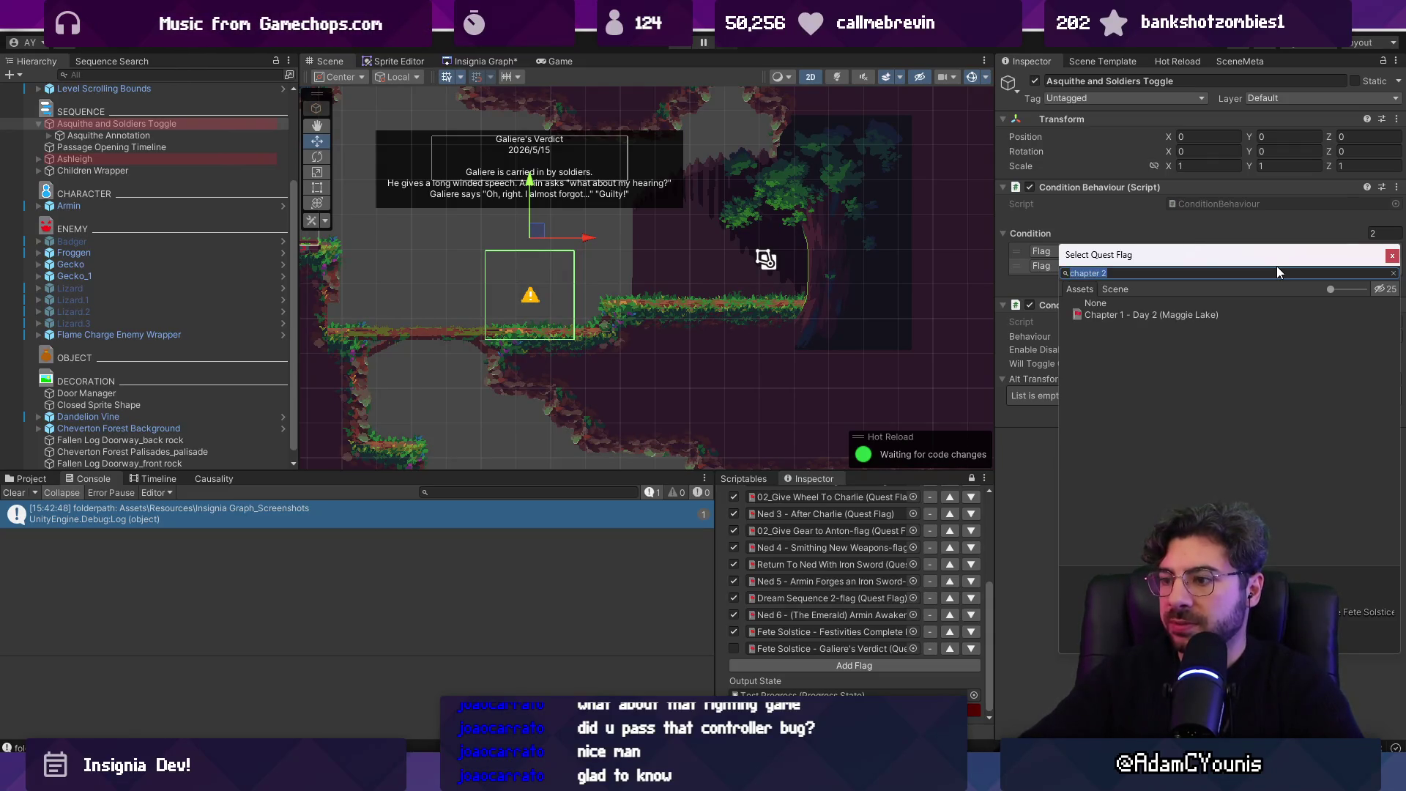
{"action": "type", "text": "boss"}
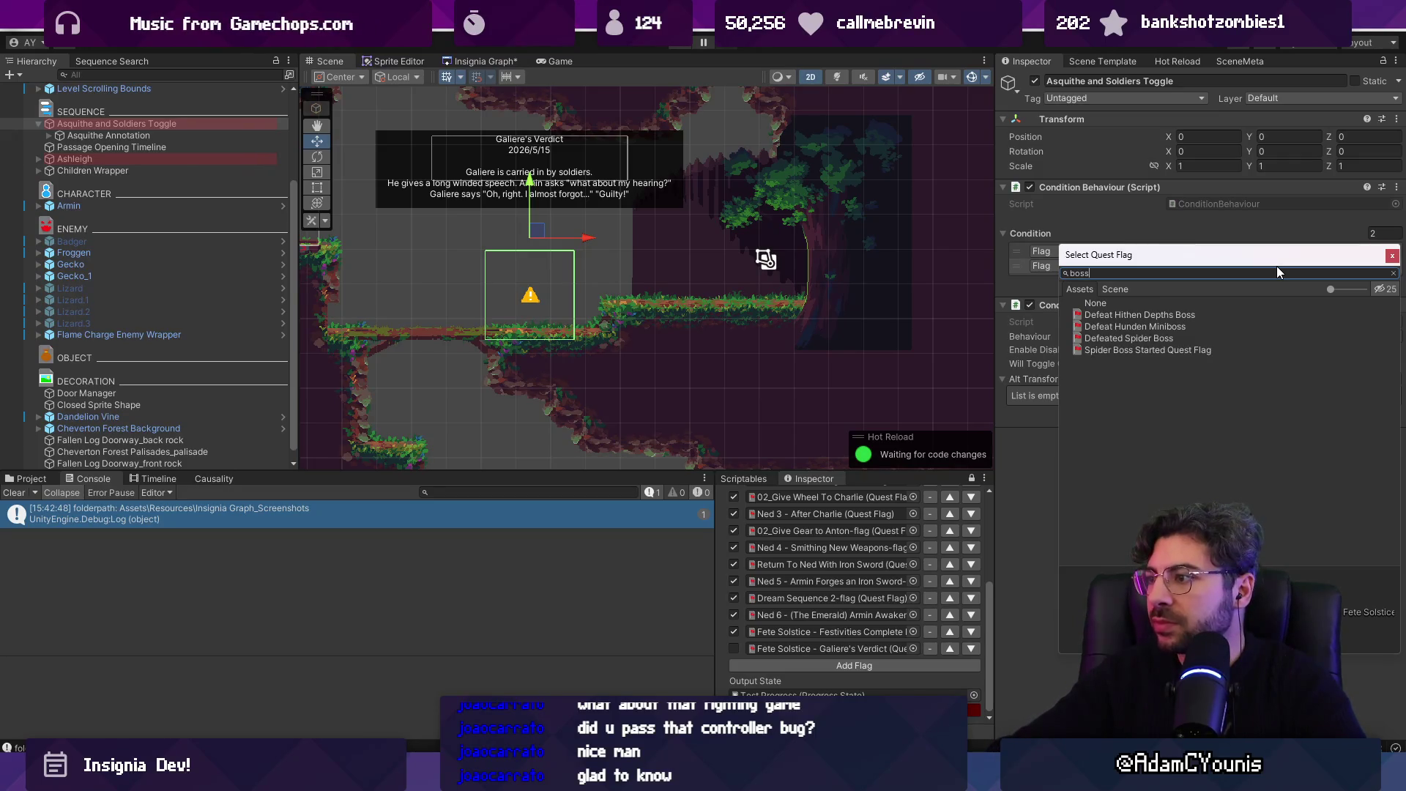
{"action": "key", "text": "Down"}
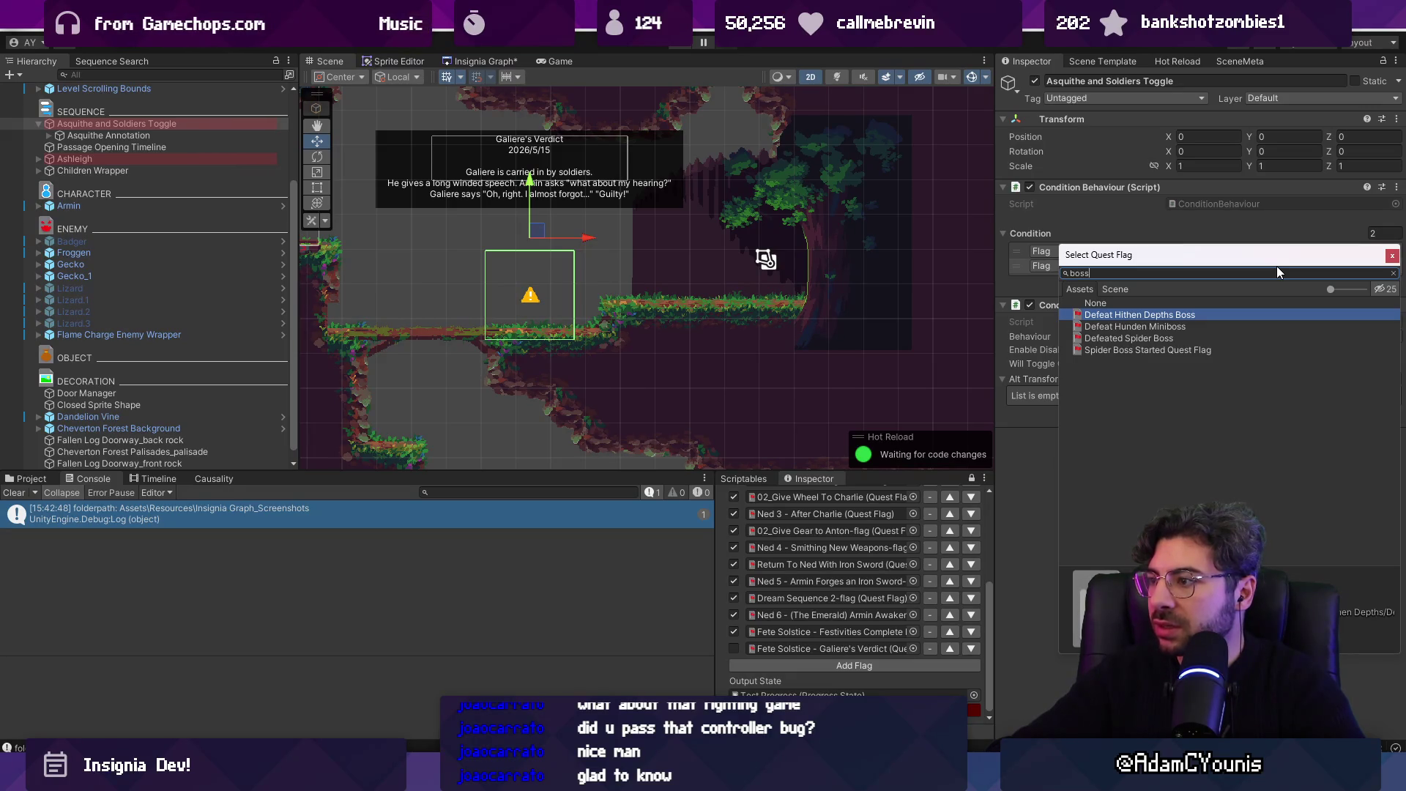
{"action": "key", "text": "ctrl+a"}
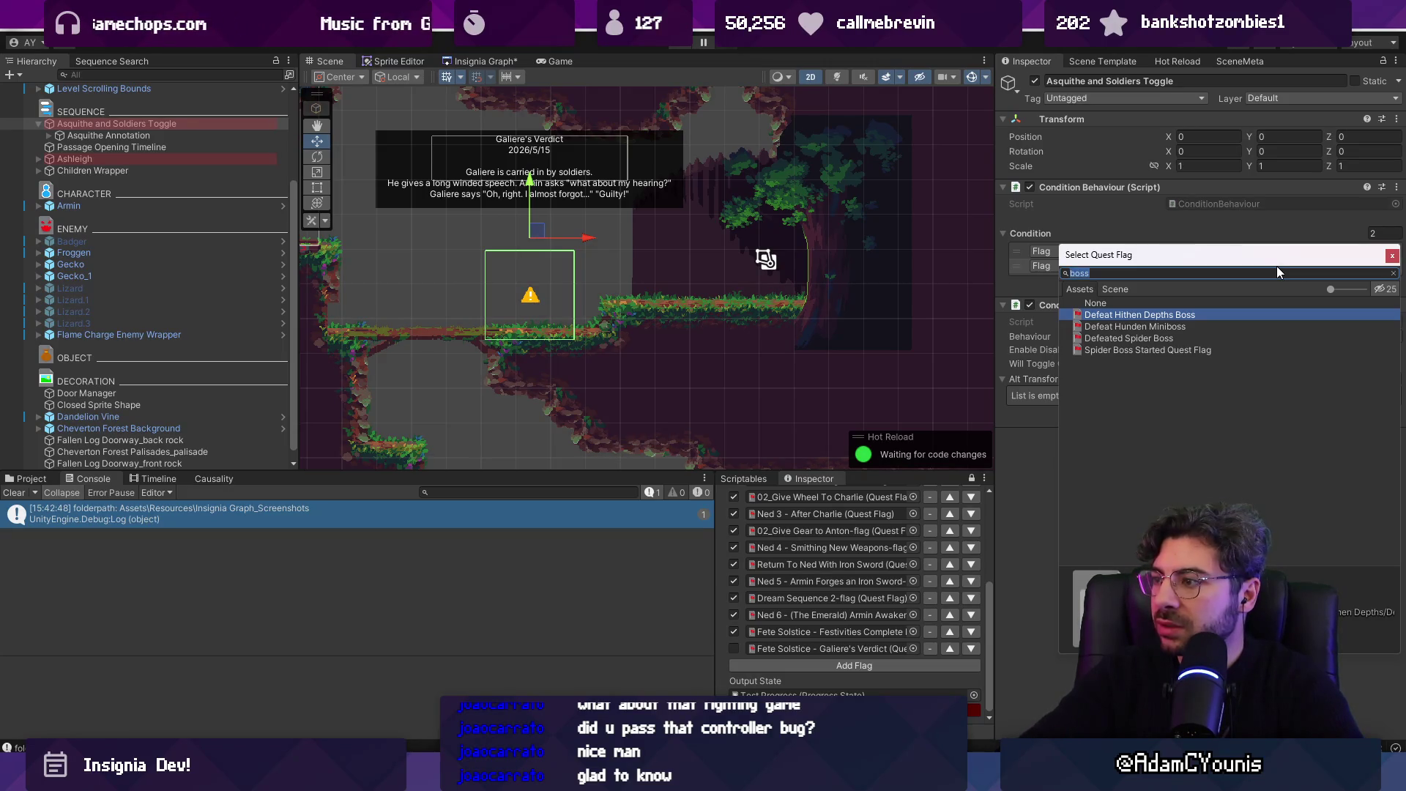
{"action": "key", "text": "BackSpace"}
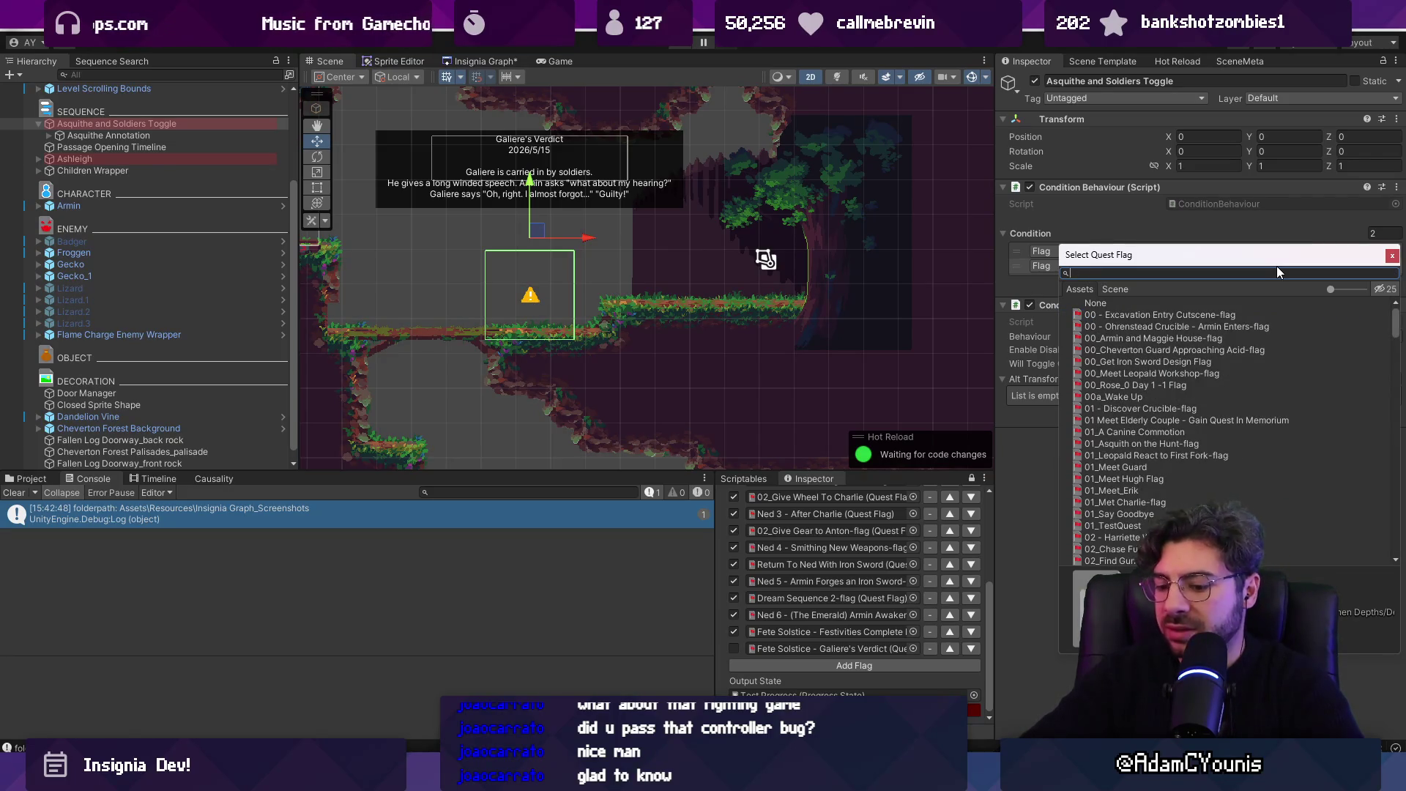
{"action": "type", "text": "rekka"}
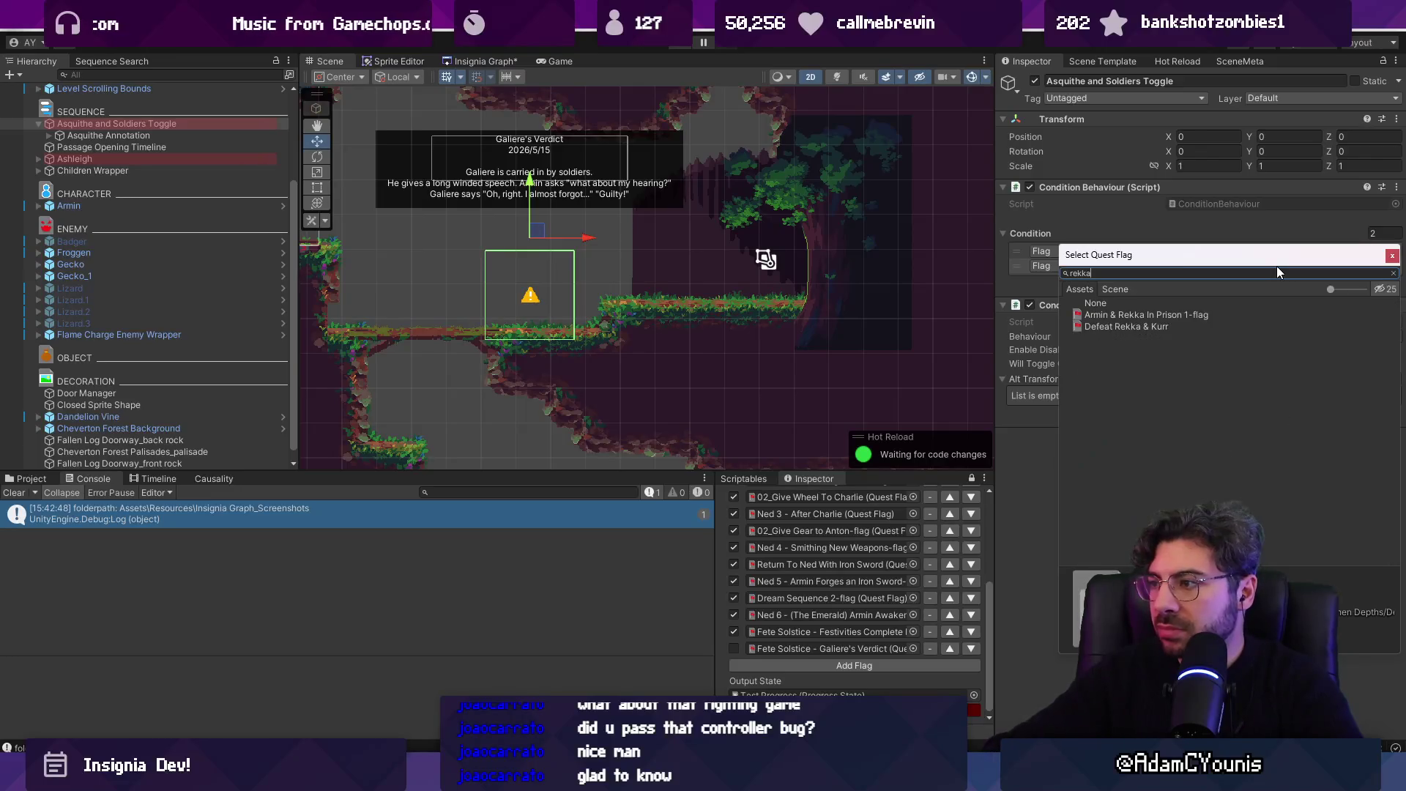
{"action": "key", "text": "Down"}
{"action": "key", "text": "Down"}
{"action": "key", "text": "Return"}
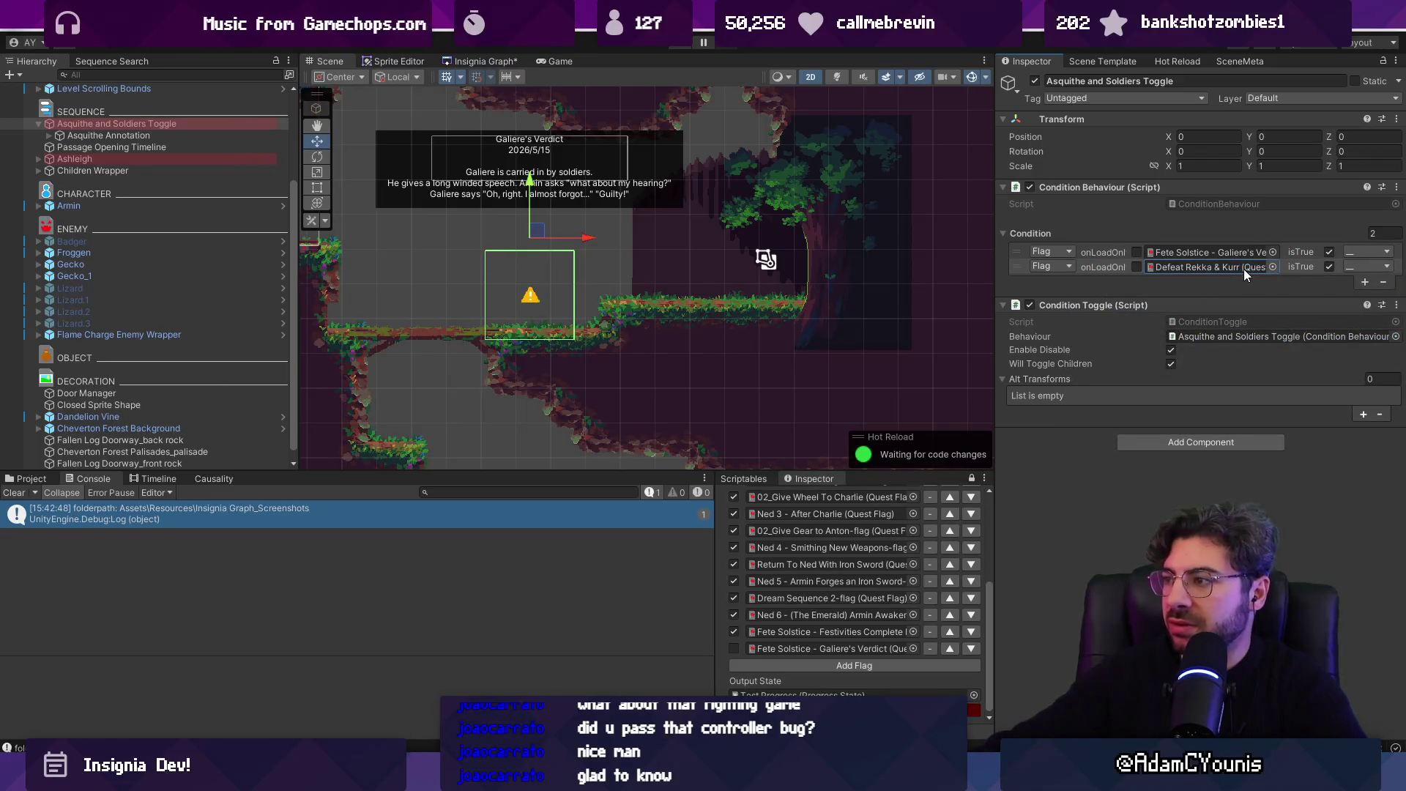
{"action": "left_click", "coordinate": [1330, 267]}
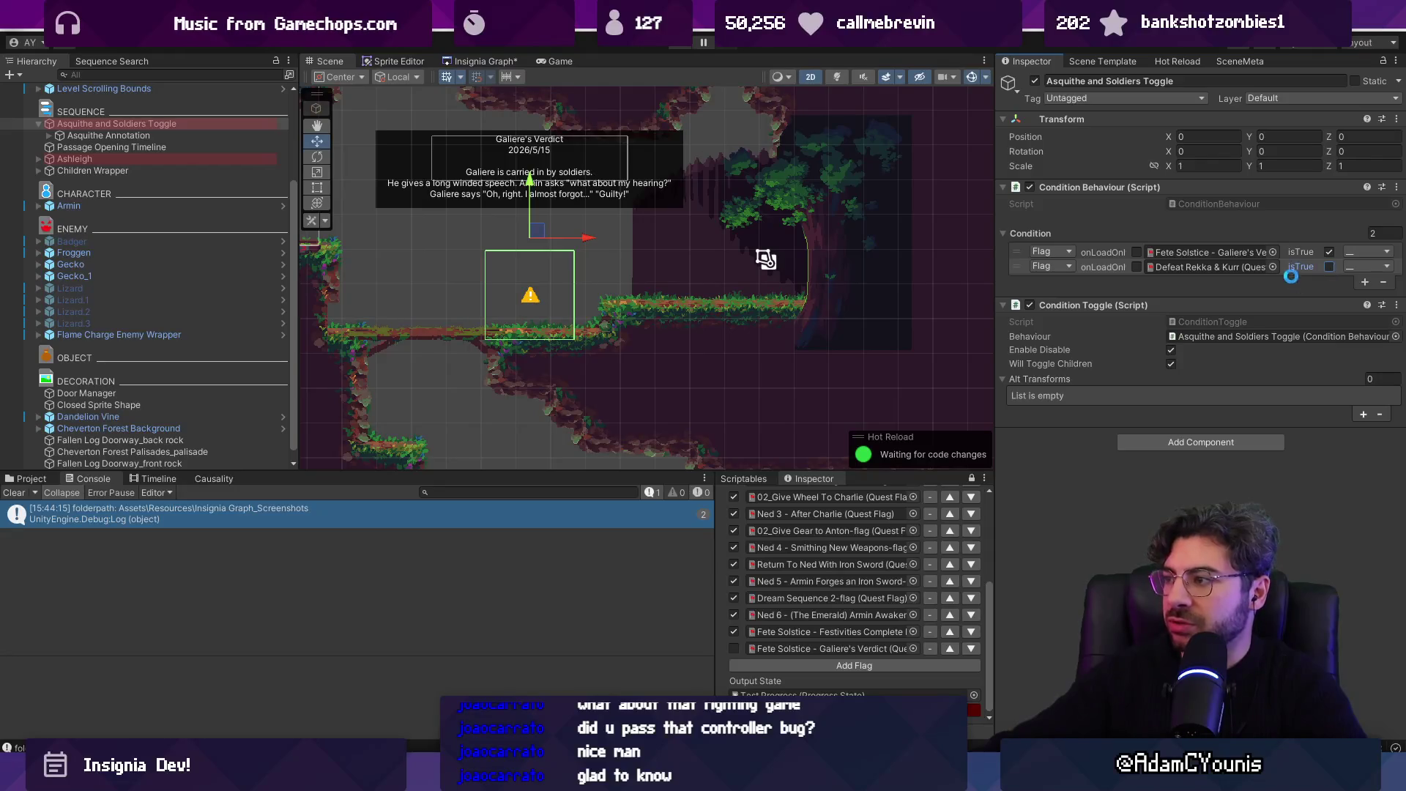
- Combine the two conditions with AND, clear the Console, and locate the Defeat Rekka & Kurr asset
{"action": "left_click", "coordinate": [1367, 252]}
{"action": "left_click", "coordinate": [1362, 281]}
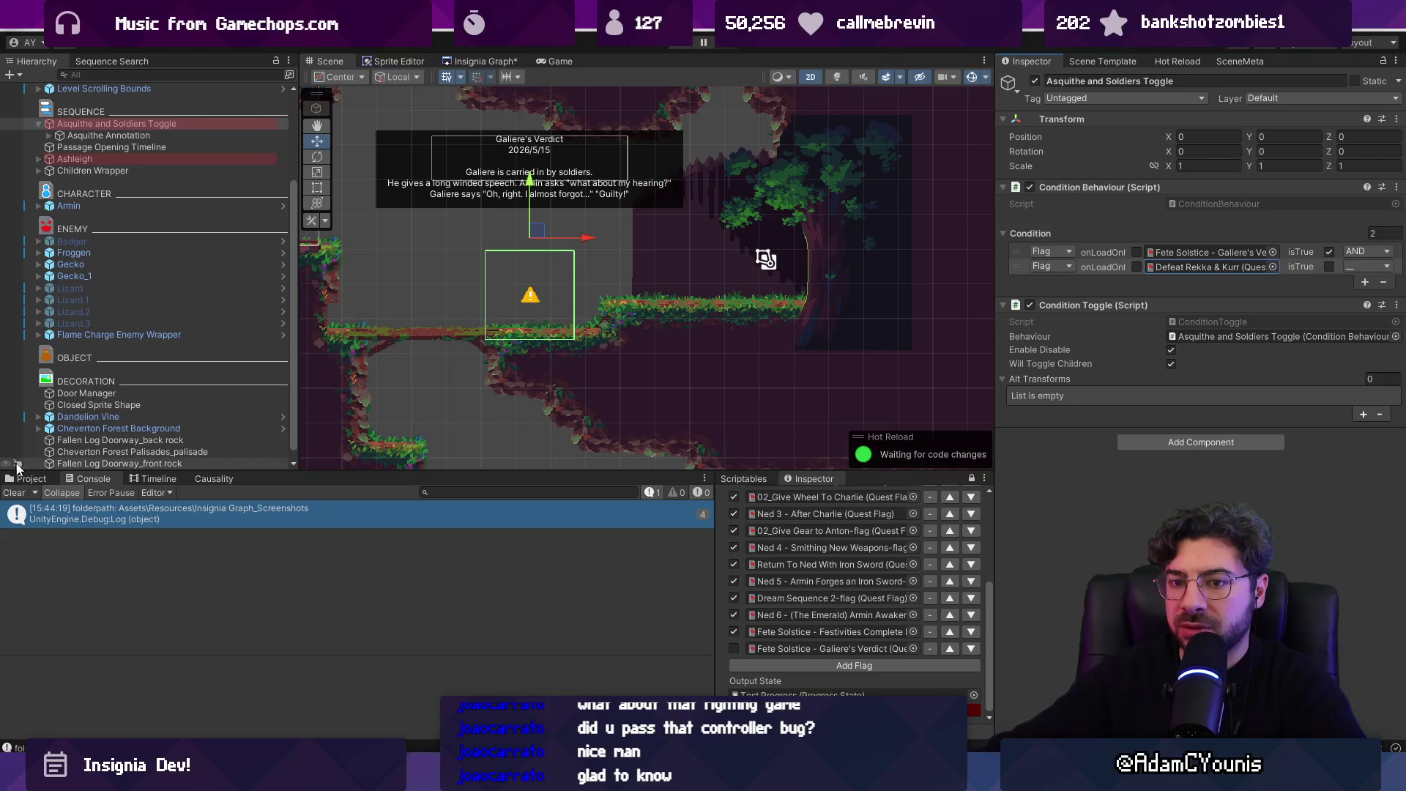
{"action": "left_click", "coordinate": [14, 494]}
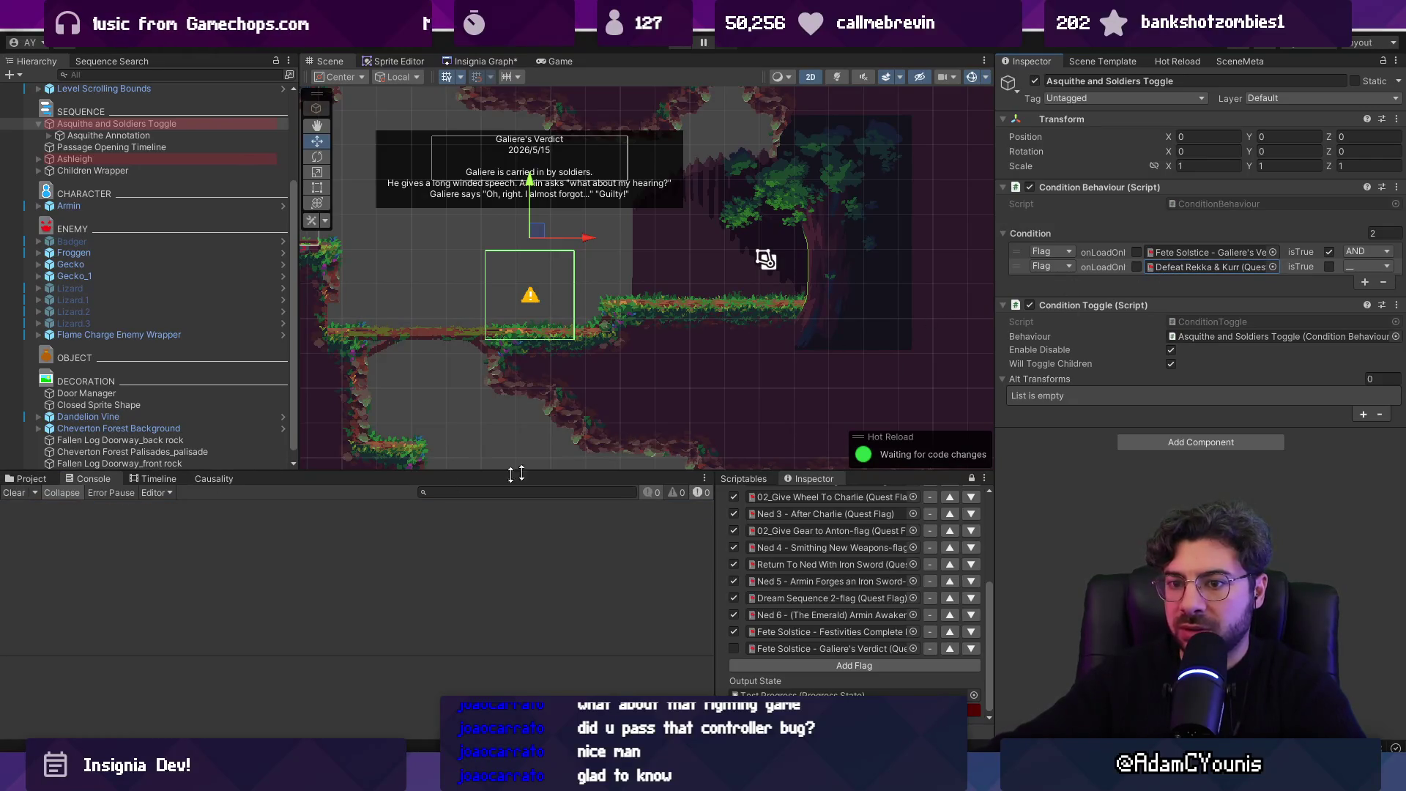
{"action": "left_click", "coordinate": [233, 627]}
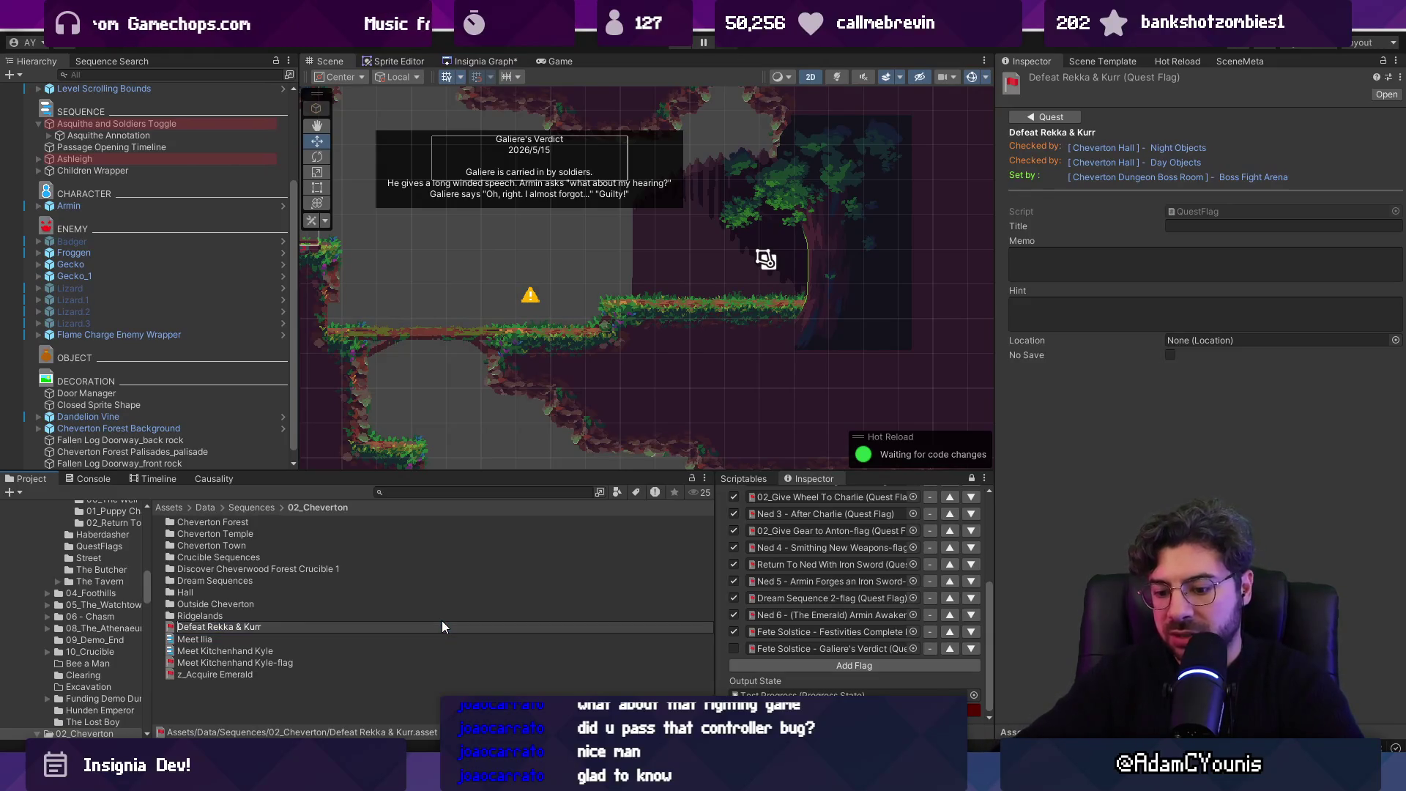
- Rename the flag asset to 'Chapter 2 Boss Complete - Defeat Rekka & Kurr'
{"action": "type", "text": "Chevert"}
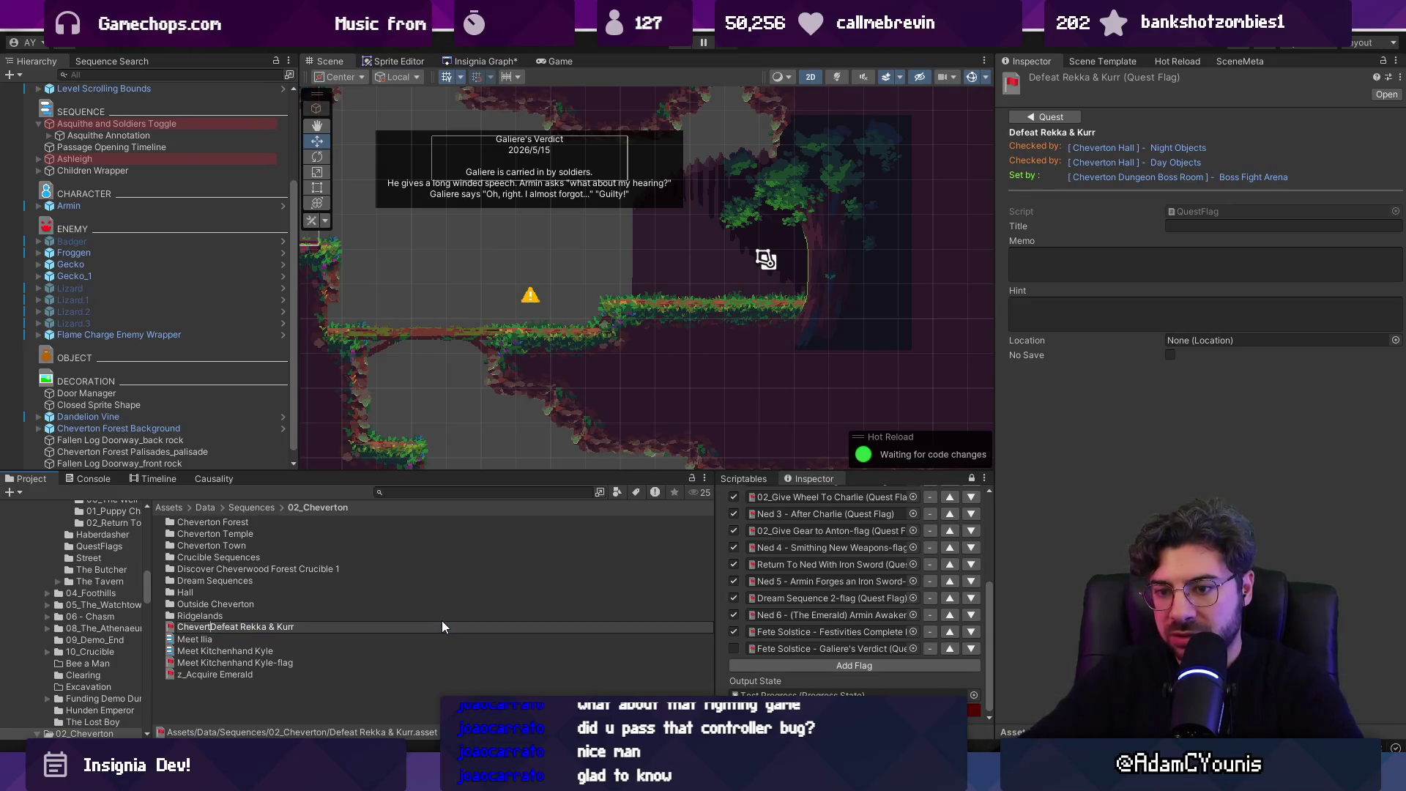
{"action": "key", "text": "BackSpace"}
{"action": "key", "text": "BackSpace"}
{"action": "key", "text": "BackSpace"}
{"action": "type", "text": "apt"}
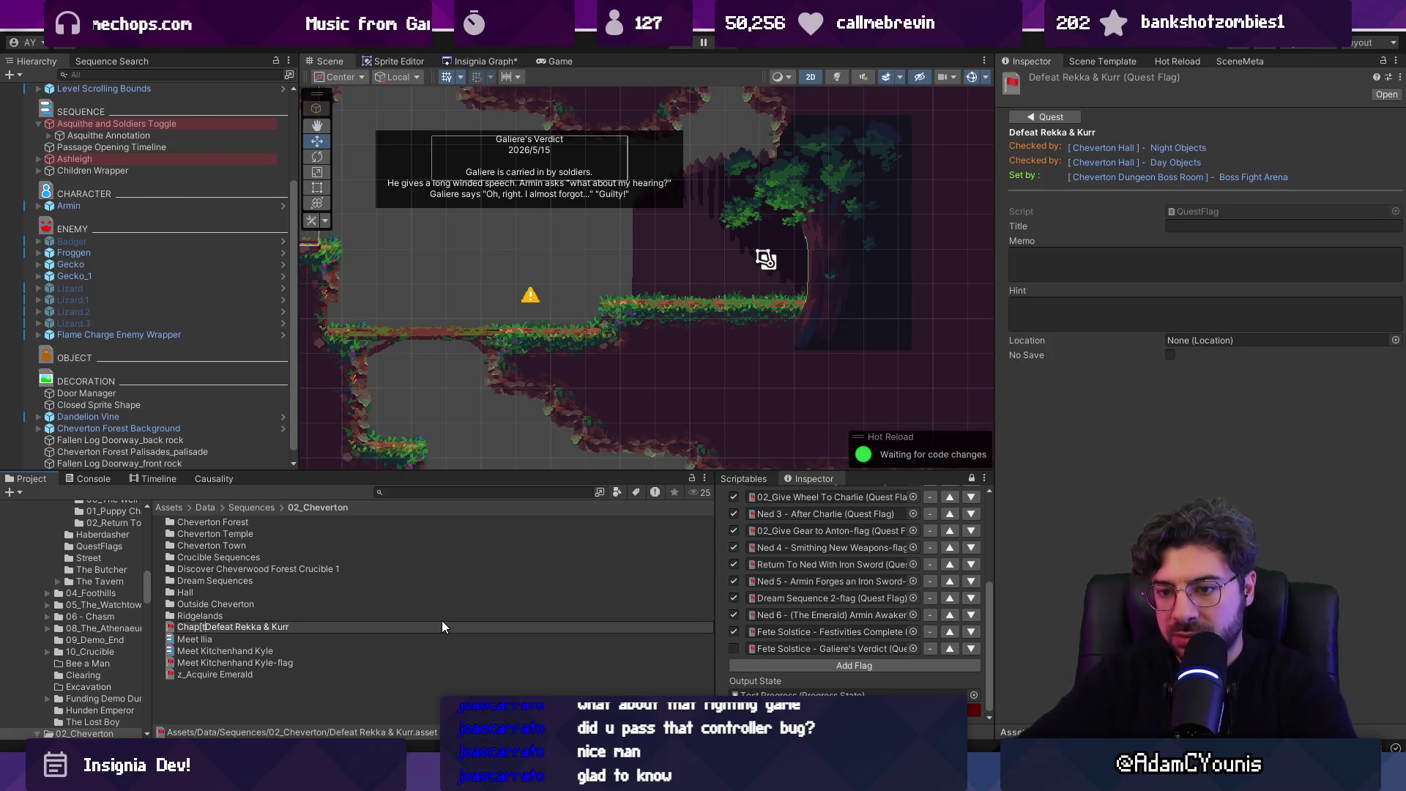
{"action": "type", "text": "er 2 "}
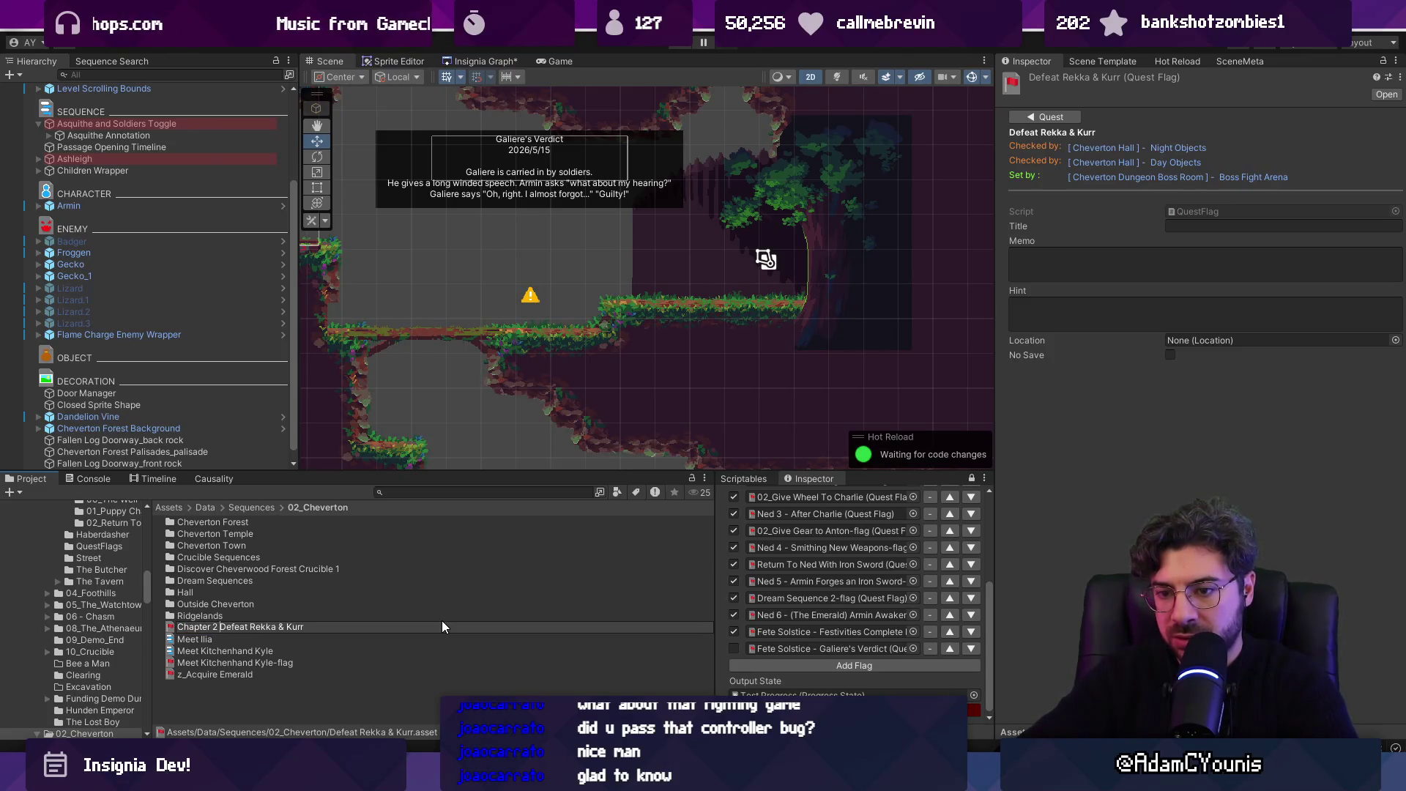
{"action": "type", "text": "Boss Complete ="}
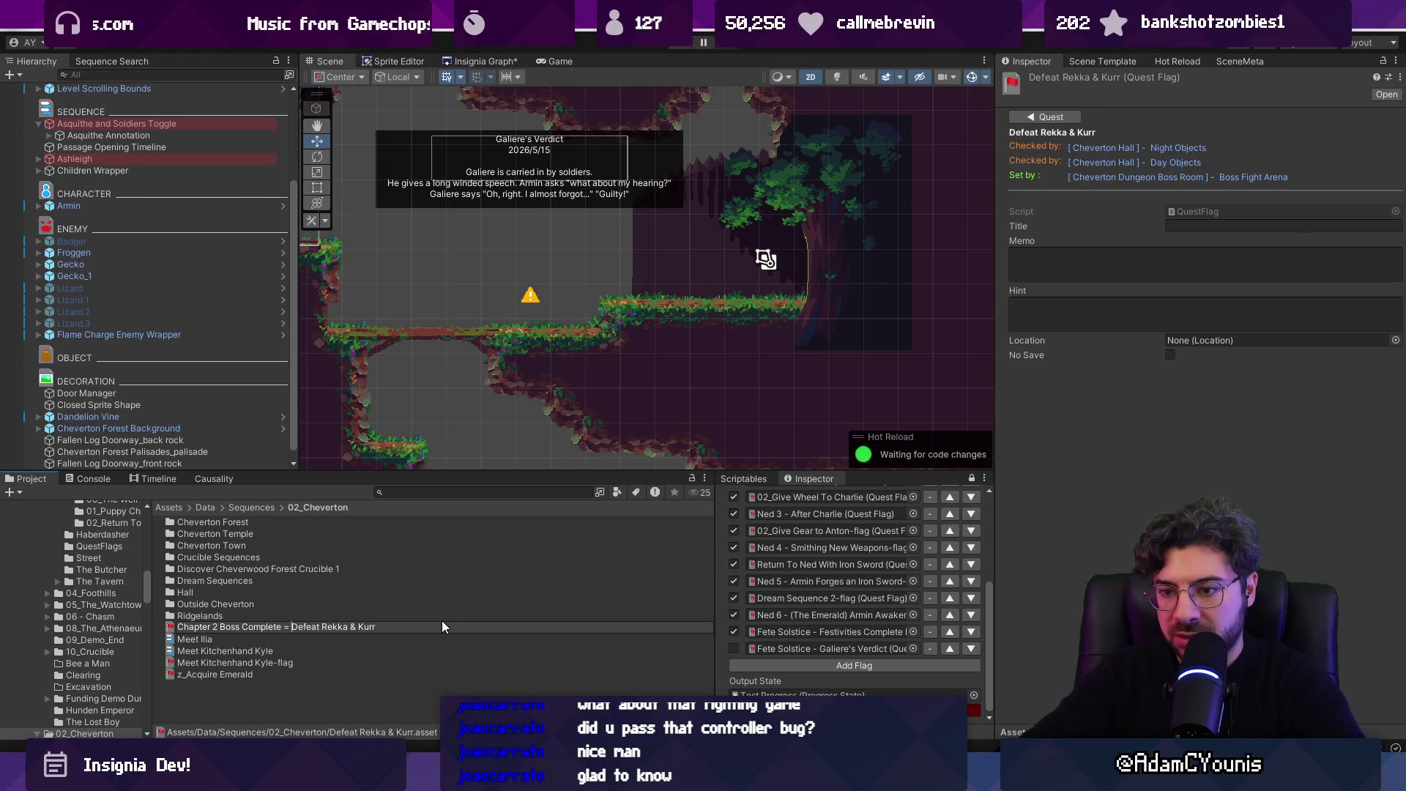
{"action": "key", "text": "BackSpace"}
{"action": "key", "text": "BackSpace"}
{"action": "type", "text": "-"}
{"action": "key", "text": "Return"}
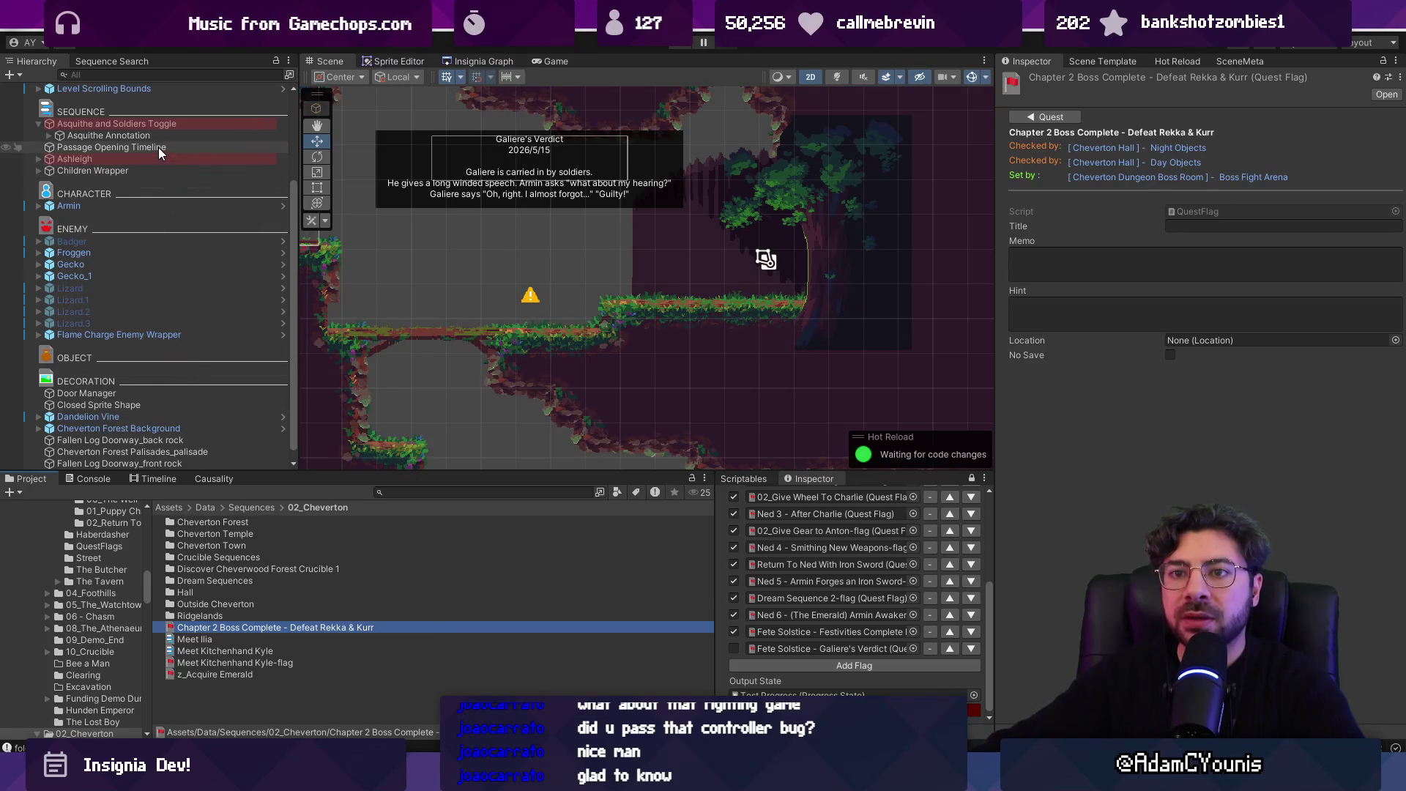
- Reselect Asquithe and Soldiers Toggle, then select Asquithe Annotation to edit its title
{"action": "left_click", "coordinate": [156, 126]}
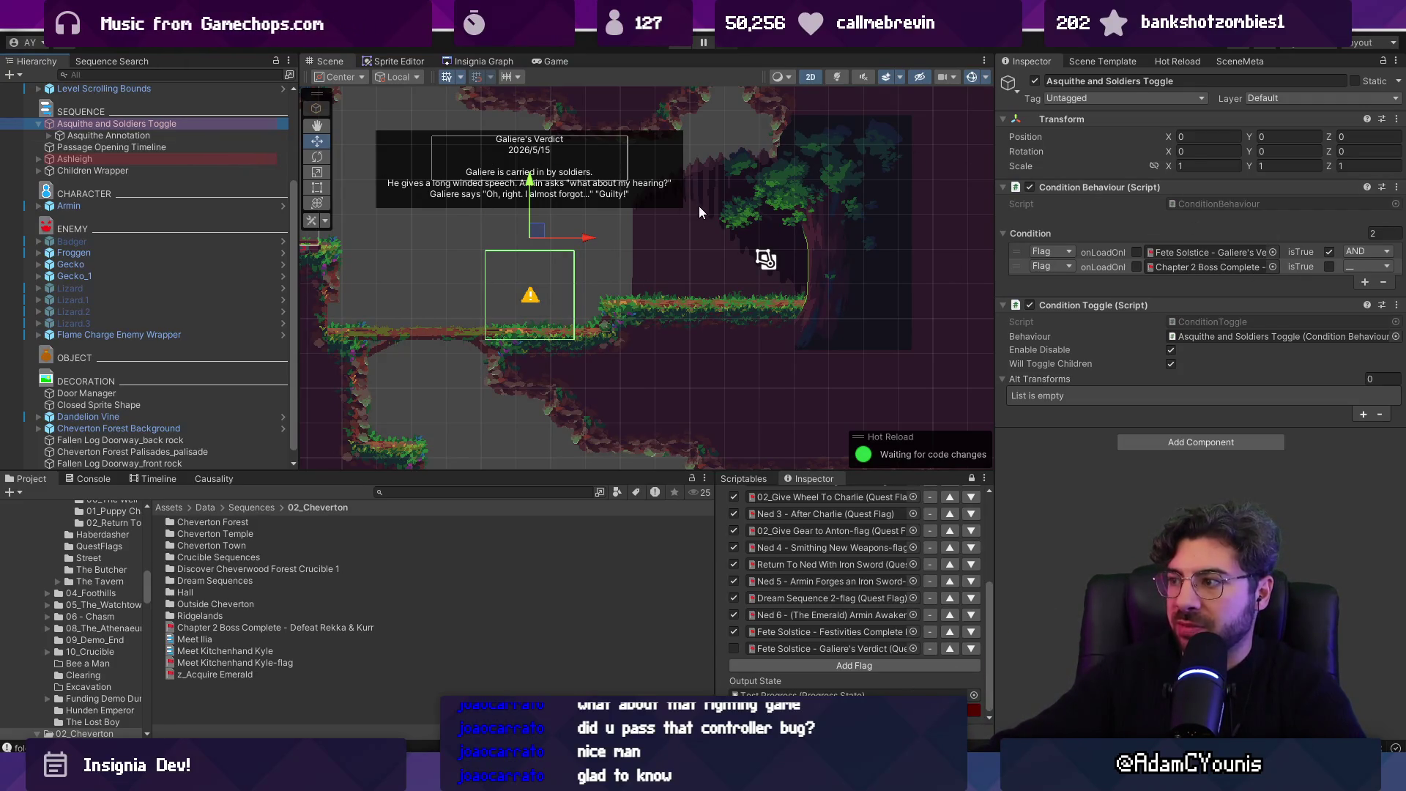
{"action": "left_click", "coordinate": [156, 137]}
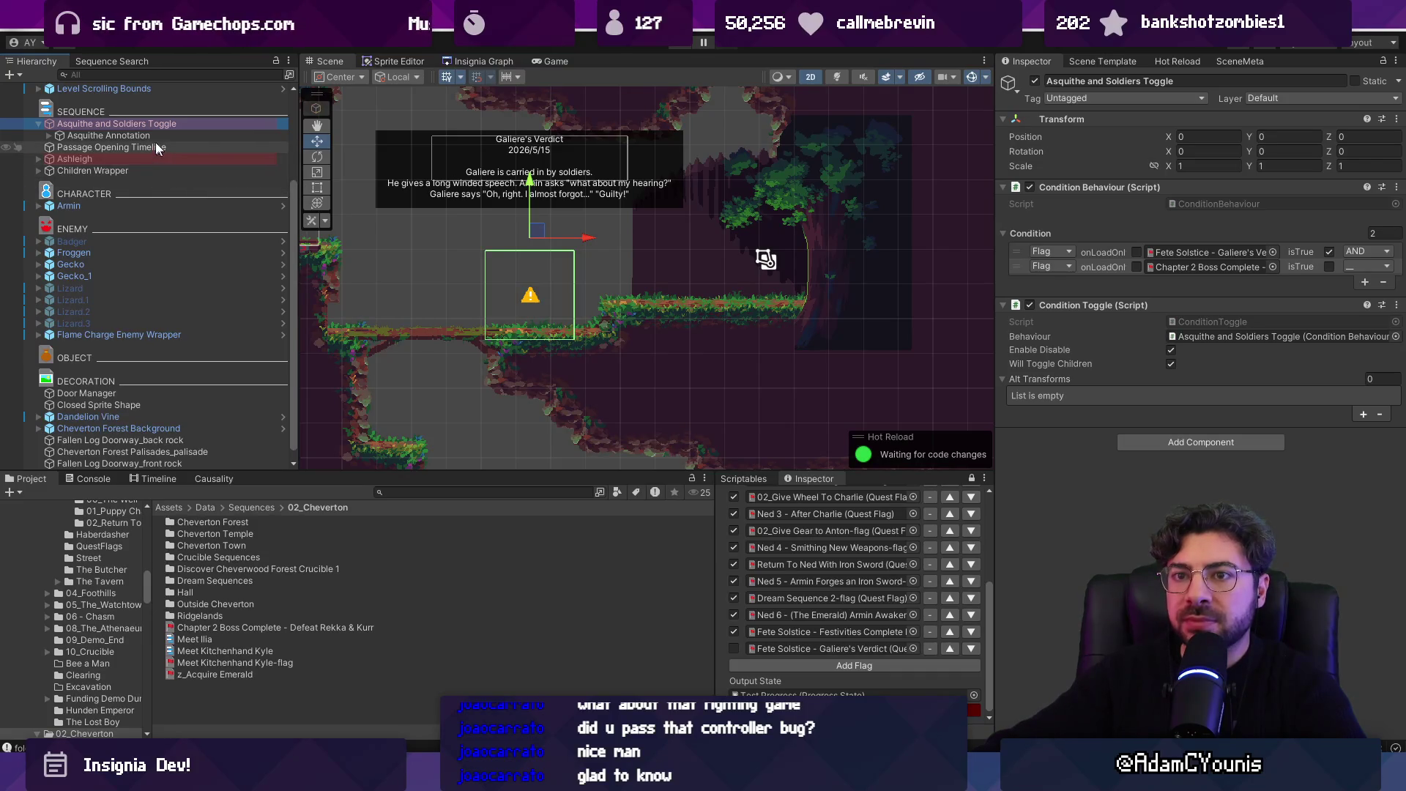
{"action": "left_click", "coordinate": [1266, 219]}
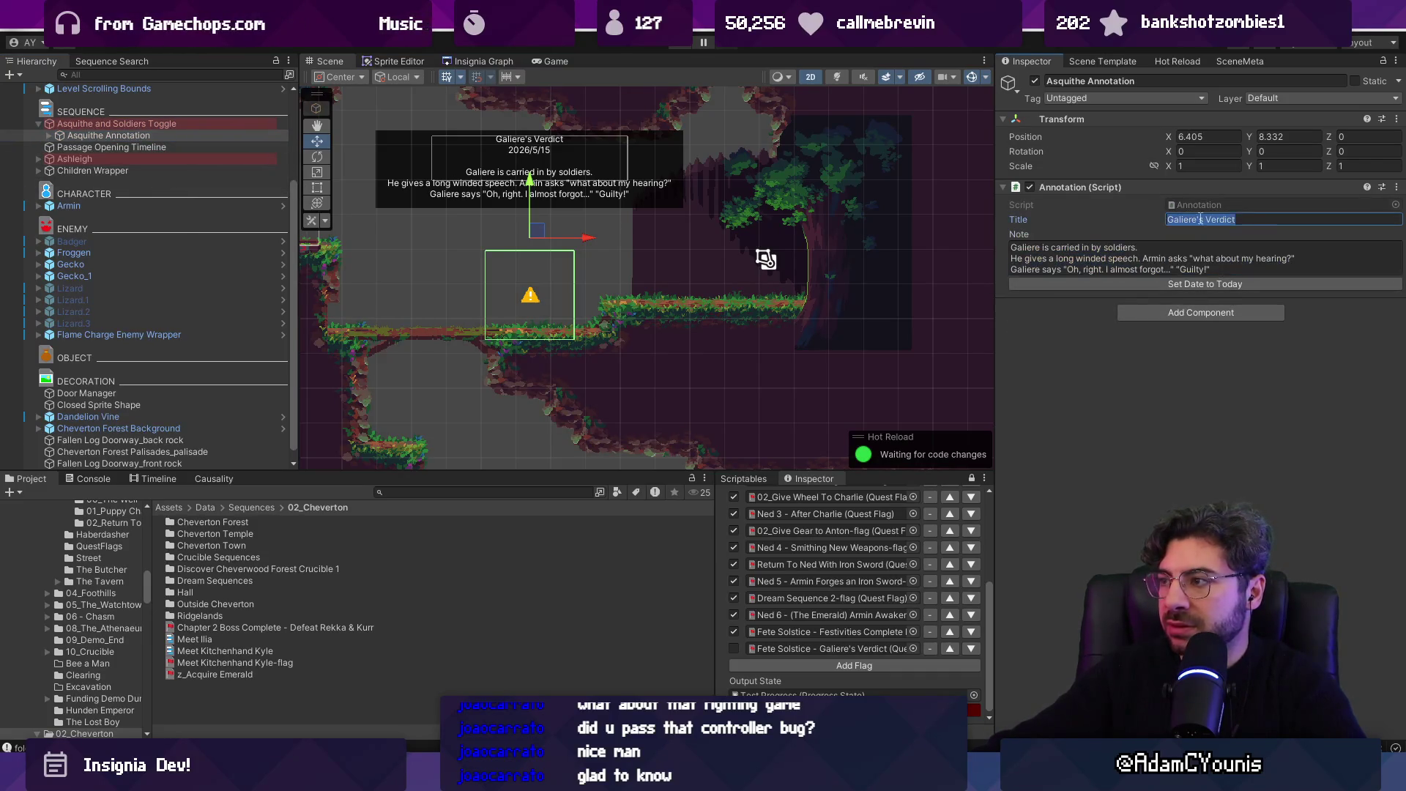
- Title the annotation 'Asquithe and Soldiers', note 'Armin leads them on to the Hirren Temple', and play
{"action": "type", "text": "Asquithe and "}
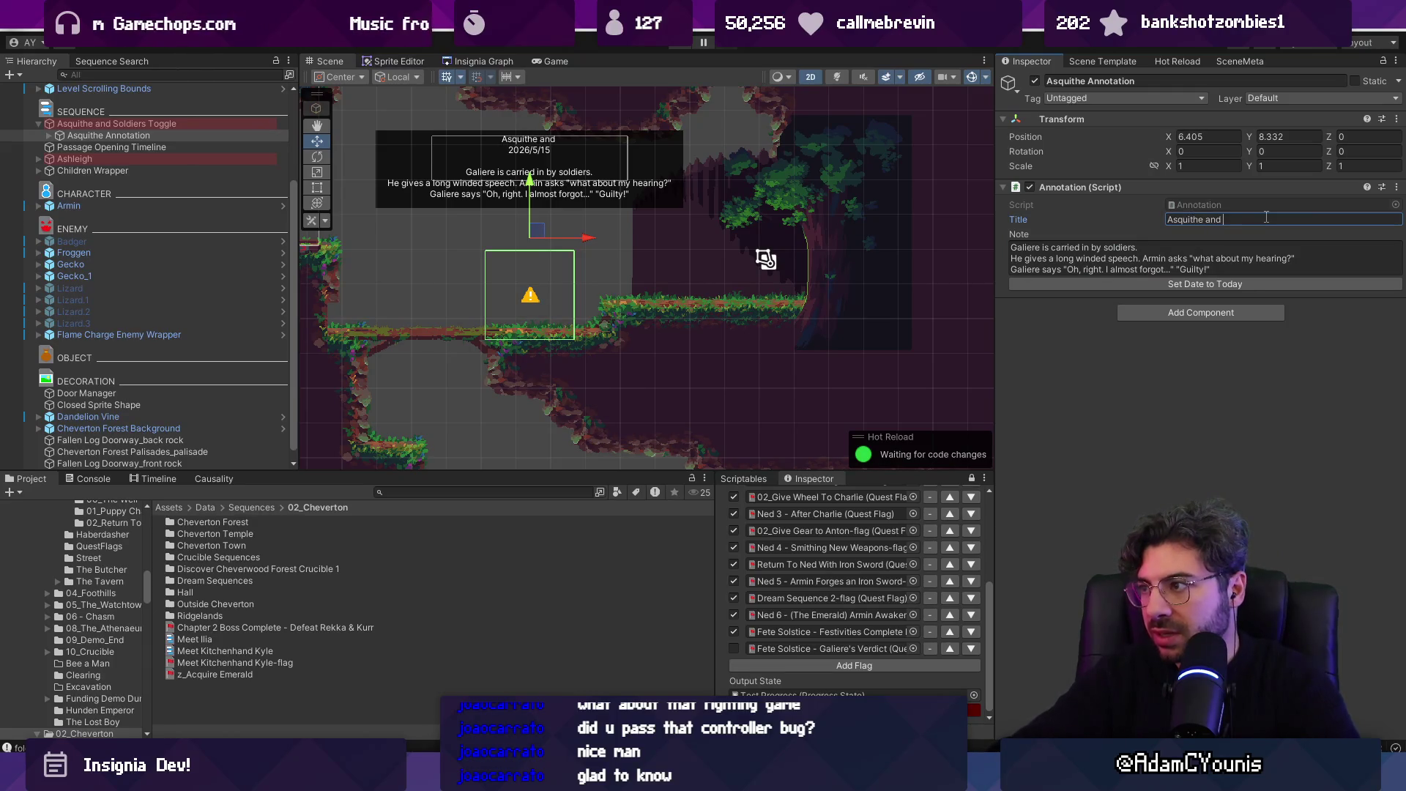
{"action": "type", "text": "Soldiers"}
{"action": "left_click", "coordinate": [1212, 252]}
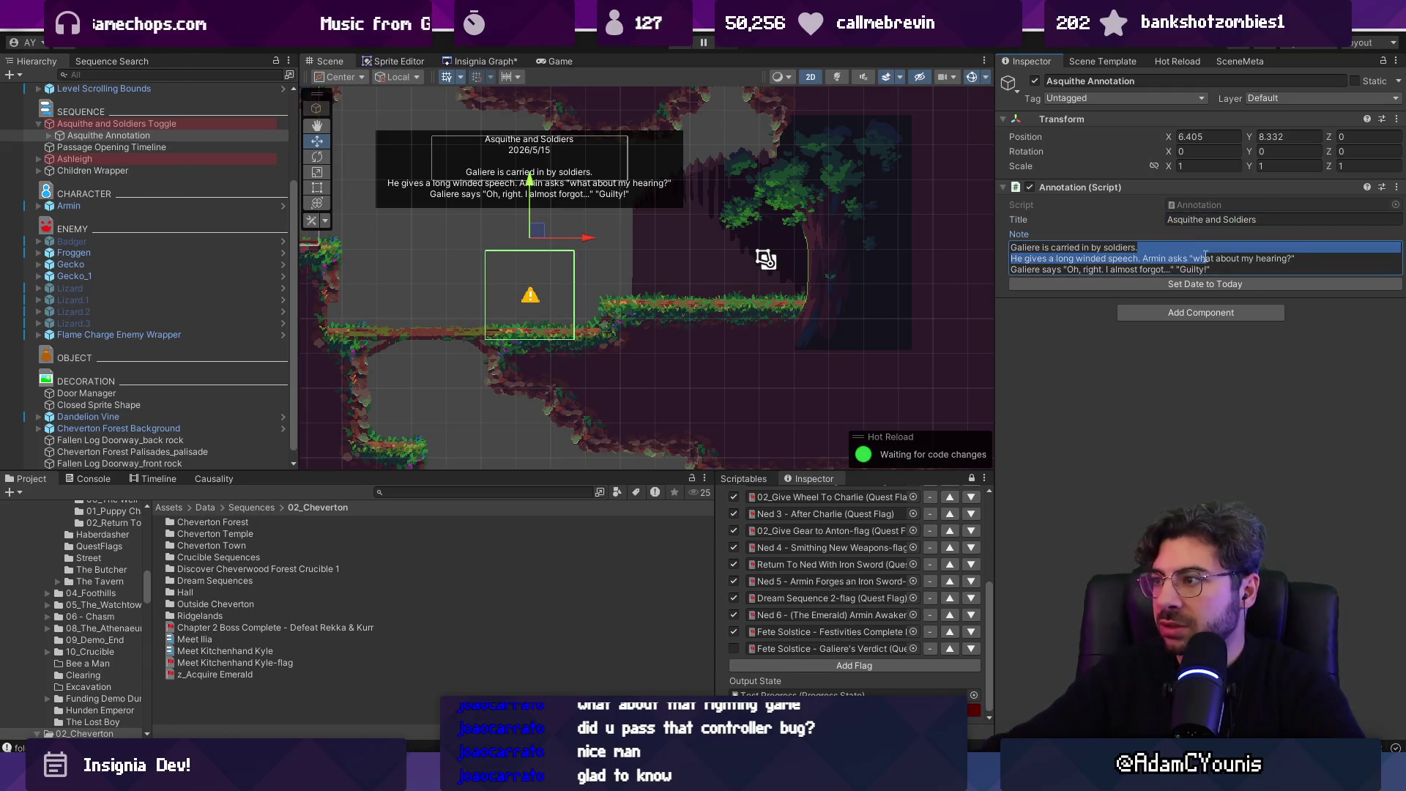
{"action": "type", "text": "Armin is escorted"}
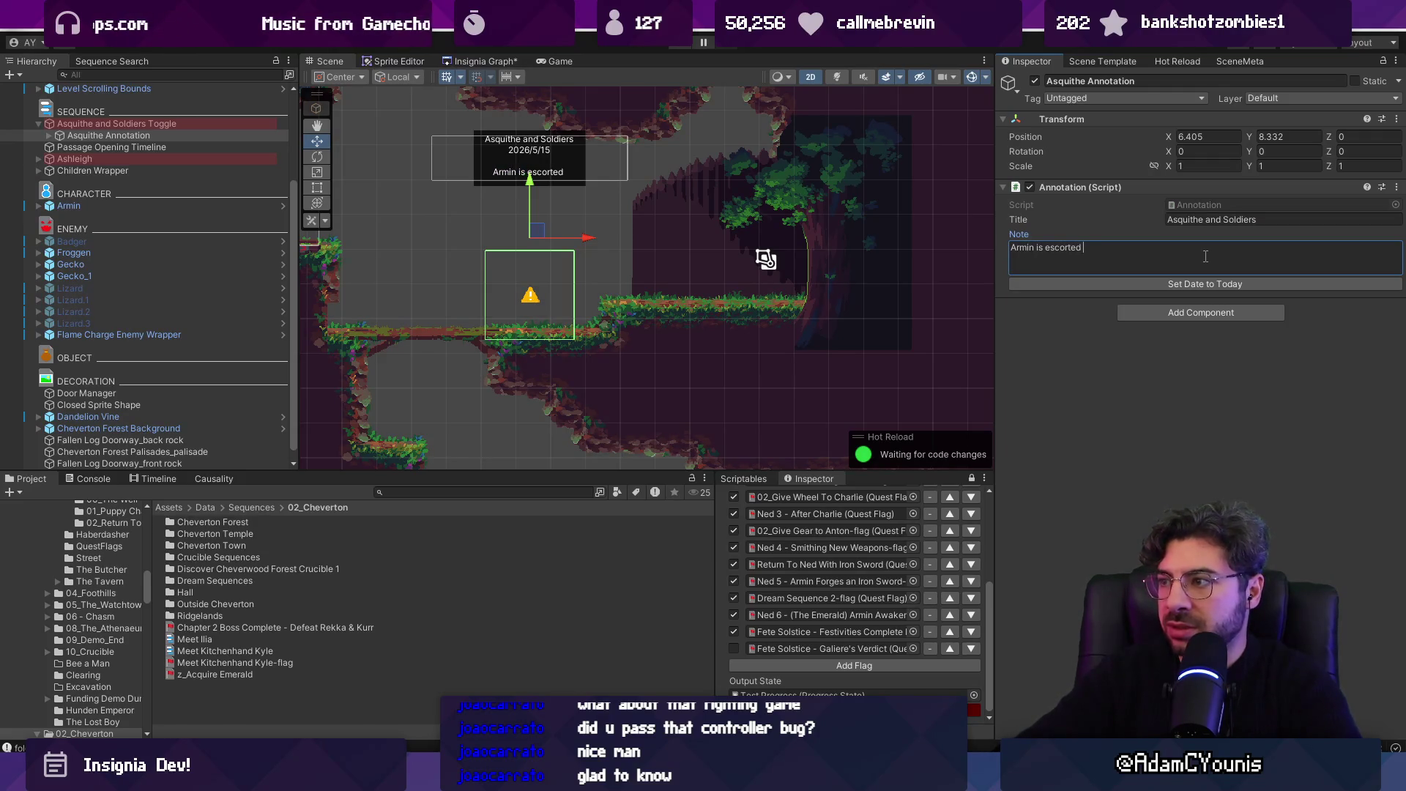
{"action": "type", "text": " out of the city wi"}
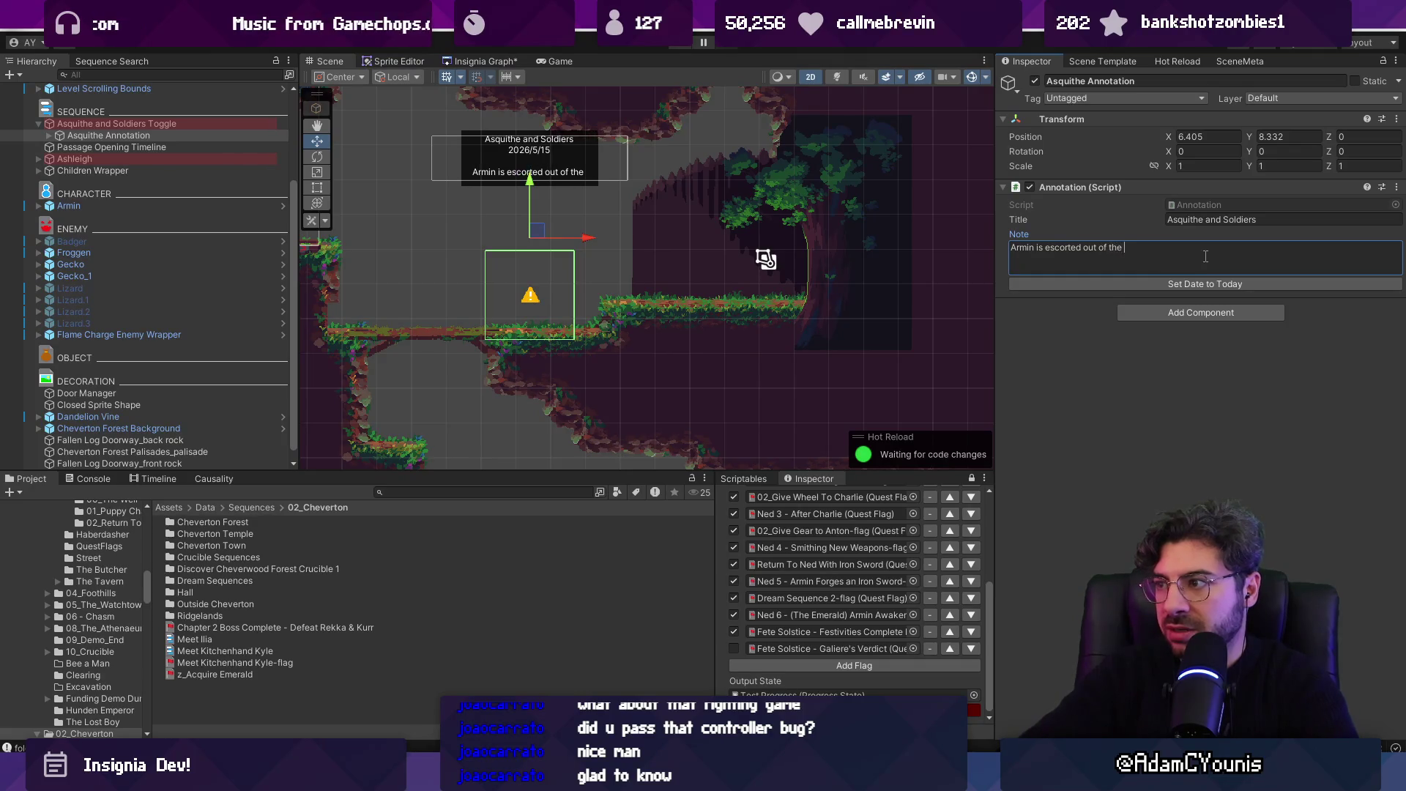
{"action": "type", "text": "th Asquiteh"}
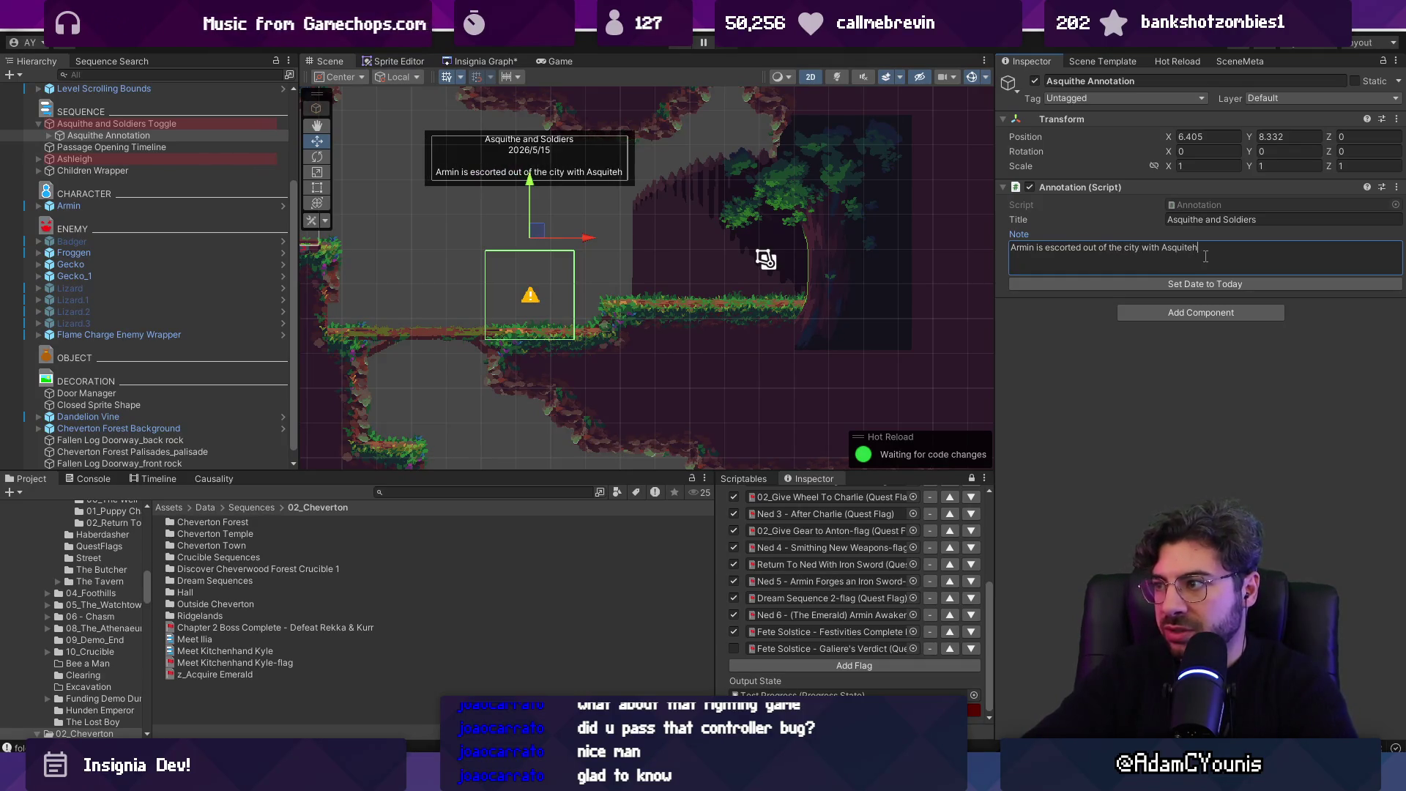
{"action": "key", "text": "BackSpace"}
{"action": "key", "text": "BackSpace"}
{"action": "type", "text": "he "}
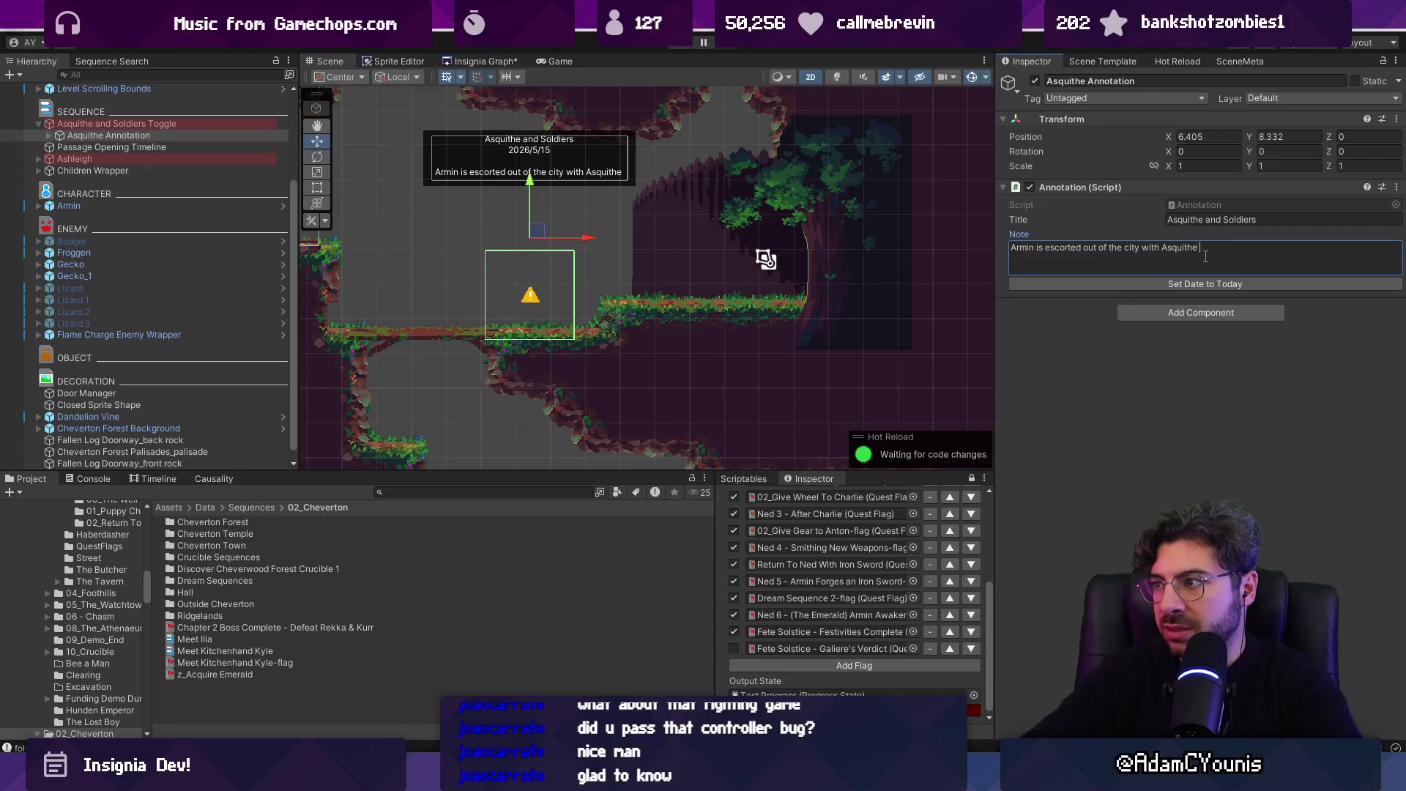
{"action": "type", "text": "and his men.,"}
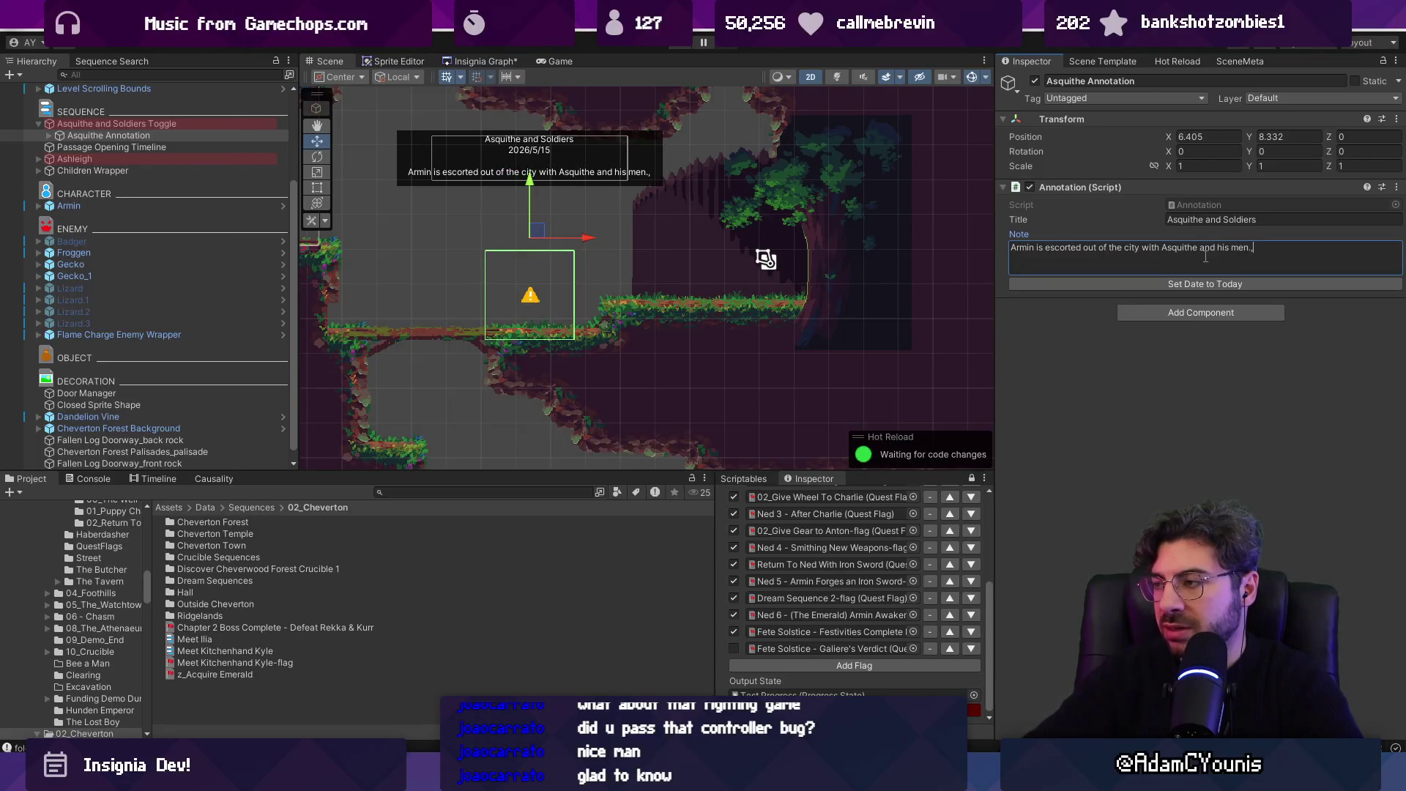
{"action": "key", "text": "BackSpace"}
{"action": "type", "text": "They"}
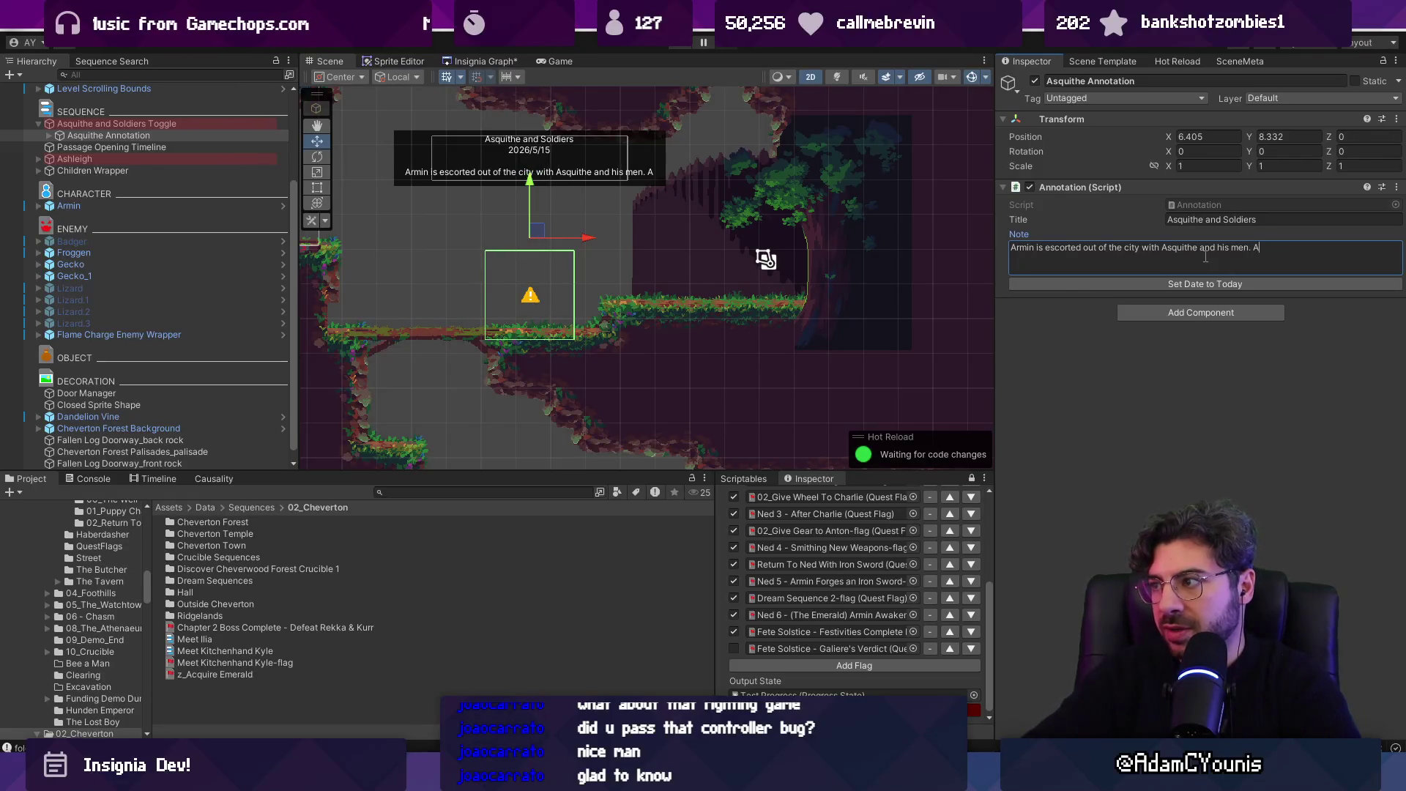
{"action": "key", "text": "BackSpace"}
{"action": "key", "text": "BackSpace"}
{"action": "key", "text": "BackSpace"}
{"action": "type", "text": "Armin leads them on to the "}
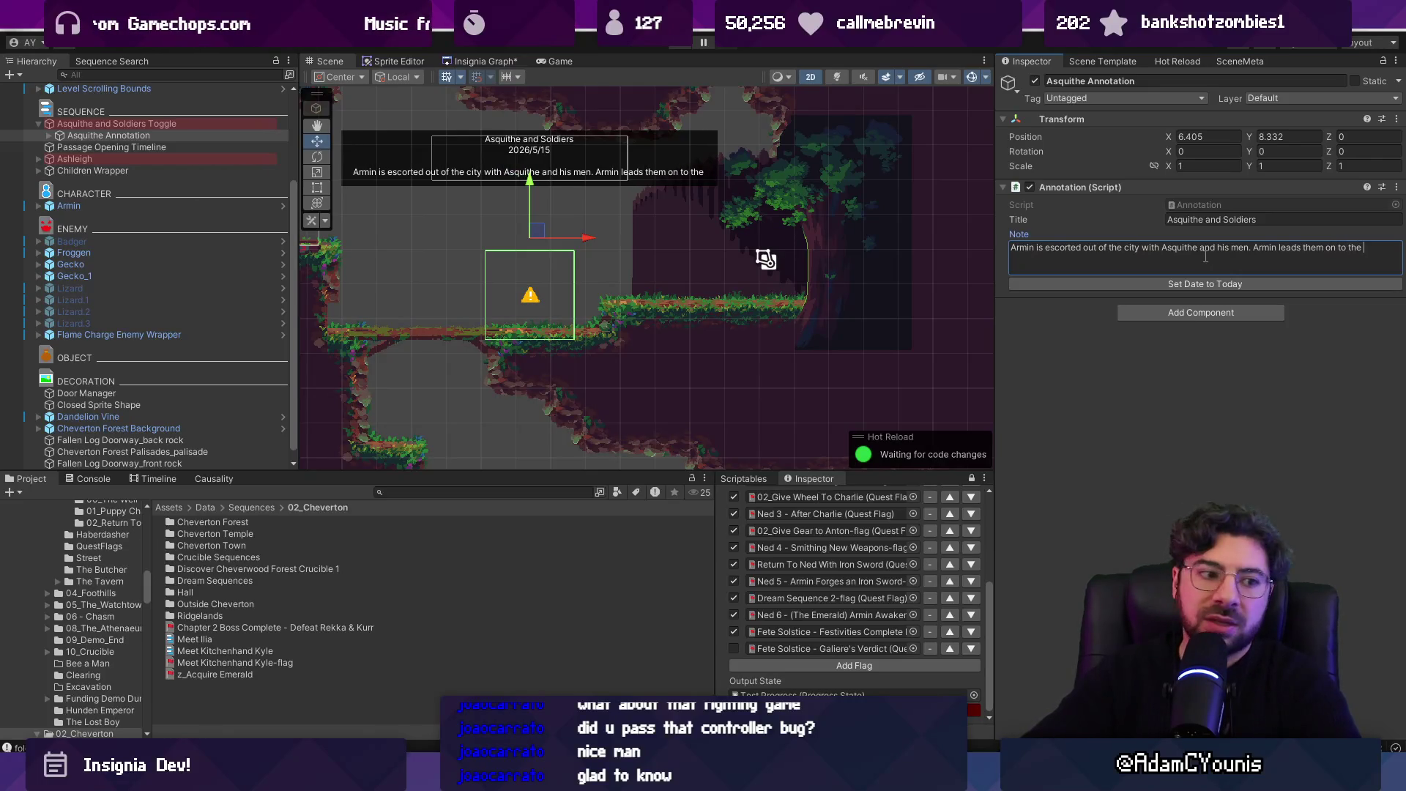
{"action": "type", "text": "Hirren Temple"}
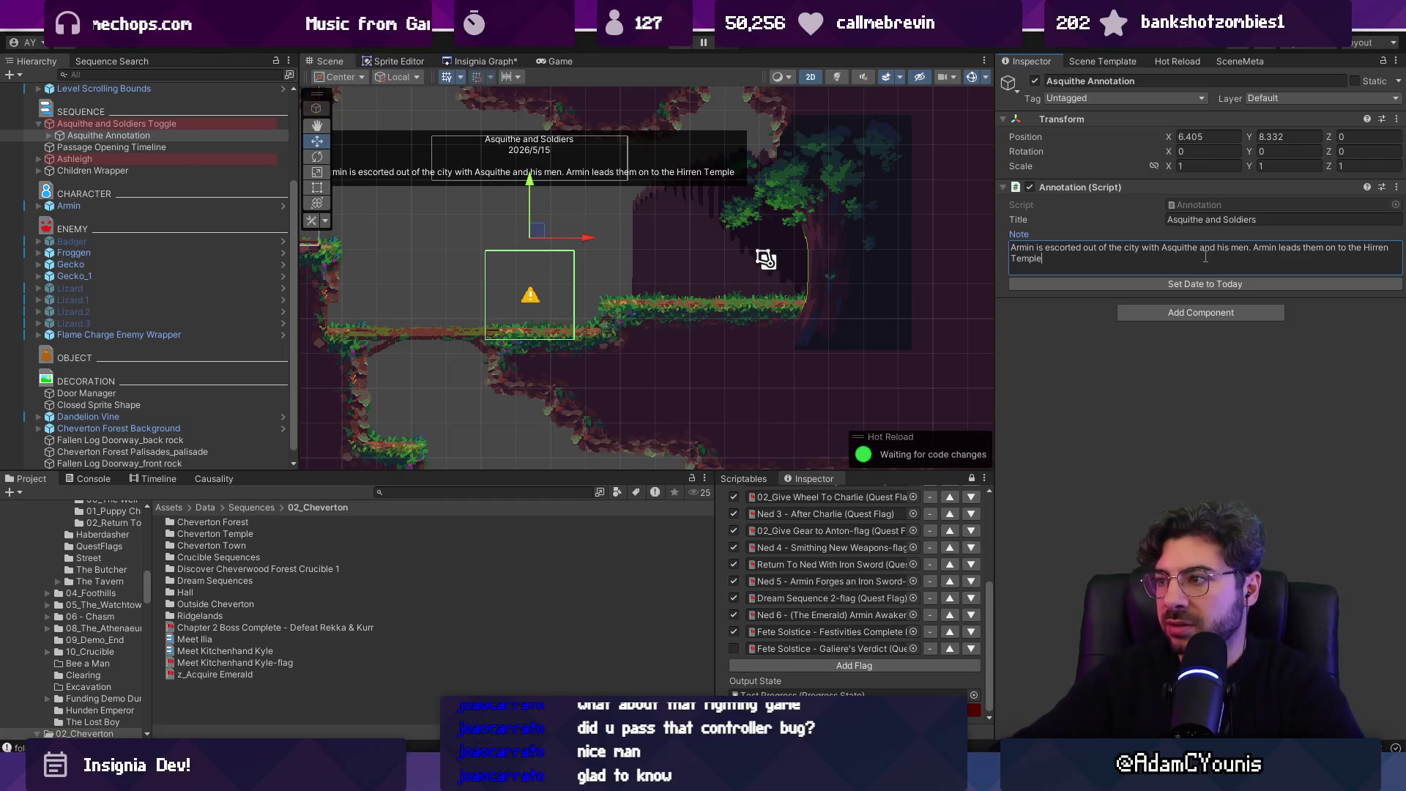
{"action": "left_click", "coordinate": [684, 45]}
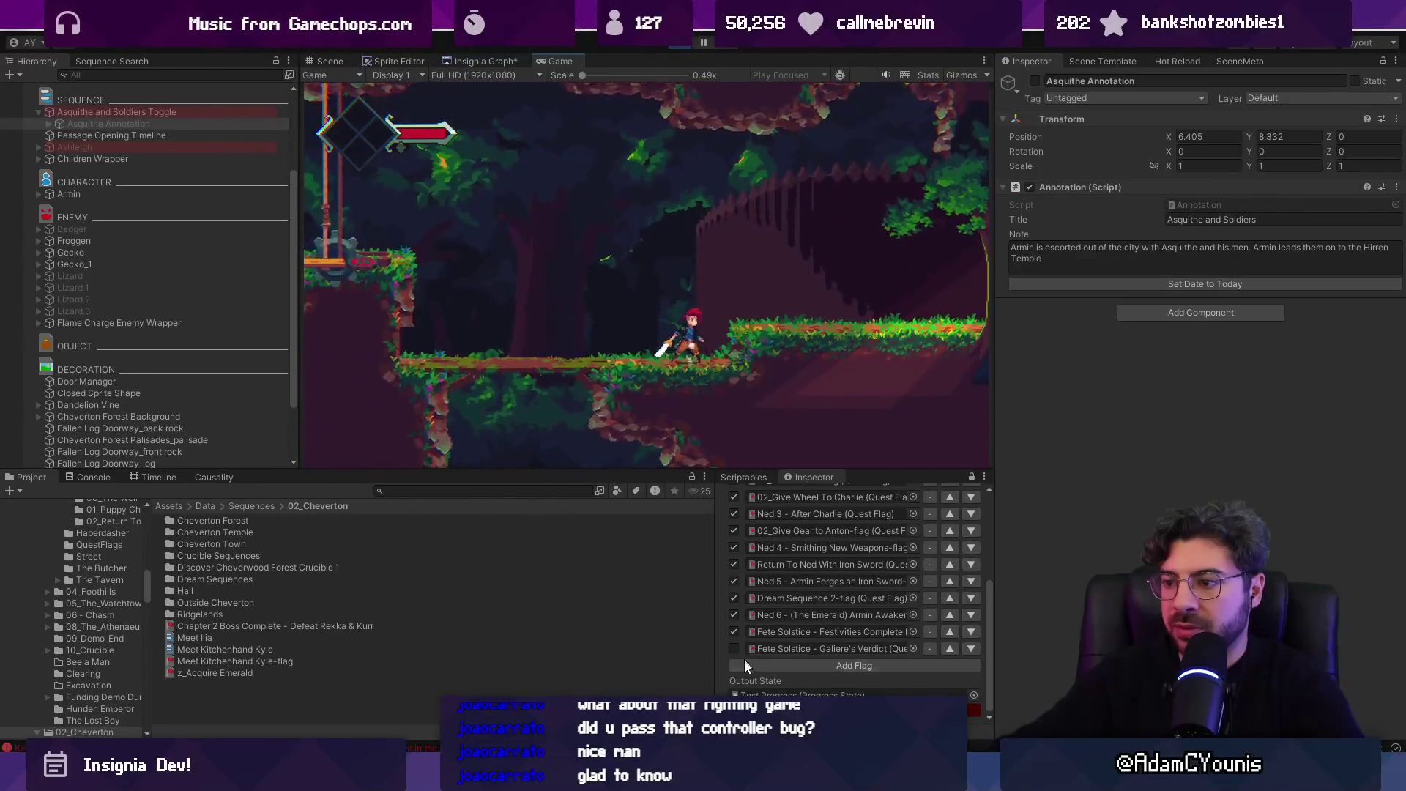
- Turn on the Galiere's Verdict quest flag and stop play mode
{"action": "left_click", "coordinate": [734, 648]}
{"action": "left_click", "coordinate": [734, 649]}
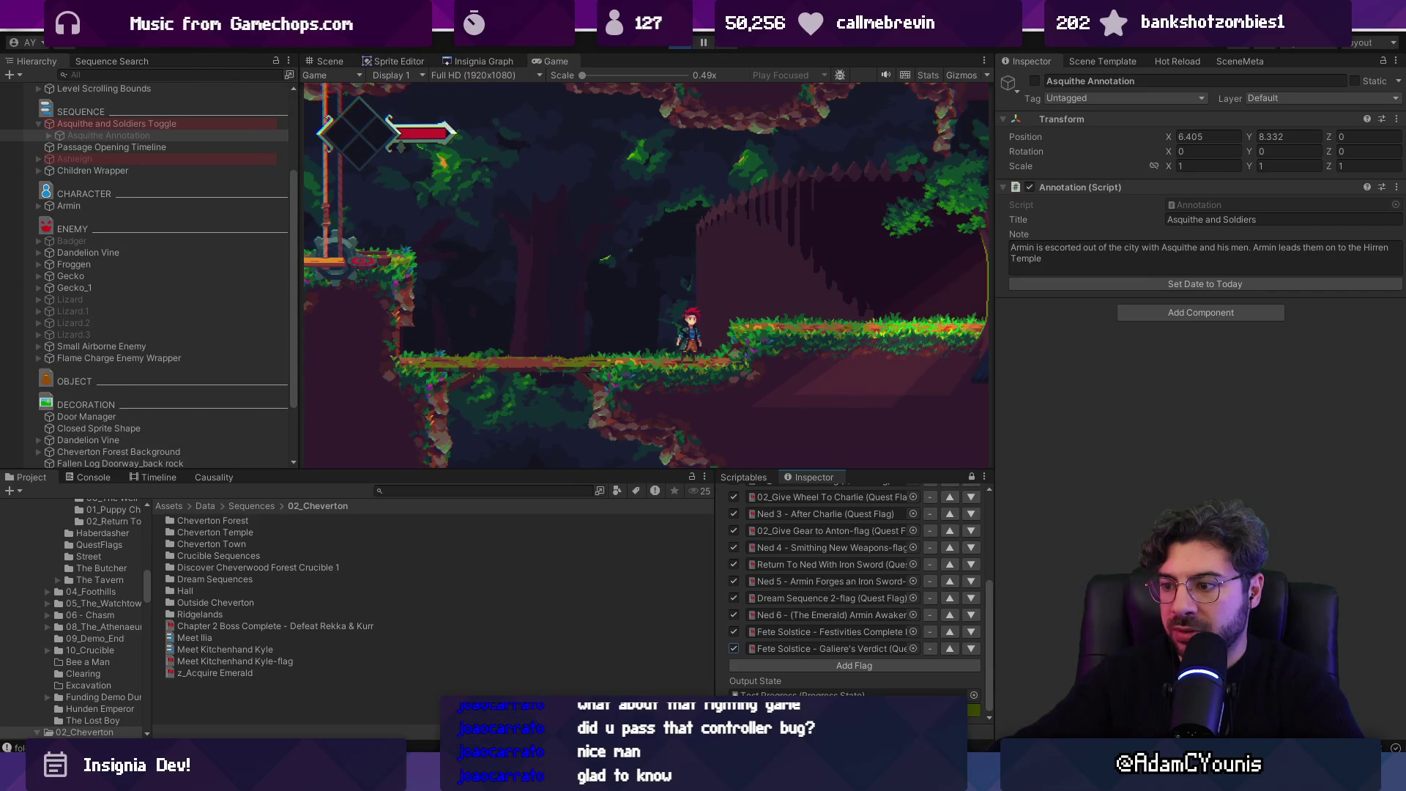
{"action": "left_click", "coordinate": [683, 42]}
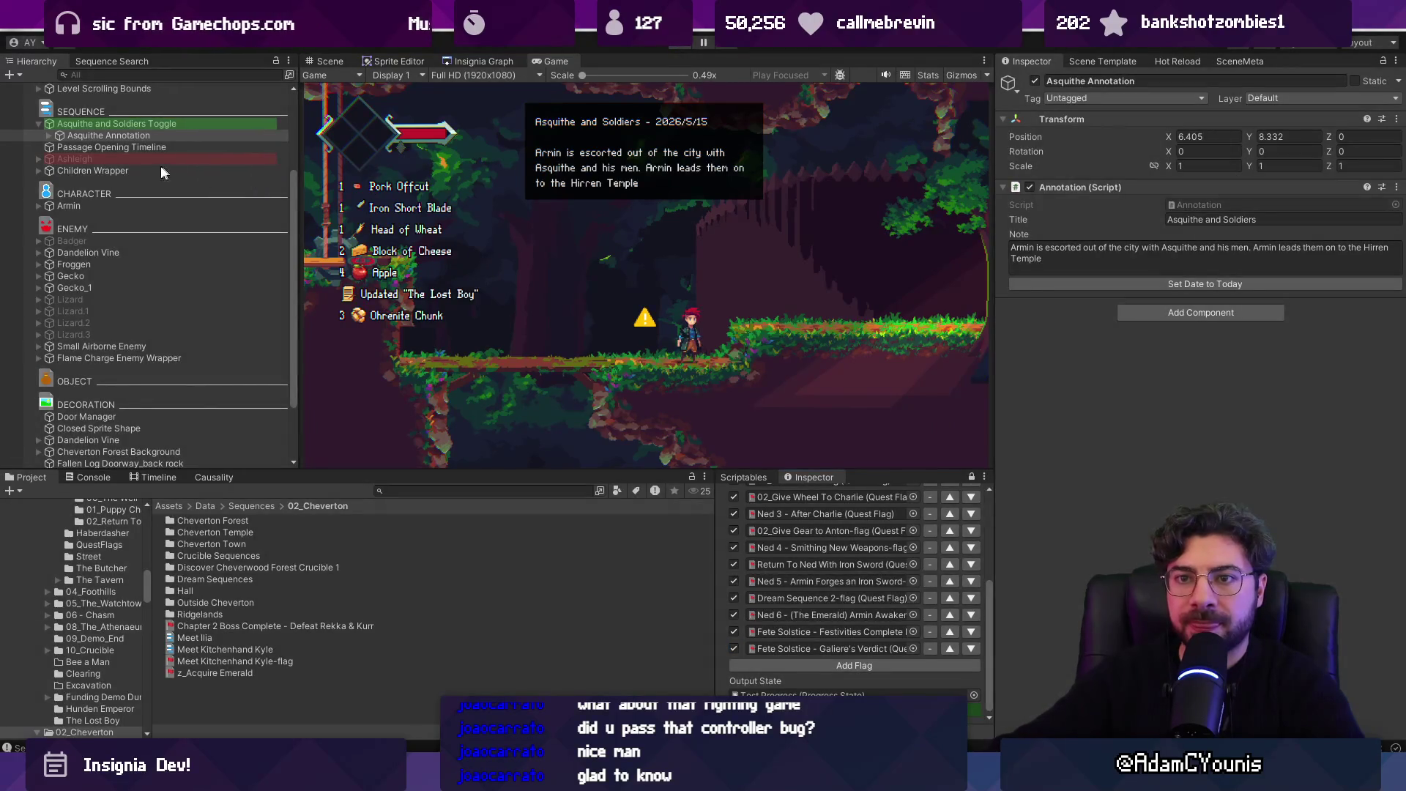
- Raise the Asquithe annotation's Collider under Annotation Renderer, then reselect the annotation and start a test run
{"action": "left_click", "coordinate": [49, 135]}
{"action": "left_click", "coordinate": [49, 135]}
{"action": "left_click", "coordinate": [119, 147]}
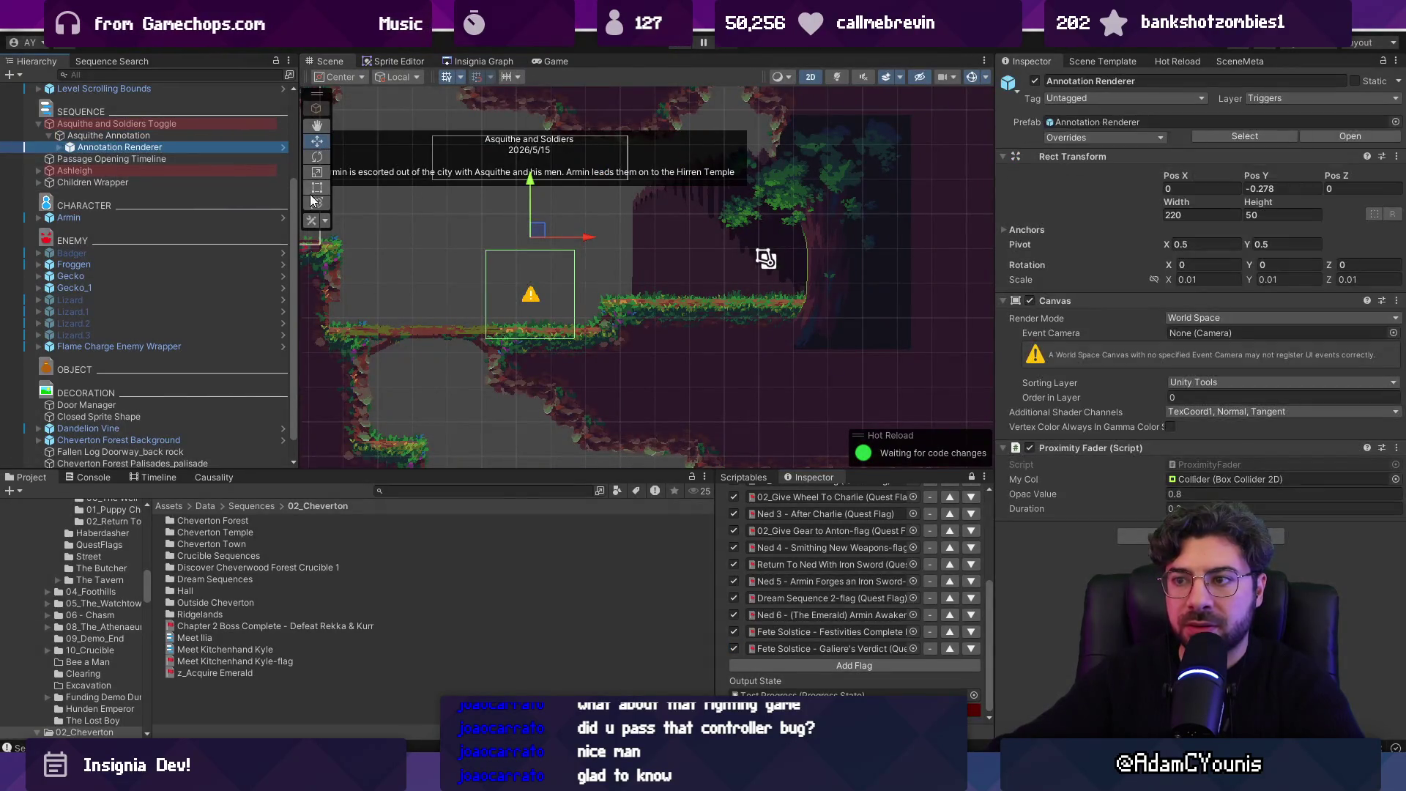
{"action": "left_click_drag", "start_coordinate": [518, 236], "coordinate": [658, 277]}
{"action": "left_click", "coordinate": [60, 147]}
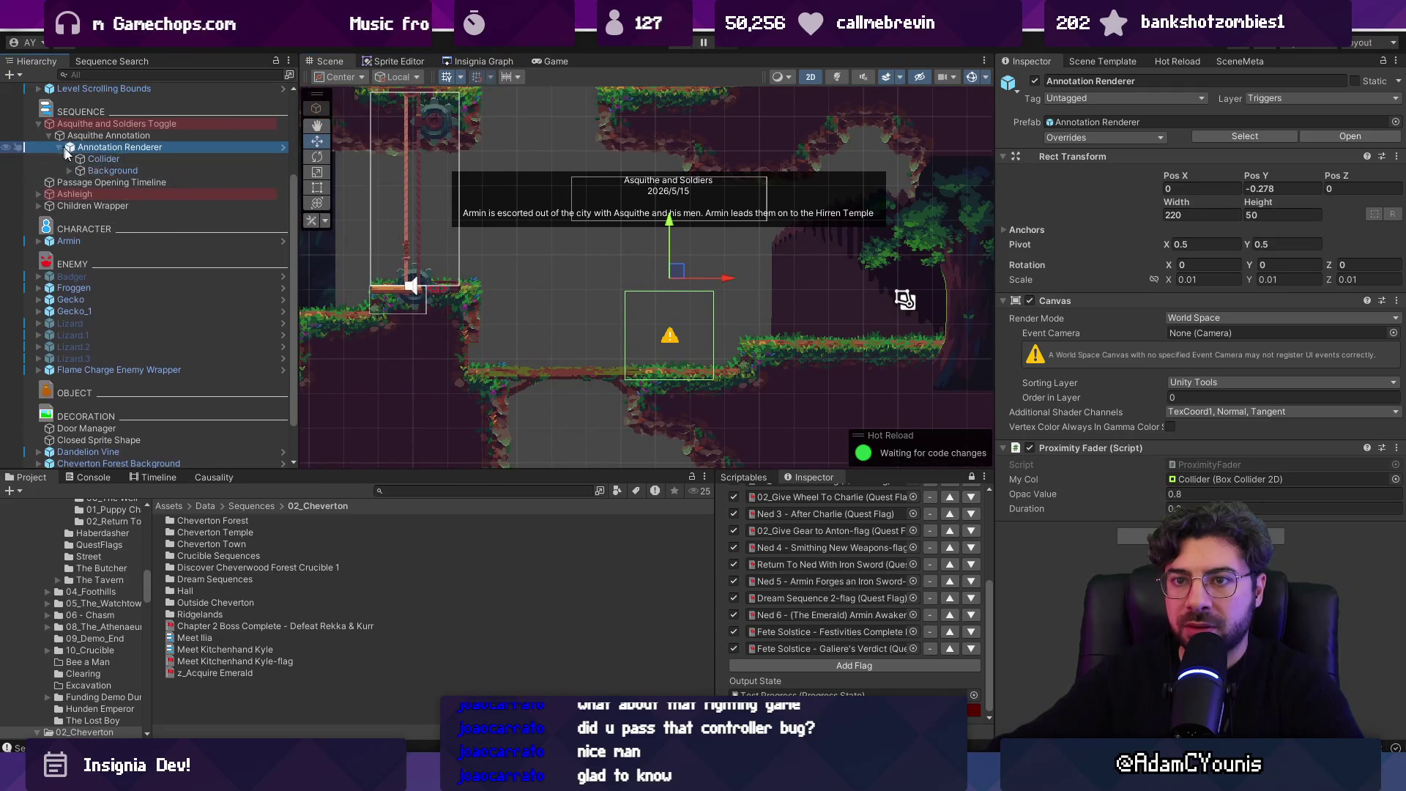
{"action": "left_click", "coordinate": [103, 158]}
{"action": "left_click", "coordinate": [686, 283]}
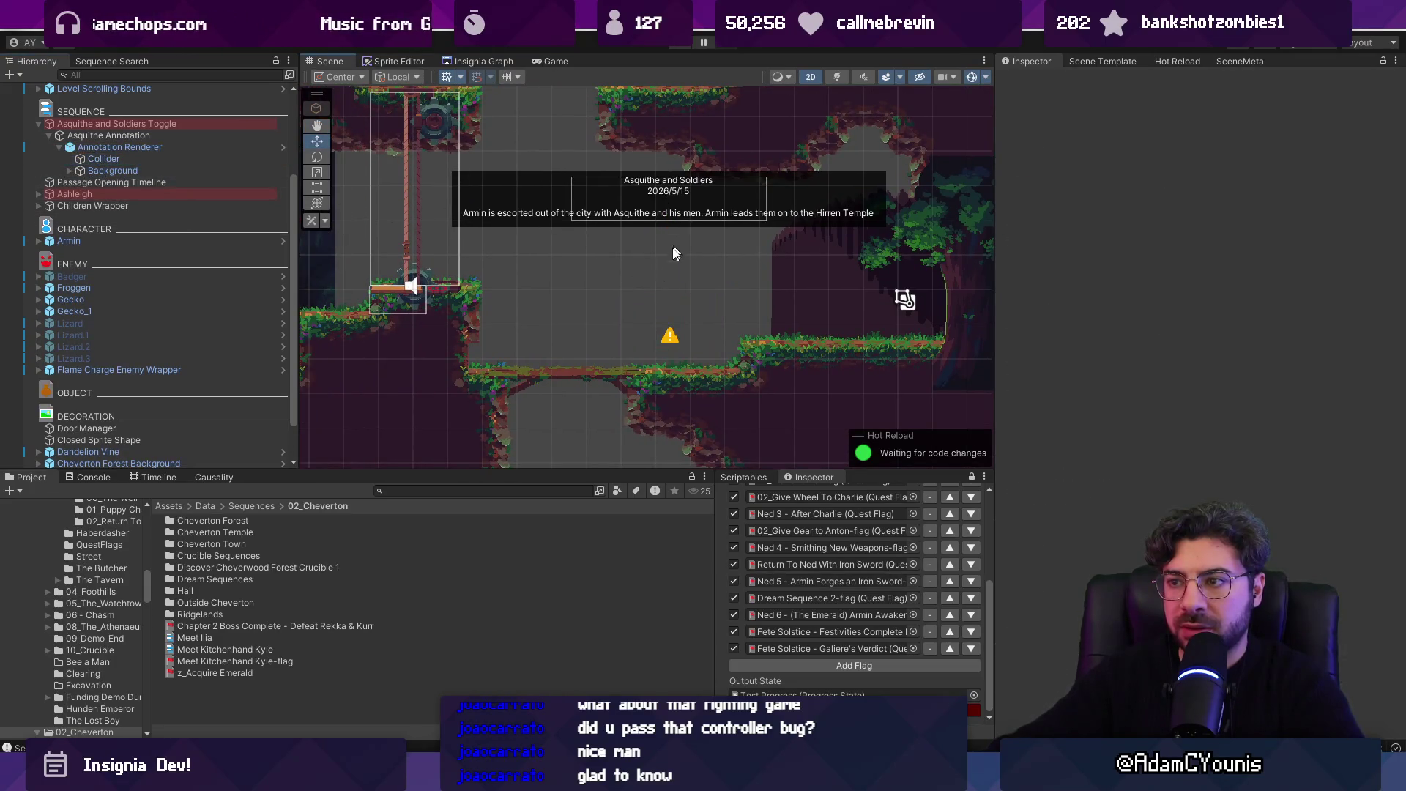
{"action": "mouse_move", "coordinate": [670, 282]}
{"action": "left_mouse_down"}
{"action": "mouse_move", "coordinate": [668, 194]}
{"action": "mouse_move", "coordinate": [673, 258]}
{"action": "left_mouse_up"}
{"action": "left_click", "coordinate": [110, 135]}
{"action": "key", "text": "ctrl+p"}
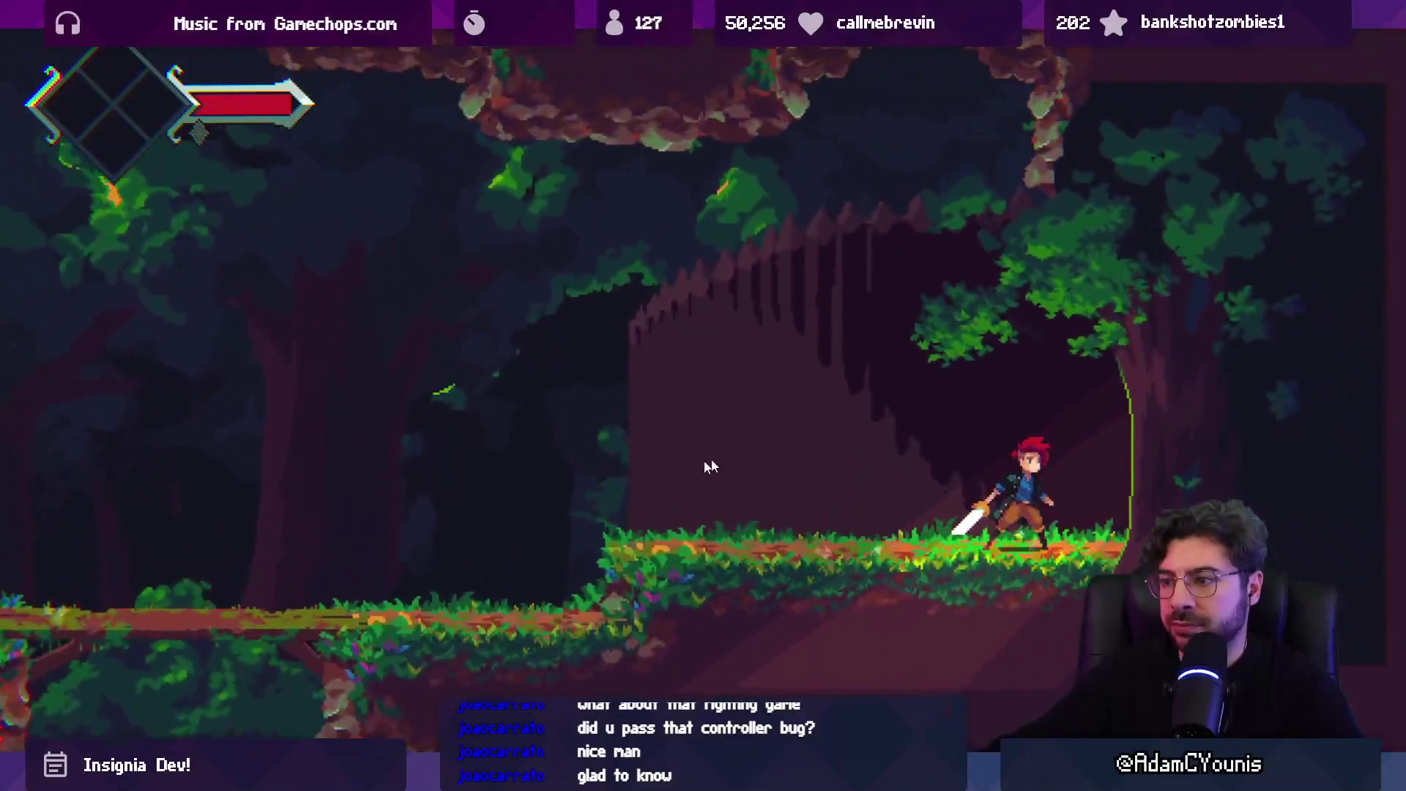
- Walk the character through the forest, then leave full-screen and show the Insignia Graph
{"action": "key", "text": "shift+space"}
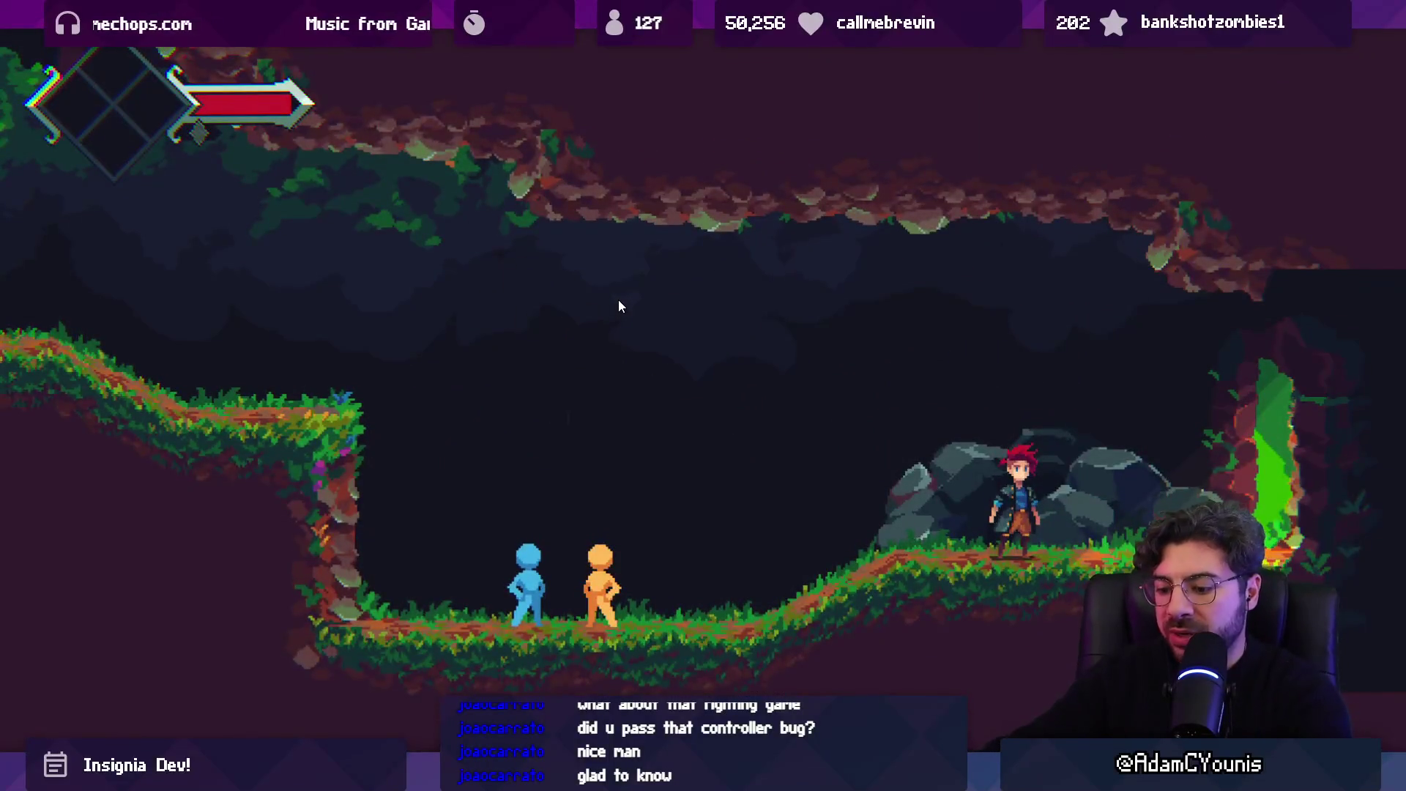
{"action": "key", "text": "shift+space"}
{"action": "left_click", "coordinate": [454, 61]}
{"action": "scroll", "coordinate": [544, 180], "scroll_direction": "down", "scroll_amount": 5}
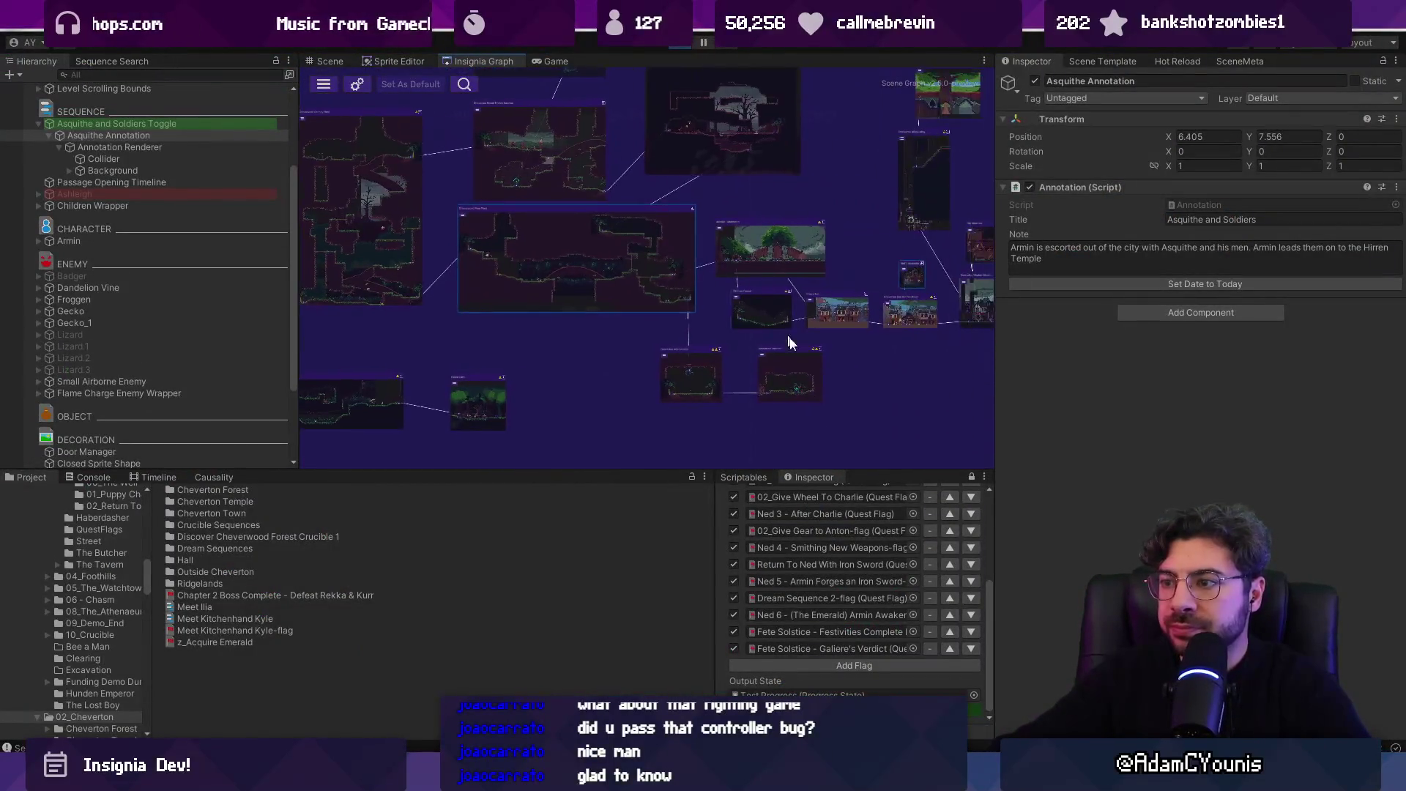
- Bring the Cheverton scene nodes into view in the Insignia Graph and run a quick play test
{"action": "scroll", "coordinate": [790, 341], "scroll_direction": "up", "scroll_amount": 4}
{"action": "mouse_move", "coordinate": [541, 273]}
{"action": "left_mouse_down"}
{"action": "mouse_move", "coordinate": [631, 214]}
{"action": "mouse_move", "coordinate": [683, 313]}
{"action": "left_mouse_up"}
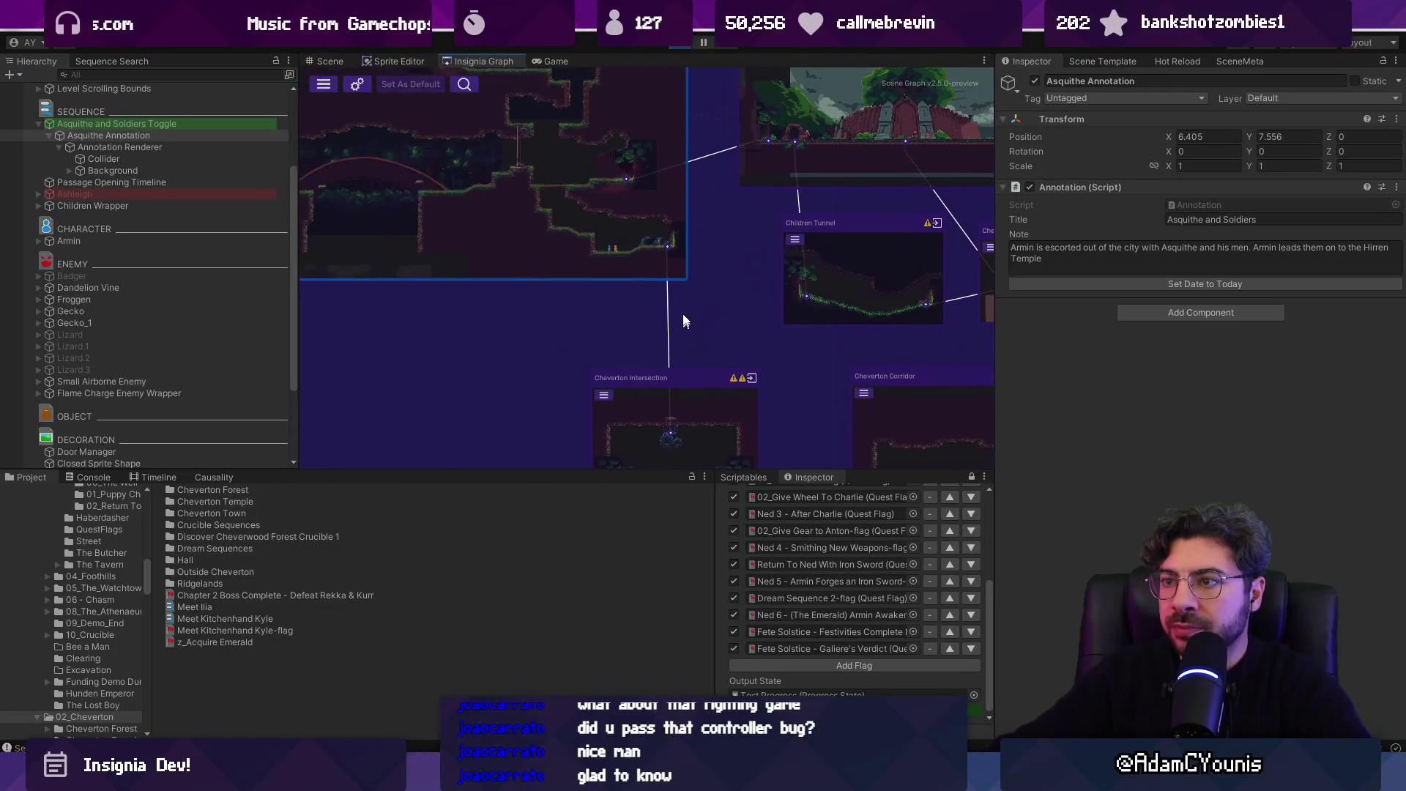
{"action": "key", "text": "ctrl+p"}
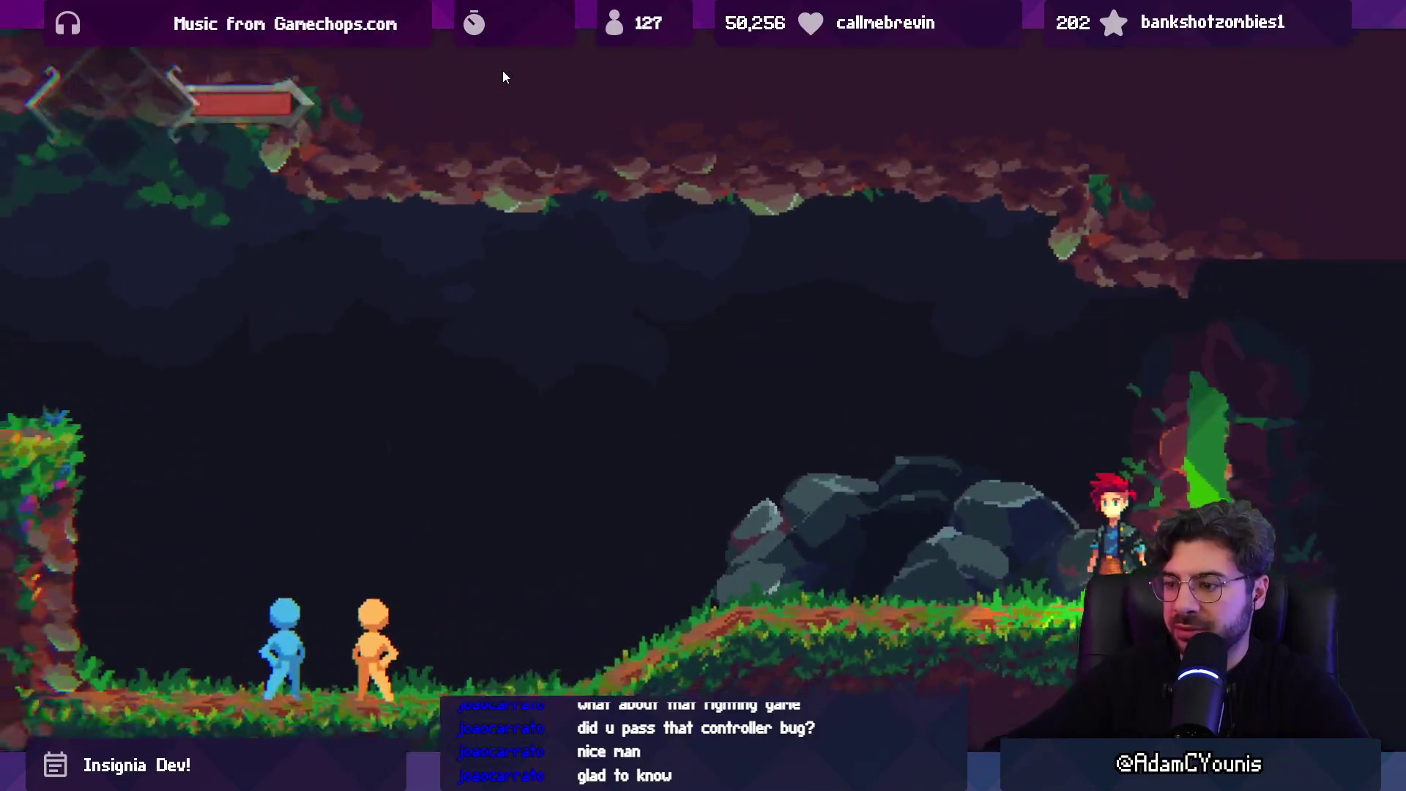
{"action": "key", "text": "ctrl+p"}
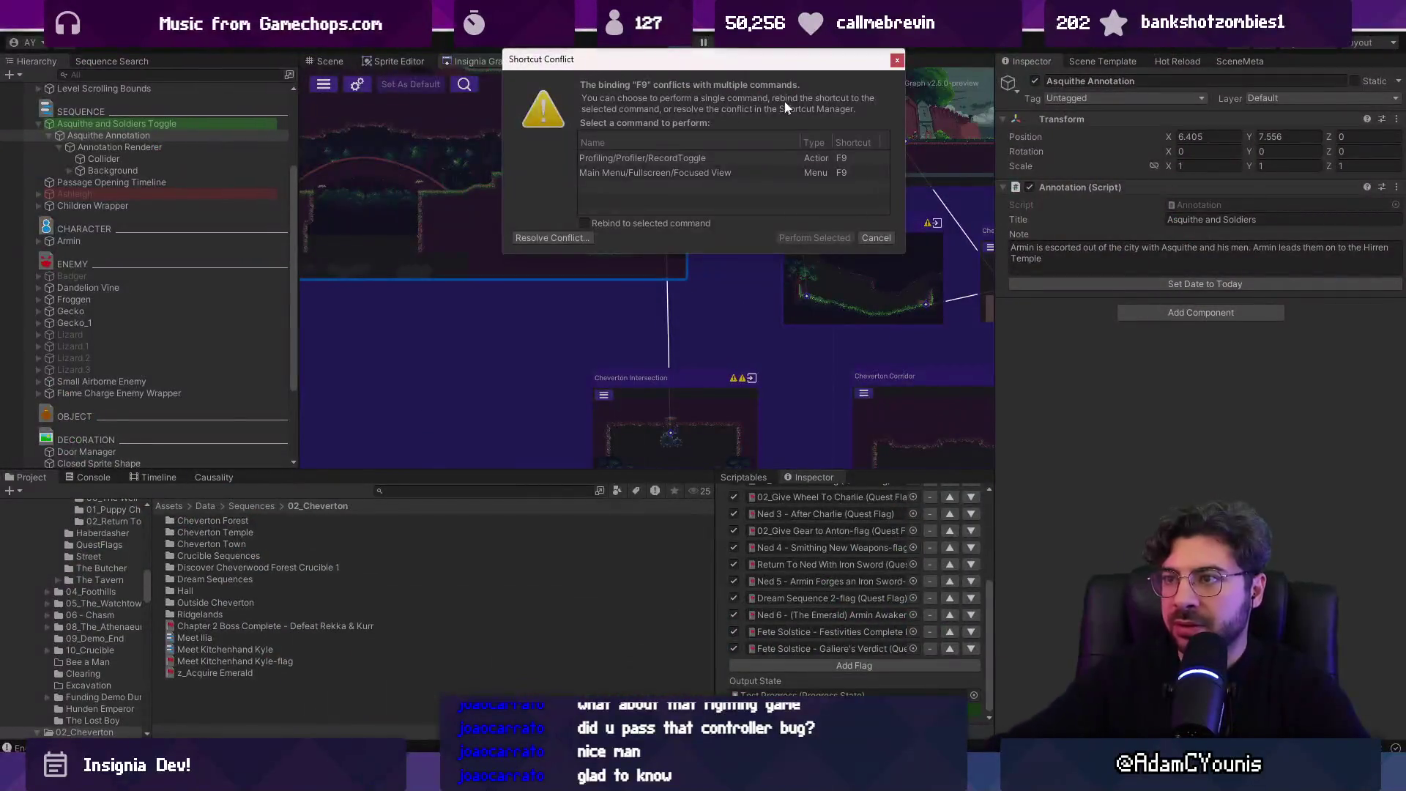
- Add Cheverton Intersection to the build and play-test it
{"action": "right_click", "coordinate": [690, 405]}
{"action": "left_click", "coordinate": [742, 414]}
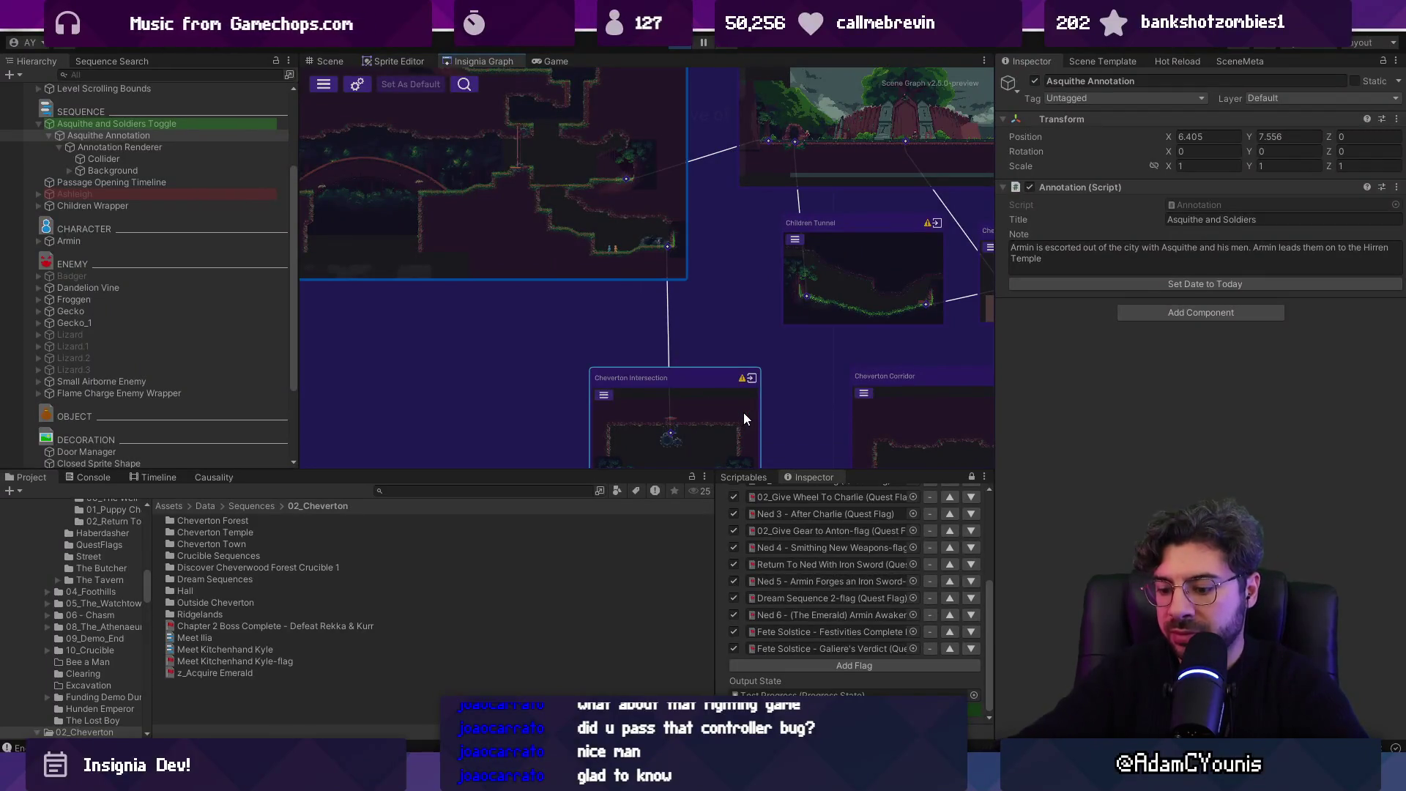
{"action": "key", "text": "ctrl+p"}
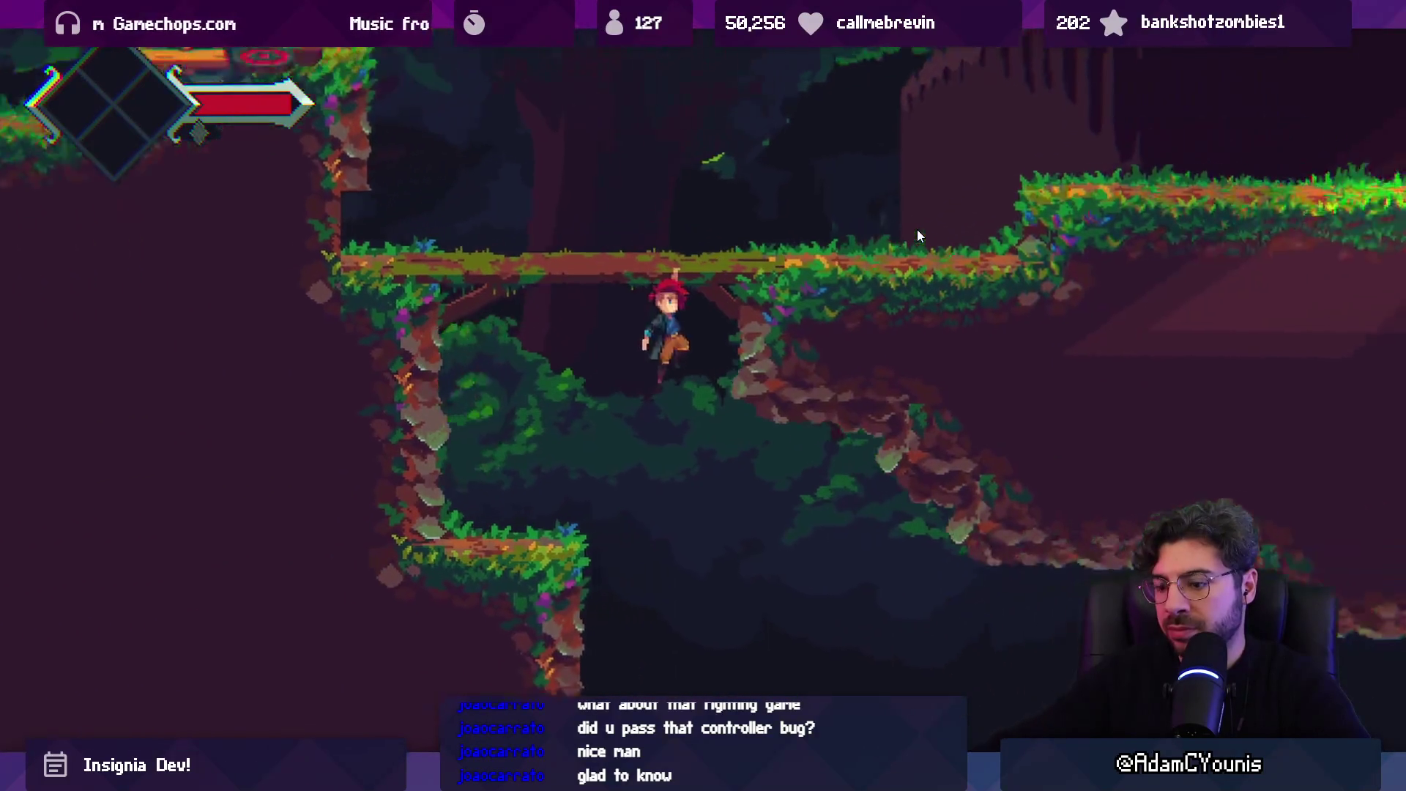
{"action": "key", "text": "ctrl+p"}
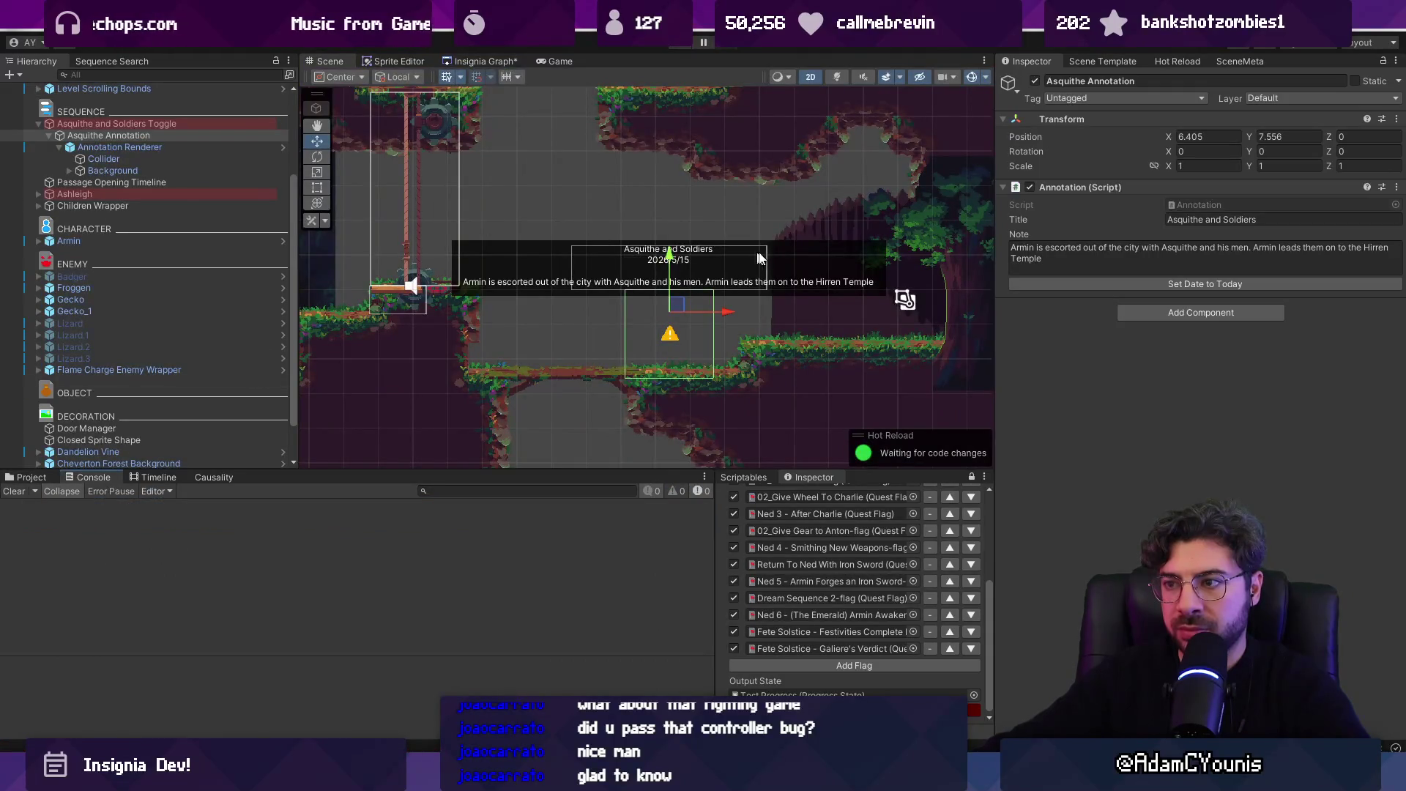
- Move Armin beside the Asquithe annotation sign and save the scene
{"action": "double_click", "coordinate": [142, 239]}
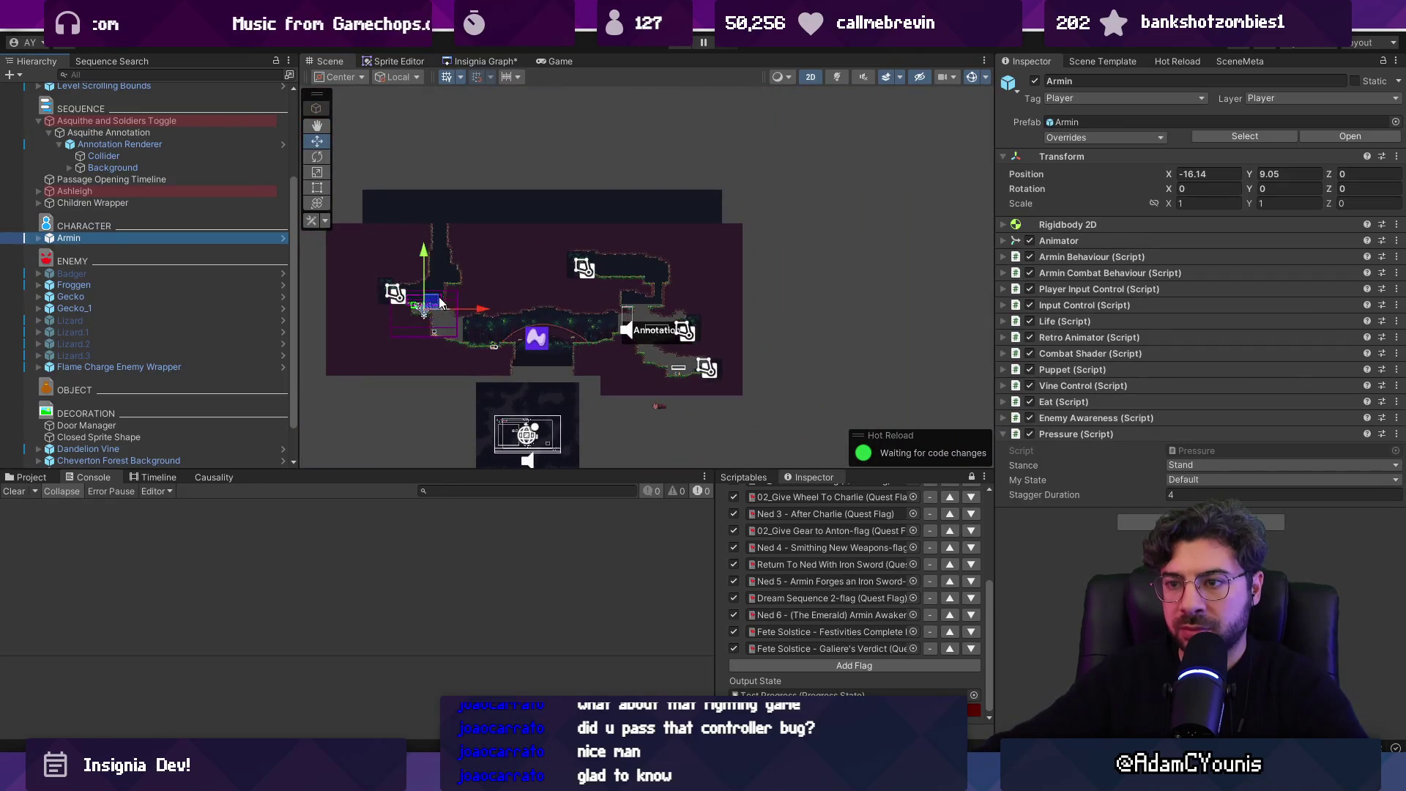
{"action": "mouse_move", "coordinate": [441, 302]}
{"action": "left_mouse_down"}
{"action": "mouse_move", "coordinate": [660, 322]}
{"action": "mouse_move", "coordinate": [722, 375]}
{"action": "left_mouse_up"}
{"action": "scroll", "coordinate": [644, 319], "scroll_direction": "up", "scroll_amount": 5}
{"action": "key", "text": "ctrl+s"}
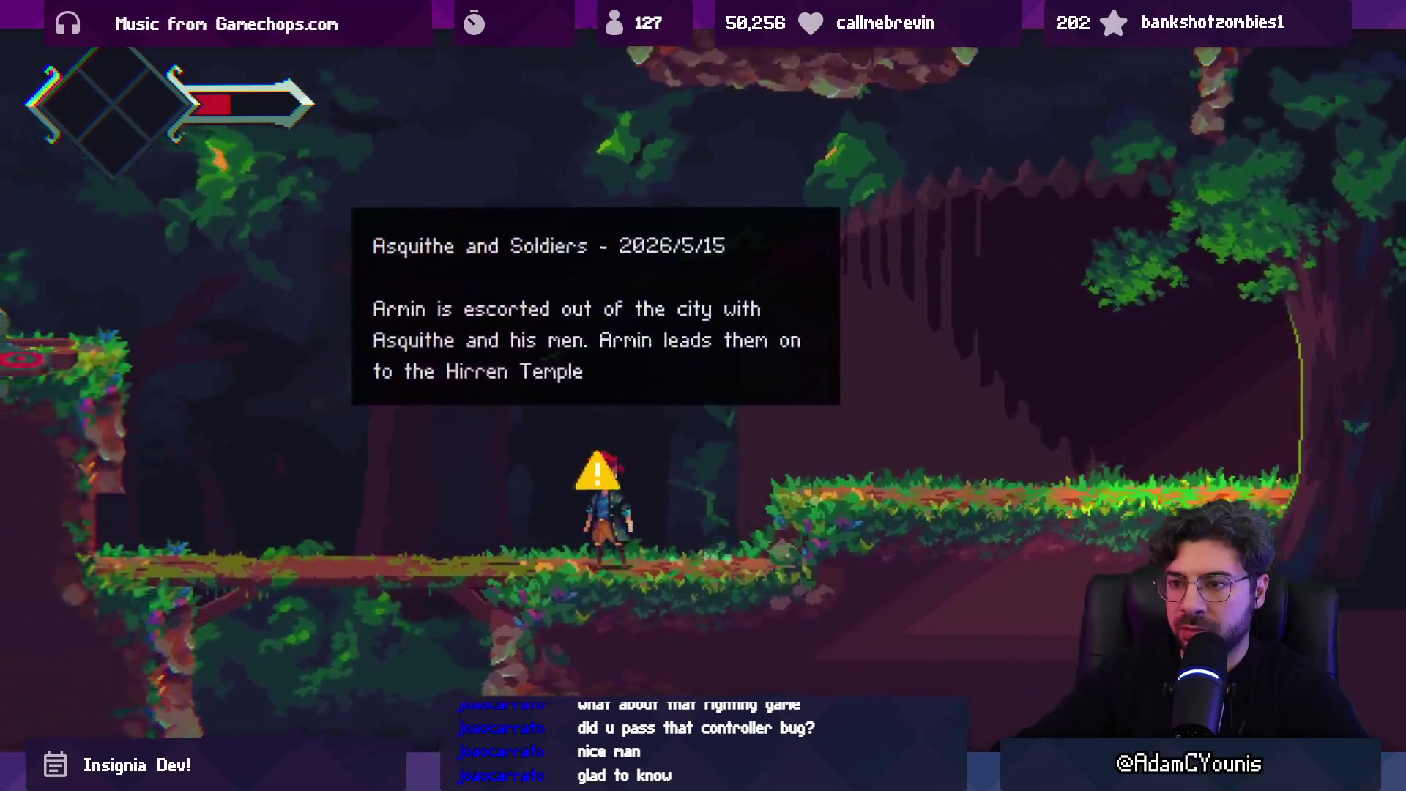
- Walk Armin off the ledge and past the rocks to the cave in the running game
{"action": "key", "text": "Left"}
{"action": "key", "text": "Right"}
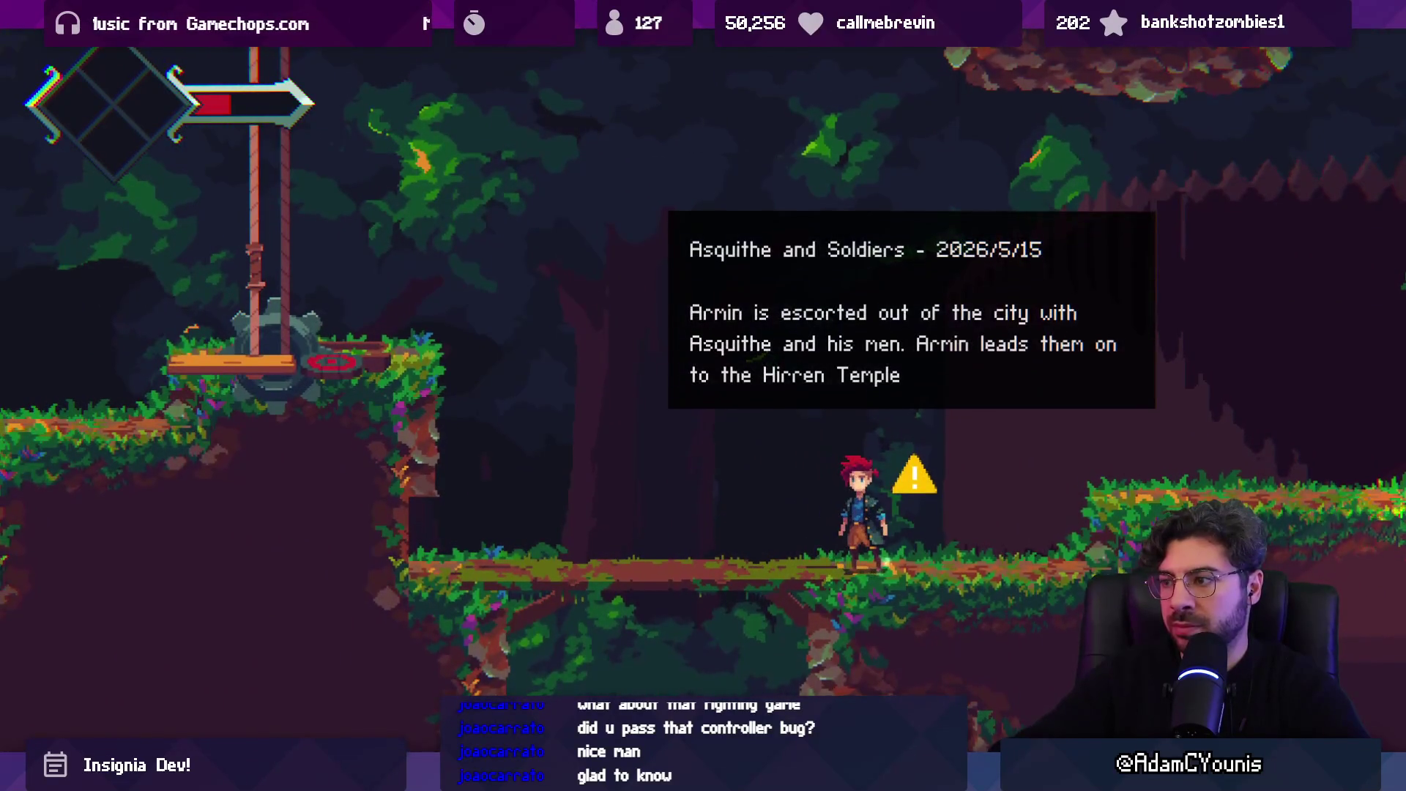
{"action": "key", "text": "Left"}
{"action": "key", "text": "space"}
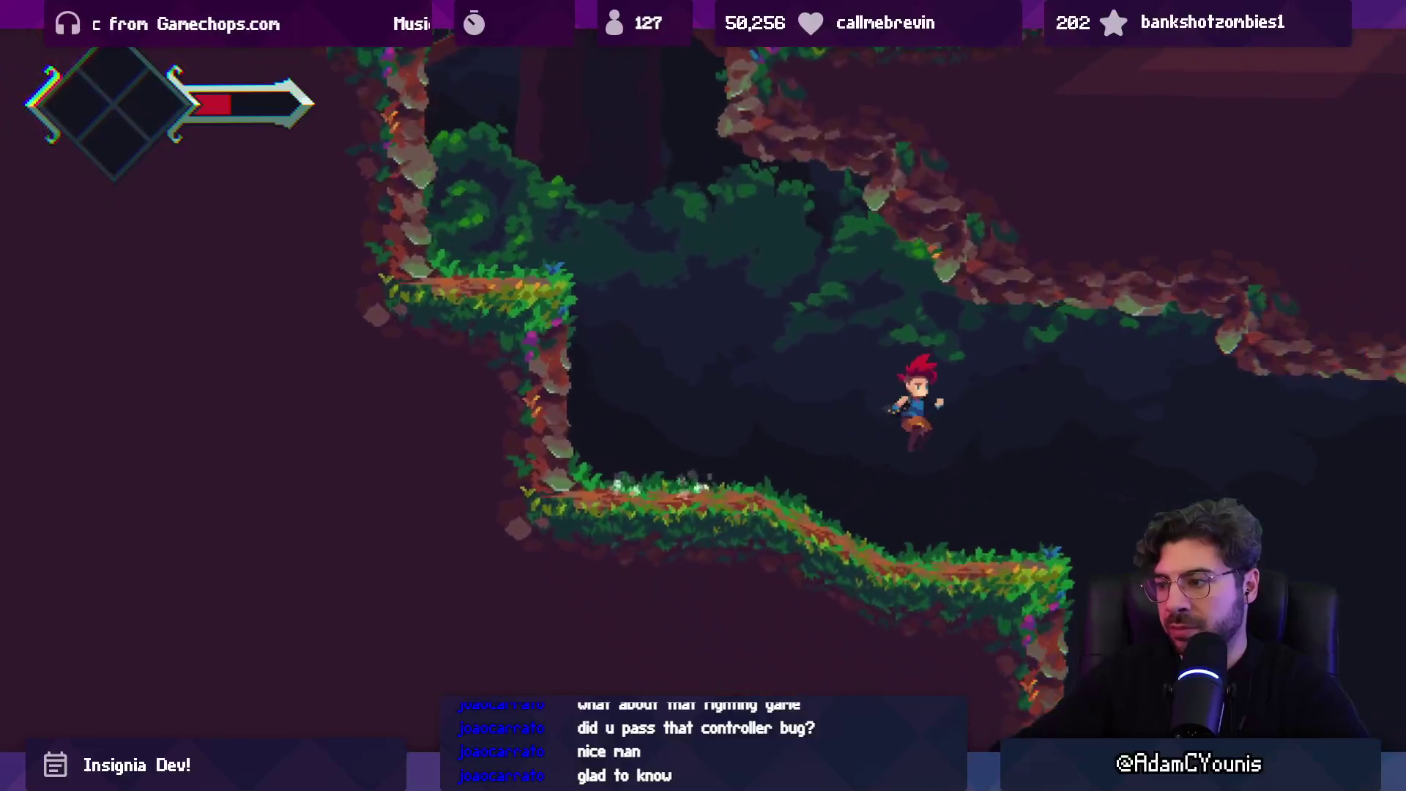
{"action": "key", "text": "Right"}
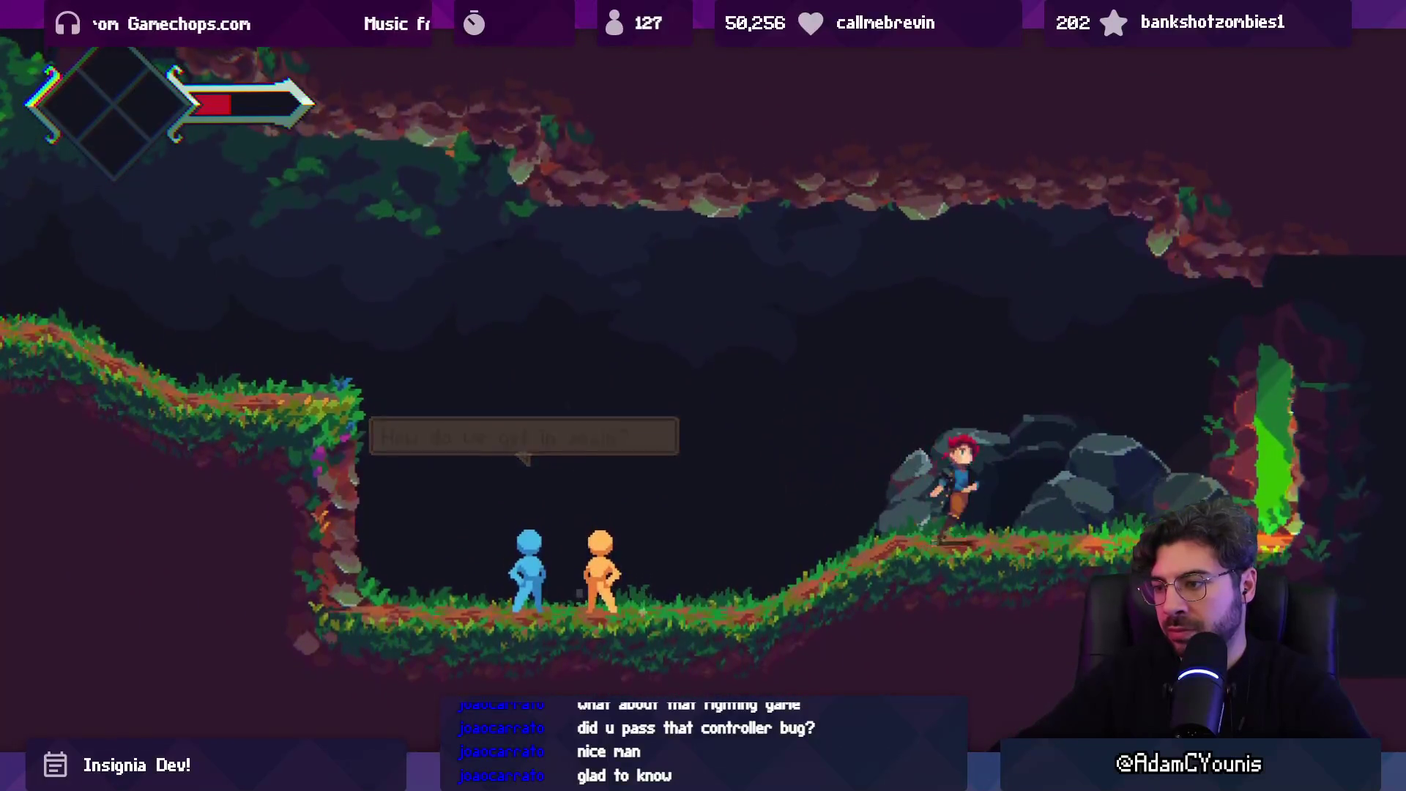
{"action": "key", "text": "Right"}
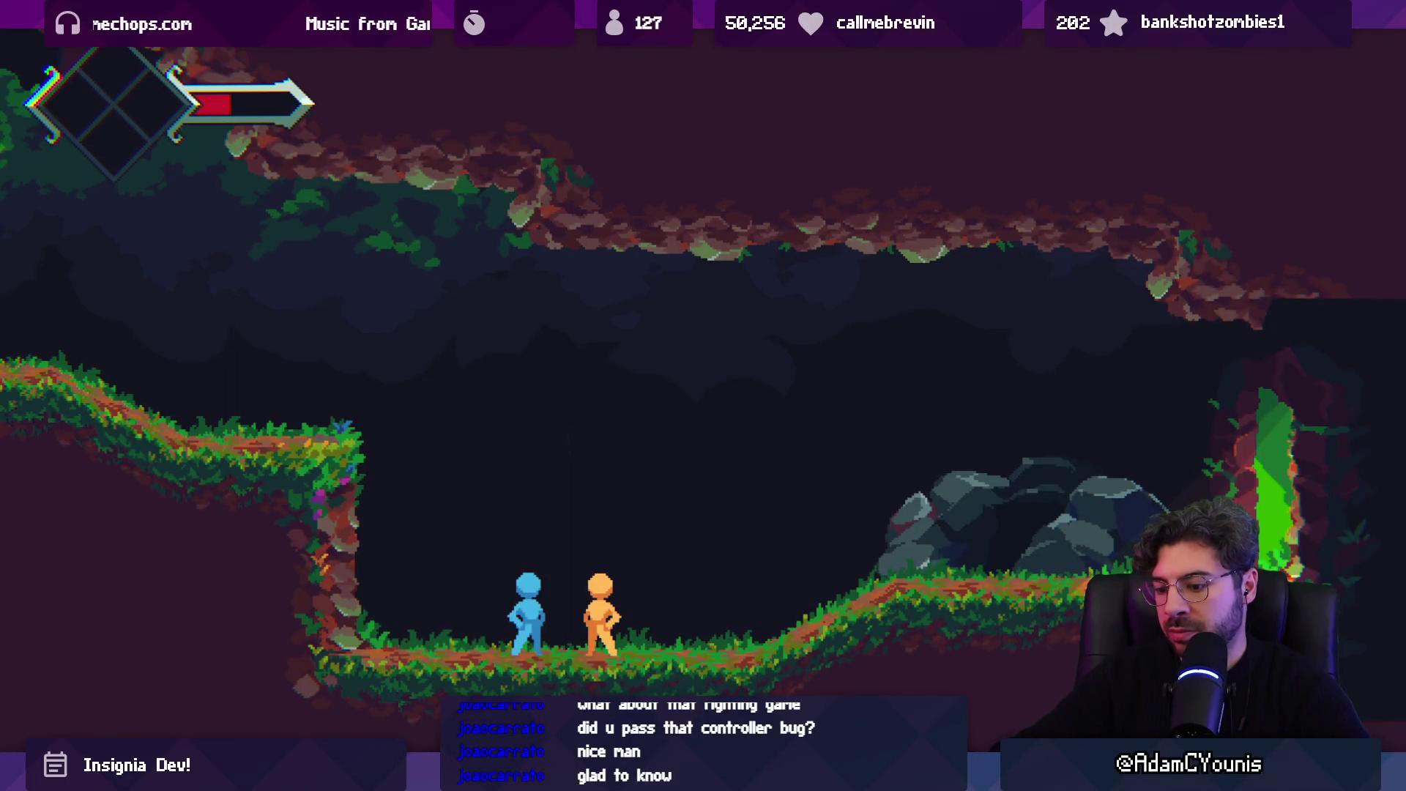
{"action": "key", "text": "Left"}
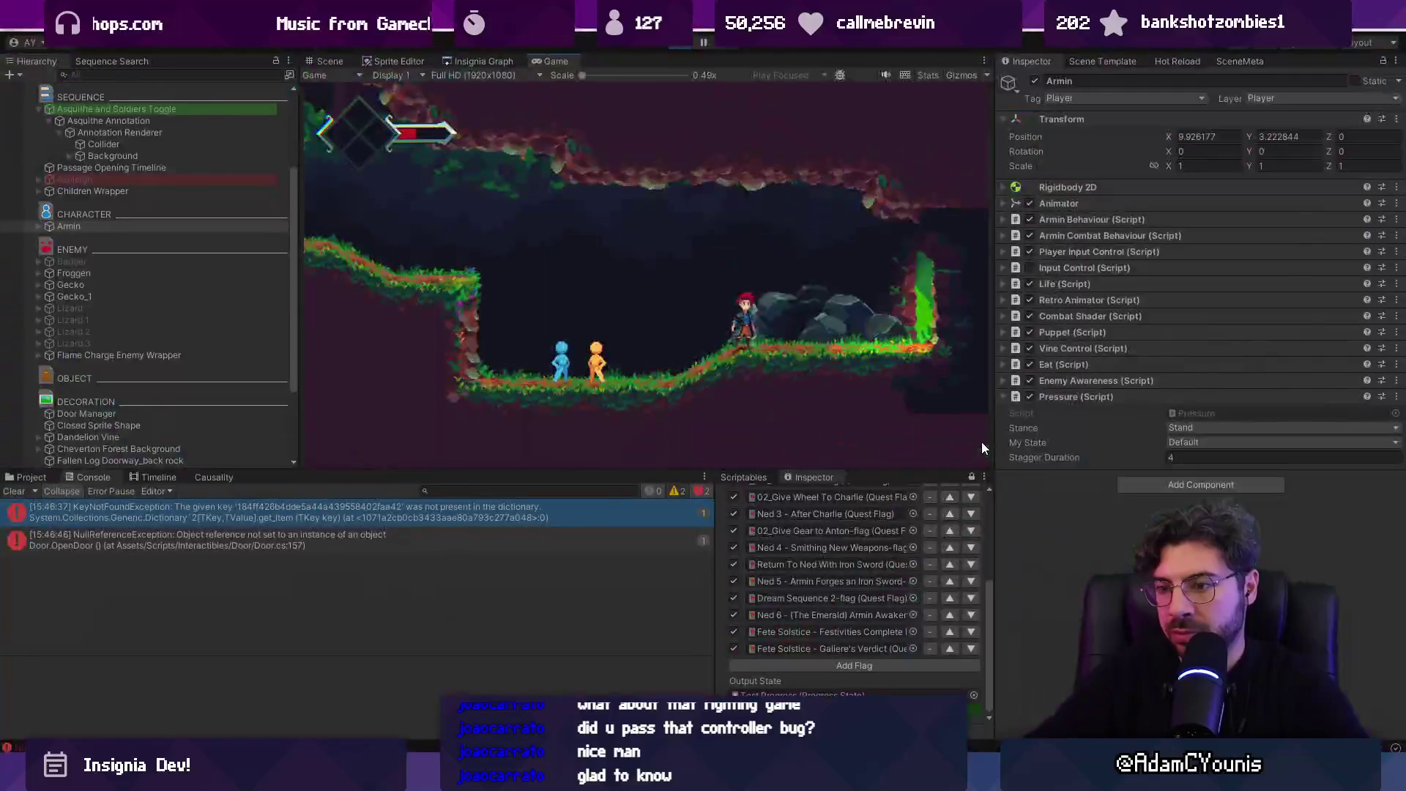
- Check the KeyNotFound error, reset the Cheverton Intersection node's screenshot, and open that scene
{"action": "left_click", "coordinate": [328, 516]}
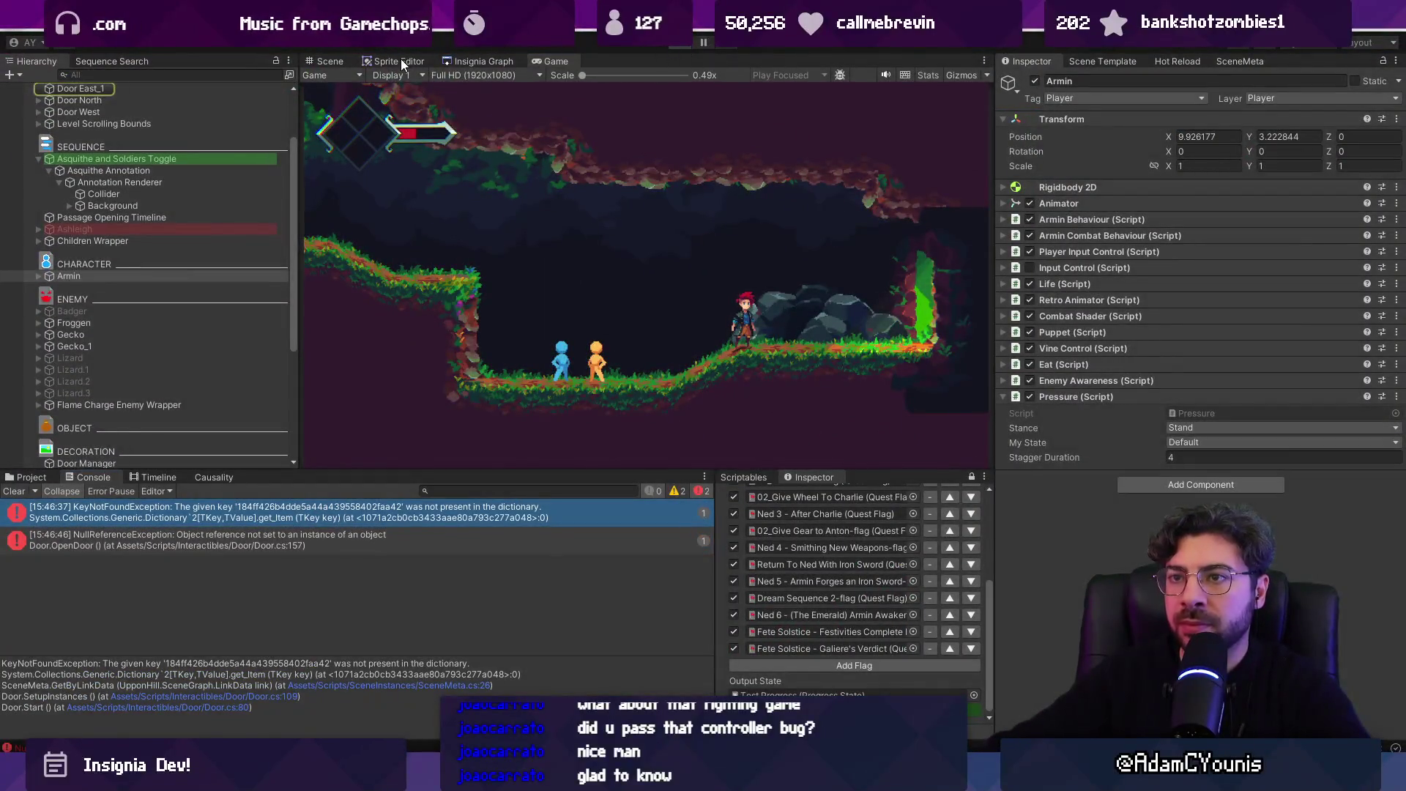
{"action": "left_click", "coordinate": [480, 61]}
{"action": "scroll", "coordinate": [614, 296], "scroll_direction": "up", "scroll_amount": 3}
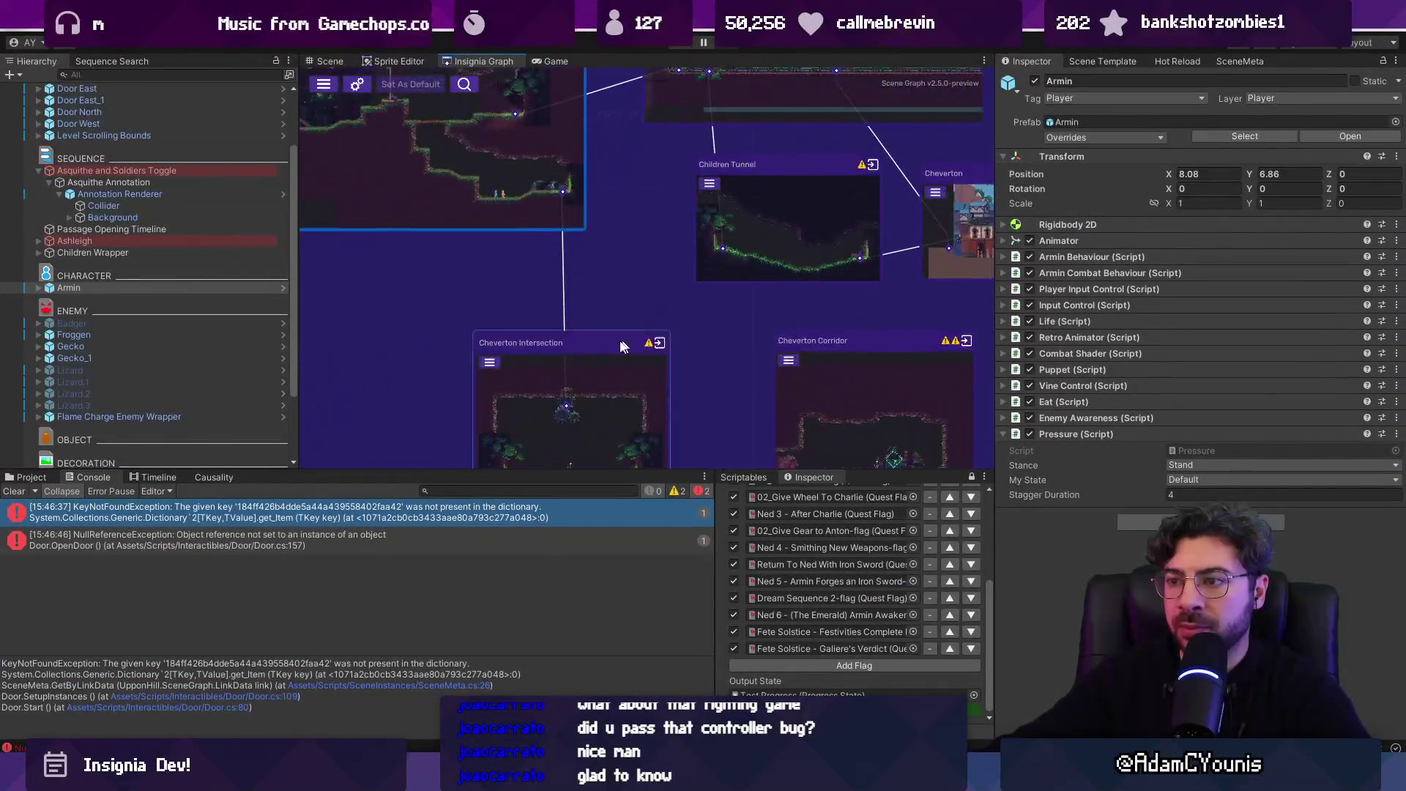
{"action": "left_click_drag", "start_coordinate": [614, 293], "coordinate": [619, 295]}
{"action": "right_click", "coordinate": [640, 297]}
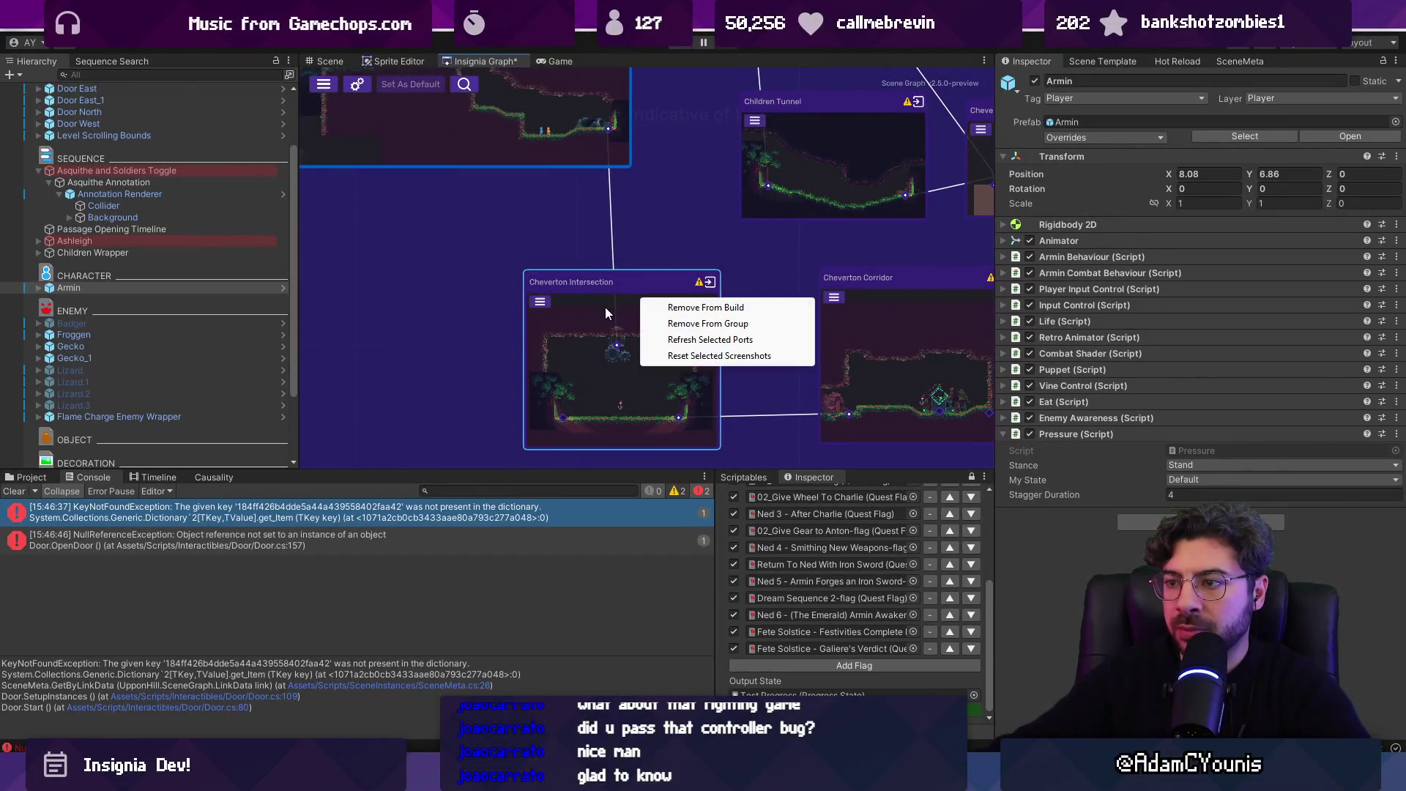
{"action": "left_click", "coordinate": [605, 306]}
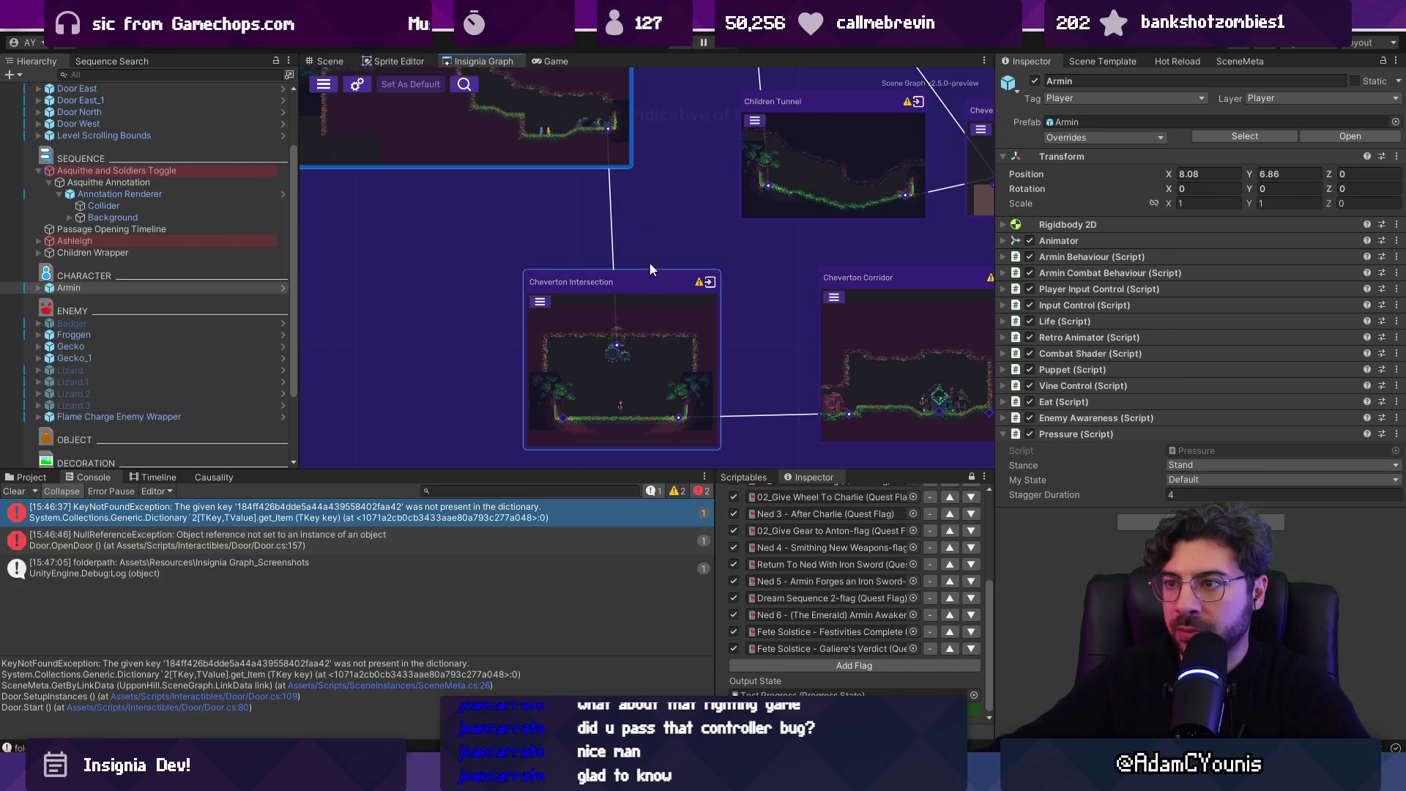
{"action": "double_click", "coordinate": [674, 321]}
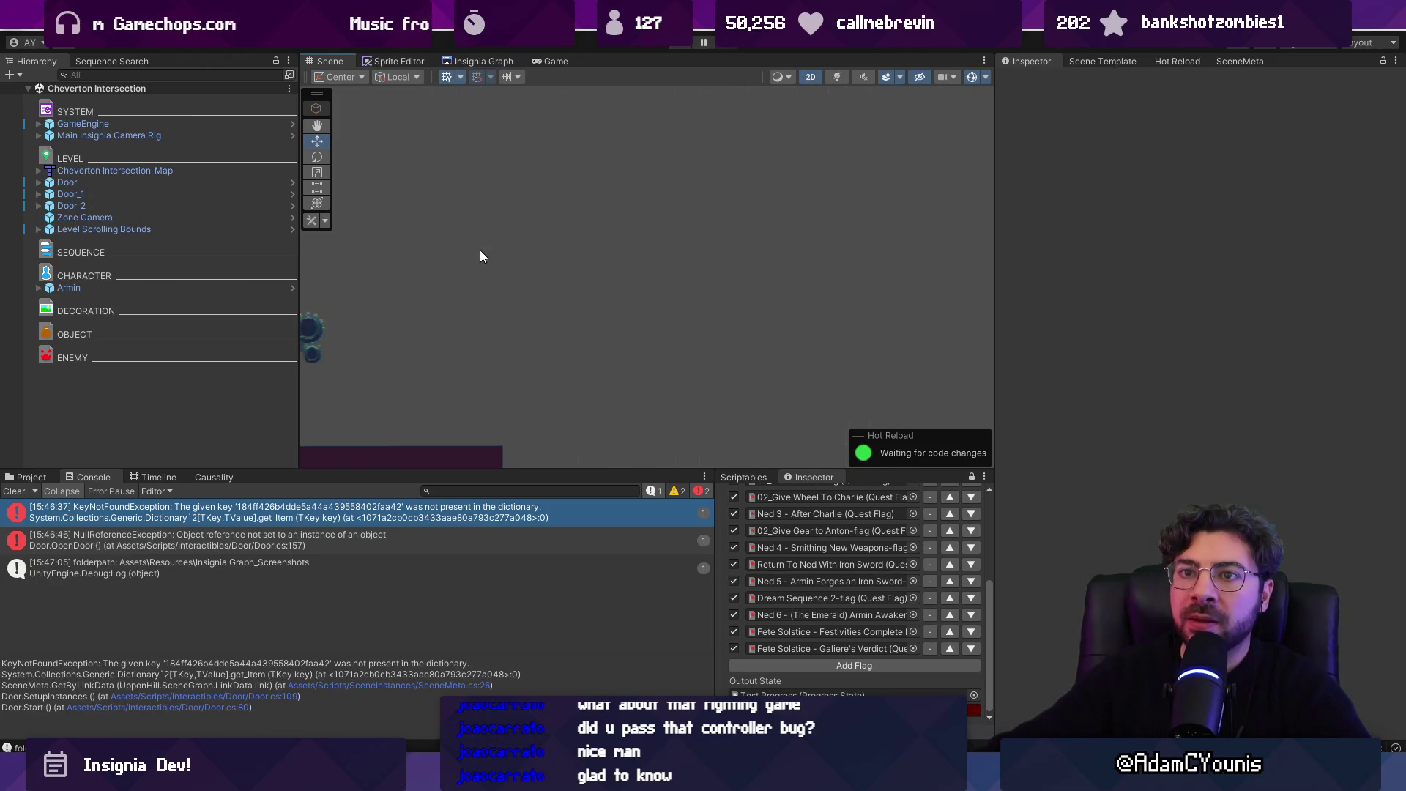
- Lower North Elevator Door to Y -3.19, save, and play-test the scene
{"action": "scroll", "coordinate": [680, 297], "scroll_direction": "up", "scroll_amount": 1}
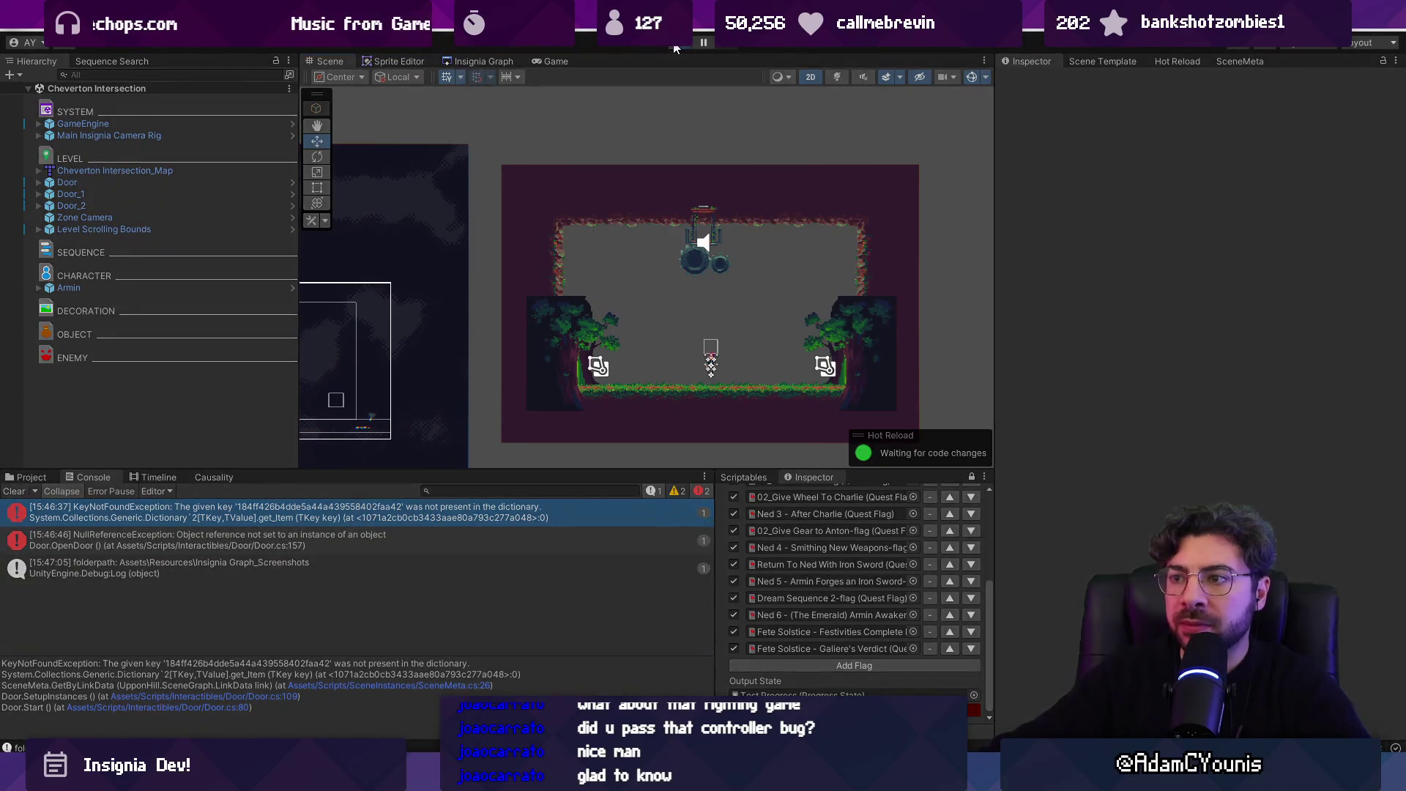
{"action": "left_click", "coordinate": [674, 44]}
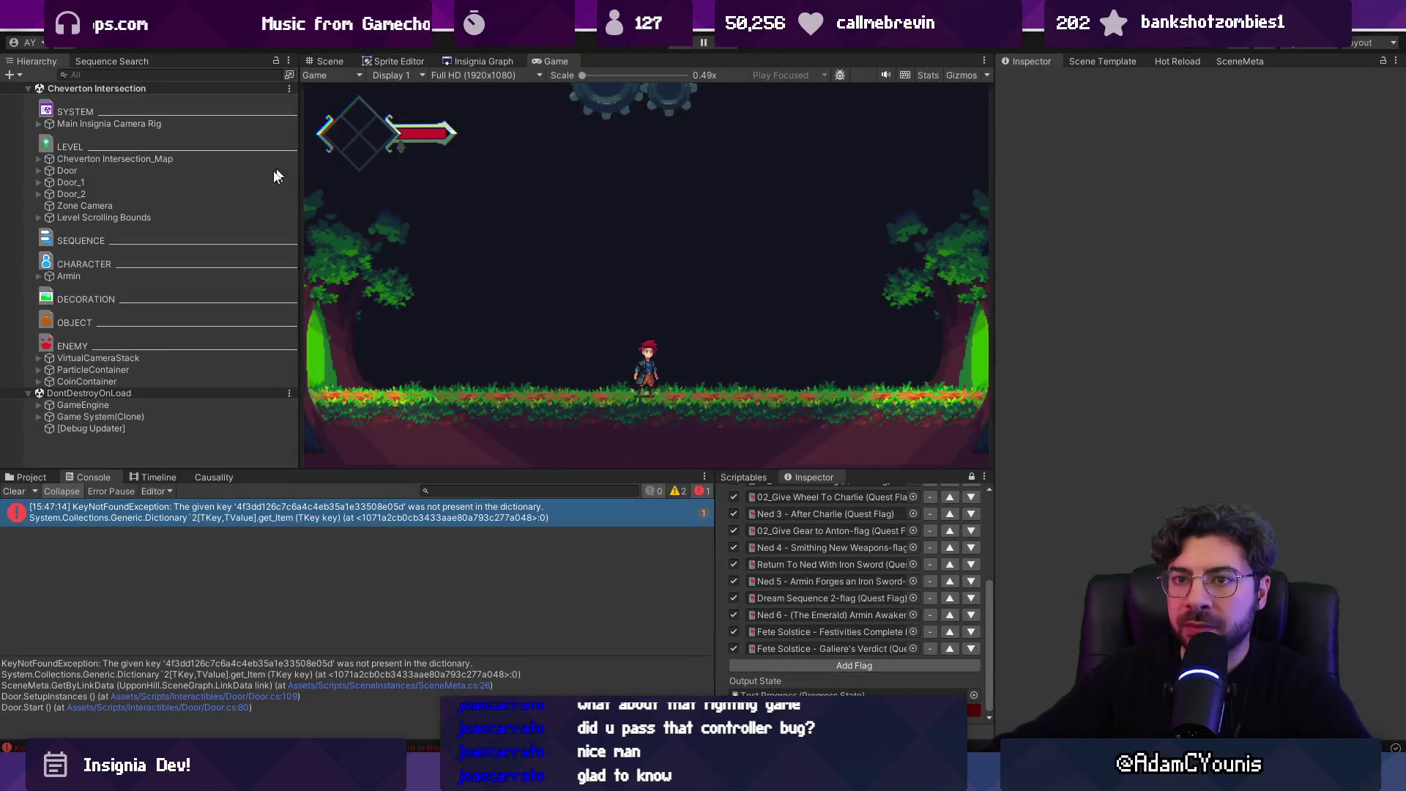
{"action": "key", "text": "ctrl+p"}
{"action": "left_click", "coordinate": [132, 231]}
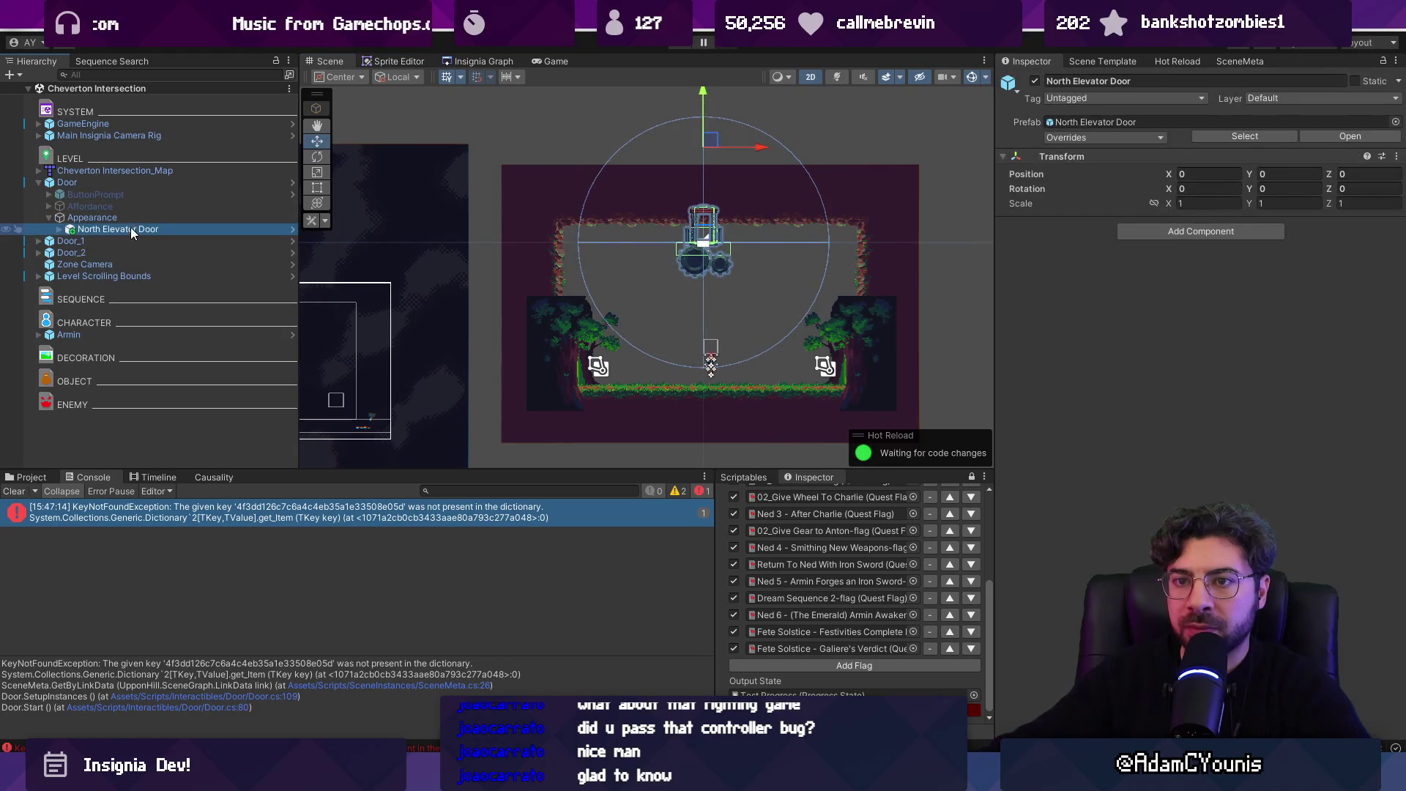
{"action": "mouse_move", "coordinate": [701, 101]}
{"action": "left_mouse_down"}
{"action": "mouse_move", "coordinate": [706, 242]}
{"action": "mouse_move", "coordinate": [710, 230]}
{"action": "left_mouse_up"}
{"action": "key", "text": "ctrl+s"}
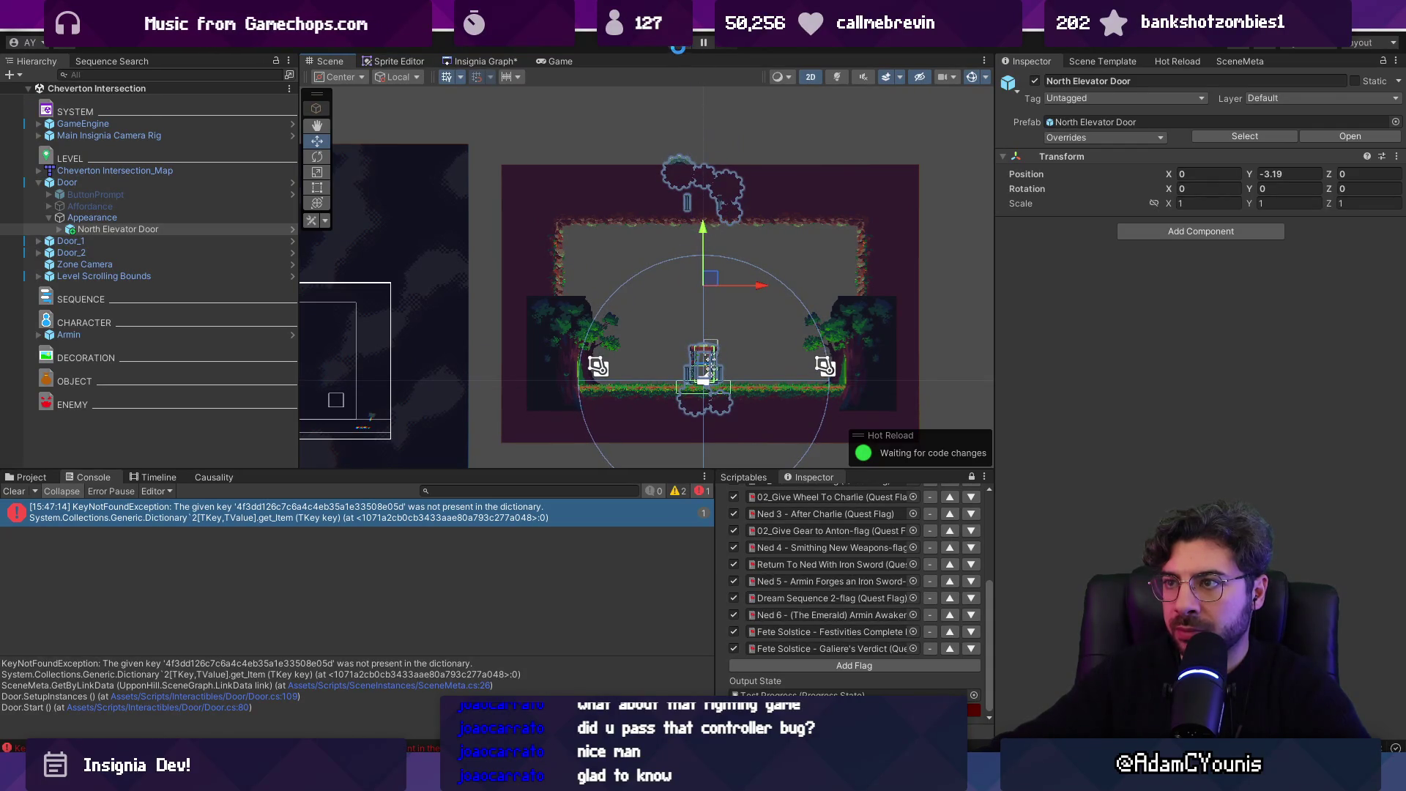
{"action": "left_click", "coordinate": [679, 45]}
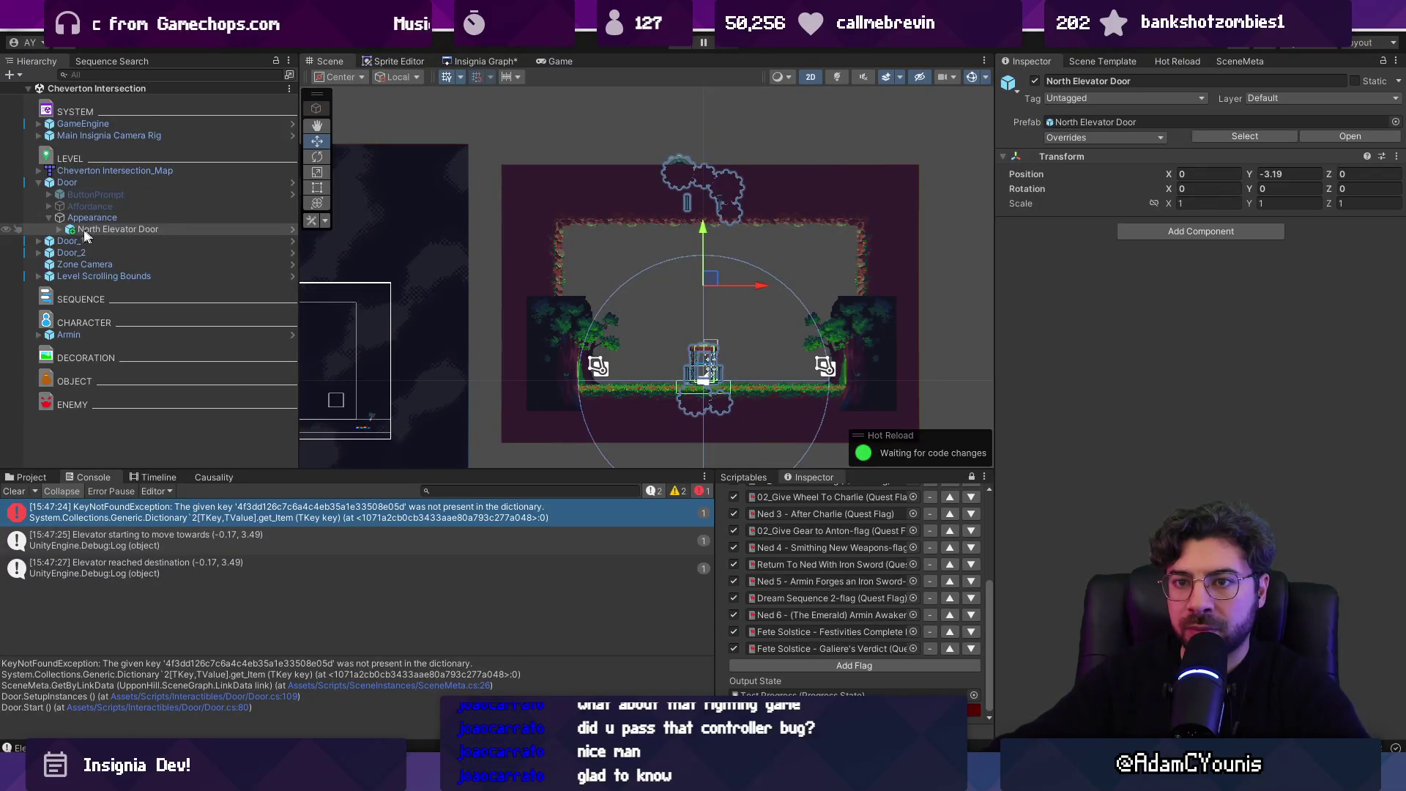
- Move the elevator's Door trigger down to Y 2.6 and play-test again
{"action": "left_click", "coordinate": [60, 229]}
{"action": "left_click", "coordinate": [69, 241]}
{"action": "left_click", "coordinate": [76, 242]}
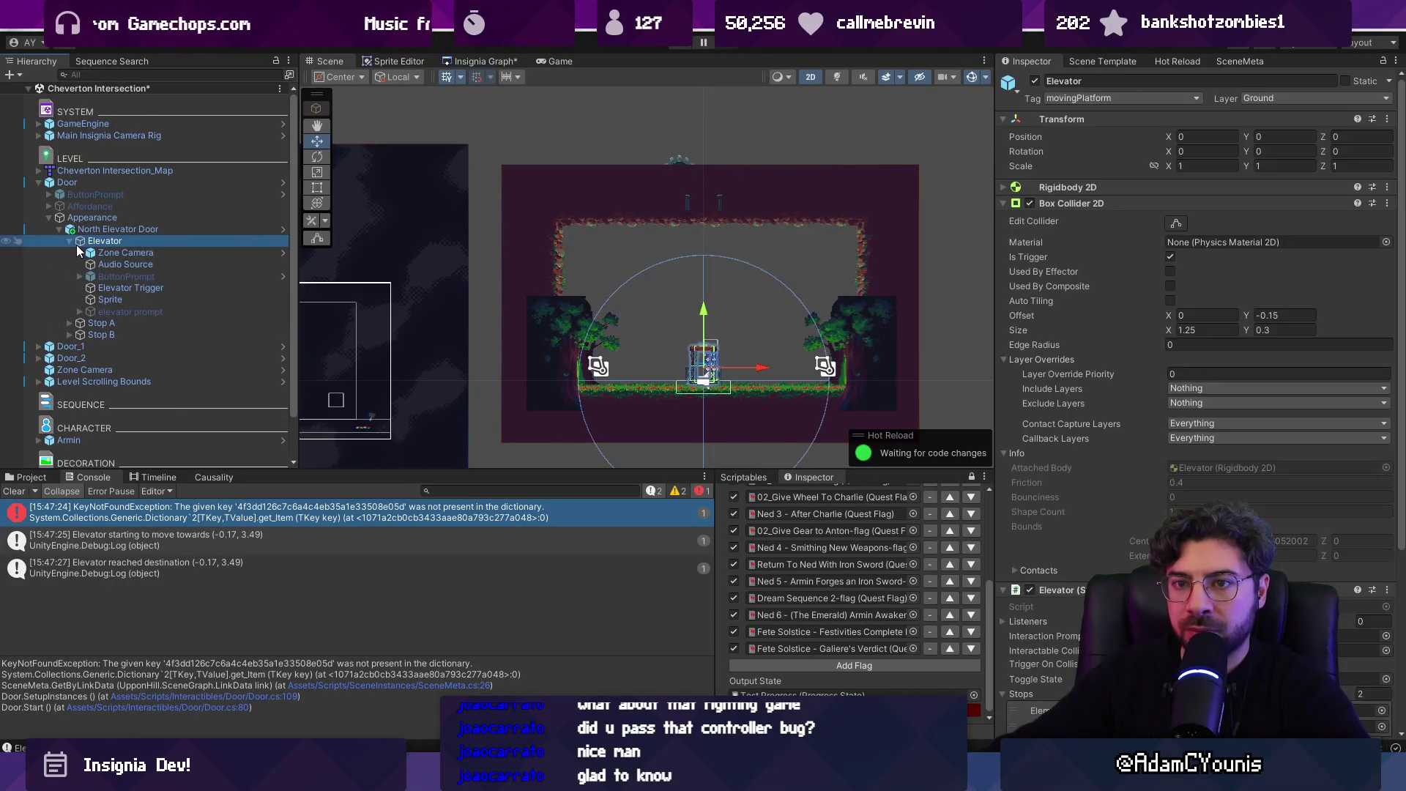
{"action": "scroll", "coordinate": [764, 379], "scroll_direction": "up", "scroll_amount": 3}
{"action": "scroll", "coordinate": [764, 379], "scroll_direction": "up", "scroll_amount": 2}
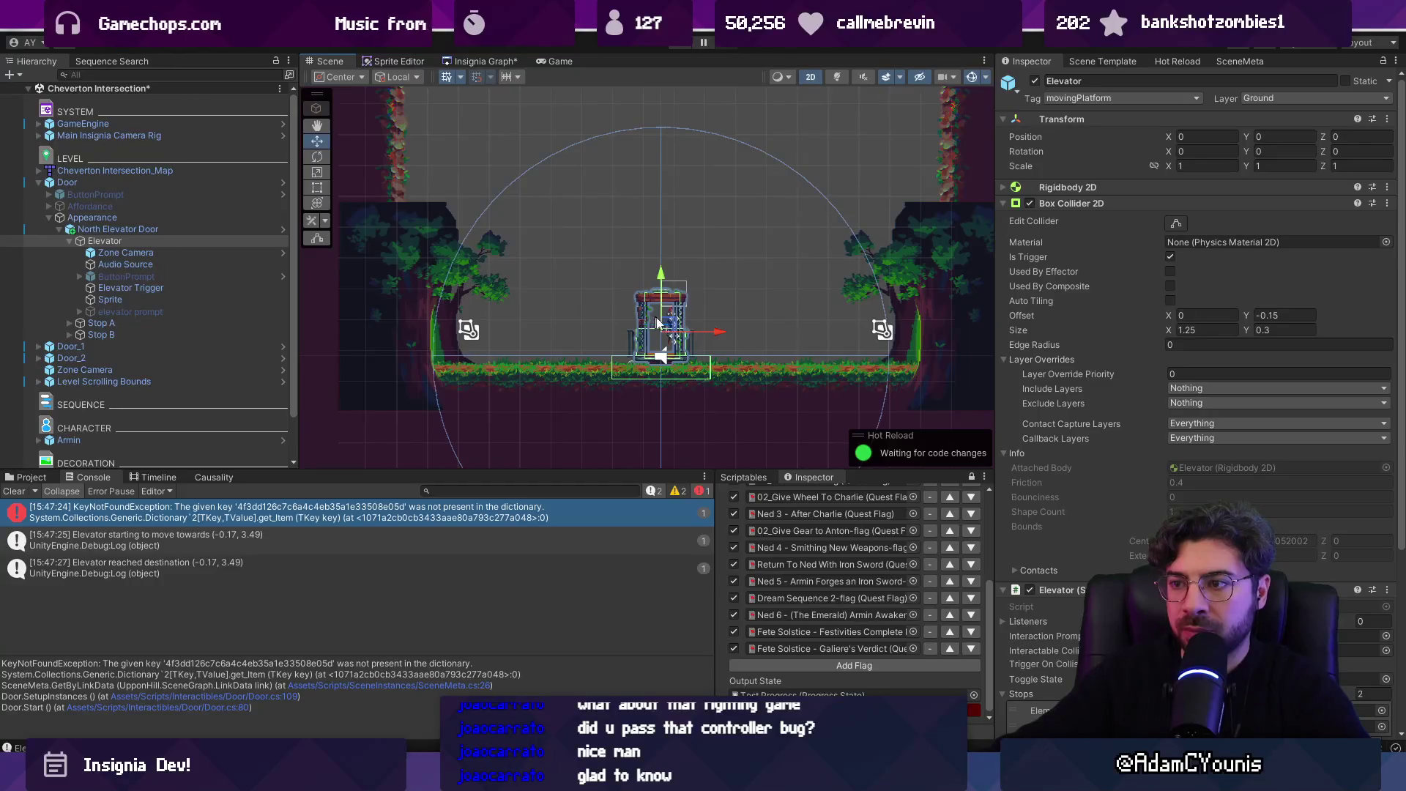
{"action": "scroll", "coordinate": [657, 323], "scroll_direction": "down", "scroll_amount": 2}
{"action": "left_click", "coordinate": [134, 229]}
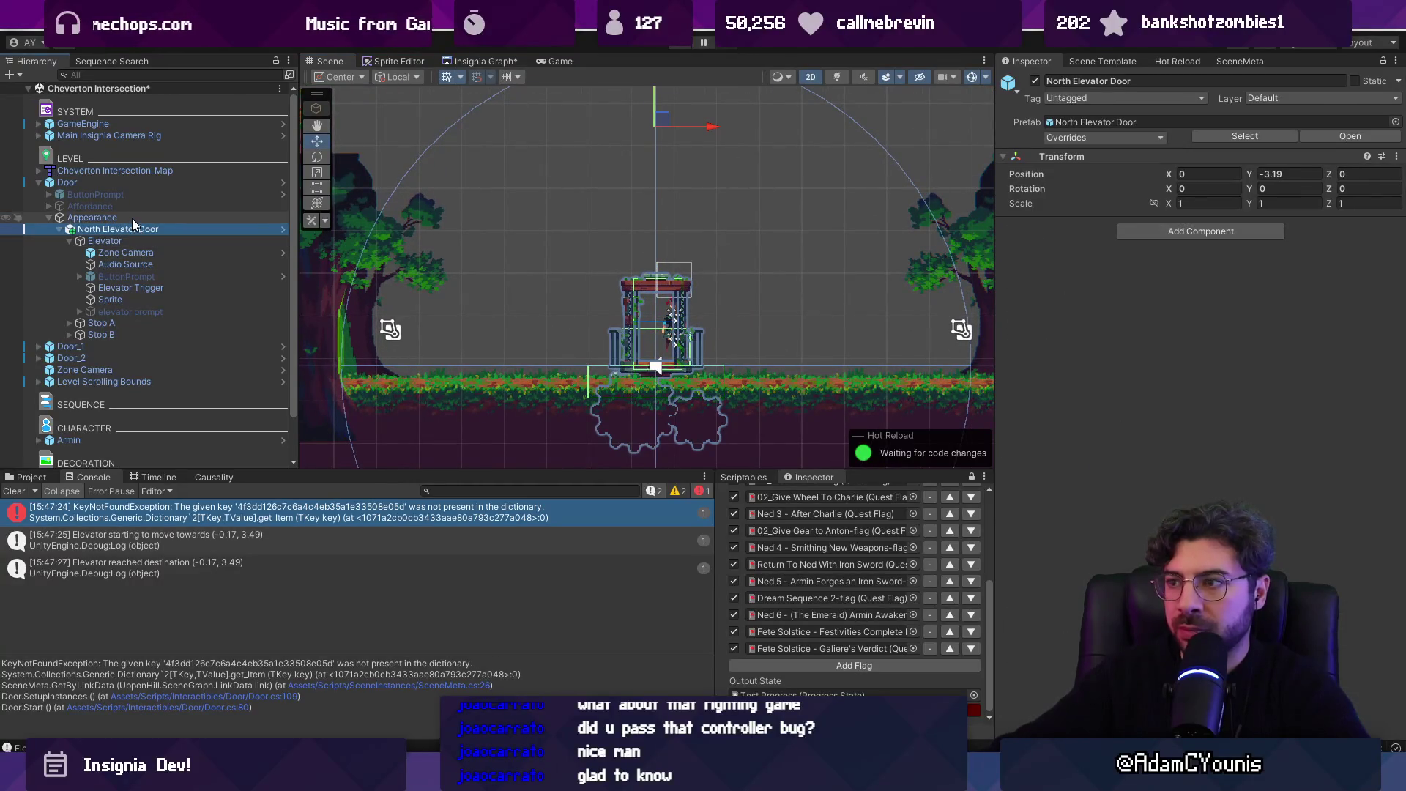
{"action": "left_click", "coordinate": [131, 219]}
{"action": "left_click", "coordinate": [123, 181]}
{"action": "scroll", "coordinate": [659, 293], "scroll_direction": "down", "scroll_amount": 3}
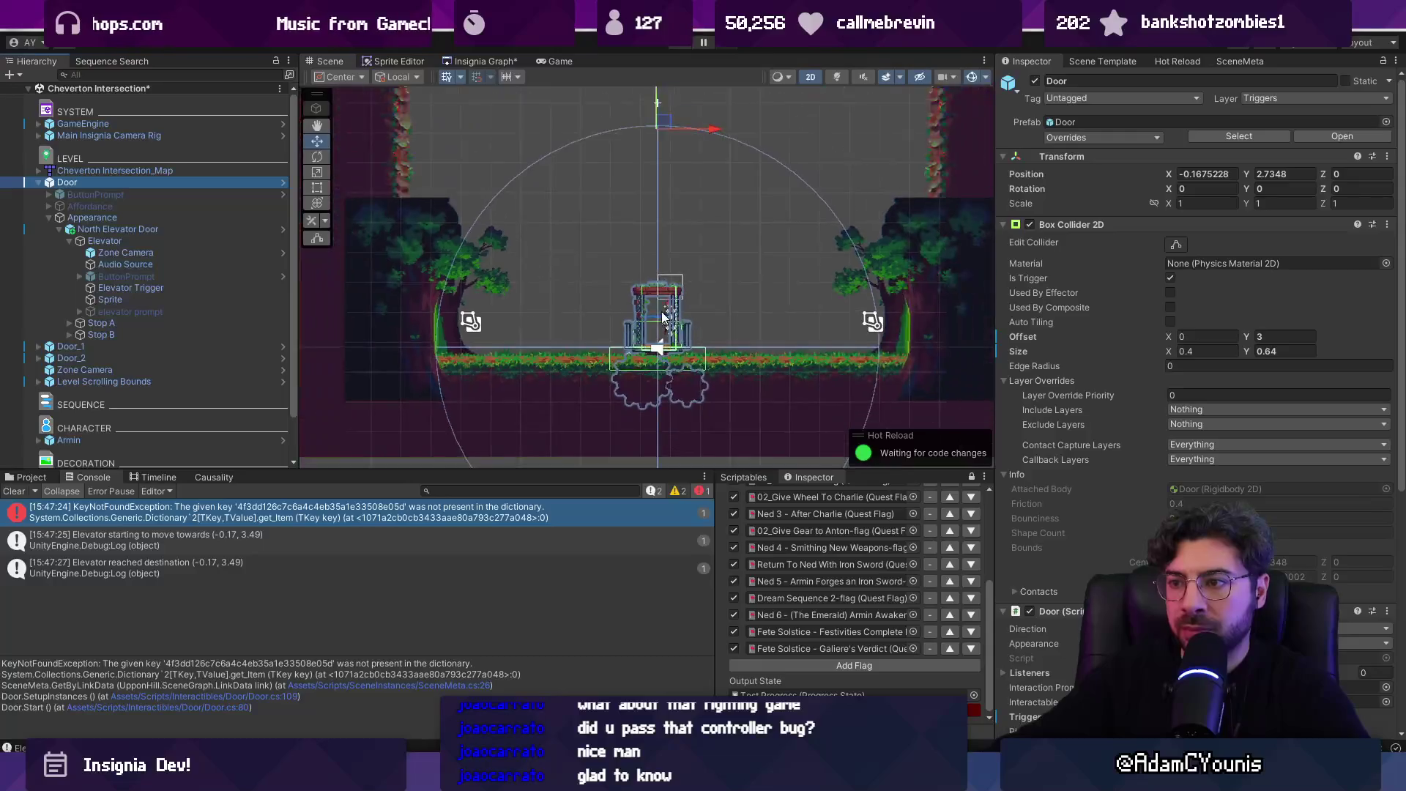
{"action": "mouse_move", "coordinate": [659, 107]}
{"action": "left_mouse_down"}
{"action": "mouse_move", "coordinate": [661, 202]}
{"action": "mouse_move", "coordinate": [668, 128]}
{"action": "left_mouse_up"}
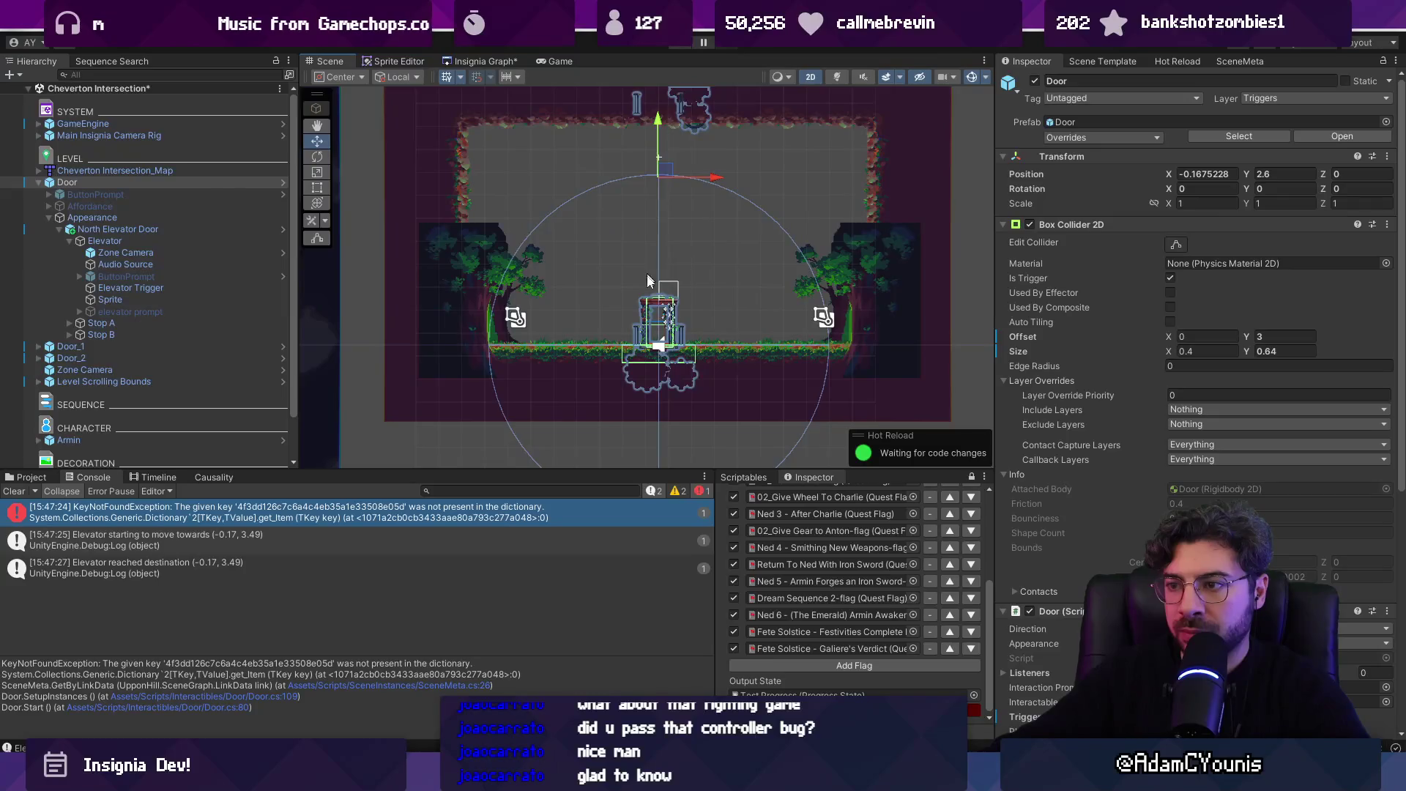
{"action": "scroll", "coordinate": [648, 281], "scroll_direction": "up", "scroll_amount": 3}
{"action": "left_click", "coordinate": [679, 48]}
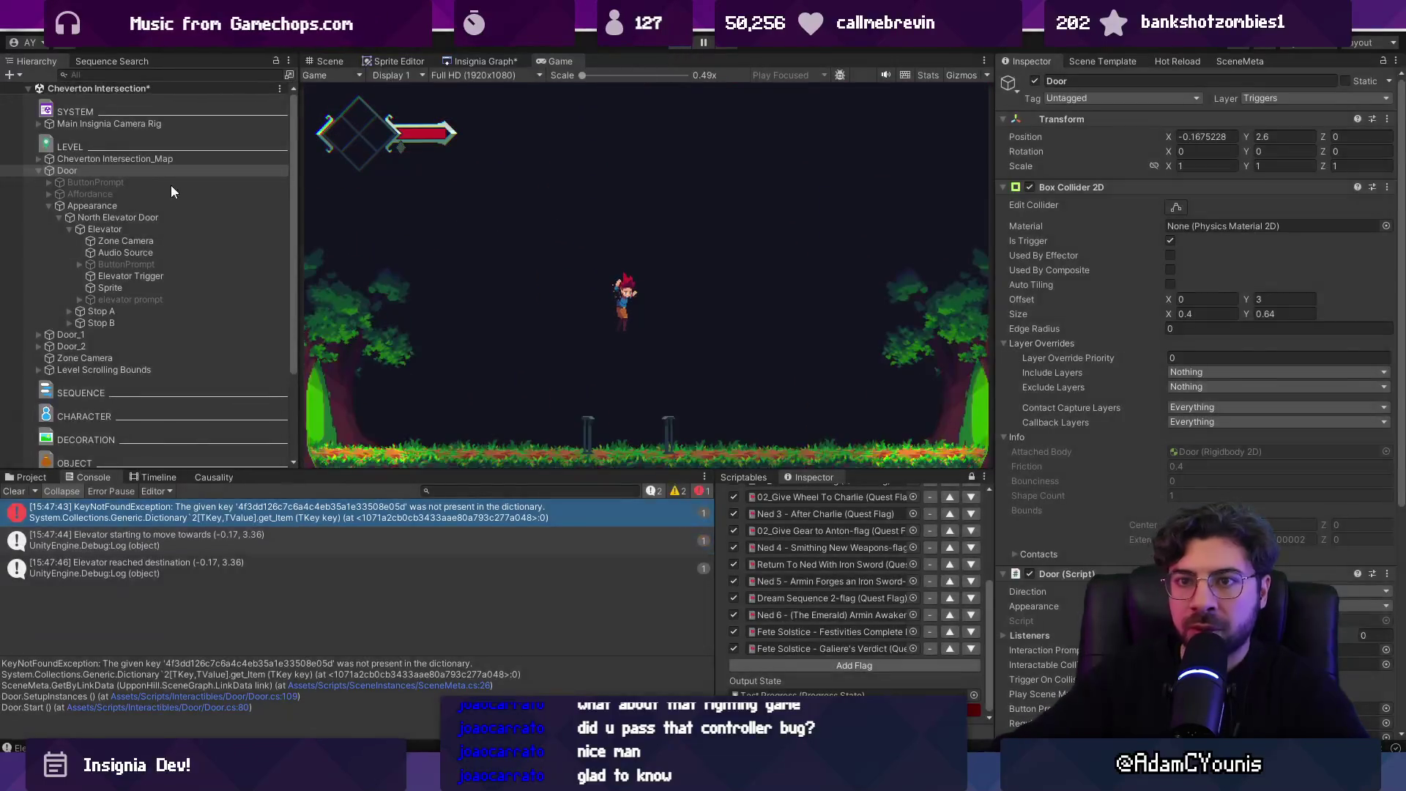
- Stop play and confirm the Door's direction stays North
{"action": "key", "text": "ctrl+p"}
{"action": "left_click", "coordinate": [113, 183]}
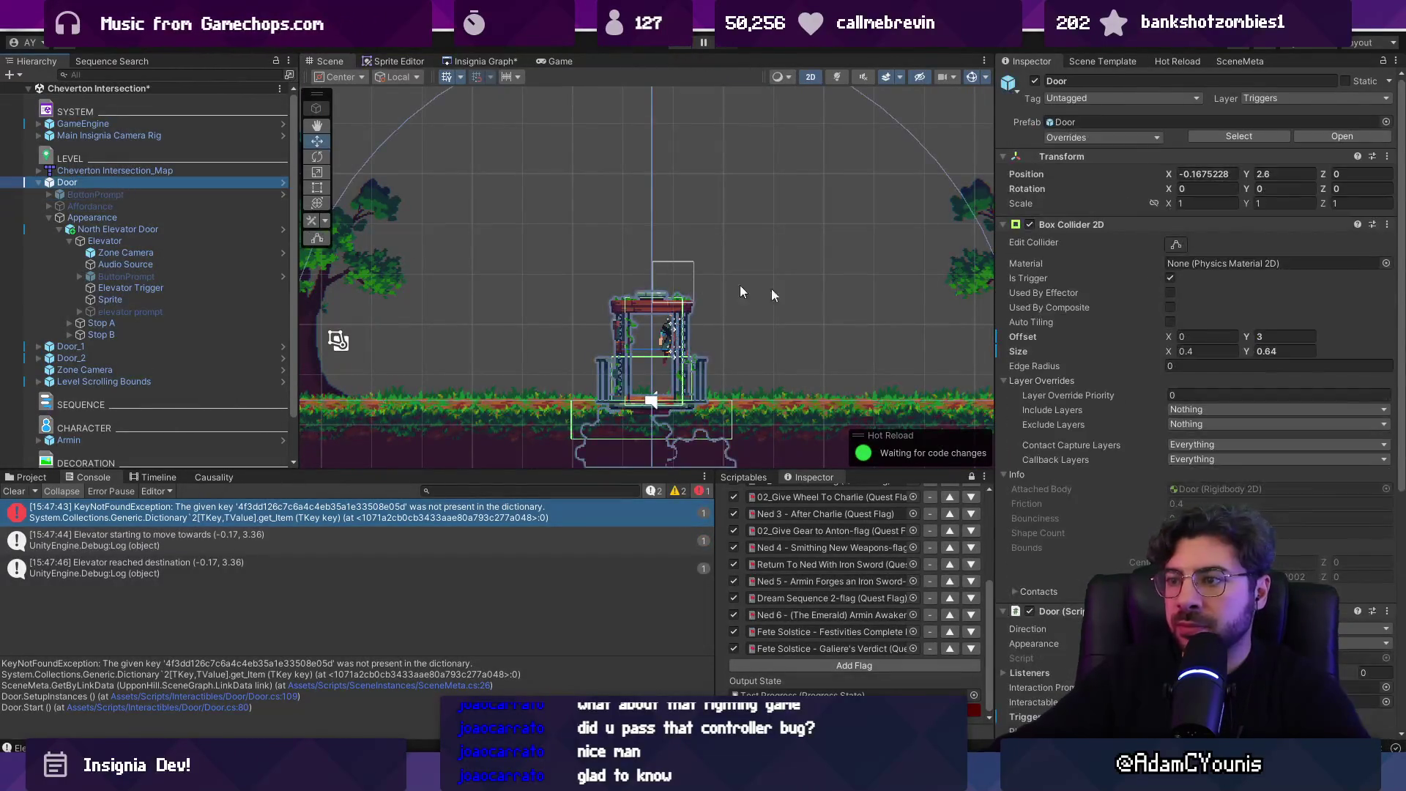
{"action": "scroll", "coordinate": [1200, 416], "scroll_direction": "down", "scroll_amount": 5}
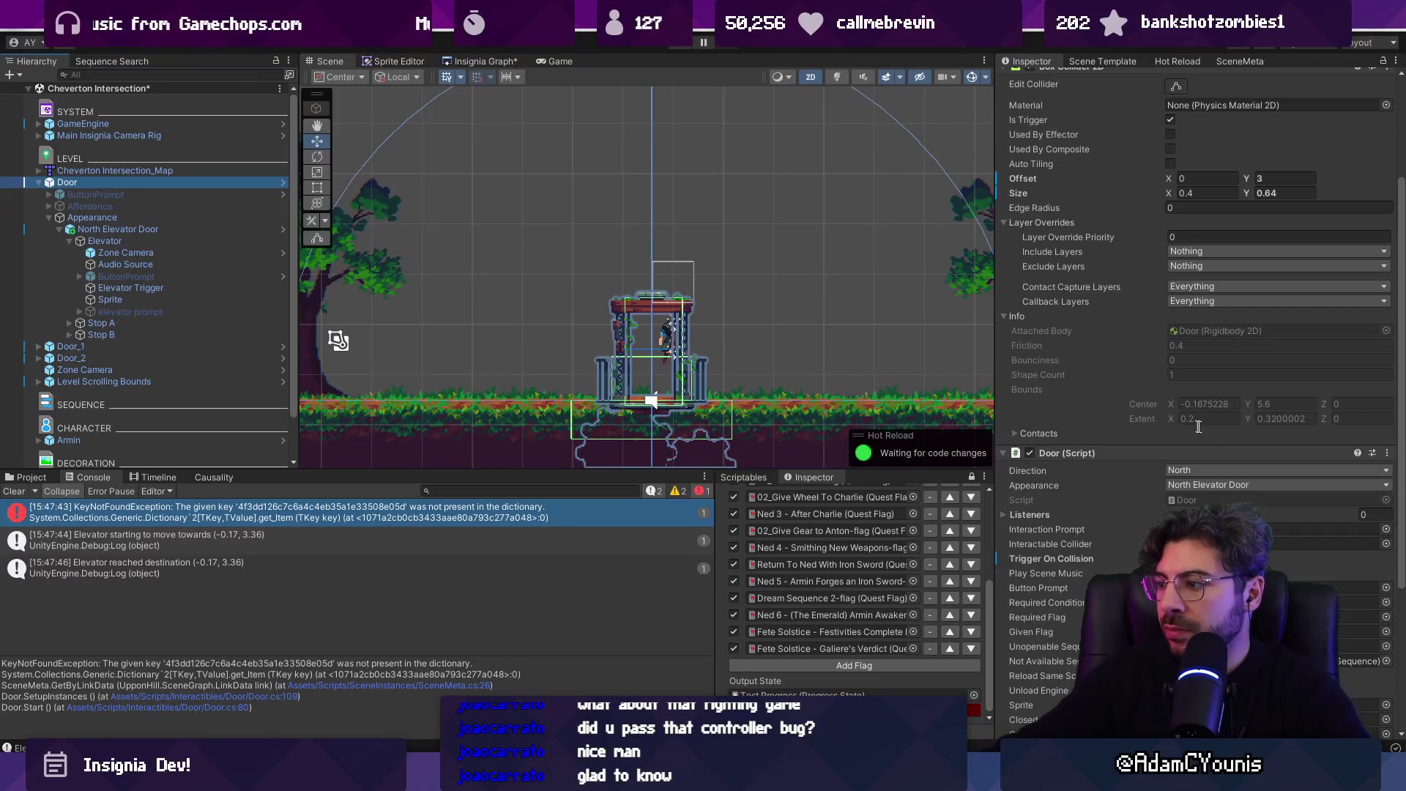
{"action": "left_click", "coordinate": [1210, 470]}
{"action": "left_click", "coordinate": [1118, 472]}
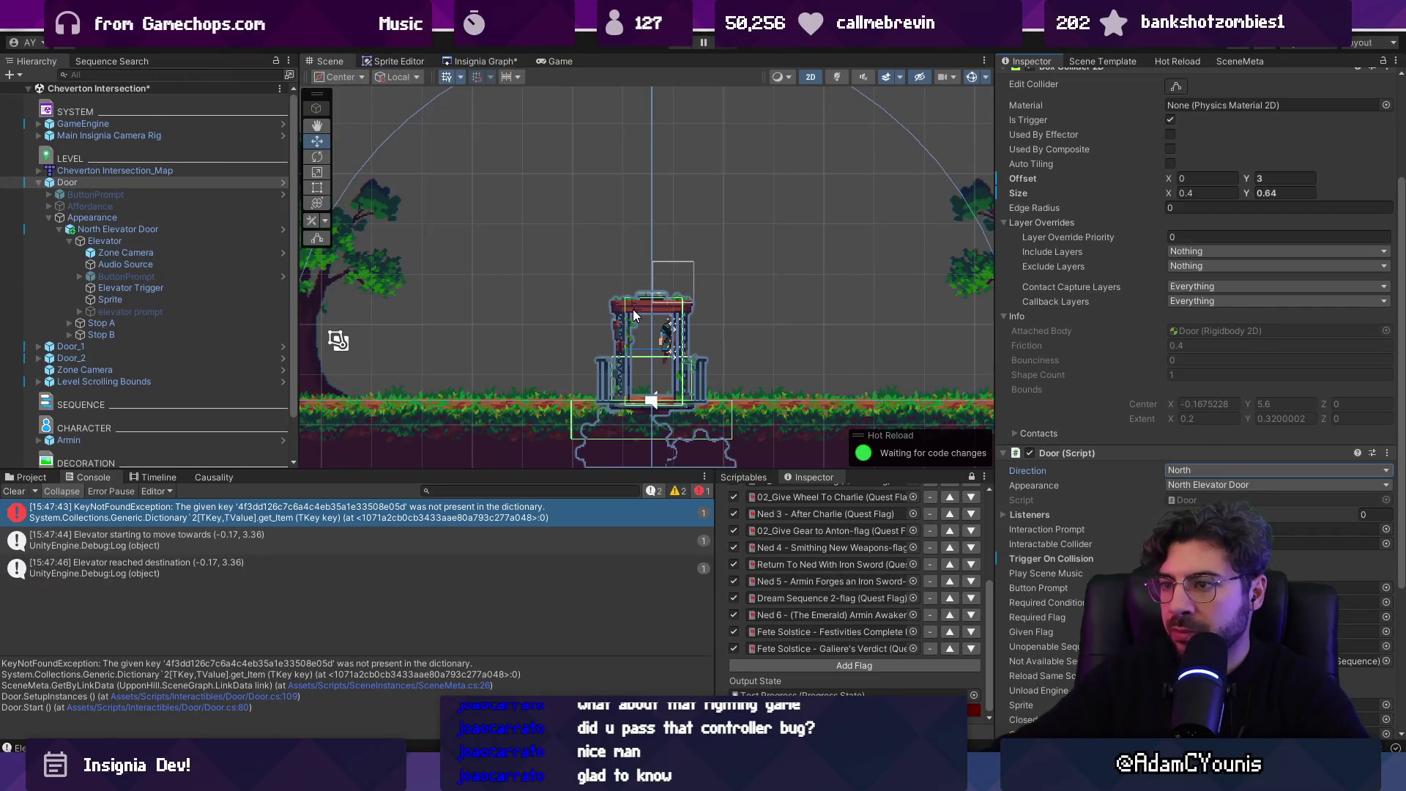
{"action": "scroll", "coordinate": [634, 308], "scroll_direction": "down", "scroll_amount": 5}
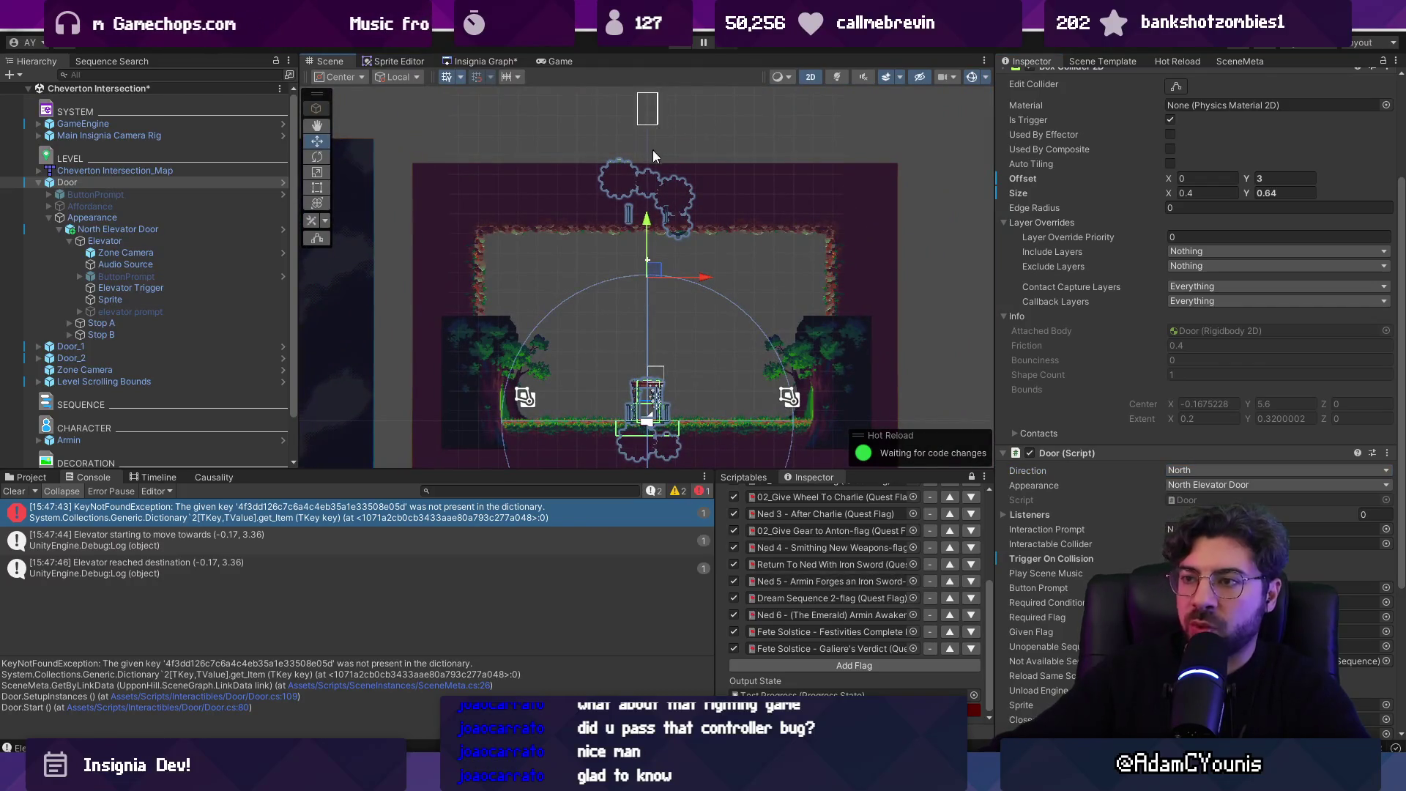
{"action": "left_click", "coordinate": [156, 334]}
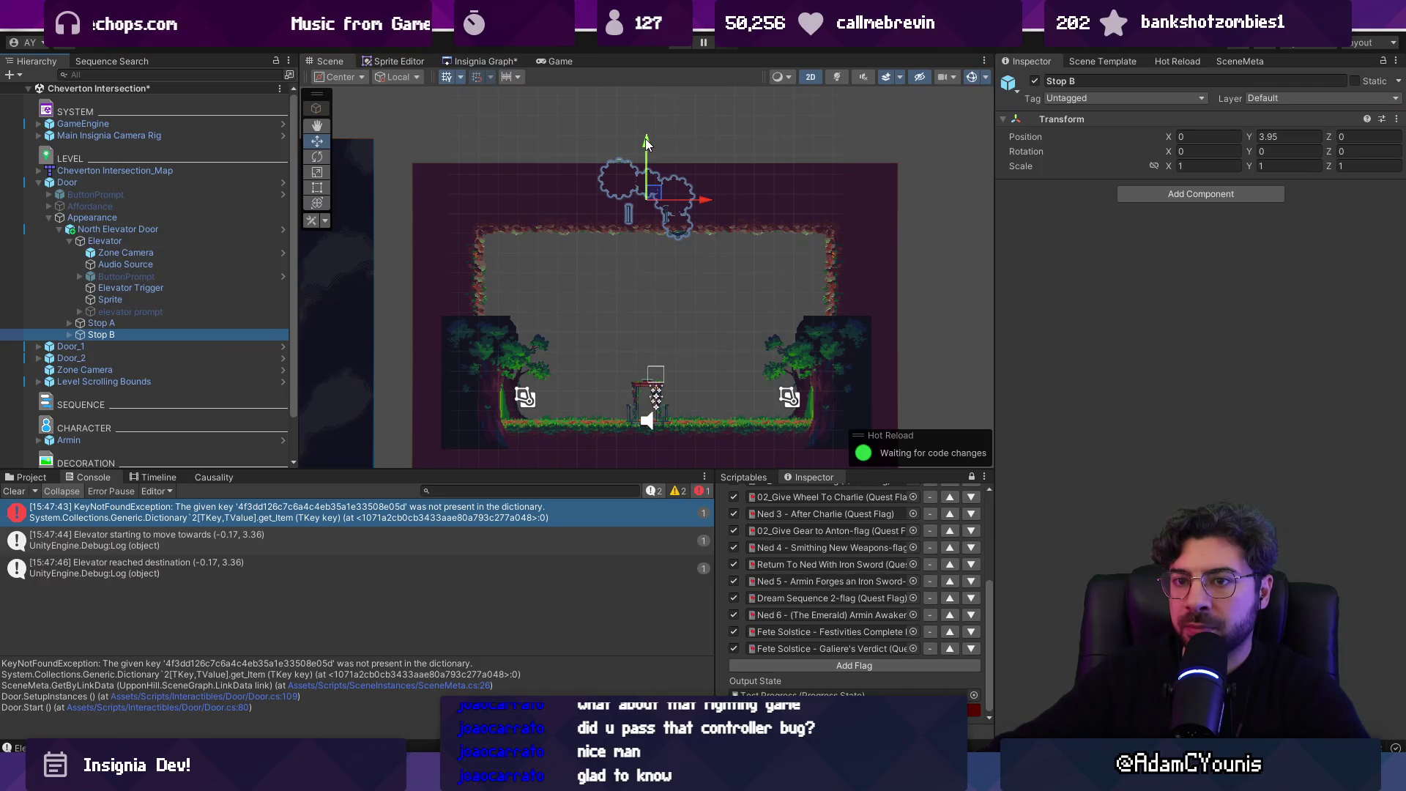
- Set the Door's Box Collider 2D Offset Y to 0.37
{"action": "left_click", "coordinate": [183, 229]}
{"action": "left_click", "coordinate": [180, 218]}
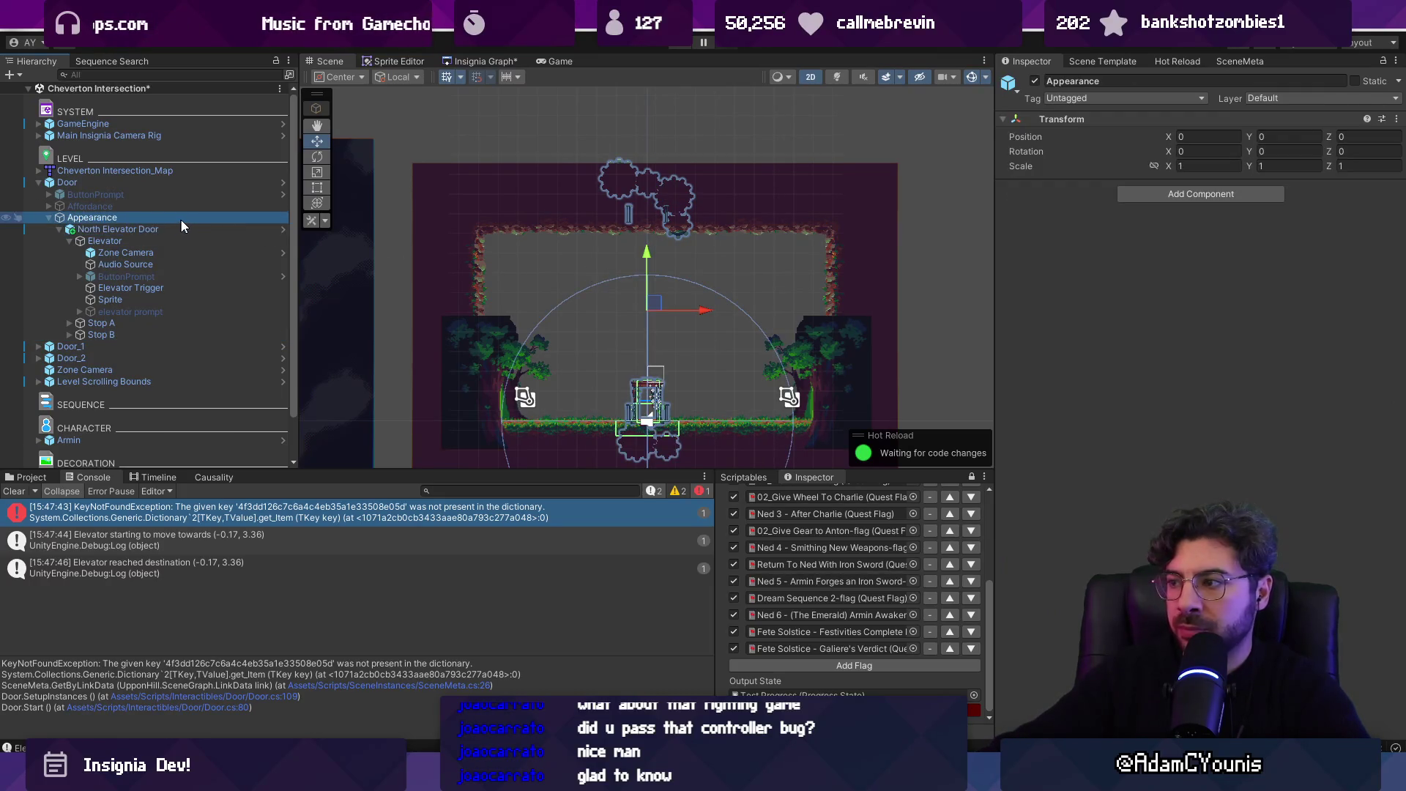
{"action": "left_click", "coordinate": [180, 230]}
{"action": "left_click", "coordinate": [162, 182]}
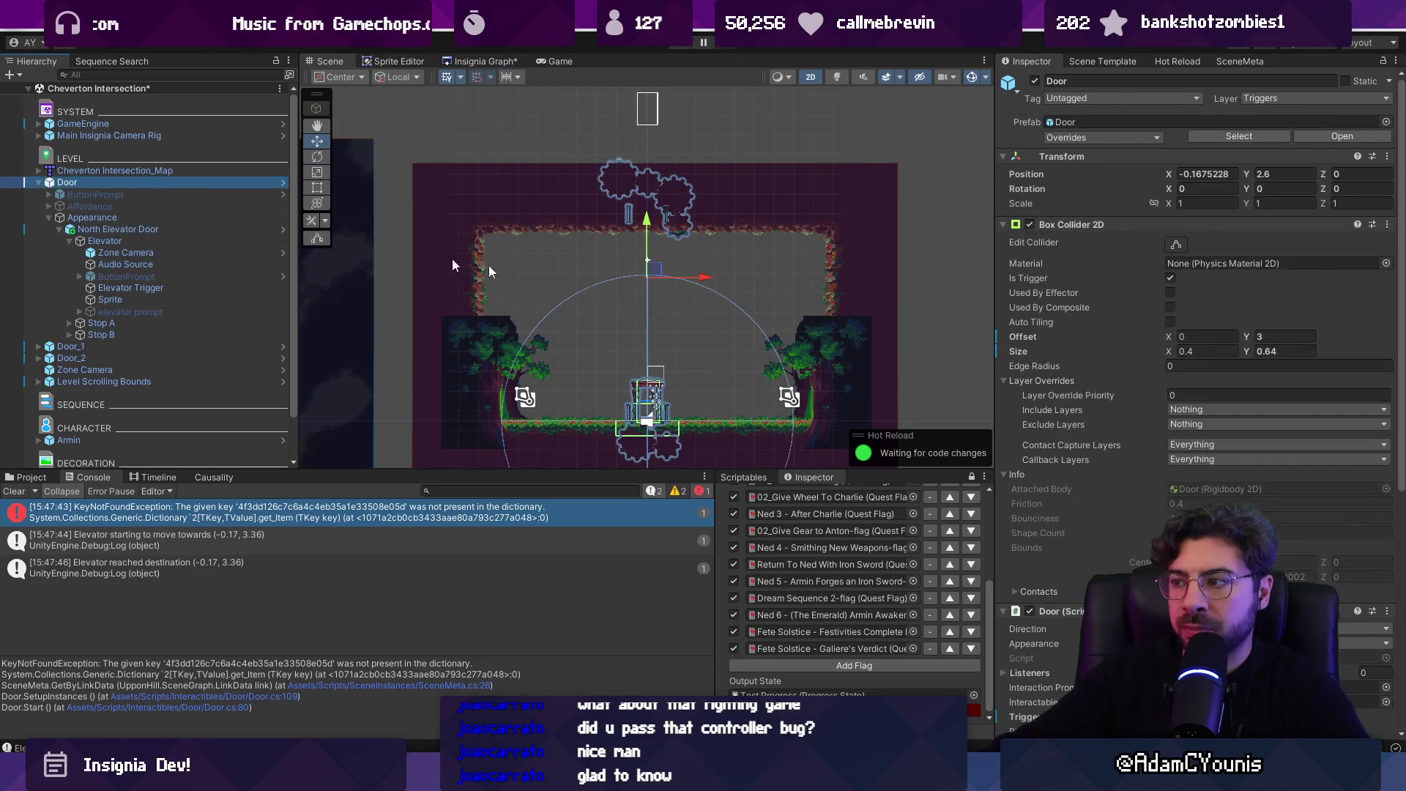
{"action": "left_click_drag", "start_coordinate": [1248, 349], "coordinate": [1179, 335]}
{"action": "key", "text": "ctrl+z"}
{"action": "type", "text": "0.37"}
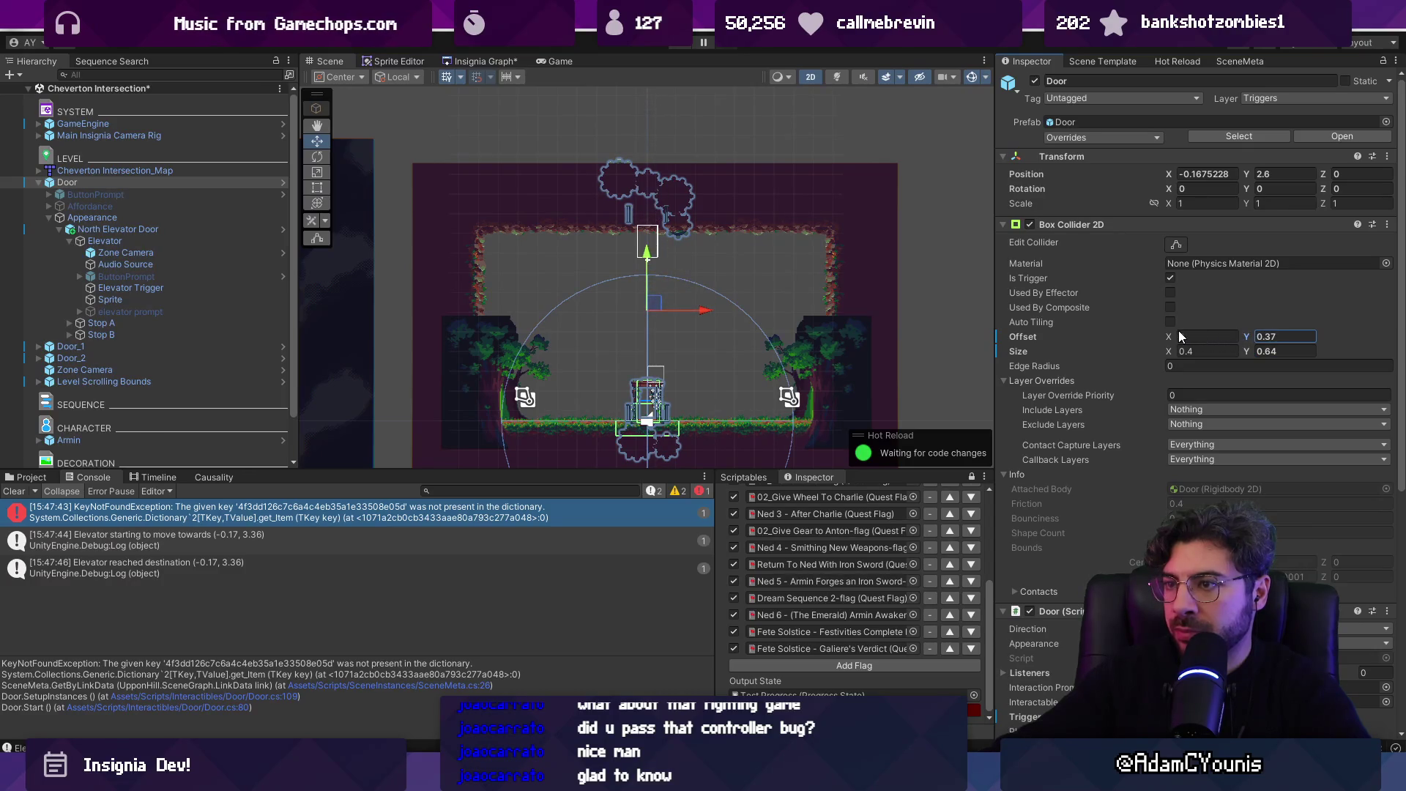
- Play-test the door trigger, review the null-reference and key-not-found errors, and clear the Console
{"action": "left_click", "coordinate": [679, 45]}
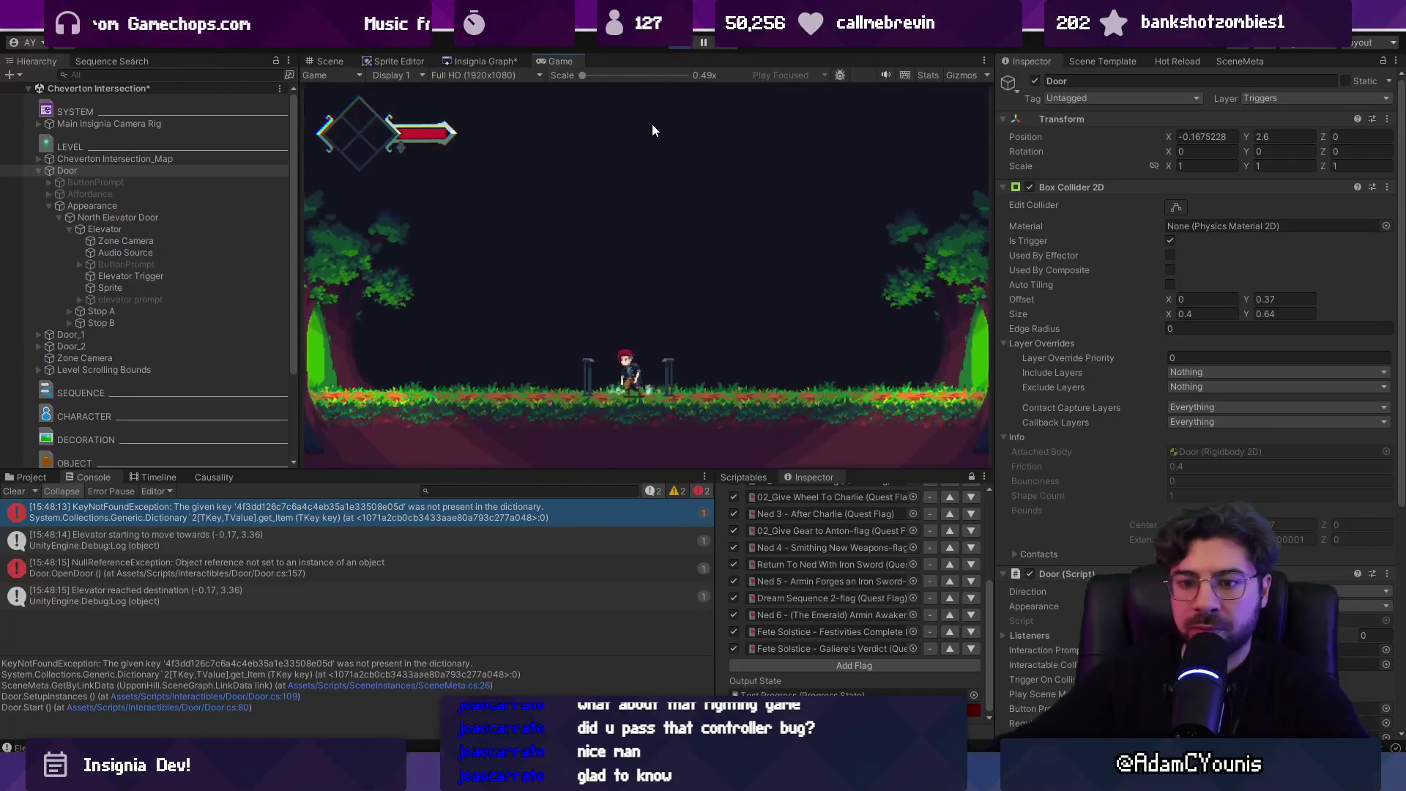
{"action": "left_click", "coordinate": [675, 43]}
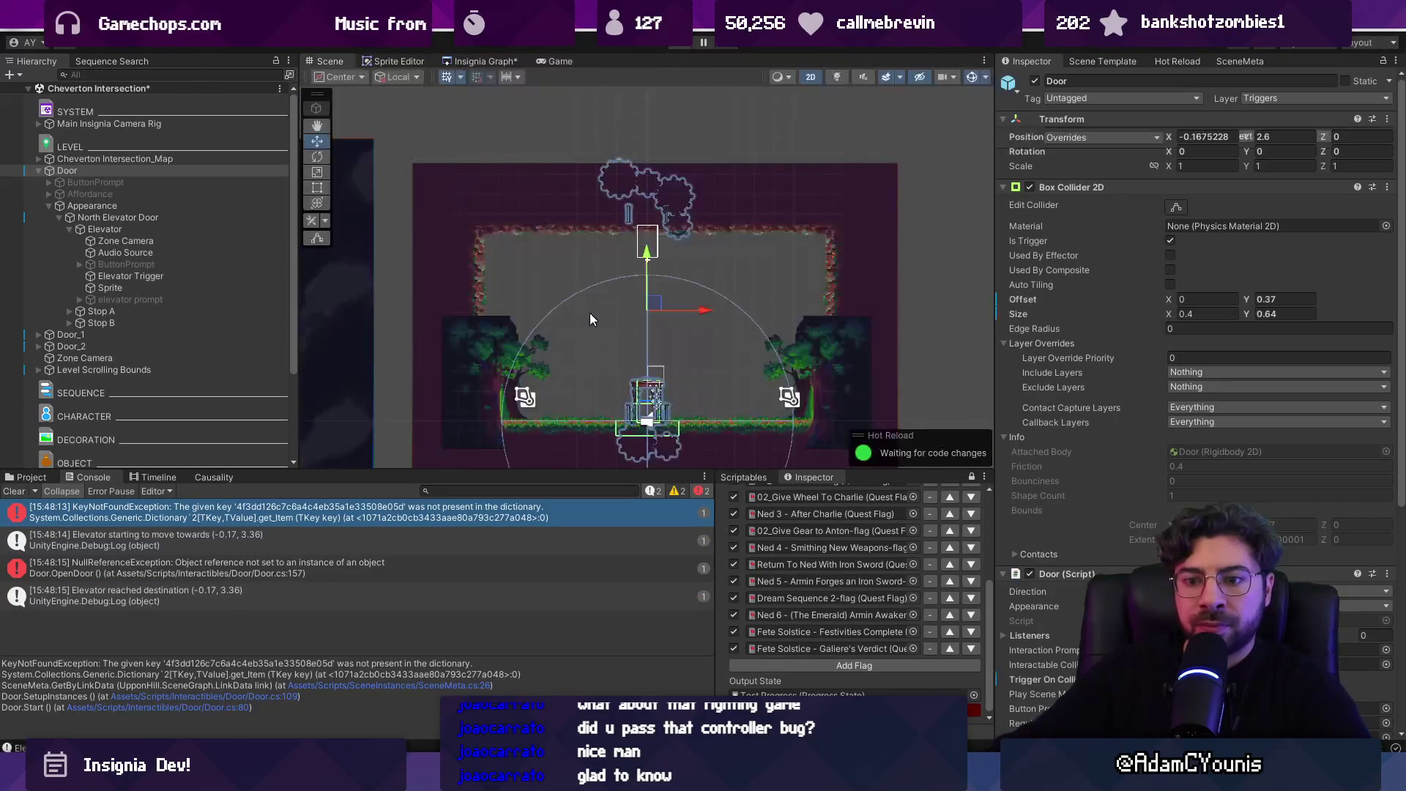
{"action": "left_click", "coordinate": [350, 558]}
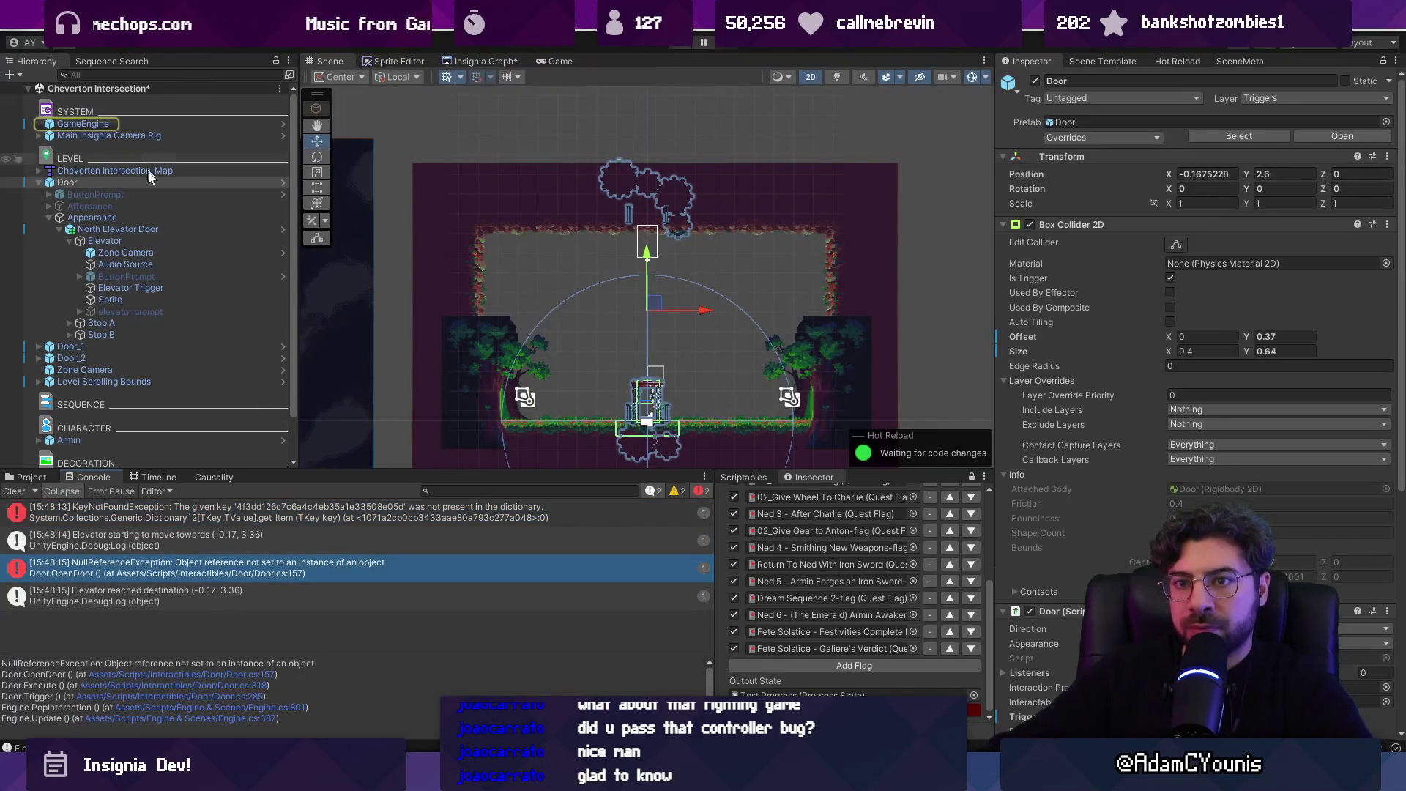
{"action": "left_click", "coordinate": [25, 504]}
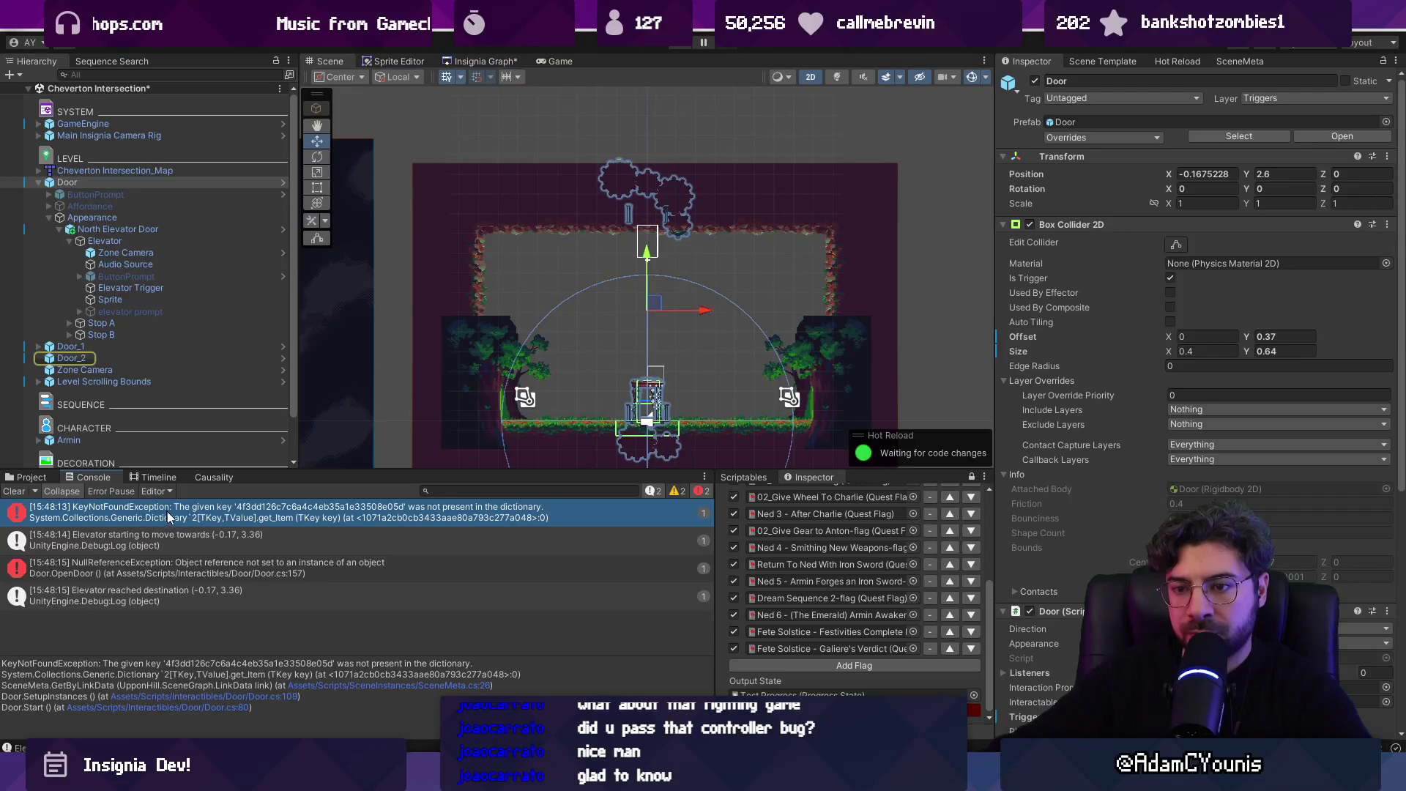
{"action": "left_click", "coordinate": [14, 491]}
{"action": "scroll", "coordinate": [1136, 507], "scroll_direction": "down", "scroll_amount": 5}
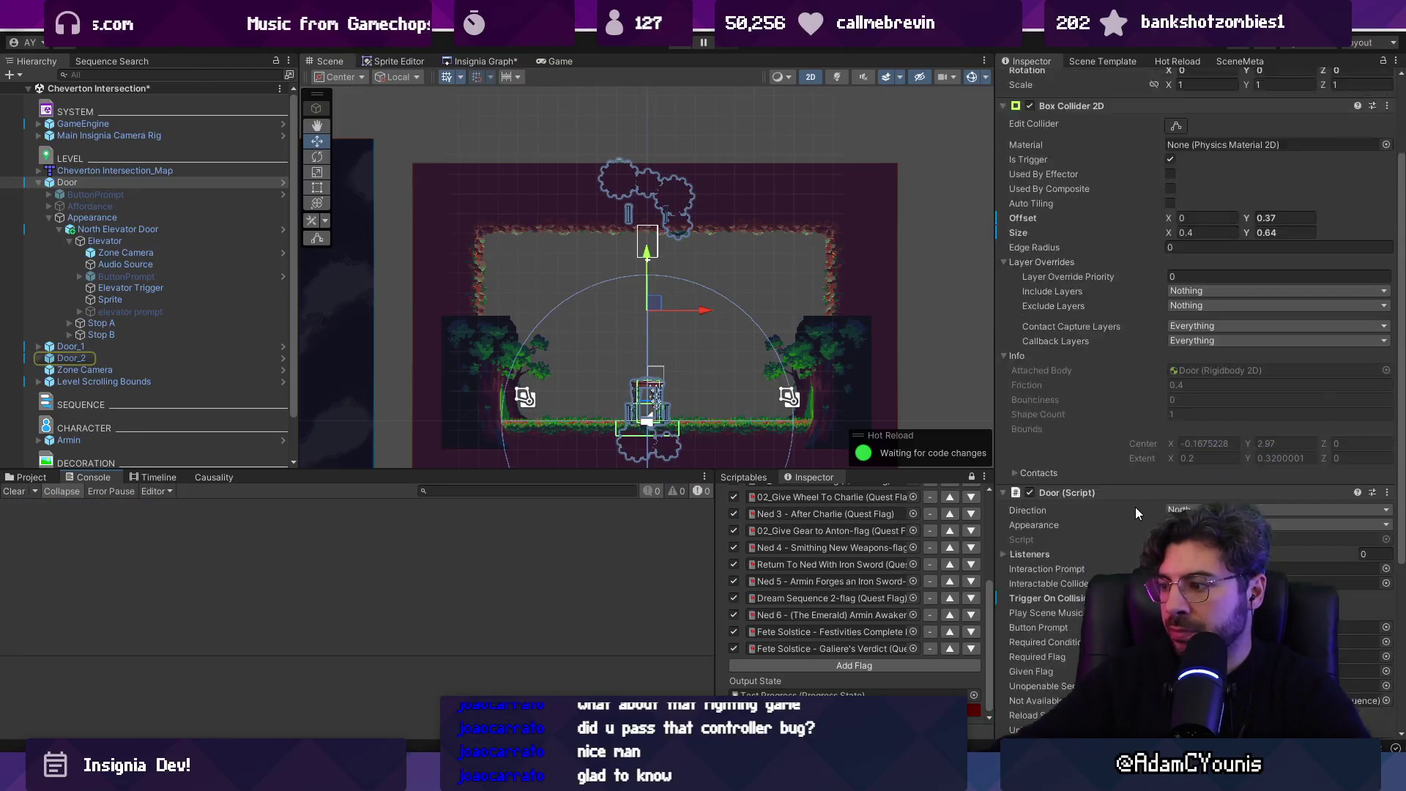
{"action": "scroll", "coordinate": [1141, 512], "scroll_direction": "down", "scroll_amount": 5}
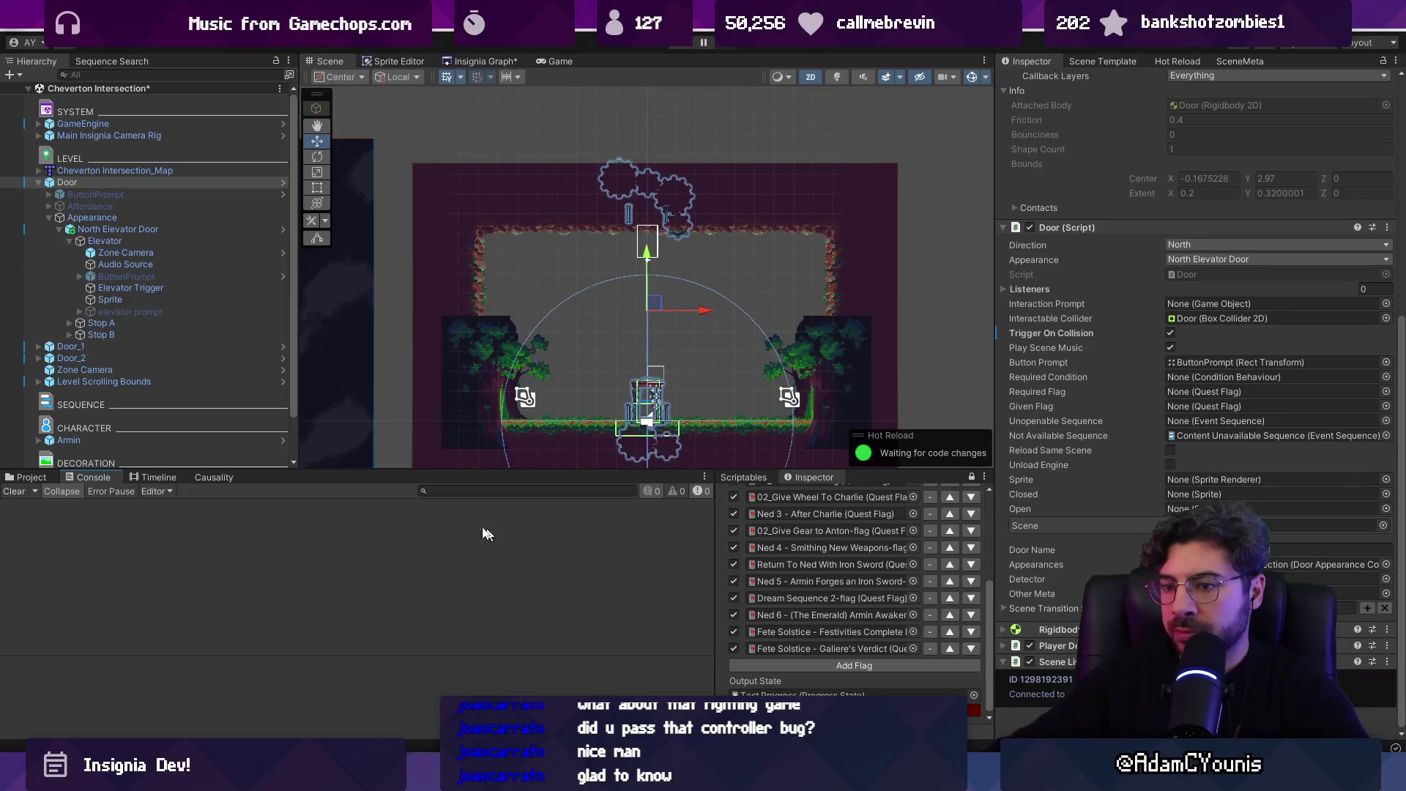
- Set the Door's direction to Neutral and its appearance to Crucible Z Door
{"action": "left_click", "coordinate": [116, 181]}
{"action": "left_click", "coordinate": [1190, 246]}
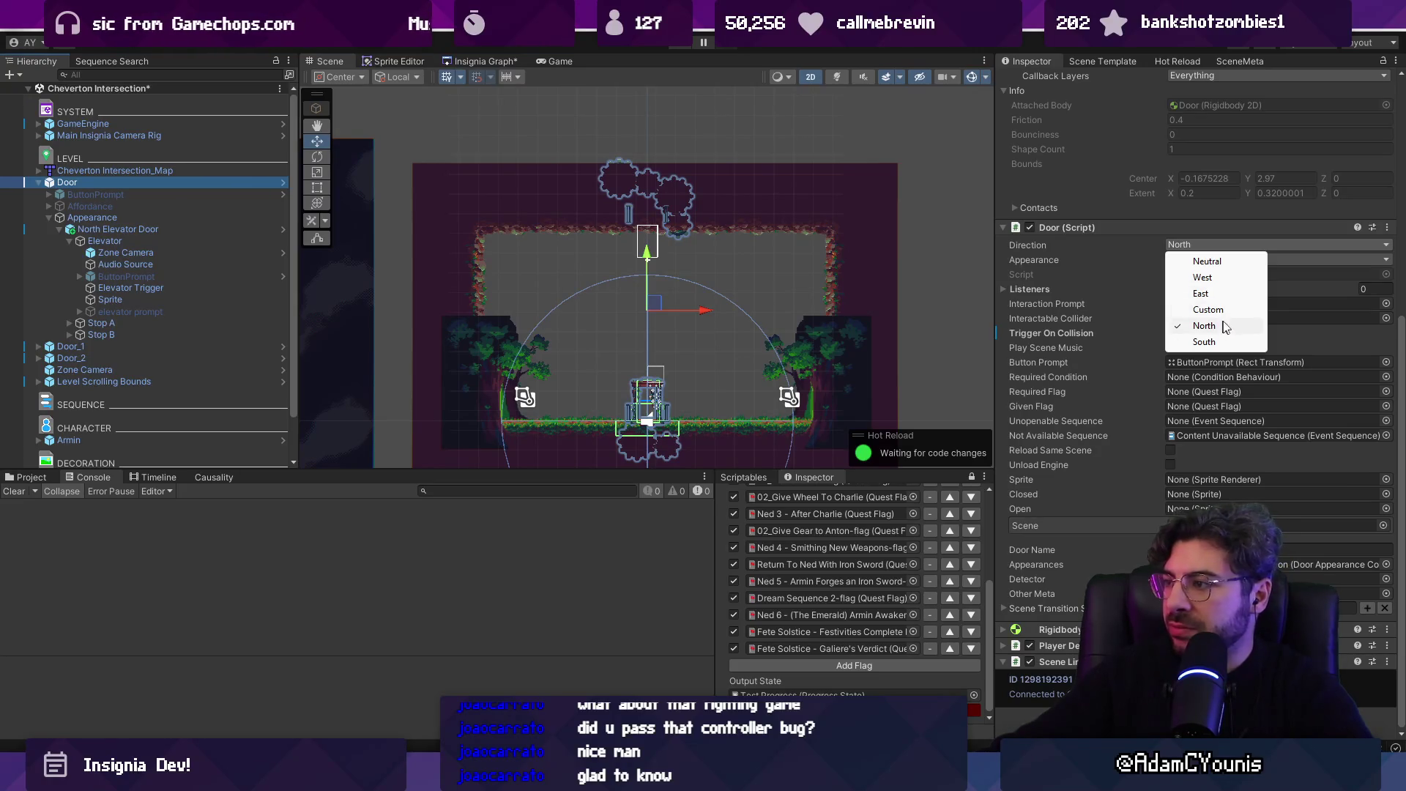
{"action": "left_click", "coordinate": [1219, 263]}
{"action": "left_click", "coordinate": [1230, 260]}
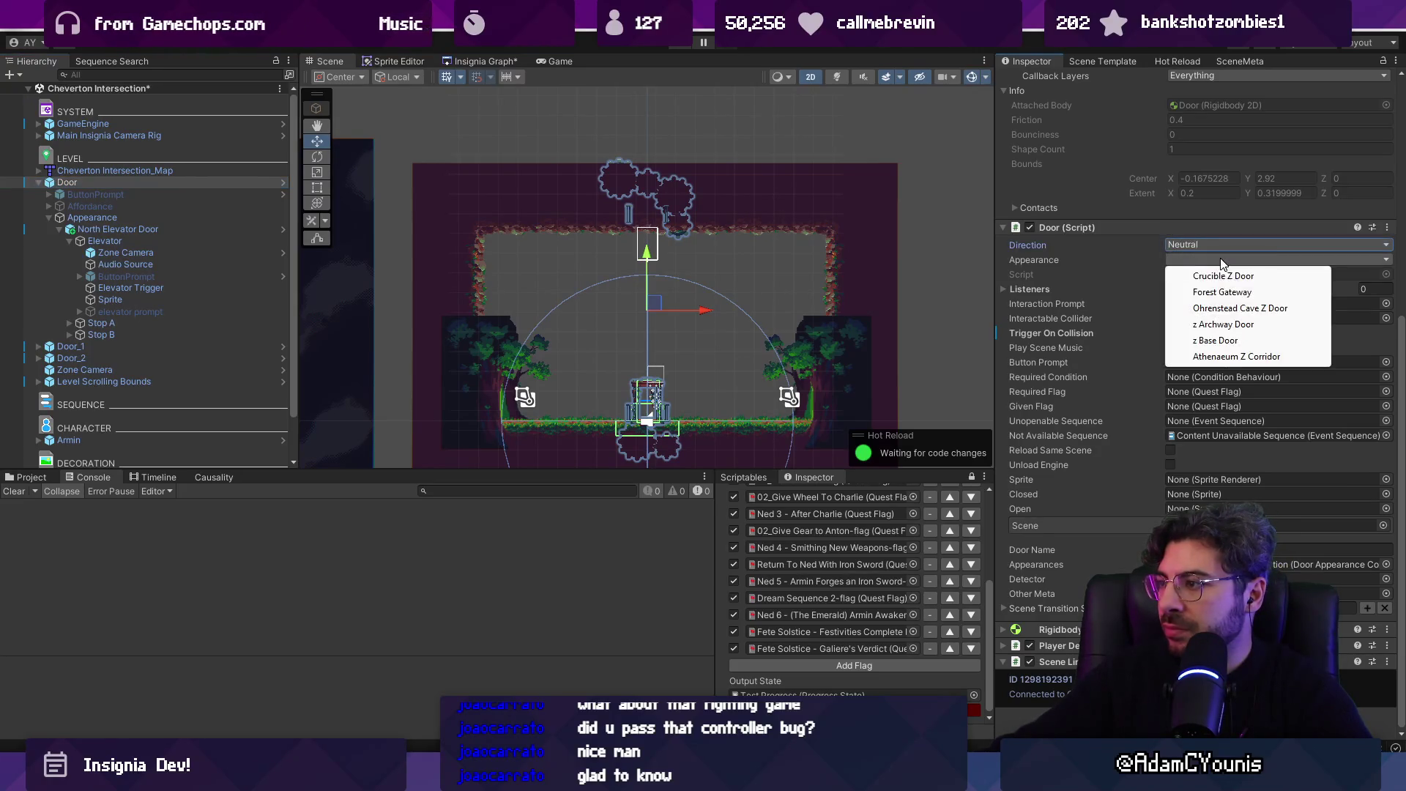
{"action": "left_click", "coordinate": [1241, 286]}
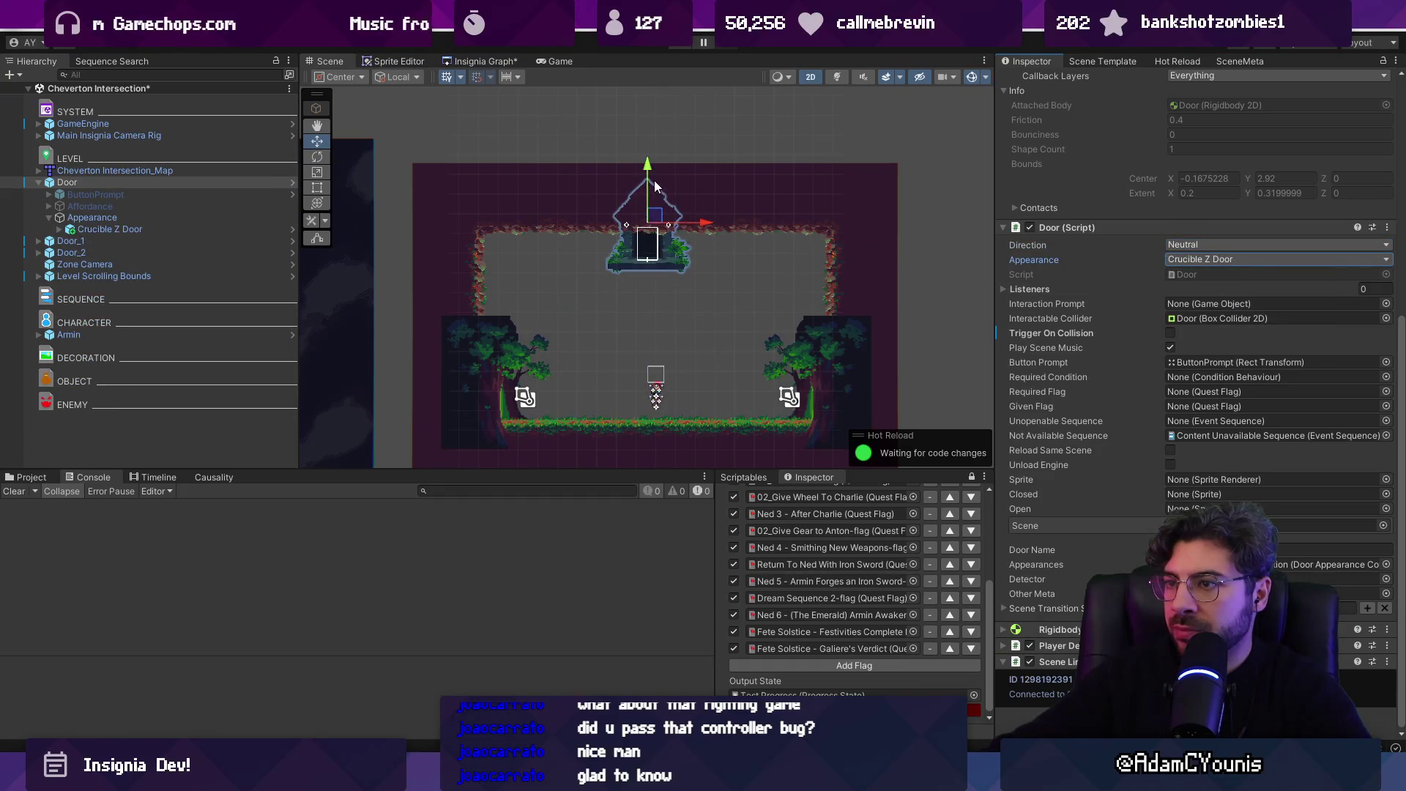
- Lower the door onto the room floor and save Cheverton Intersection
{"action": "left_click_drag", "start_coordinate": [654, 180], "coordinate": [678, 329]}
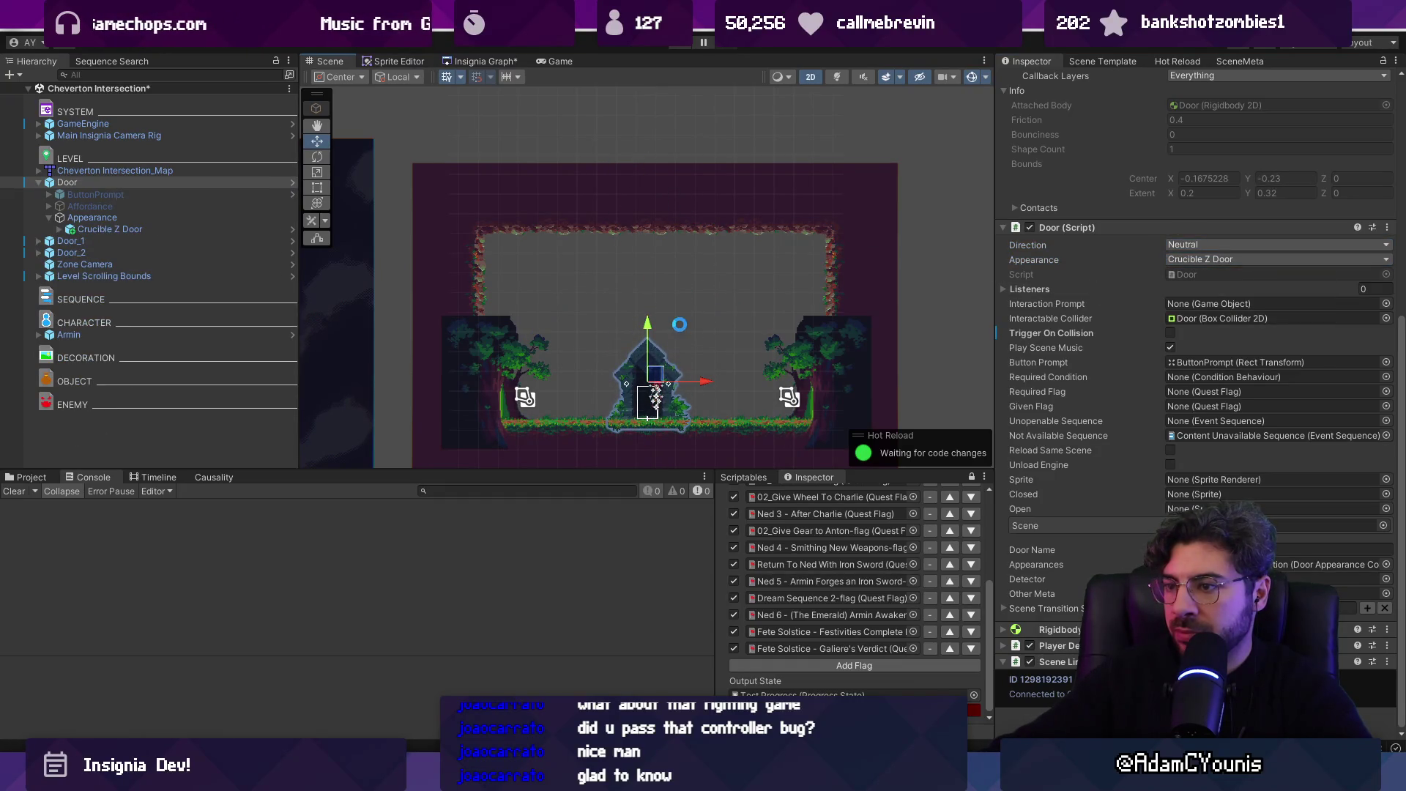
{"action": "key", "text": "ctrl+s"}
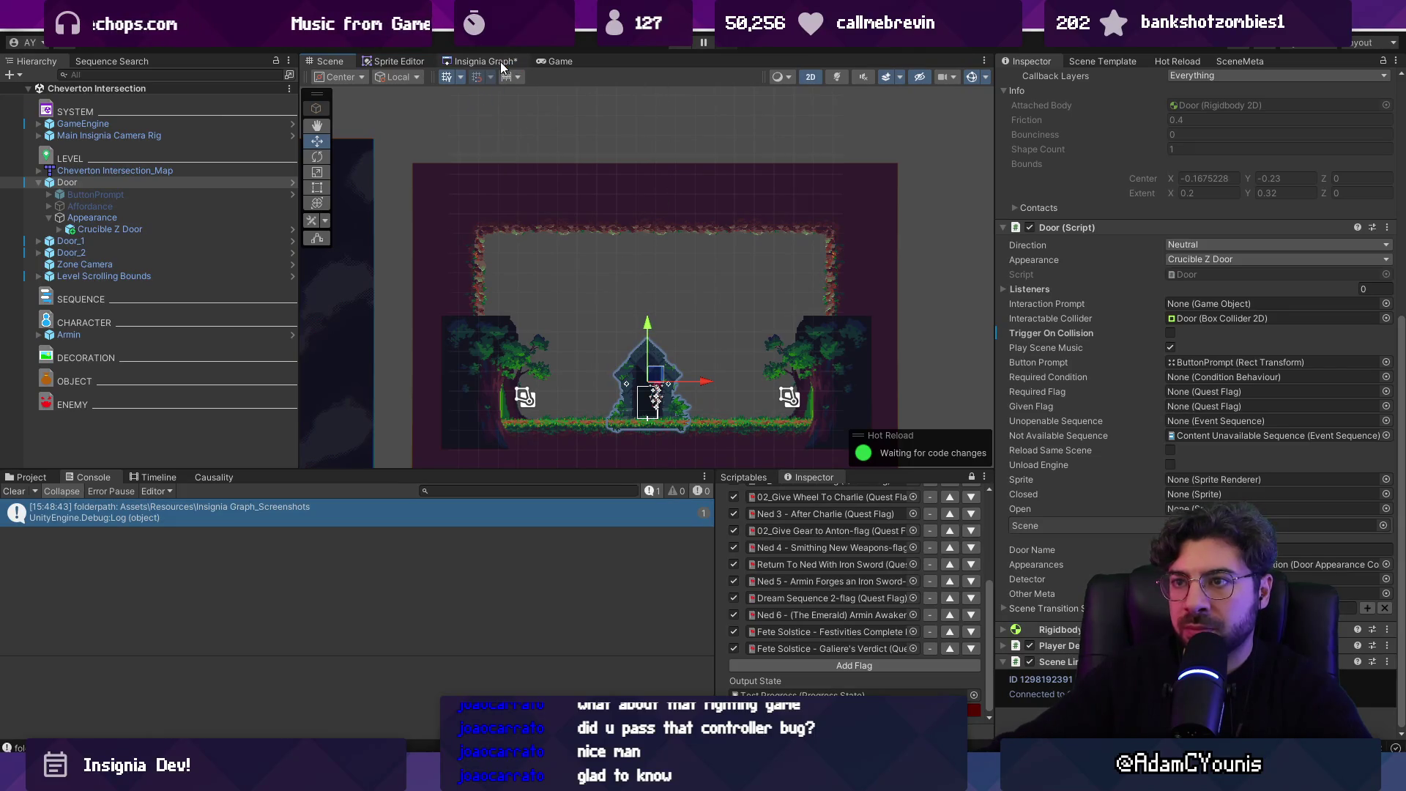
{"action": "left_click", "coordinate": [502, 67]}
- In Cheverwood Floor West, narrow Door East_1's collider and make it a Crucible Z Door
{"action": "scroll", "coordinate": [535, 137], "scroll_direction": "up", "scroll_amount": 3}
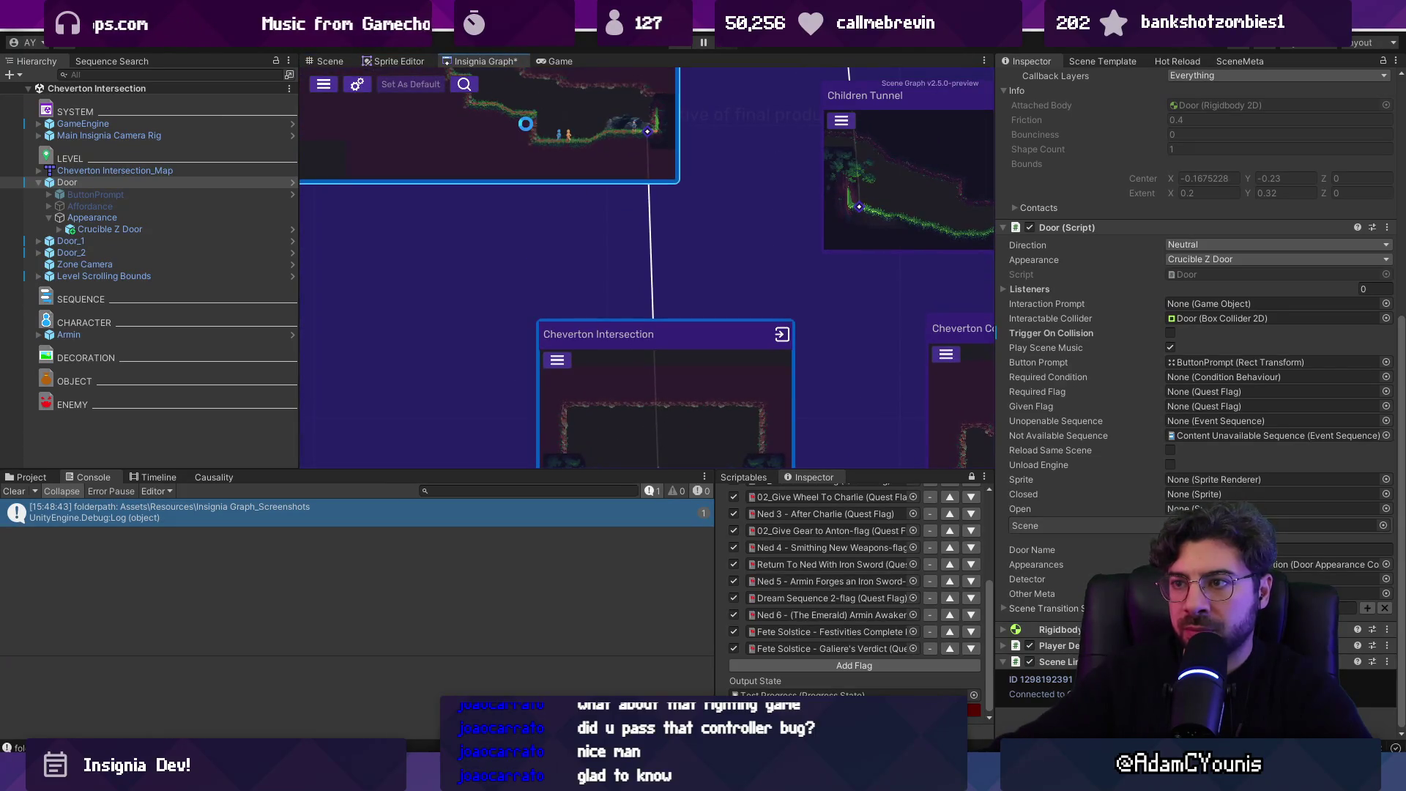
{"action": "double_click", "coordinate": [528, 134]}
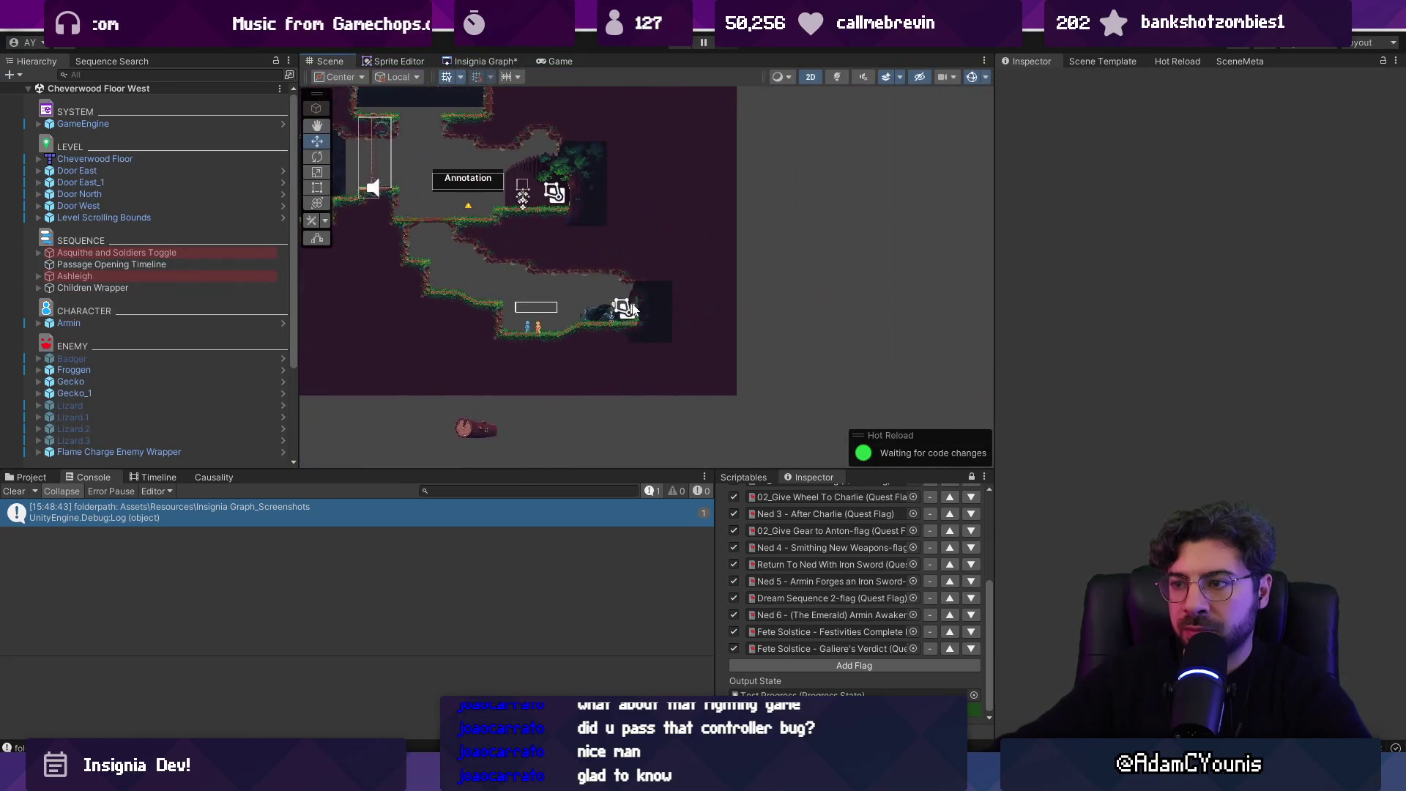
{"action": "left_click", "coordinate": [685, 318]}
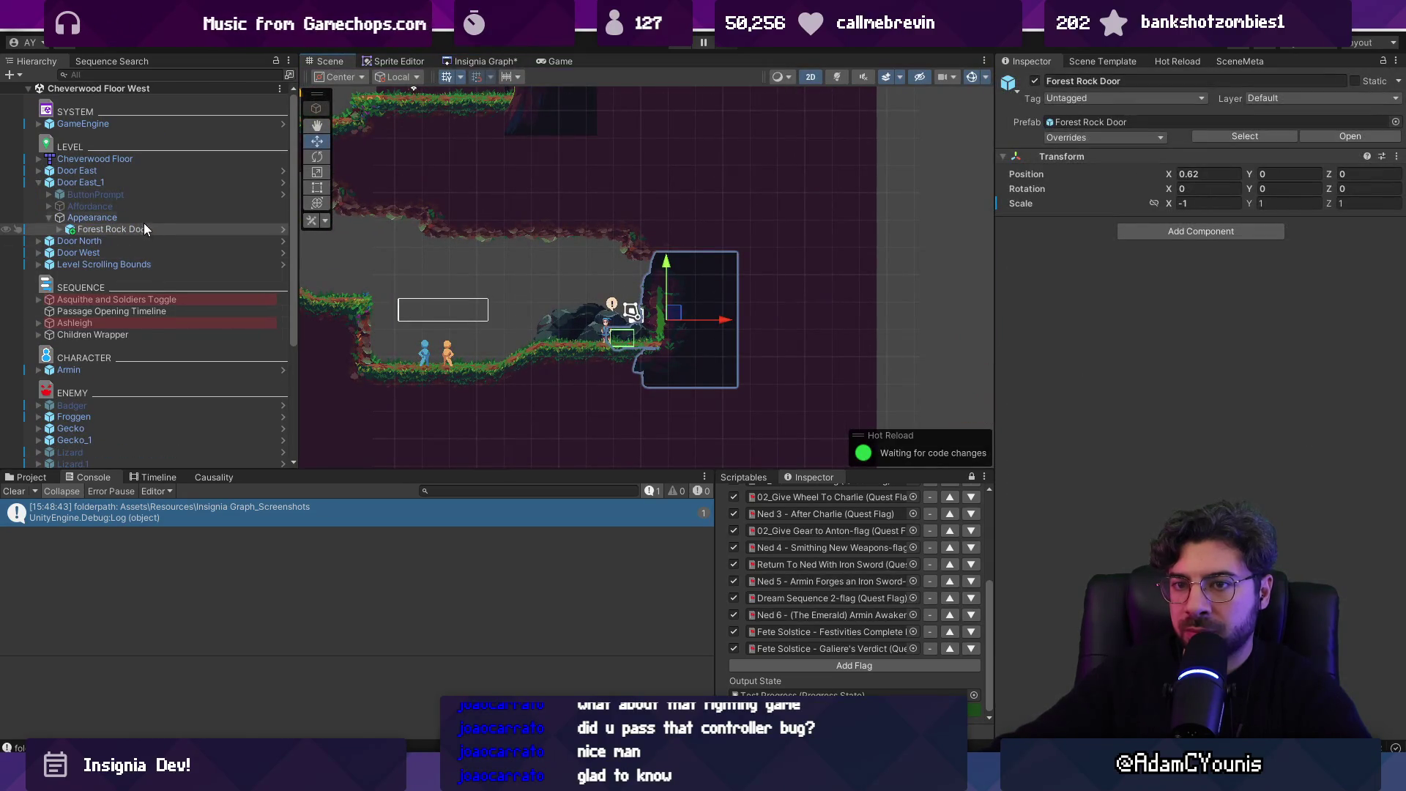
{"action": "left_click", "coordinate": [142, 181]}
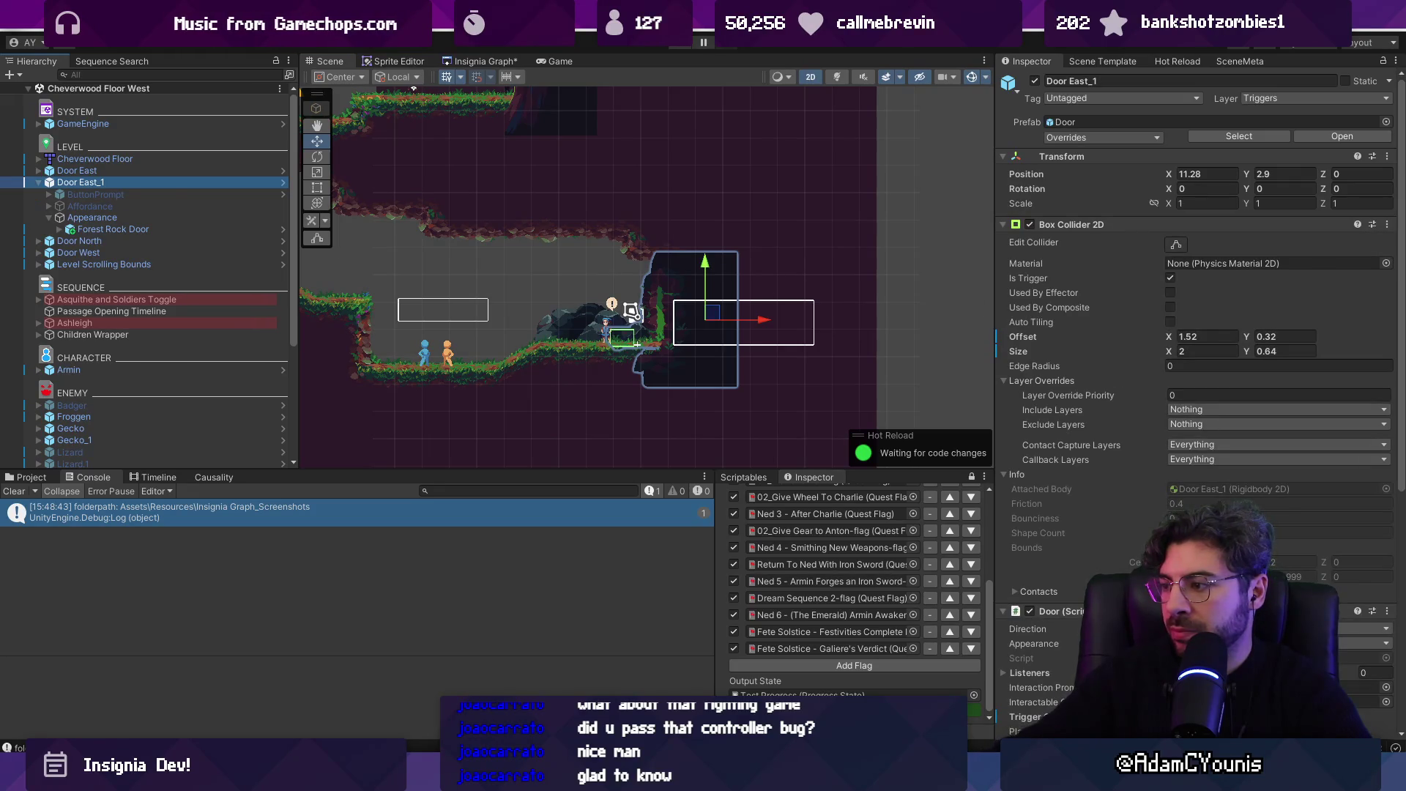
{"action": "left_click", "coordinate": [1364, 629]}
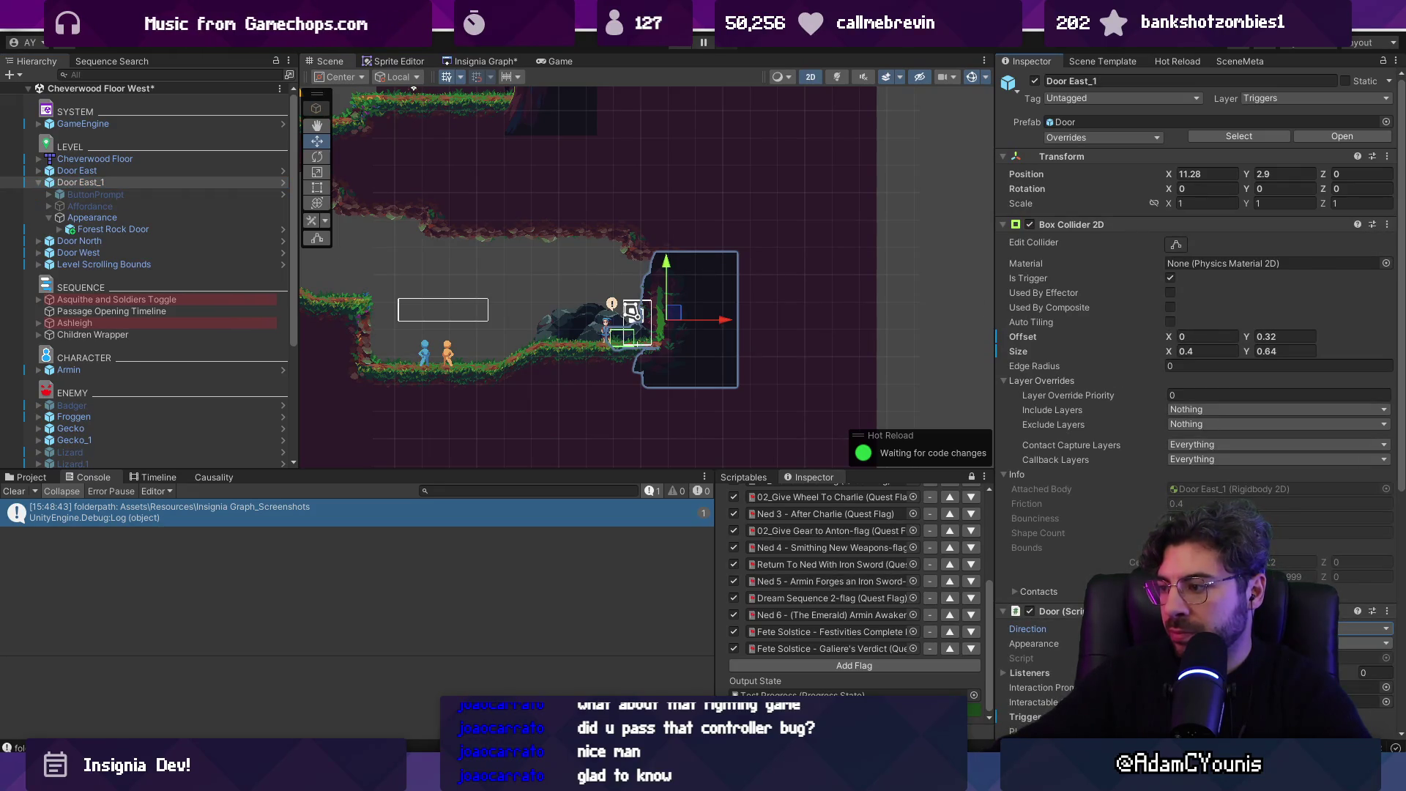
{"action": "left_click", "coordinate": [1364, 644]}
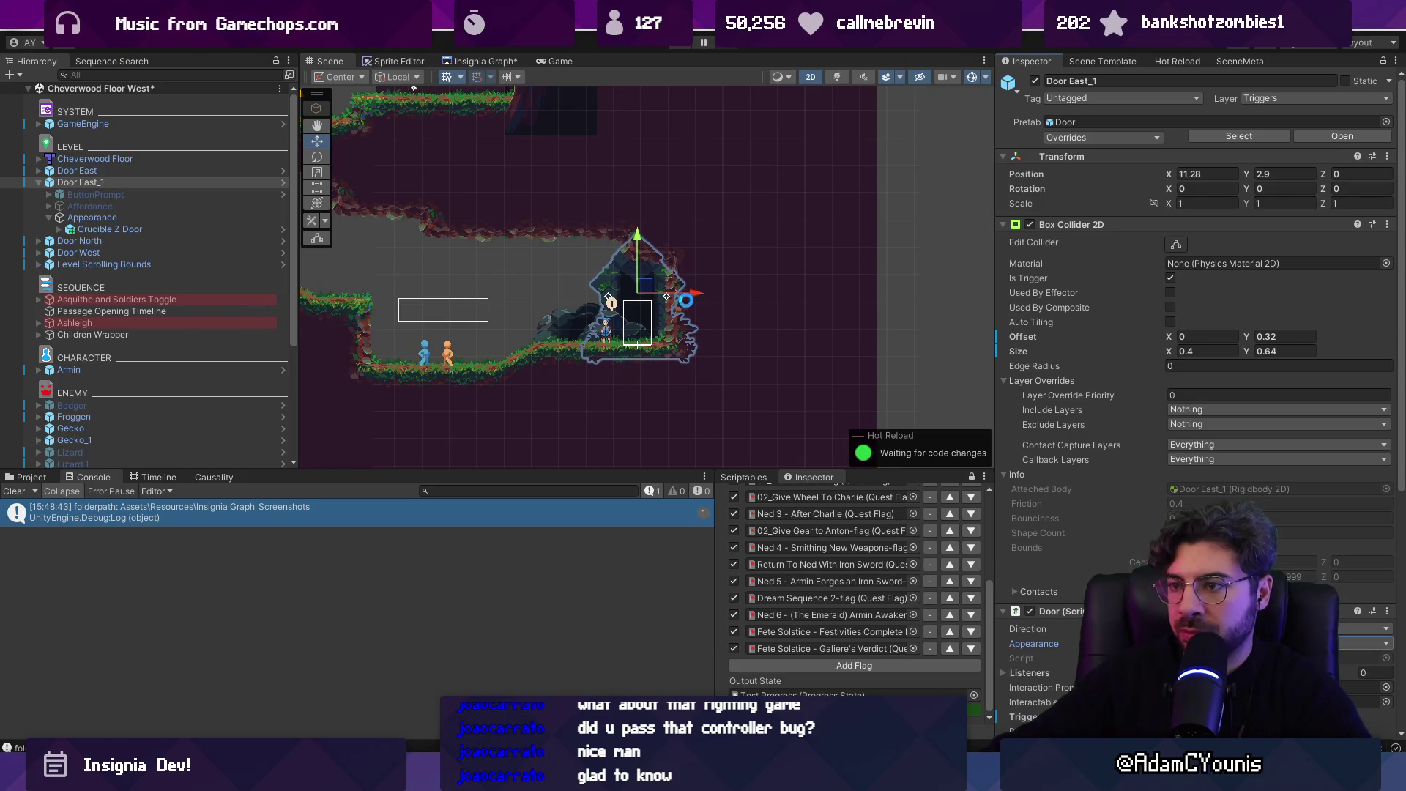
{"action": "mouse_move", "coordinate": [708, 313]}
{"action": "left_mouse_down"}
{"action": "mouse_move", "coordinate": [900, 322]}
{"action": "mouse_move", "coordinate": [795, 306]}
{"action": "mouse_move", "coordinate": [683, 324]}
{"action": "mouse_move", "coordinate": [840, 300]}
{"action": "left_mouse_up"}
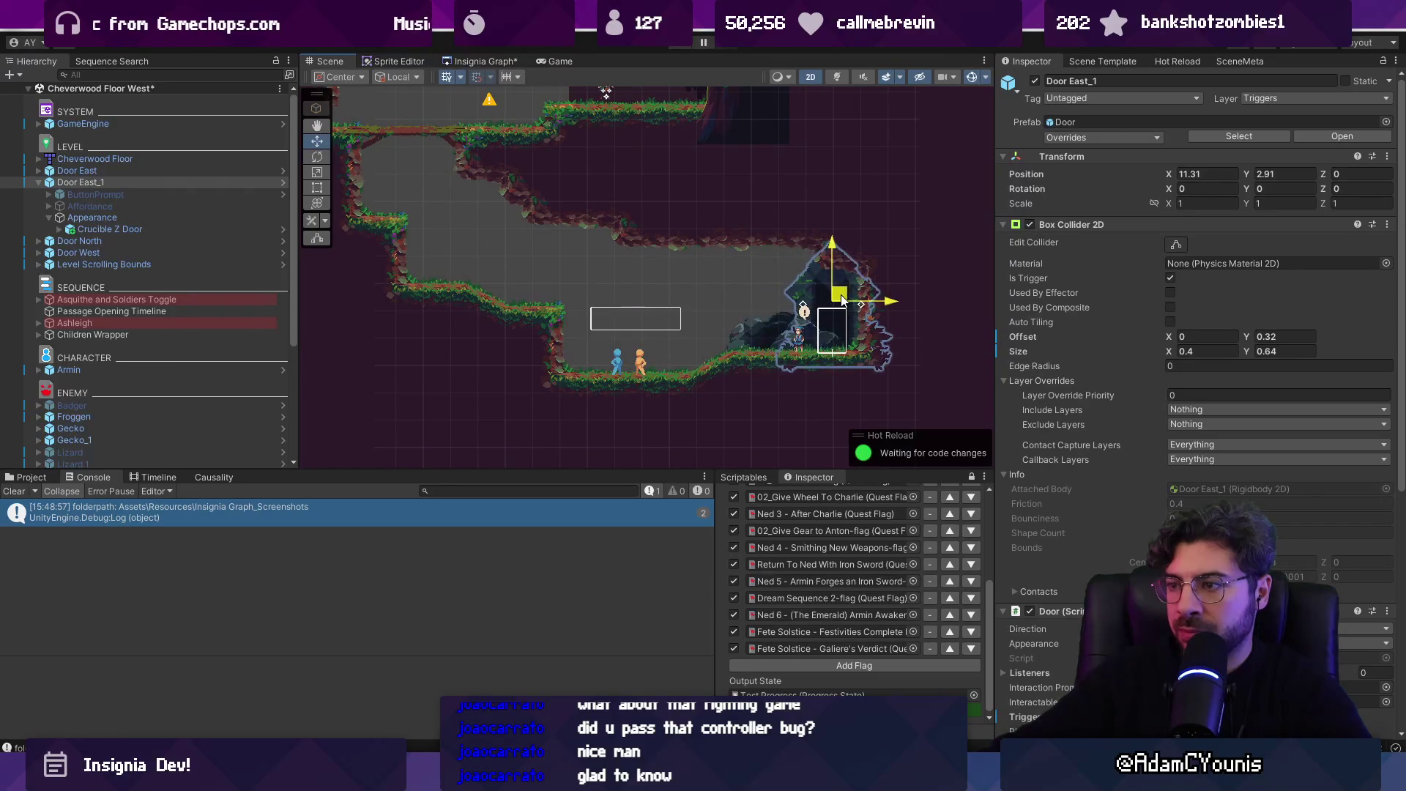
- Play-test walking up to the cave door, check the KeyNotFoundException, then stop
{"action": "left_click", "coordinate": [678, 44]}
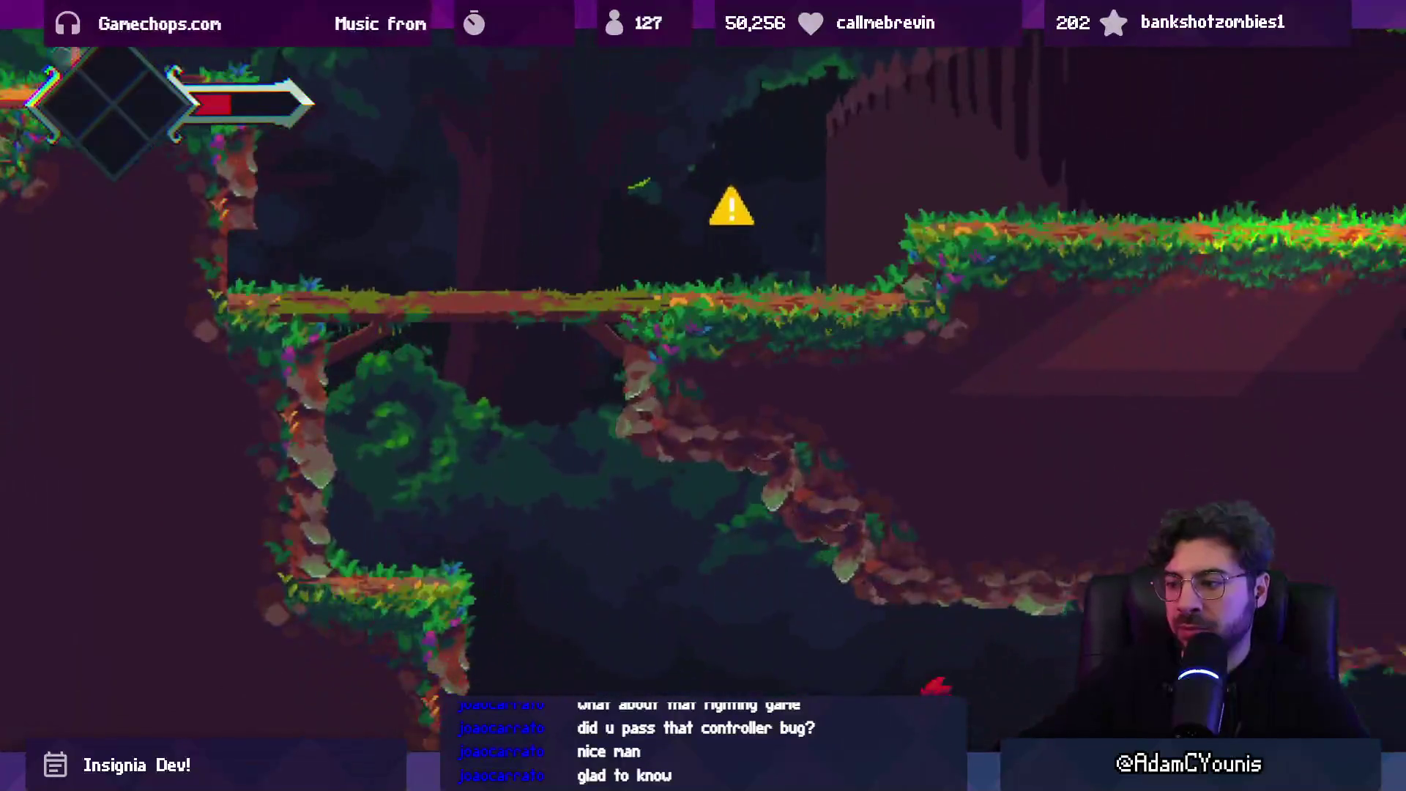
{"action": "key", "text": "Right"}
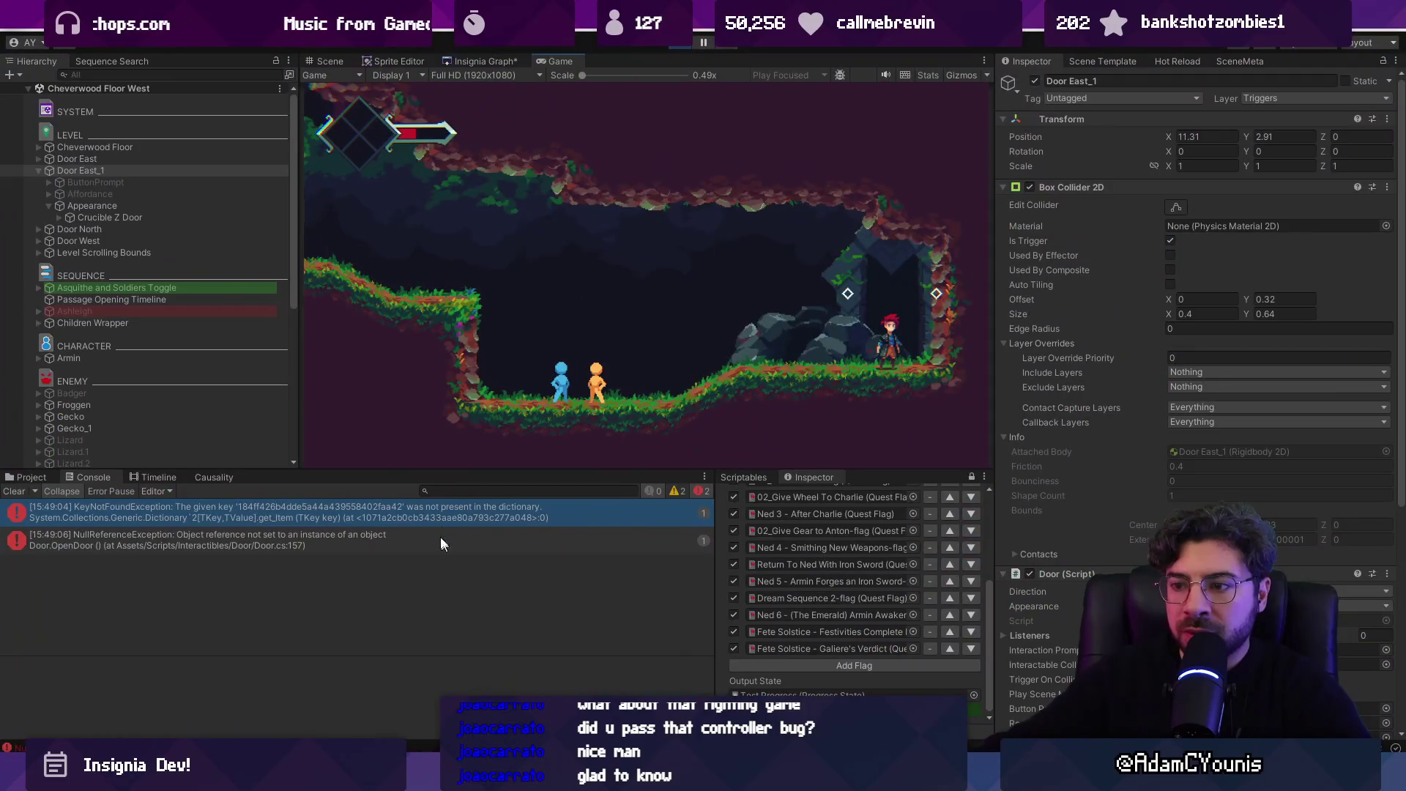
{"action": "left_click", "coordinate": [453, 517]}
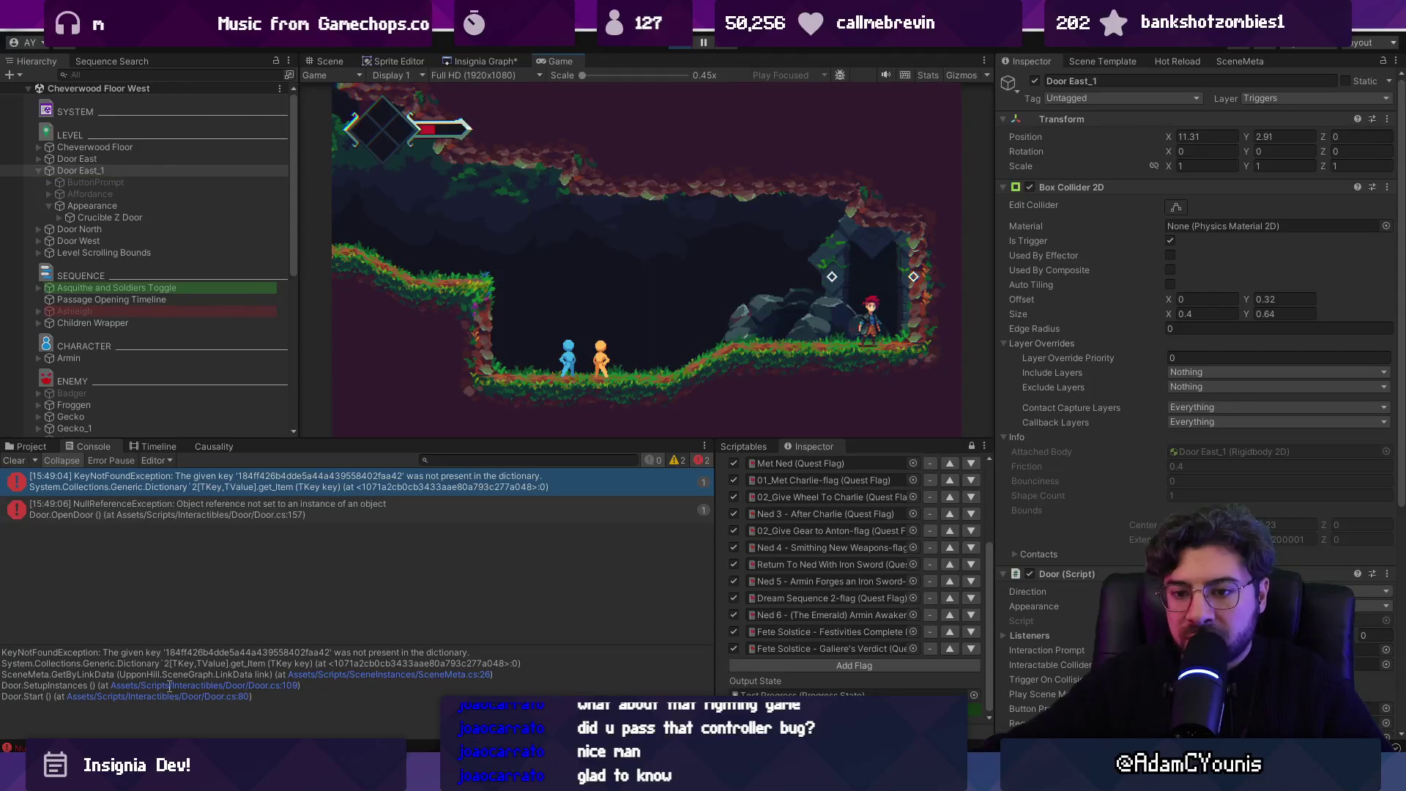
{"action": "left_click", "coordinate": [669, 49]}
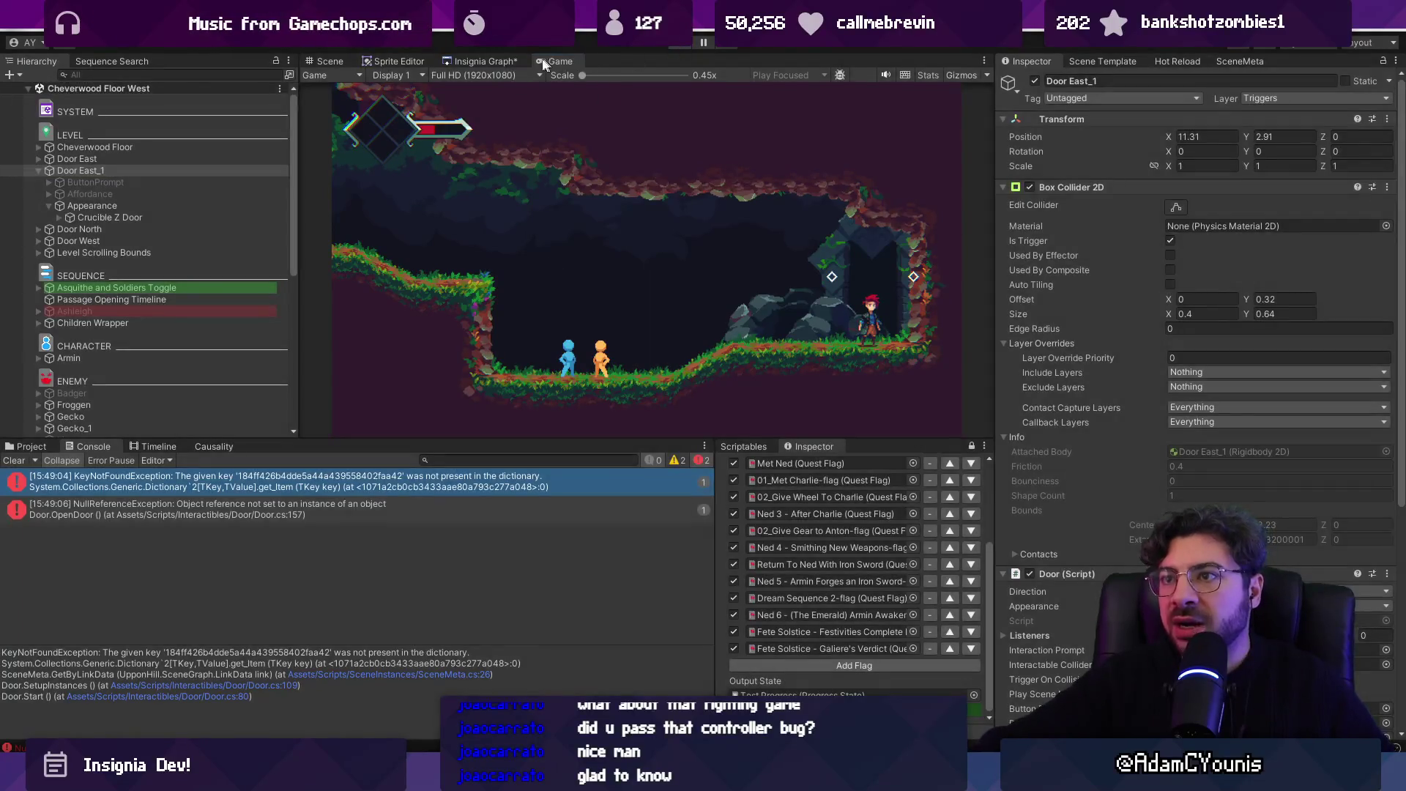
{"action": "left_click", "coordinate": [495, 60]}
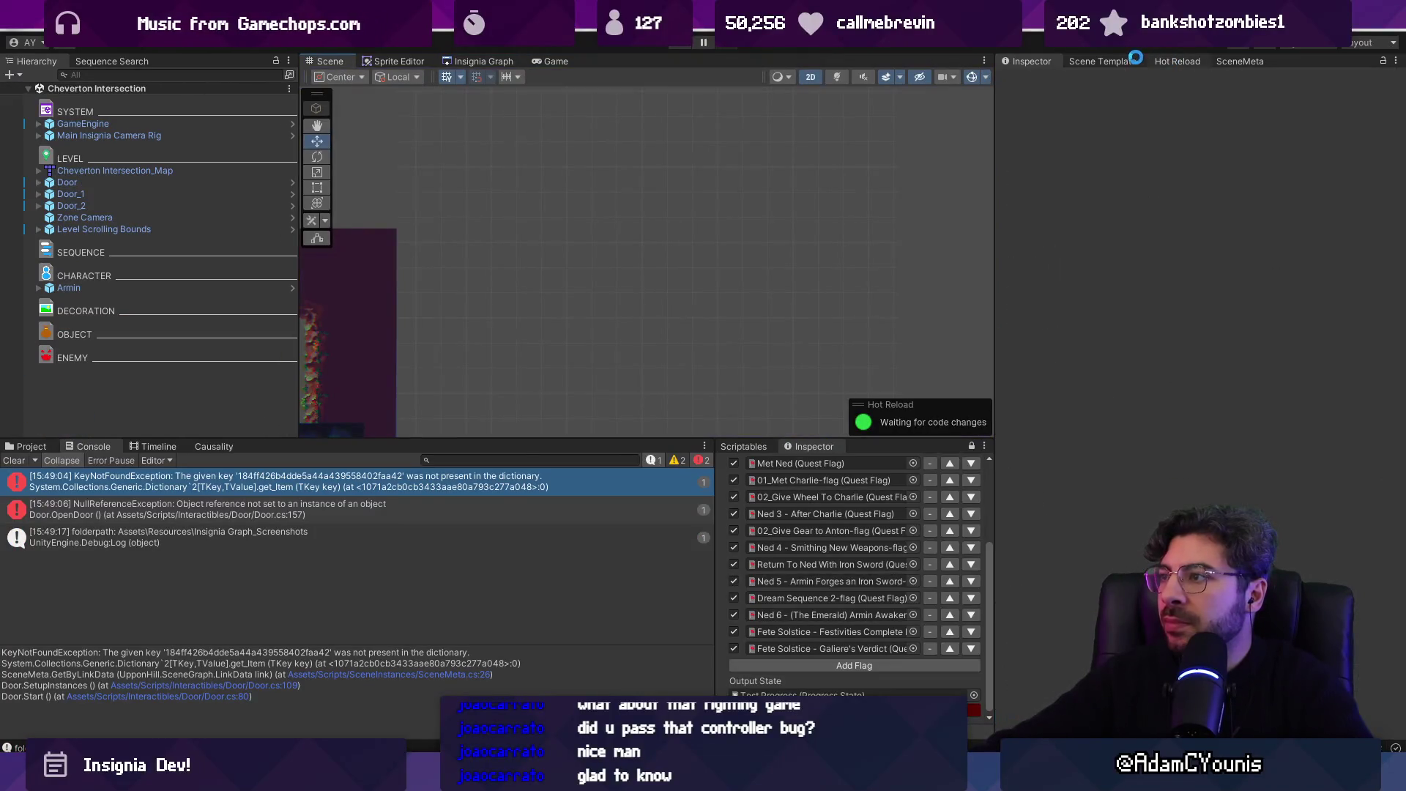
- Fix Cheverton Intersection's SceneMeta, then open Cheverton Corridor from the Insignia Graph and play-test it
{"action": "left_click", "coordinate": [1219, 63]}
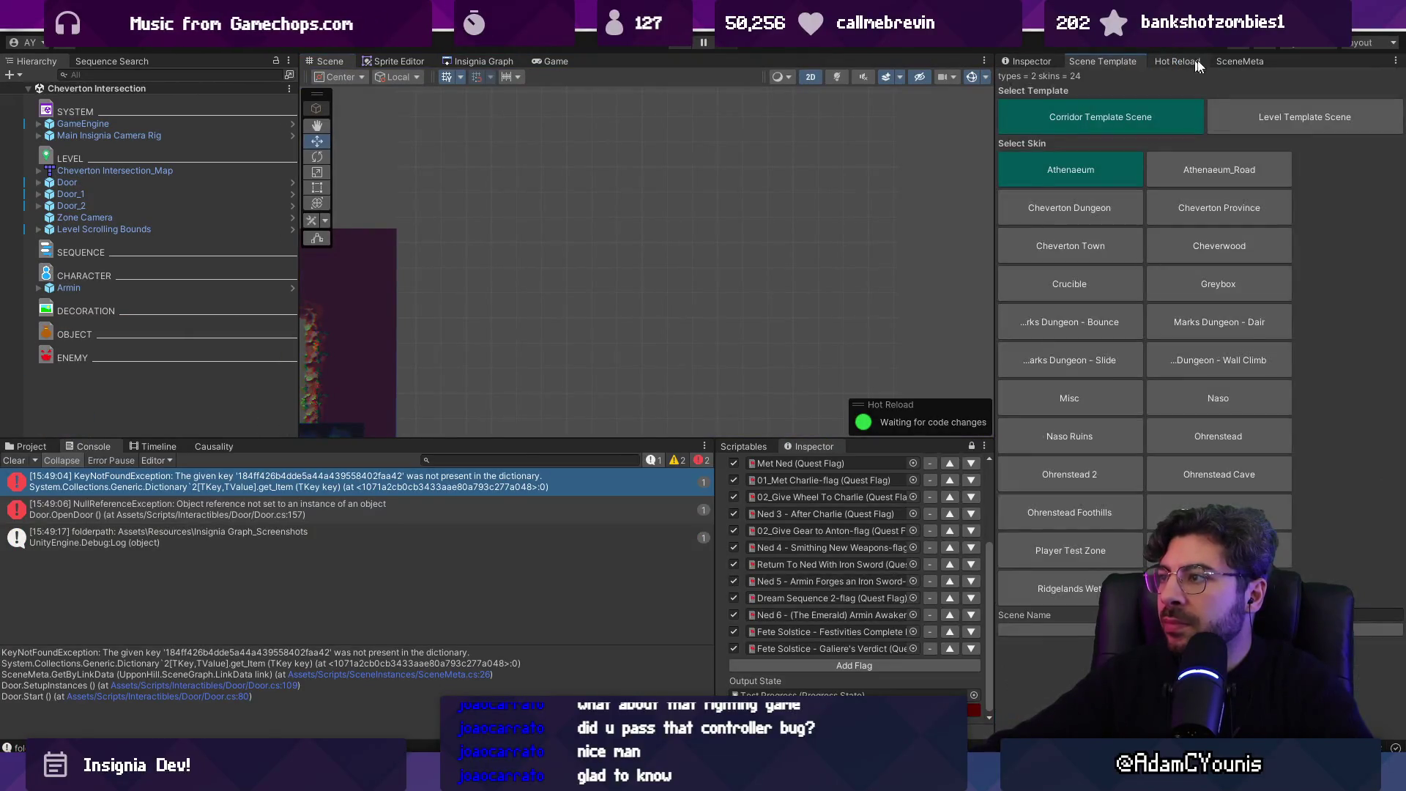
{"action": "left_click", "coordinate": [1210, 82]}
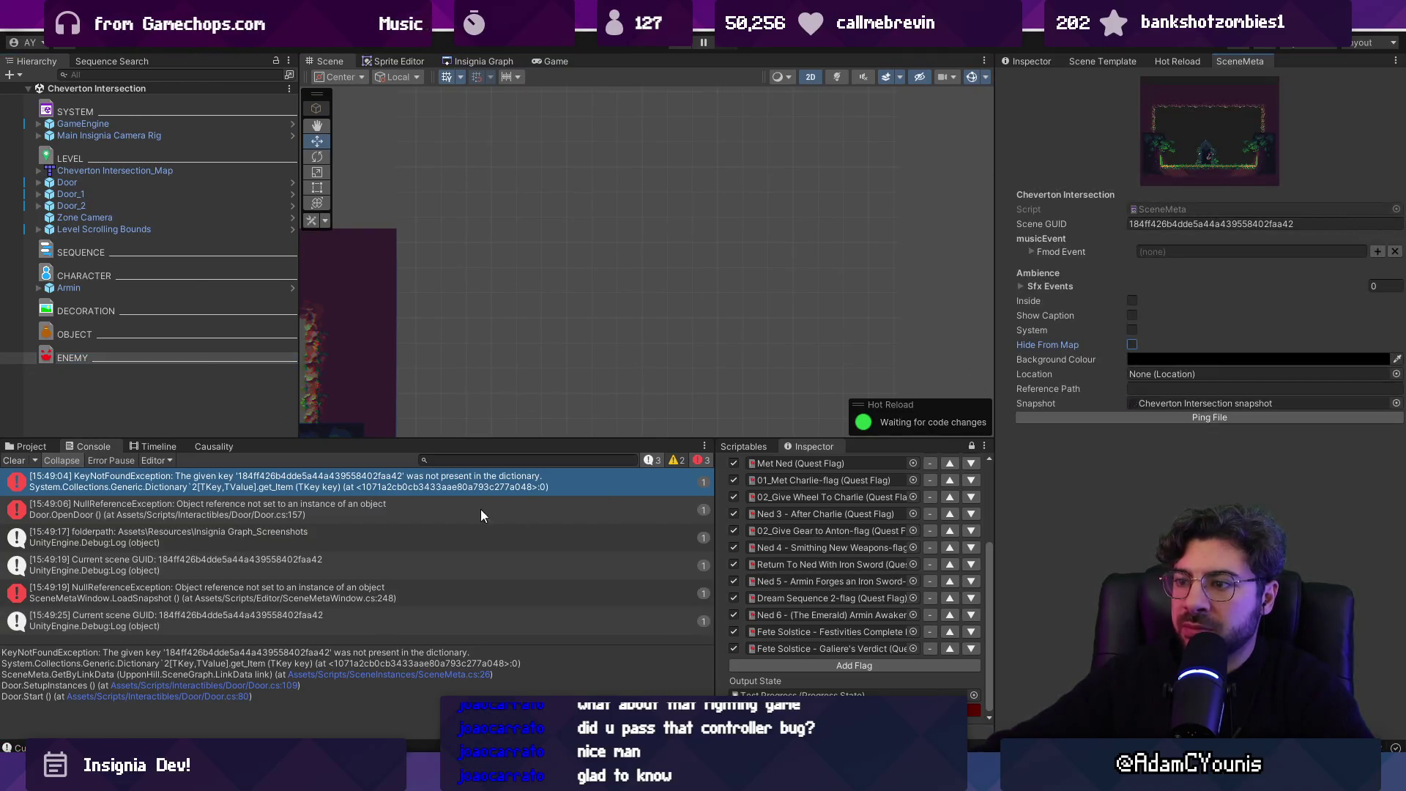
{"action": "left_click", "coordinate": [482, 60]}
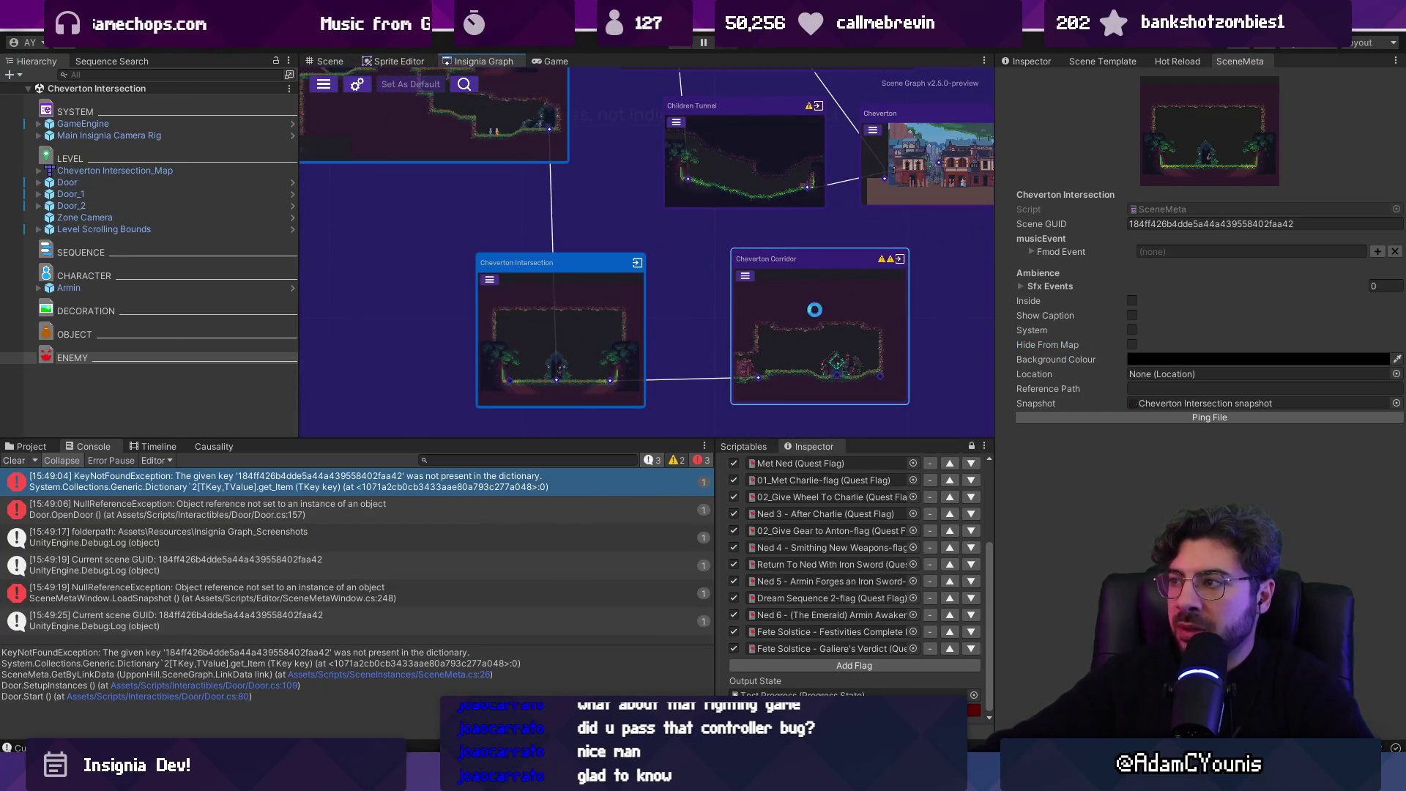
{"action": "double_click", "coordinate": [815, 310]}
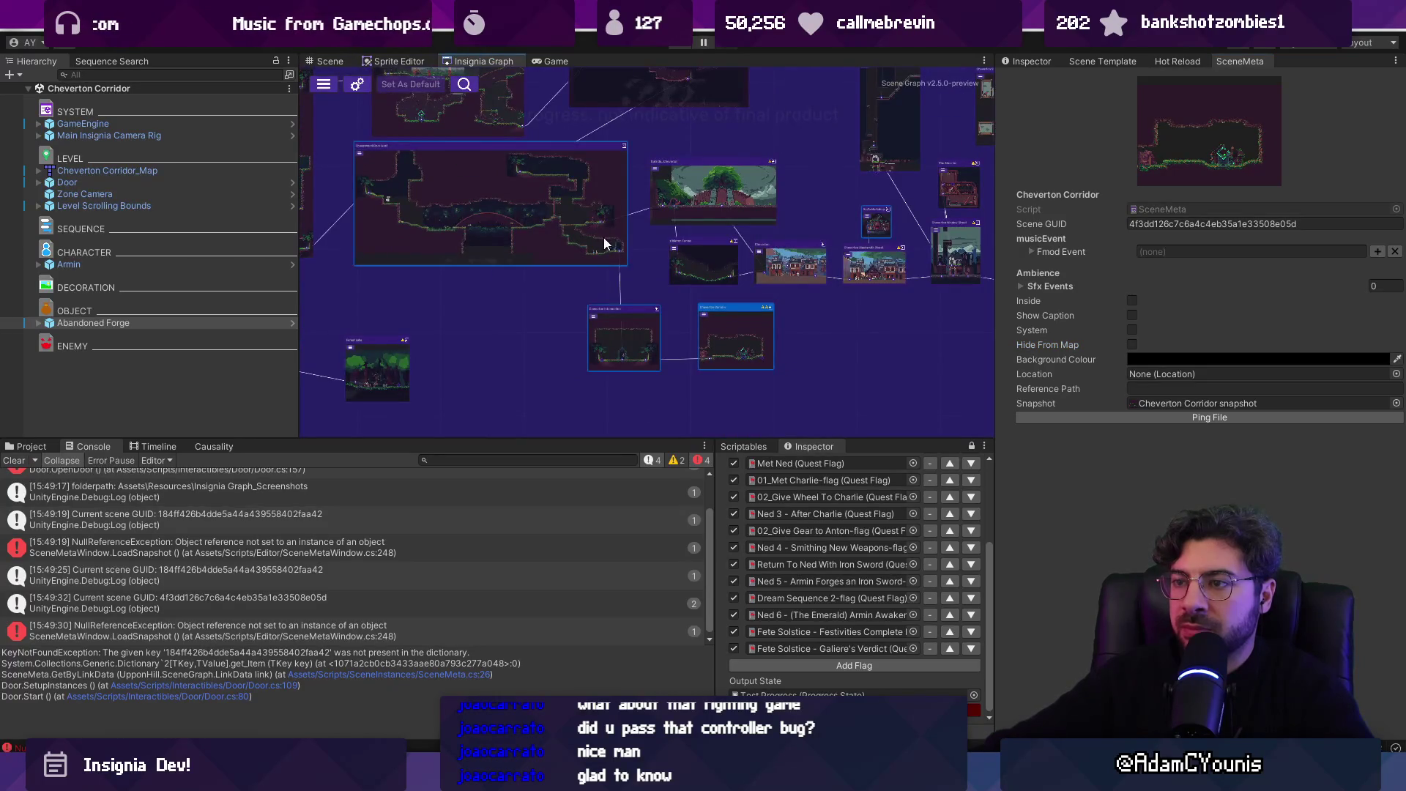
{"action": "left_click", "coordinate": [678, 46]}
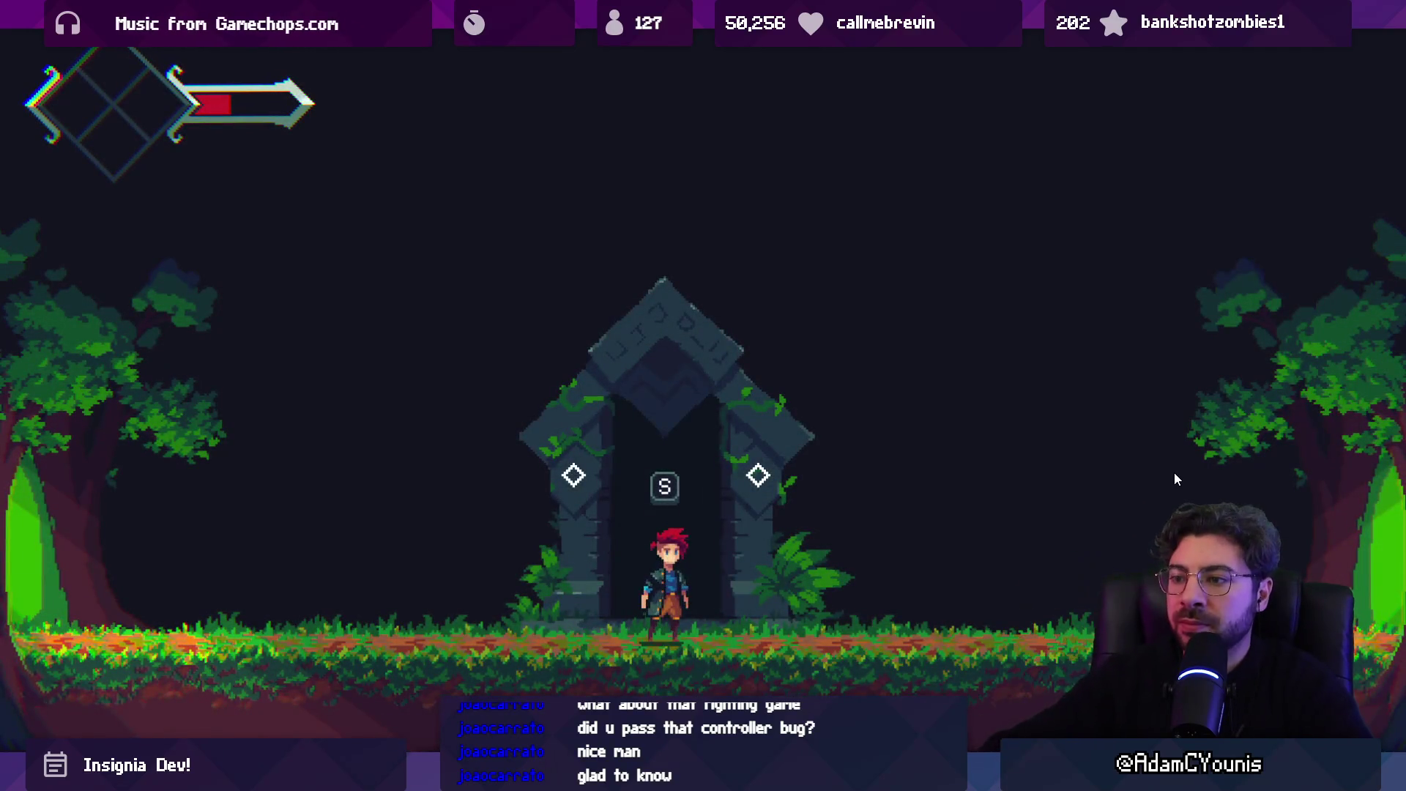
- Walk away from the Crucible Z door, exit full-screen, and rerun the game from the Insignia Graph
{"action": "key", "text": "Left"}
{"action": "key", "text": "Left"}
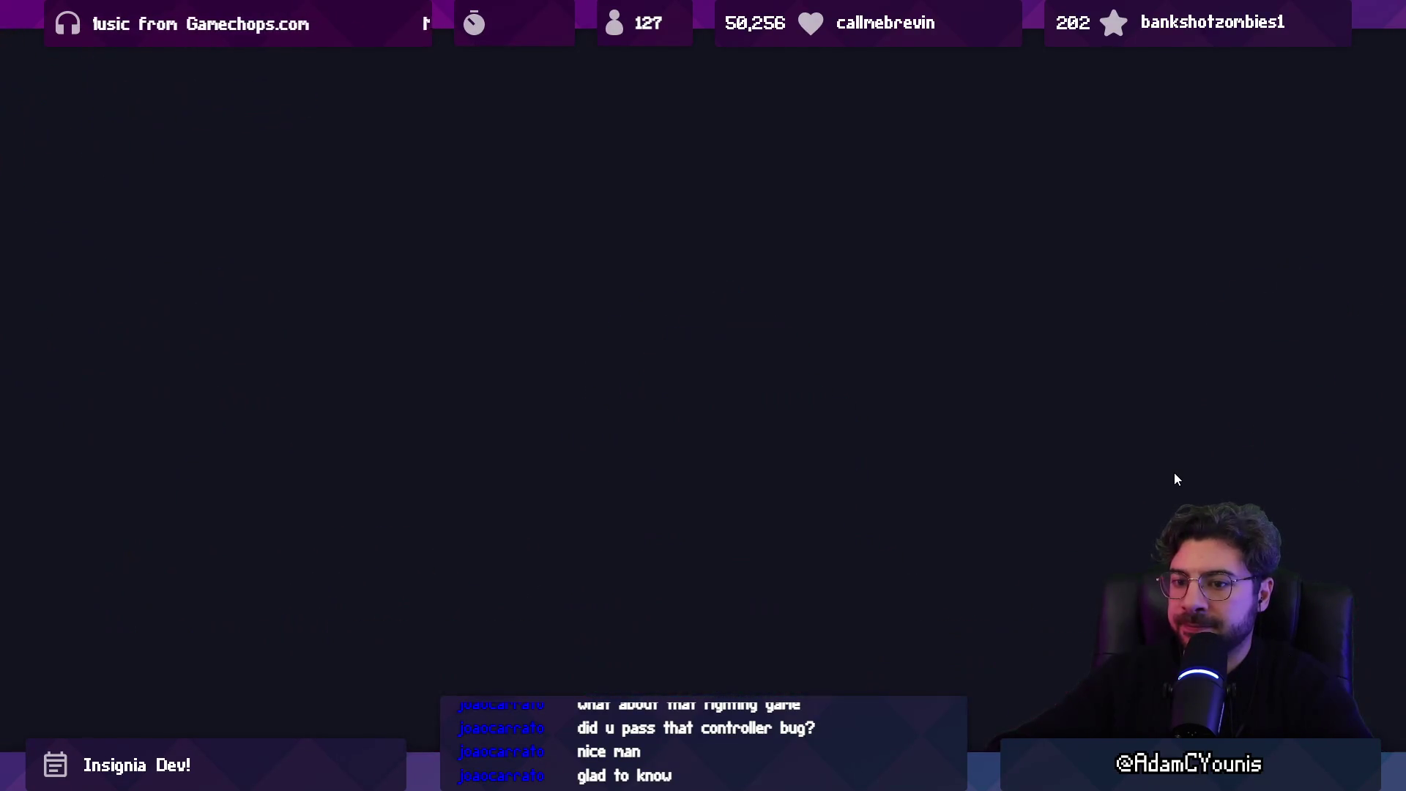
{"action": "key", "text": "Escape"}
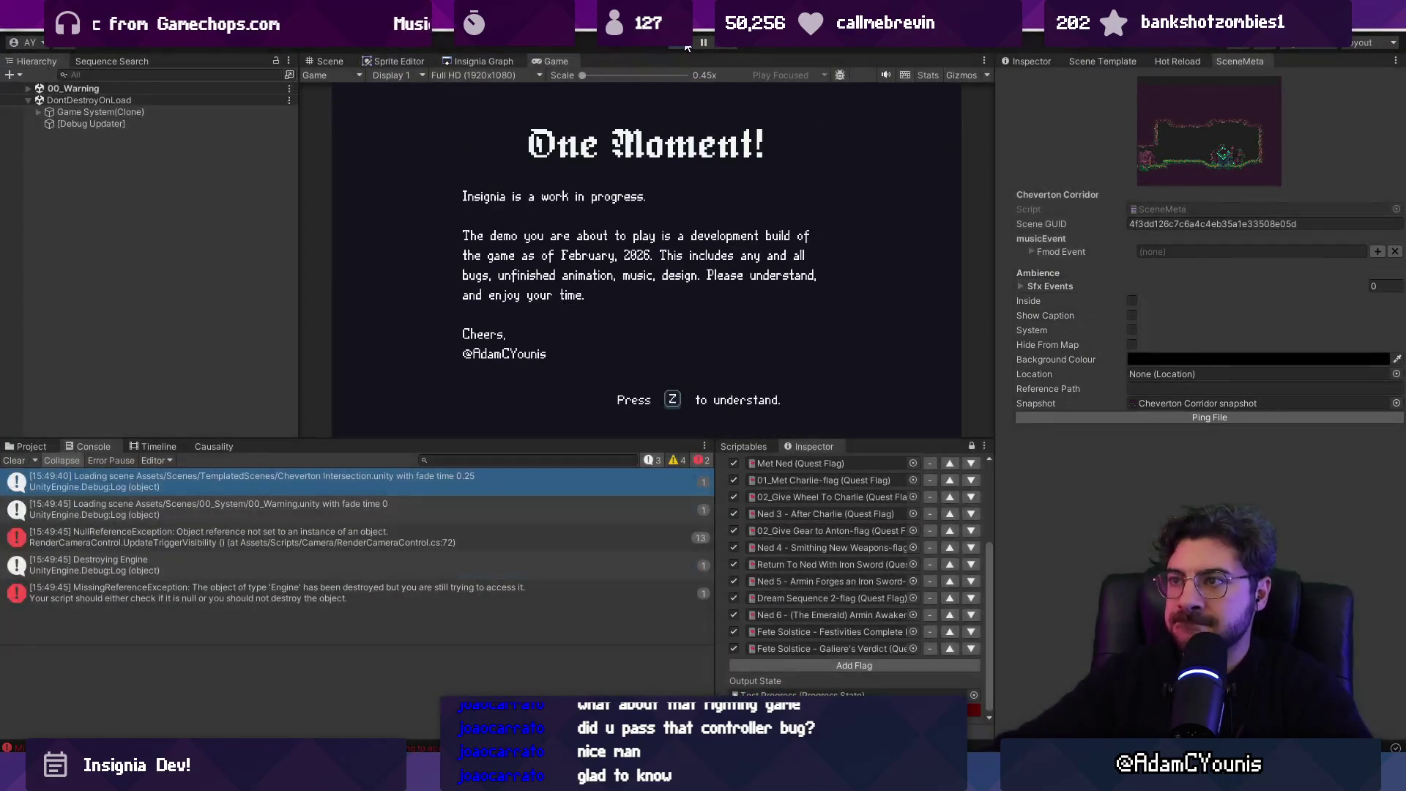
{"action": "left_click", "coordinate": [502, 59]}
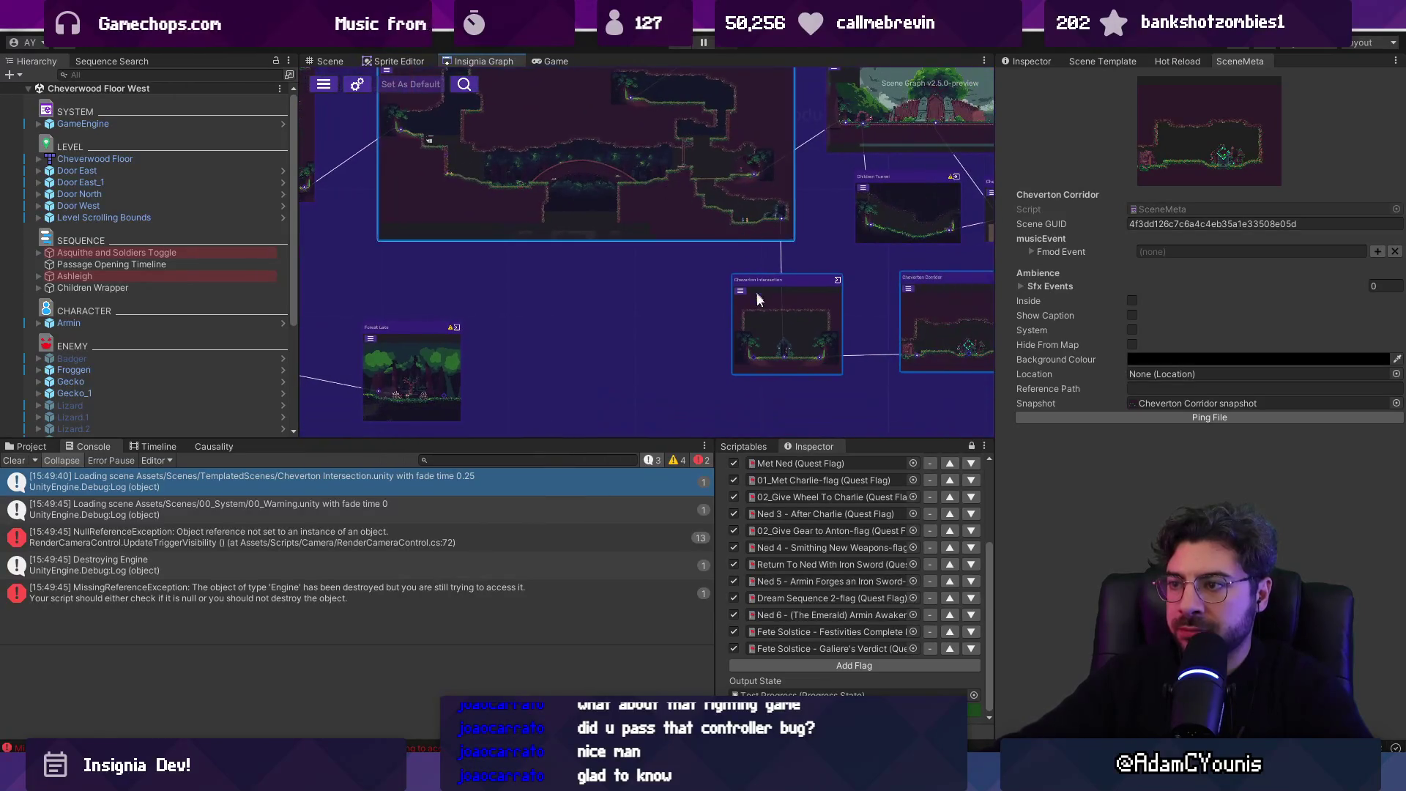
{"action": "scroll", "coordinate": [459, 407], "scroll_direction": "up", "scroll_amount": 1}
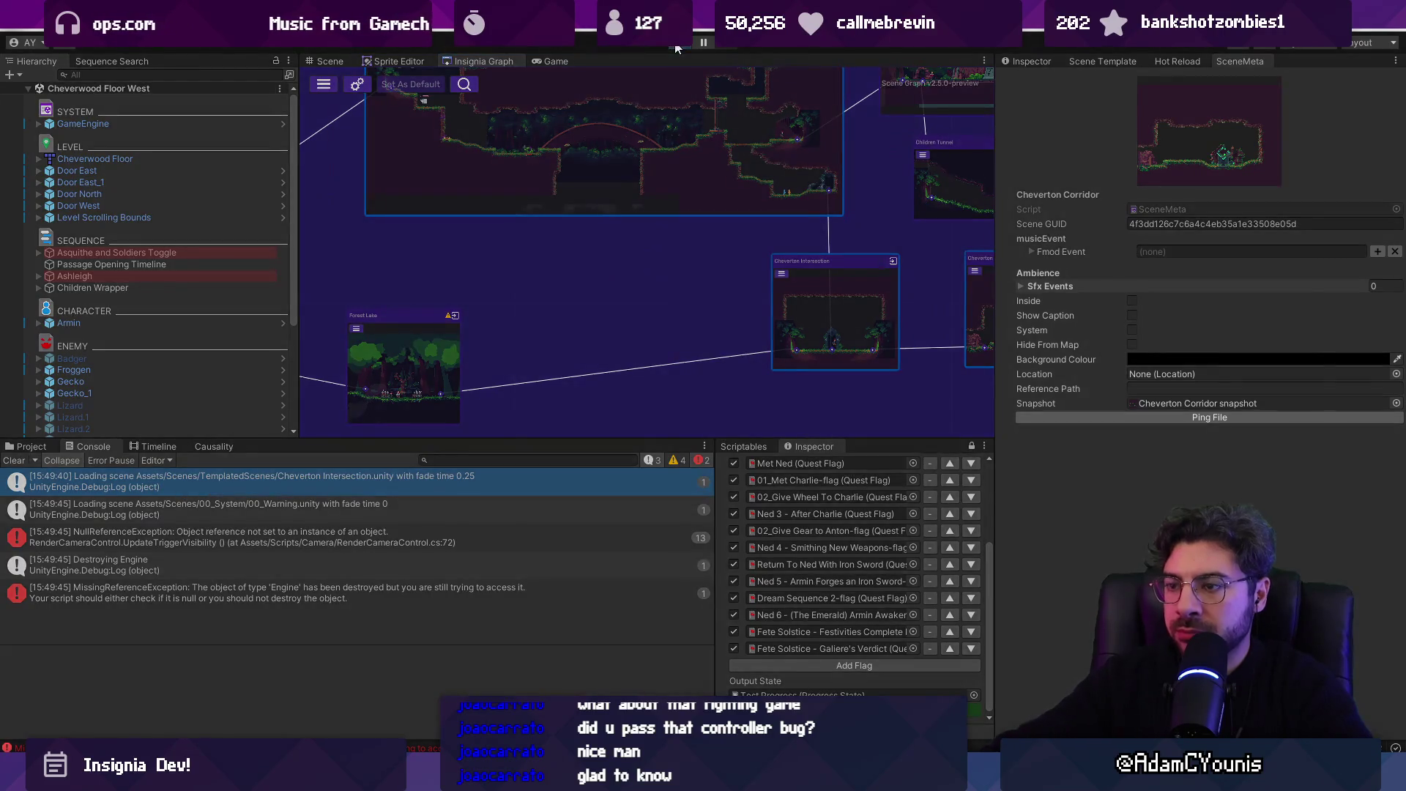
{"action": "left_click", "coordinate": [675, 49]}
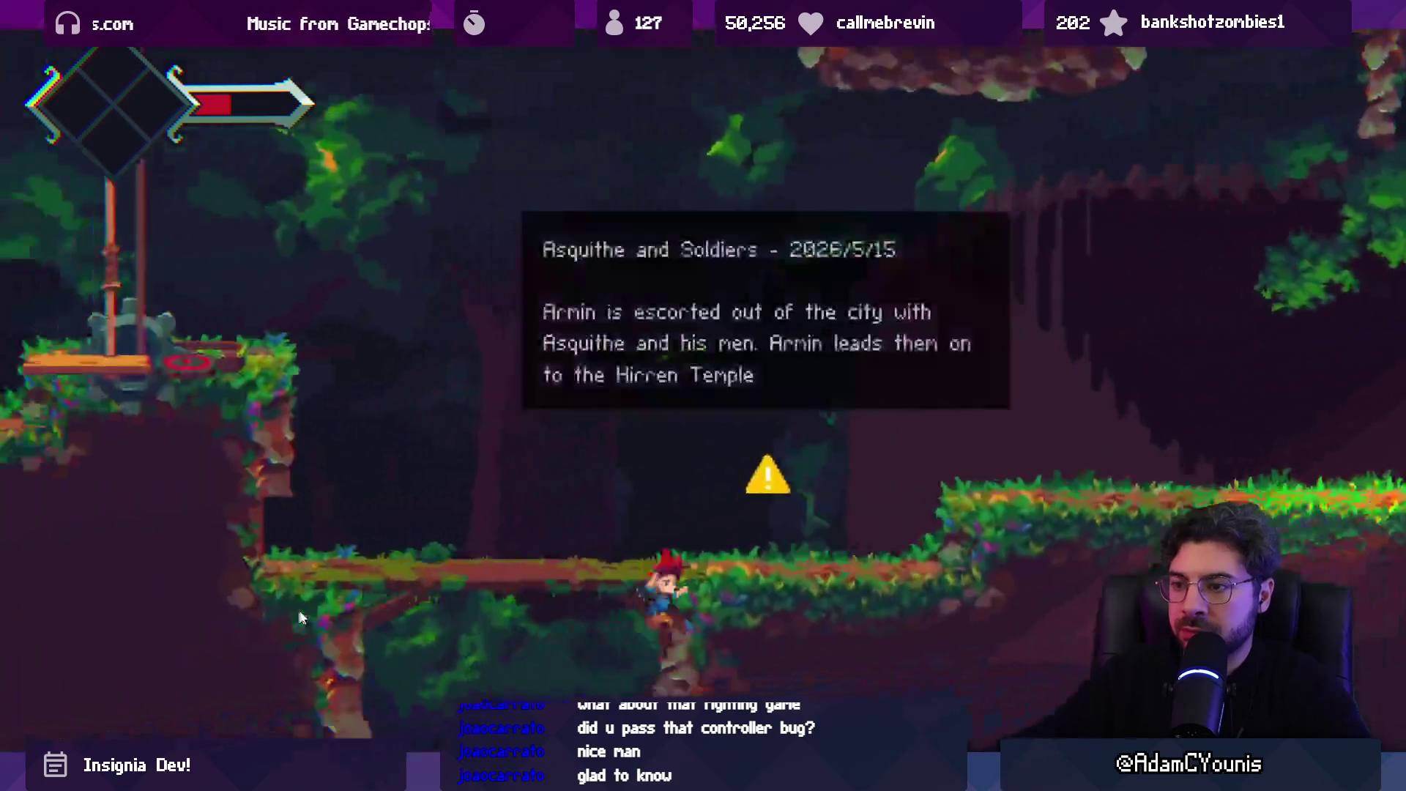
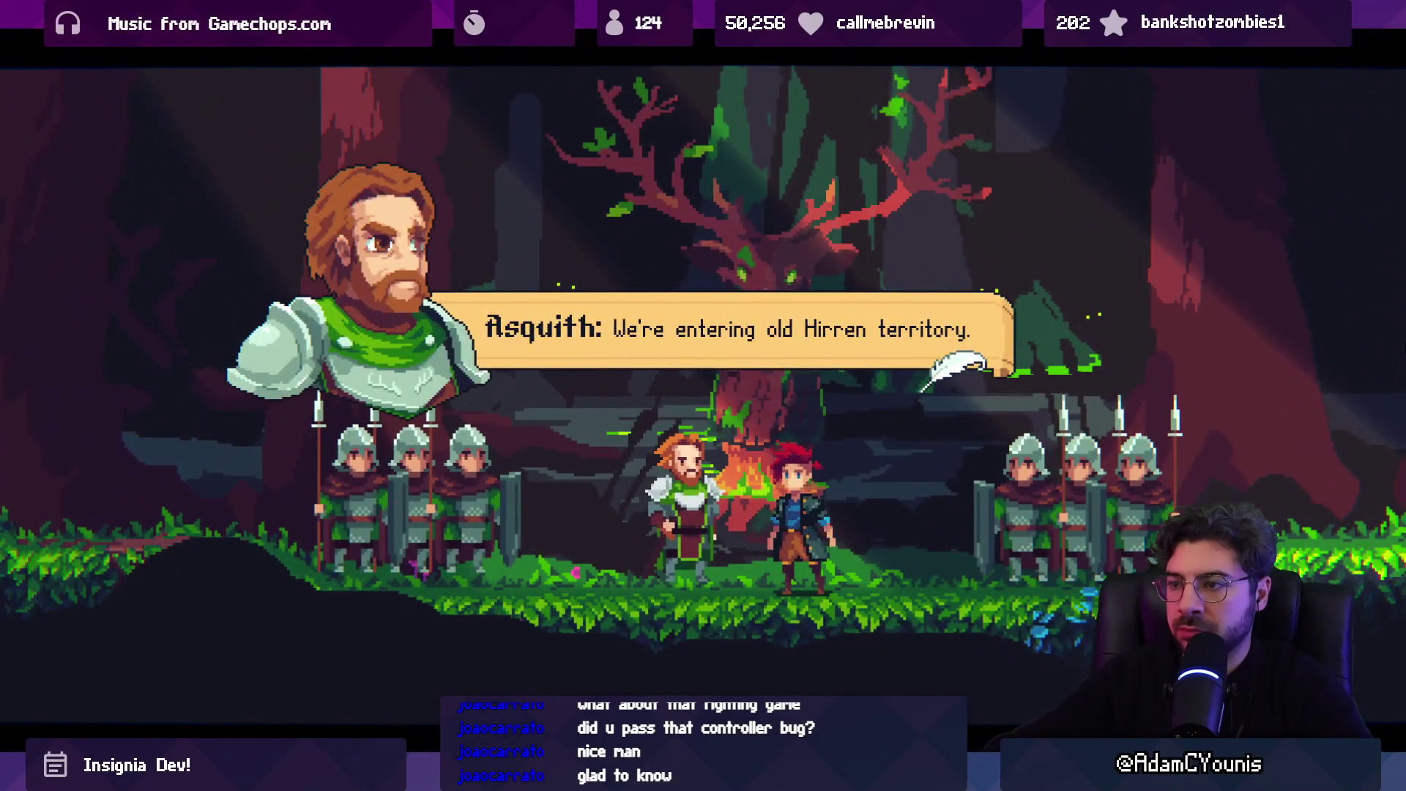
- Advance the Asquith–Armin cutscene dialogue, walk left until the player dies, then leave maximized Game view
{"action": "key", "text": "space"}
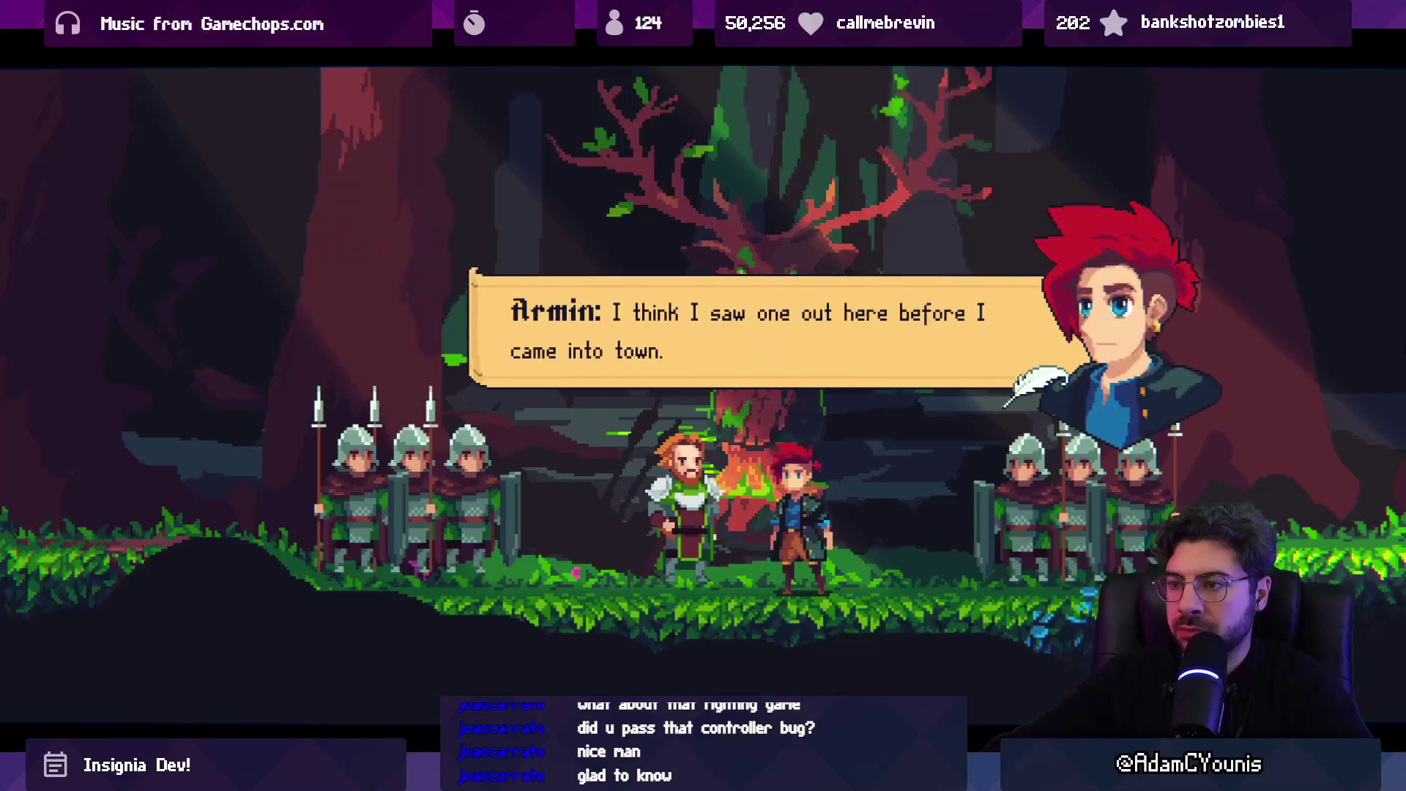
{"action": "key", "text": "space"}
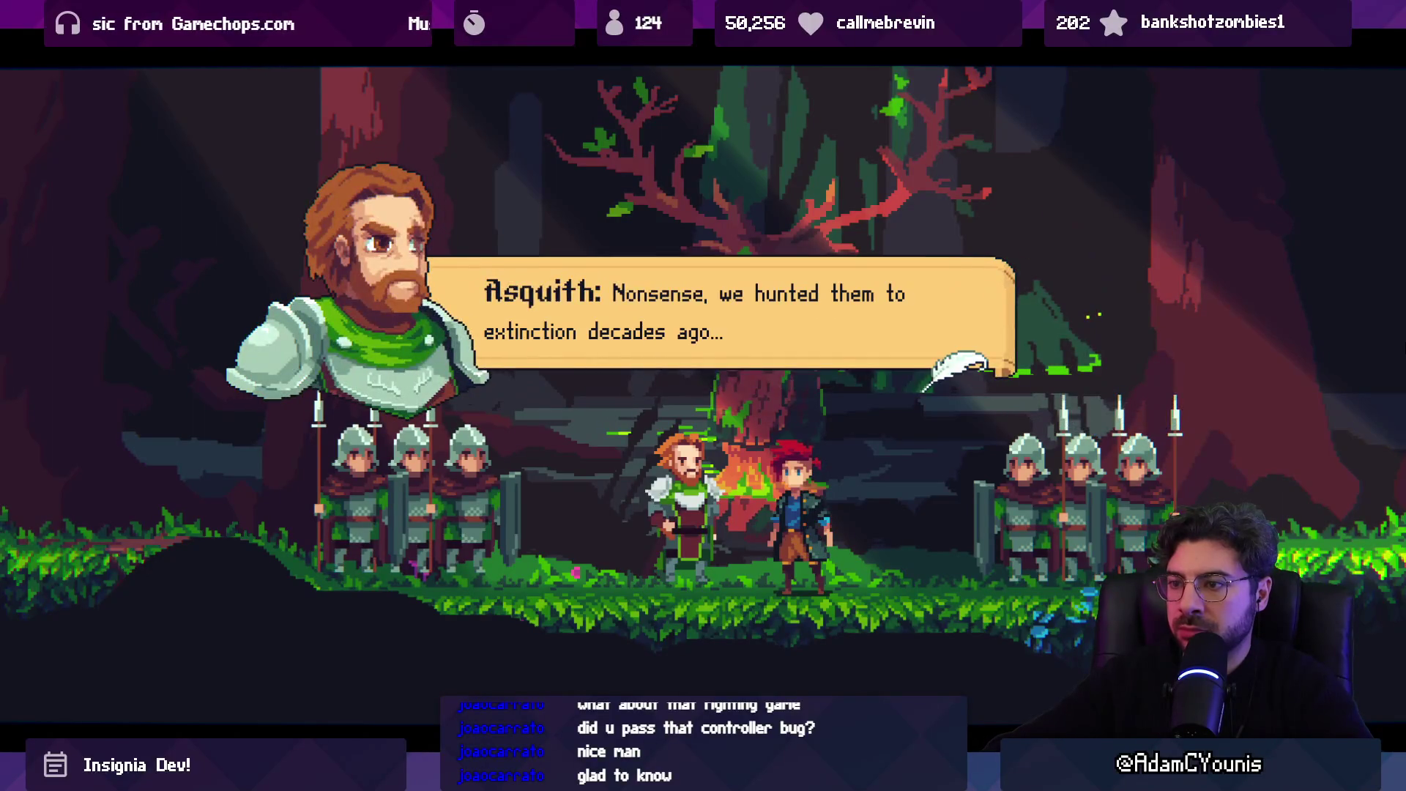
{"action": "key", "text": "space"}
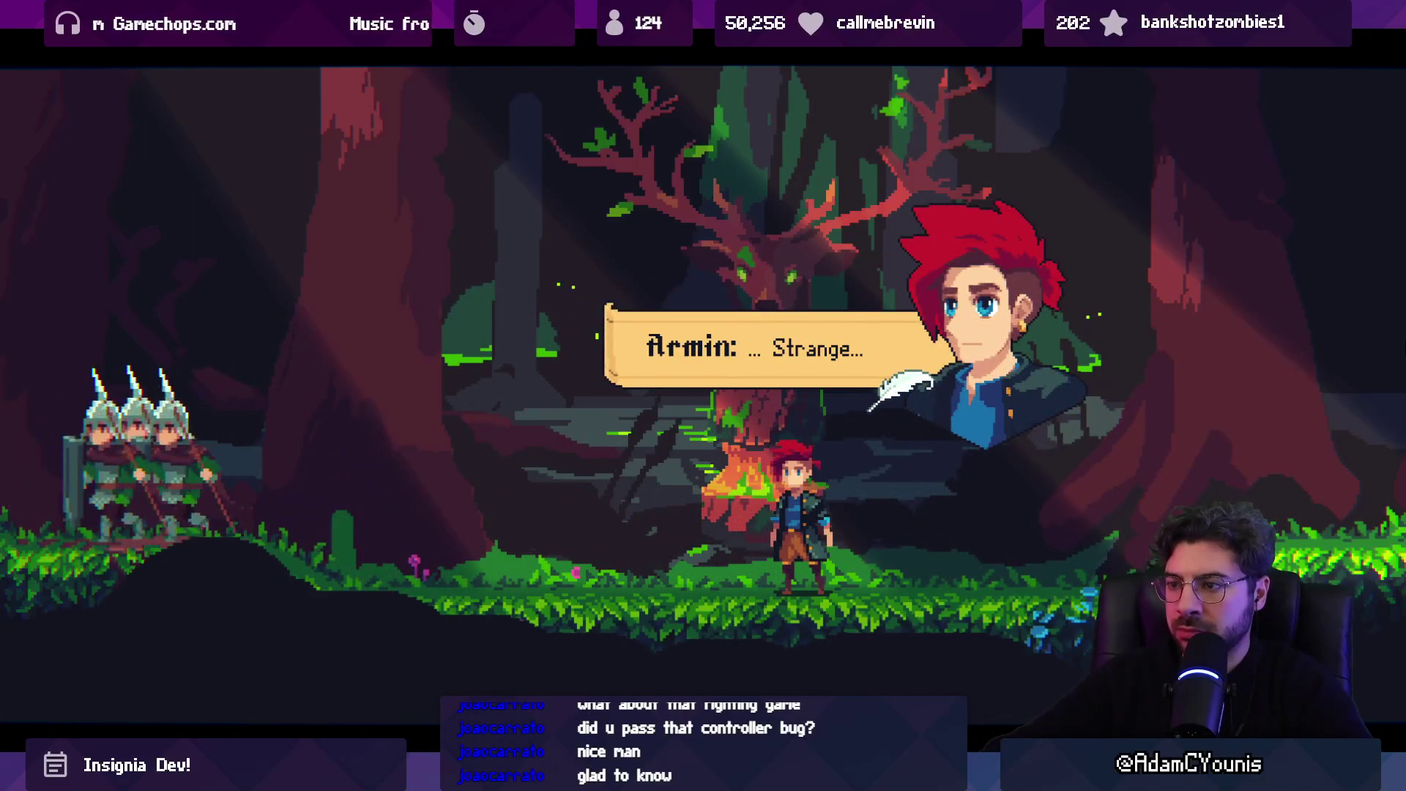
{"action": "key", "text": "space"}
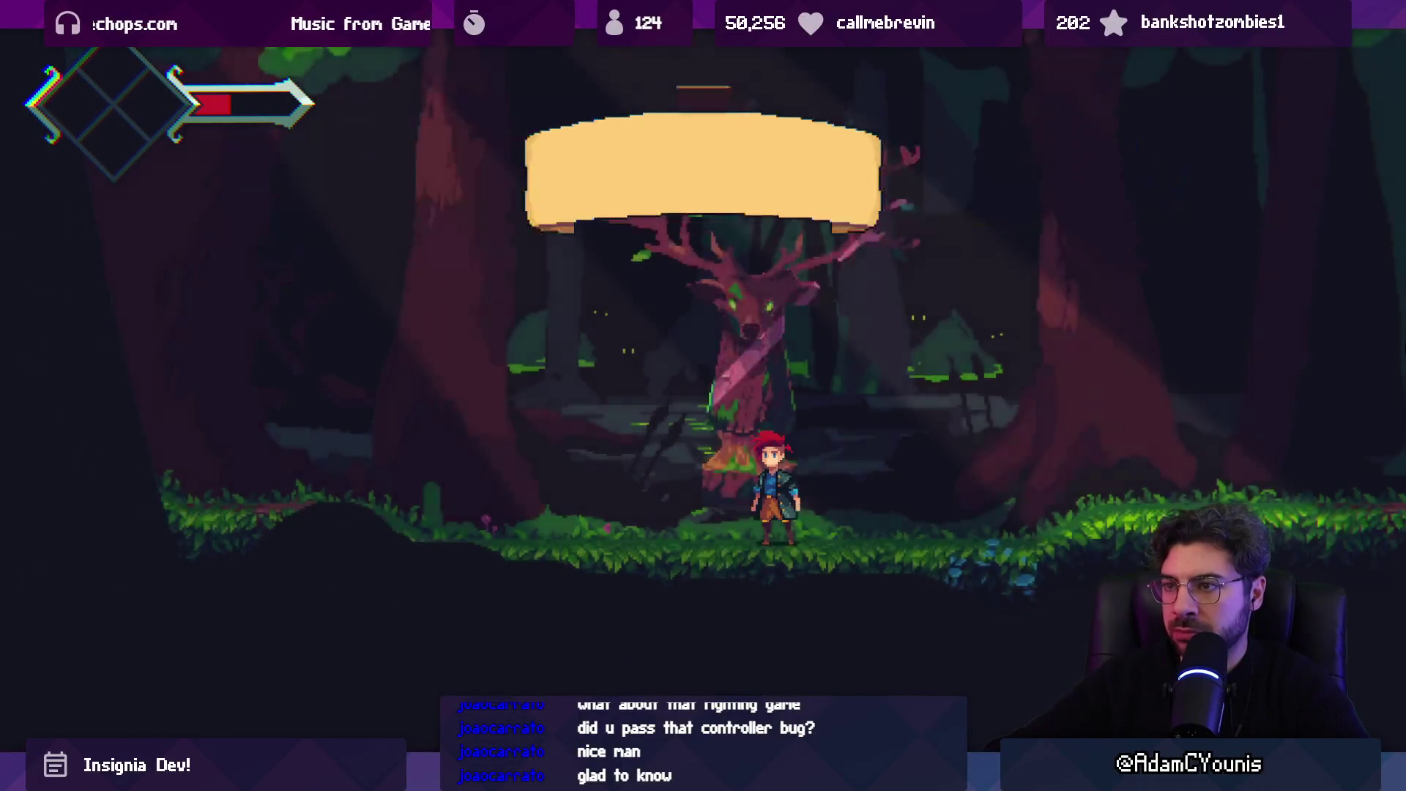
{"action": "key", "text": "Left"}
{"action": "key", "text": "Left"}
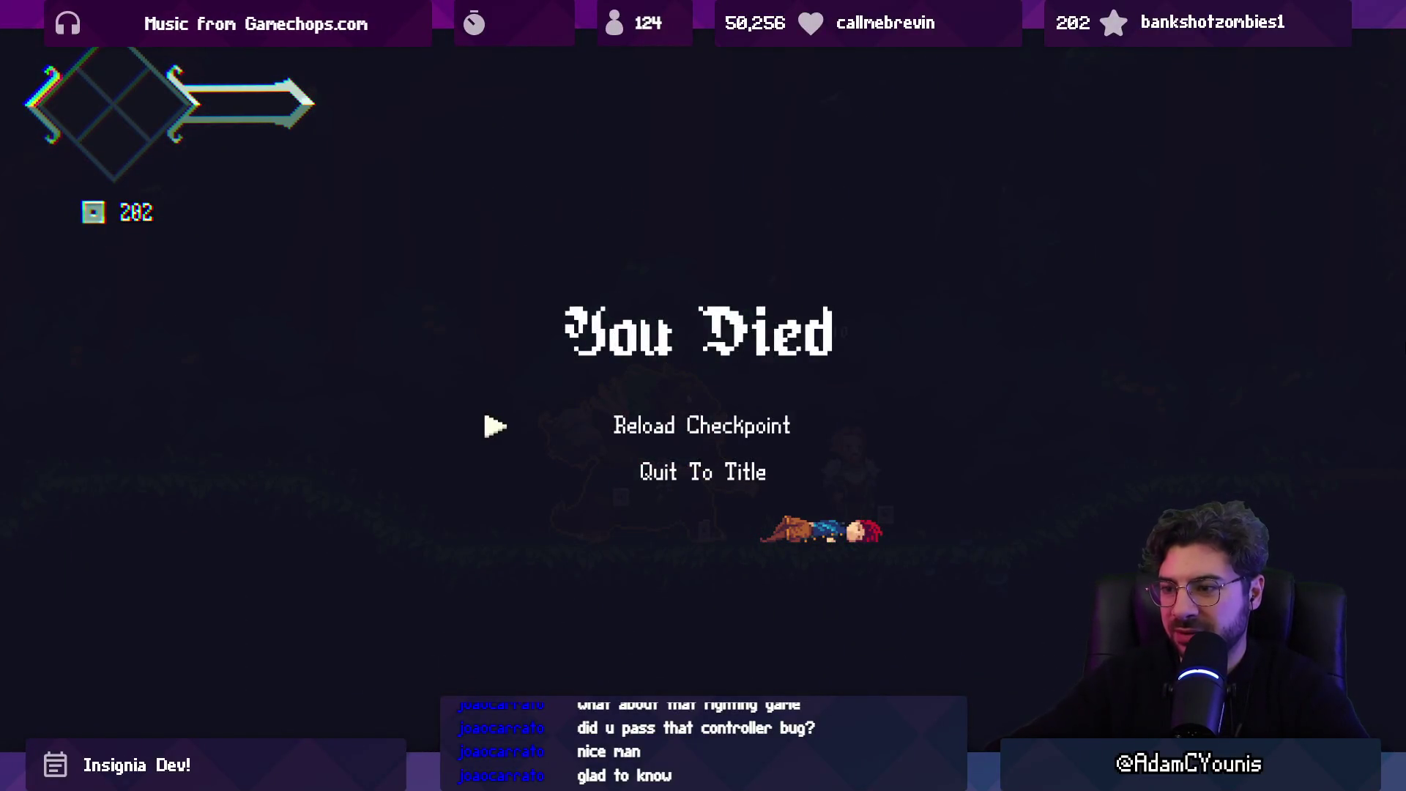
{"action": "key", "text": "shift+space"}
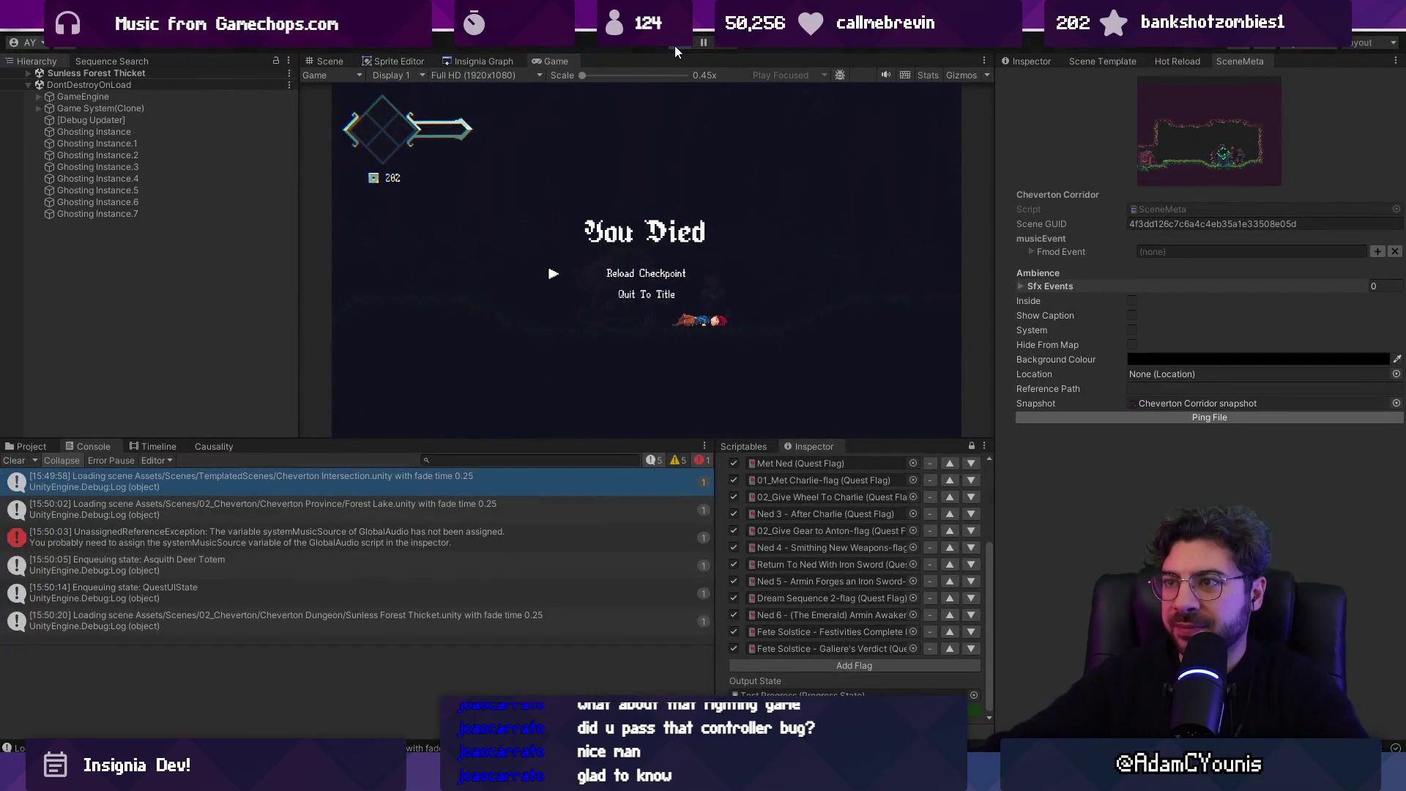
- Stop Play and open Sunless Forest Thicket from the Insignia Graph
{"action": "left_click", "coordinate": [675, 46]}
{"action": "left_click", "coordinate": [323, 59]}
{"action": "left_click", "coordinate": [478, 61]}
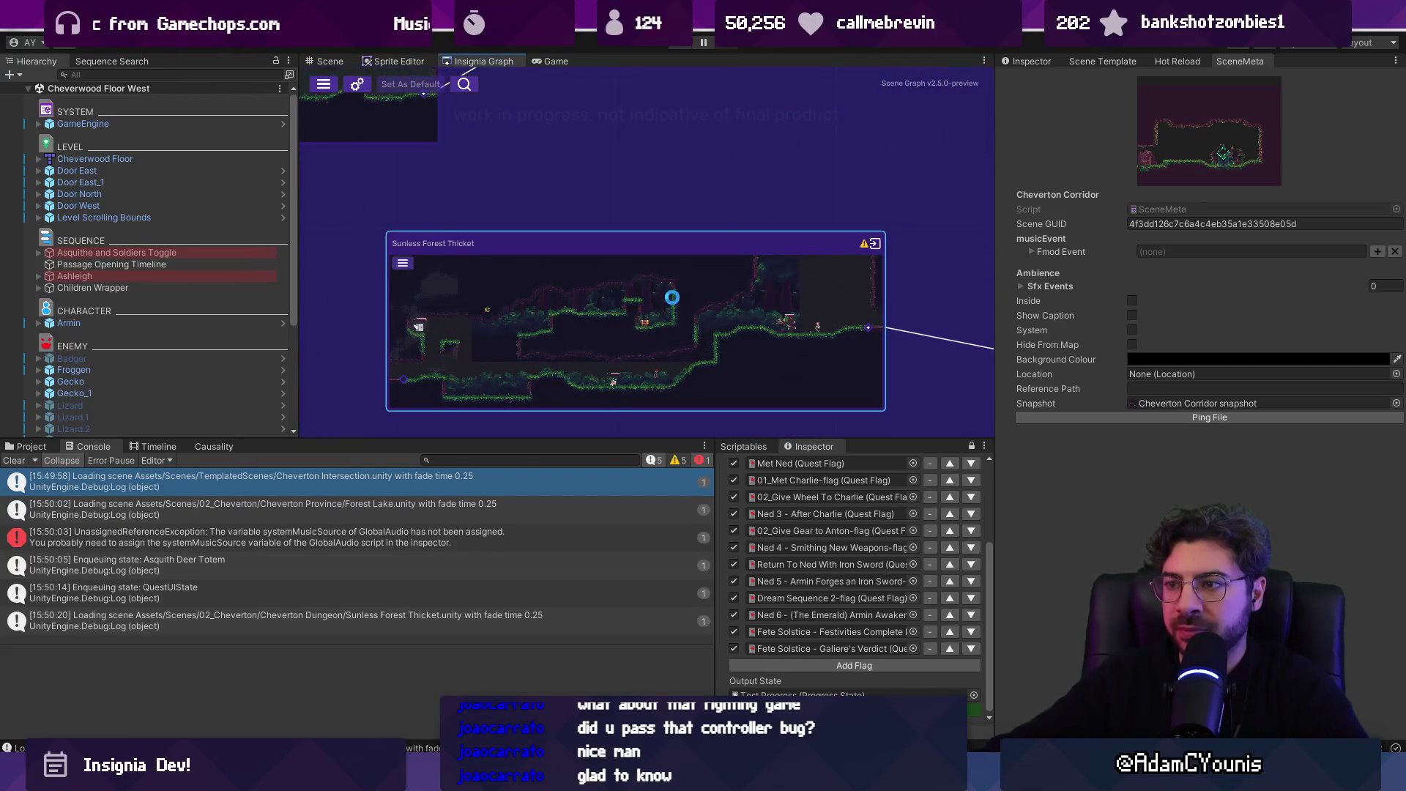
{"action": "double_click", "coordinate": [672, 298]}
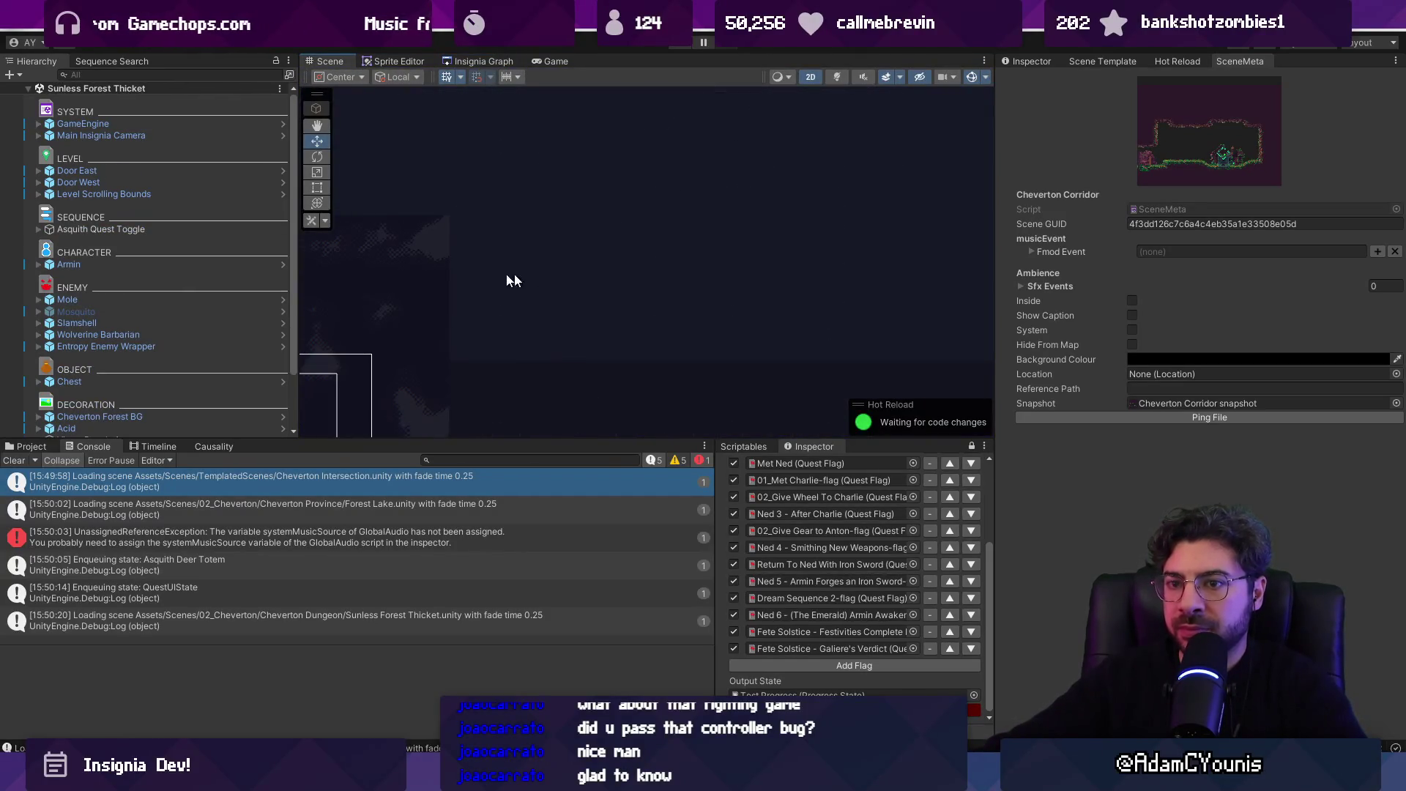
- Drag the Slamshell enemy next to the Wolverine Barbarian in the Scene view
{"action": "double_click", "coordinate": [216, 288]}
{"action": "left_click", "coordinate": [621, 272]}
{"action": "scroll", "coordinate": [770, 261], "scroll_direction": "up", "scroll_amount": 5}
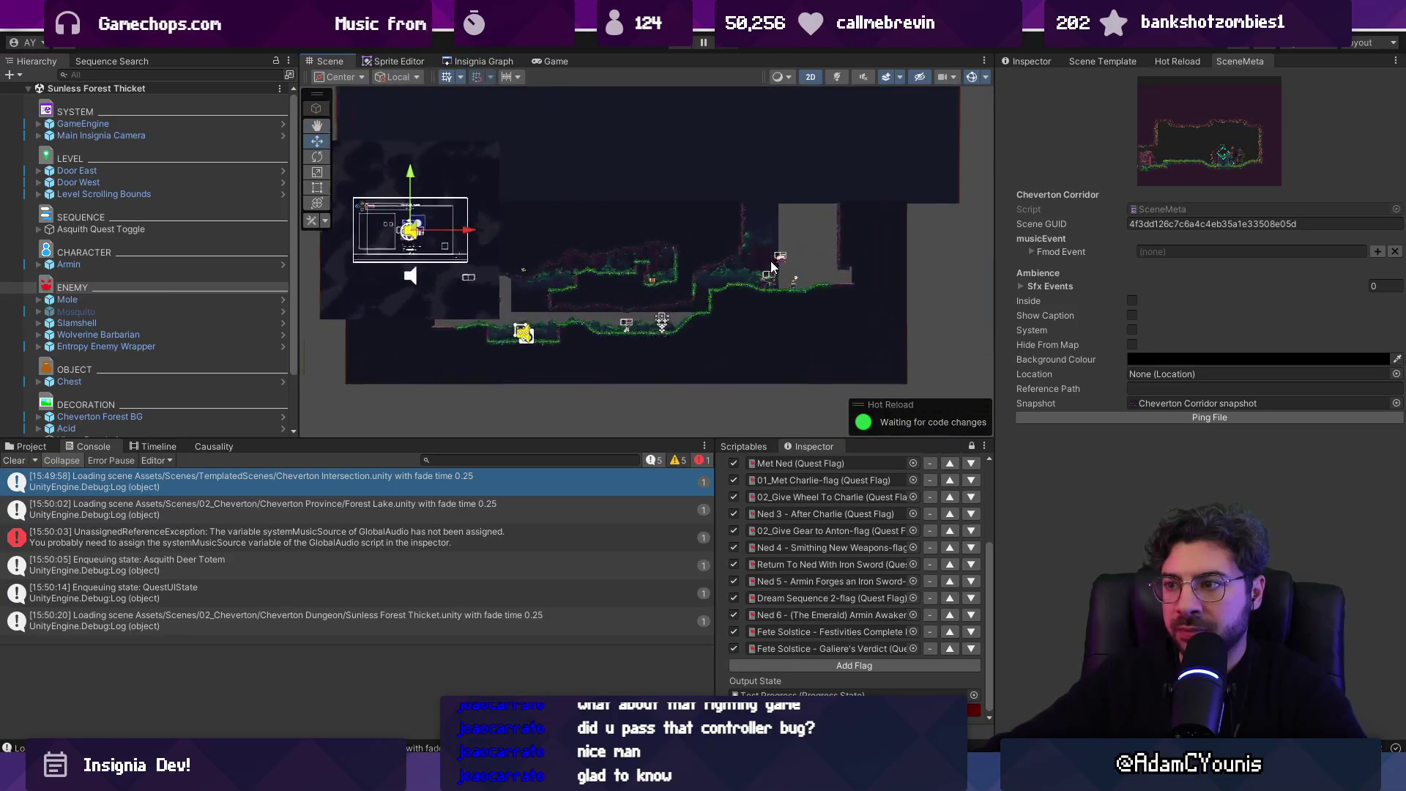
{"action": "scroll", "coordinate": [784, 260], "scroll_direction": "down", "scroll_amount": 3}
{"action": "scroll", "coordinate": [785, 253], "scroll_direction": "up", "scroll_amount": 3}
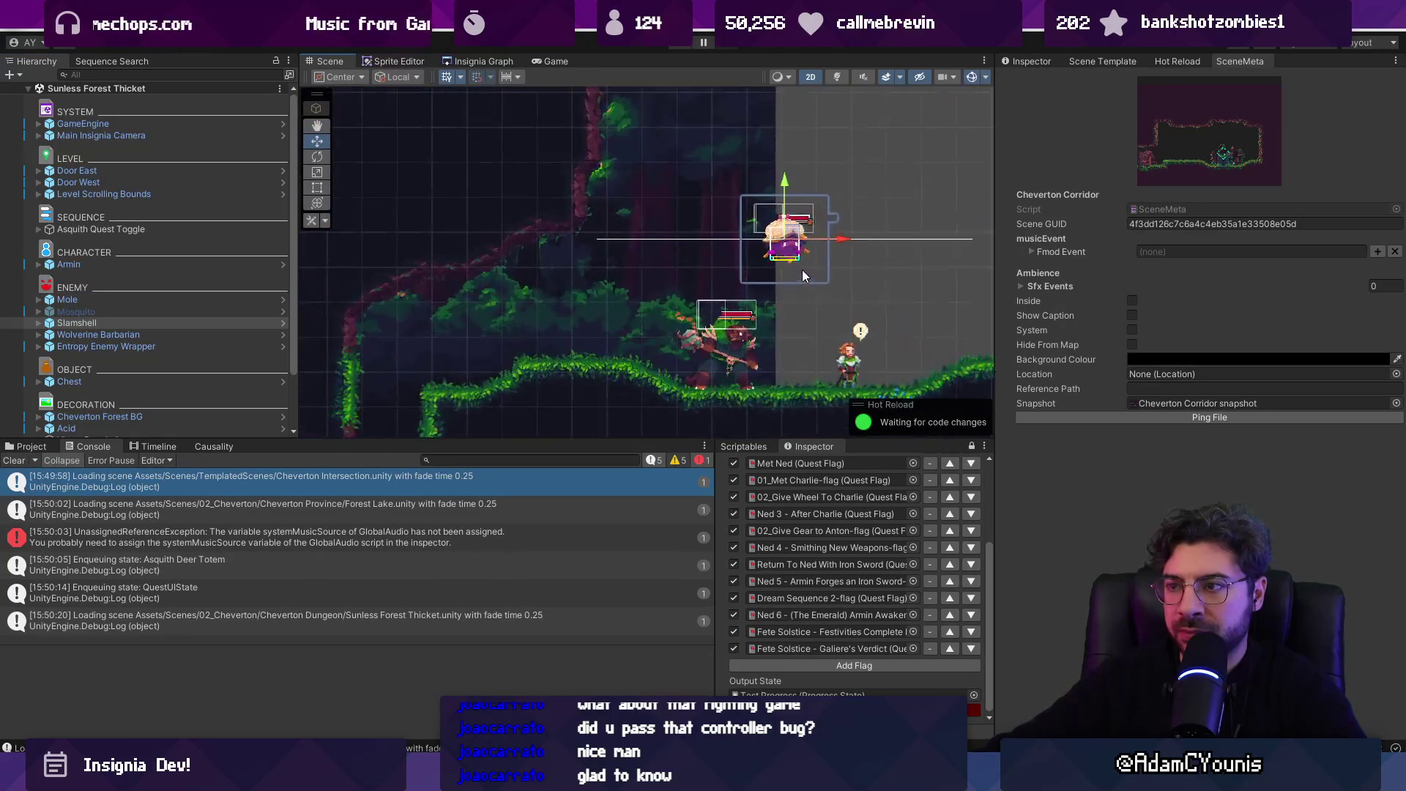
{"action": "scroll", "coordinate": [791, 253], "scroll_direction": "down", "scroll_amount": 3}
{"action": "scroll", "coordinate": [803, 251], "scroll_direction": "up", "scroll_amount": 2}
{"action": "mouse_move", "coordinate": [798, 249]}
{"action": "left_mouse_down"}
{"action": "mouse_move", "coordinate": [584, 283]}
{"action": "mouse_move", "coordinate": [496, 237]}
{"action": "mouse_move", "coordinate": [777, 239]}
{"action": "left_mouse_up"}
{"action": "scroll", "coordinate": [780, 242], "scroll_direction": "up", "scroll_amount": 2}
- Select both the Wolverine Barbarian and Slamshell and show their properties
{"action": "left_click", "coordinate": [720, 292]}
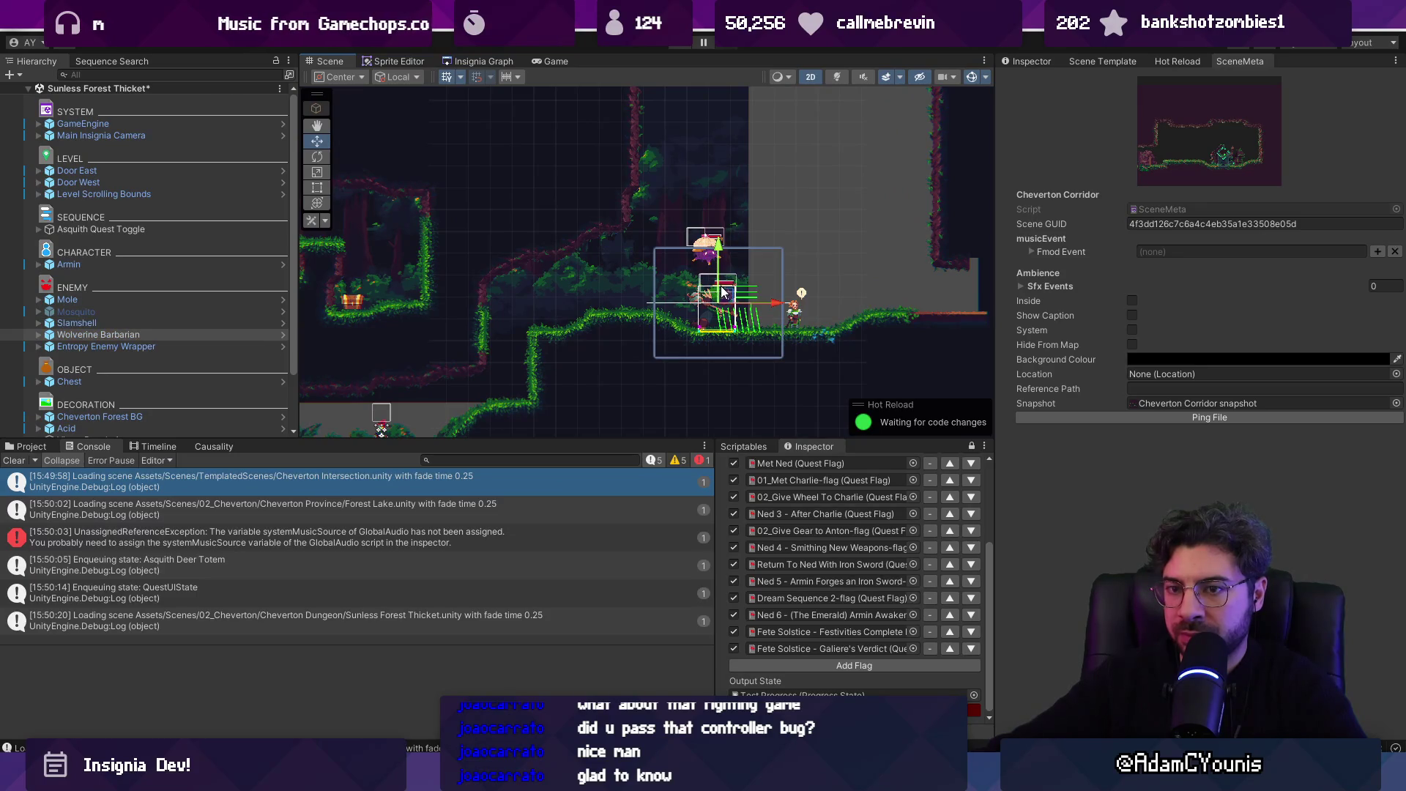
{"action": "left_click", "coordinate": [98, 322], "text": "ctrl"}
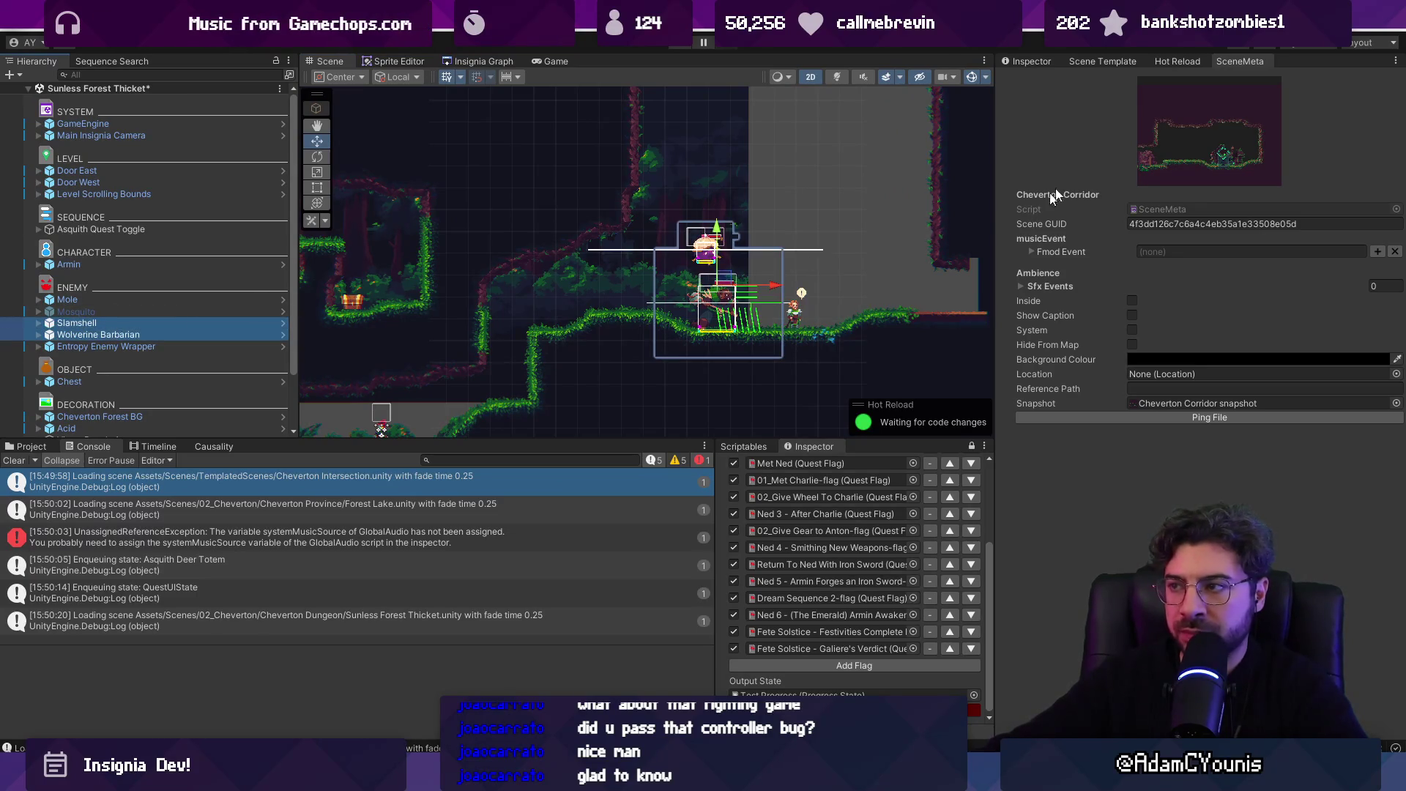
{"action": "left_click", "coordinate": [1023, 63]}
{"action": "scroll", "coordinate": [779, 305], "scroll_direction": "up", "scroll_amount": 2}
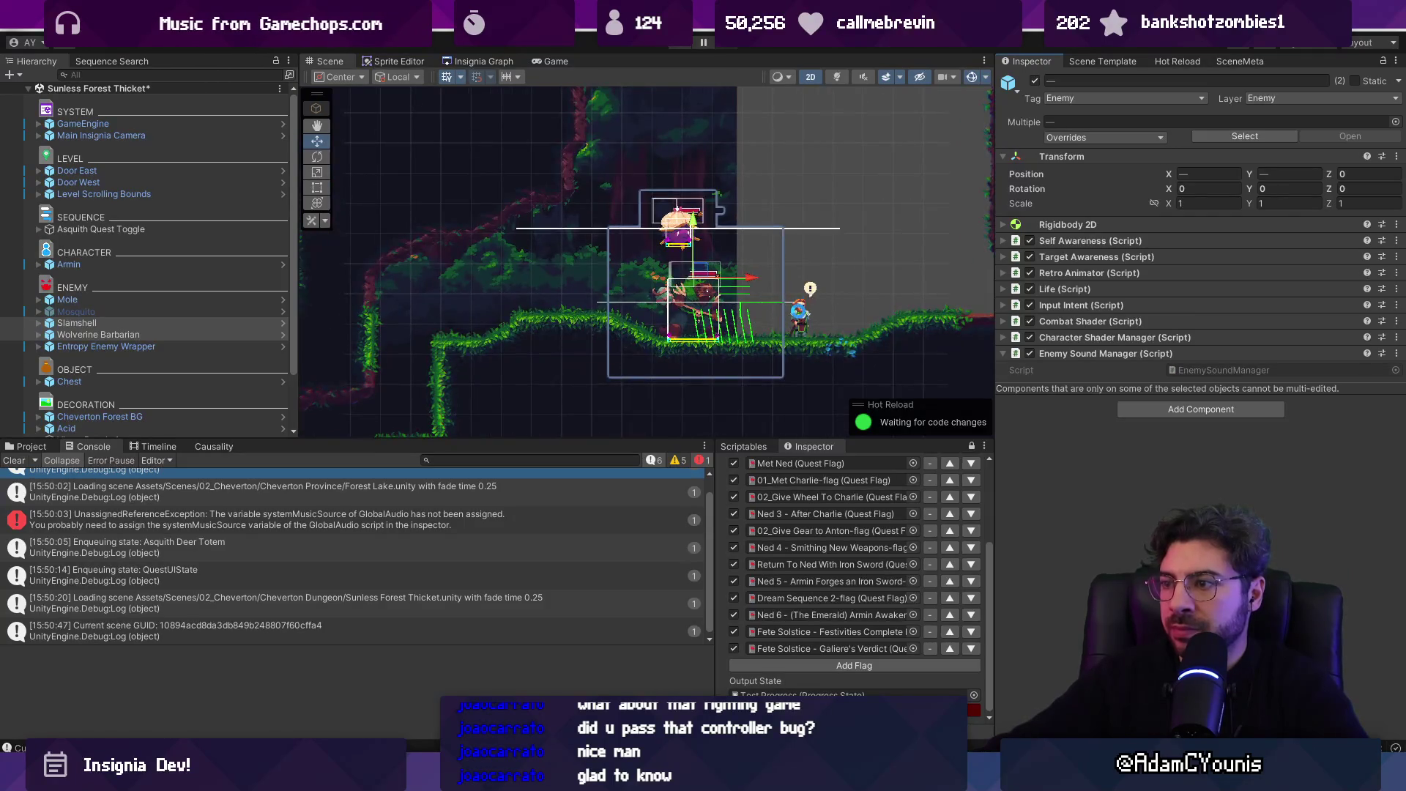
- Disable Asquith, inspect Asquith Quest Toggle and Asquith Cutscene, then playtest the scene
{"action": "left_click", "coordinate": [801, 315]}
{"action": "left_click", "coordinate": [1034, 80]}
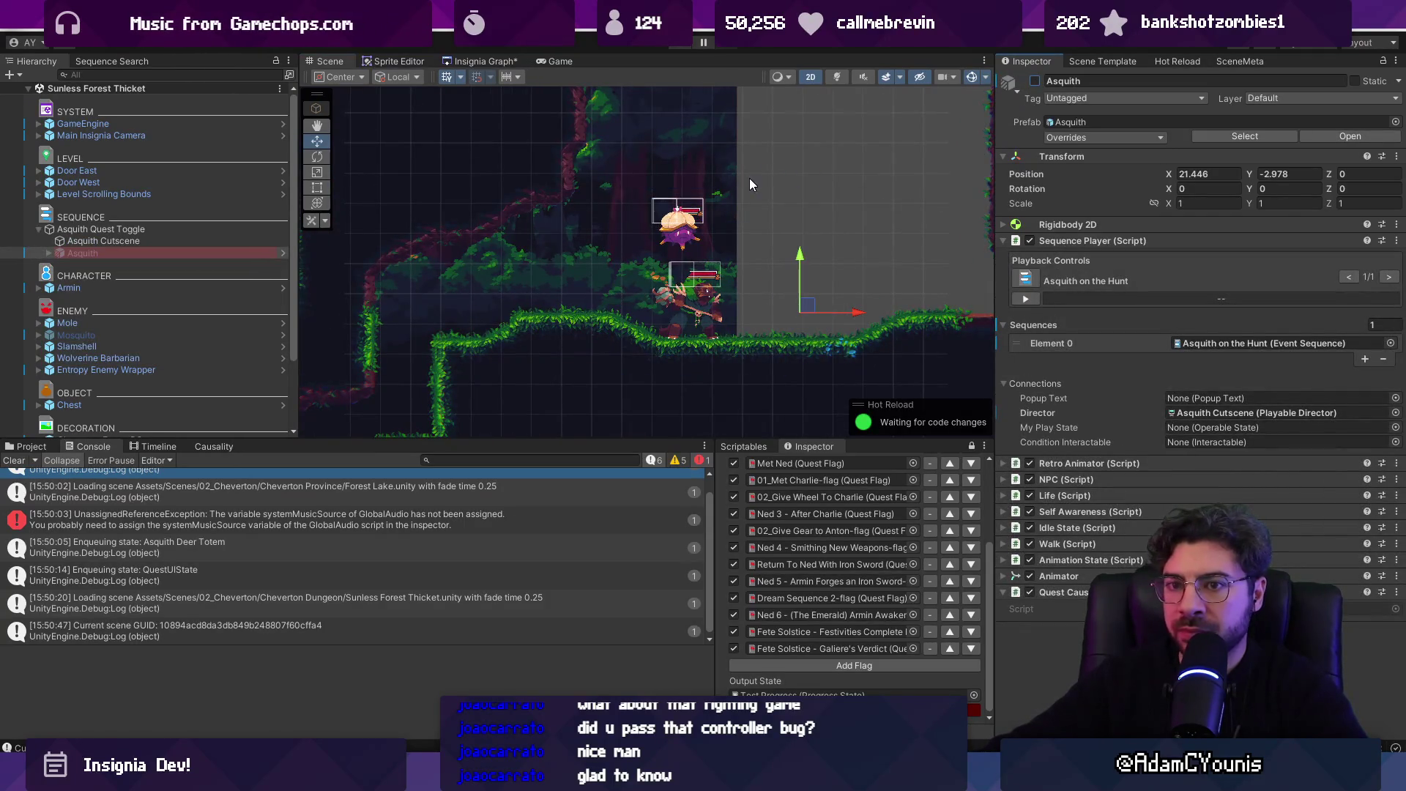
{"action": "left_click", "coordinate": [204, 229]}
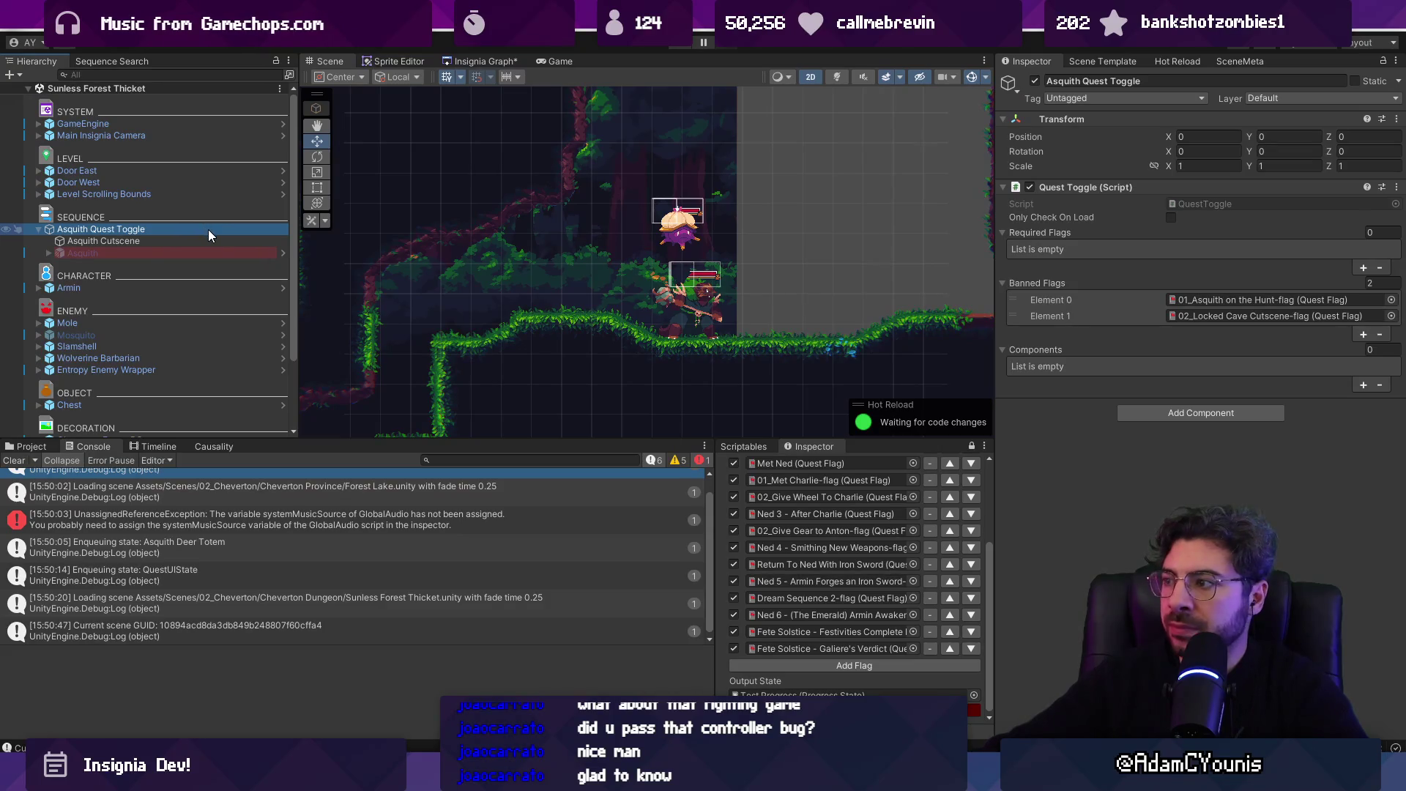
{"action": "left_click", "coordinate": [212, 243]}
{"action": "left_click", "coordinate": [213, 251]}
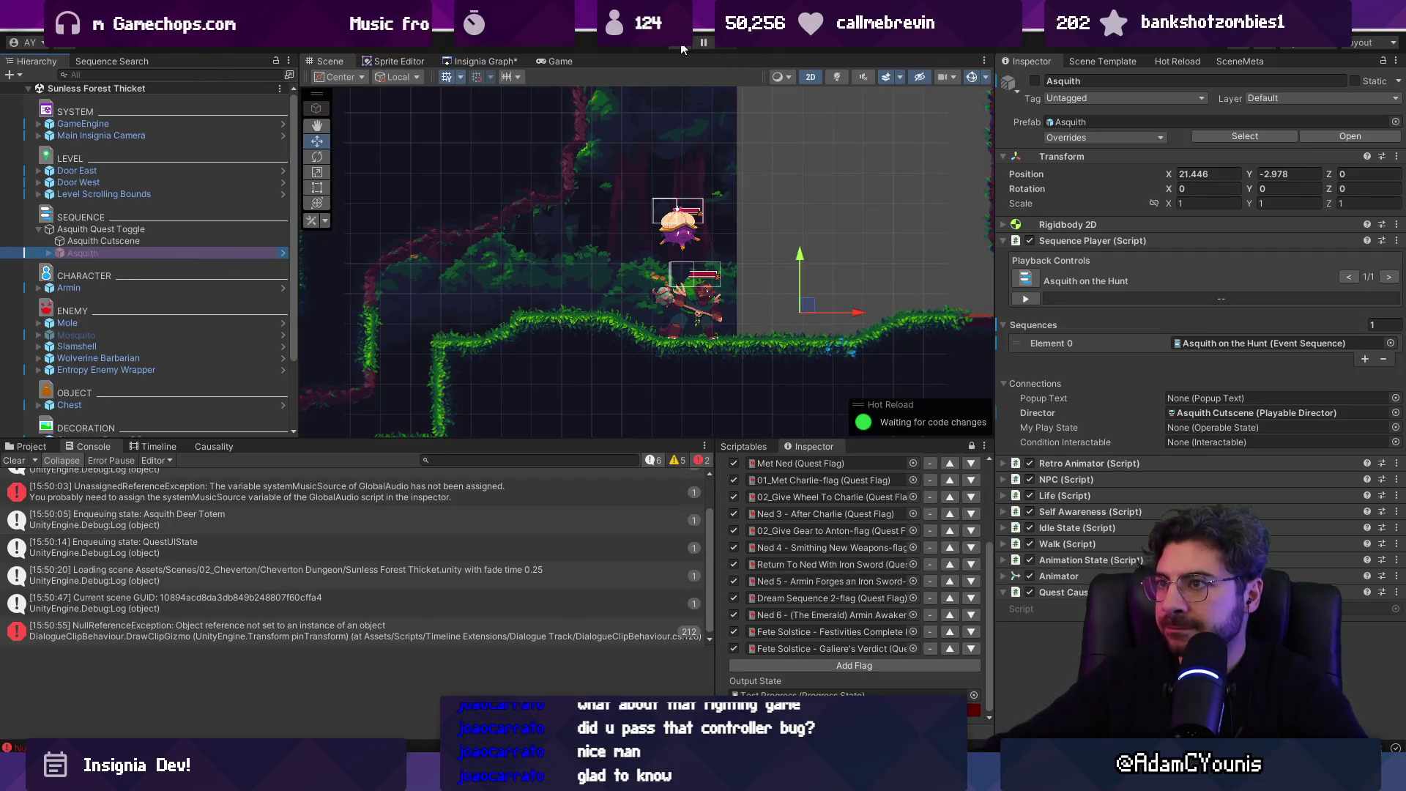
{"action": "left_click", "coordinate": [662, 64]}
{"action": "key", "text": "ctrl+p"}
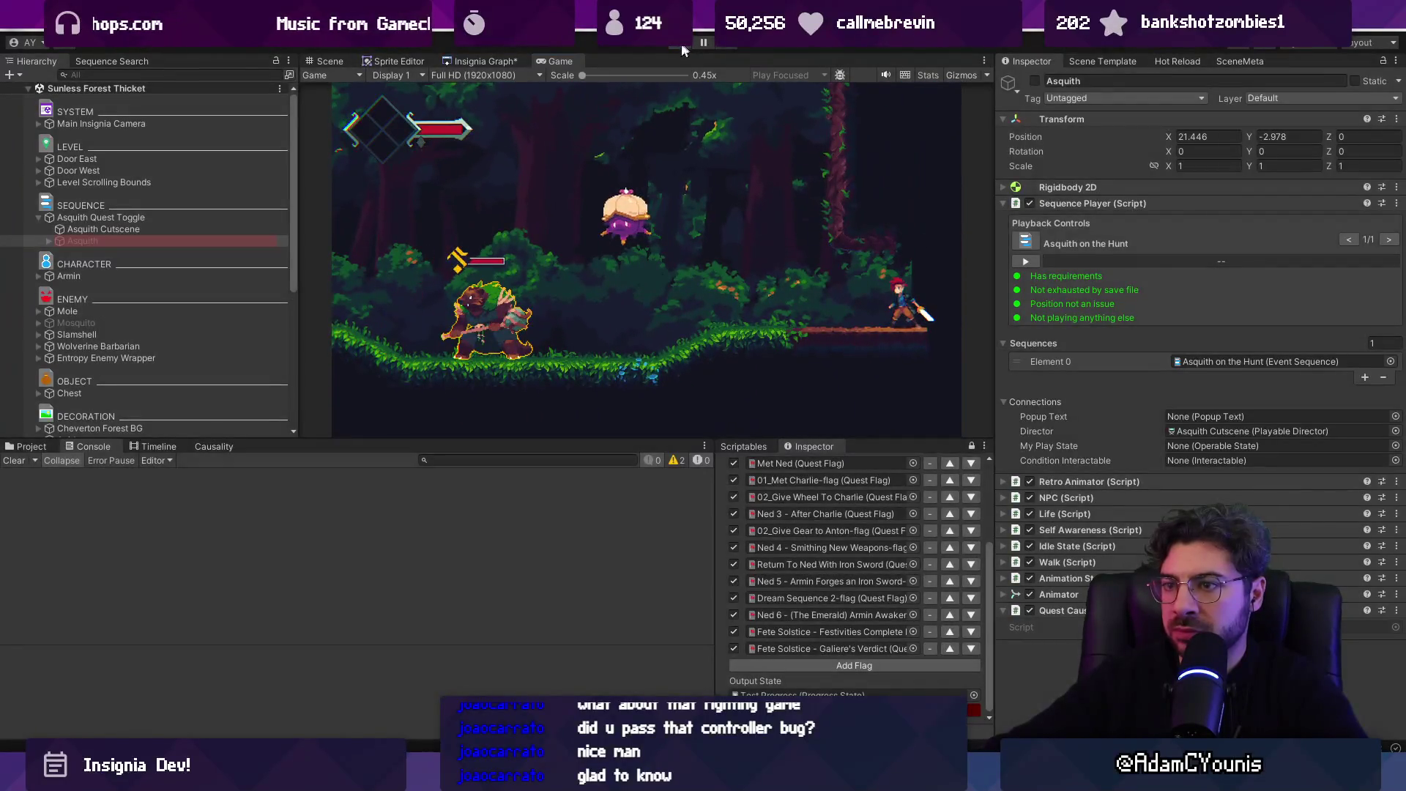
- Stop Play and disable the Slamshell enemy
{"action": "left_click", "coordinate": [326, 61]}
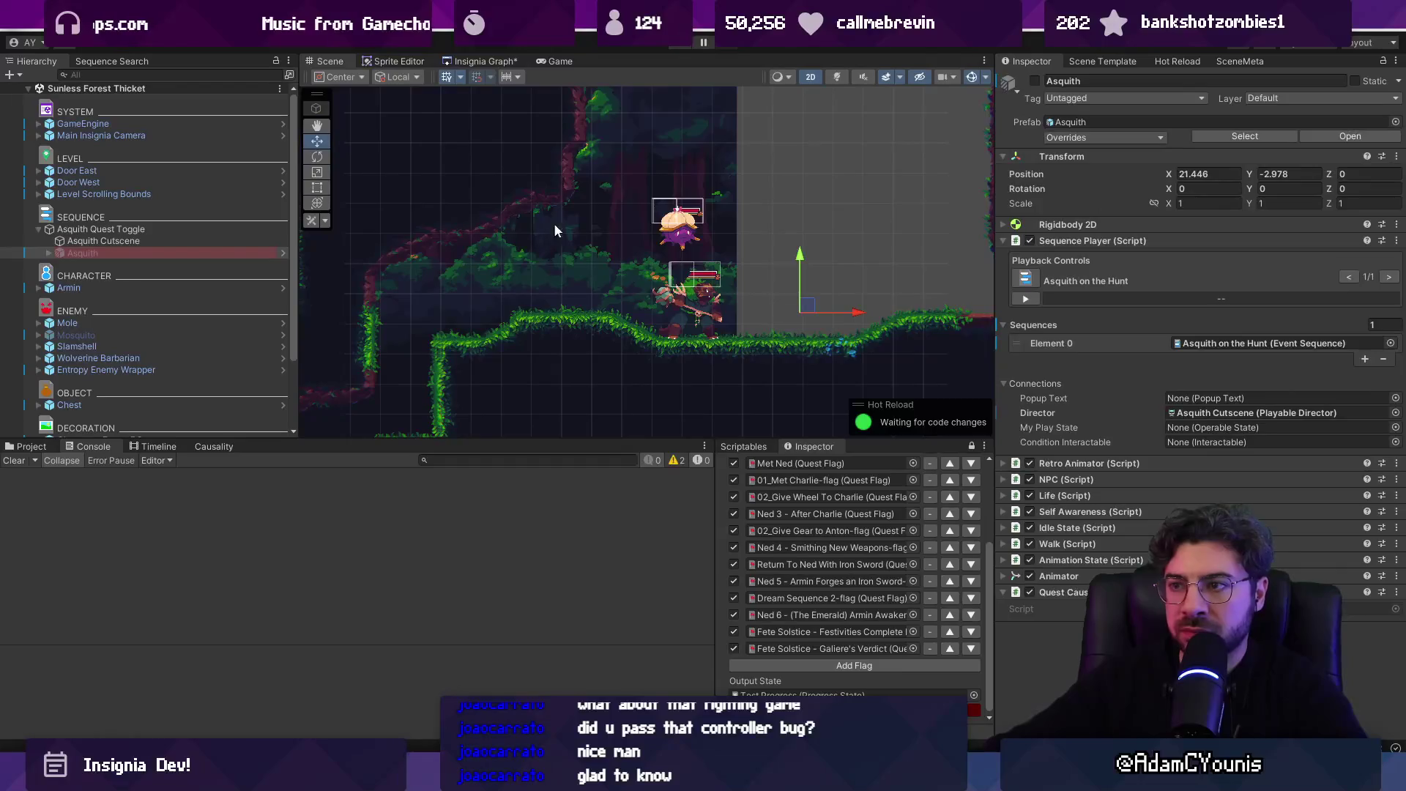
{"action": "left_click", "coordinate": [677, 224]}
{"action": "left_click", "coordinate": [1034, 81]}
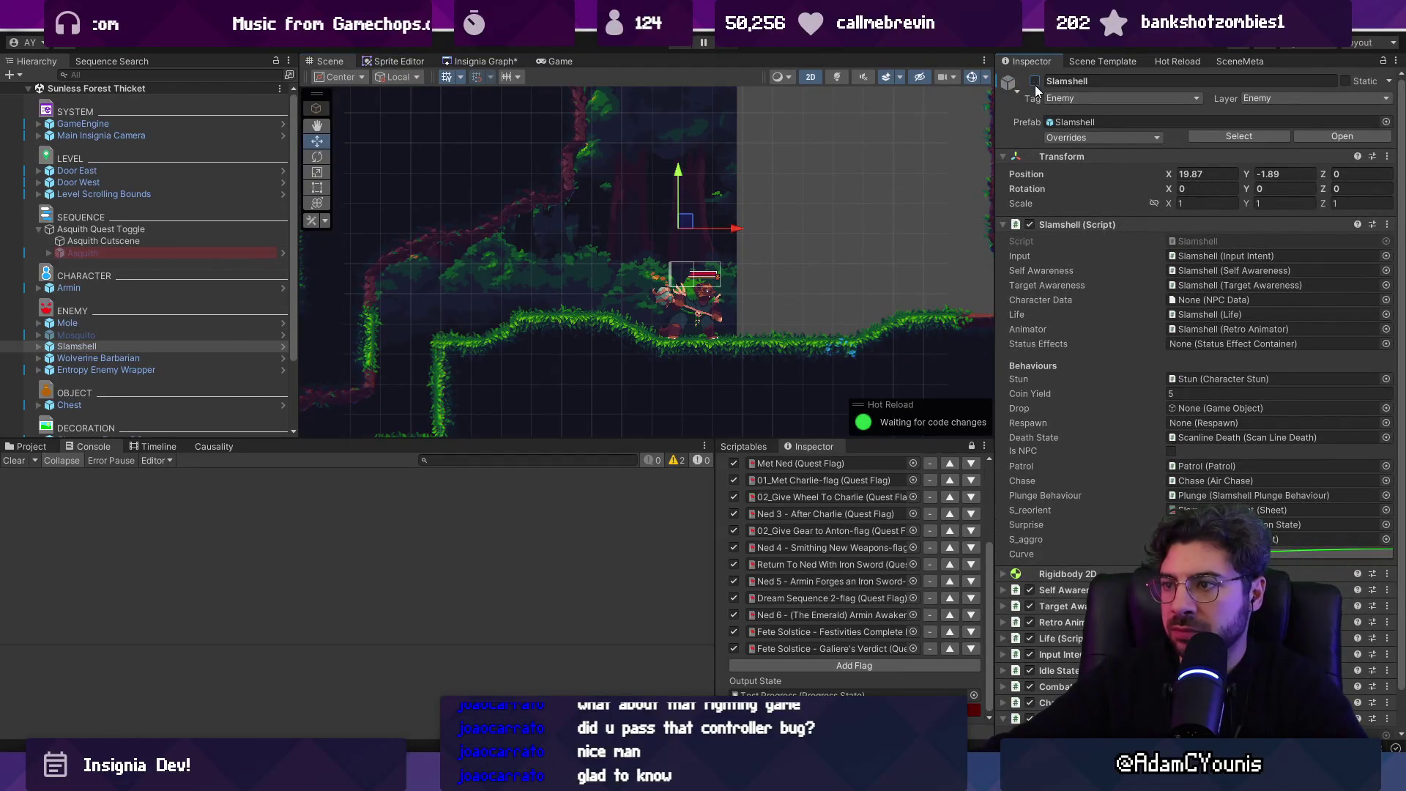
- Apply the scene's quest flags from the Insignia Graph and playtest in maximized Game view
{"action": "left_click", "coordinate": [513, 61]}
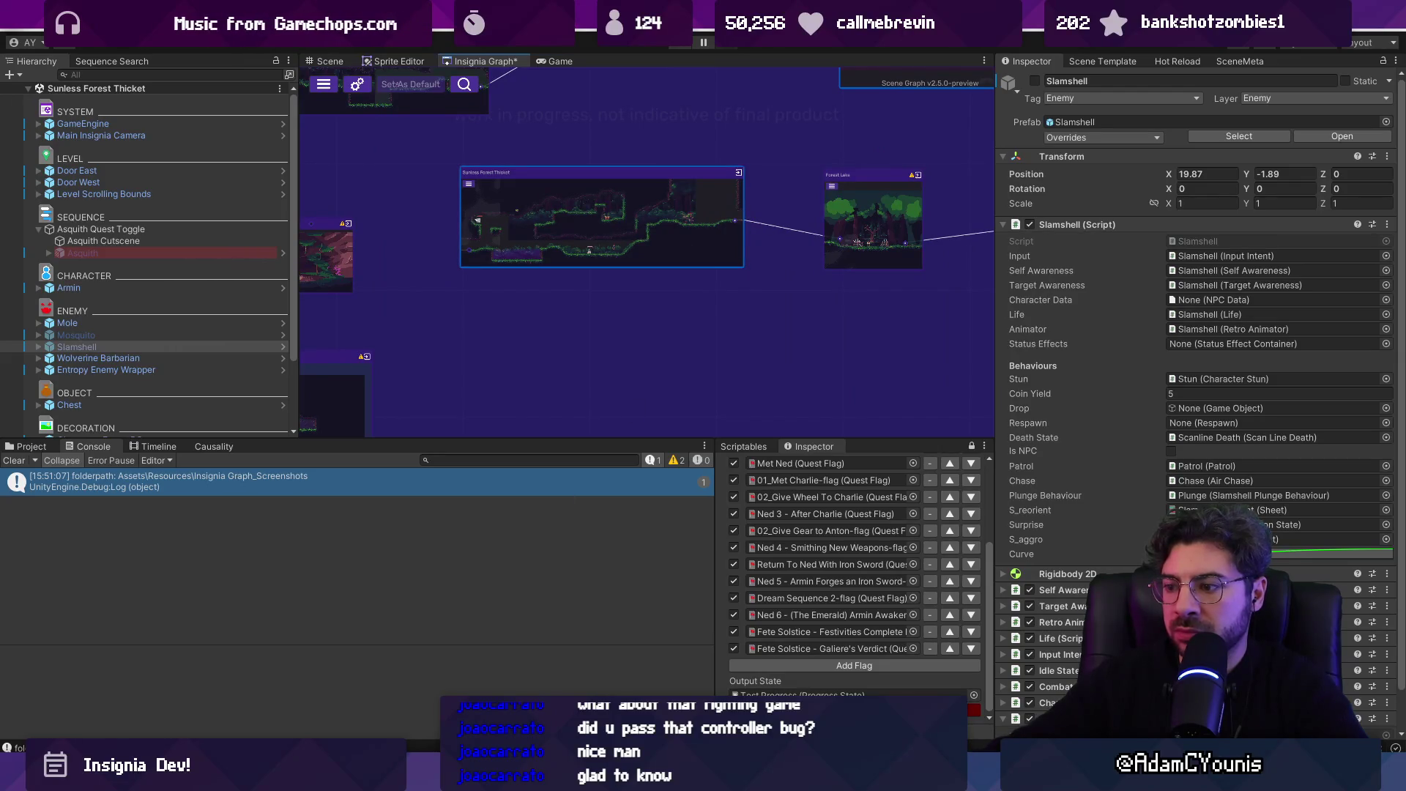
{"action": "key", "text": "ctrl+s"}
{"action": "left_click", "coordinate": [681, 45]}
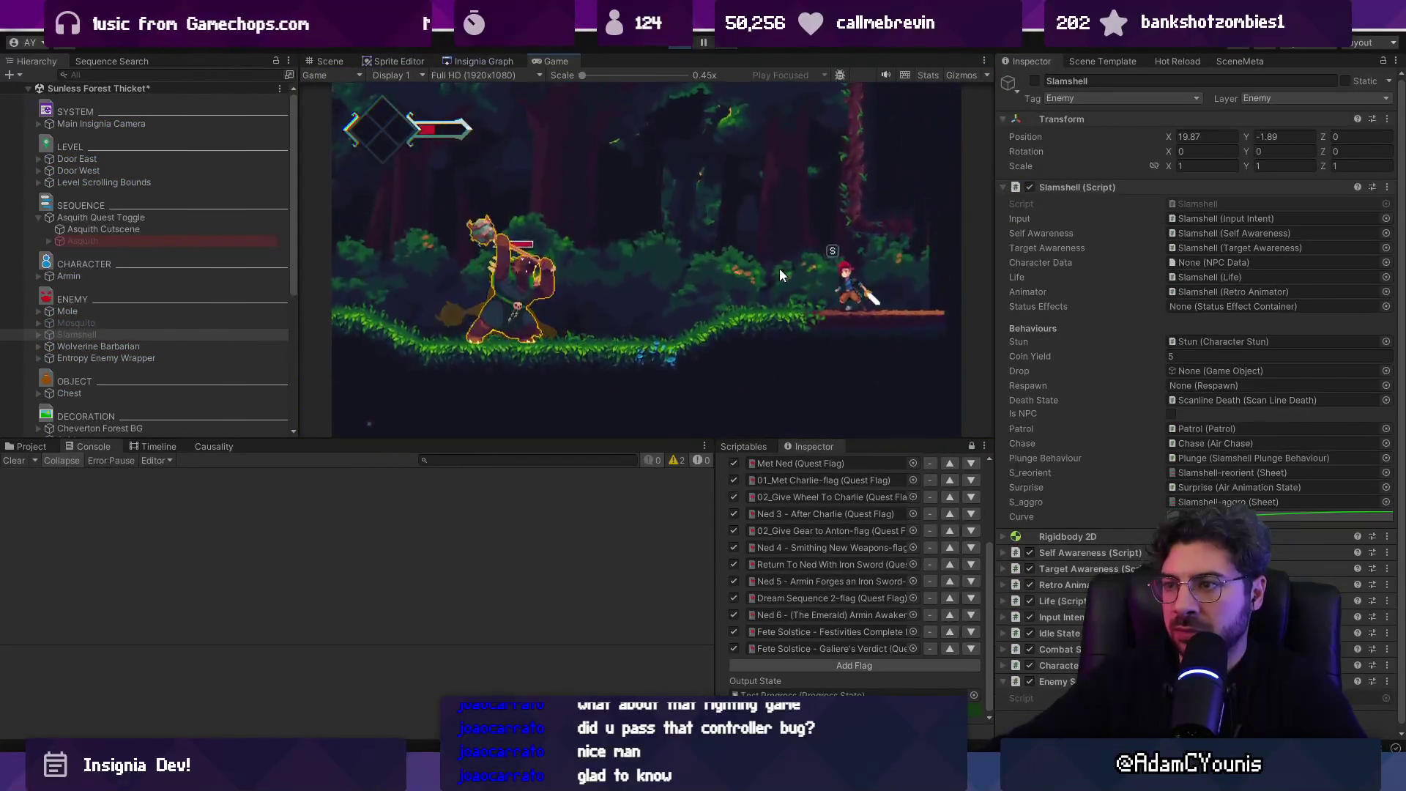
{"action": "key", "text": "shift+space"}
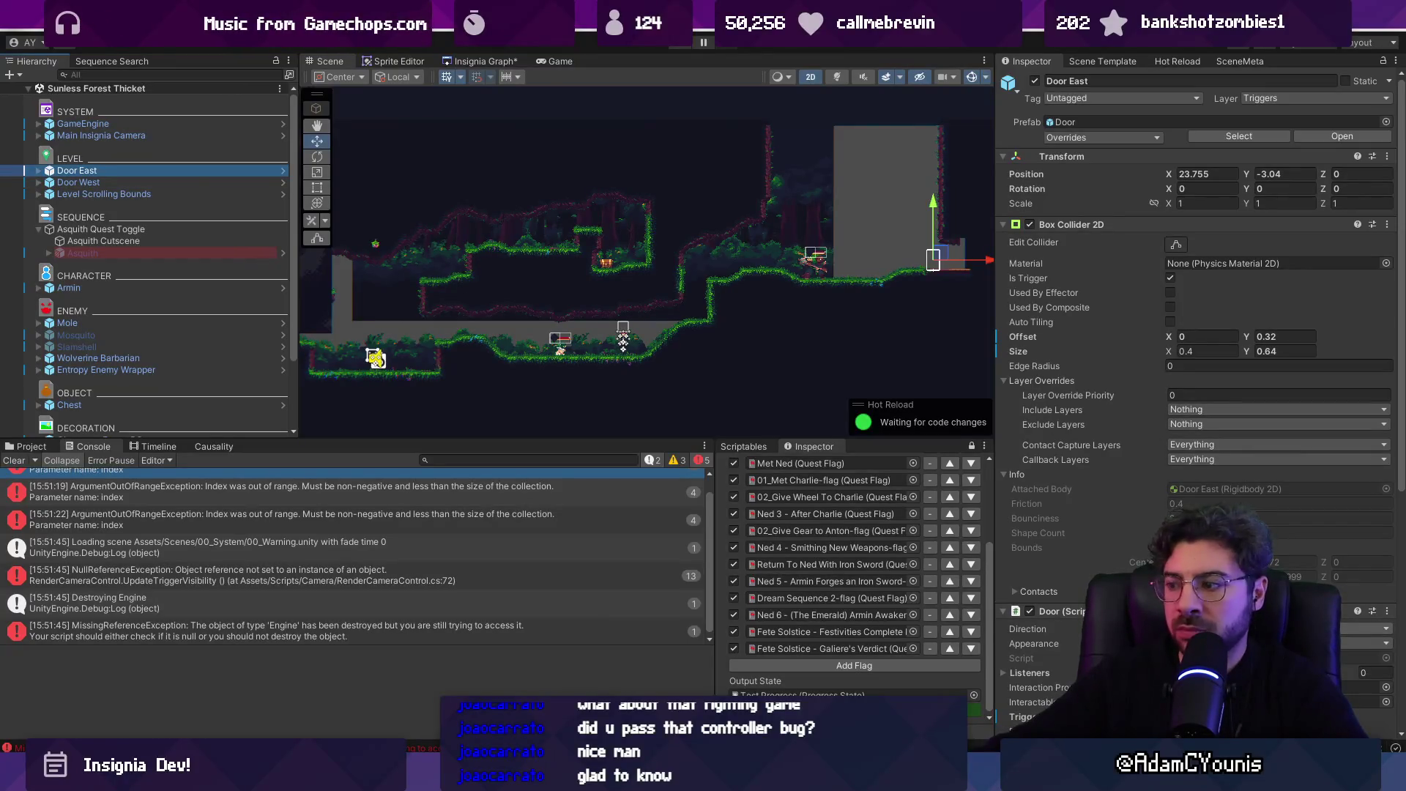
- Give Door West's Box Collider 2D offset X -1.52 and size X 2, then playtest it
{"action": "left_click", "coordinate": [193, 183]}
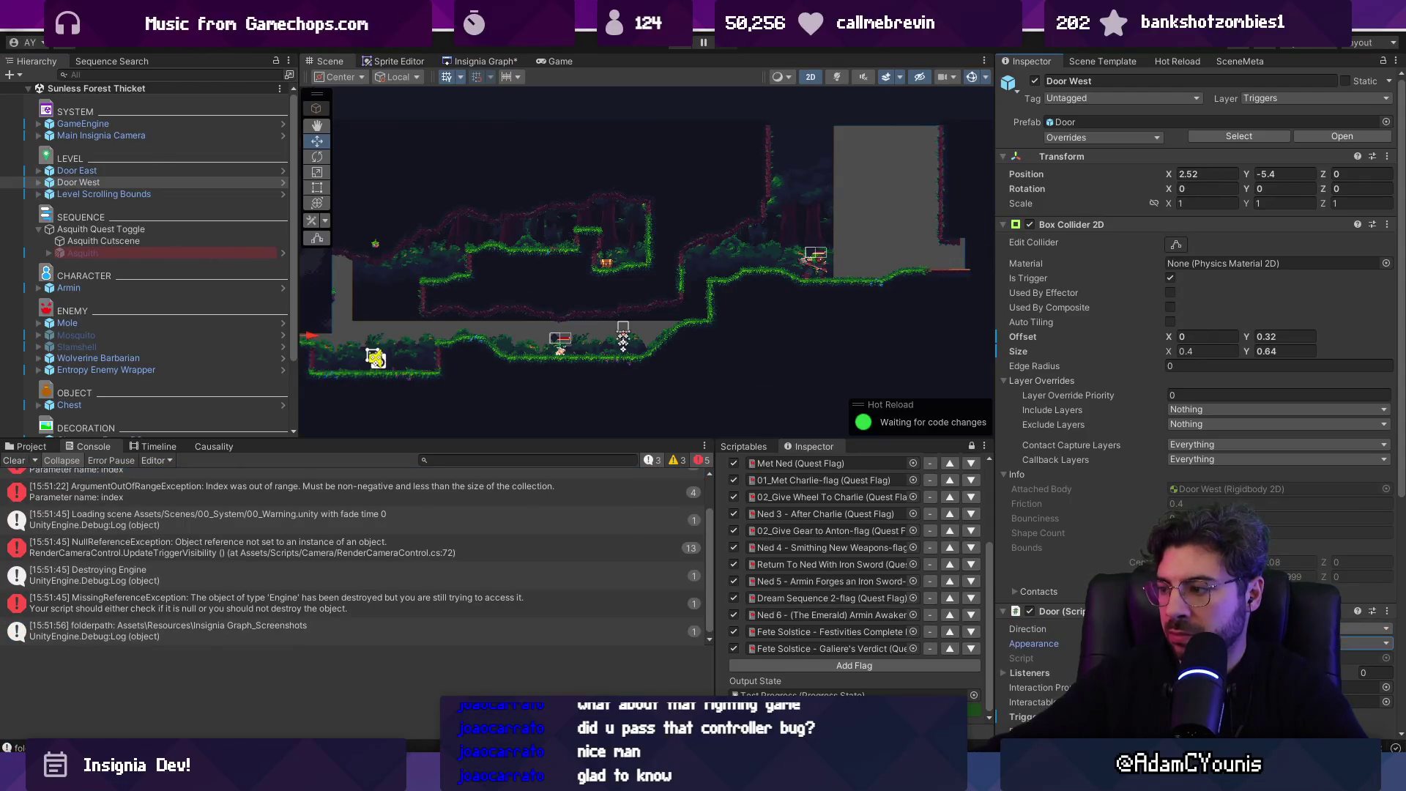
{"action": "key", "text": "f"}
{"action": "key", "text": "ctrl+s"}
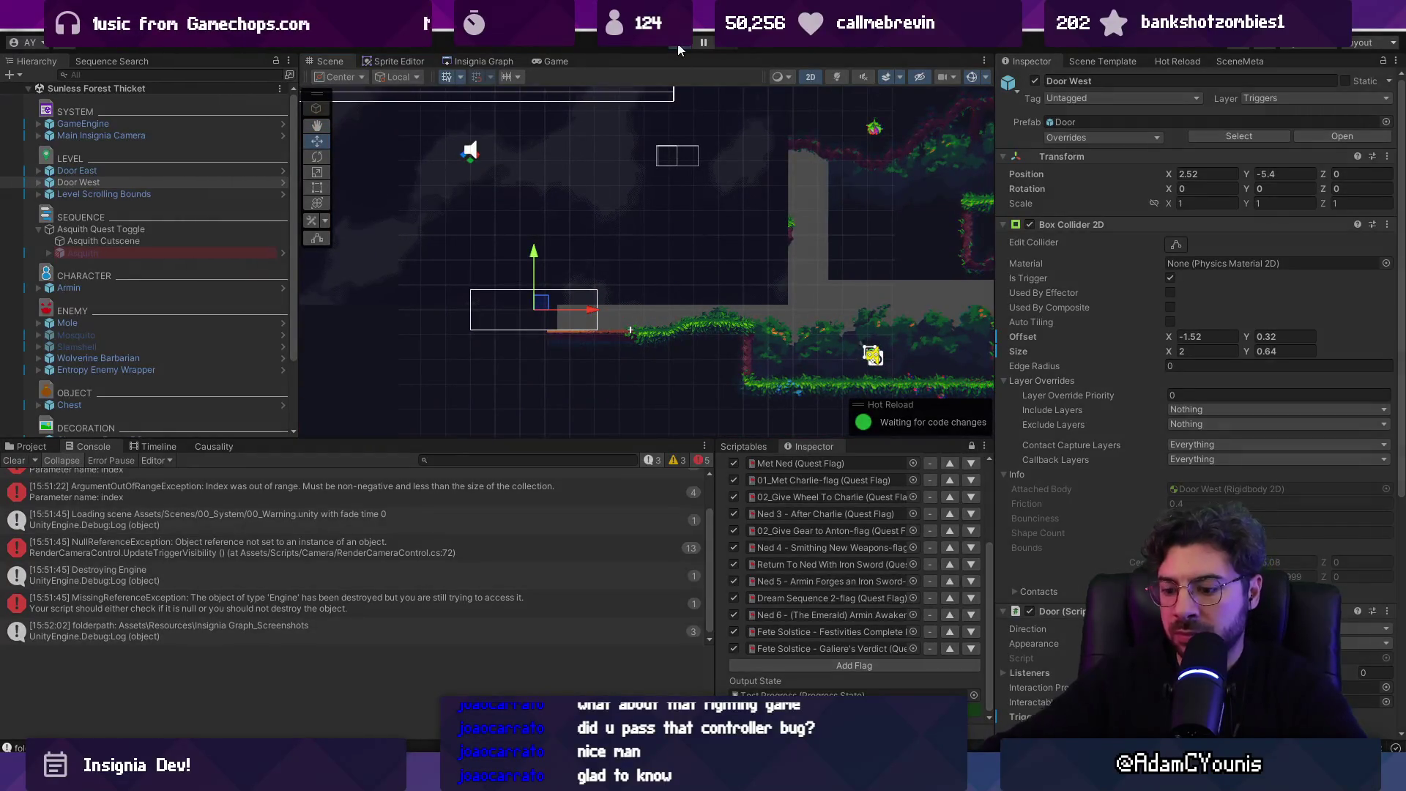
{"action": "left_click", "coordinate": [678, 48]}
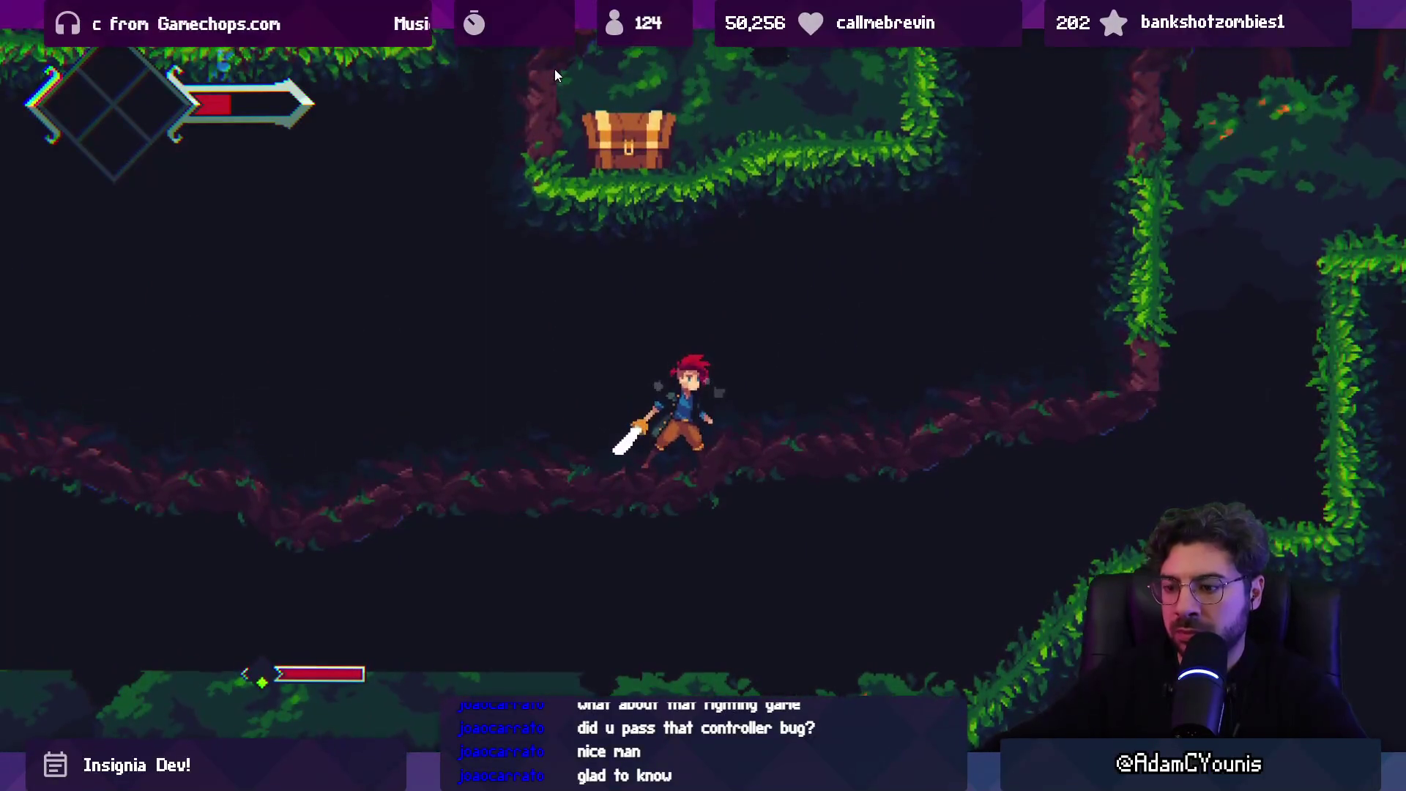
{"action": "key", "text": "ctrl+p"}
{"action": "left_click", "coordinate": [480, 60]}
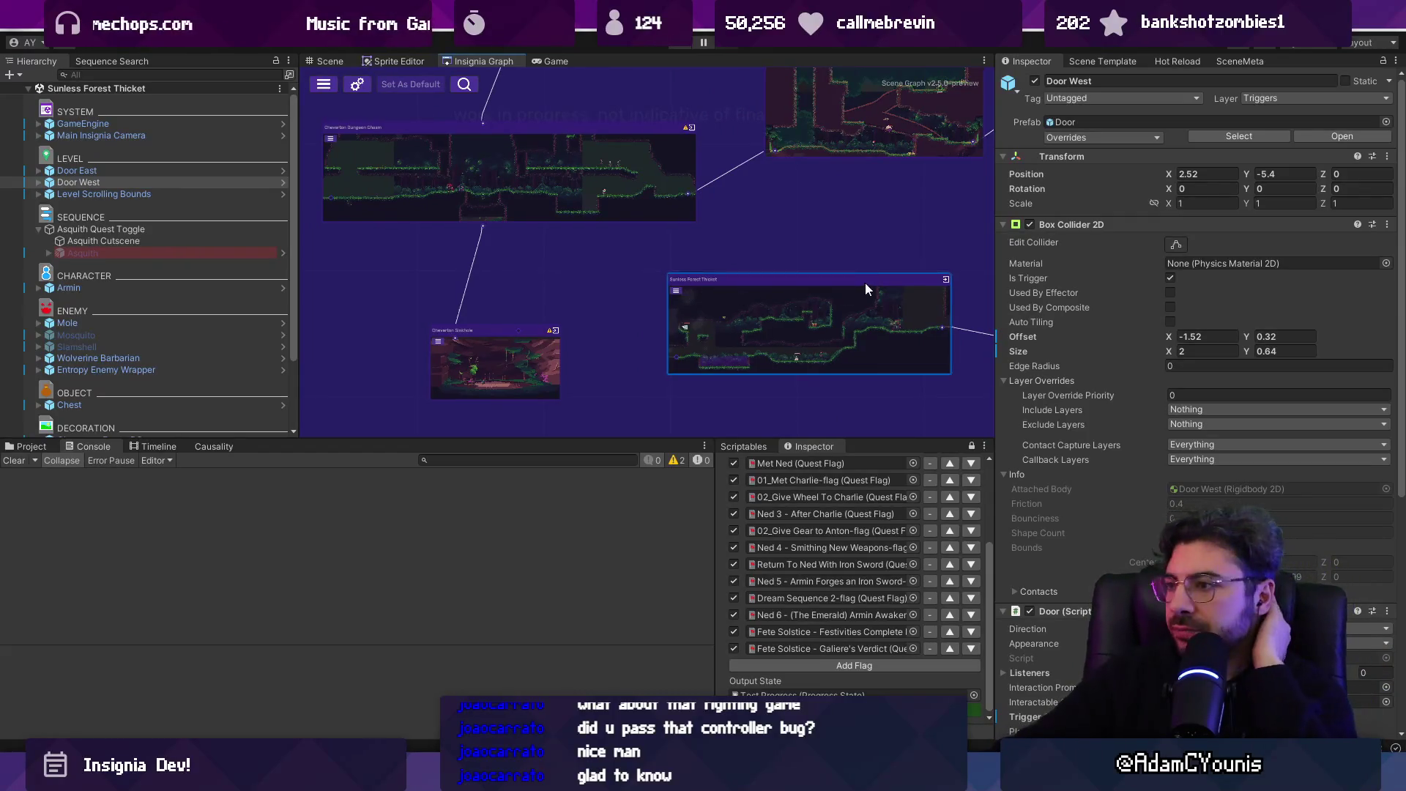
- Pan the room graph and move the Sunless Forest Thicket node to the right
{"action": "left_click_drag", "start_coordinate": [865, 283], "coordinate": [402, 258]}
{"action": "scroll", "coordinate": [402, 258], "scroll_direction": "down", "scroll_amount": 4}
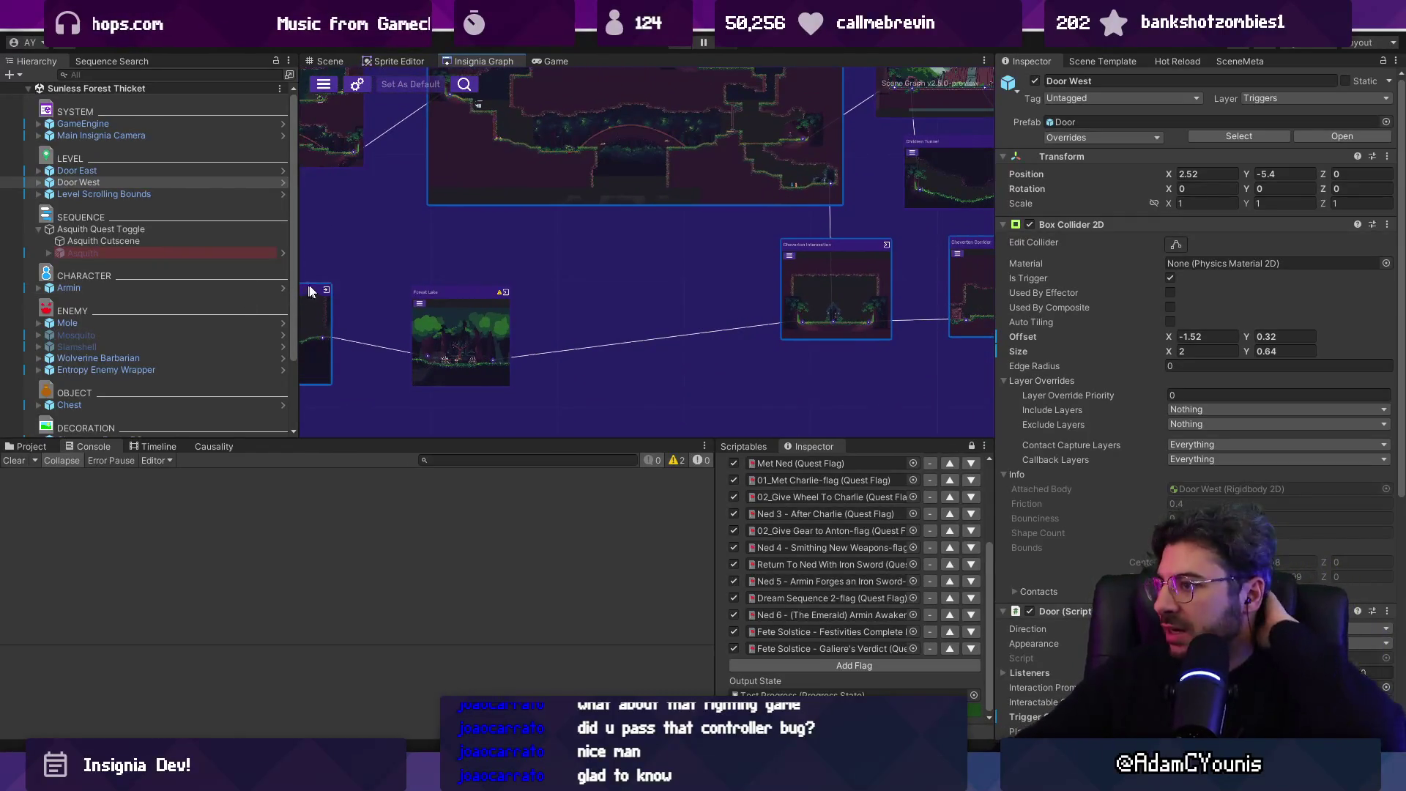
{"action": "scroll", "coordinate": [681, 254], "scroll_direction": "down", "scroll_amount": 3}
{"action": "left_click_drag", "start_coordinate": [657, 254], "coordinate": [730, 278]}
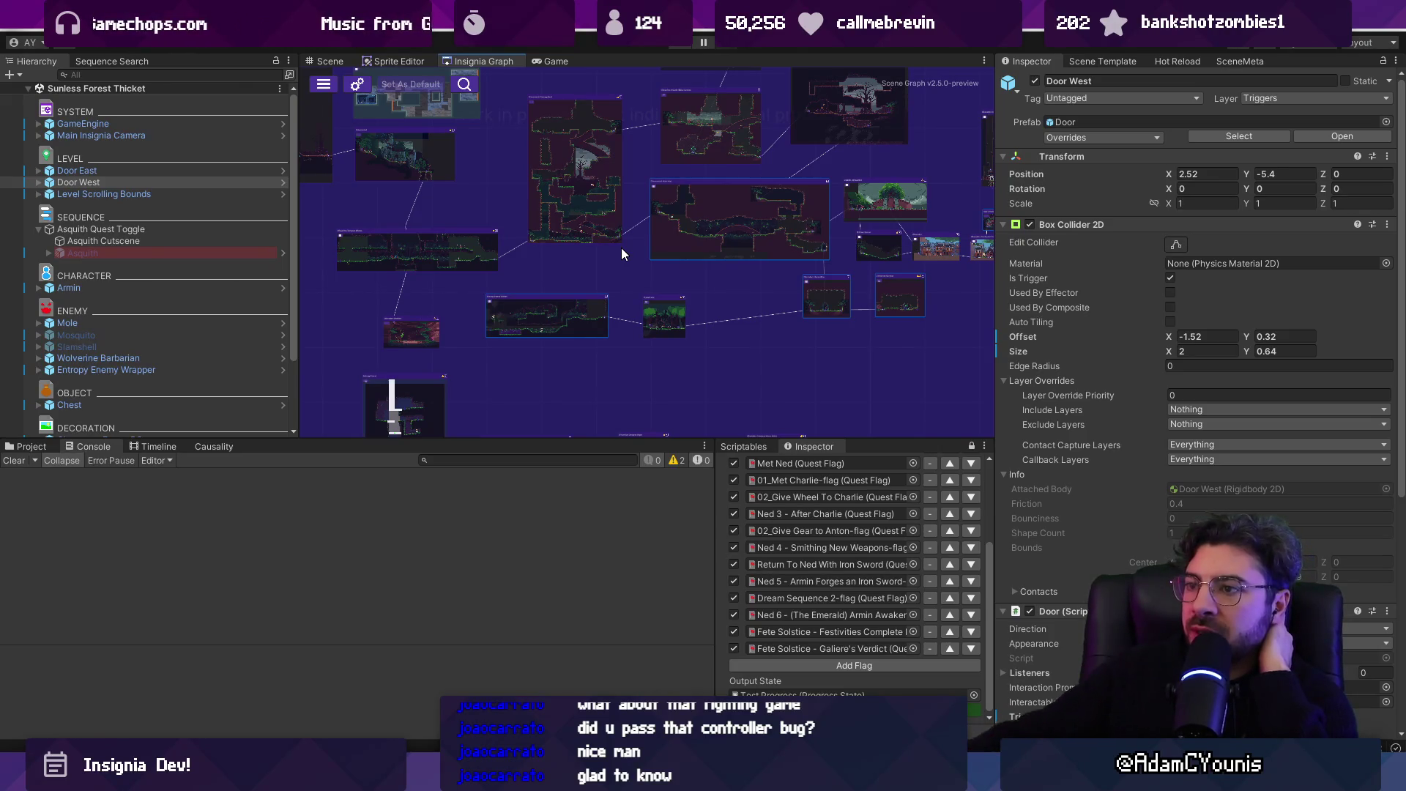
{"action": "scroll", "coordinate": [570, 268], "scroll_direction": "up", "scroll_amount": 3}
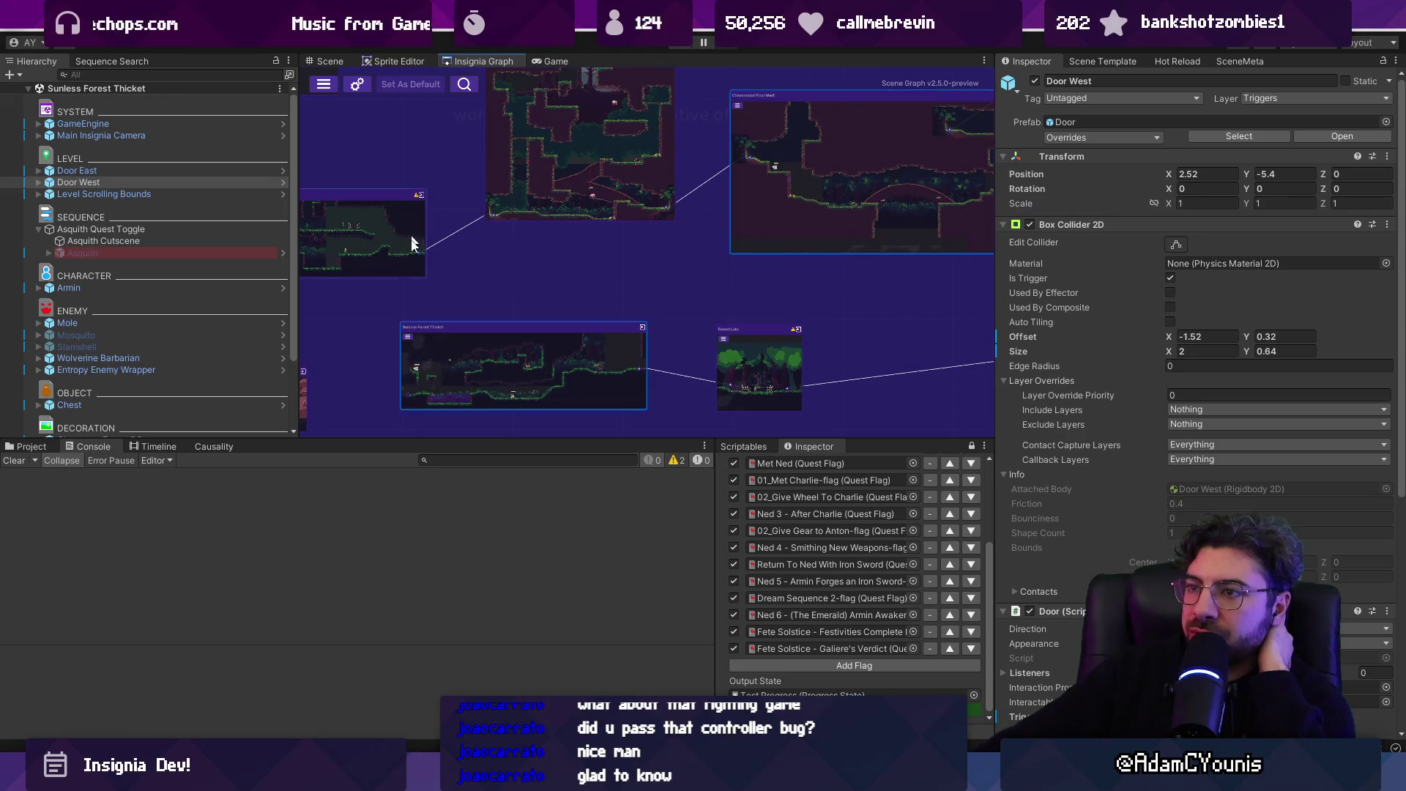
{"action": "scroll", "coordinate": [657, 298], "scroll_direction": "down", "scroll_amount": 5}
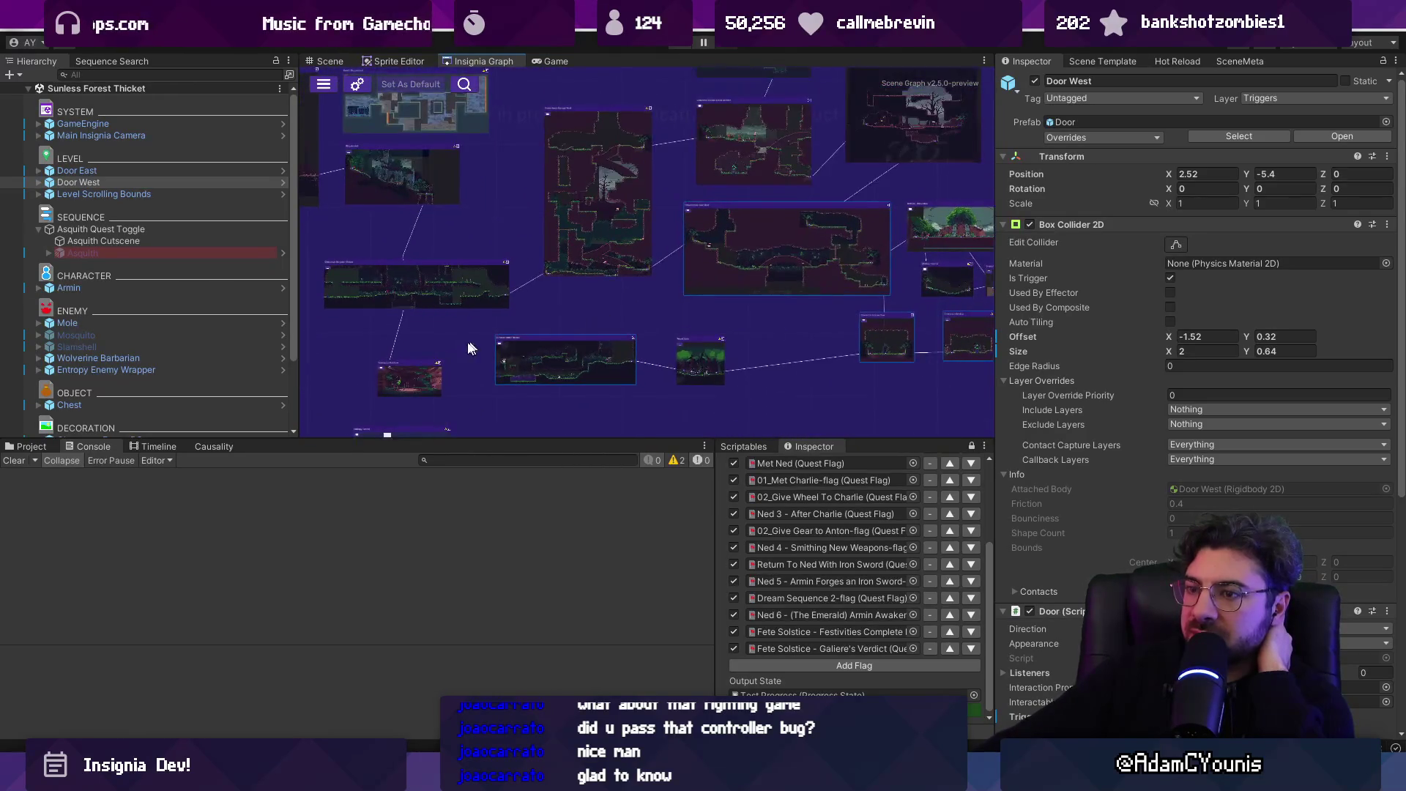
{"action": "scroll", "coordinate": [470, 348], "scroll_direction": "up", "scroll_amount": 4}
{"action": "left_click_drag", "start_coordinate": [577, 302], "coordinate": [718, 302]}
{"action": "left_click_drag", "start_coordinate": [700, 250], "coordinate": [633, 284]}
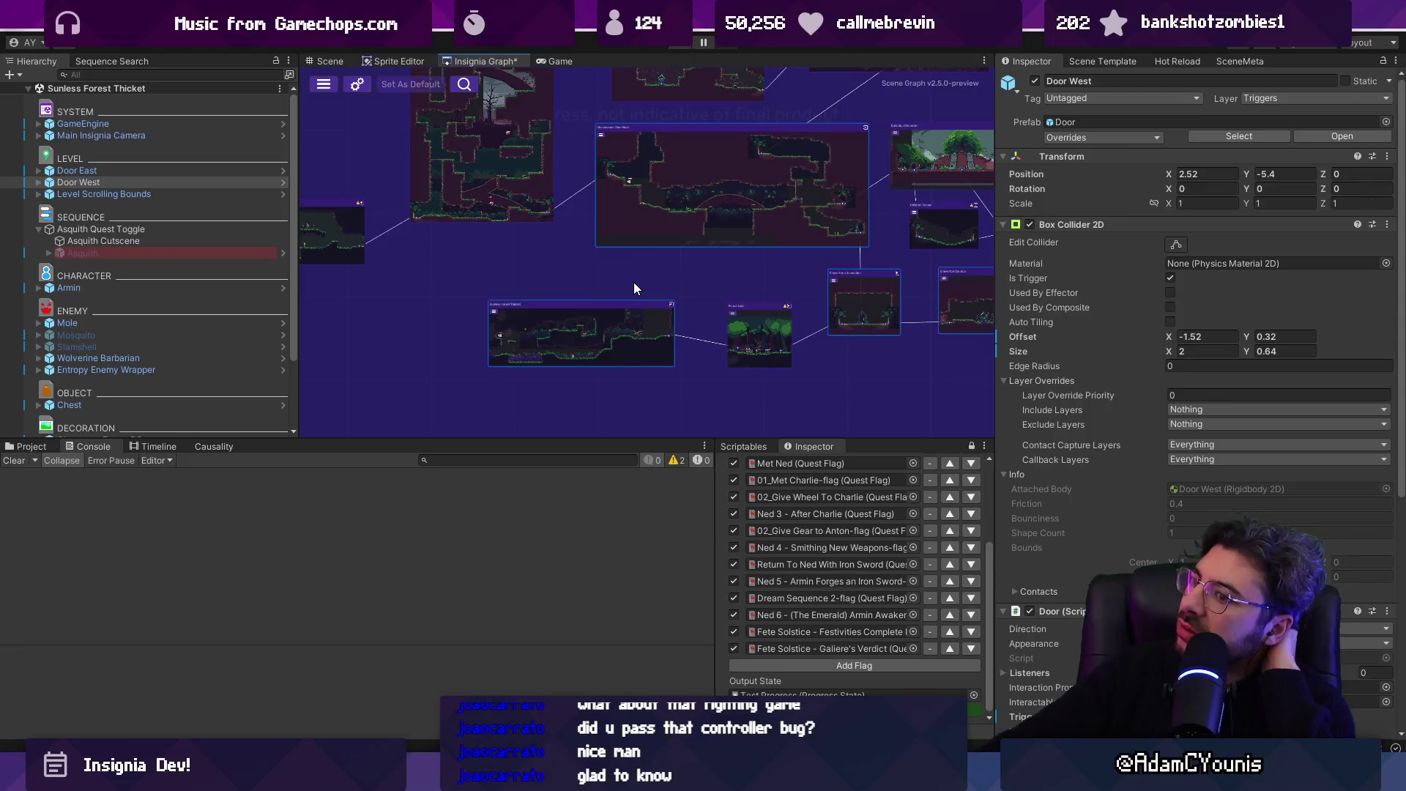
{"action": "scroll", "coordinate": [571, 335], "scroll_direction": "up", "scroll_amount": 5}
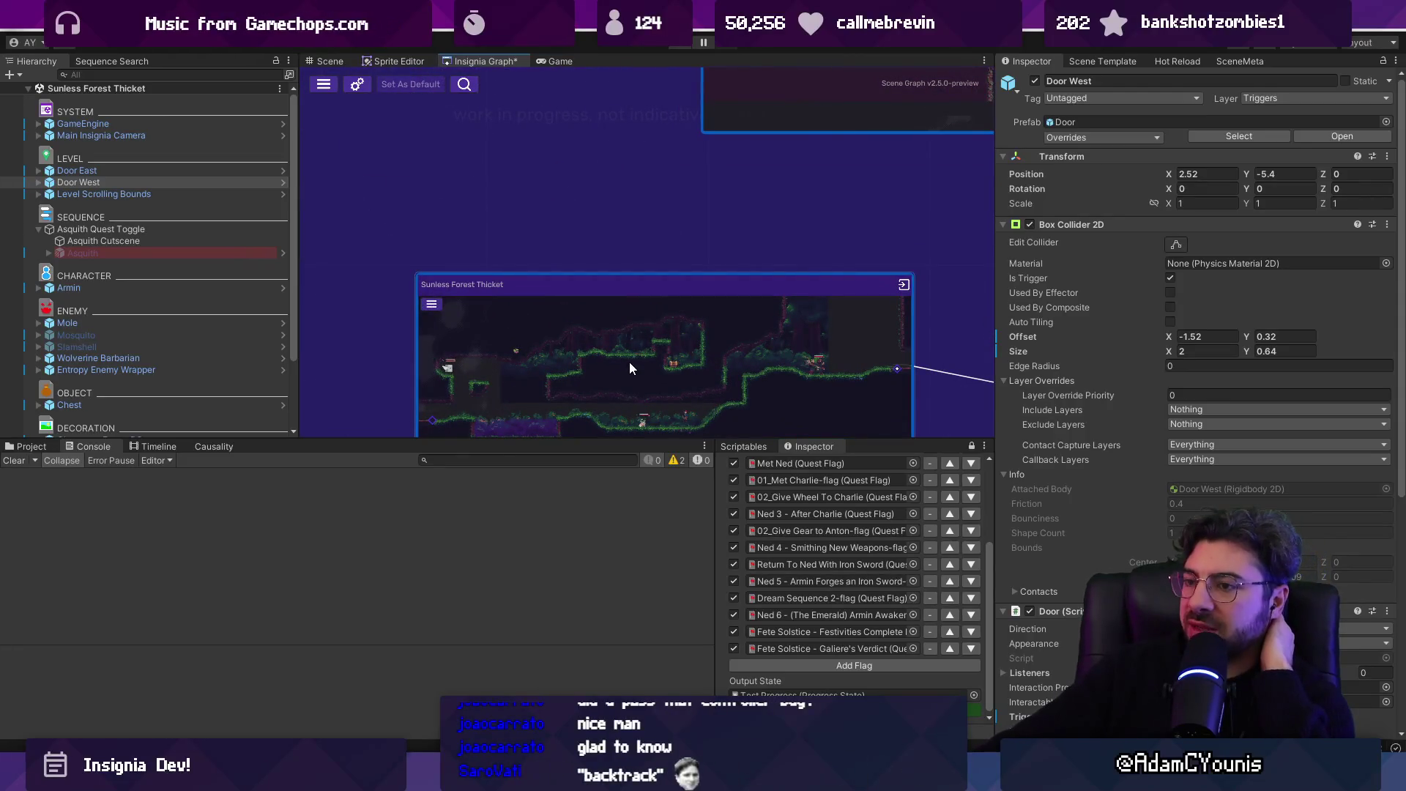
{"action": "scroll", "coordinate": [630, 362], "scroll_direction": "down", "scroll_amount": 6}
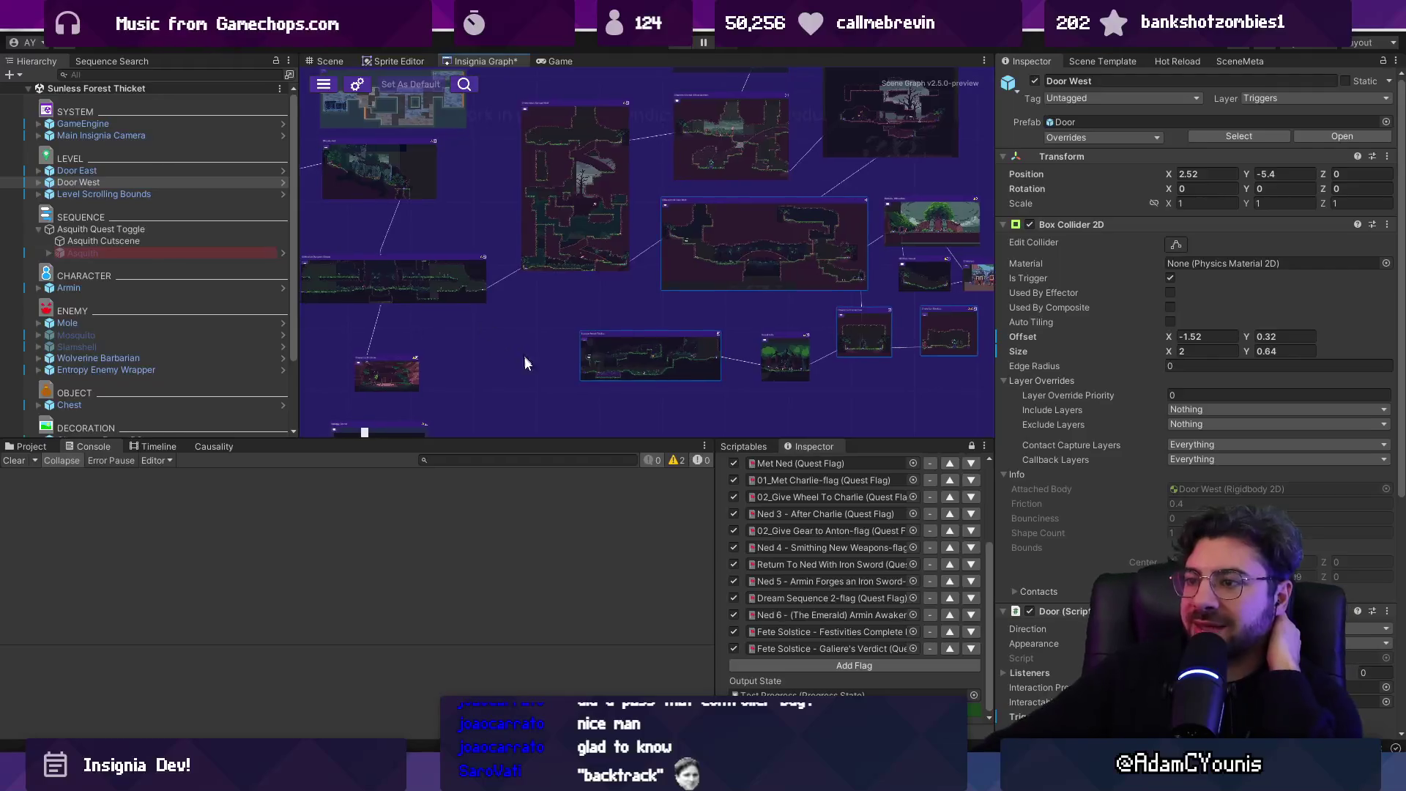
- Enlarge the graph area over the Console and pan to another group of levels
{"action": "left_click_drag", "start_coordinate": [612, 438], "coordinate": [625, 535]}
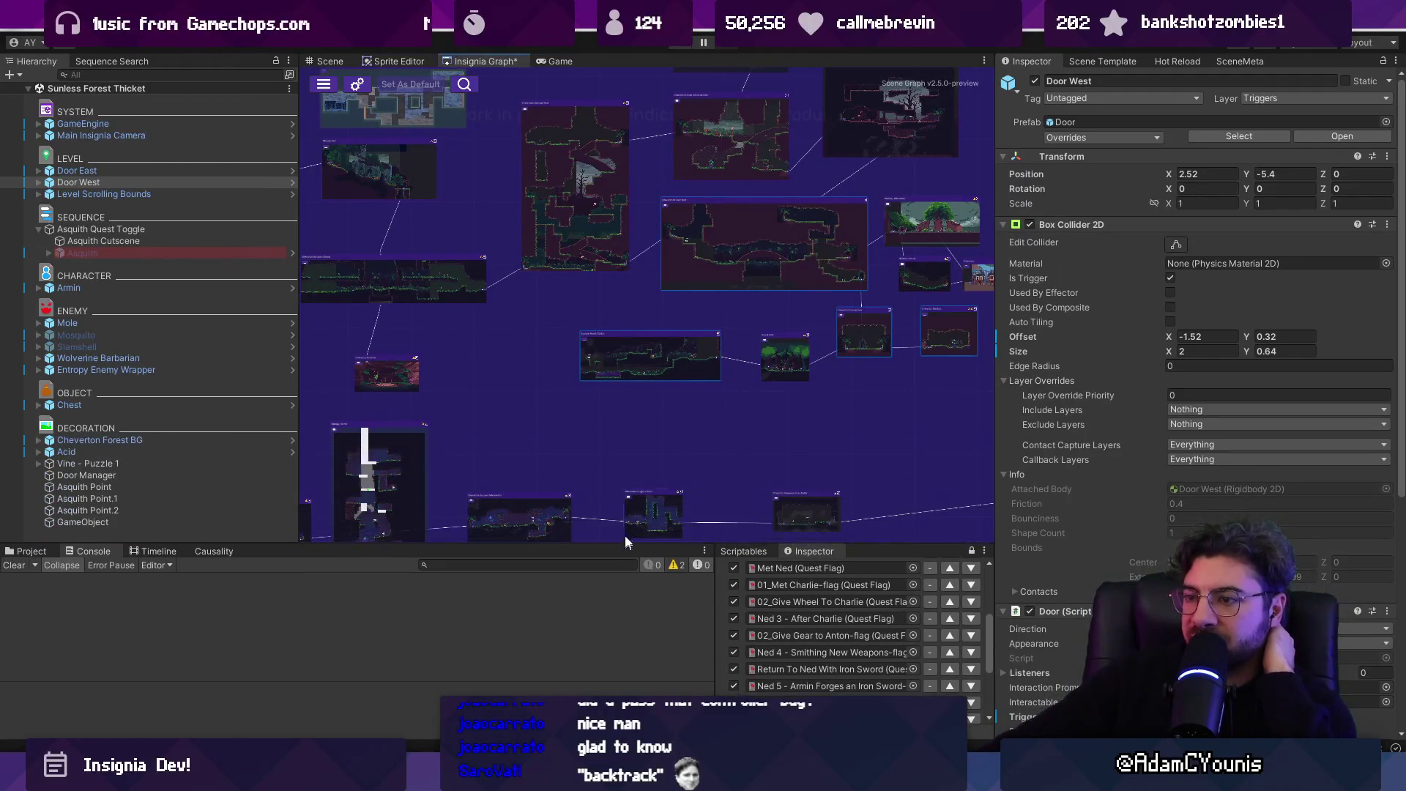
{"action": "scroll", "coordinate": [630, 440], "scroll_direction": "down", "scroll_amount": 3}
{"action": "scroll", "coordinate": [644, 384], "scroll_direction": "up", "scroll_amount": 5}
{"action": "left_click_drag", "start_coordinate": [658, 377], "coordinate": [577, 202]}
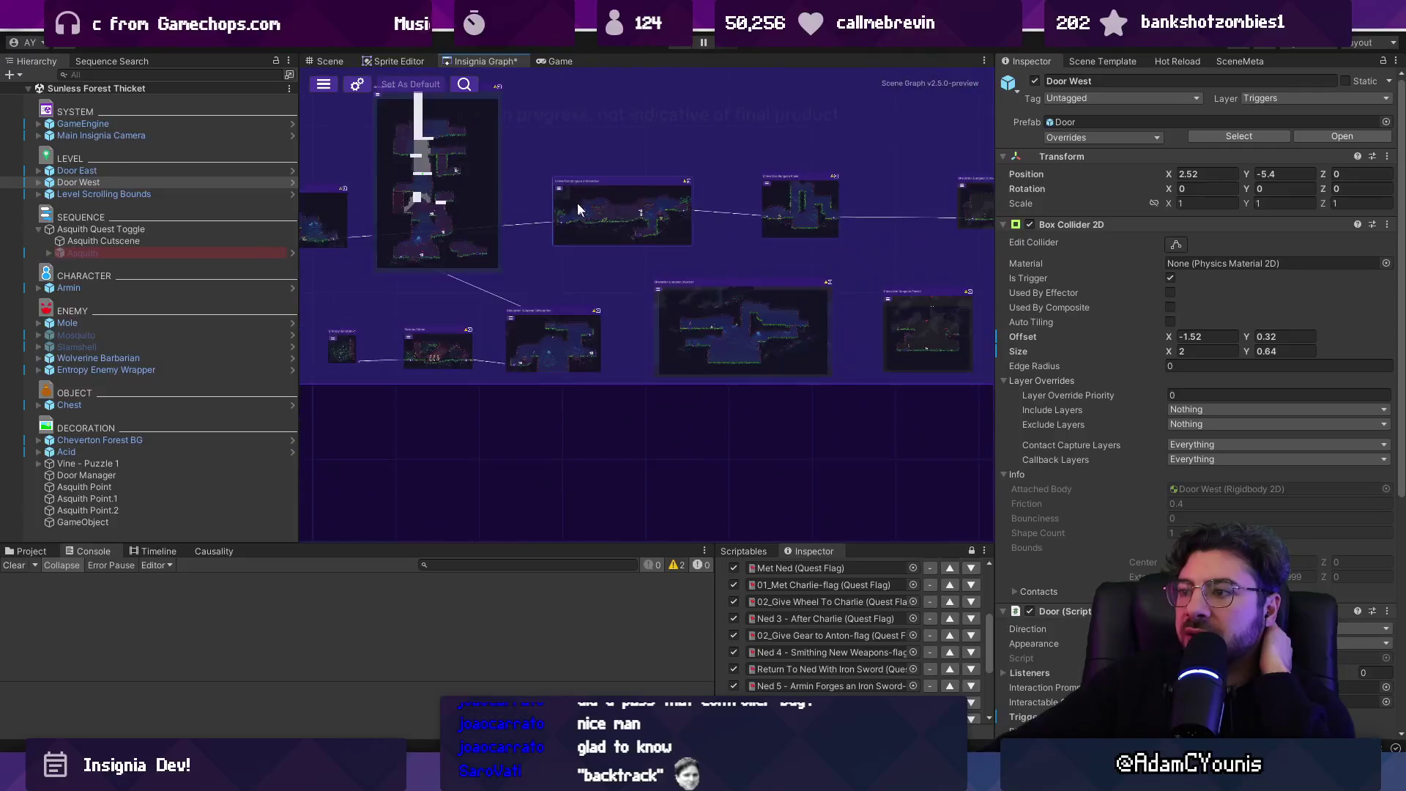
{"action": "scroll", "coordinate": [622, 330], "scroll_direction": "down", "scroll_amount": 3}
{"action": "scroll", "coordinate": [627, 398], "scroll_direction": "up", "scroll_amount": 6}
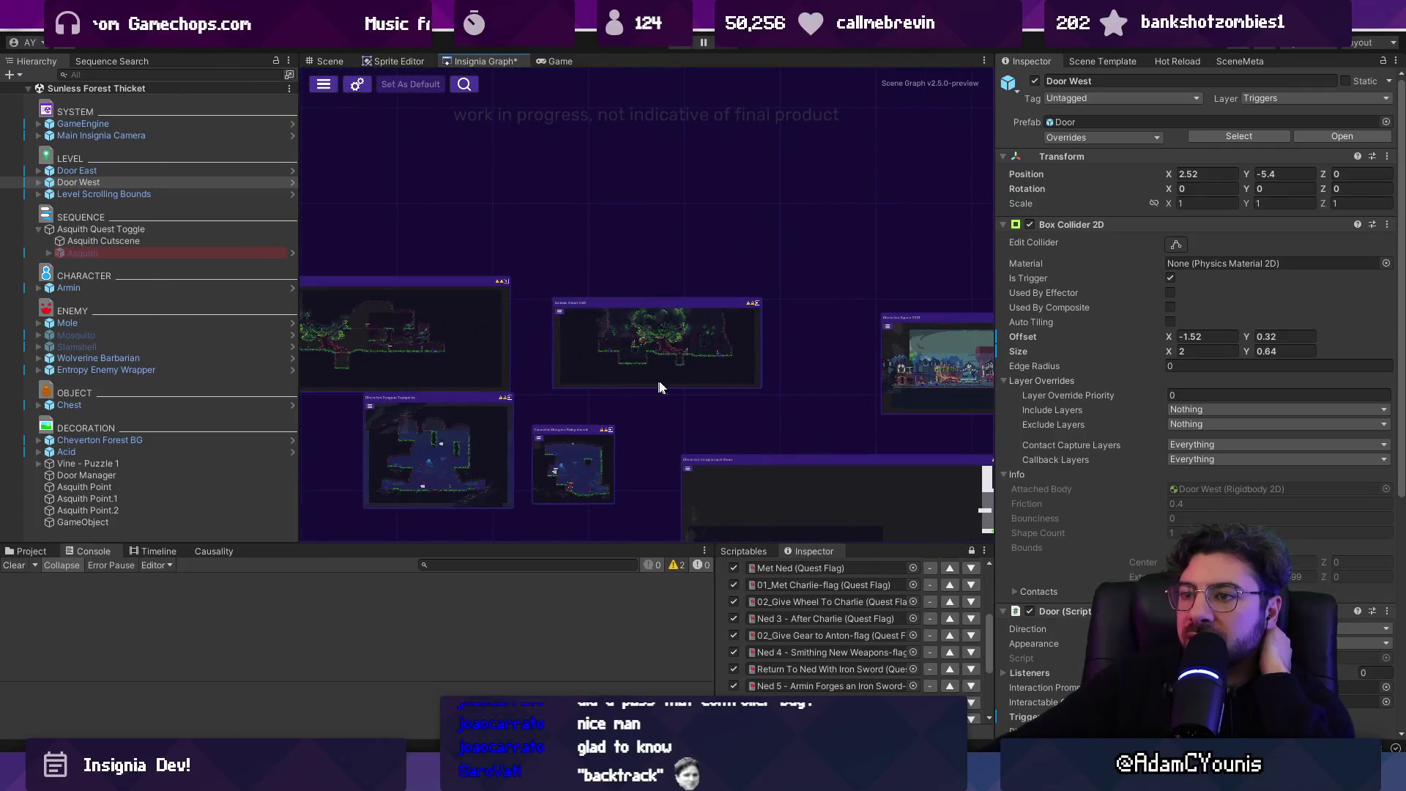
- Zoom in on the Forest Path, Cheverton Dungeon Grove and neighbouring level nodes
{"action": "double_click", "coordinate": [688, 376]}
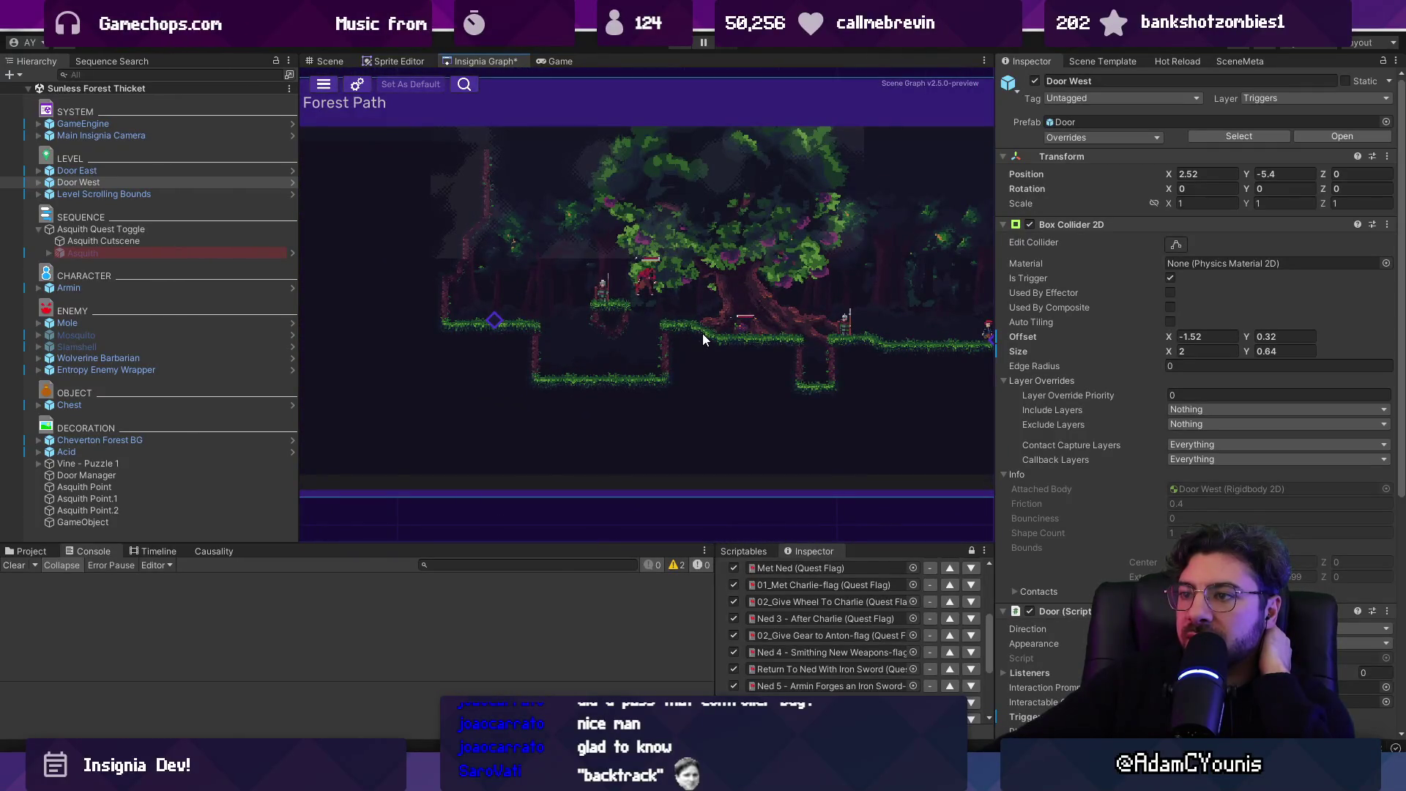
{"action": "scroll", "coordinate": [703, 335], "scroll_direction": "down", "scroll_amount": 3}
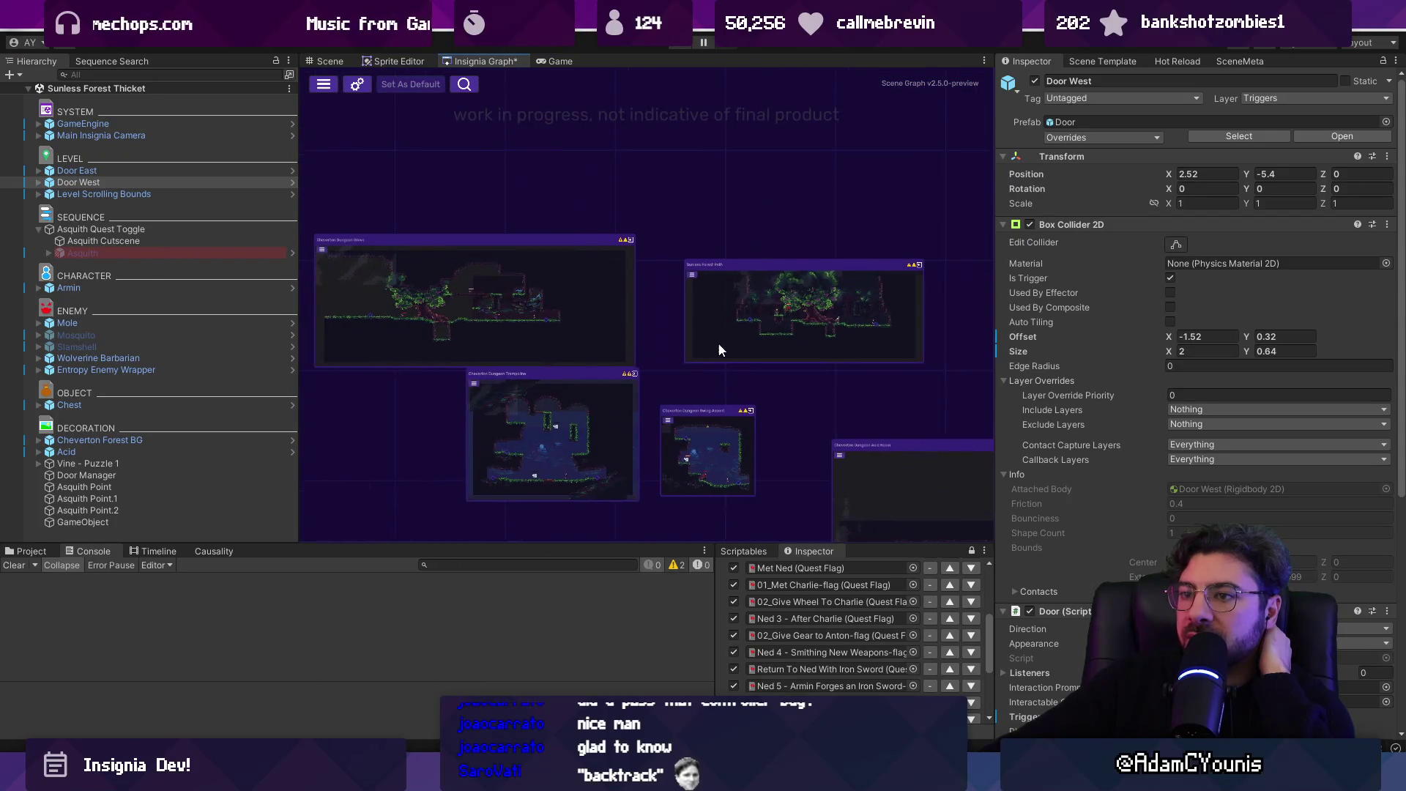
{"action": "double_click", "coordinate": [452, 307]}
{"action": "scroll", "coordinate": [539, 319], "scroll_direction": "down", "scroll_amount": 3}
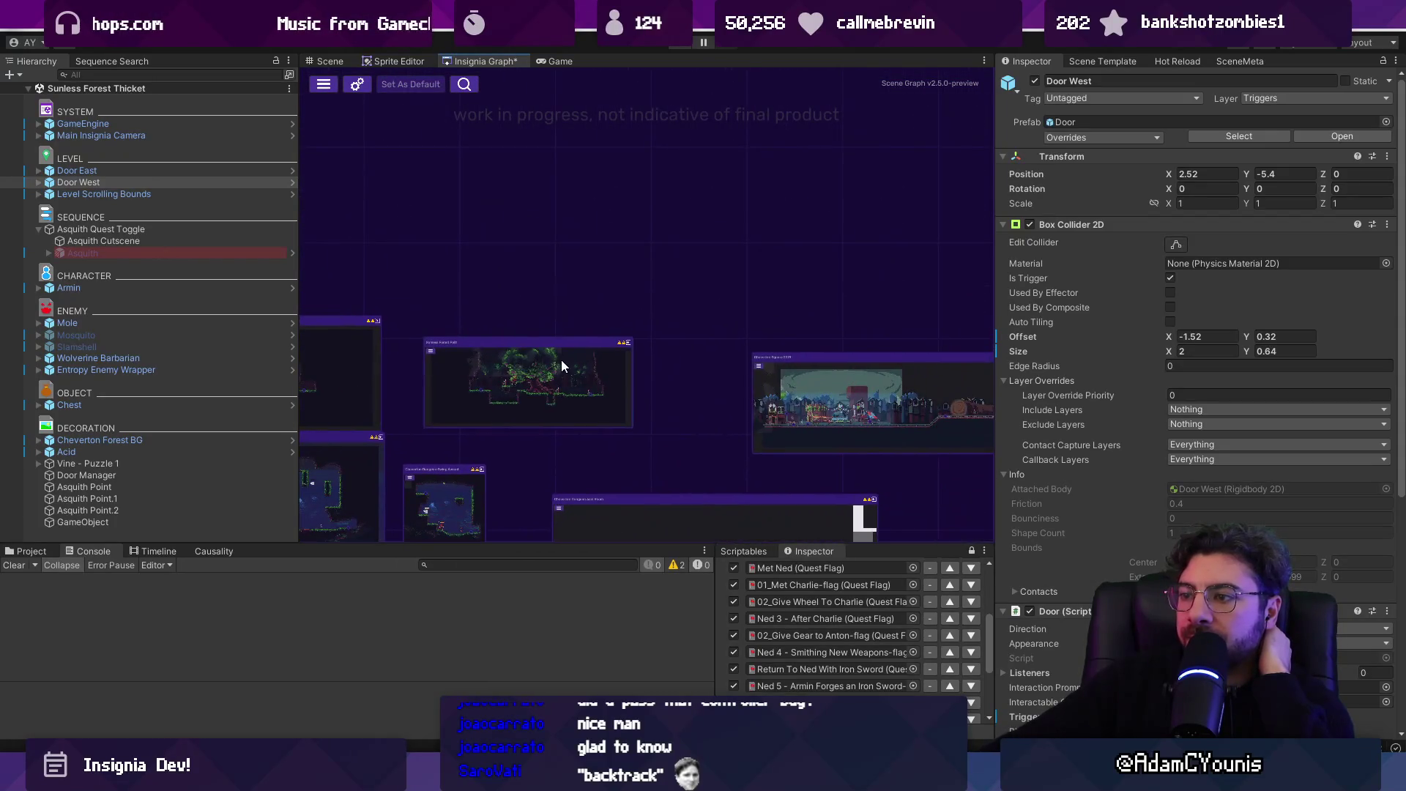
{"action": "scroll", "coordinate": [564, 363], "scroll_direction": "down", "scroll_amount": 3}
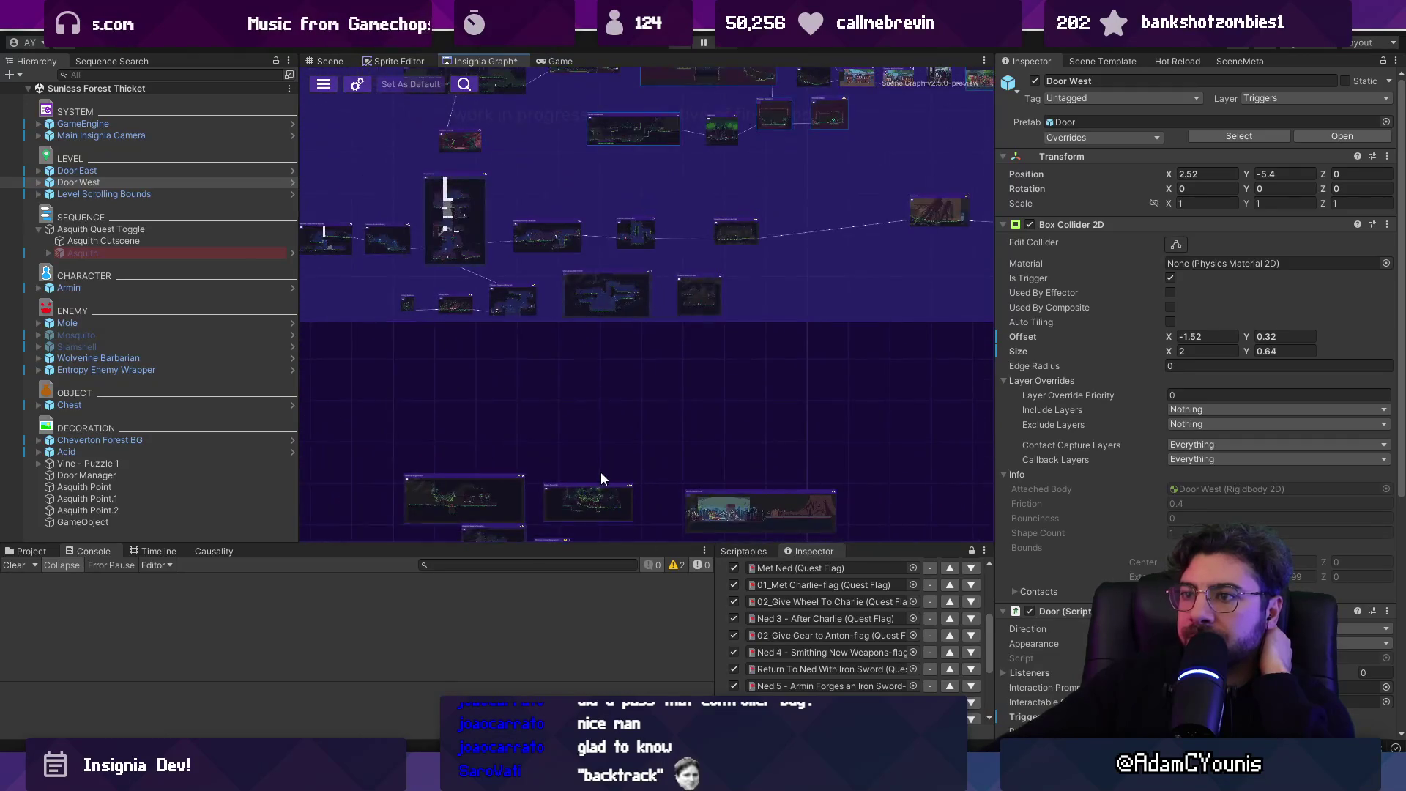
{"action": "double_click", "coordinate": [594, 469]}
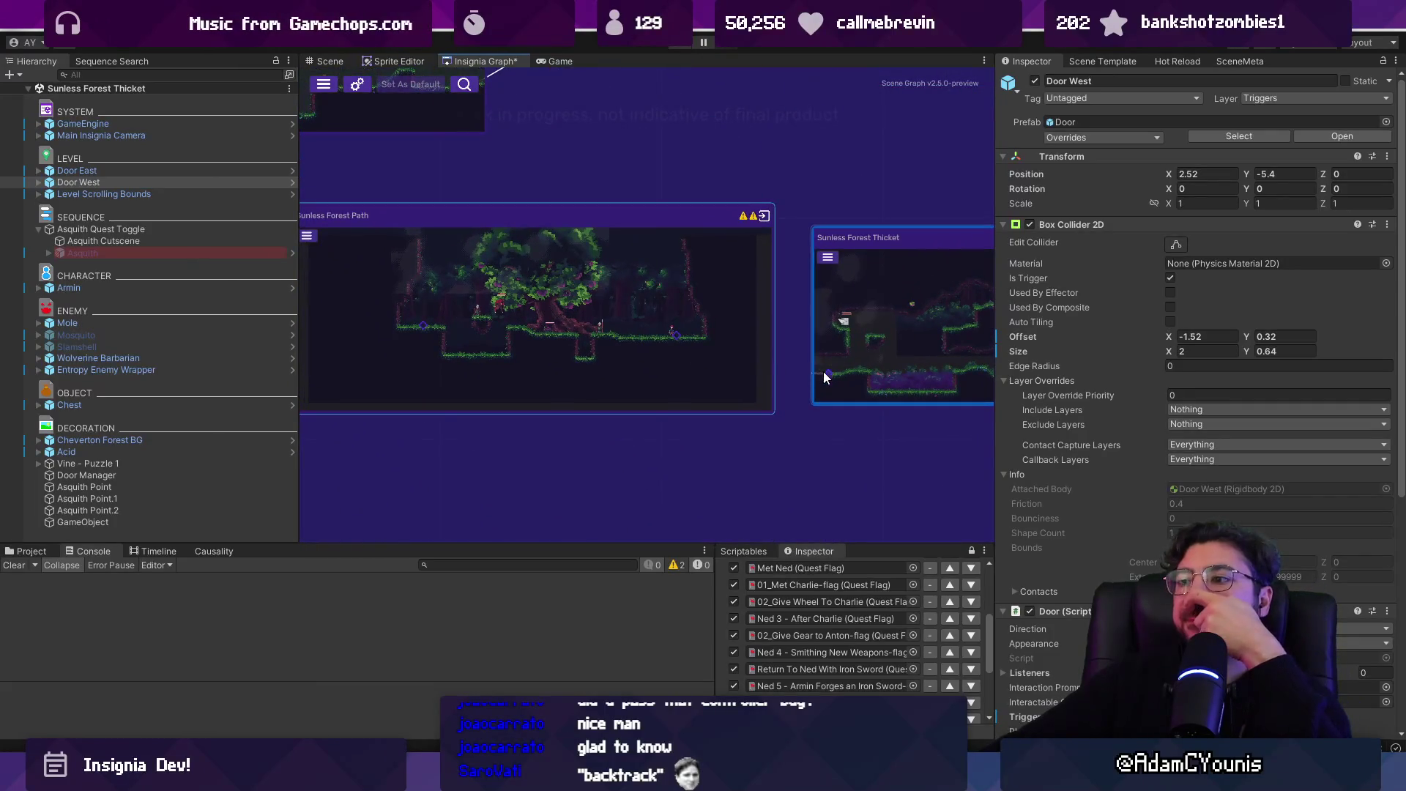
- Open the Sunless Forest Path scene from its graph node
{"action": "scroll", "coordinate": [659, 343], "scroll_direction": "down", "scroll_amount": 1}
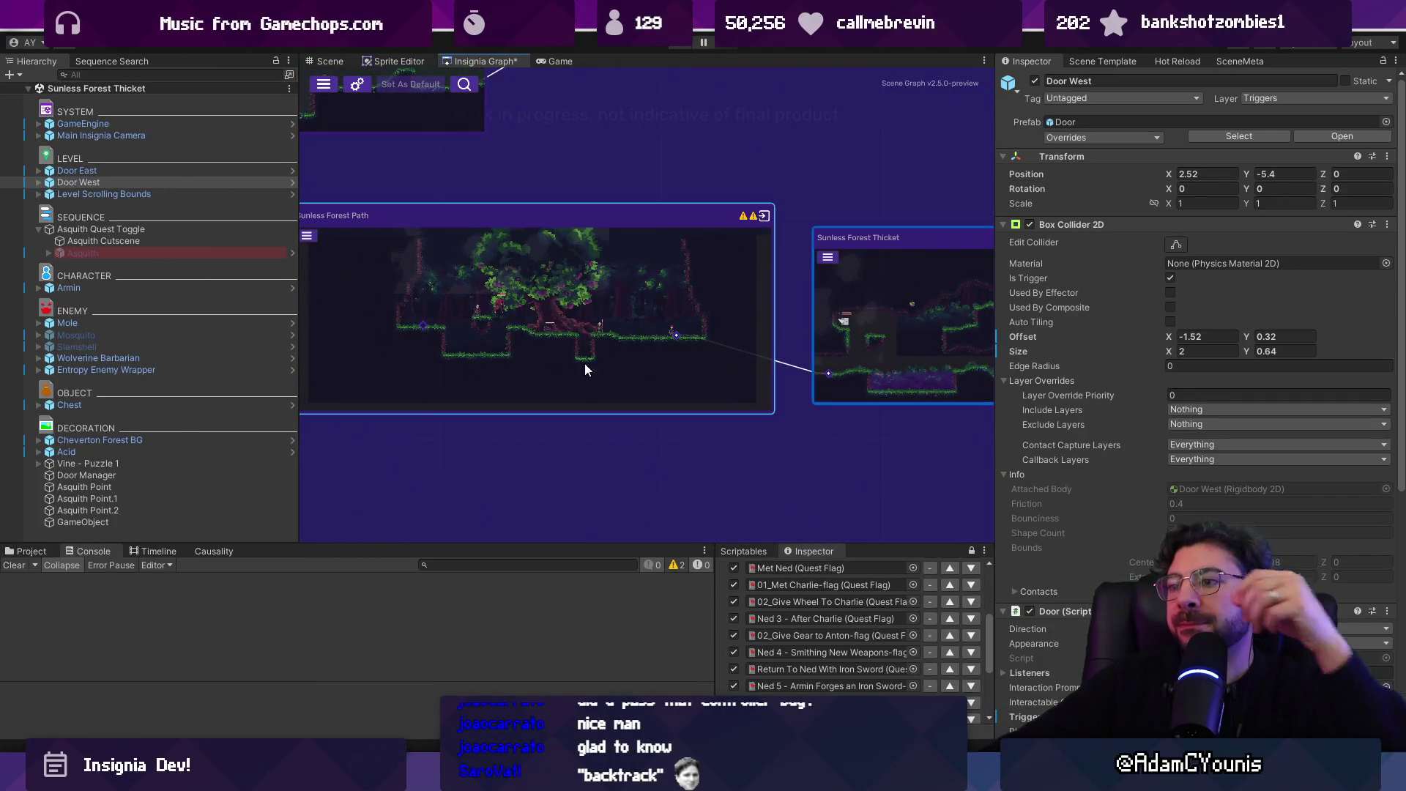
{"action": "left_click_drag", "start_coordinate": [585, 364], "coordinate": [801, 392]}
{"action": "scroll", "coordinate": [801, 393], "scroll_direction": "down", "scroll_amount": 2}
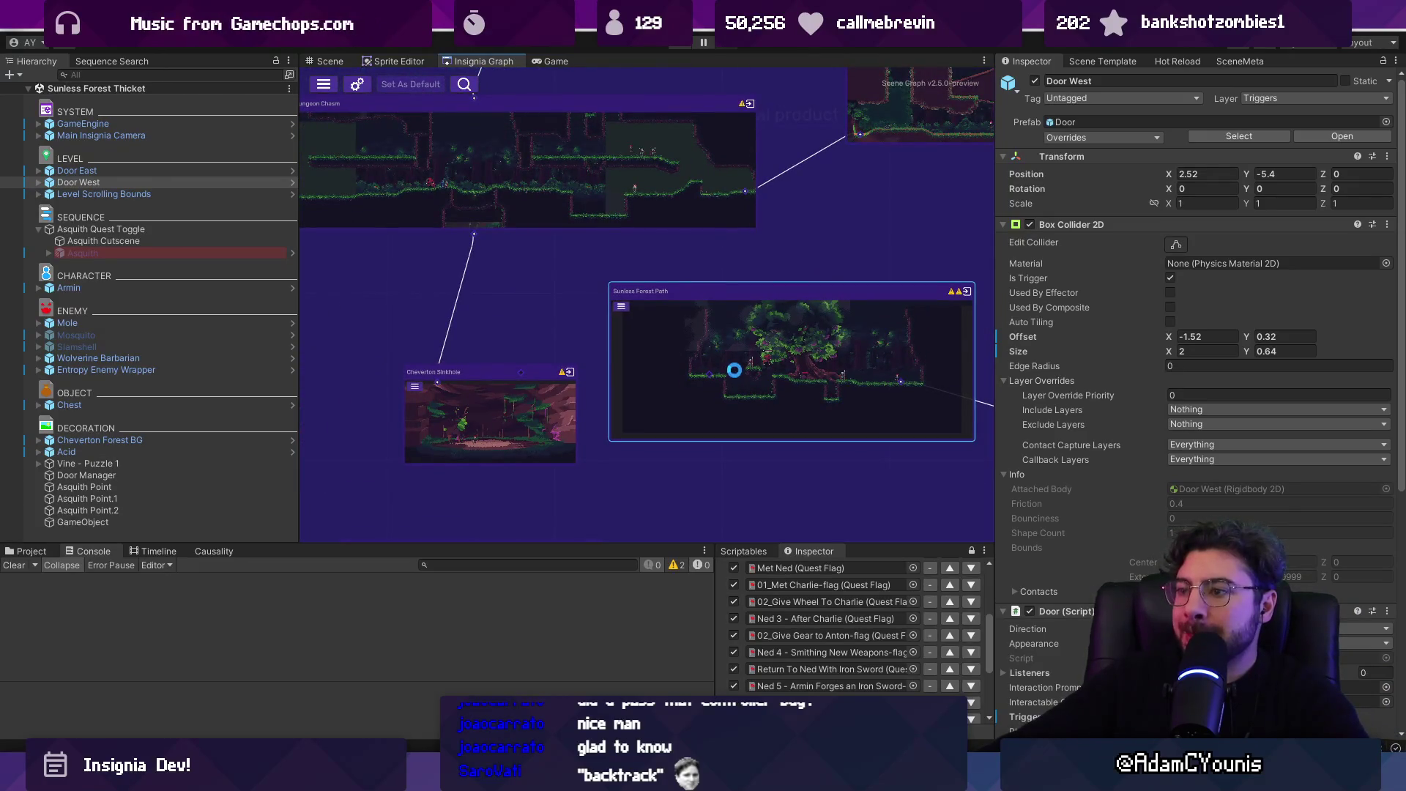
{"action": "double_click", "coordinate": [735, 370]}
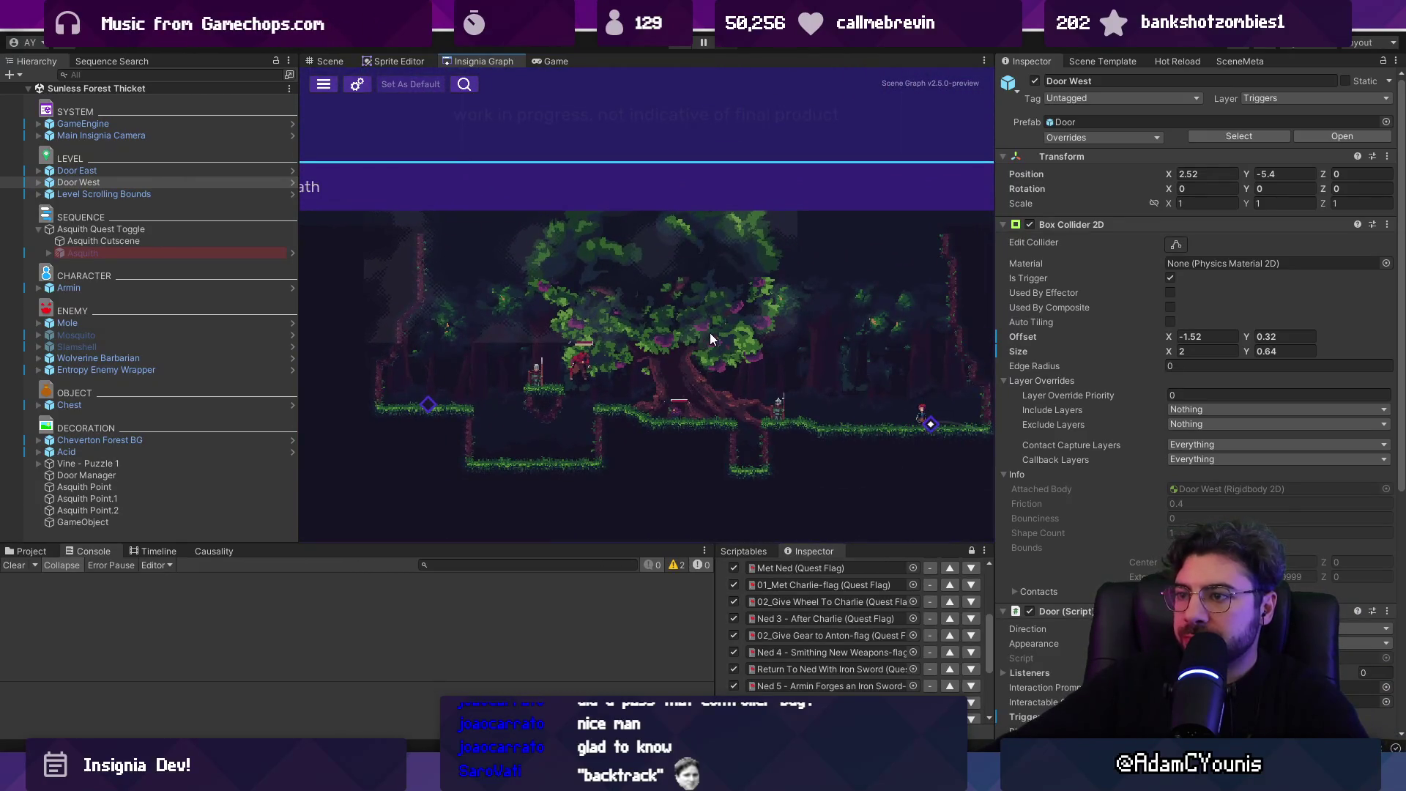
{"action": "scroll", "coordinate": [710, 338], "scroll_direction": "down", "scroll_amount": 2}
{"action": "double_click", "coordinate": [772, 292]}
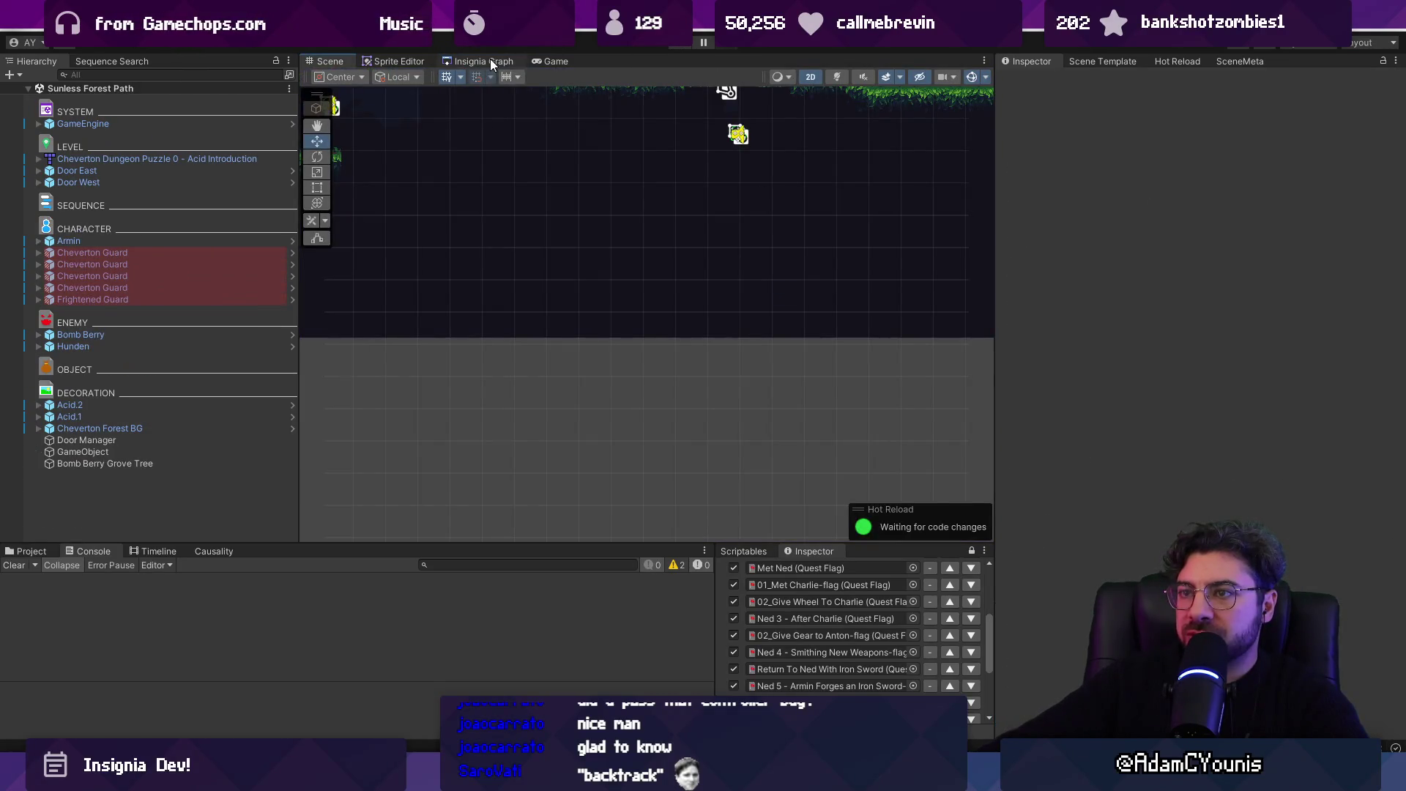
- Playtest Sunless Forest Path, running left through the forest and the pink acid pool
{"action": "left_click", "coordinate": [493, 64]}
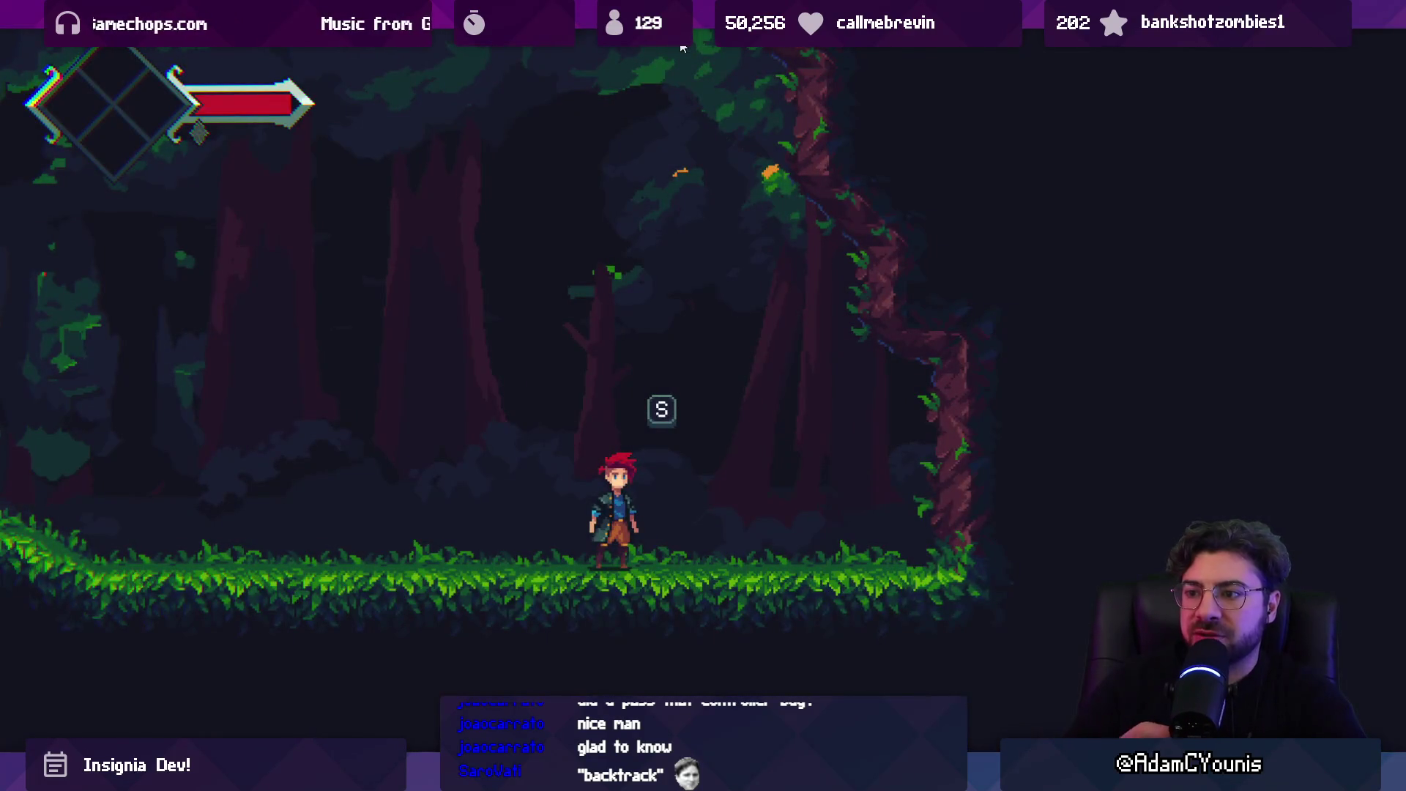
{"action": "key", "text": "Left"}
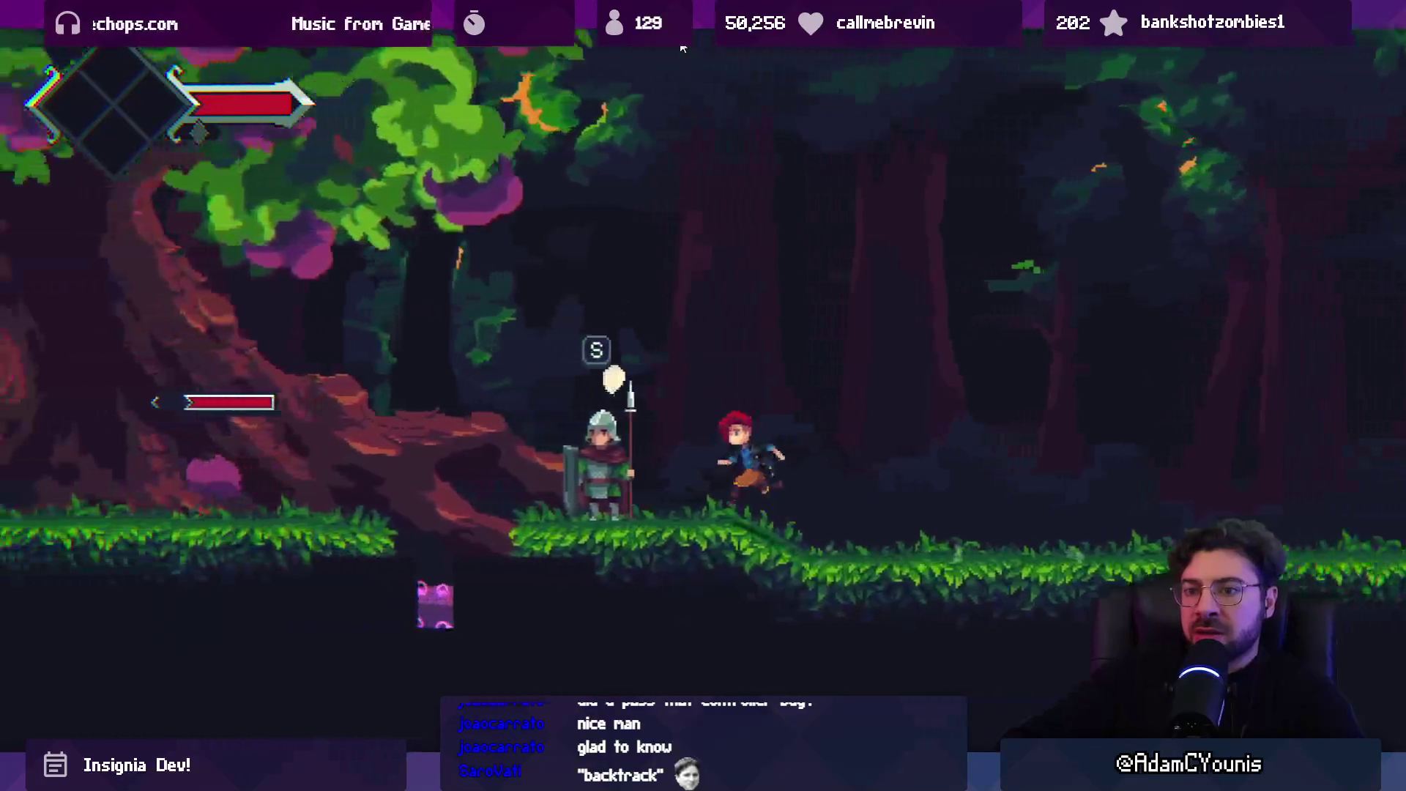
{"action": "key", "text": "Left"}
{"action": "key", "text": "space"}
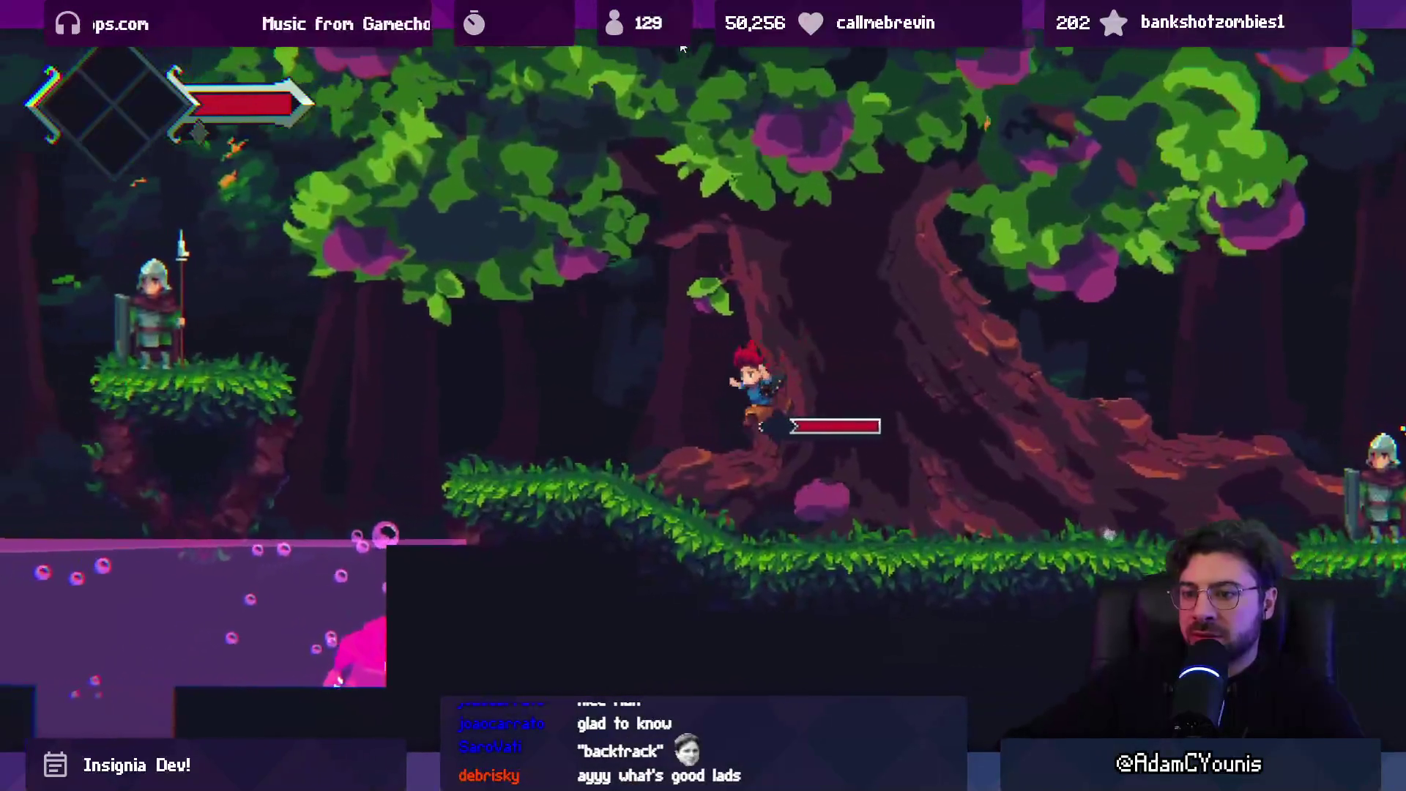
{"action": "key", "text": "Left"}
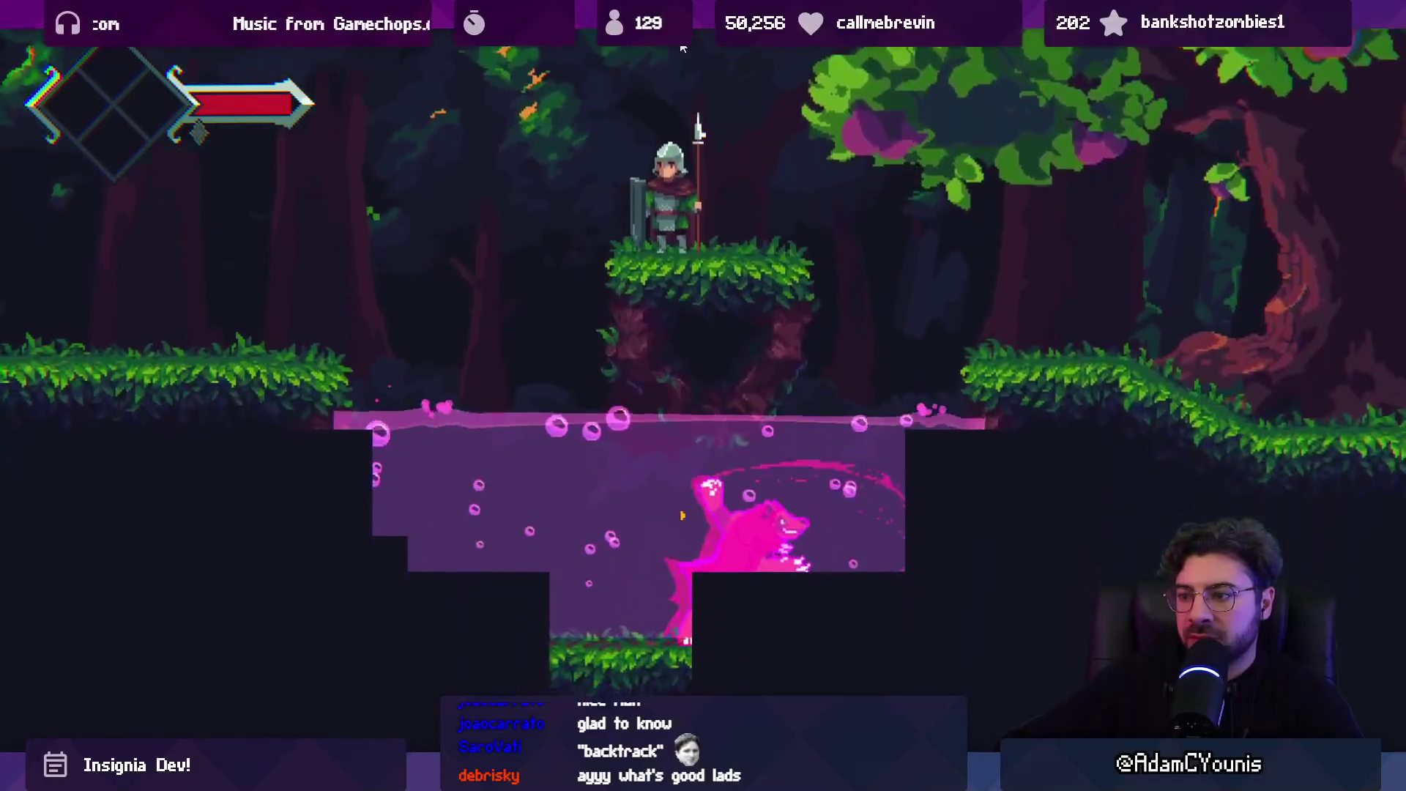
{"action": "key", "text": "Left"}
{"action": "key", "text": "space"}
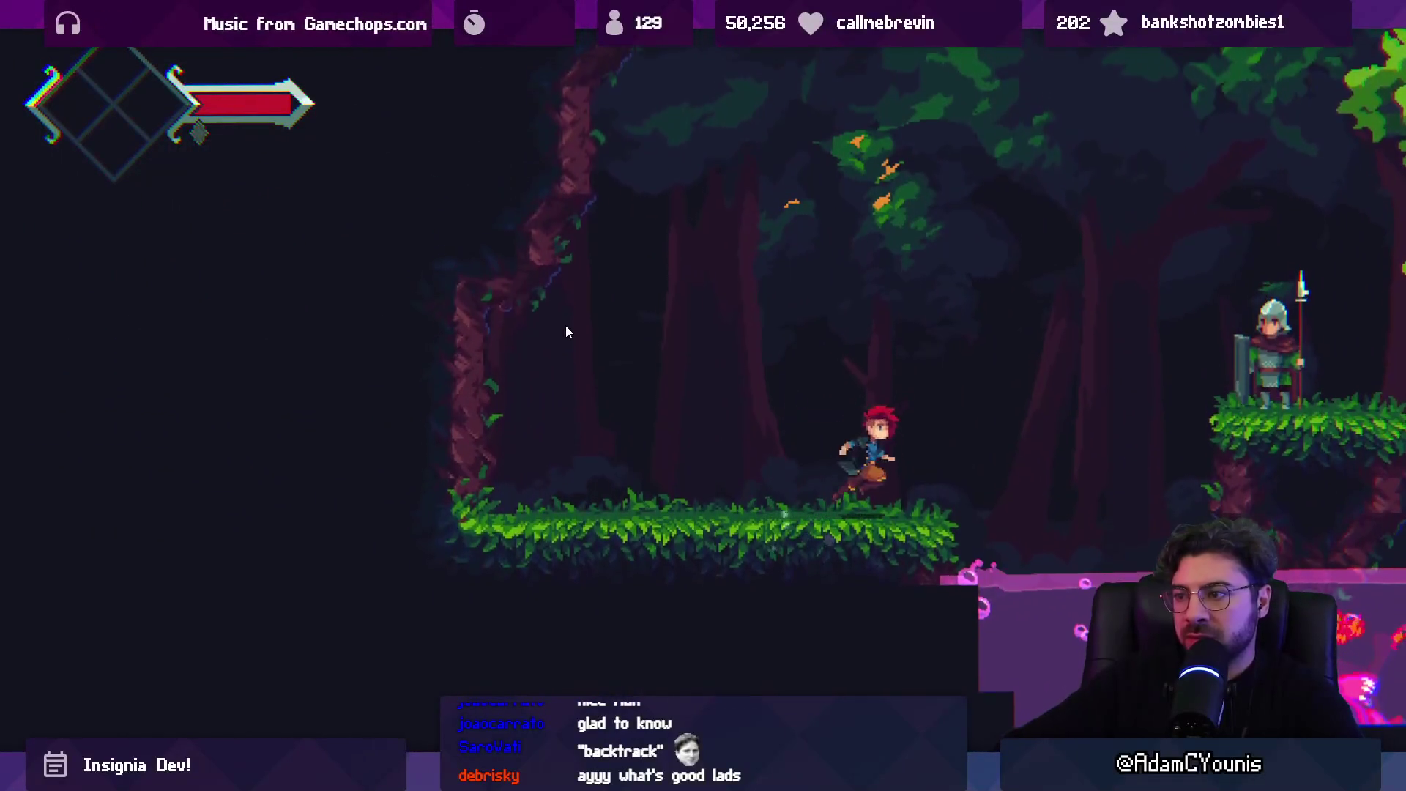
- Run the hero back right past the spear guards, then stop the playtest
{"action": "key", "text": "Right"}
{"action": "key", "text": "space"}
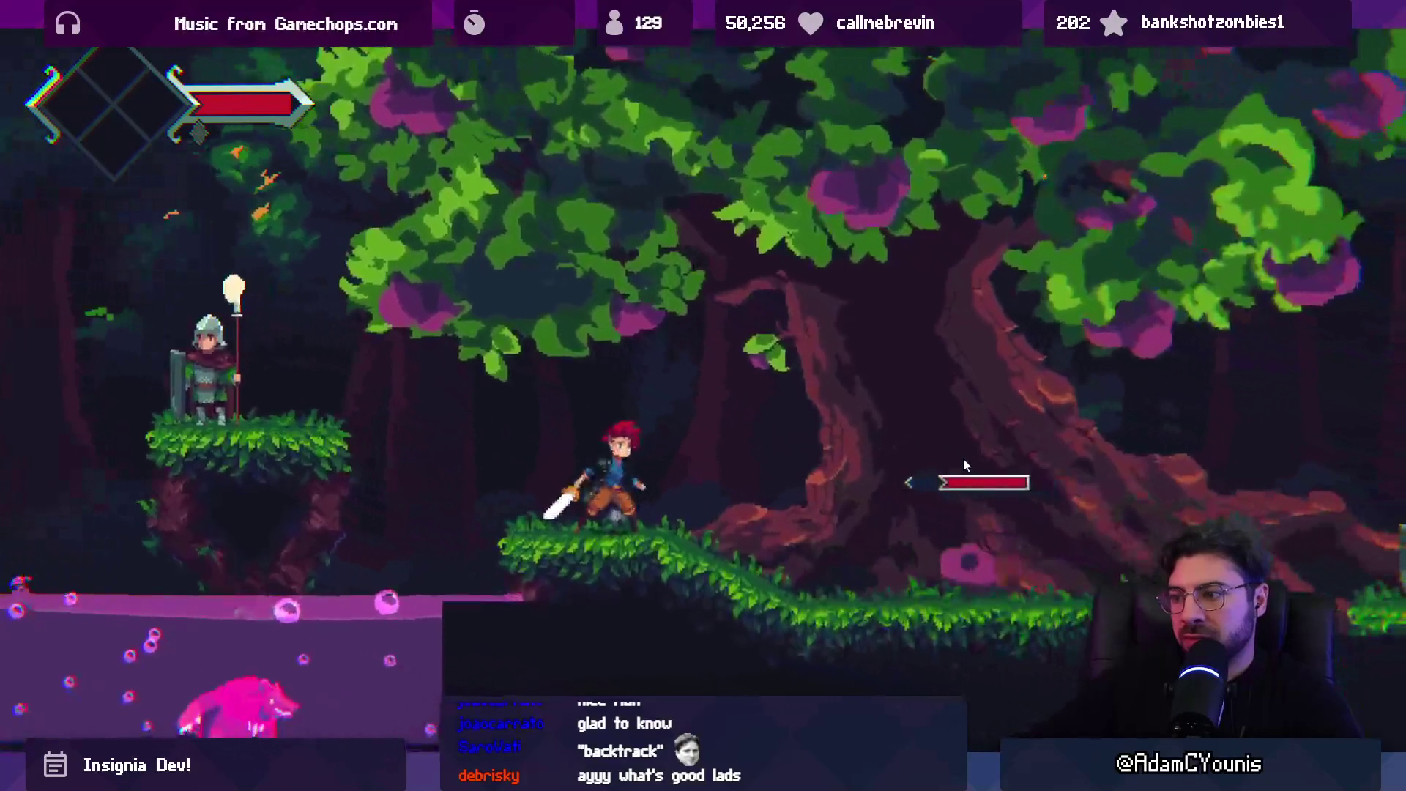
{"action": "key", "text": "shift+space"}
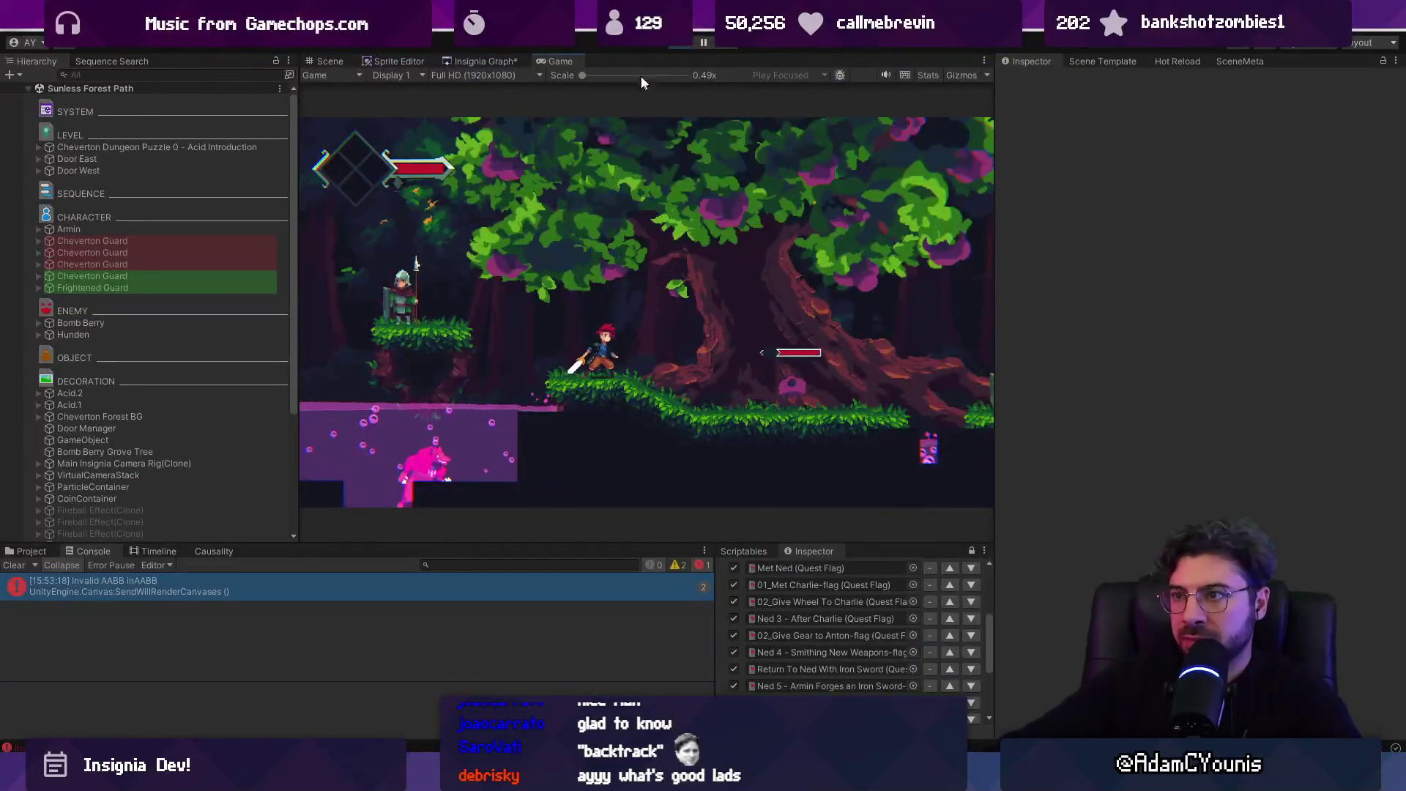
{"action": "left_click", "coordinate": [675, 43]}
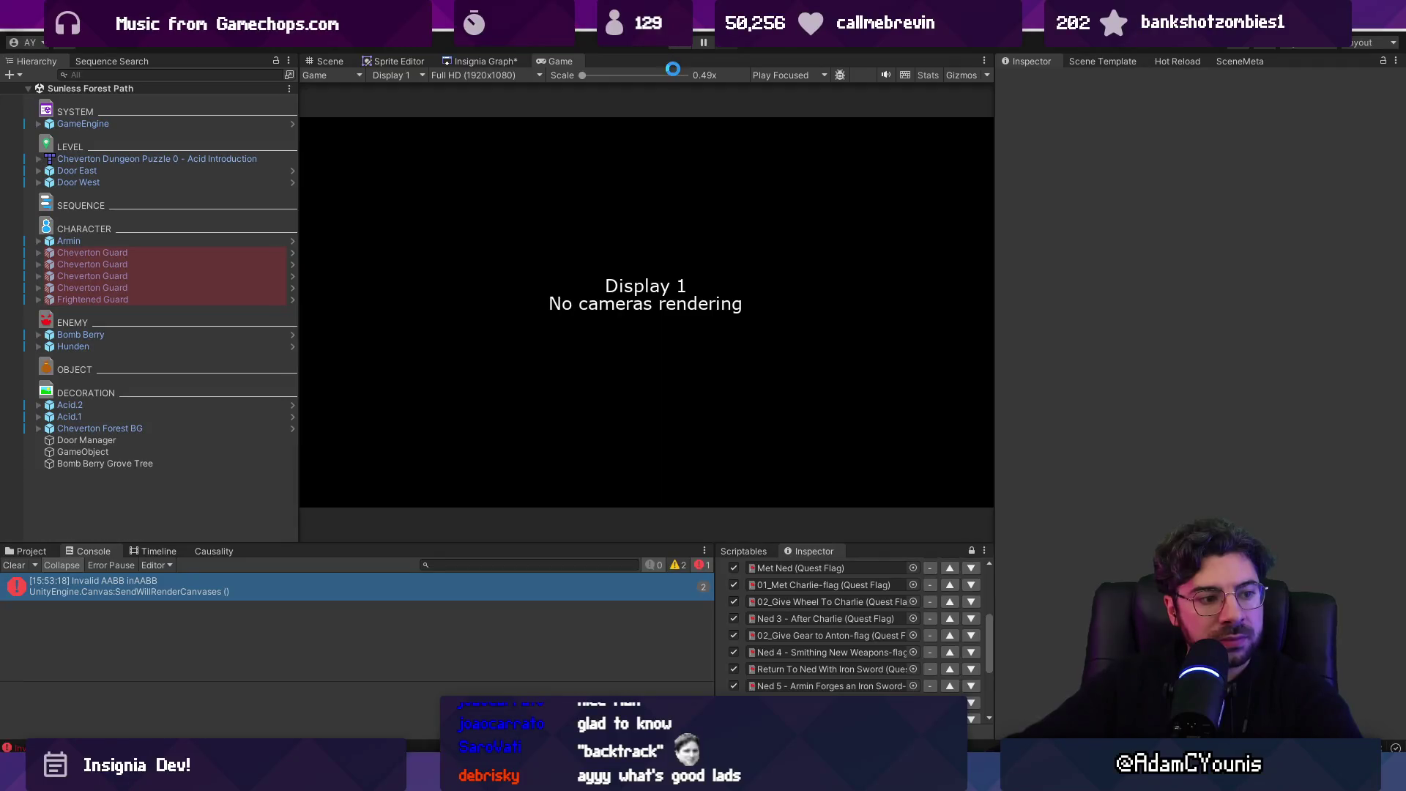
- Return to the Insignia Graph, nudge some room nodes and zoom into Forest Lake
{"action": "left_click", "coordinate": [453, 61]}
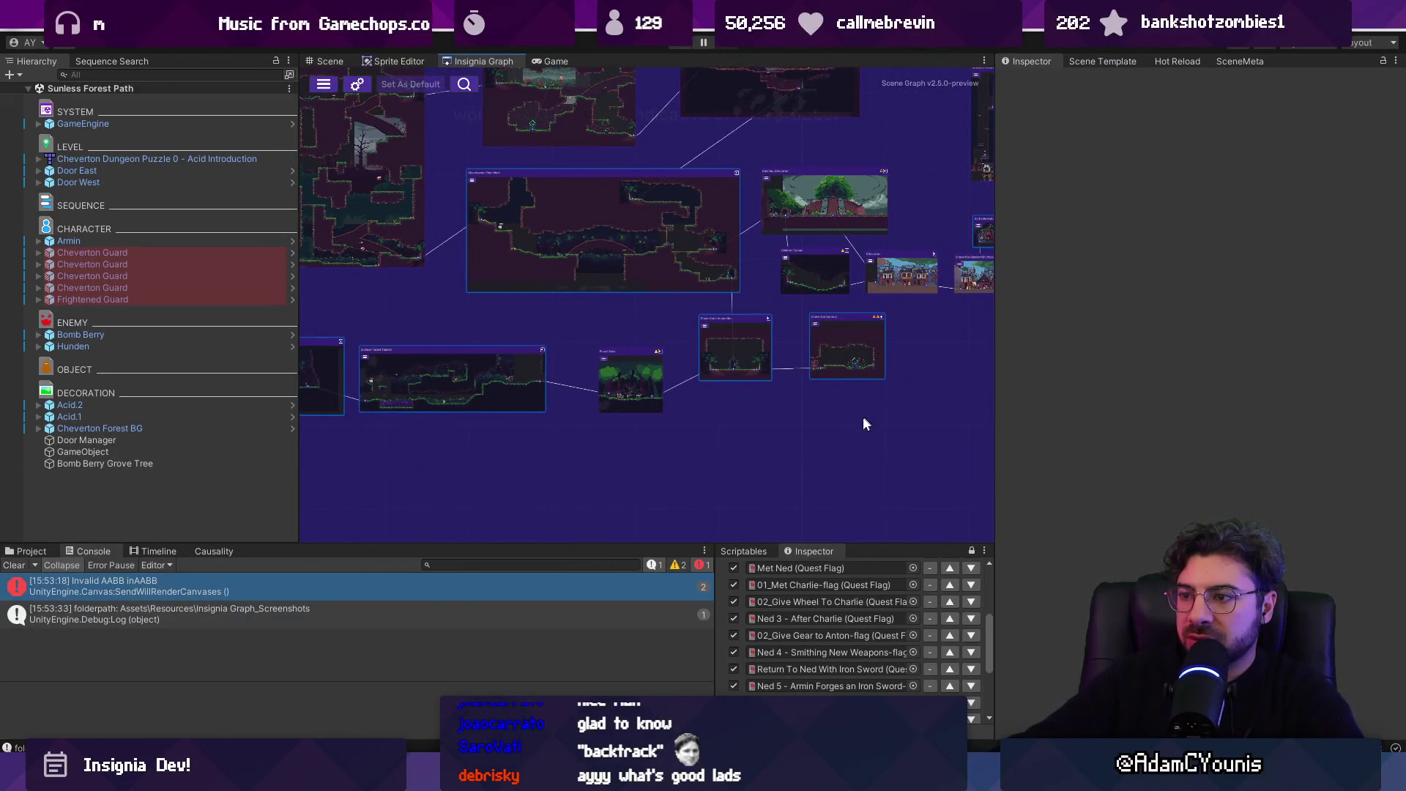
{"action": "scroll", "coordinate": [866, 424], "scroll_direction": "down", "scroll_amount": 3}
{"action": "mouse_move", "coordinate": [528, 405]}
{"action": "left_mouse_down"}
{"action": "mouse_move", "coordinate": [515, 411]}
{"action": "mouse_move", "coordinate": [559, 381]}
{"action": "mouse_move", "coordinate": [606, 379]}
{"action": "left_mouse_up"}
{"action": "scroll", "coordinate": [608, 377], "scroll_direction": "up", "scroll_amount": 5}
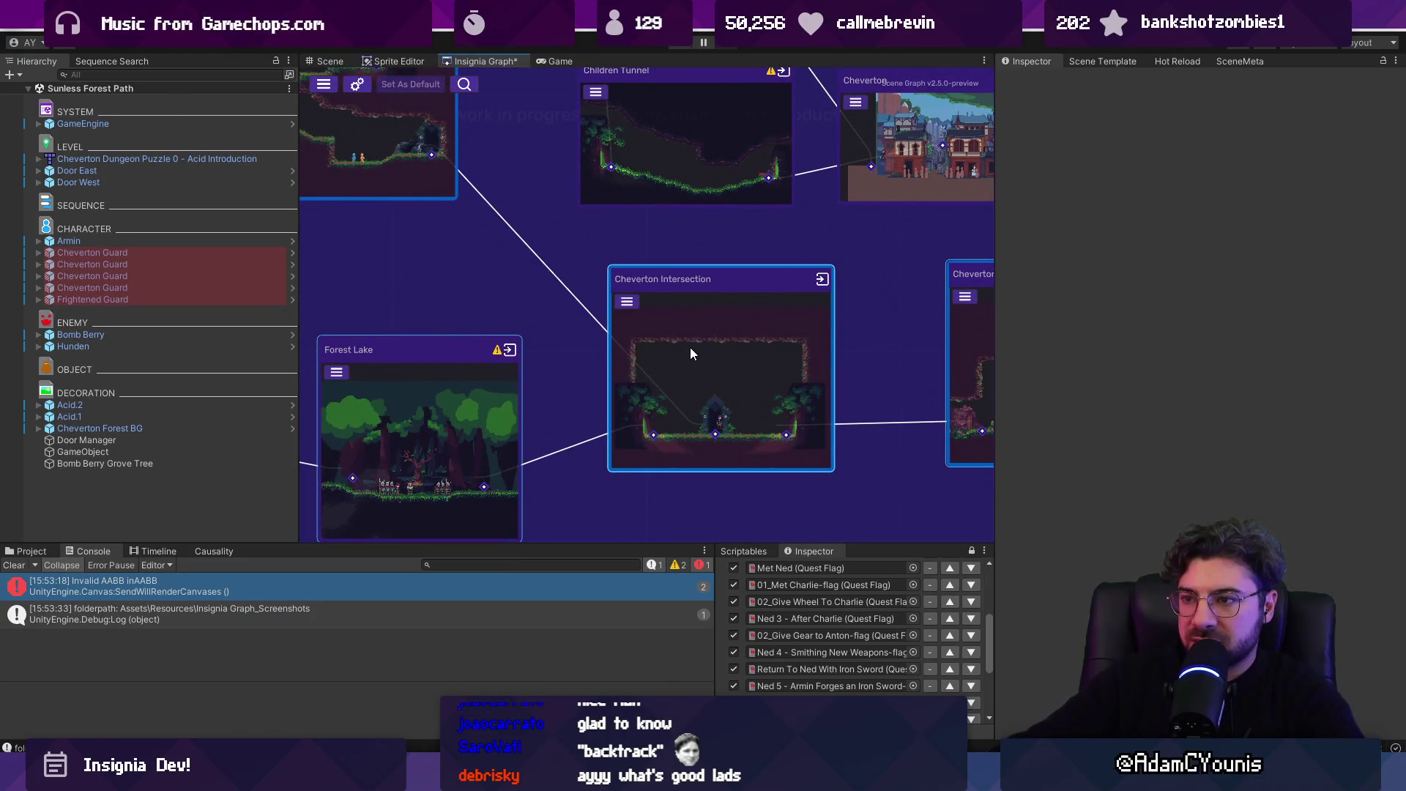
{"action": "double_click", "coordinate": [513, 366]}
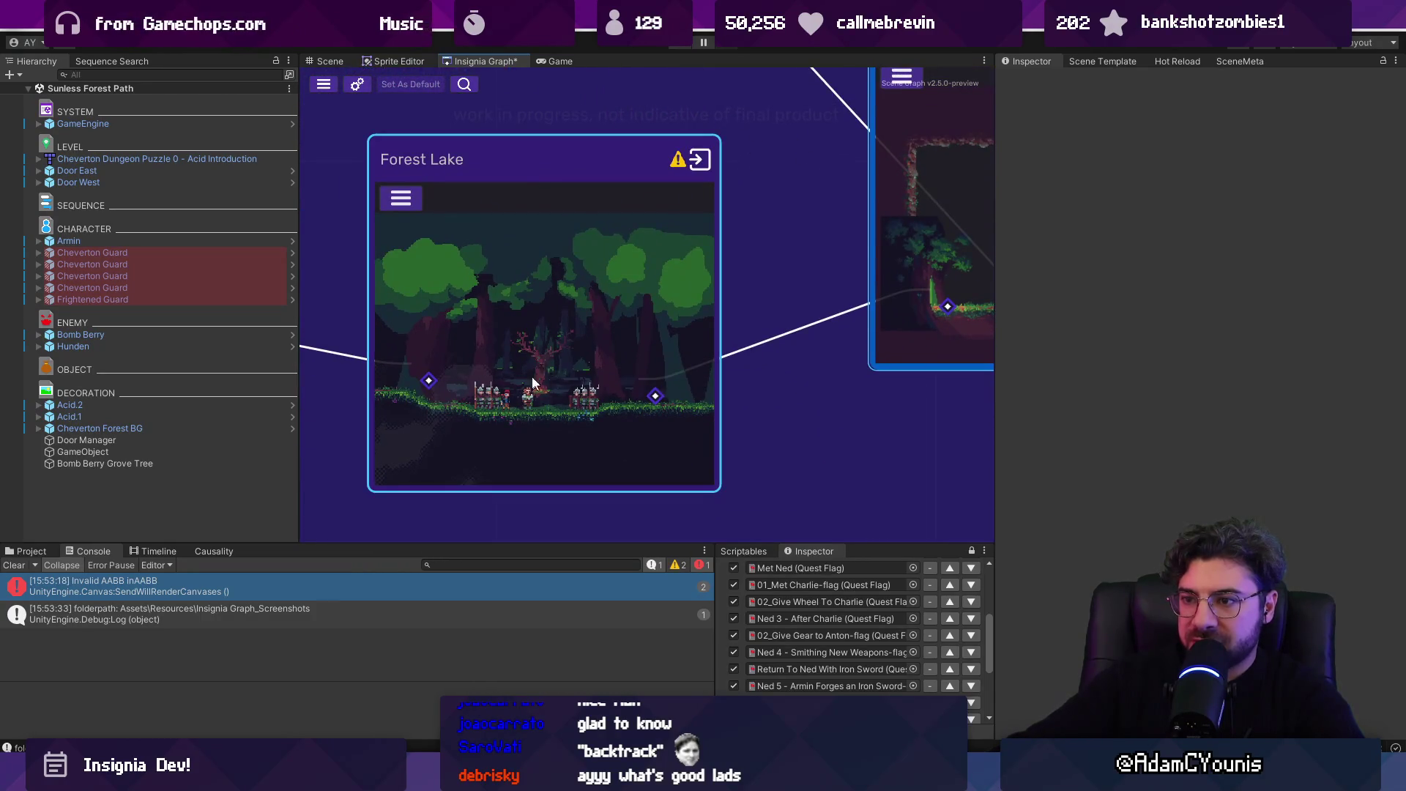
- Zoom the graph until Children Tunnel, Cheverton, Cheverton Intersection and Cheverton Corridor are close up
{"action": "scroll", "coordinate": [537, 253], "scroll_direction": "up", "scroll_amount": 5}
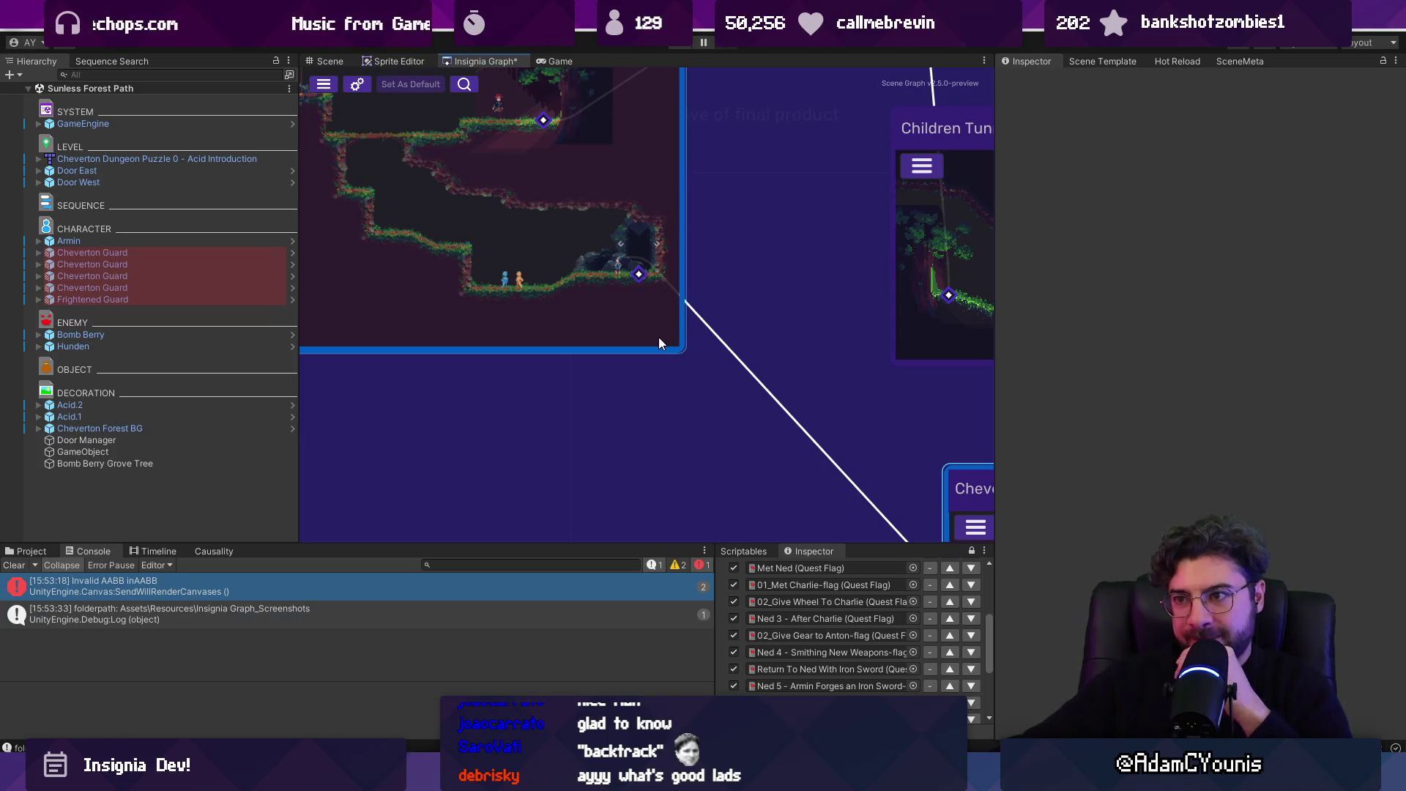
{"action": "scroll", "coordinate": [906, 399], "scroll_direction": "down", "scroll_amount": 5}
{"action": "scroll", "coordinate": [502, 292], "scroll_direction": "up", "scroll_amount": 10}
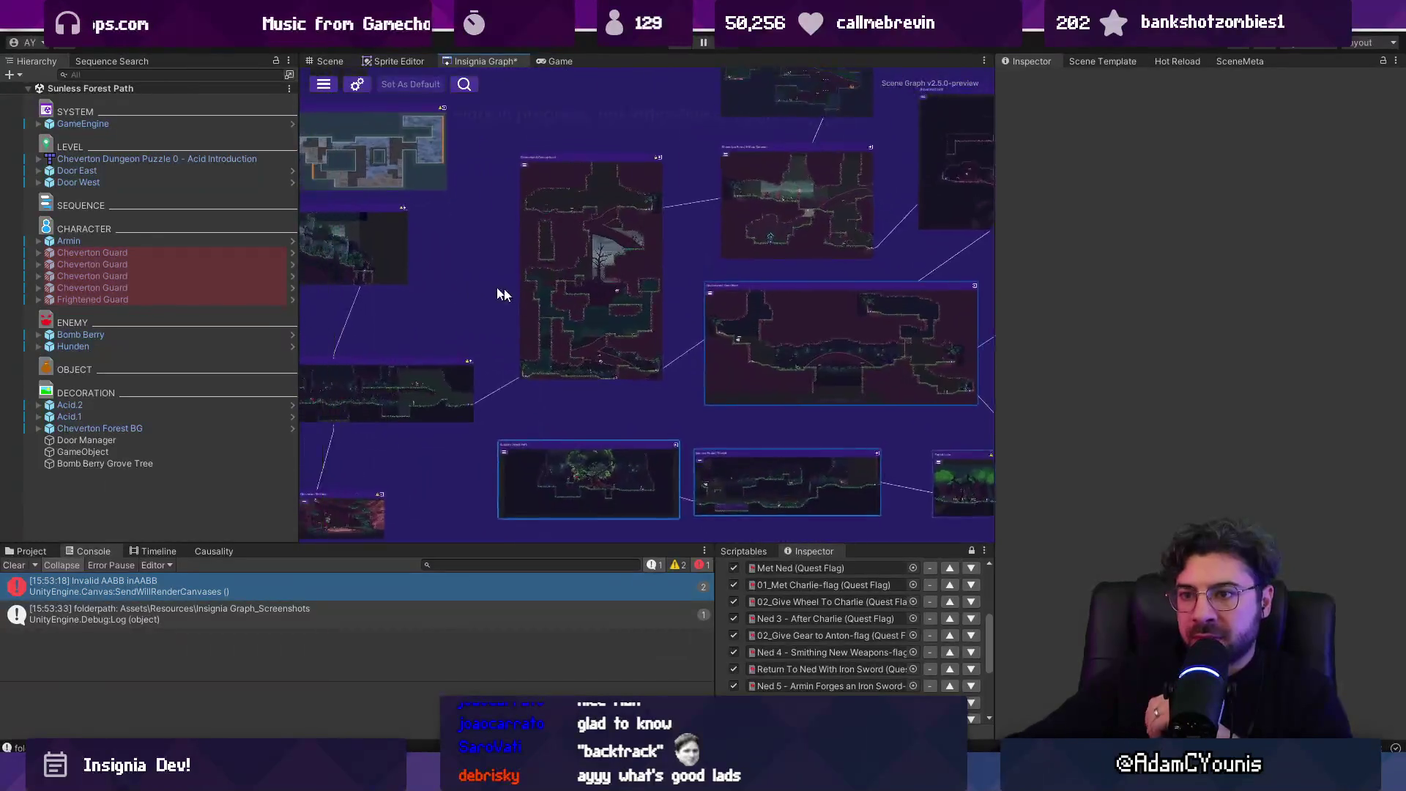
{"action": "scroll", "coordinate": [757, 357], "scroll_direction": "down", "scroll_amount": 6}
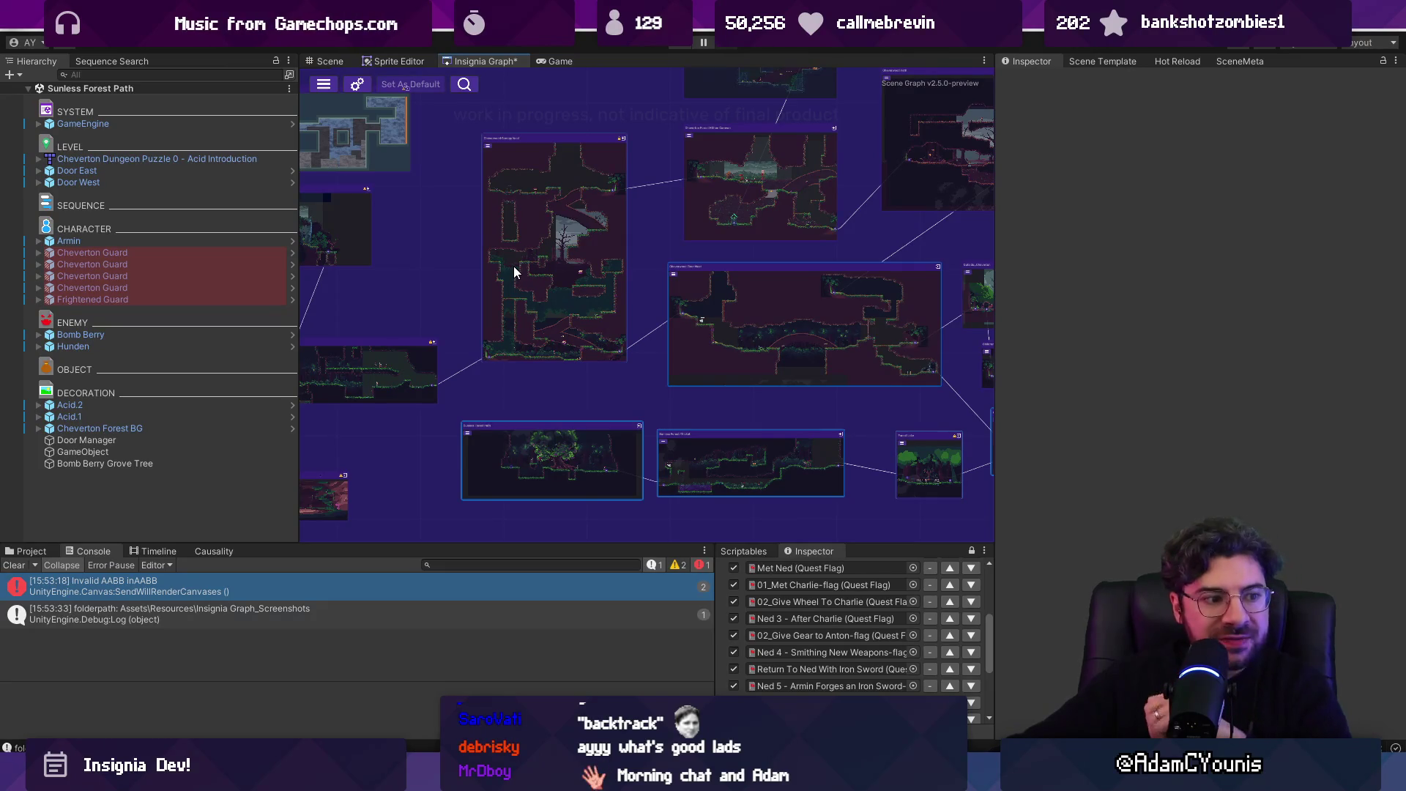
{"action": "scroll", "coordinate": [558, 279], "scroll_direction": "down", "scroll_amount": 3}
{"action": "scroll", "coordinate": [920, 389], "scroll_direction": "up", "scroll_amount": 8}
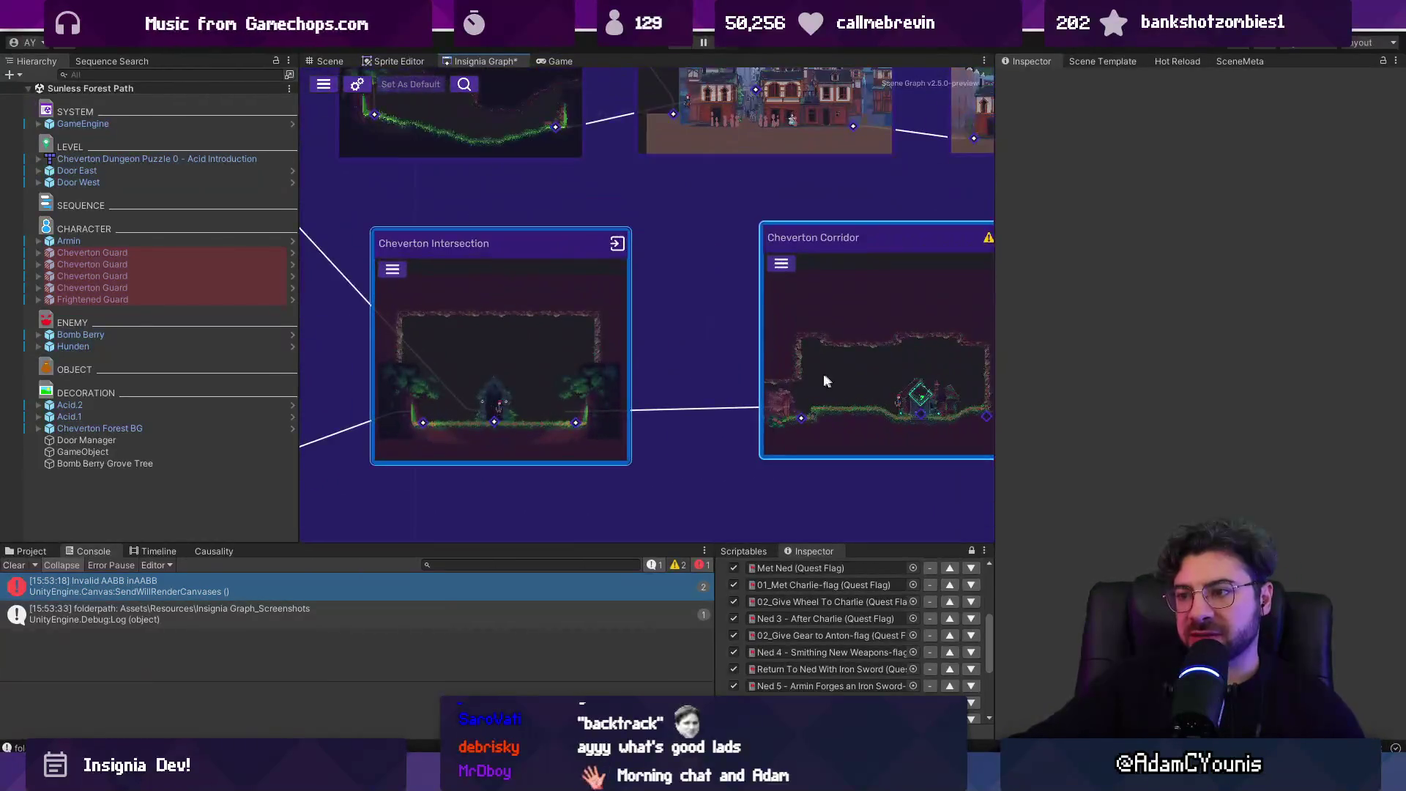
{"action": "scroll", "coordinate": [654, 293], "scroll_direction": "down", "scroll_amount": 3}
{"action": "scroll", "coordinate": [742, 299], "scroll_direction": "up", "scroll_amount": 8}
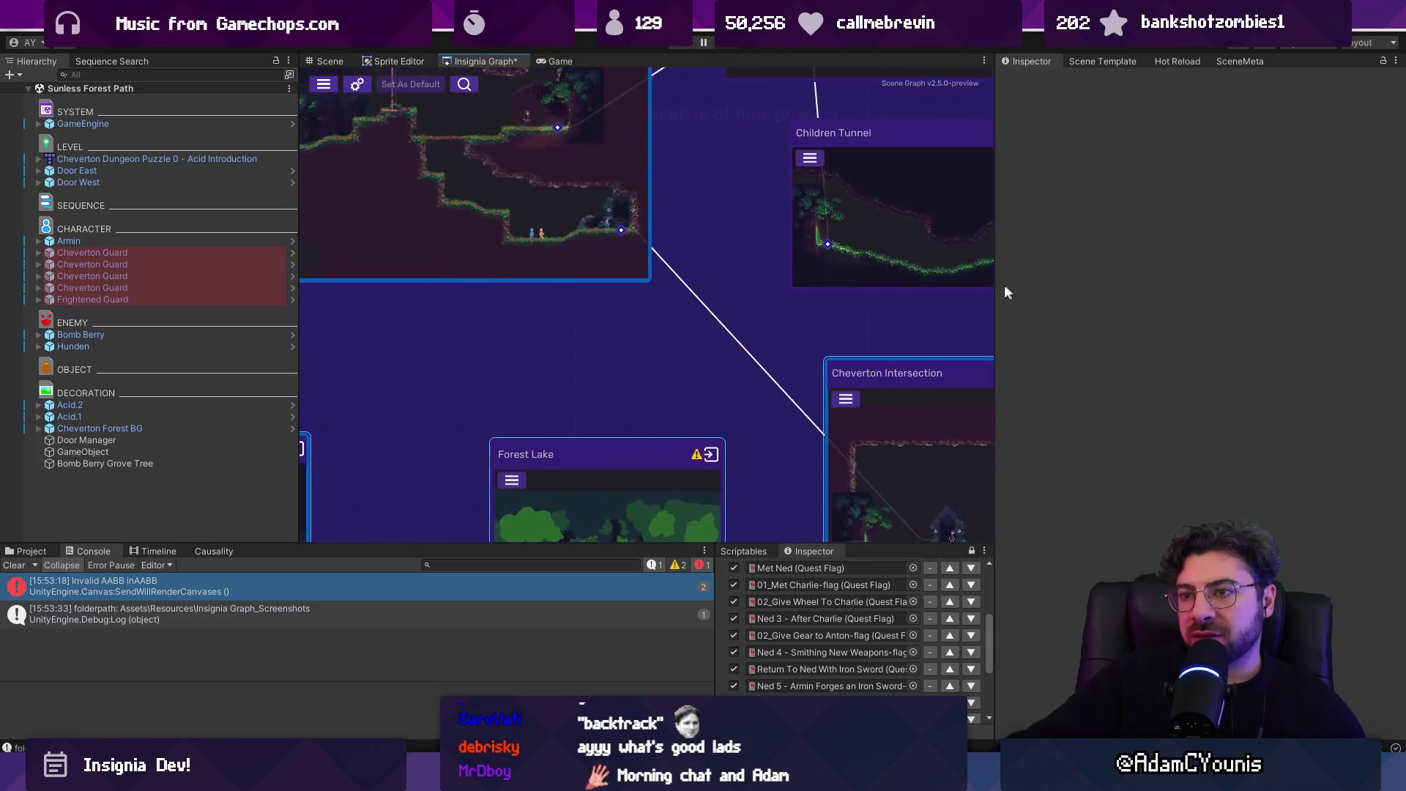
{"action": "scroll", "coordinate": [613, 329], "scroll_direction": "up", "scroll_amount": 2}
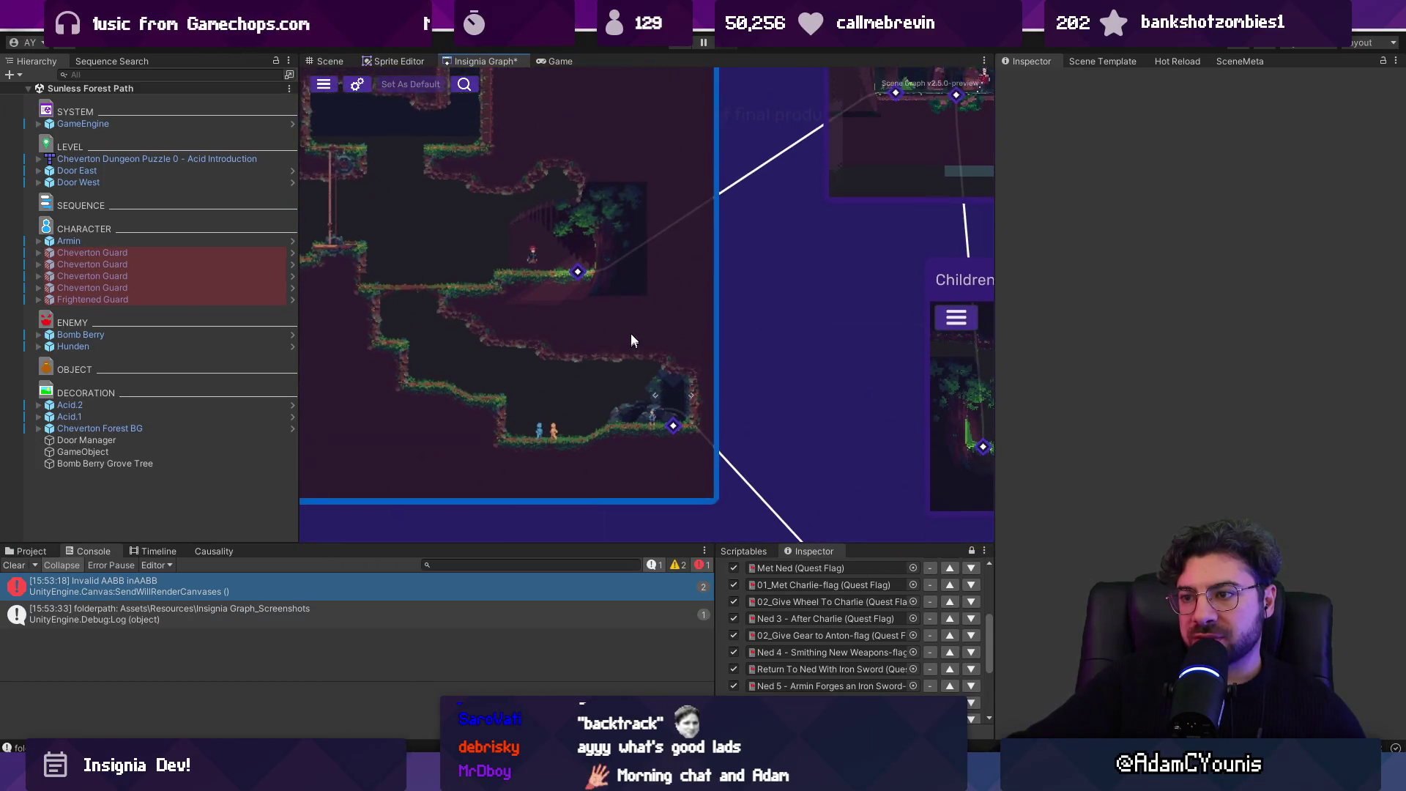
{"action": "scroll", "coordinate": [631, 336], "scroll_direction": "down", "scroll_amount": 2}
{"action": "scroll", "coordinate": [628, 283], "scroll_direction": "down", "scroll_amount": 3}
{"action": "scroll", "coordinate": [570, 359], "scroll_direction": "up", "scroll_amount": 4}
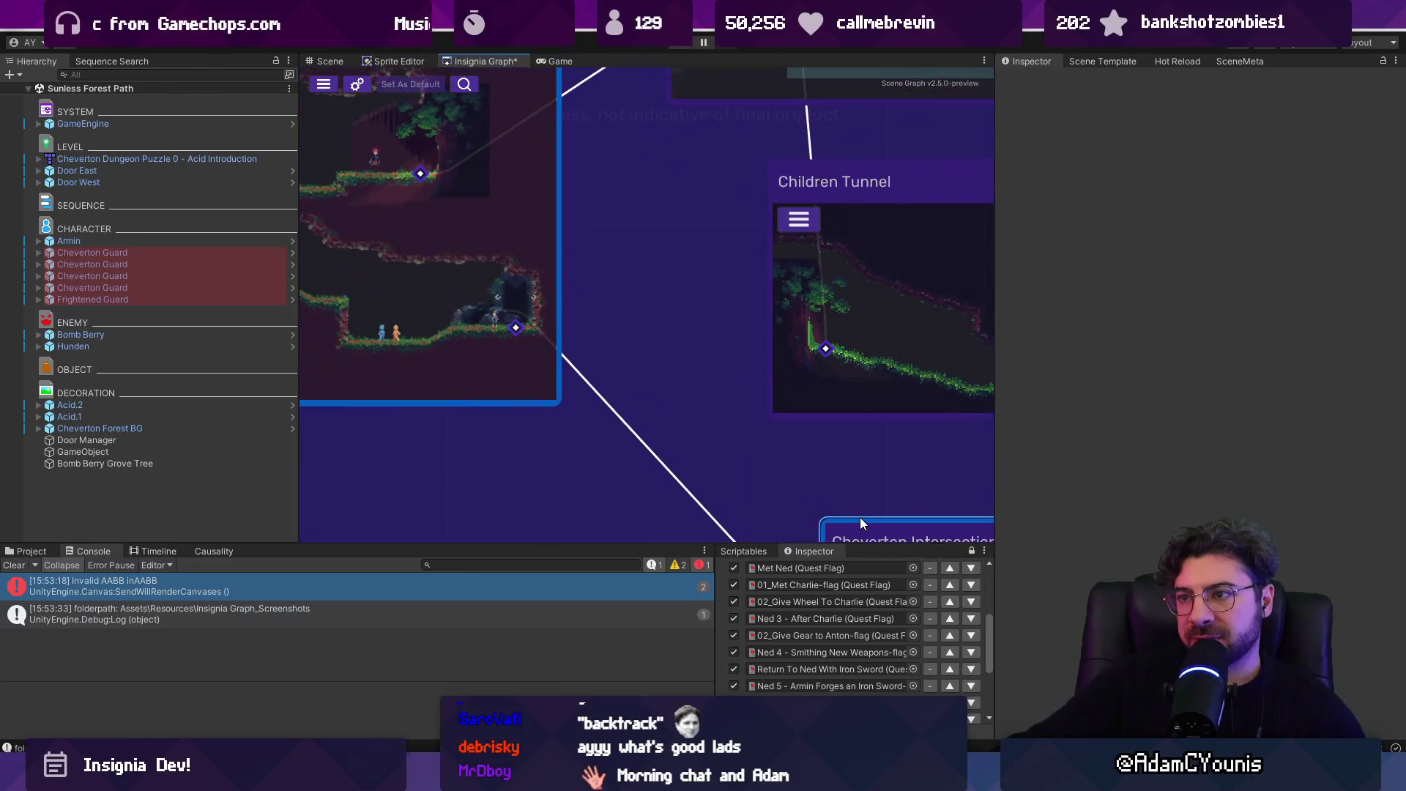
{"action": "scroll", "coordinate": [570, 293], "scroll_direction": "down", "scroll_amount": 3}
{"action": "scroll", "coordinate": [739, 312], "scroll_direction": "up", "scroll_amount": 2}
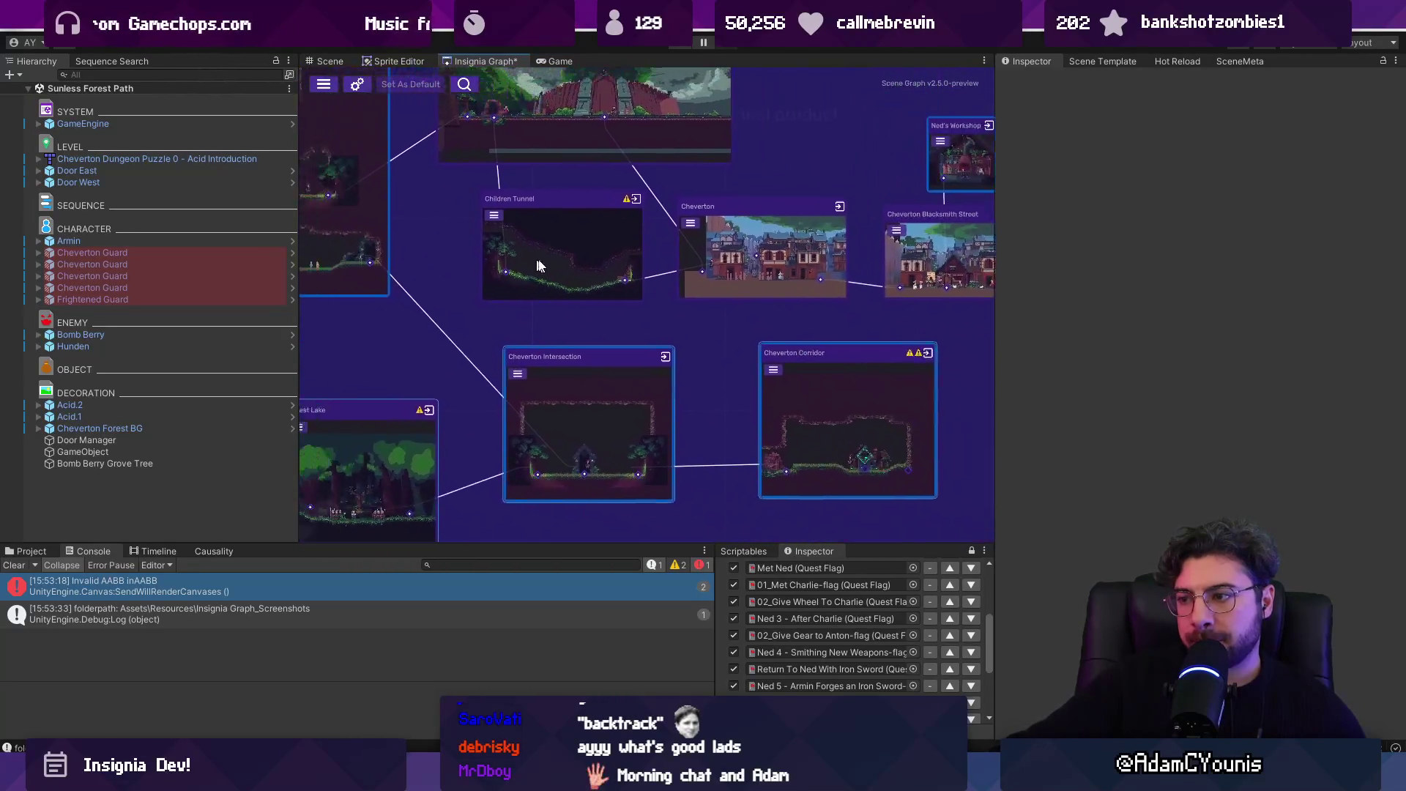
{"action": "scroll", "coordinate": [677, 292], "scroll_direction": "up", "scroll_amount": 1}
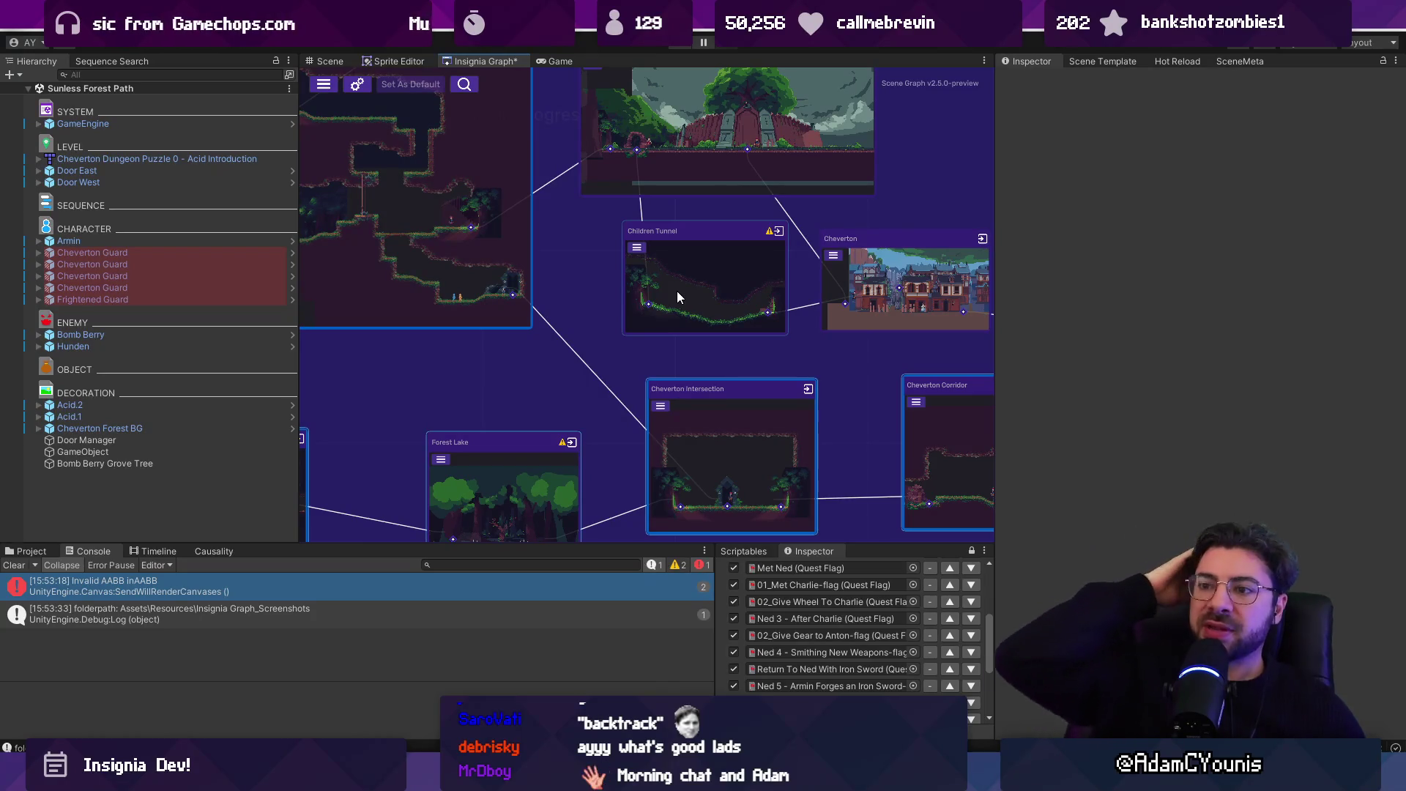
- Drag the Cheverton Sinkhole node up and right, then zoom out over the whole network
{"action": "scroll", "coordinate": [679, 292], "scroll_direction": "down", "scroll_amount": 3}
{"action": "scroll", "coordinate": [713, 324], "scroll_direction": "up", "scroll_amount": 2}
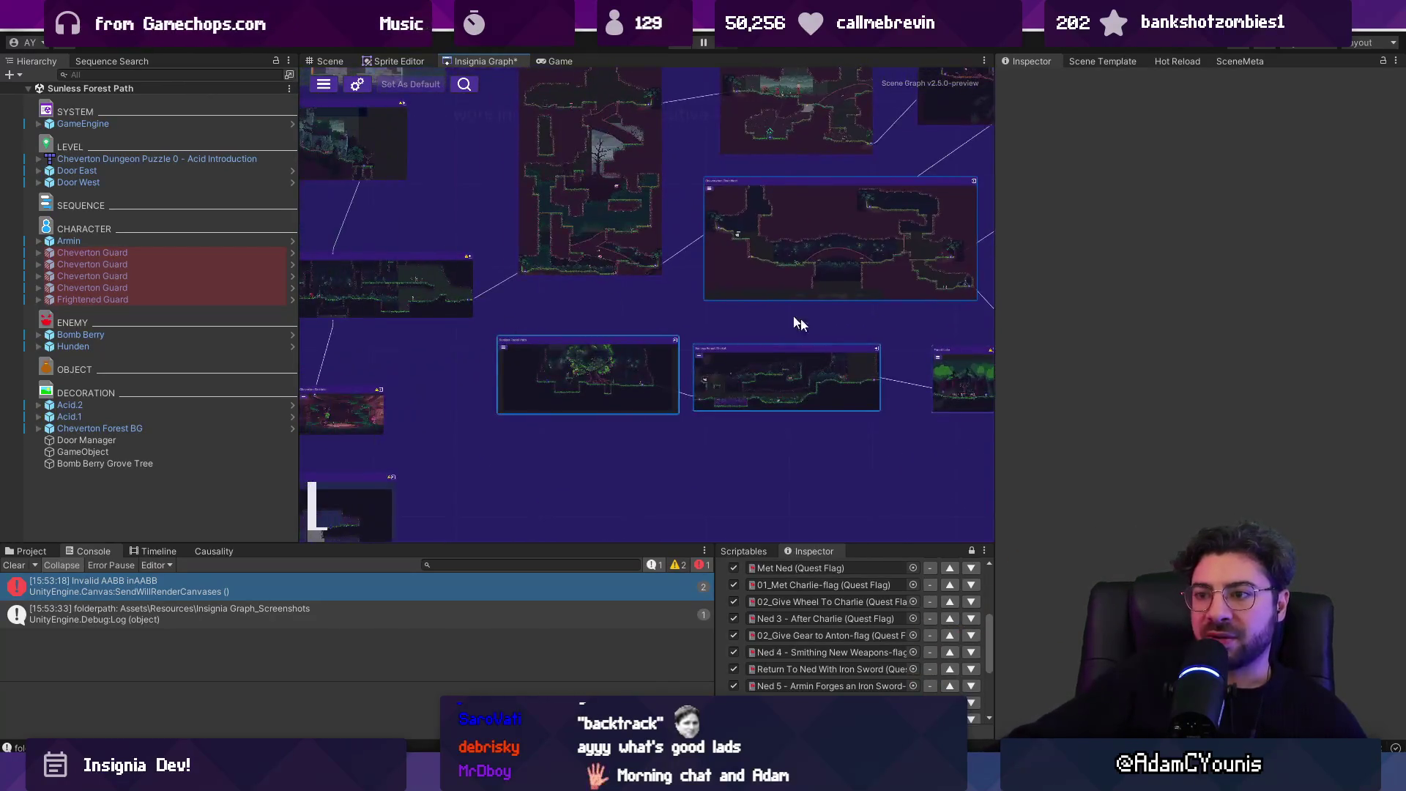
{"action": "scroll", "coordinate": [721, 326], "scroll_direction": "up", "scroll_amount": 4}
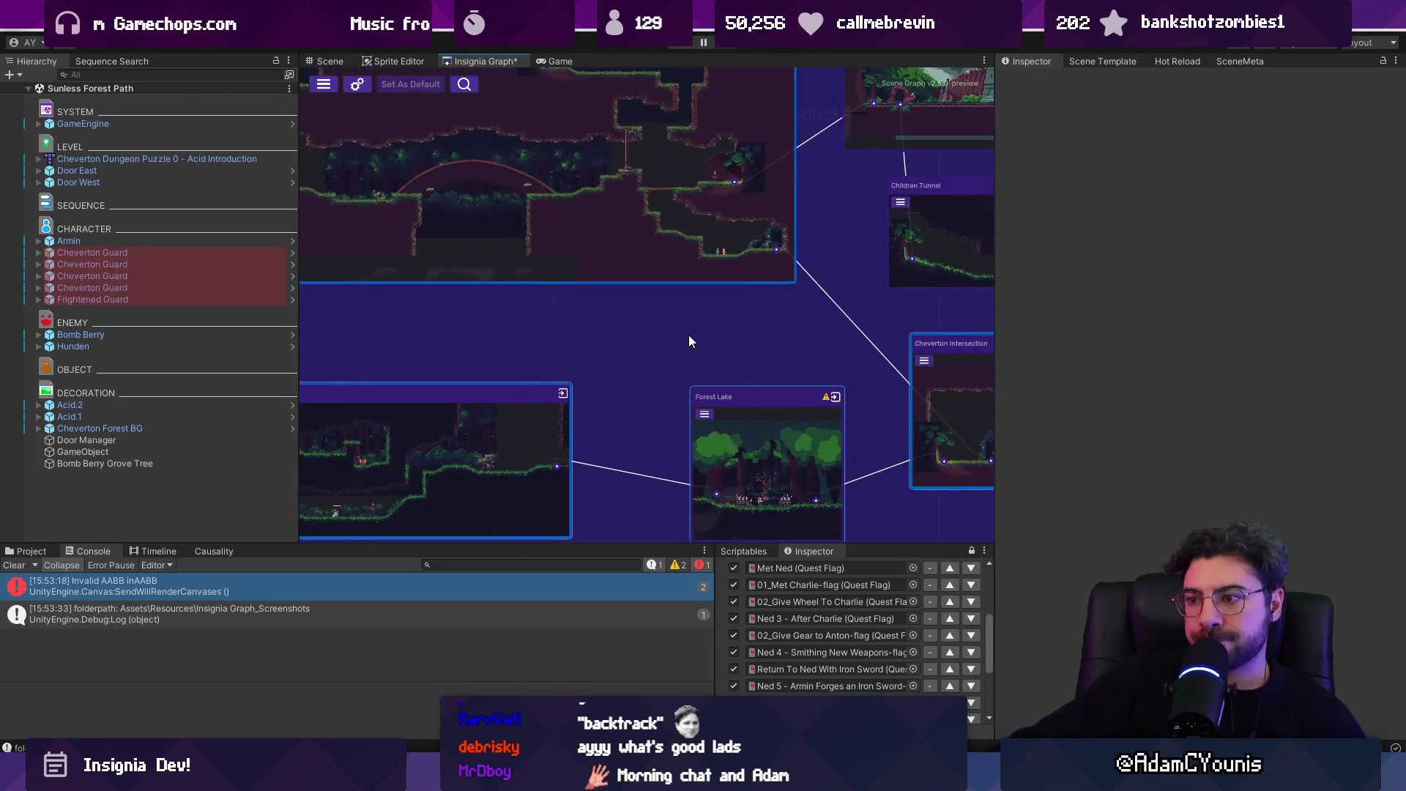
{"action": "scroll", "coordinate": [688, 335], "scroll_direction": "down", "scroll_amount": 3}
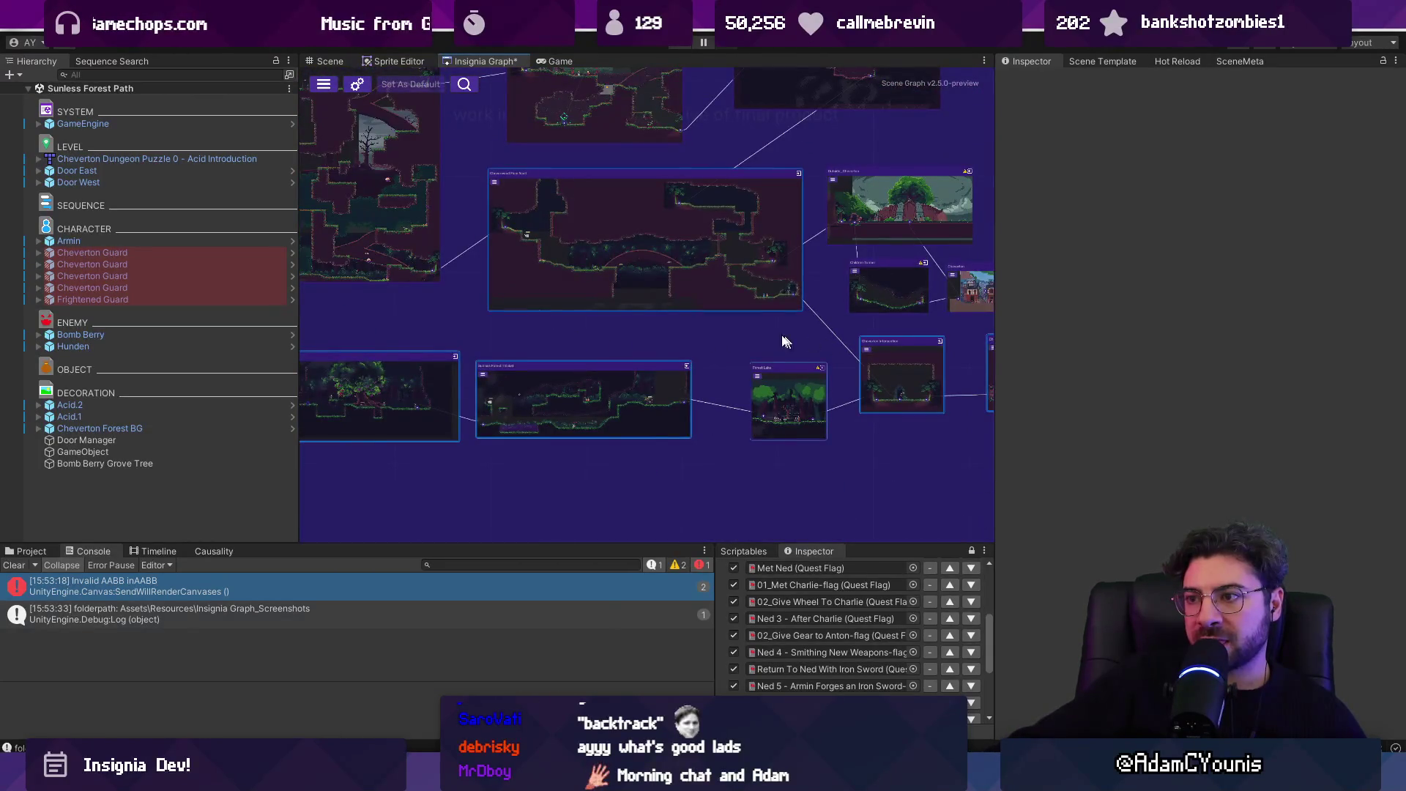
{"action": "mouse_move", "coordinate": [687, 337]}
{"action": "left_mouse_down"}
{"action": "mouse_move", "coordinate": [888, 355]}
{"action": "mouse_move", "coordinate": [901, 384]}
{"action": "left_mouse_up"}
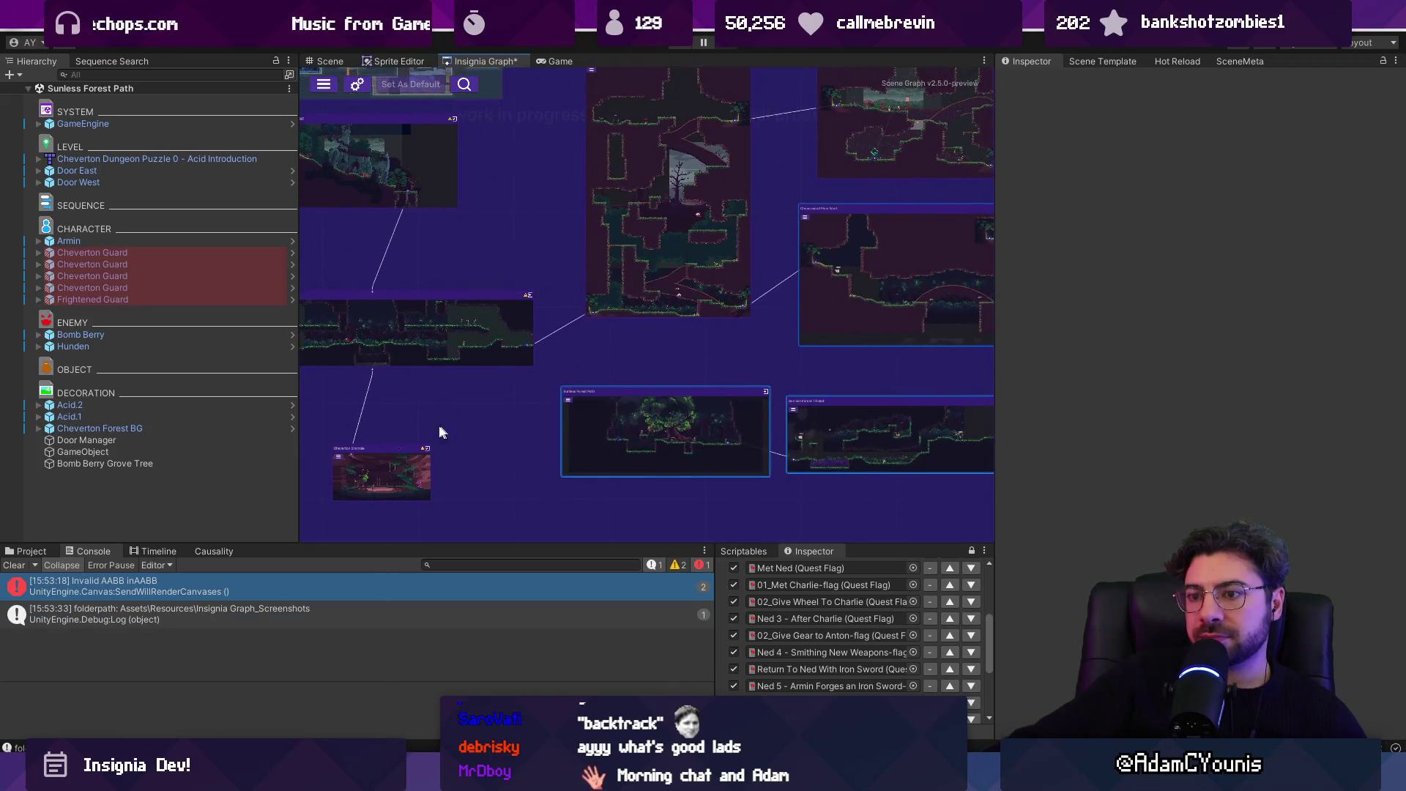
{"action": "scroll", "coordinate": [439, 430], "scroll_direction": "up", "scroll_amount": 3}
{"action": "mouse_move", "coordinate": [388, 450]}
{"action": "left_mouse_down"}
{"action": "mouse_move", "coordinate": [509, 427]}
{"action": "mouse_move", "coordinate": [529, 330]}
{"action": "left_mouse_up"}
{"action": "scroll", "coordinate": [659, 315], "scroll_direction": "down", "scroll_amount": 5}
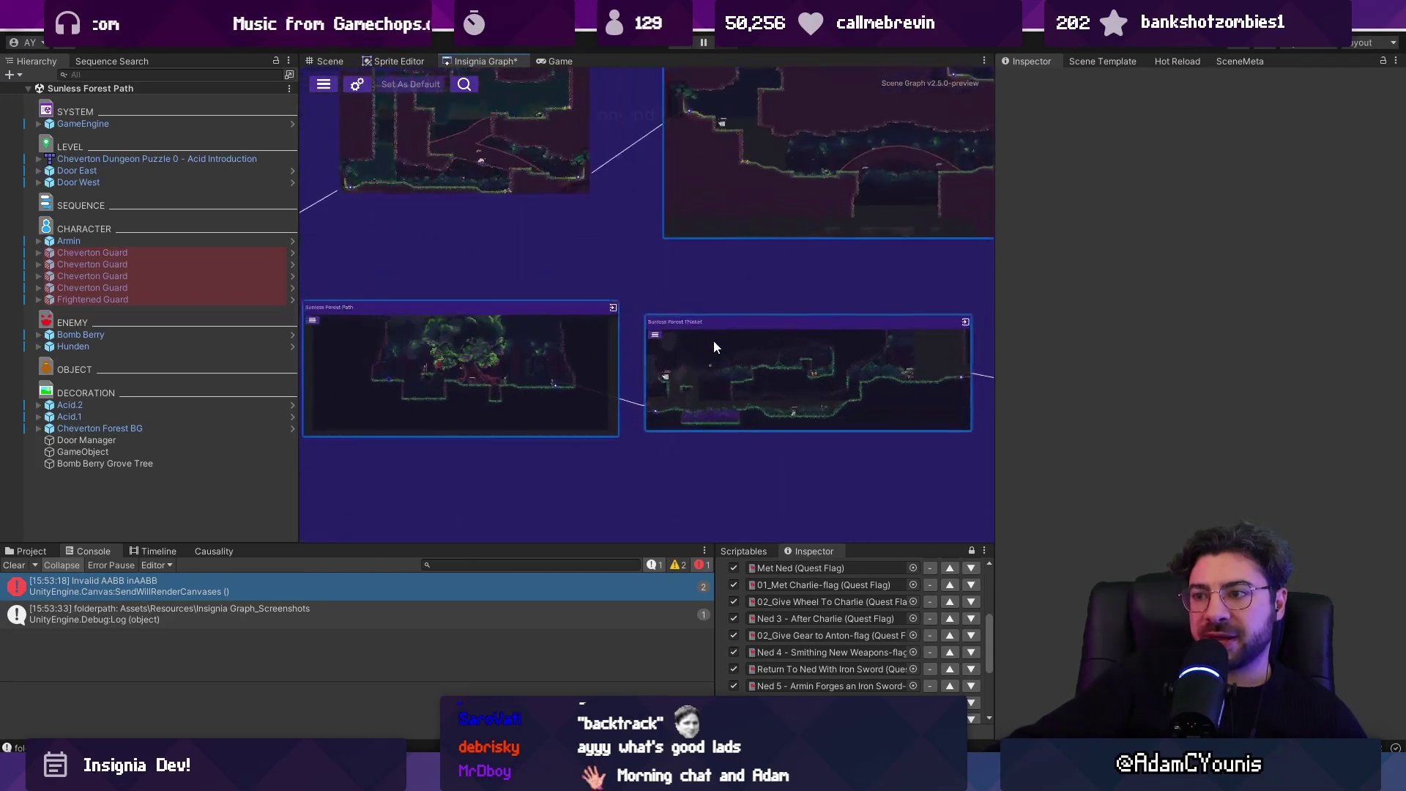
{"action": "left_click_drag", "start_coordinate": [651, 353], "coordinate": [476, 356]}
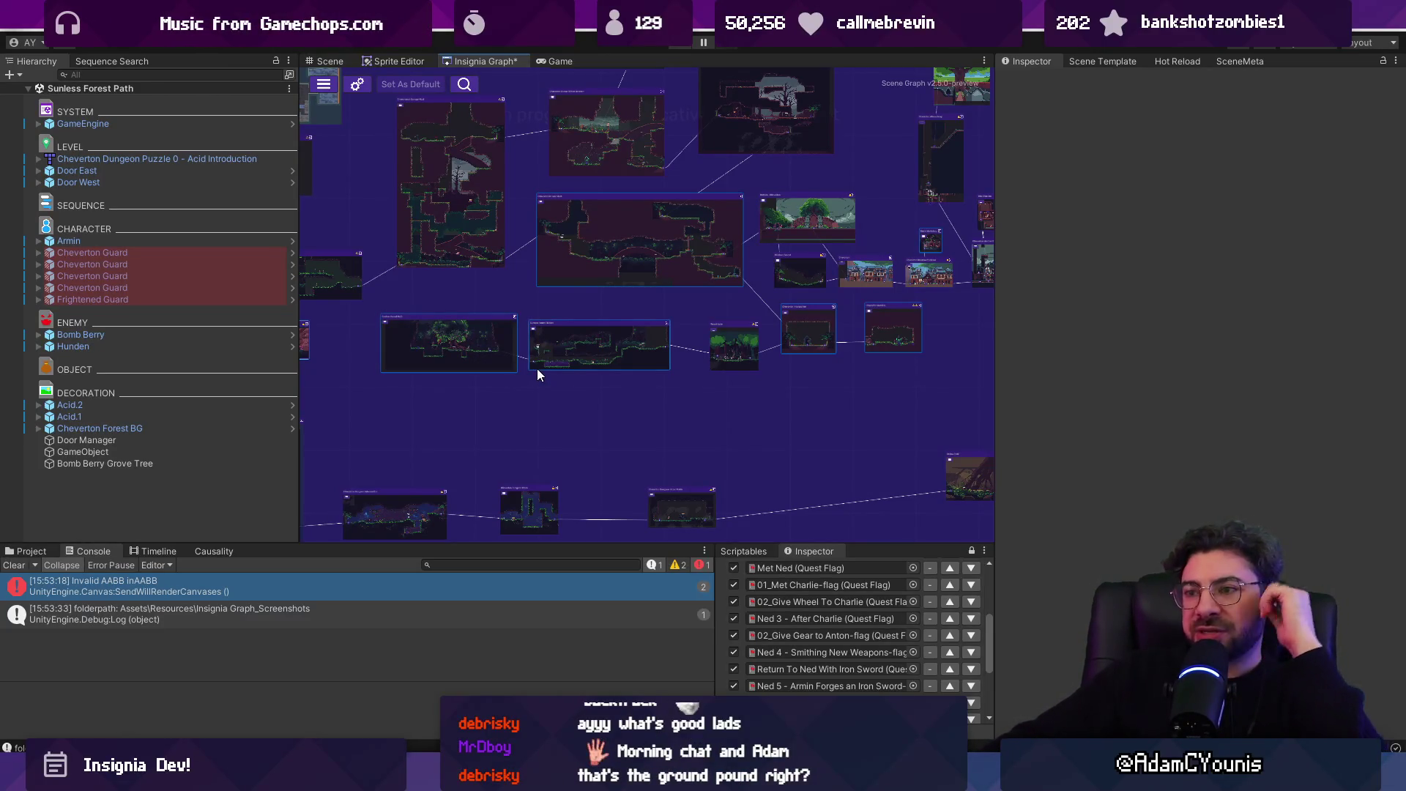
{"action": "scroll", "coordinate": [608, 368], "scroll_direction": "up", "scroll_amount": 5}
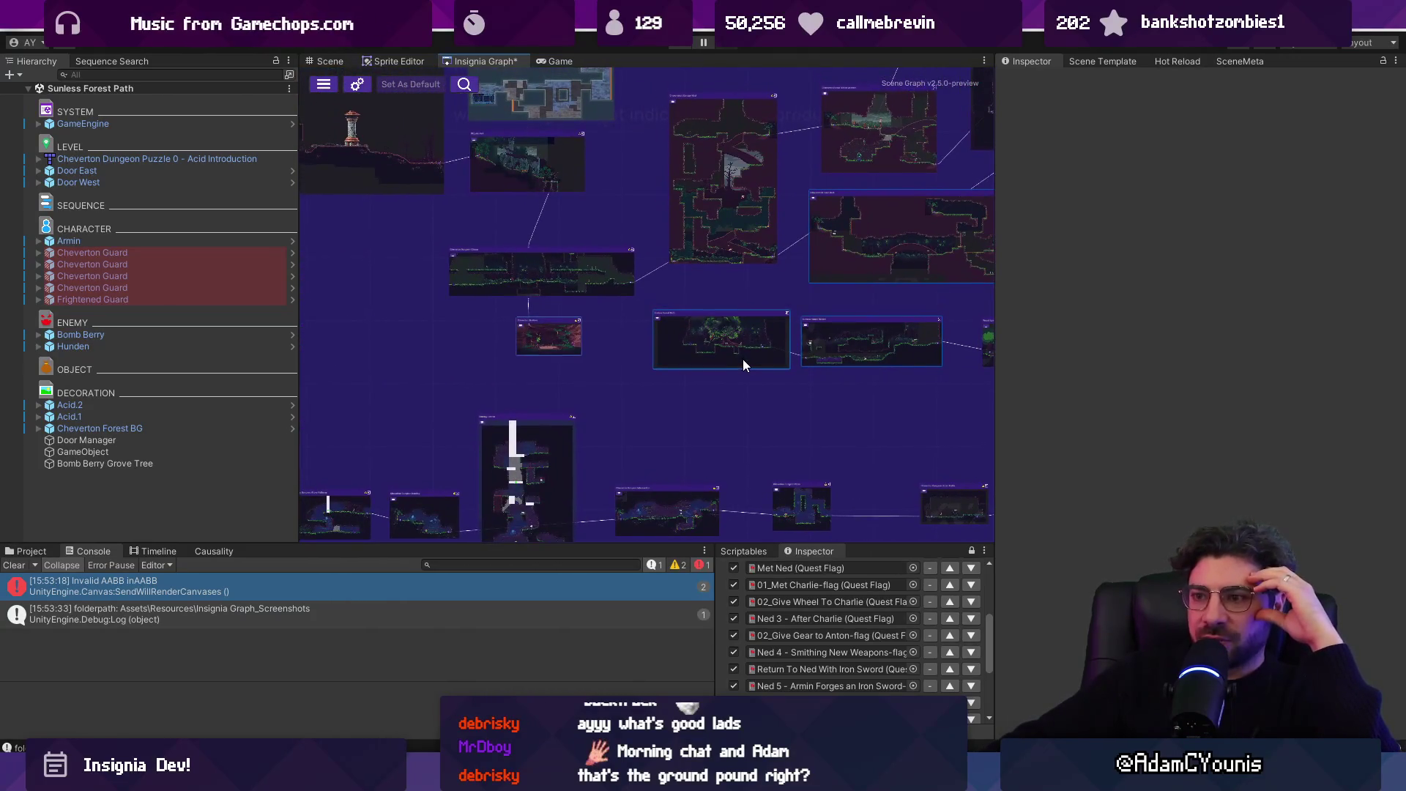
{"action": "scroll", "coordinate": [626, 249], "scroll_direction": "down", "scroll_amount": 5}
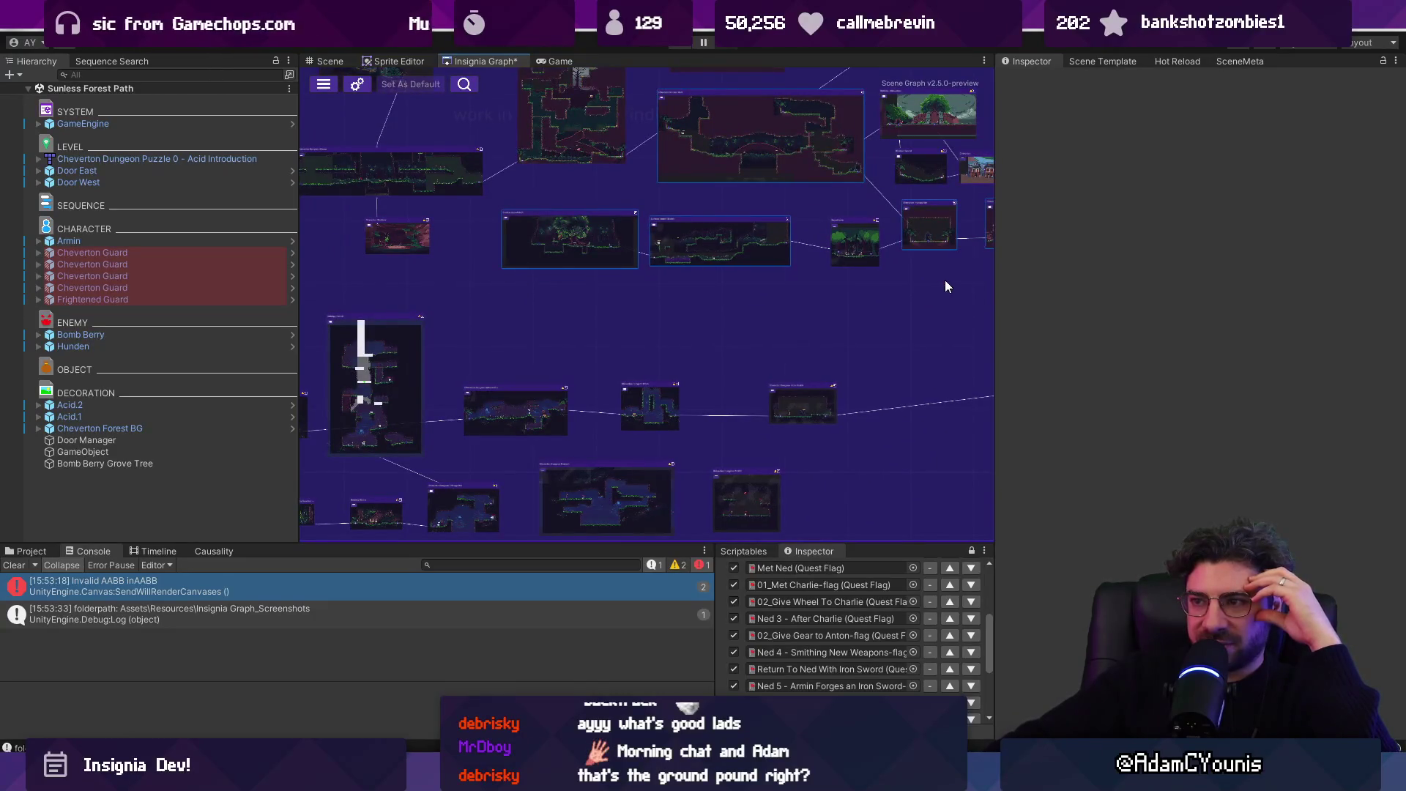
{"action": "scroll", "coordinate": [634, 372], "scroll_direction": "up", "scroll_amount": 5}
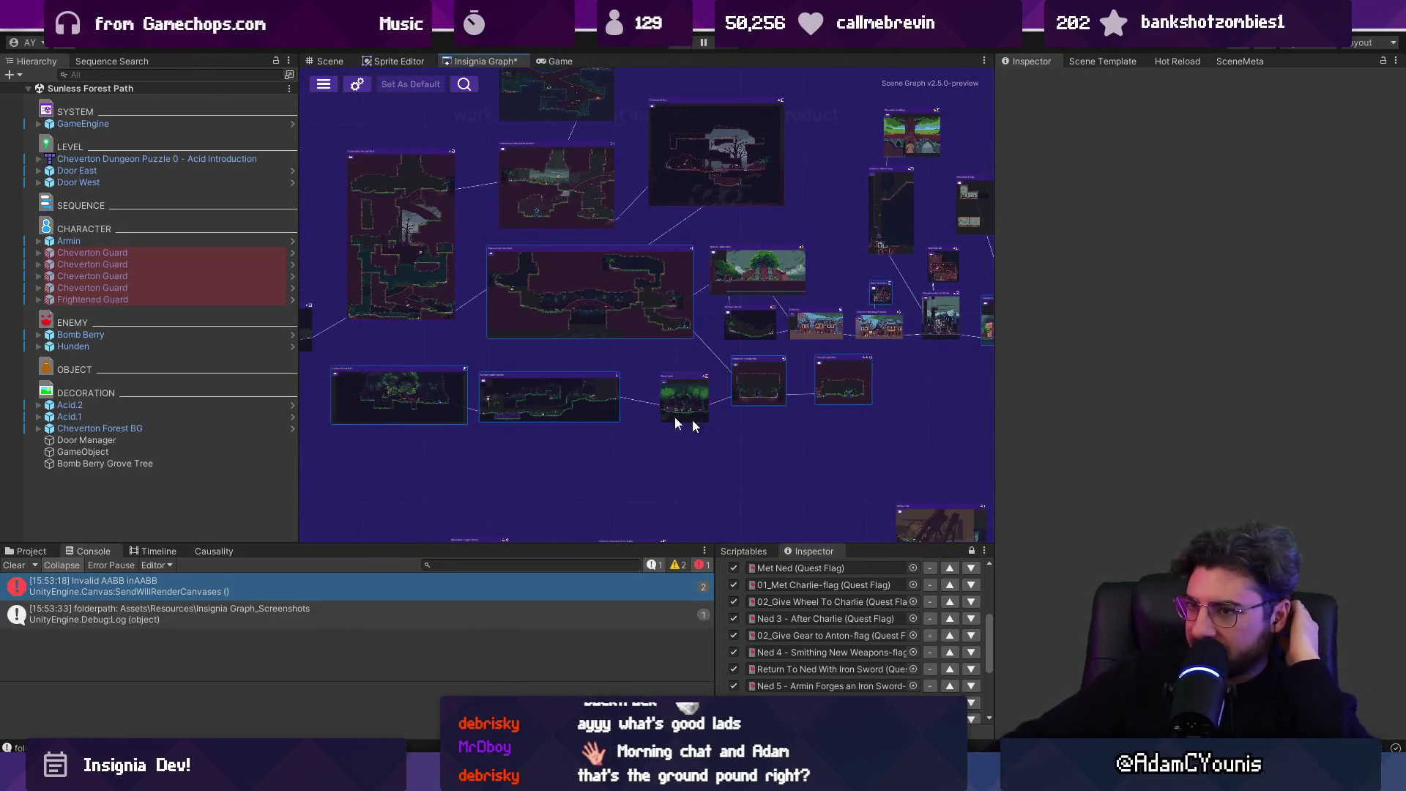
{"action": "scroll", "coordinate": [493, 373], "scroll_direction": "up", "scroll_amount": 3}
{"action": "mouse_move", "coordinate": [579, 444]}
{"action": "left_mouse_down"}
{"action": "mouse_move", "coordinate": [530, 440]}
{"action": "mouse_move", "coordinate": [552, 481]}
{"action": "mouse_move", "coordinate": [320, 358]}
{"action": "left_mouse_up"}
{"action": "scroll", "coordinate": [559, 468], "scroll_direction": "down", "scroll_amount": 3}
{"action": "scroll", "coordinate": [534, 355], "scroll_direction": "up", "scroll_amount": 3}
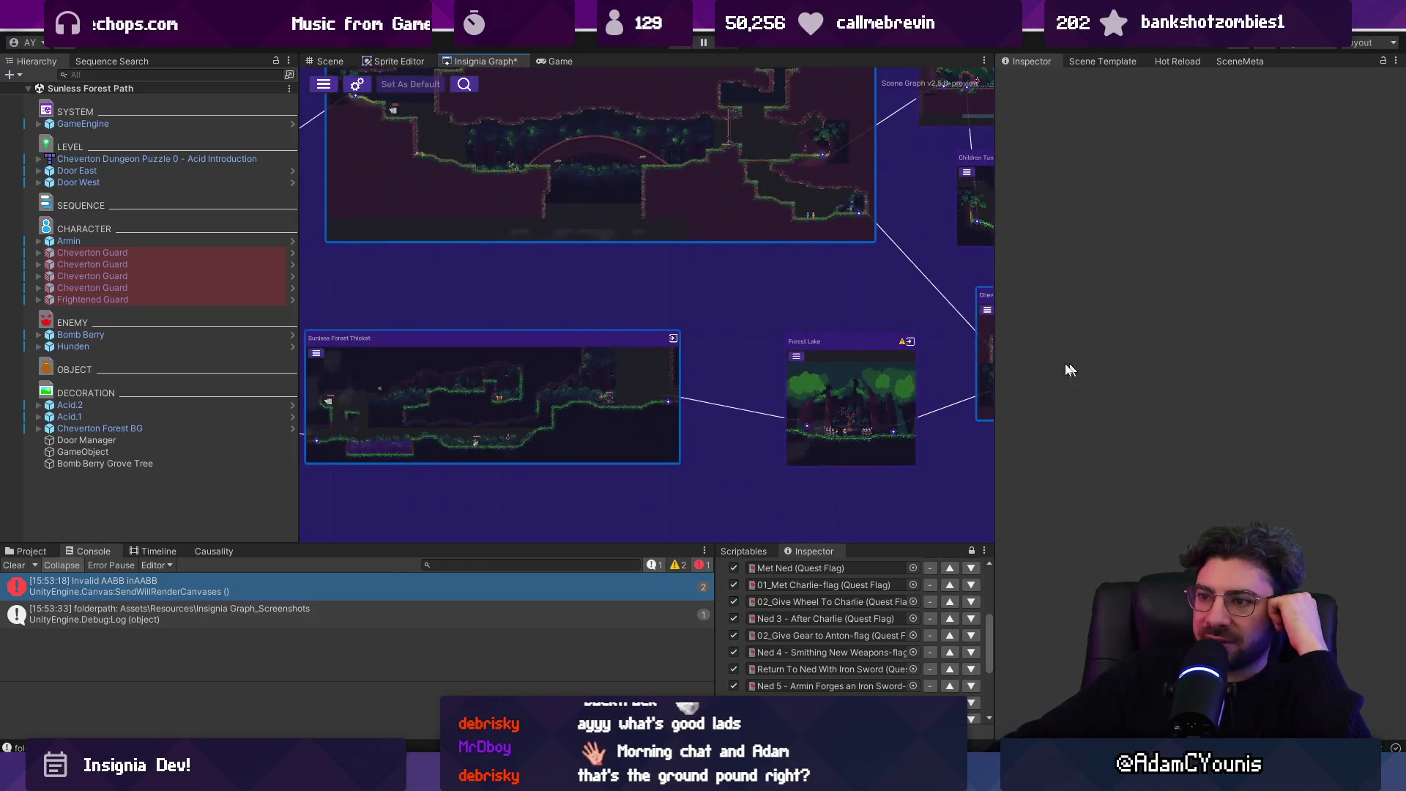
{"action": "scroll", "coordinate": [964, 399], "scroll_direction": "up", "scroll_amount": 2}
{"action": "mouse_move", "coordinate": [644, 126]}
{"action": "left_mouse_down"}
{"action": "mouse_move", "coordinate": [860, 287]}
{"action": "mouse_move", "coordinate": [631, 297]}
{"action": "left_mouse_up"}
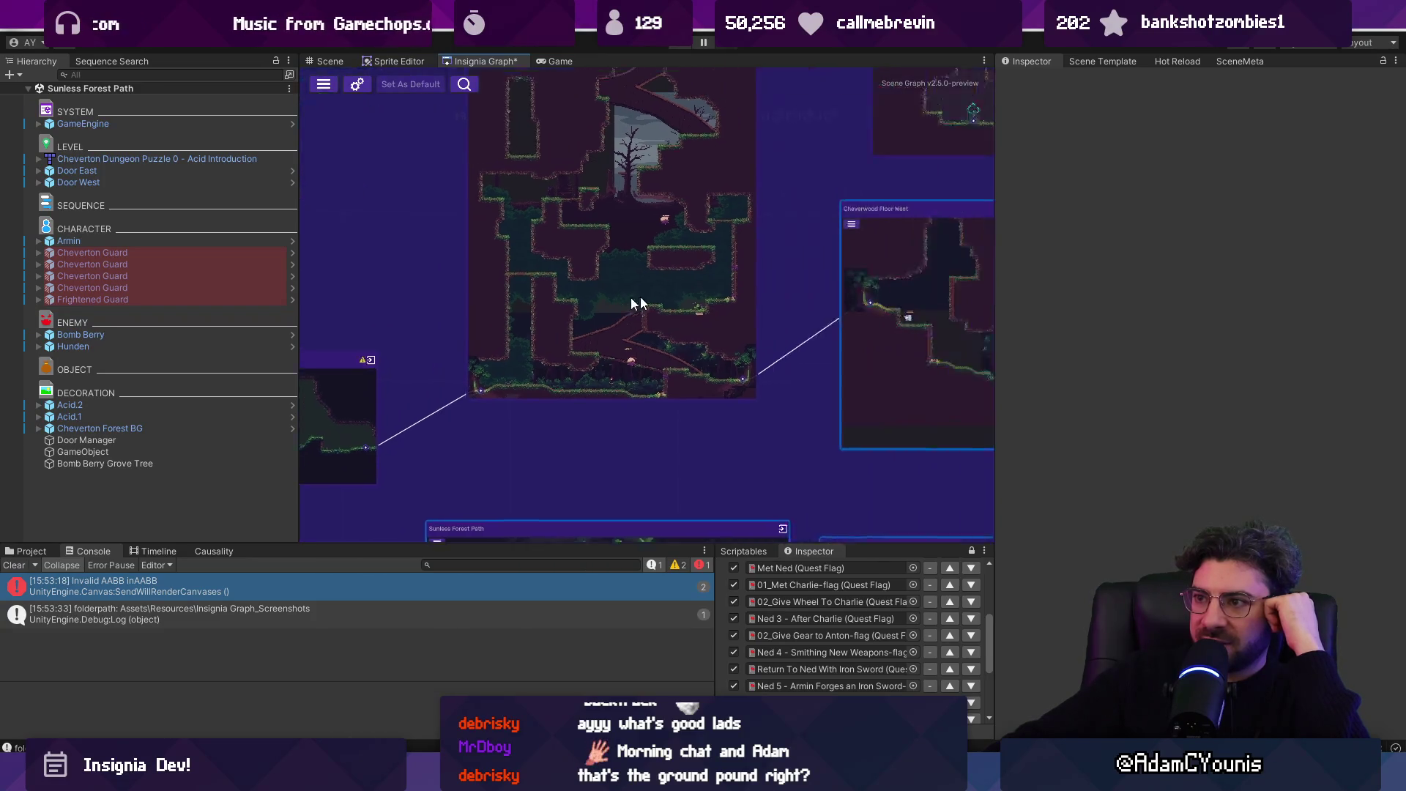
{"action": "scroll", "coordinate": [559, 304], "scroll_direction": "down", "scroll_amount": 2}
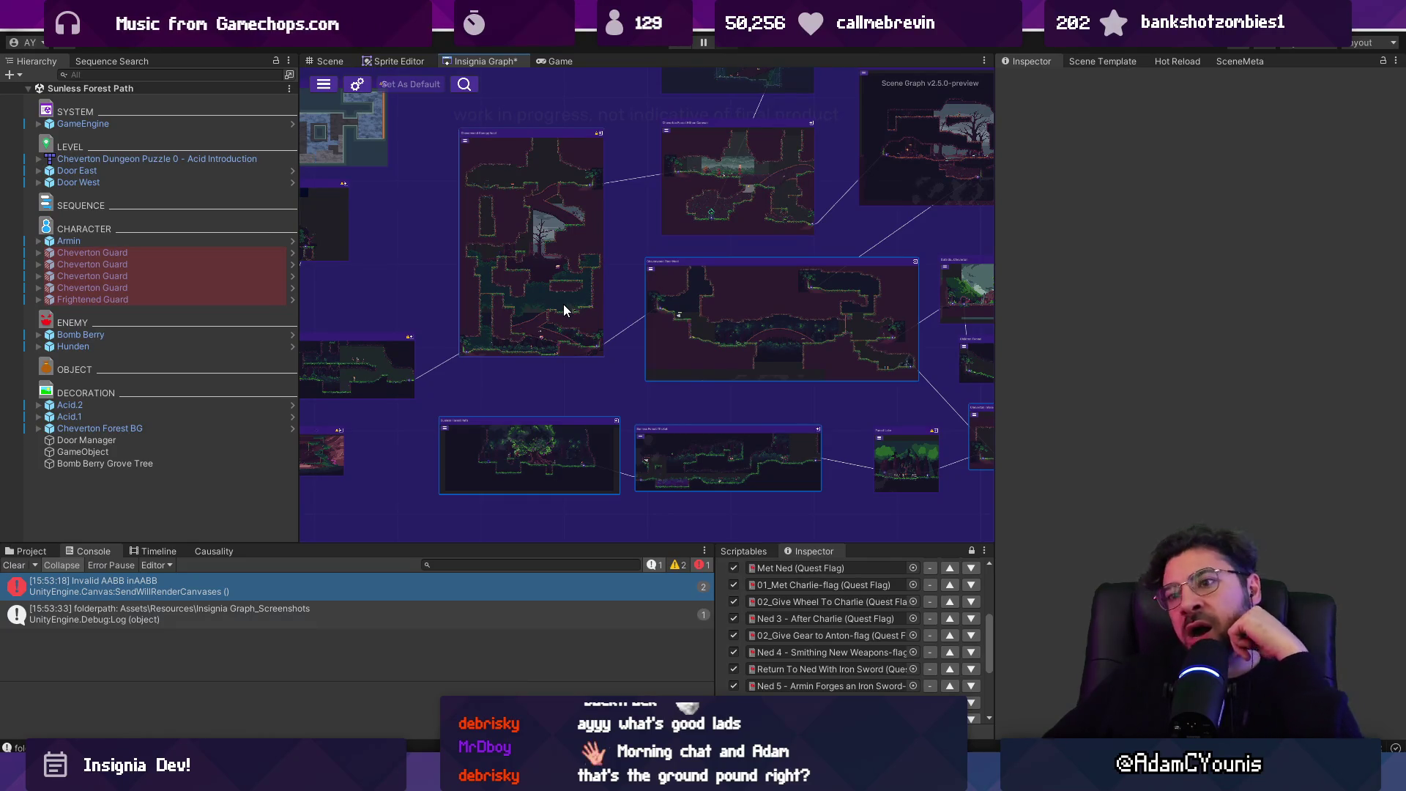
{"action": "scroll", "coordinate": [399, 331], "scroll_direction": "up", "scroll_amount": 3}
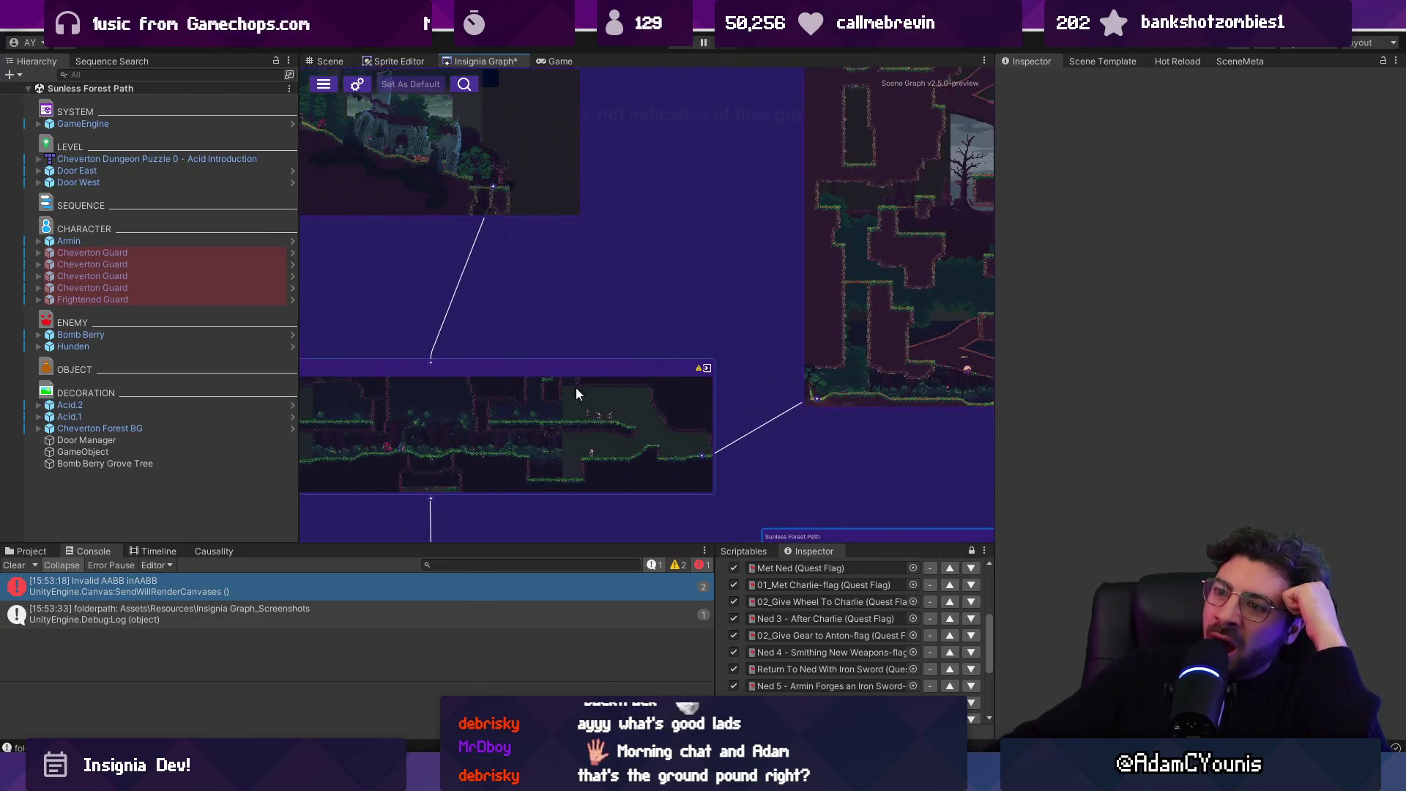
{"action": "scroll", "coordinate": [571, 352], "scroll_direction": "down", "scroll_amount": 5}
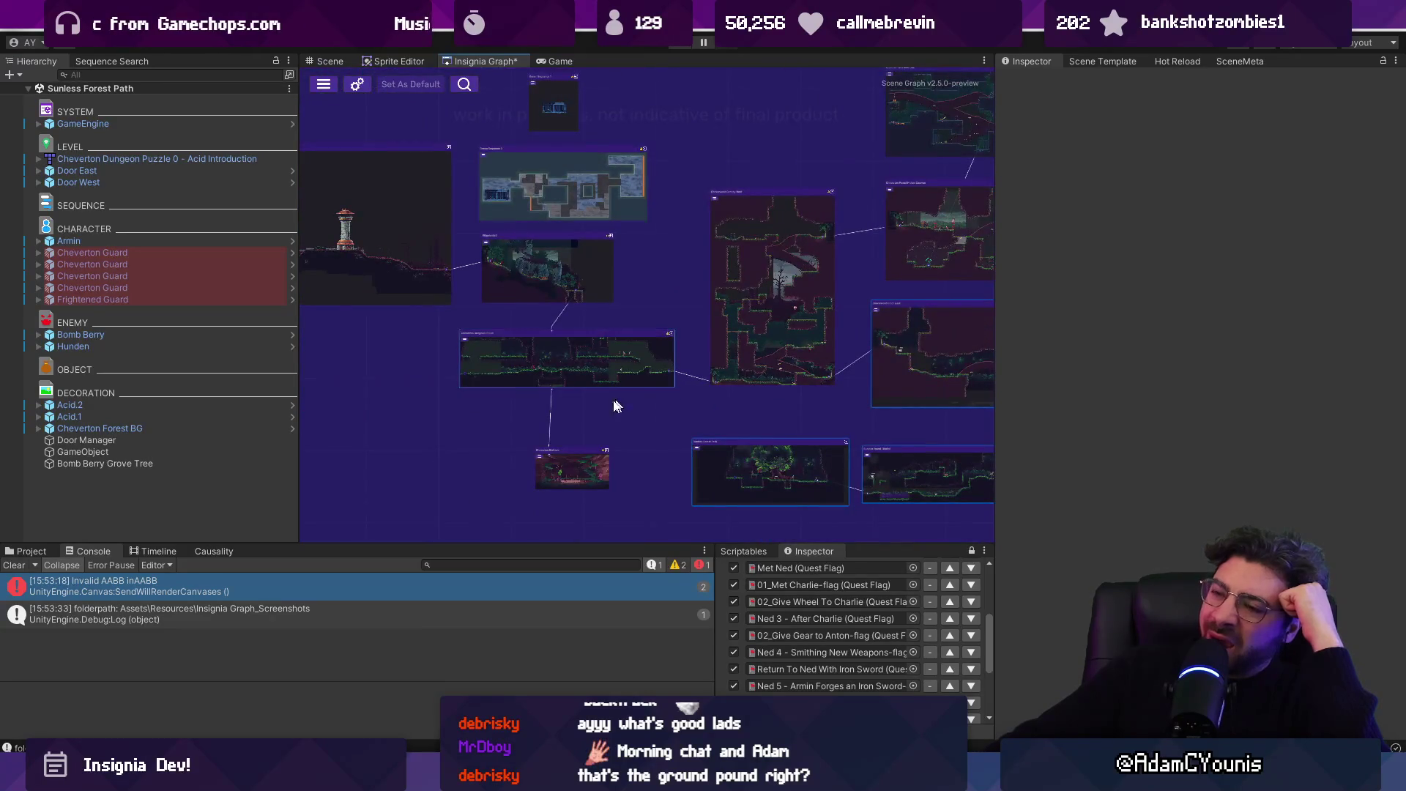
{"action": "scroll", "coordinate": [571, 466], "scroll_direction": "up", "scroll_amount": 1}
{"action": "left_click_drag", "start_coordinate": [563, 358], "coordinate": [565, 360]}
{"action": "left_click_drag", "start_coordinate": [575, 350], "coordinate": [526, 337]}
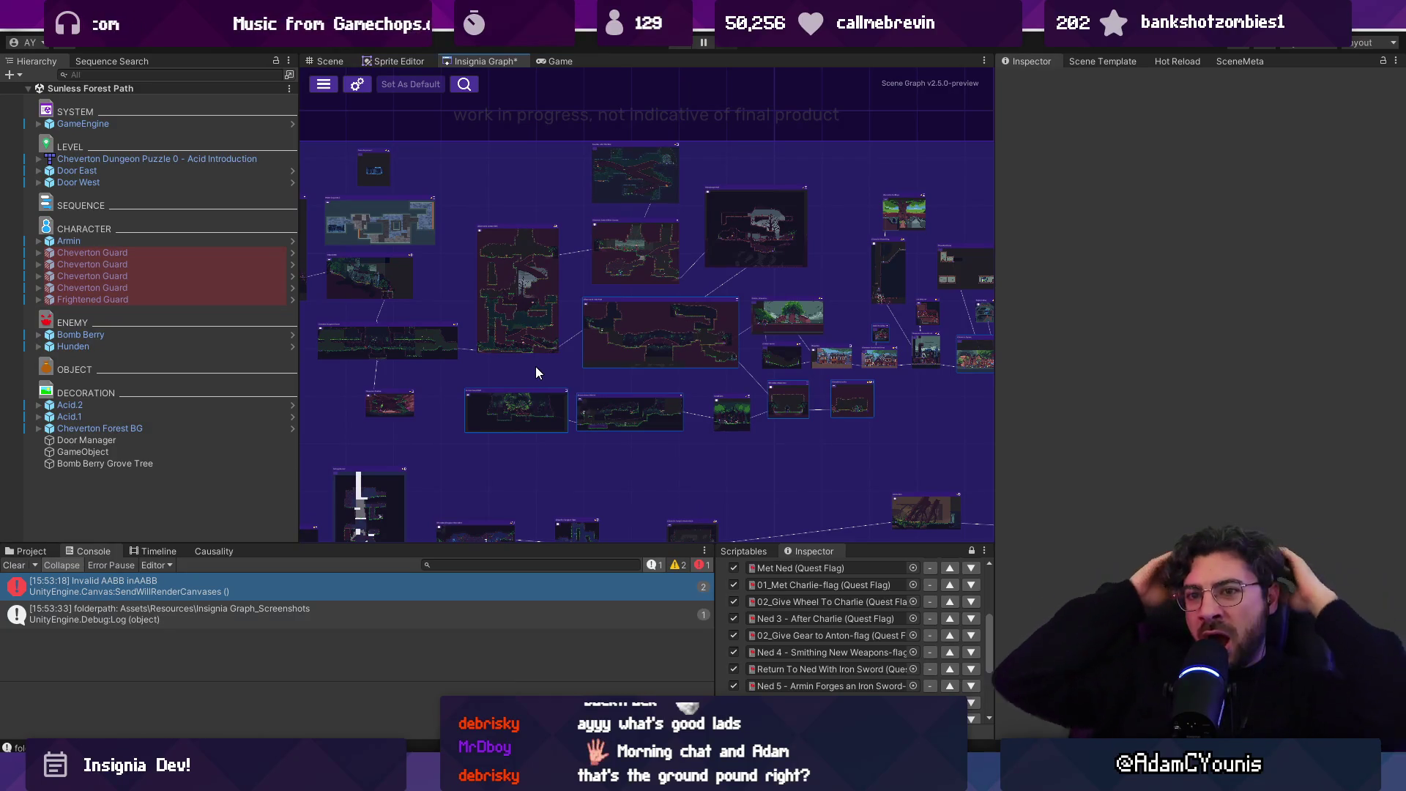
- Pan across the Insignia Graph to reveal scene nodes on the left, right and bottom
{"action": "scroll", "coordinate": [541, 375], "scroll_direction": "down", "scroll_amount": 2}
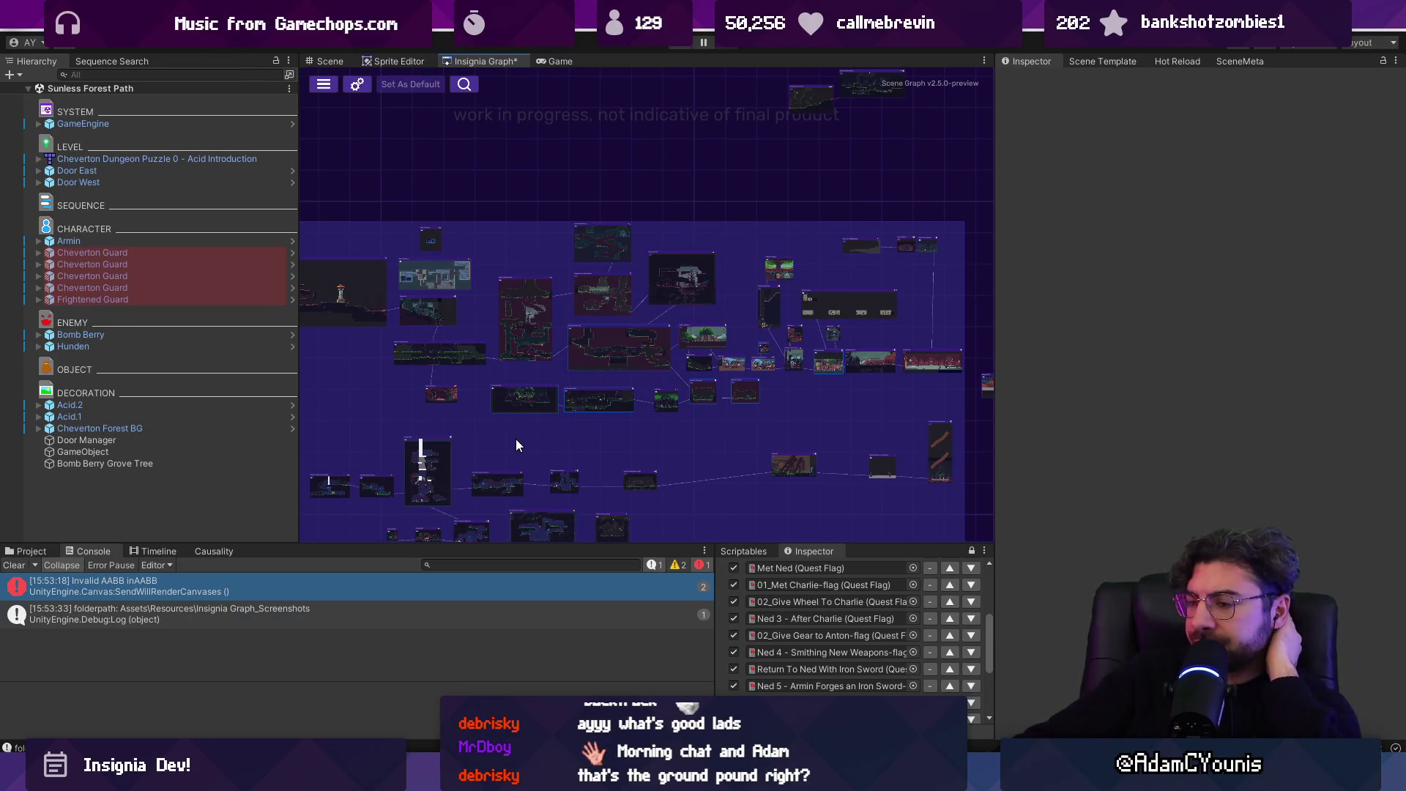
{"action": "left_click_drag", "start_coordinate": [395, 428], "coordinate": [779, 460]}
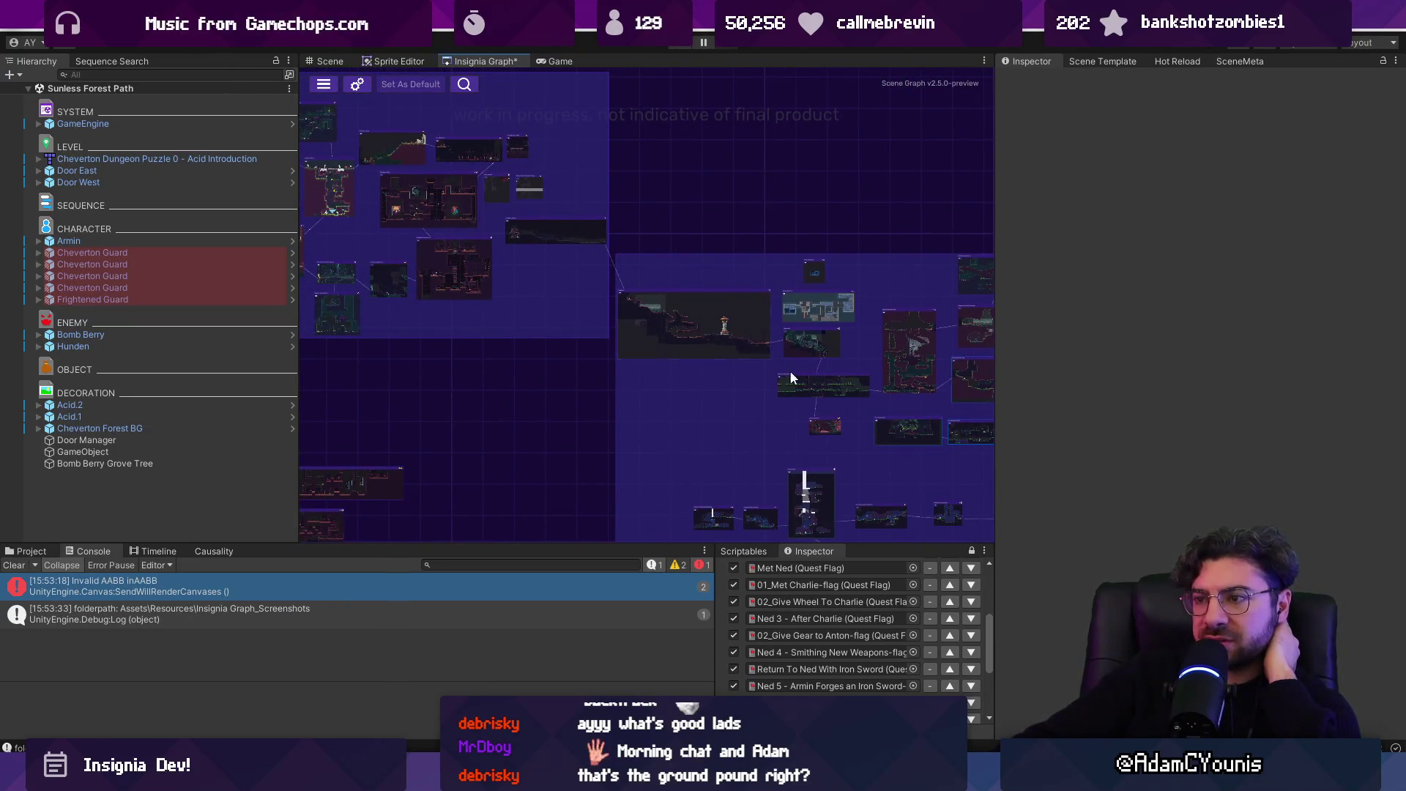
{"action": "left_click_drag", "start_coordinate": [790, 371], "coordinate": [436, 269]}
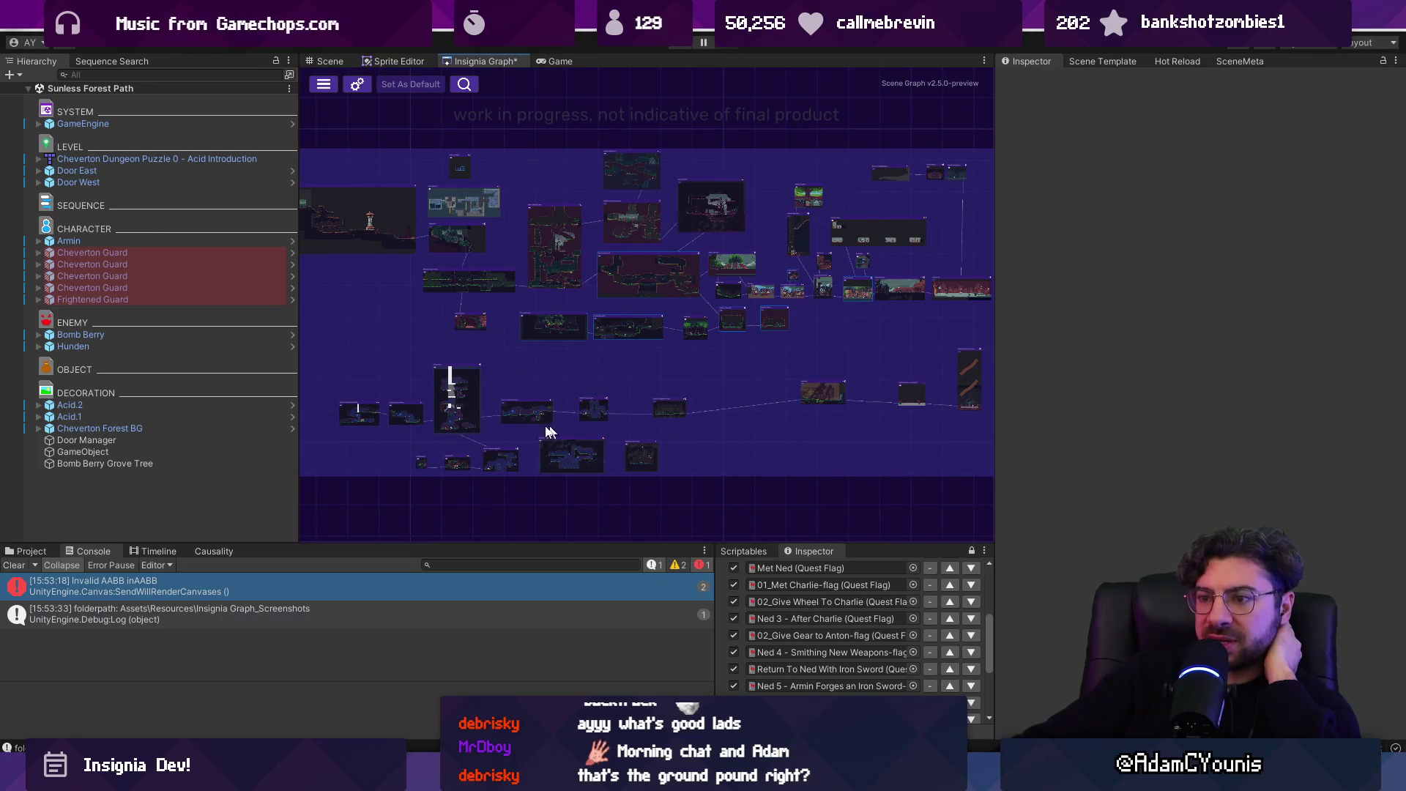
{"action": "scroll", "coordinate": [550, 432], "scroll_direction": "up", "scroll_amount": 3}
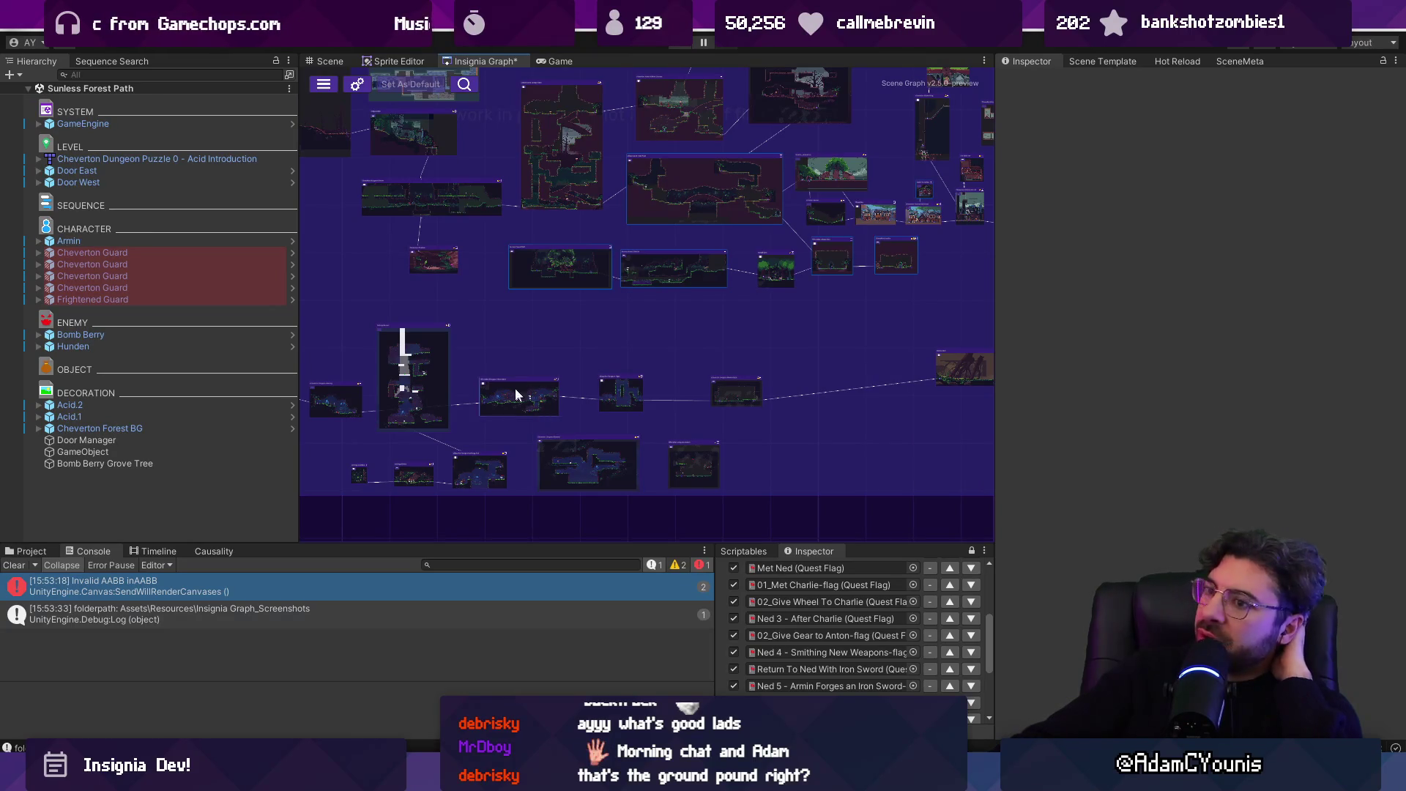
{"action": "left_click_drag", "start_coordinate": [473, 322], "coordinate": [563, 371]}
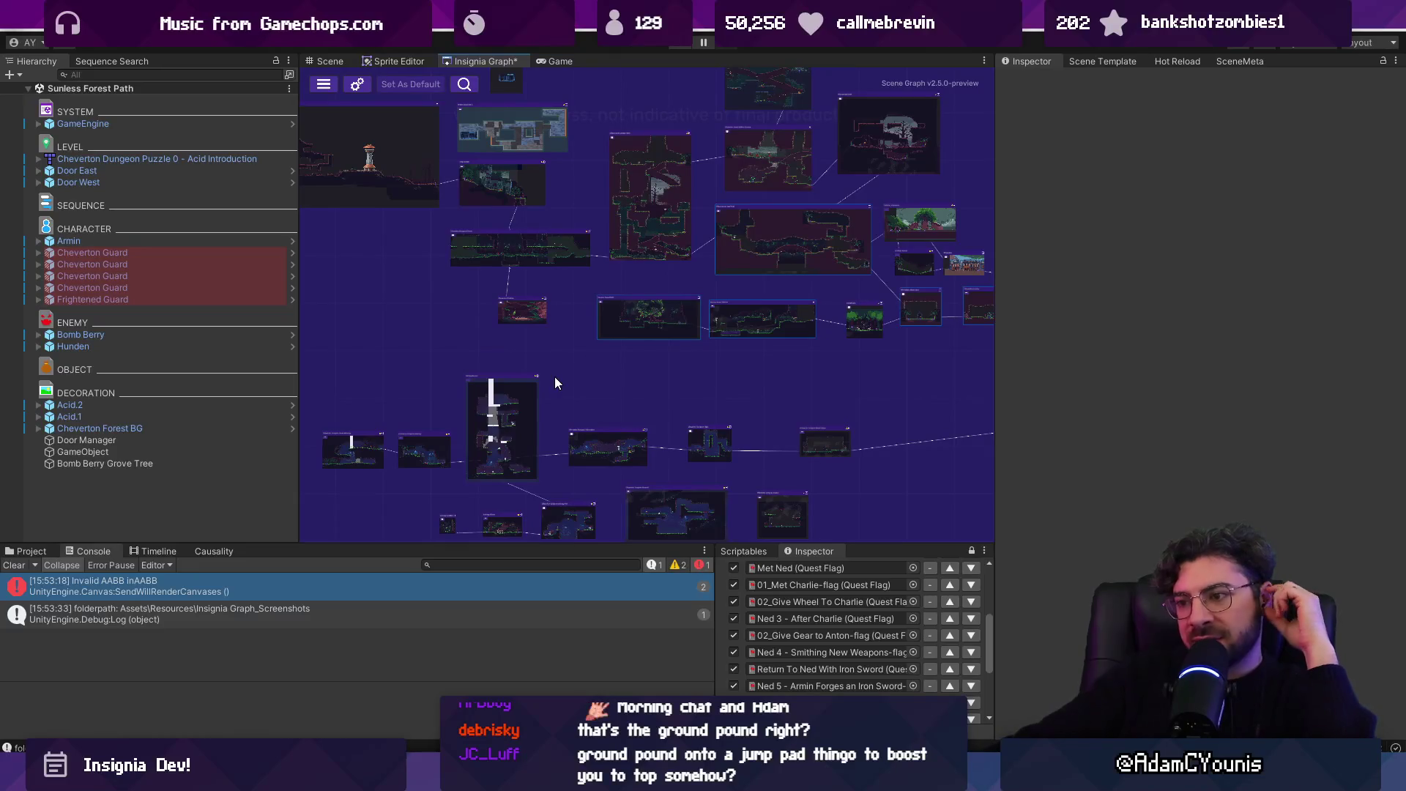
{"action": "left_click_drag", "start_coordinate": [573, 386], "coordinate": [623, 282]}
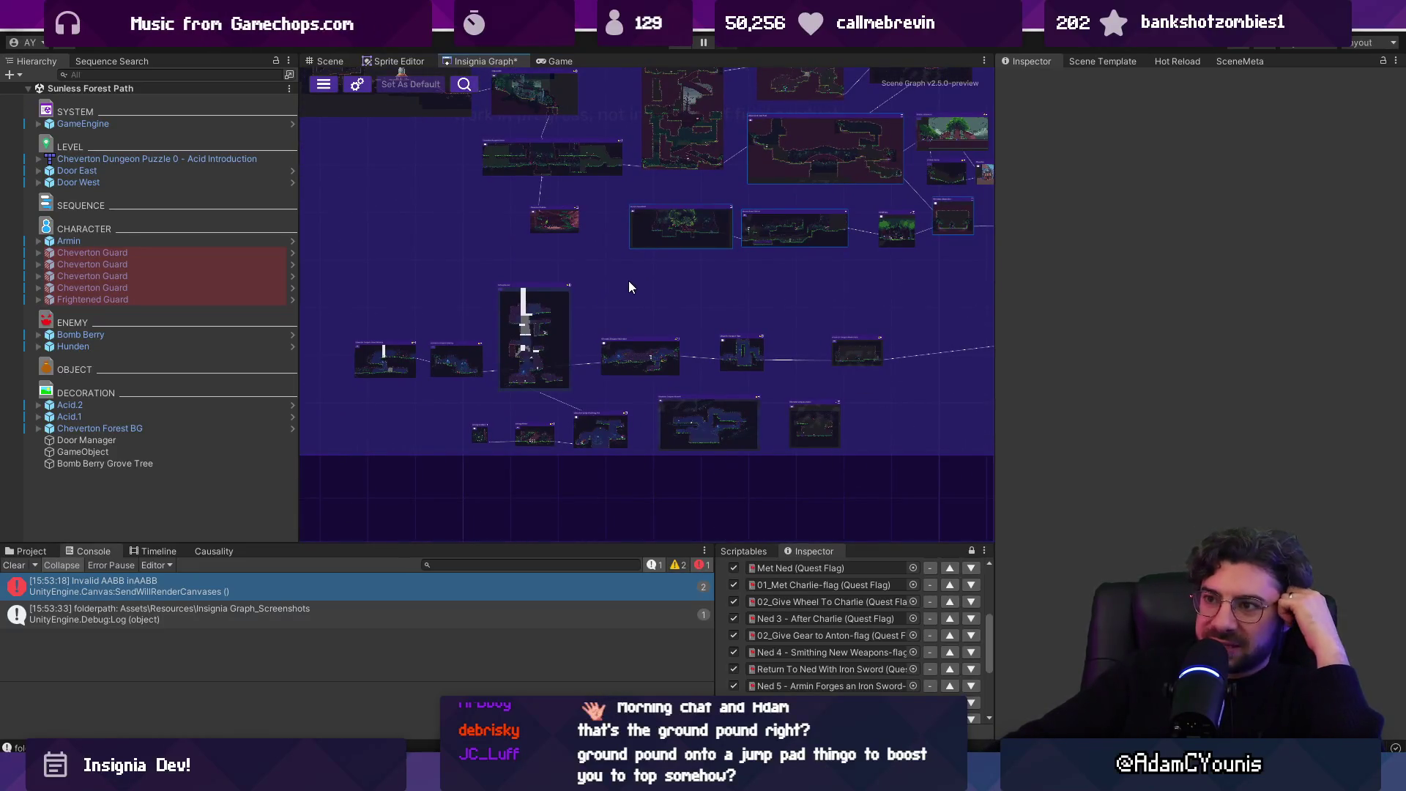
- Zoom over both groups of room nodes and maximize the Insignia Graph to fill the editor
{"action": "scroll", "coordinate": [665, 290], "scroll_direction": "up", "scroll_amount": 2}
{"action": "scroll", "coordinate": [666, 290], "scroll_direction": "down", "scroll_amount": 3}
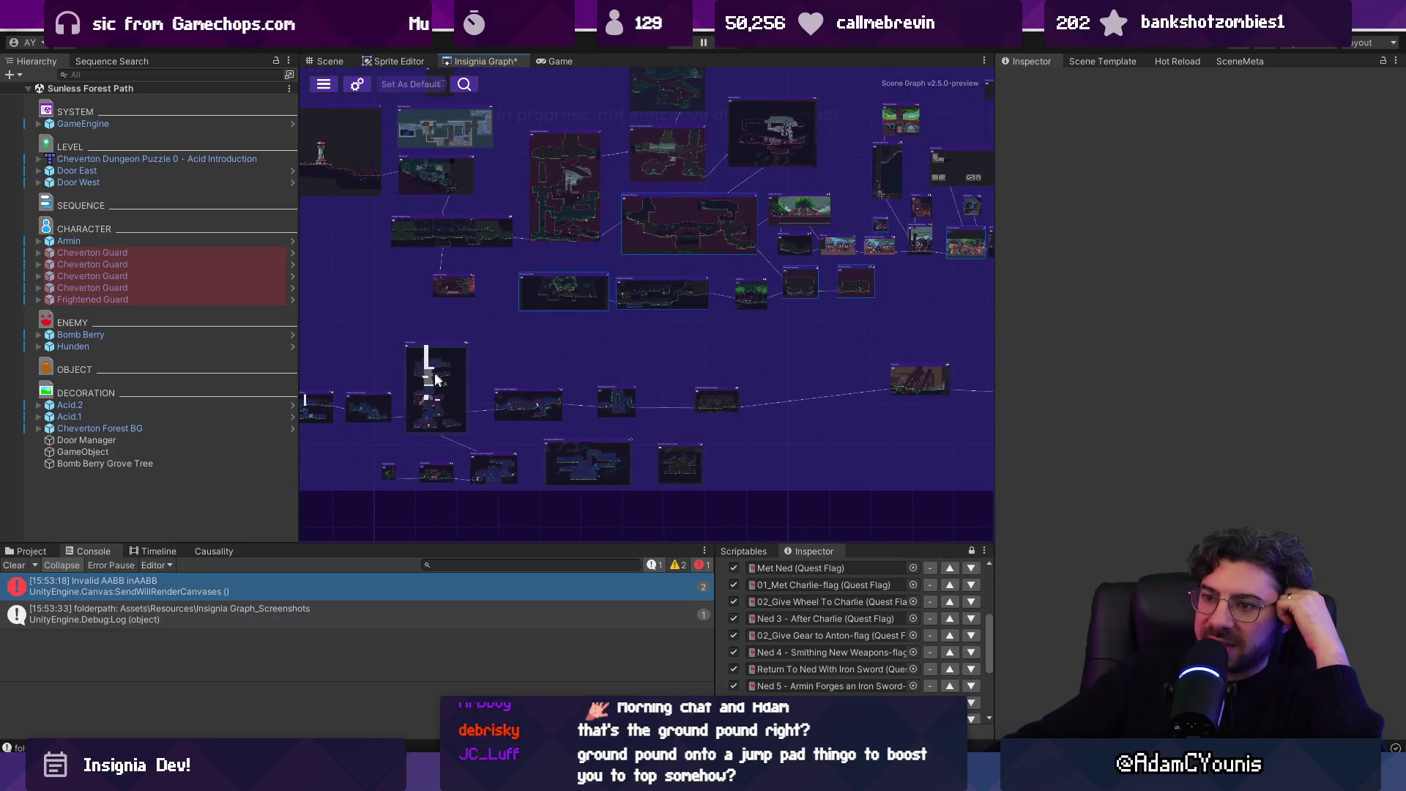
{"action": "scroll", "coordinate": [435, 380], "scroll_direction": "up", "scroll_amount": 5}
{"action": "scroll", "coordinate": [647, 376], "scroll_direction": "down", "scroll_amount": 3}
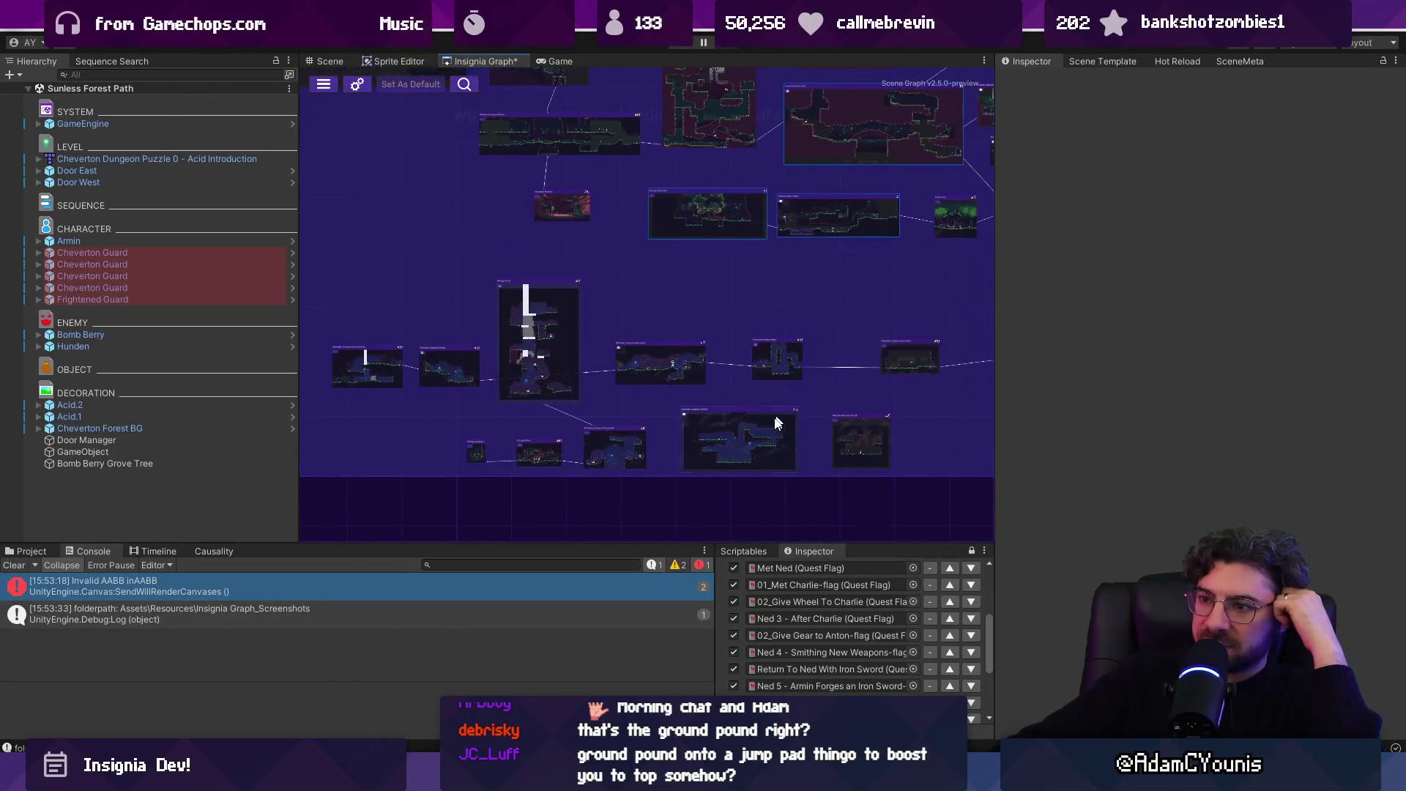
{"action": "scroll", "coordinate": [572, 440], "scroll_direction": "up", "scroll_amount": 3}
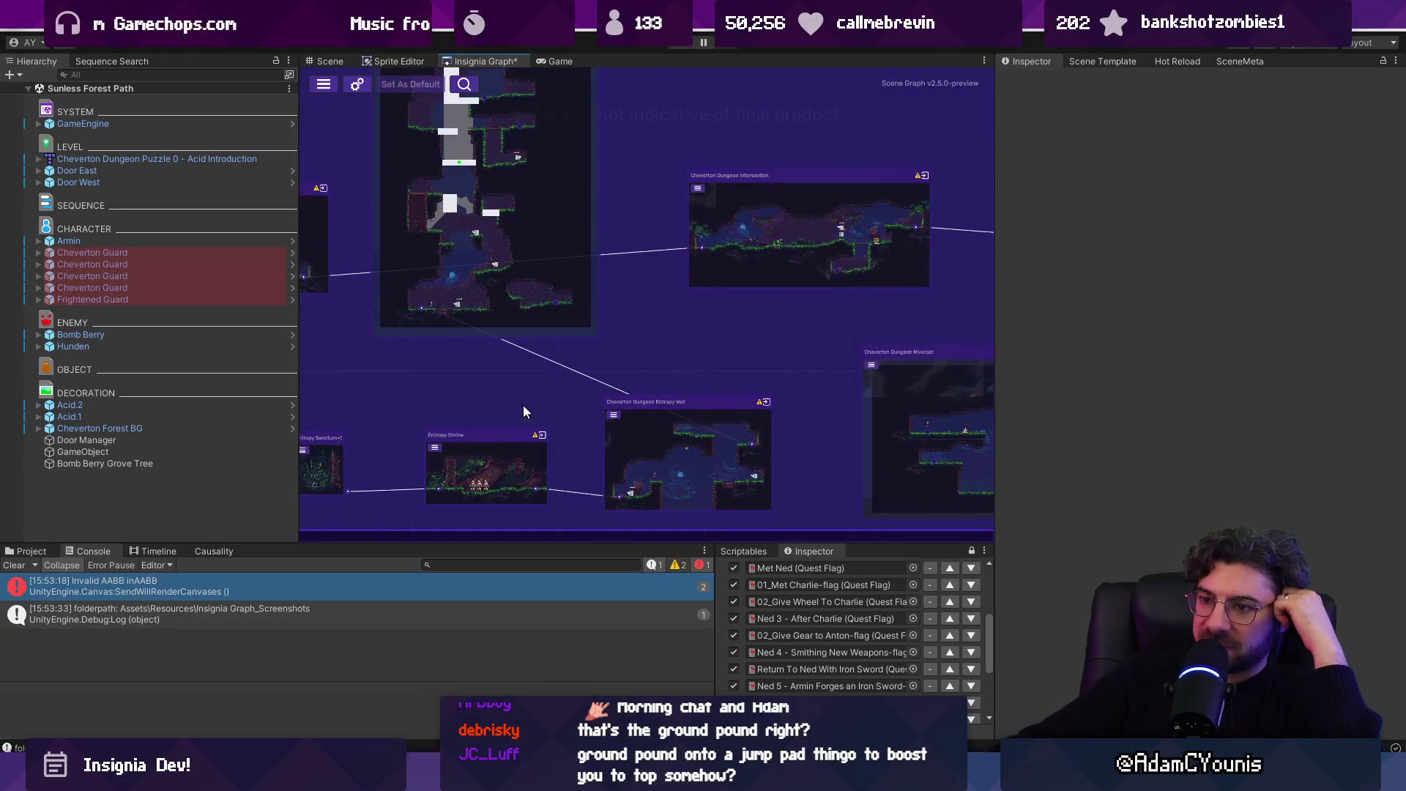
{"action": "scroll", "coordinate": [579, 454], "scroll_direction": "up", "scroll_amount": 2}
{"action": "scroll", "coordinate": [586, 293], "scroll_direction": "up", "scroll_amount": 3}
{"action": "scroll", "coordinate": [535, 297], "scroll_direction": "down", "scroll_amount": 1}
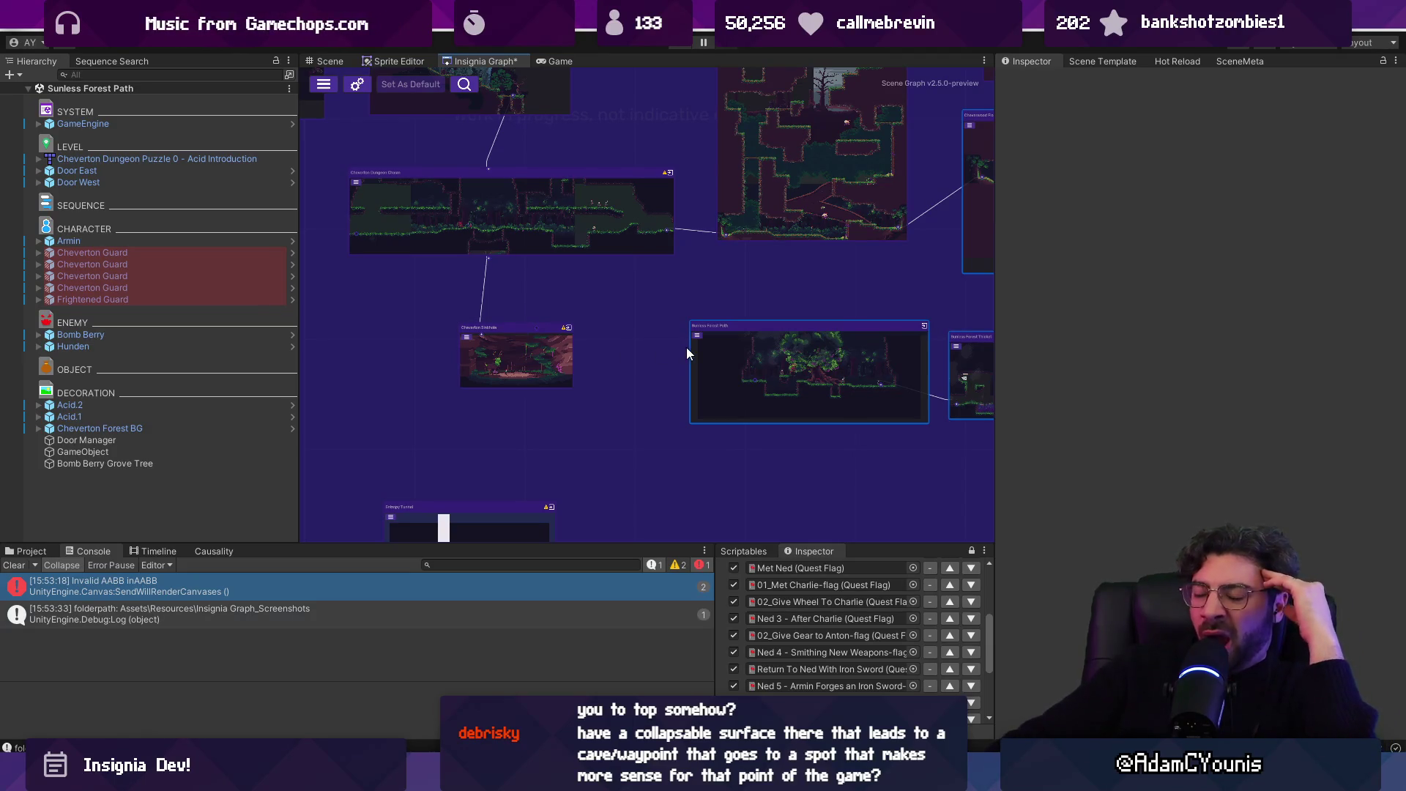
{"action": "scroll", "coordinate": [670, 362], "scroll_direction": "down", "scroll_amount": 10}
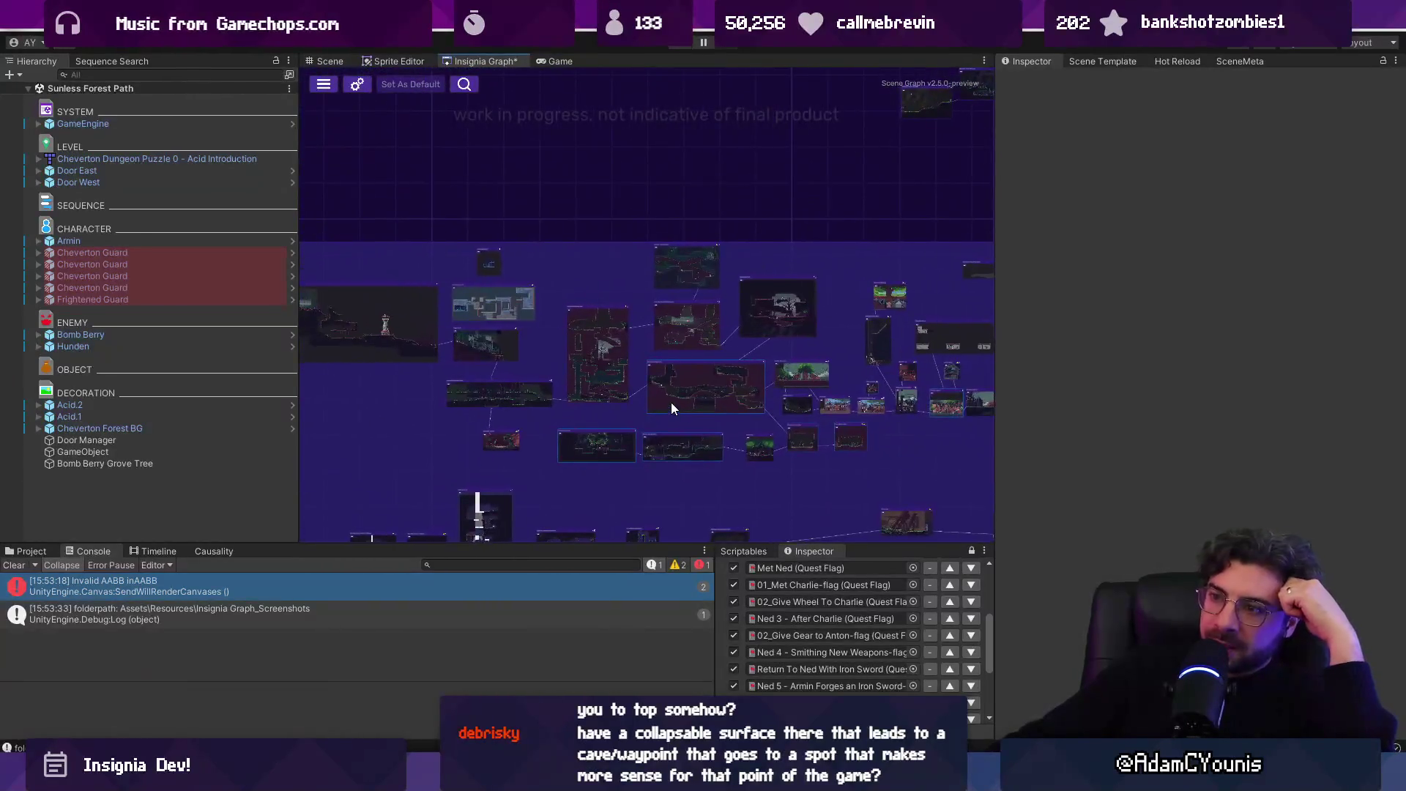
{"action": "double_click", "coordinate": [487, 62]}
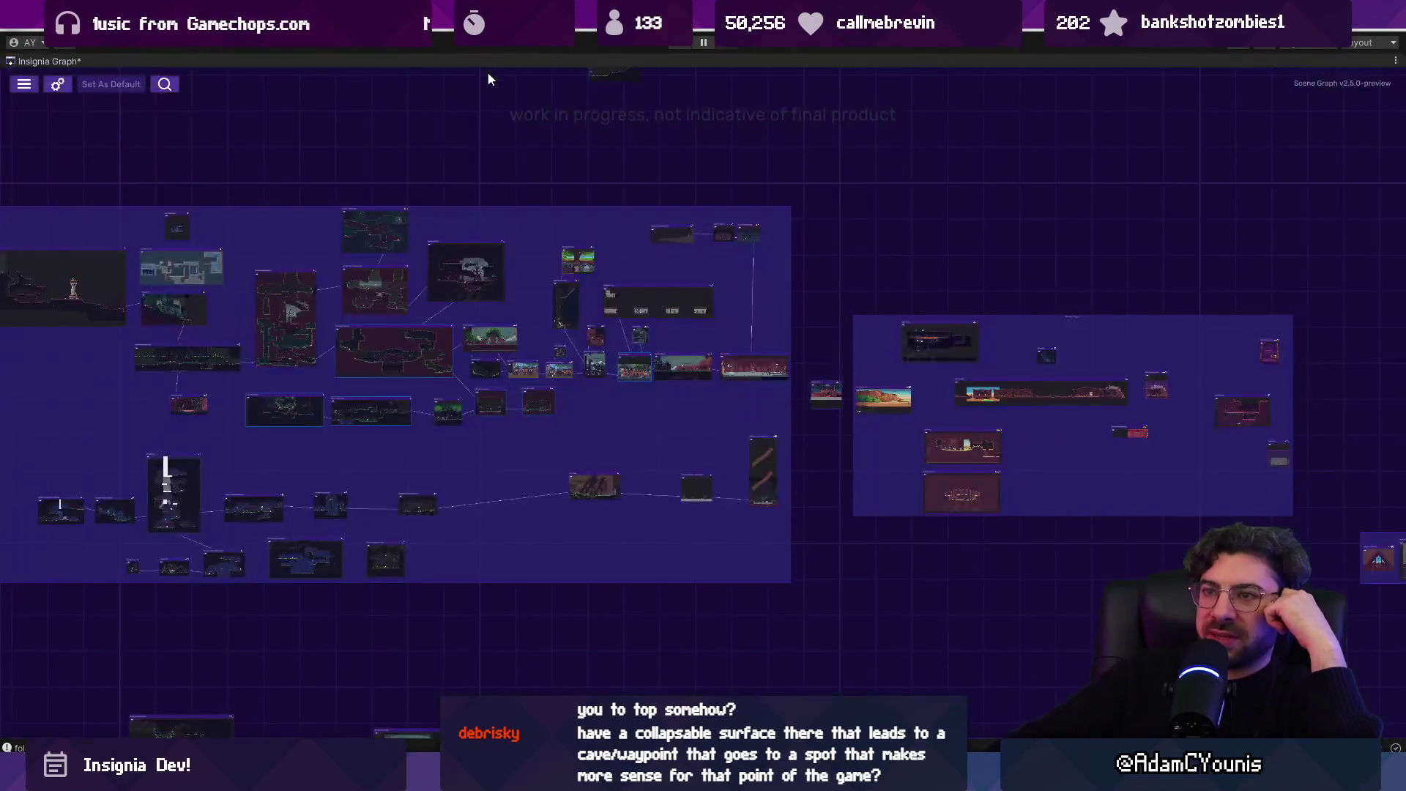
{"action": "scroll", "coordinate": [672, 297], "scroll_direction": "up", "scroll_amount": 4}
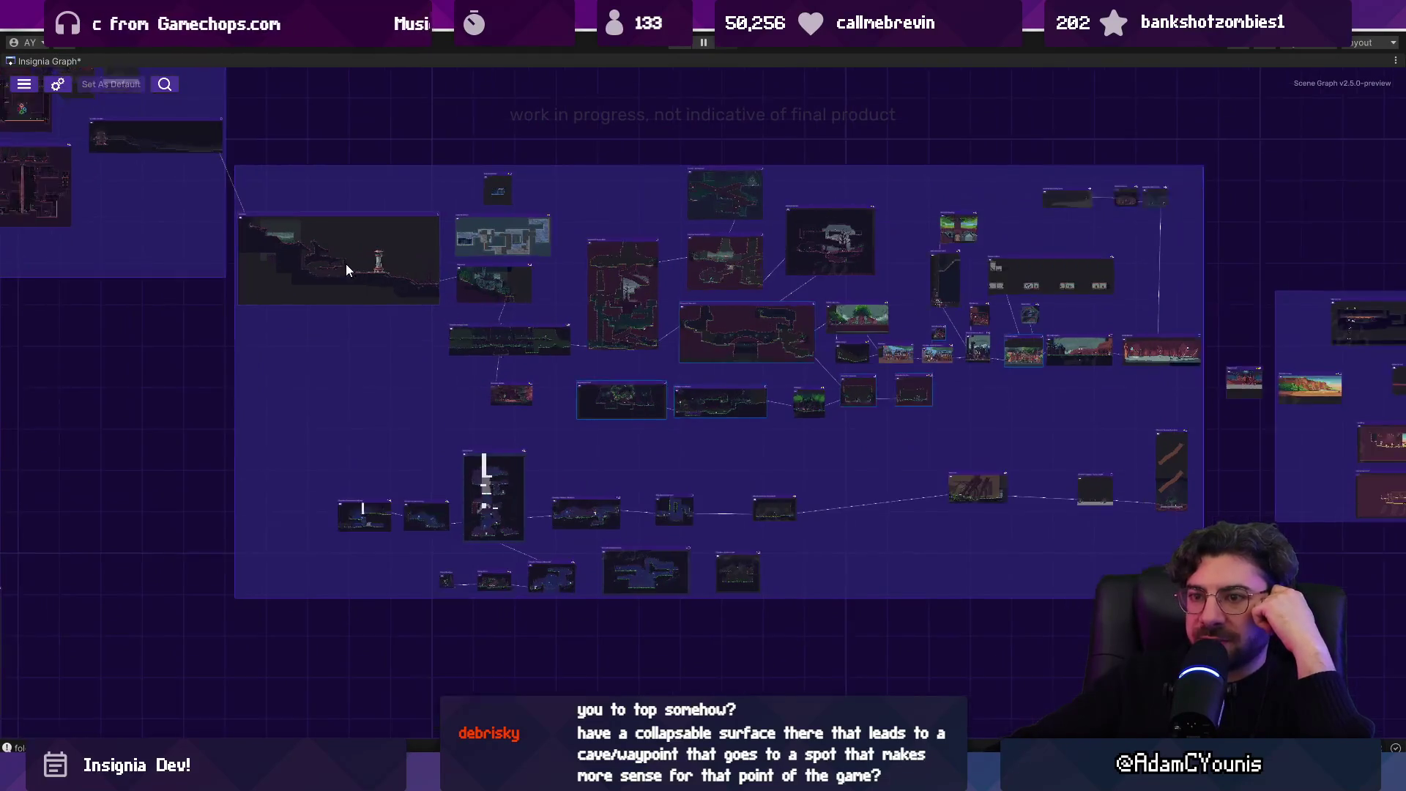
{"action": "scroll", "coordinate": [496, 295], "scroll_direction": "up", "scroll_amount": 5}
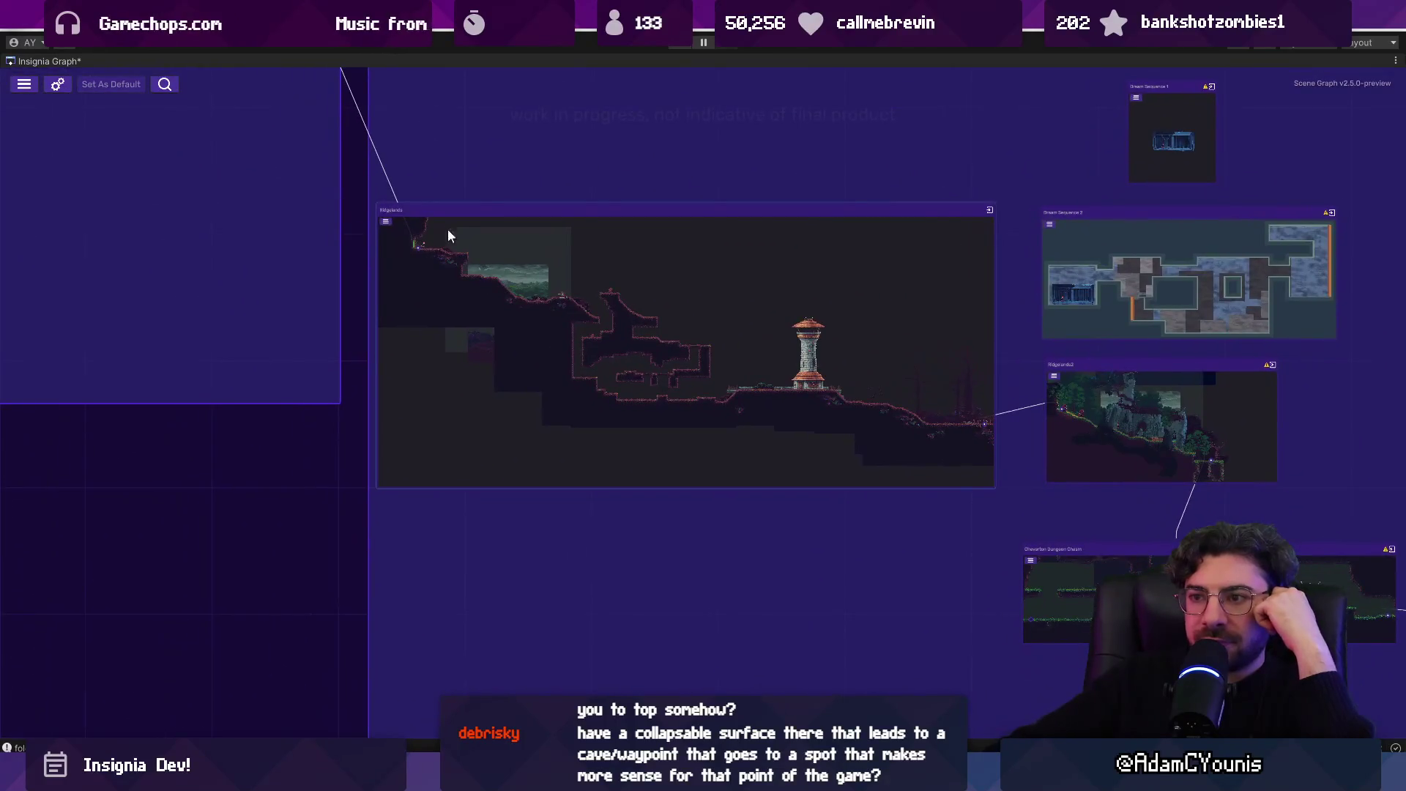
{"action": "left_click", "coordinate": [510, 255]}
{"action": "scroll", "coordinate": [509, 260], "scroll_direction": "down", "scroll_amount": 4}
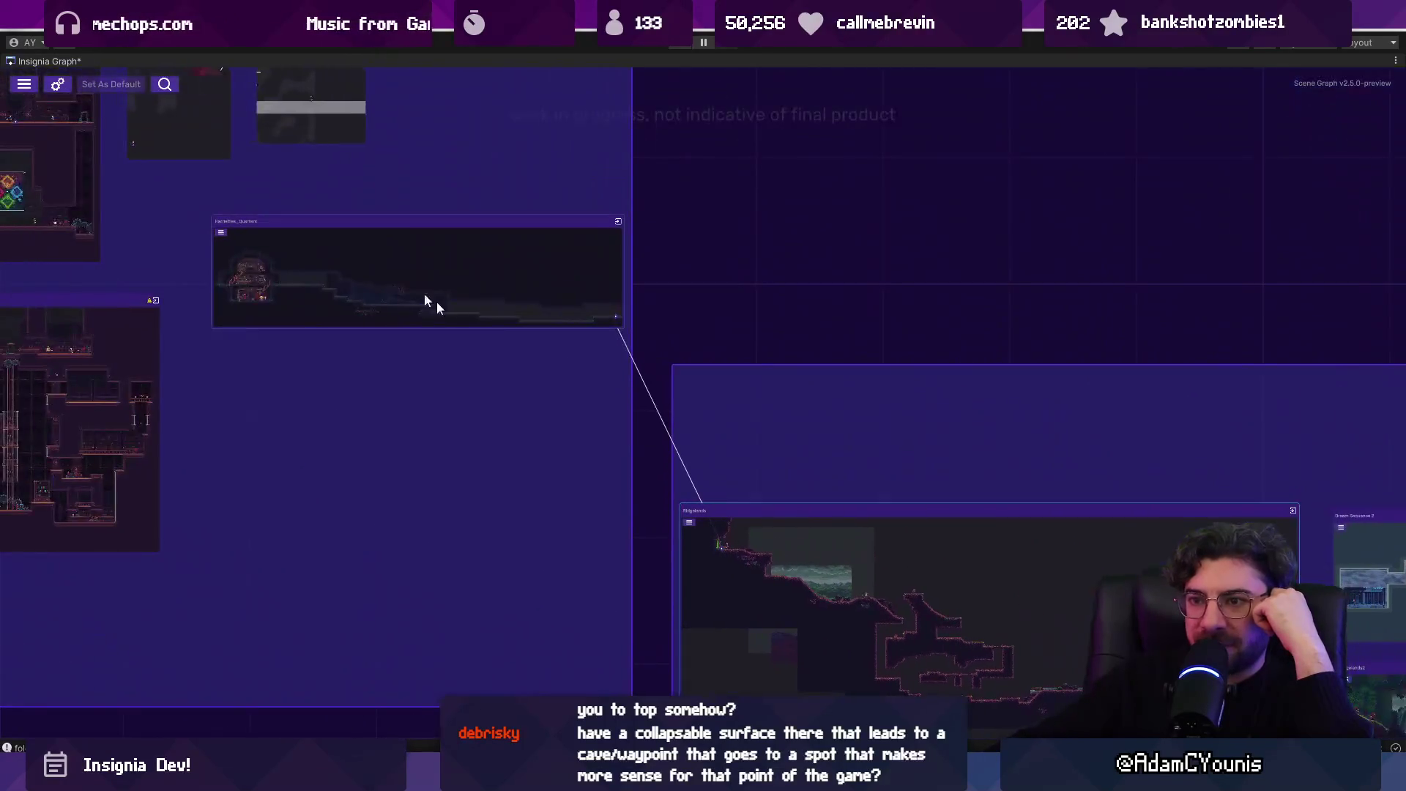
{"action": "scroll", "coordinate": [447, 293], "scroll_direction": "down", "scroll_amount": 4}
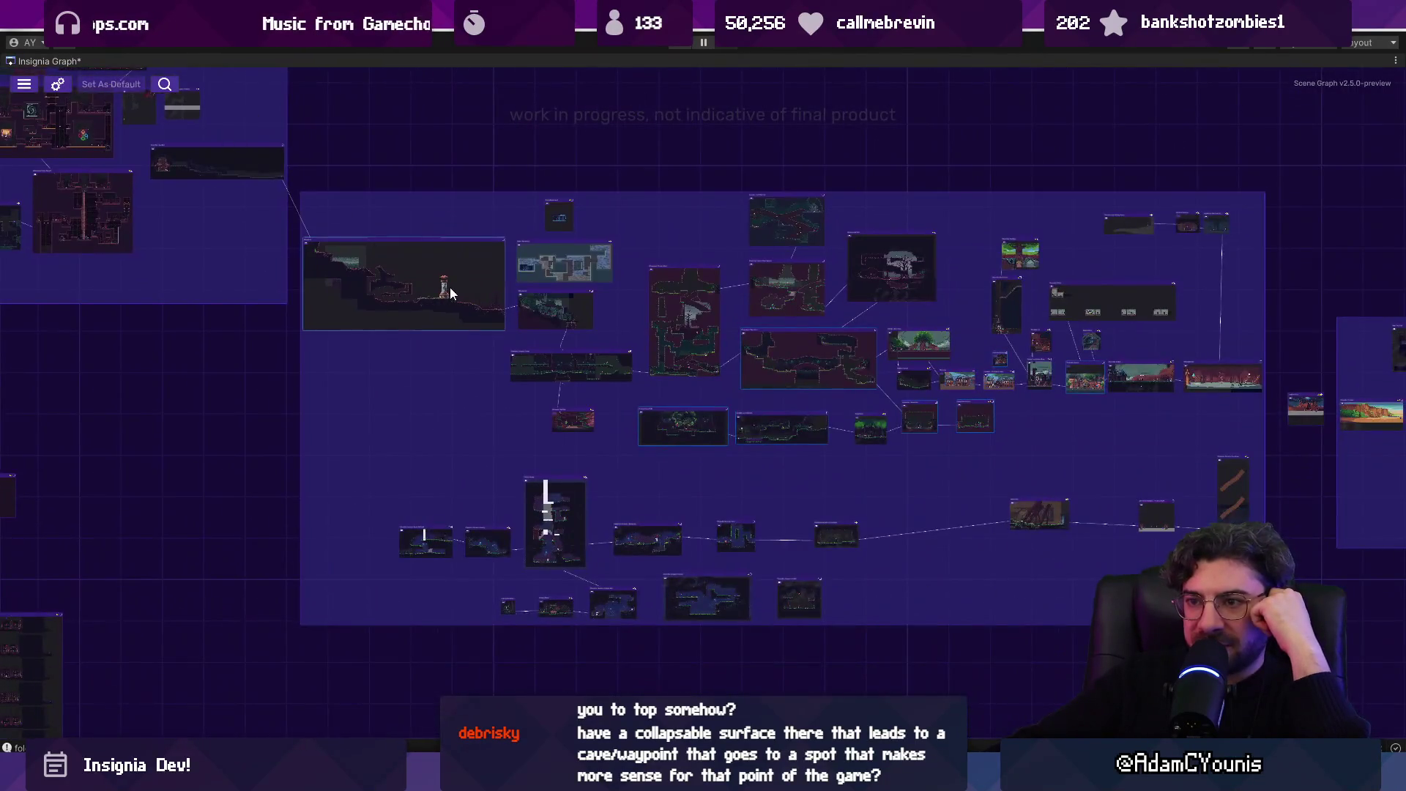
{"action": "scroll", "coordinate": [449, 289], "scroll_direction": "up", "scroll_amount": 5}
{"action": "mouse_move", "coordinate": [211, 216]}
{"action": "left_mouse_down"}
{"action": "mouse_move", "coordinate": [530, 429]}
{"action": "mouse_move", "coordinate": [320, 327]}
{"action": "left_mouse_up"}
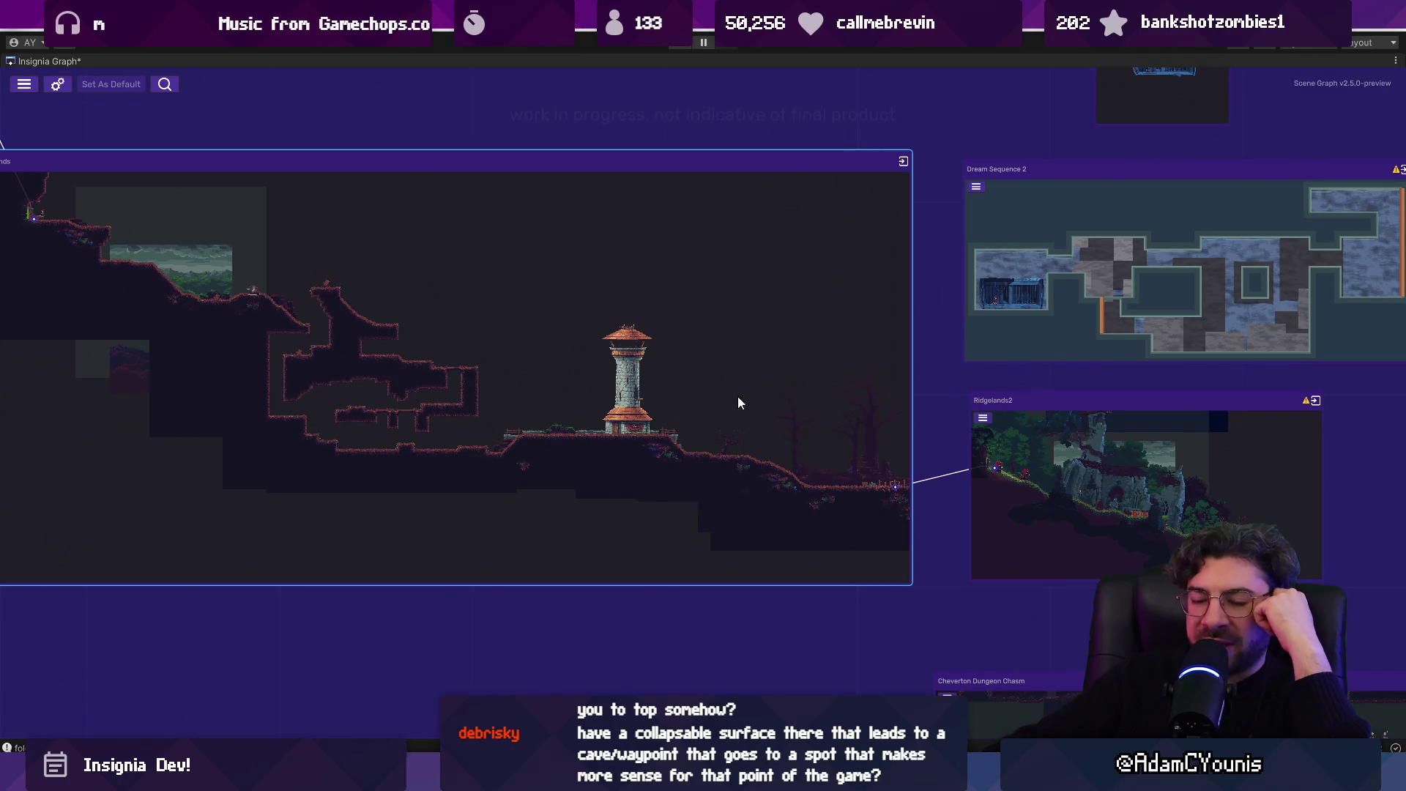
{"action": "left_click_drag", "start_coordinate": [806, 411], "coordinate": [468, 359]}
{"action": "scroll", "coordinate": [732, 418], "scroll_direction": "up", "scroll_amount": 3}
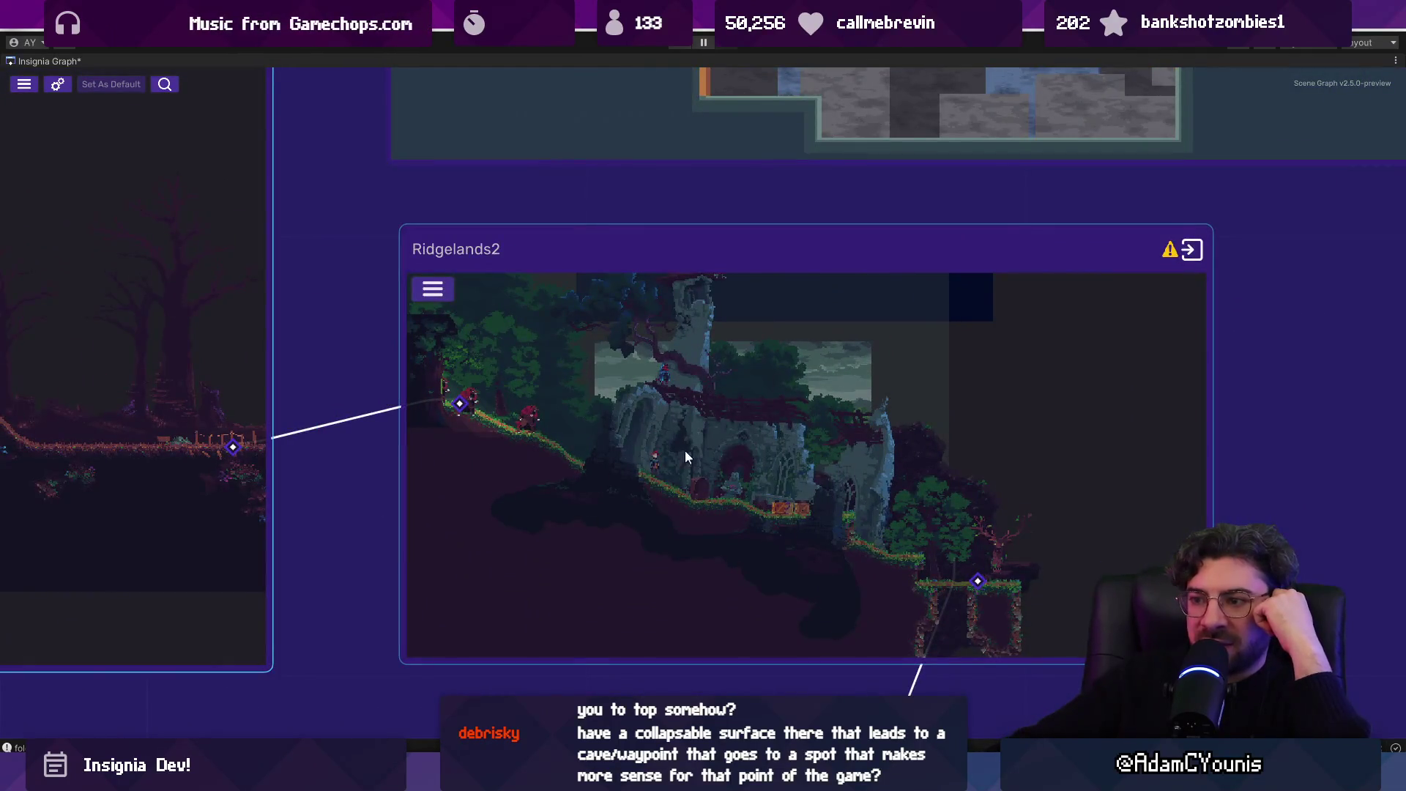
{"action": "left_click_drag", "start_coordinate": [756, 457], "coordinate": [563, 338]}
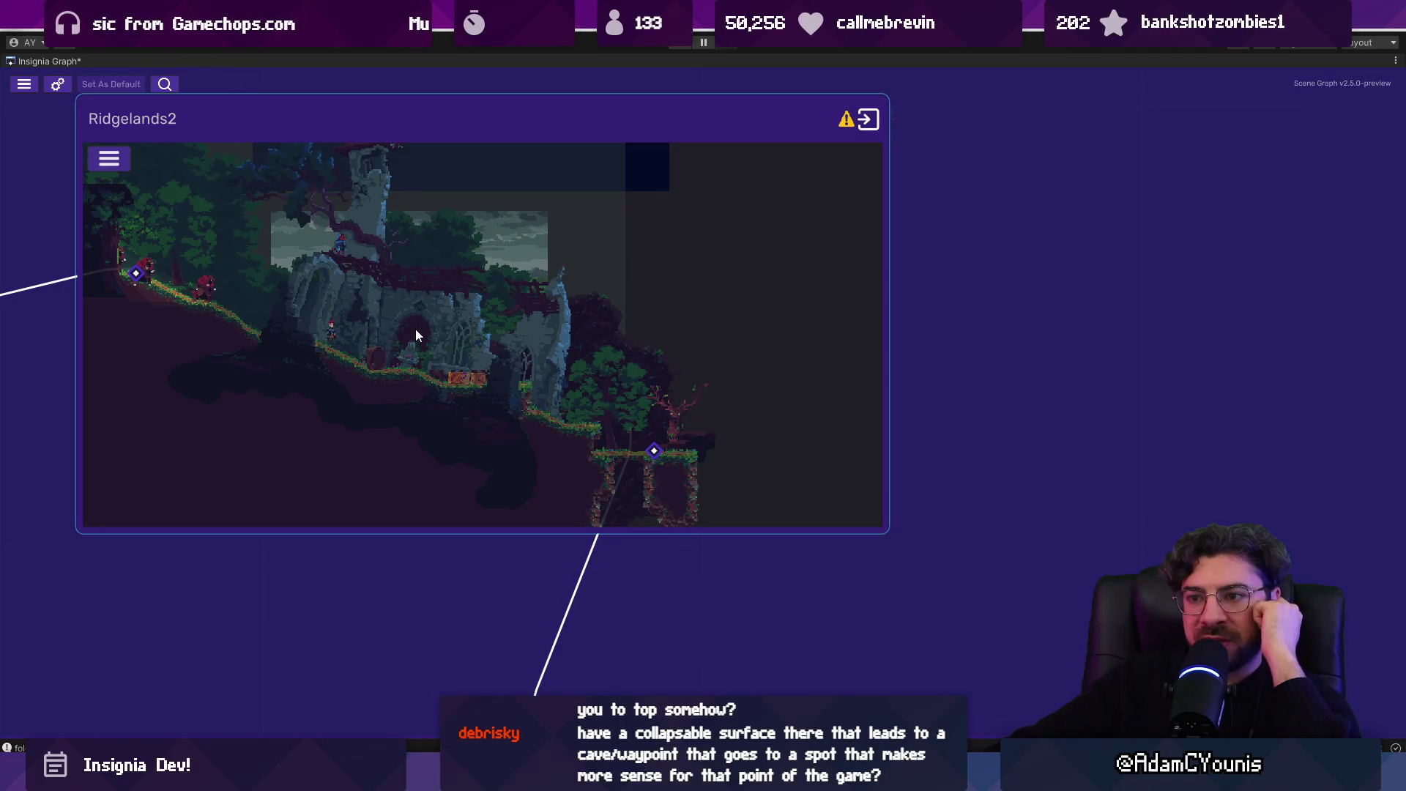
{"action": "scroll", "coordinate": [643, 398], "scroll_direction": "down", "scroll_amount": 3}
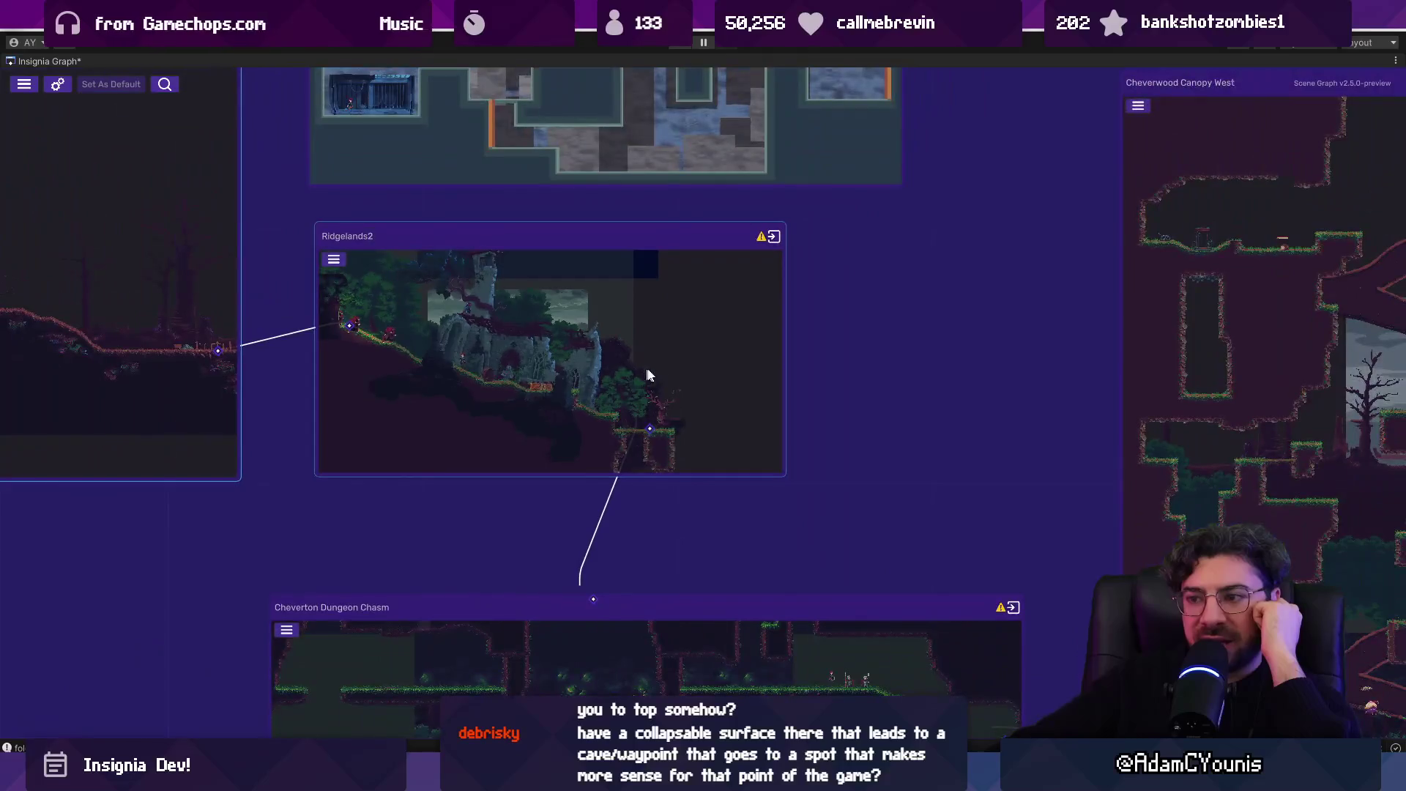
{"action": "scroll", "coordinate": [652, 418], "scroll_direction": "up", "scroll_amount": 3}
{"action": "scroll", "coordinate": [641, 459], "scroll_direction": "down", "scroll_amount": 3}
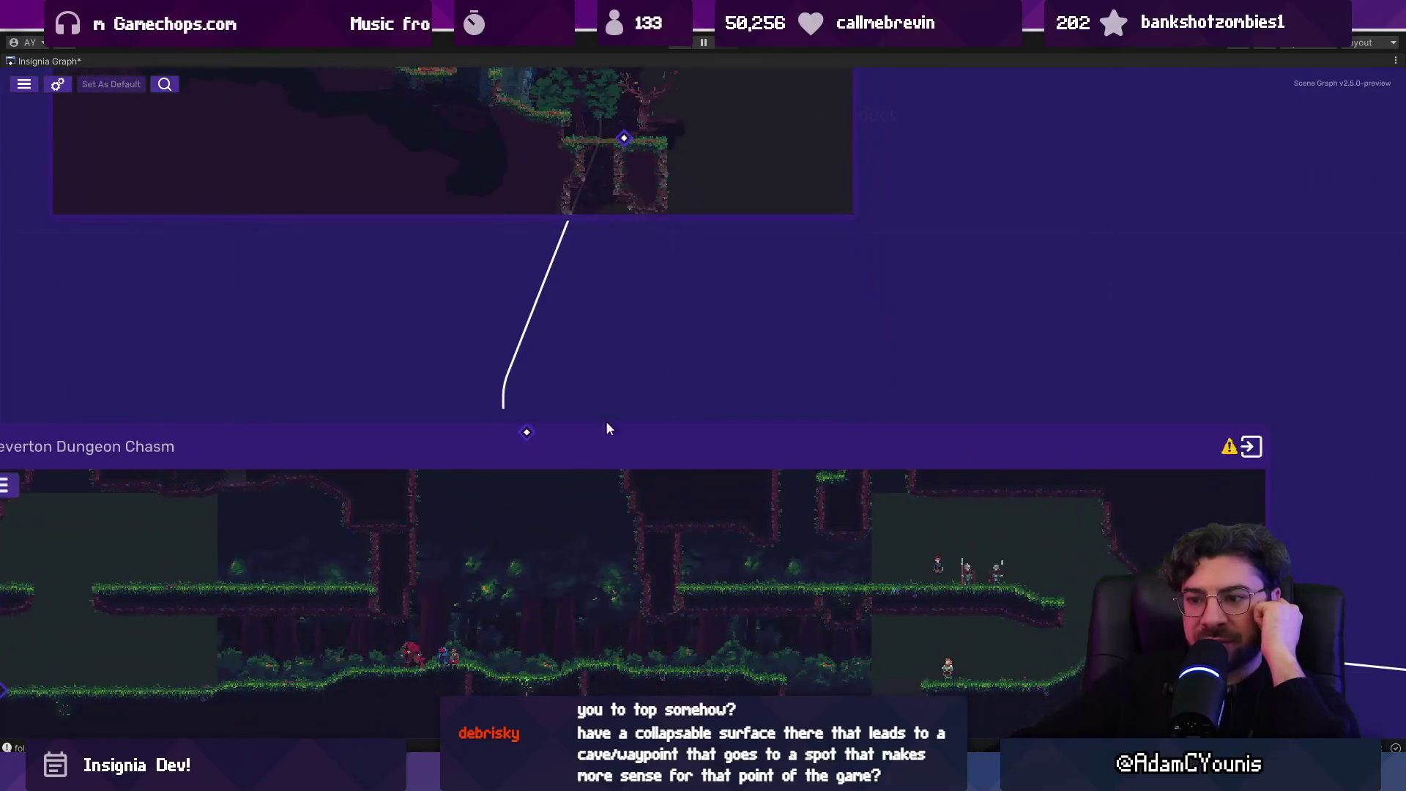
{"action": "scroll", "coordinate": [605, 421], "scroll_direction": "up", "scroll_amount": 3}
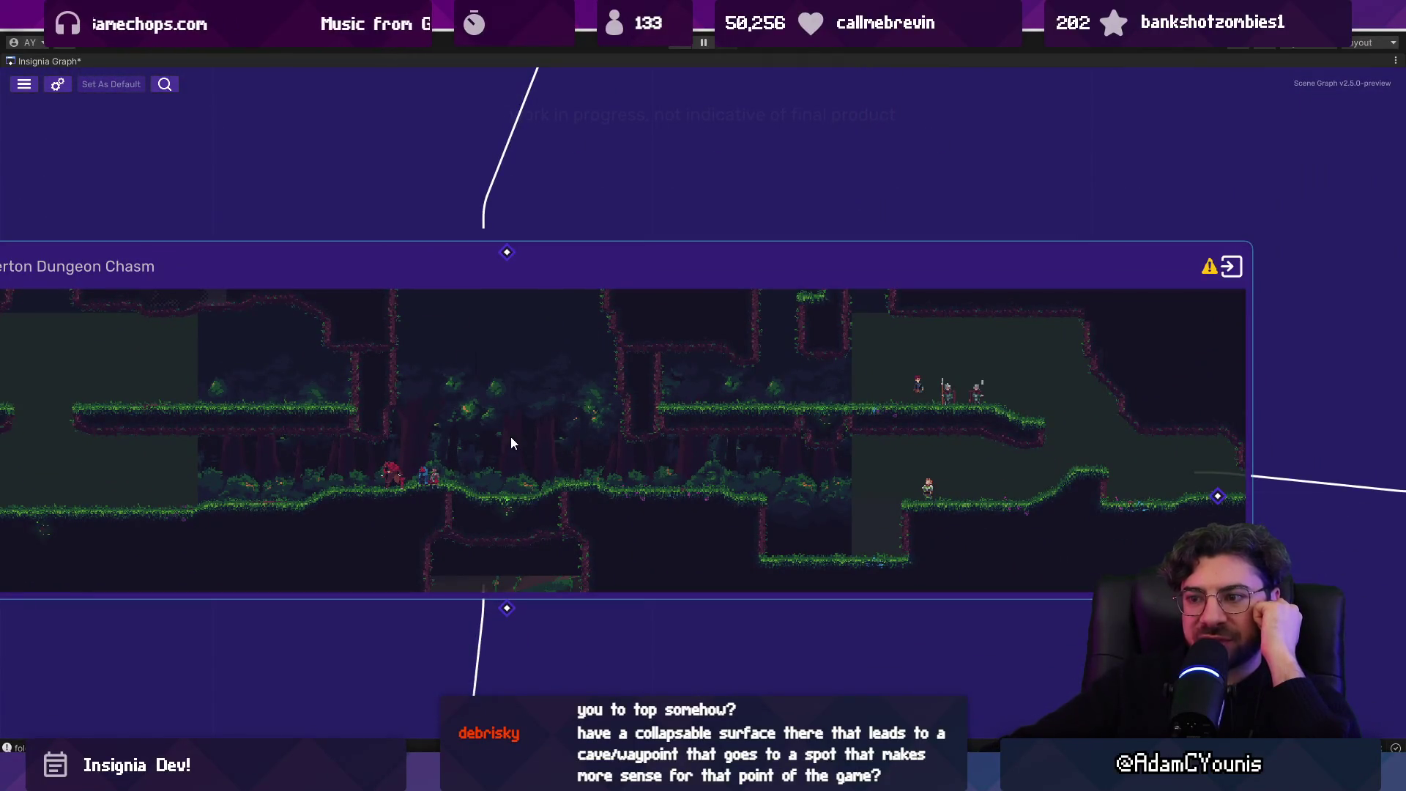
{"action": "scroll", "coordinate": [511, 438], "scroll_direction": "down", "scroll_amount": 3}
{"action": "scroll", "coordinate": [497, 475], "scroll_direction": "up", "scroll_amount": 3}
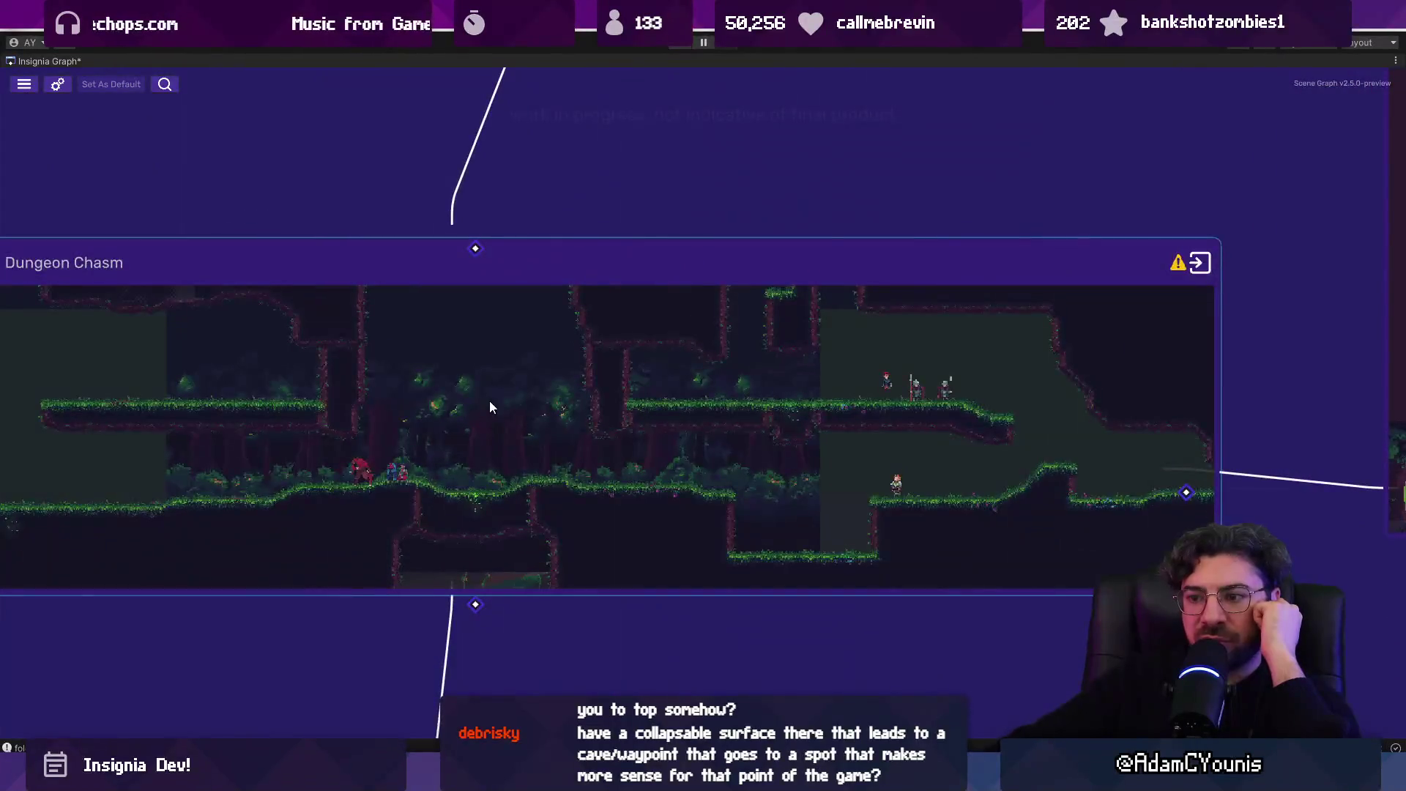
{"action": "scroll", "coordinate": [489, 402], "scroll_direction": "down", "scroll_amount": 3}
{"action": "left_click_drag", "start_coordinate": [507, 499], "coordinate": [503, 445]}
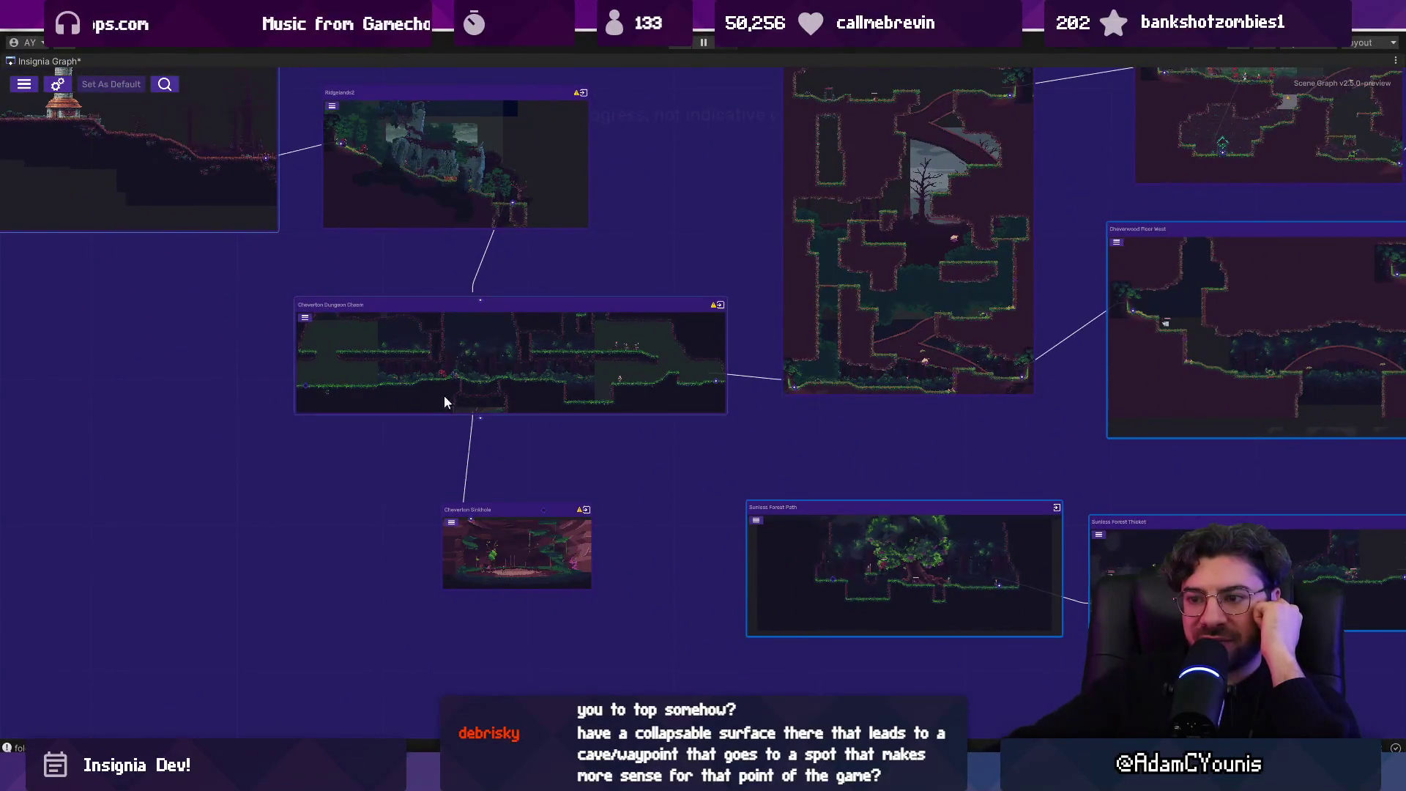
{"action": "scroll", "coordinate": [526, 343], "scroll_direction": "up", "scroll_amount": 3}
{"action": "scroll", "coordinate": [497, 364], "scroll_direction": "down", "scroll_amount": 3}
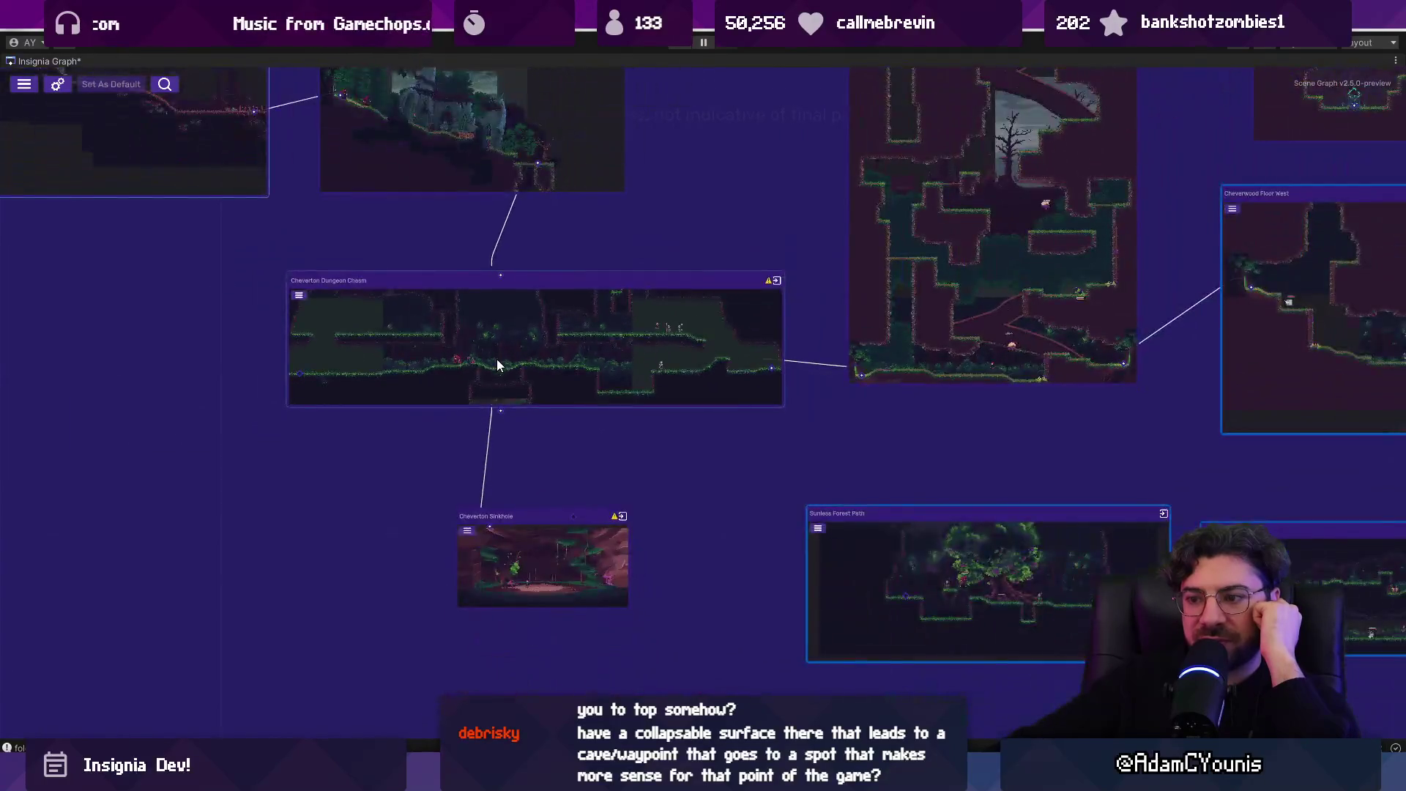
{"action": "scroll", "coordinate": [497, 361], "scroll_direction": "up", "scroll_amount": 2}
{"action": "scroll", "coordinate": [482, 344], "scroll_direction": "down", "scroll_amount": 2}
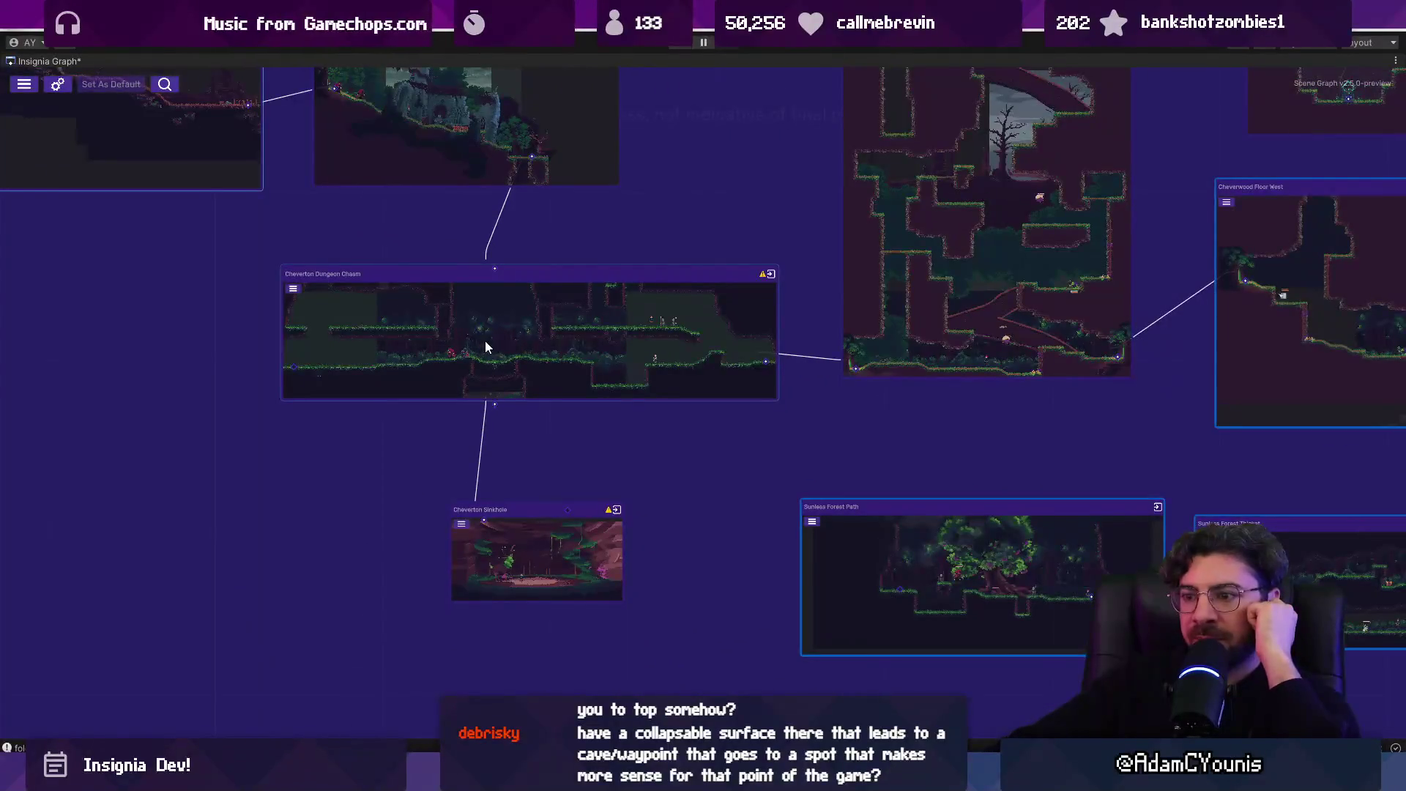
{"action": "scroll", "coordinate": [528, 564], "scroll_direction": "up", "scroll_amount": 5}
{"action": "mouse_move", "coordinate": [529, 573]}
{"action": "left_mouse_down"}
{"action": "mouse_move", "coordinate": [529, 362]}
{"action": "mouse_move", "coordinate": [546, 662]}
{"action": "left_mouse_up"}
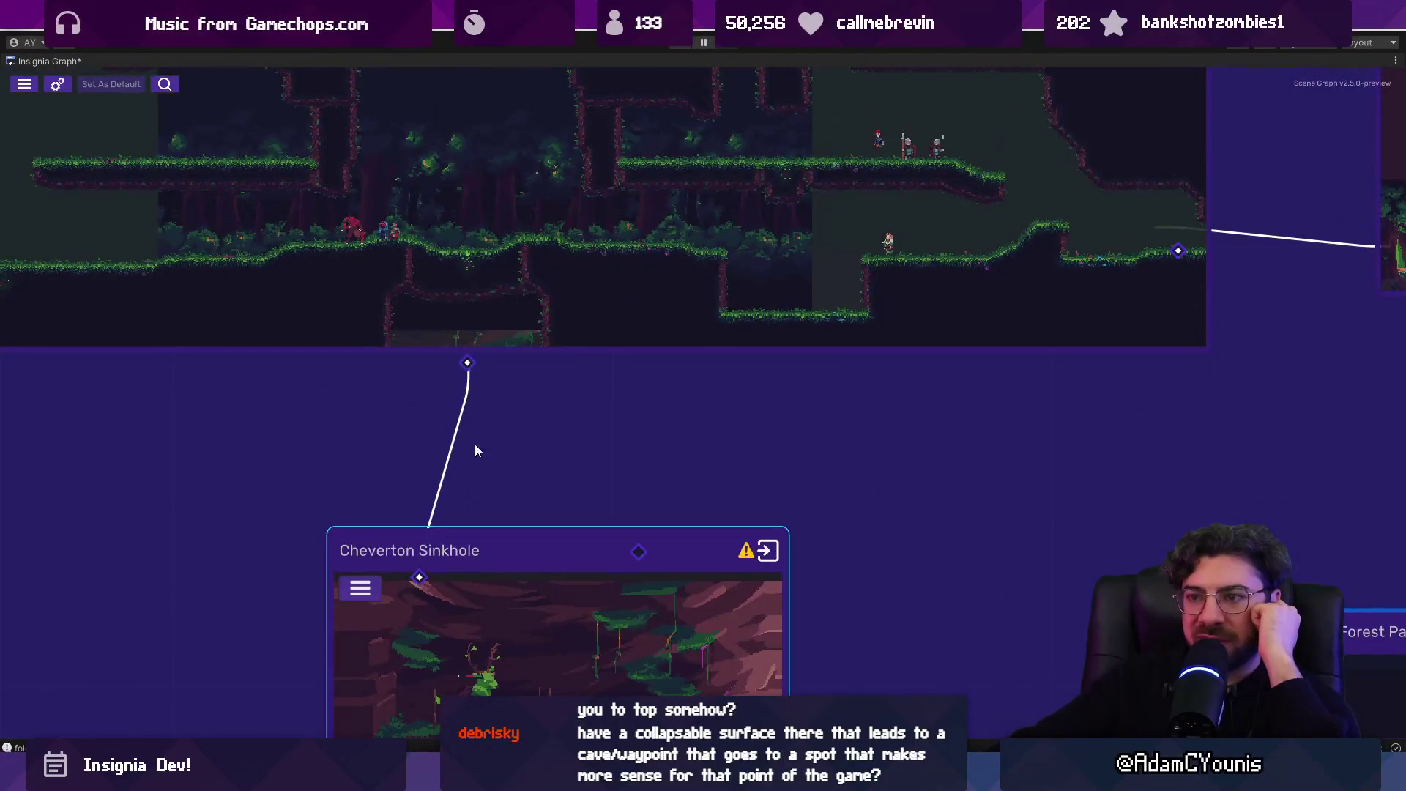
{"action": "scroll", "coordinate": [546, 337], "scroll_direction": "down", "scroll_amount": 5}
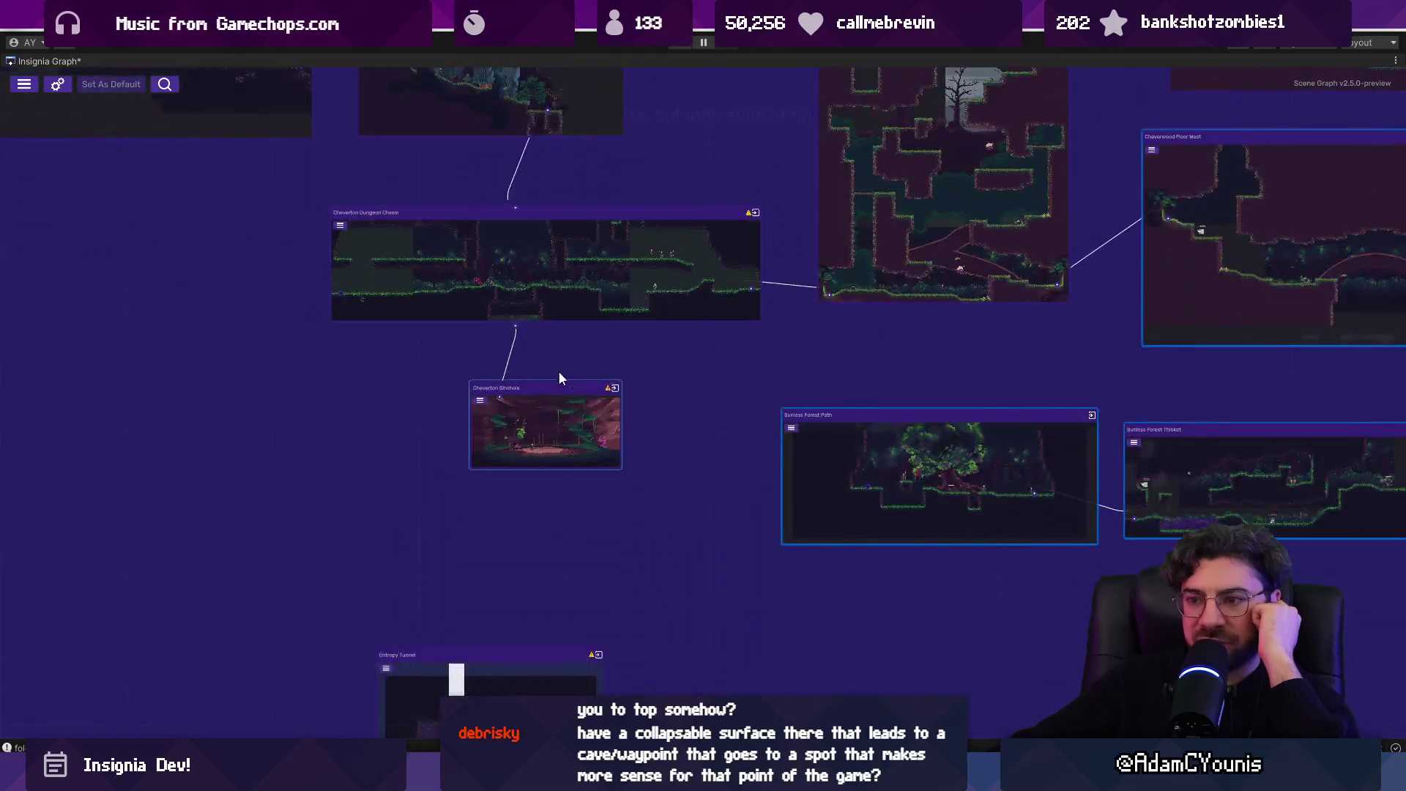
{"action": "scroll", "coordinate": [506, 357], "scroll_direction": "up", "scroll_amount": 1}
{"action": "left_click_drag", "start_coordinate": [235, 337], "coordinate": [1005, 476]}
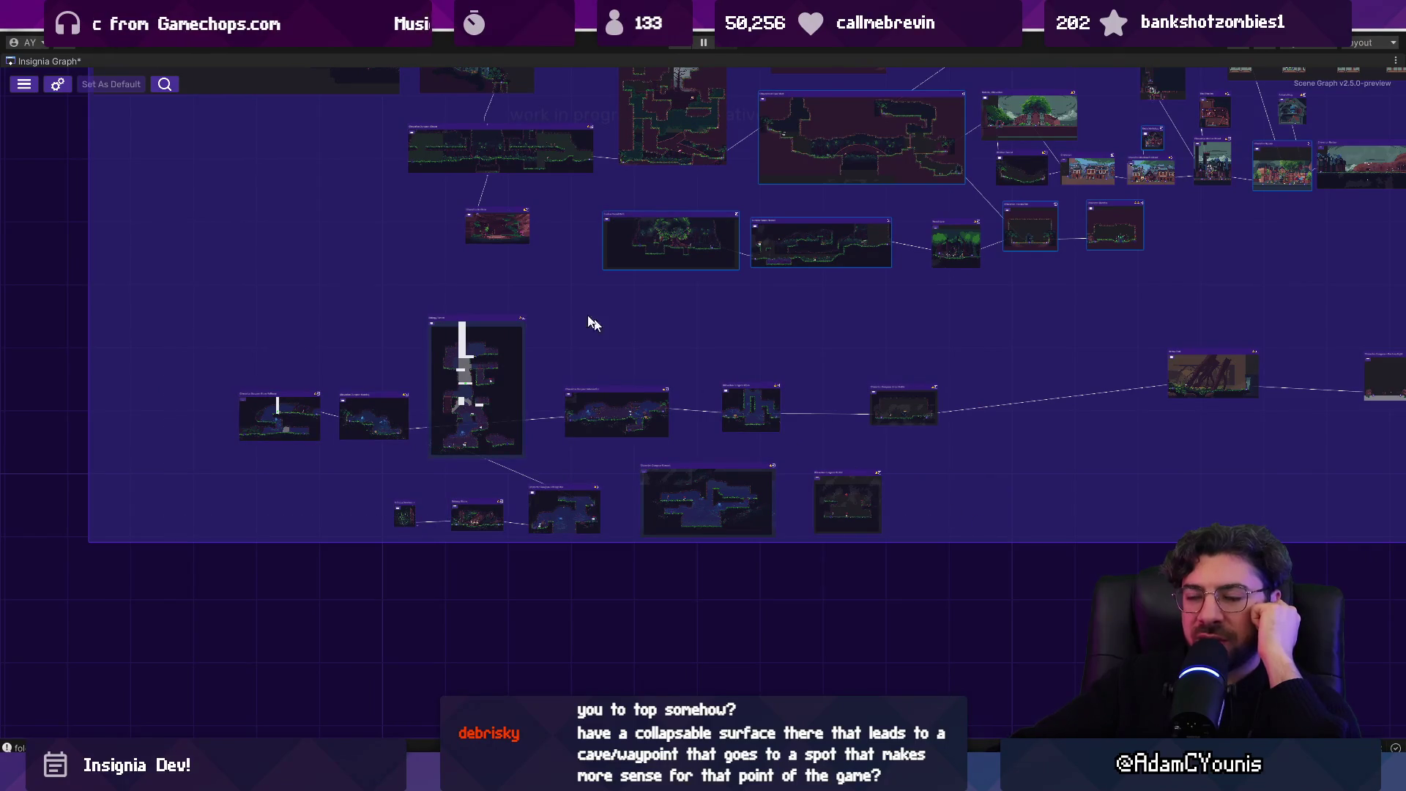
- Nudge The Shoe Inn and Anton's Shop nodes slightly to the right in the Cheverton cluster
{"action": "scroll", "coordinate": [591, 321], "scroll_direction": "down", "scroll_amount": 3}
{"action": "scroll", "coordinate": [540, 493], "scroll_direction": "up", "scroll_amount": 3}
{"action": "scroll", "coordinate": [498, 450], "scroll_direction": "up", "scroll_amount": 4}
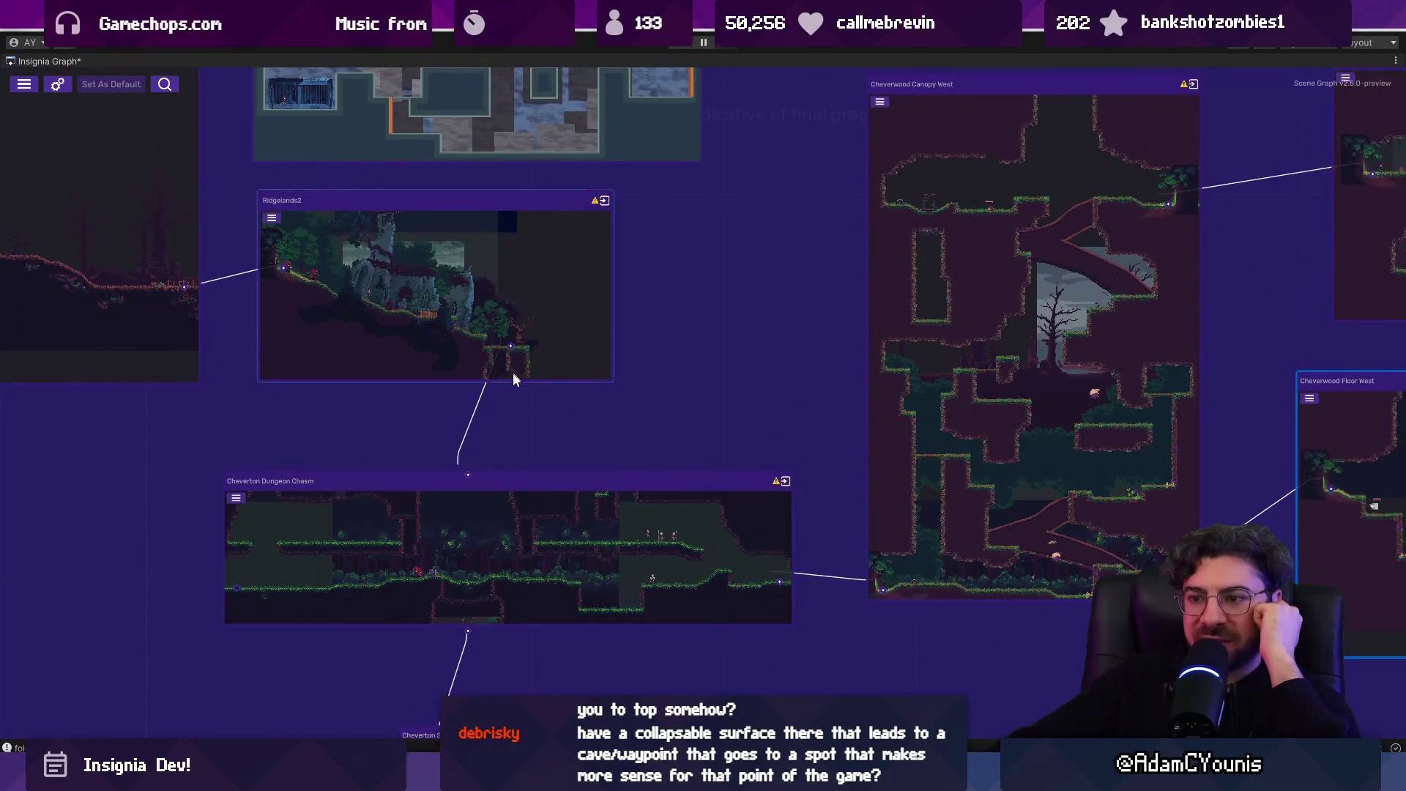
{"action": "left_click_drag", "start_coordinate": [685, 535], "coordinate": [331, 476]}
{"action": "scroll", "coordinate": [687, 472], "scroll_direction": "down", "scroll_amount": 5}
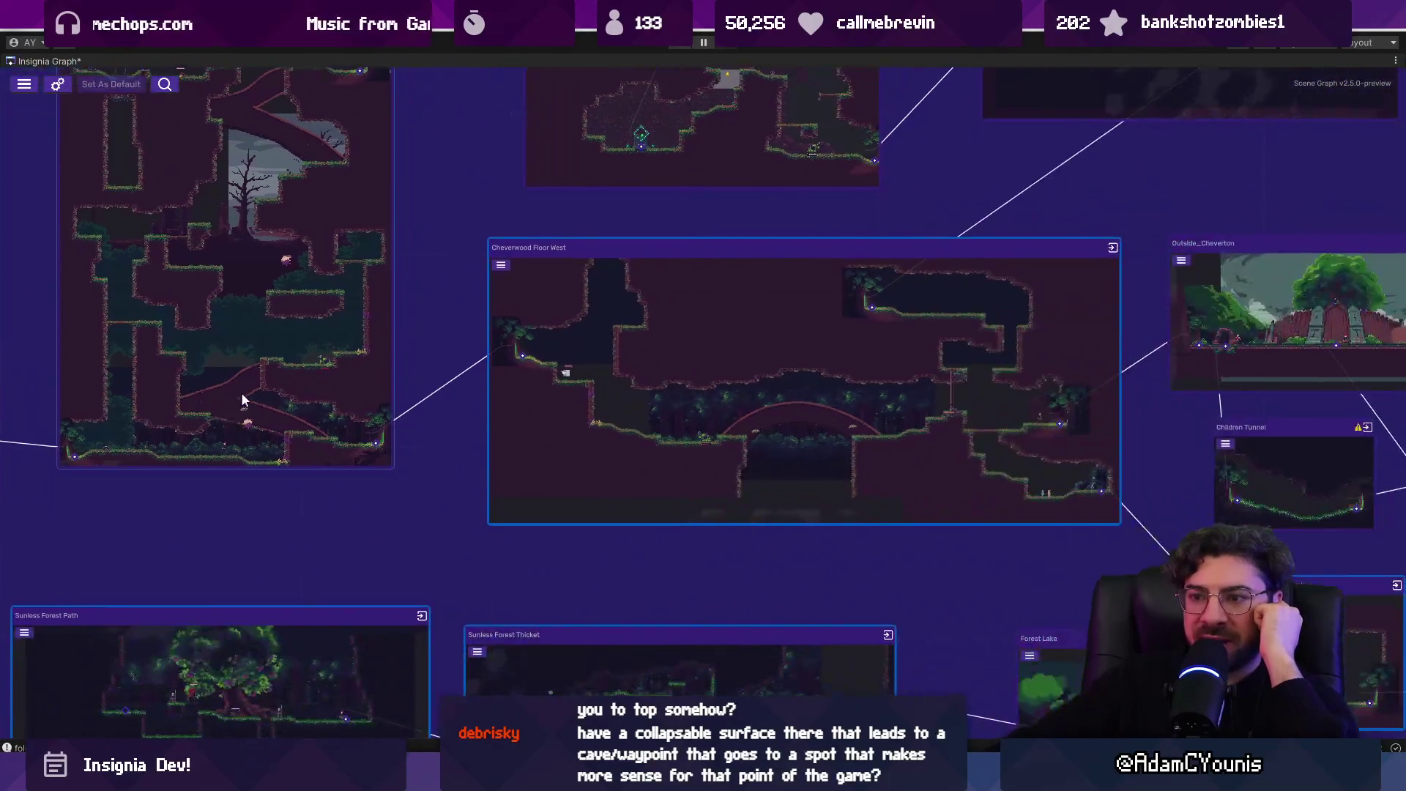
{"action": "scroll", "coordinate": [706, 416], "scroll_direction": "up", "scroll_amount": 4}
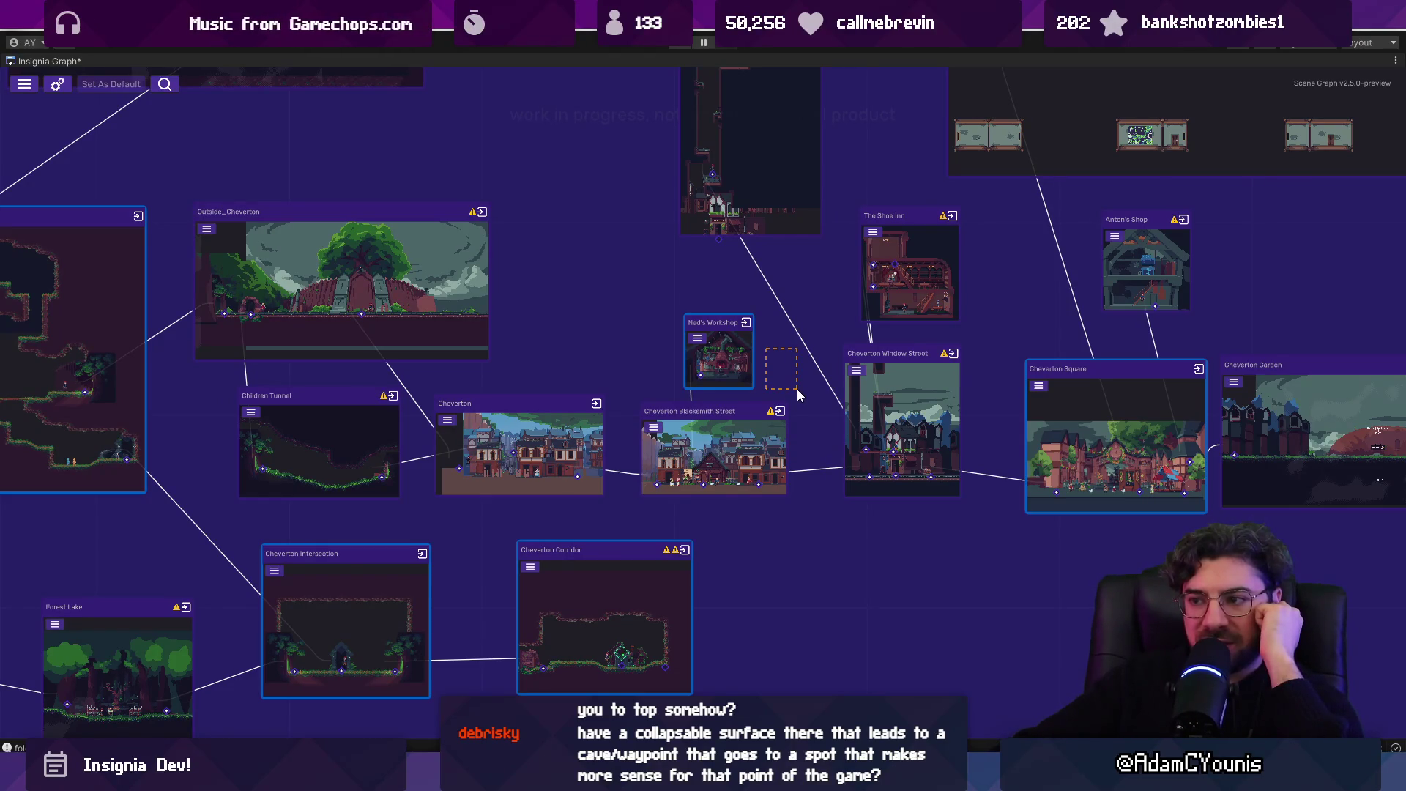
{"action": "scroll", "coordinate": [1049, 404], "scroll_direction": "down", "scroll_amount": 4}
{"action": "scroll", "coordinate": [734, 432], "scroll_direction": "up", "scroll_amount": 4}
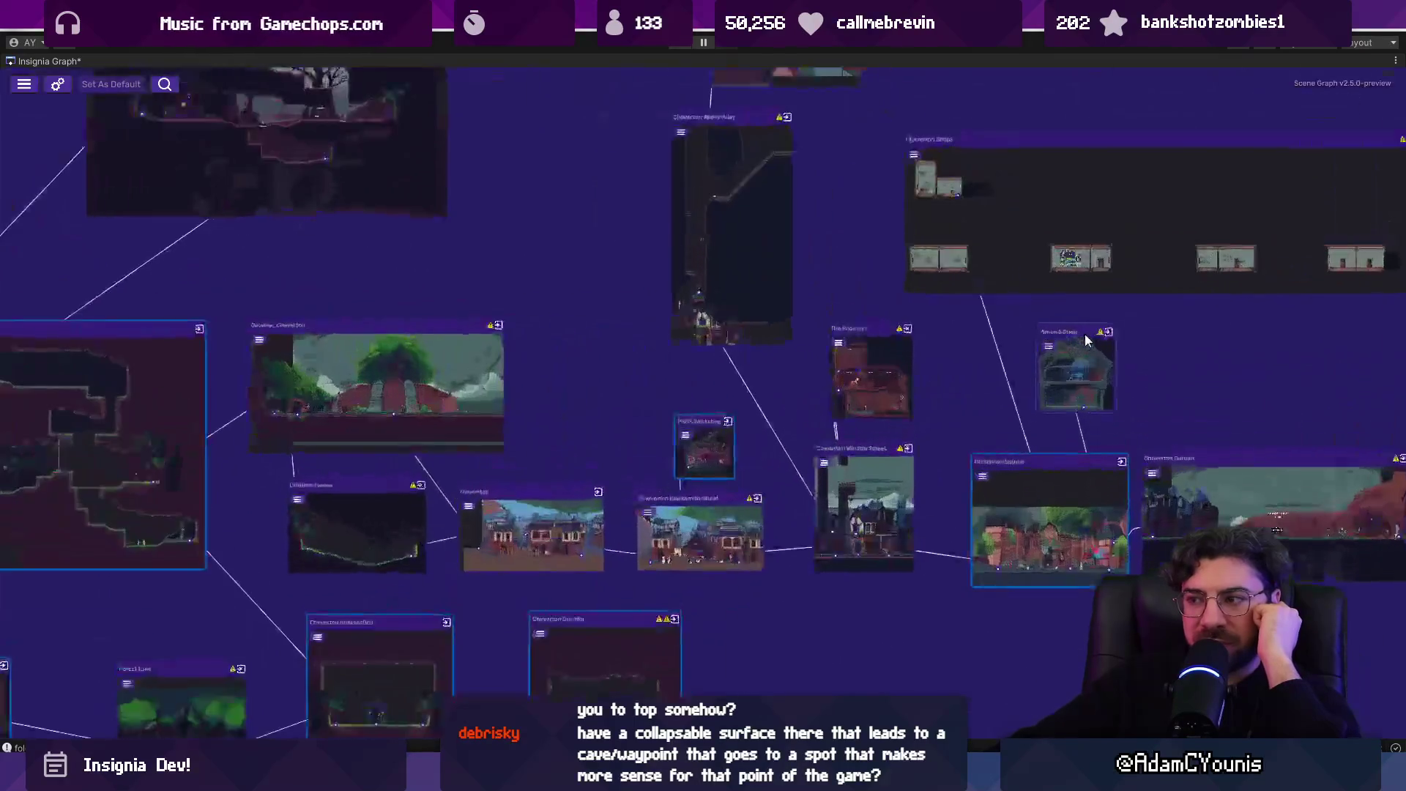
{"action": "scroll", "coordinate": [961, 298], "scroll_direction": "down", "scroll_amount": 2}
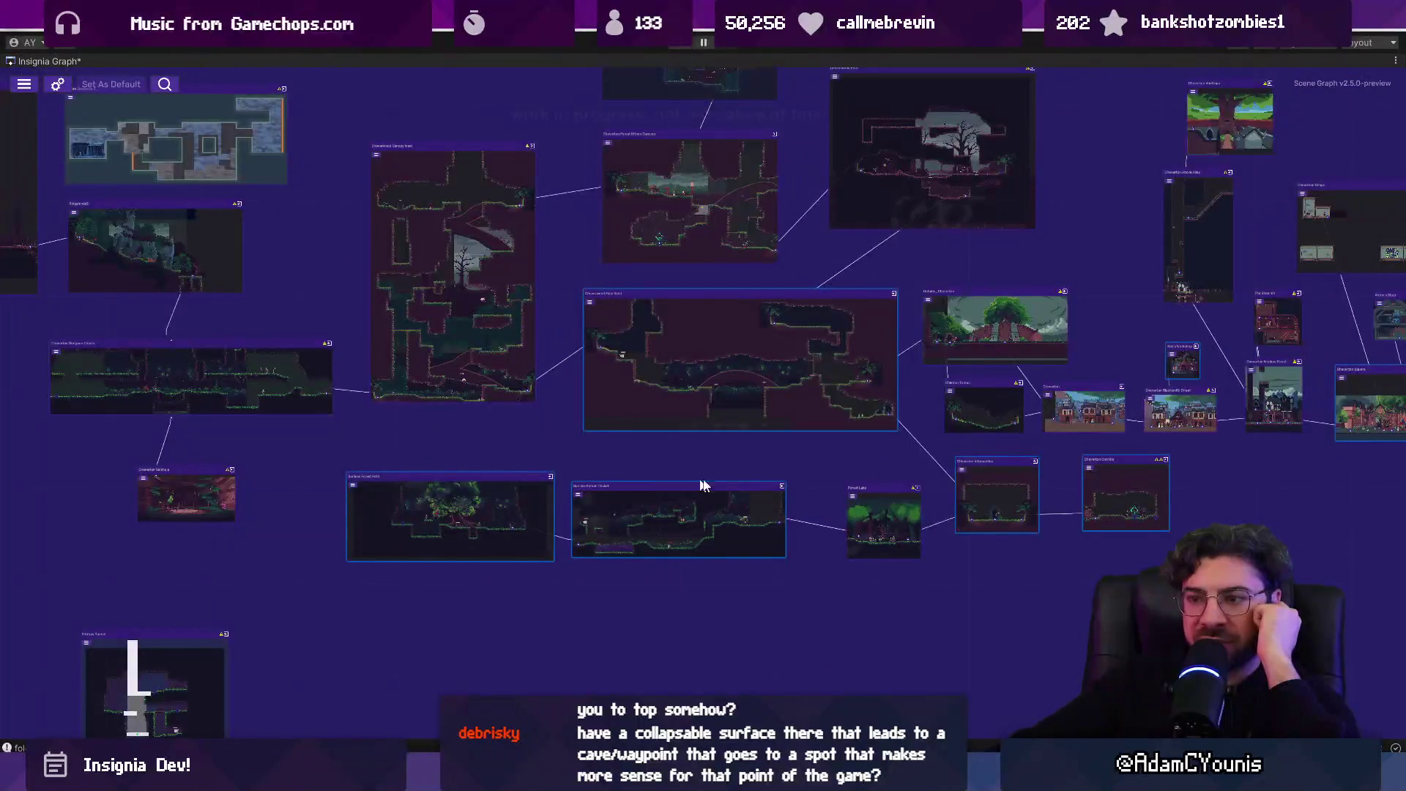
{"action": "scroll", "coordinate": [271, 392], "scroll_direction": "down", "scroll_amount": 2}
{"action": "scroll", "coordinate": [922, 414], "scroll_direction": "up", "scroll_amount": 6}
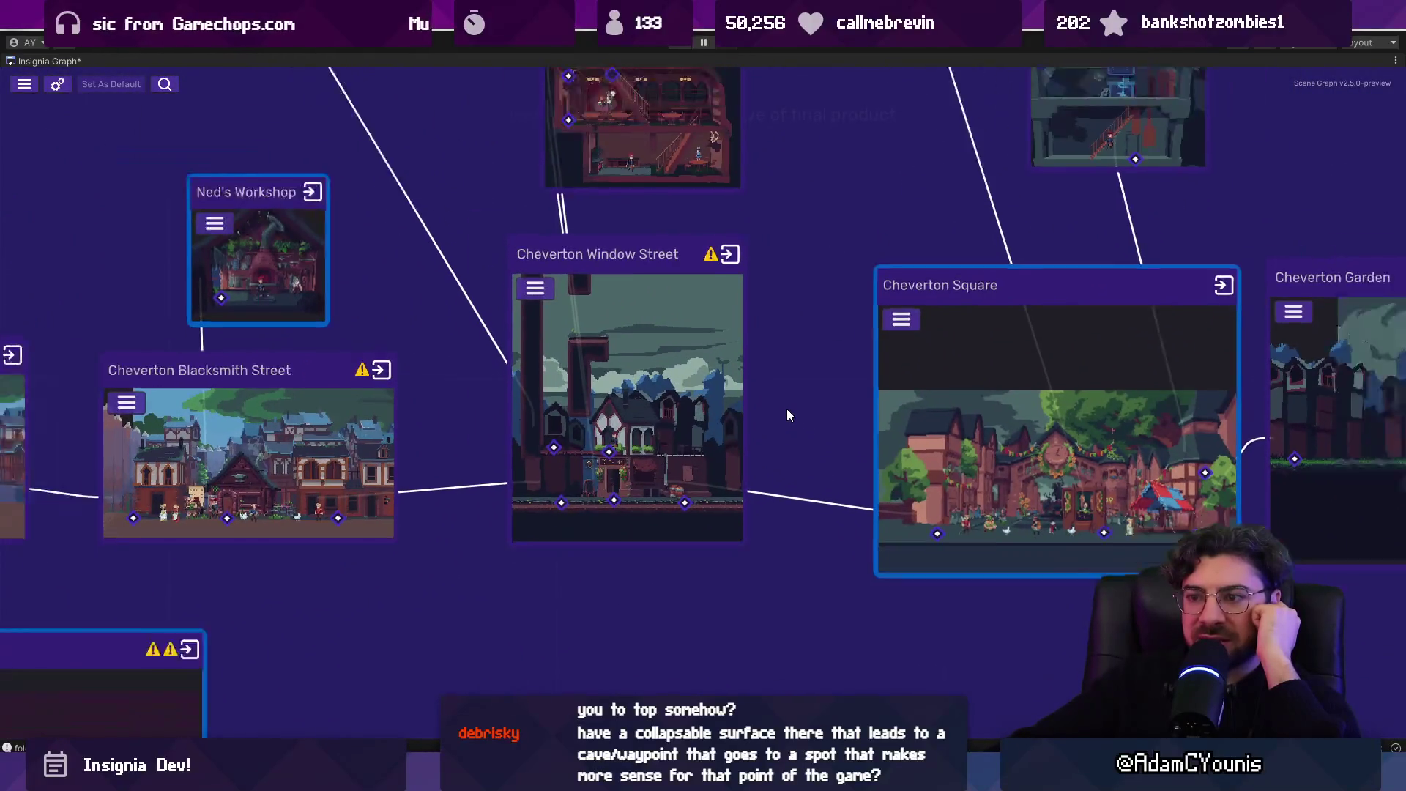
{"action": "scroll", "coordinate": [787, 409], "scroll_direction": "down", "scroll_amount": 3}
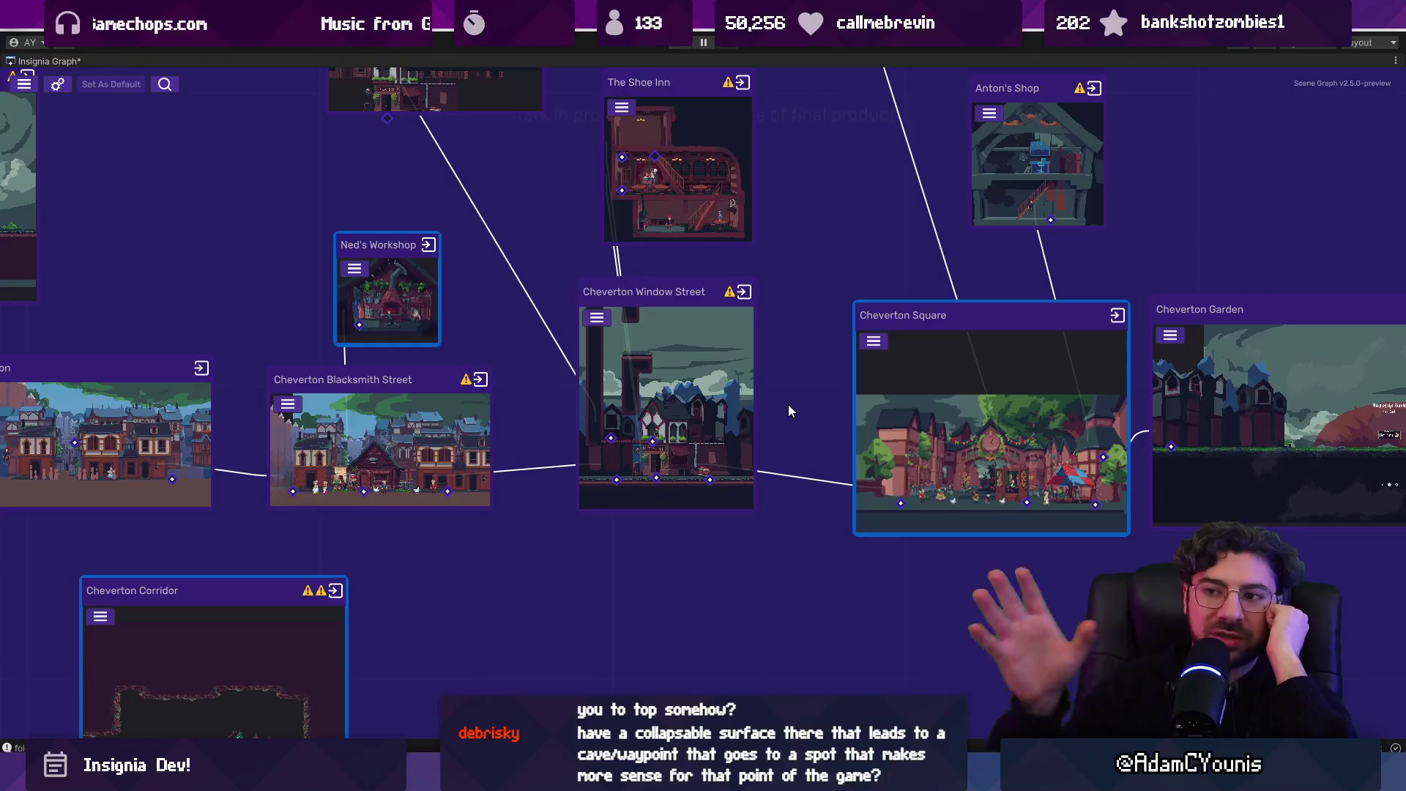
{"action": "scroll", "coordinate": [784, 337], "scroll_direction": "down", "scroll_amount": 3}
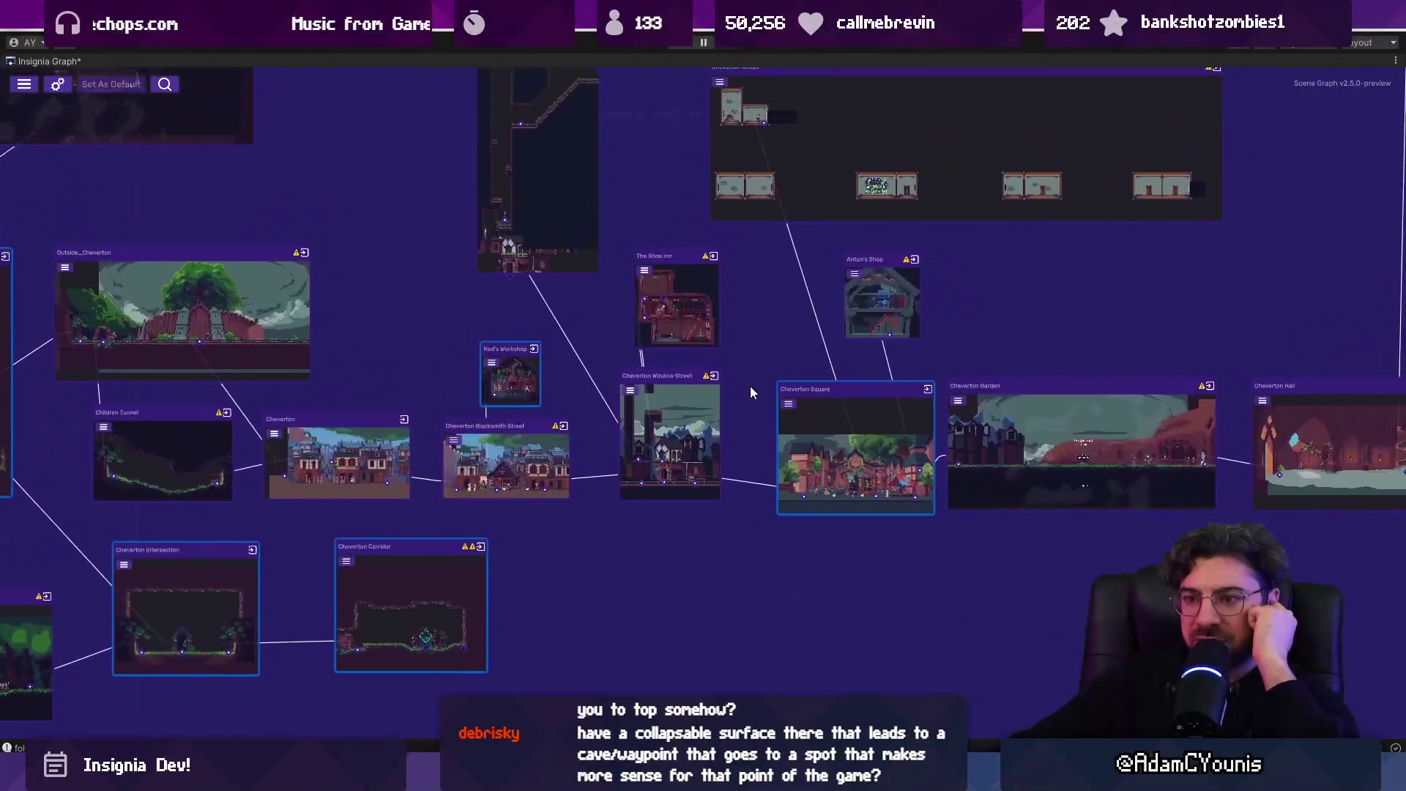
{"action": "scroll", "coordinate": [586, 377], "scroll_direction": "down", "scroll_amount": 5}
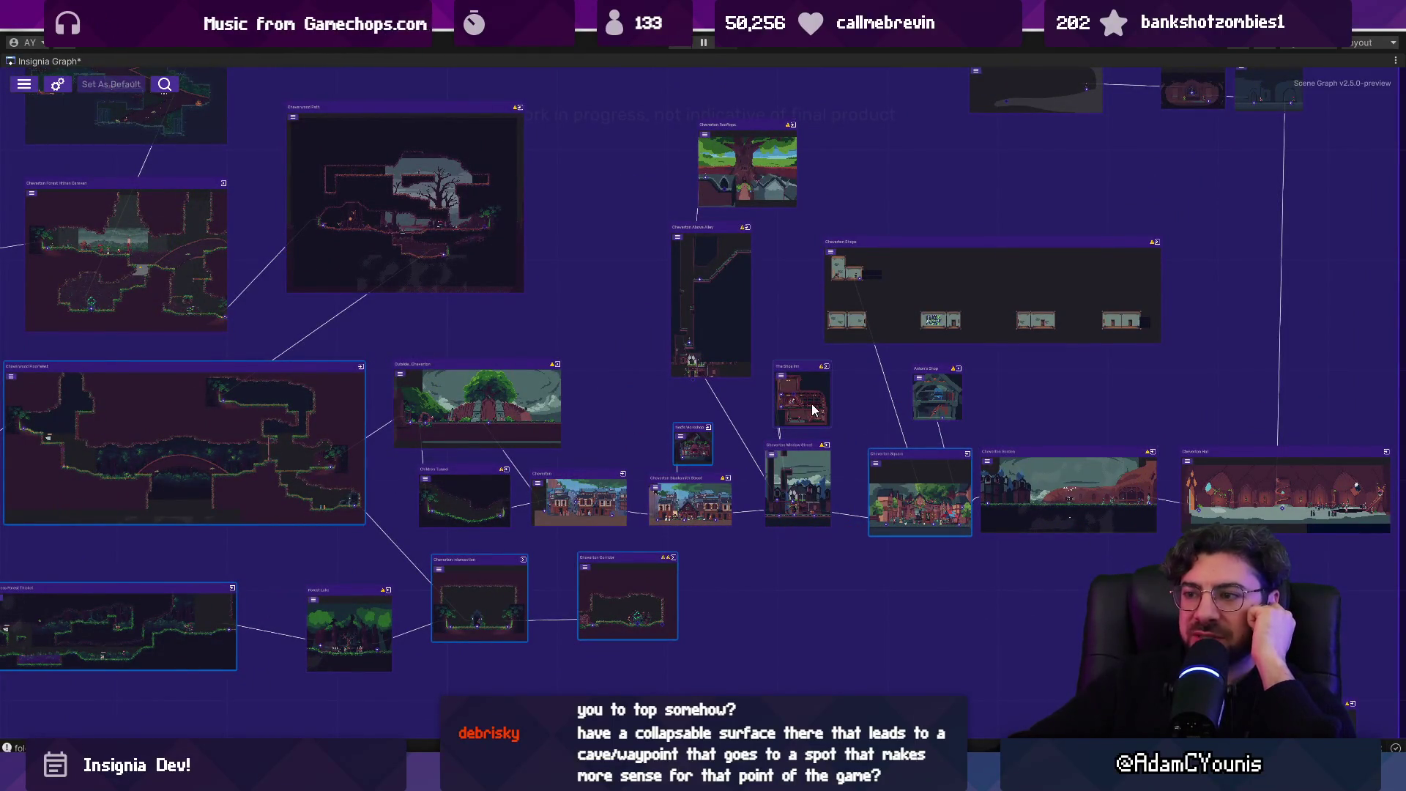
{"action": "left_click_drag", "start_coordinate": [815, 399], "coordinate": [823, 400]}
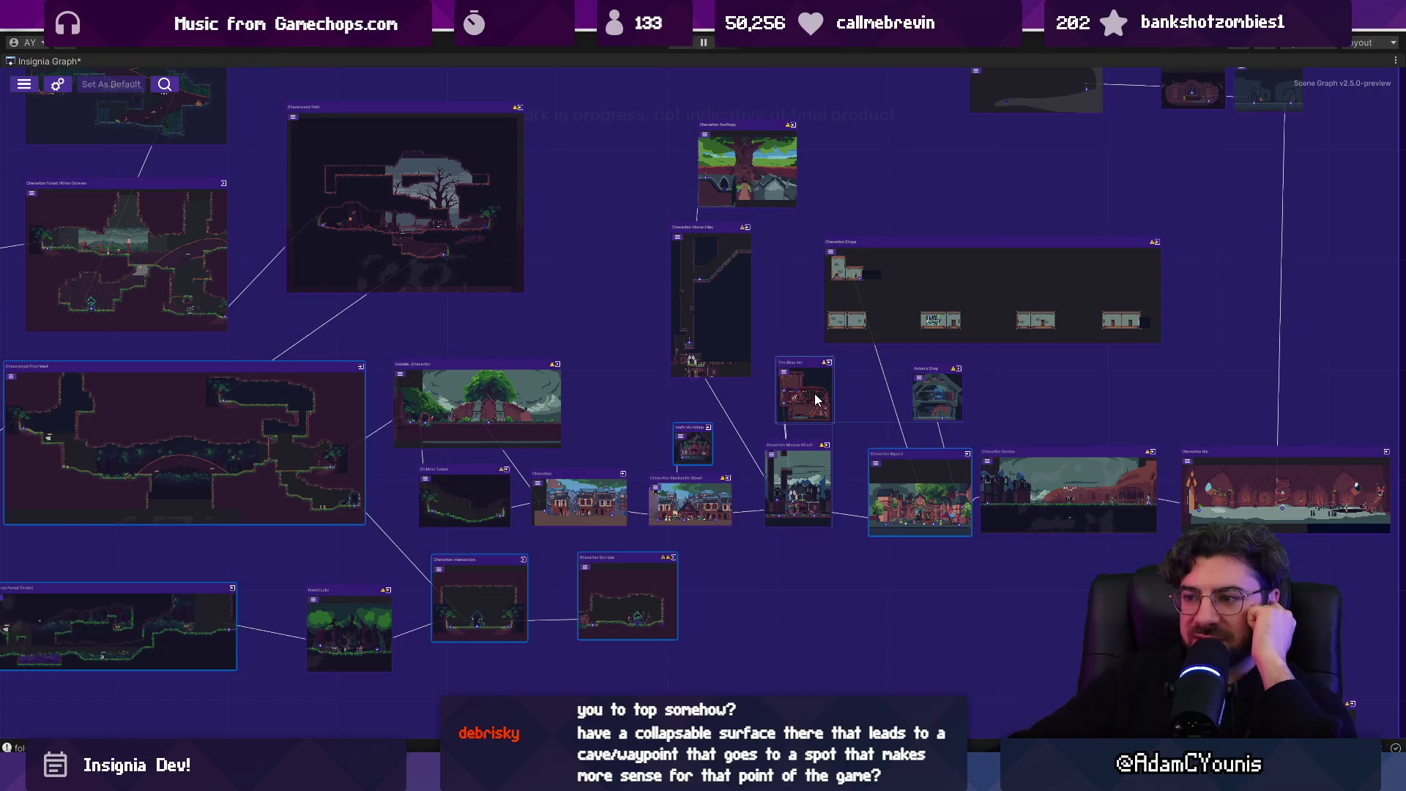
{"action": "left_click_drag", "start_coordinate": [925, 405], "coordinate": [936, 417]}
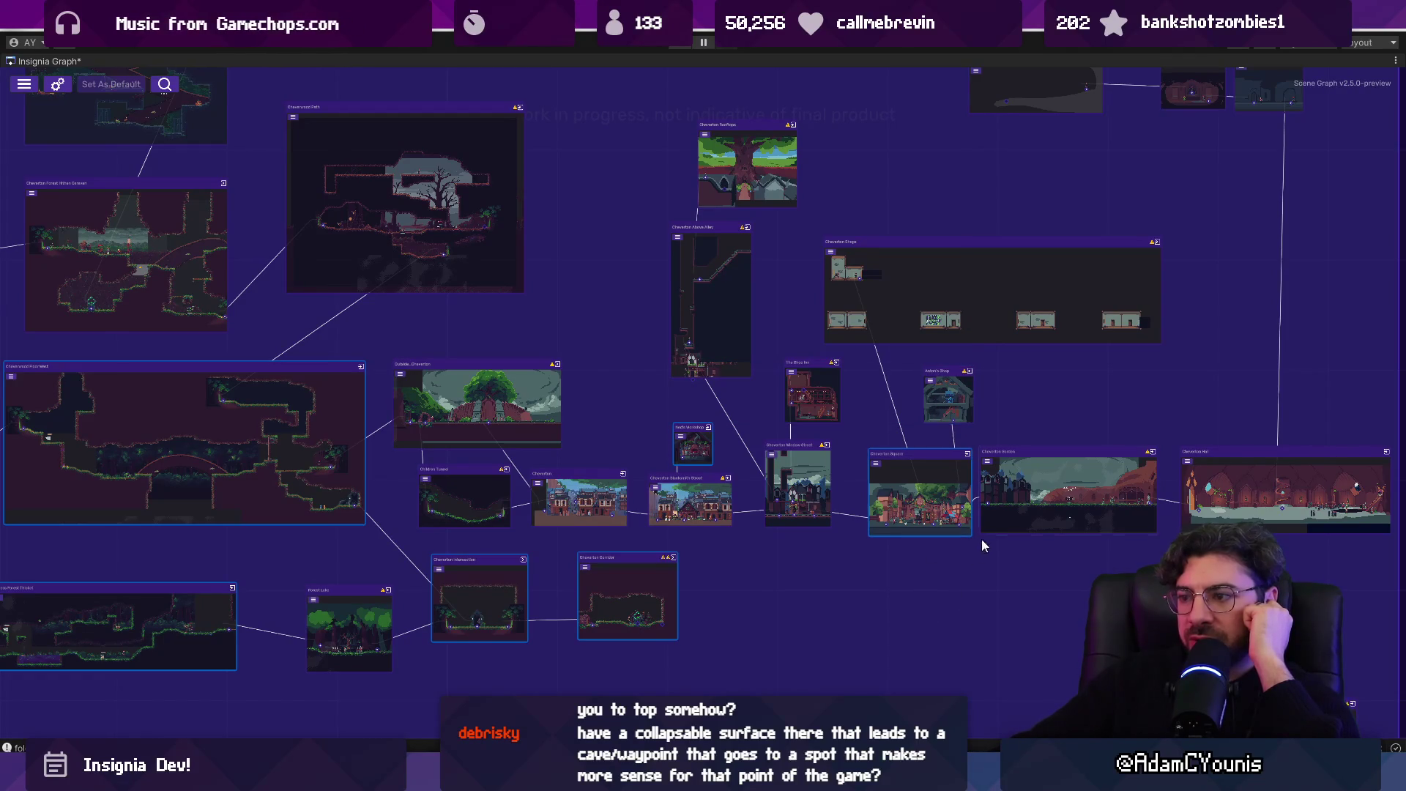
- Shift Cheverton Square up-left and move Anton's Shop left to realign its link
{"action": "scroll", "coordinate": [806, 498], "scroll_direction": "down", "scroll_amount": 3}
{"action": "scroll", "coordinate": [781, 478], "scroll_direction": "up", "scroll_amount": 3}
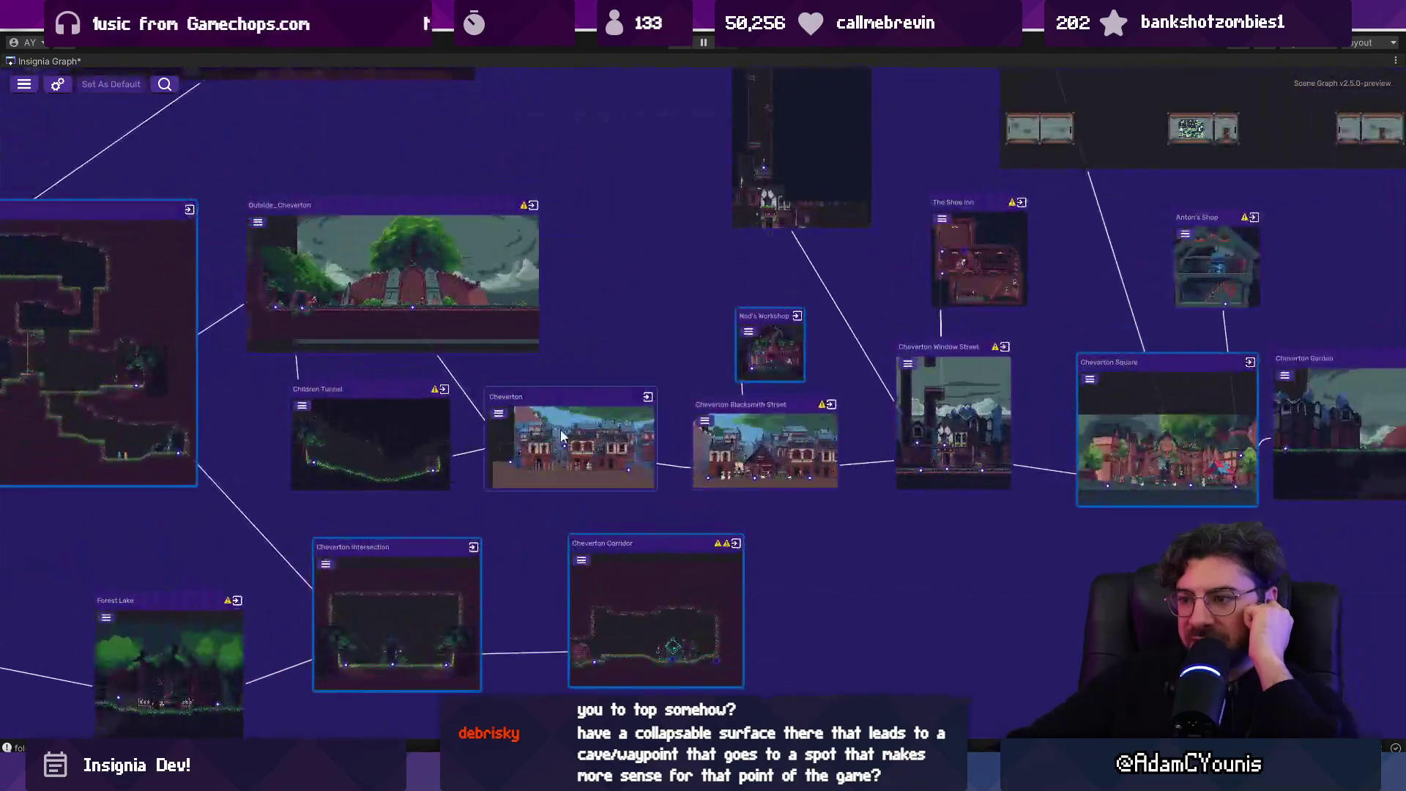
{"action": "scroll", "coordinate": [801, 359], "scroll_direction": "down", "scroll_amount": 2}
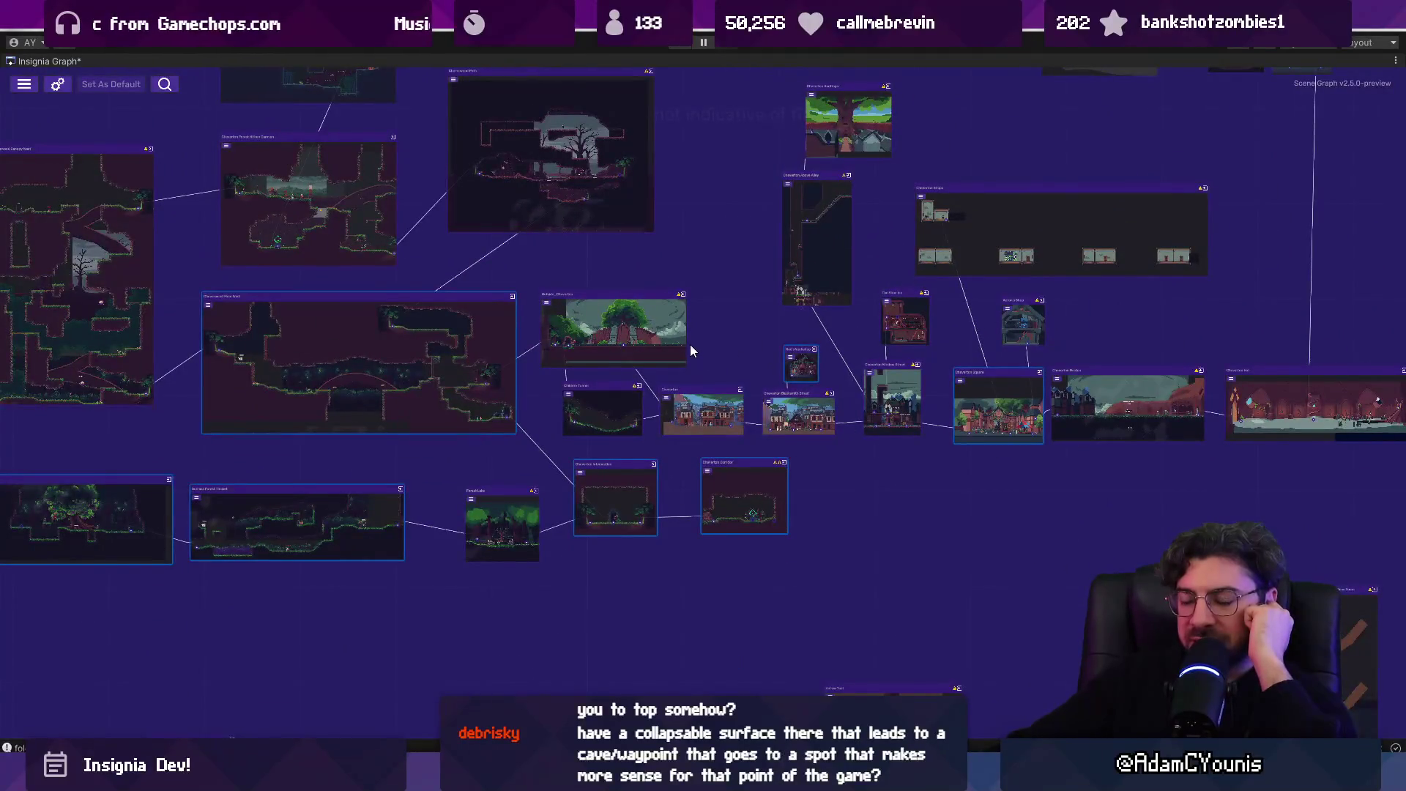
{"action": "scroll", "coordinate": [678, 410], "scroll_direction": "up", "scroll_amount": 2}
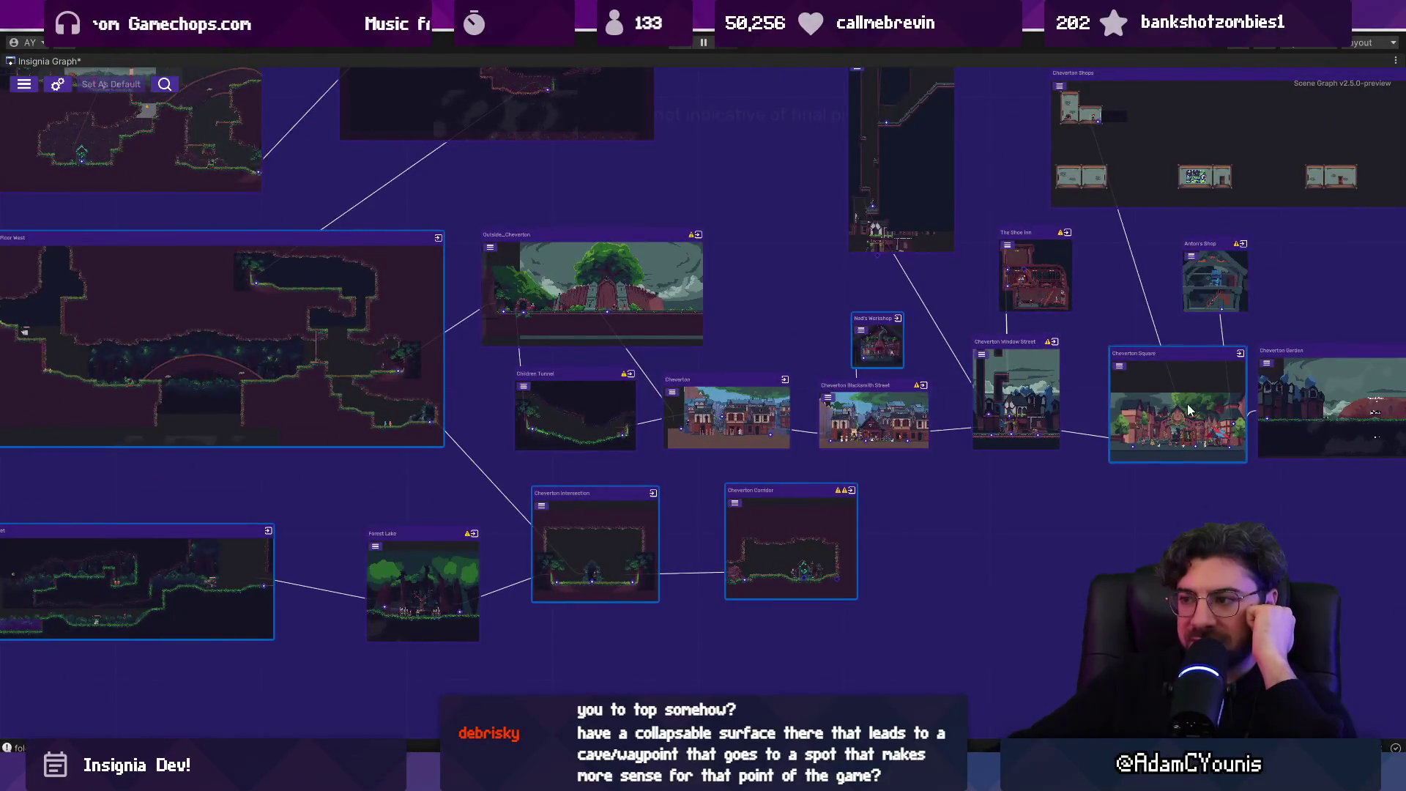
{"action": "left_click_drag", "start_coordinate": [1202, 437], "coordinate": [777, 438]}
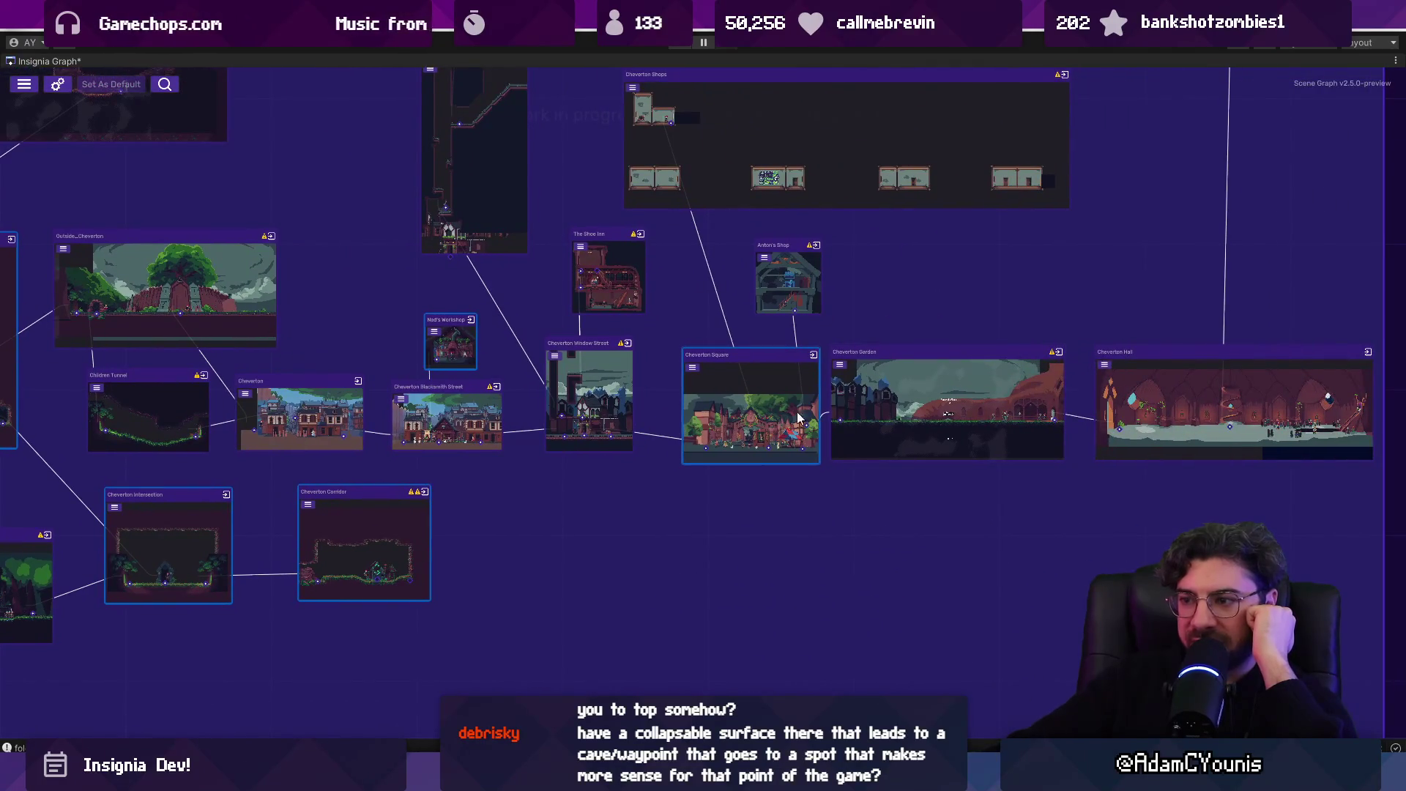
{"action": "left_click_drag", "start_coordinate": [747, 372], "coordinate": [734, 350]}
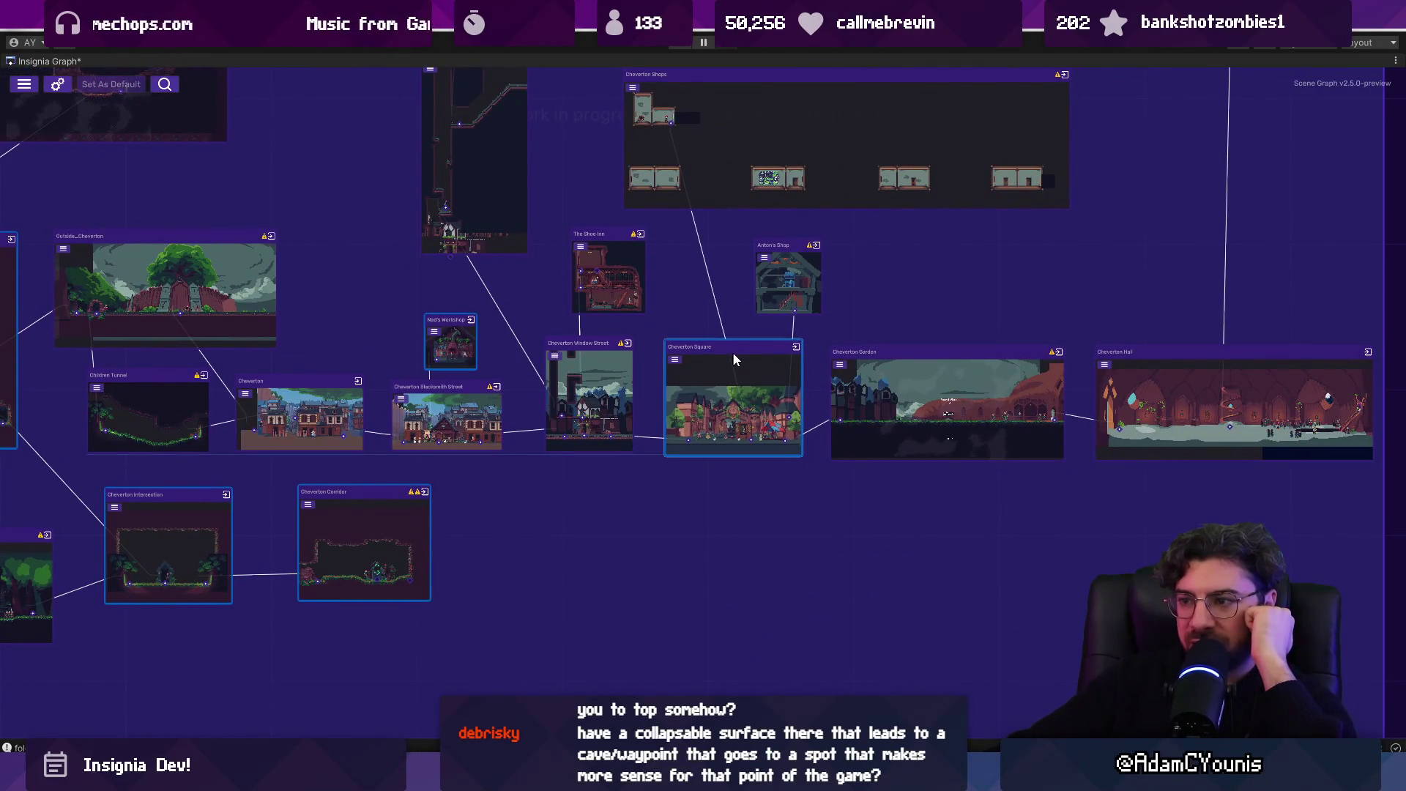
{"action": "left_click_drag", "start_coordinate": [775, 263], "coordinate": [752, 259]}
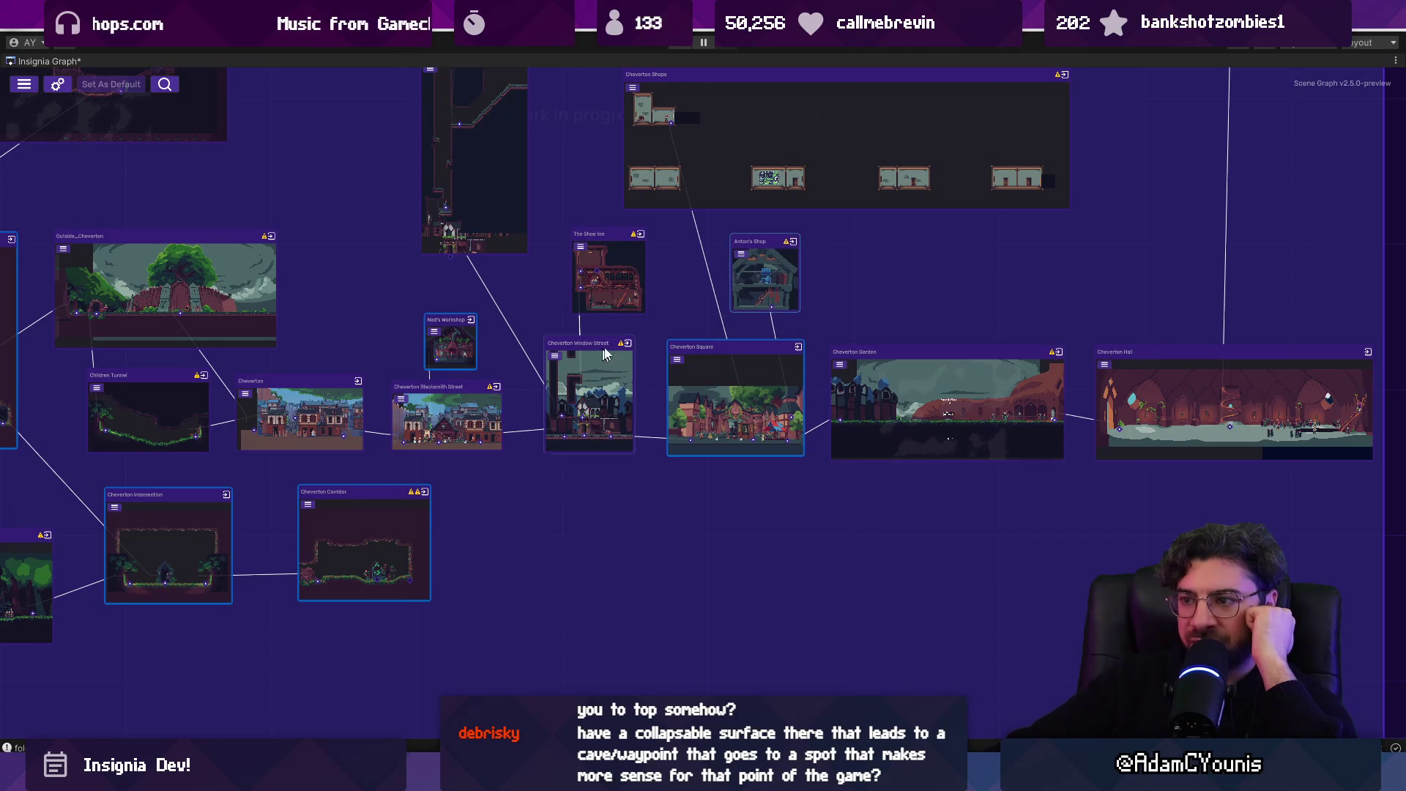
{"action": "scroll", "coordinate": [1103, 319], "scroll_direction": "down", "scroll_amount": 5}
{"action": "scroll", "coordinate": [565, 416], "scroll_direction": "up", "scroll_amount": 5}
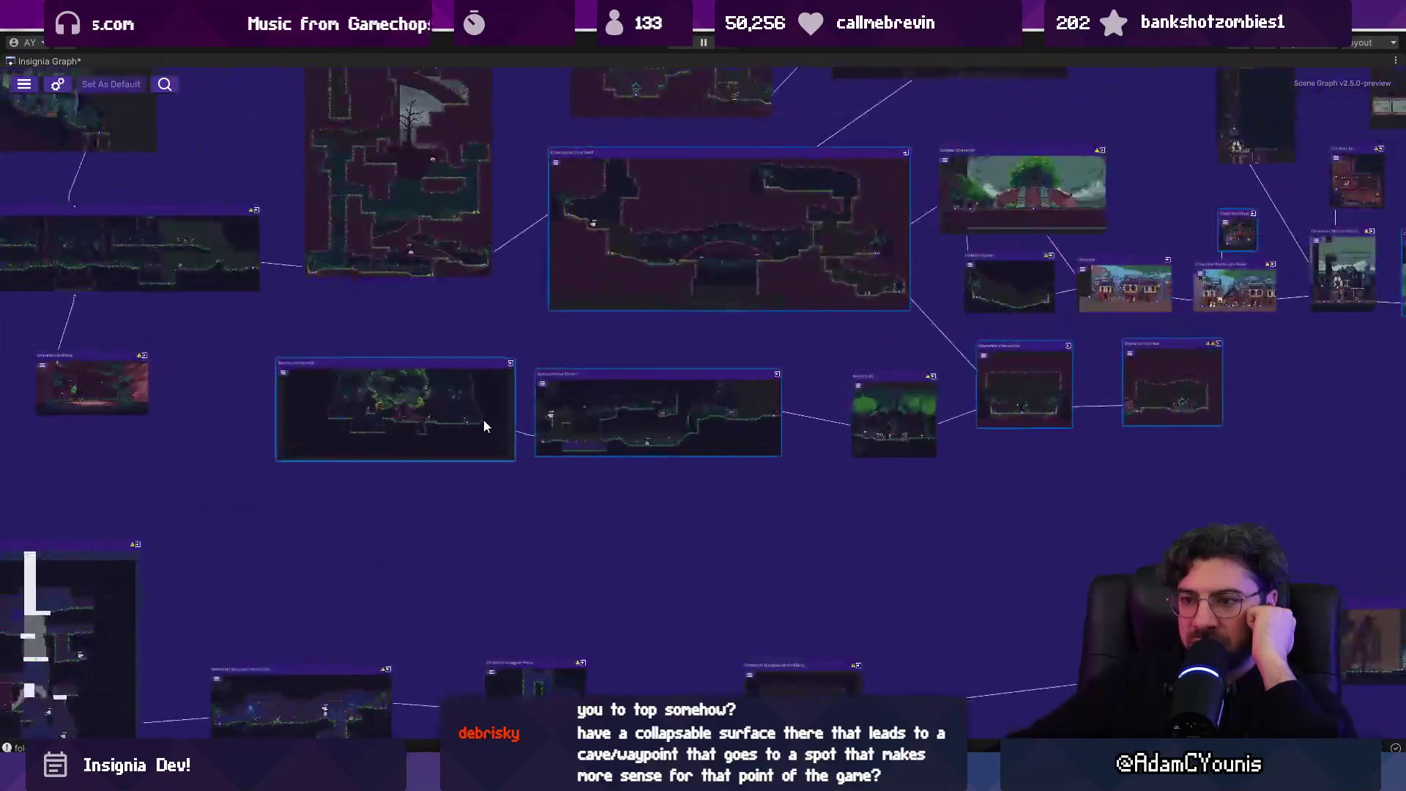
- Nudge the Cheverton Sinkhole node down-right beneath Cheverton Dungeon Chasm and review the graph
{"action": "left_click_drag", "start_coordinate": [442, 389], "coordinate": [988, 440]}
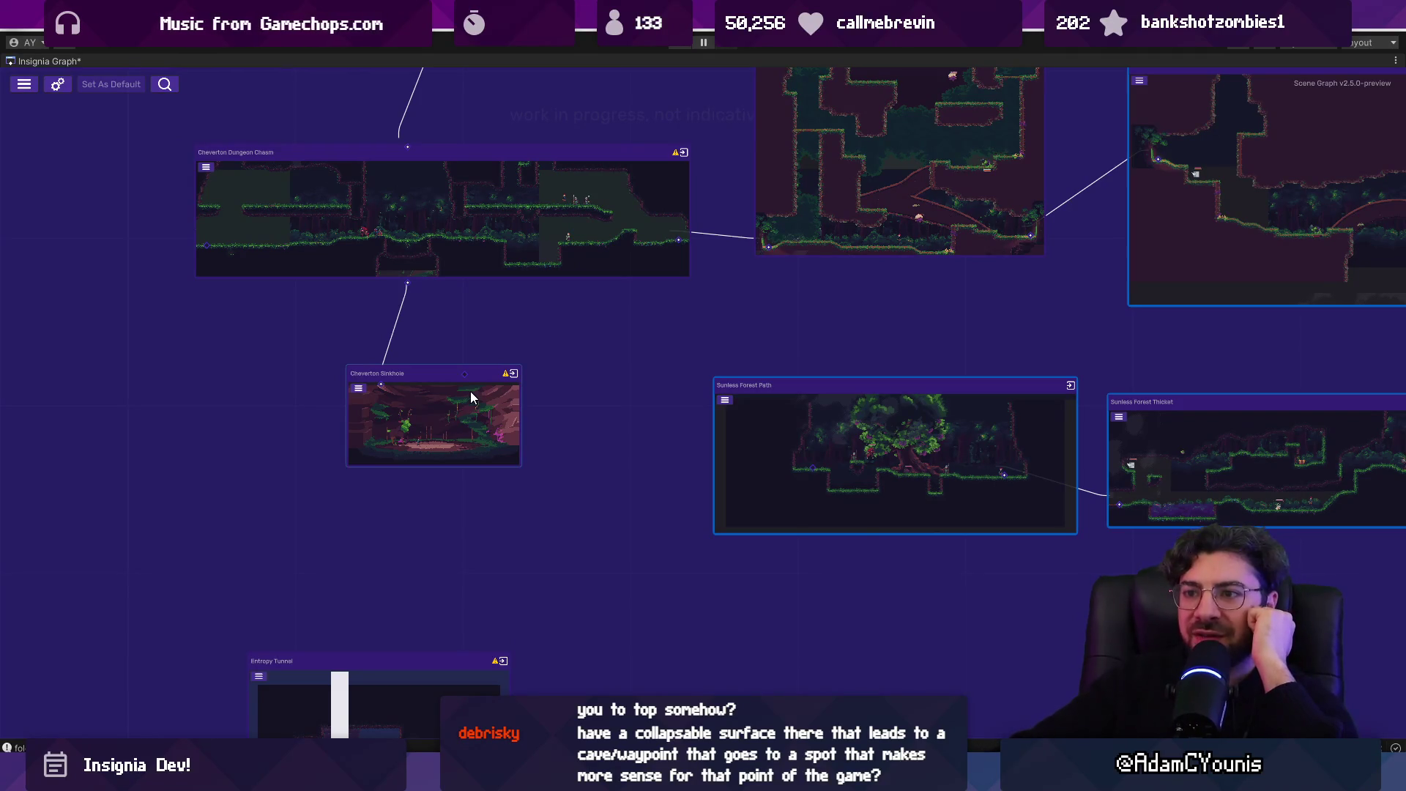
{"action": "left_click_drag", "start_coordinate": [490, 414], "coordinate": [501, 428]}
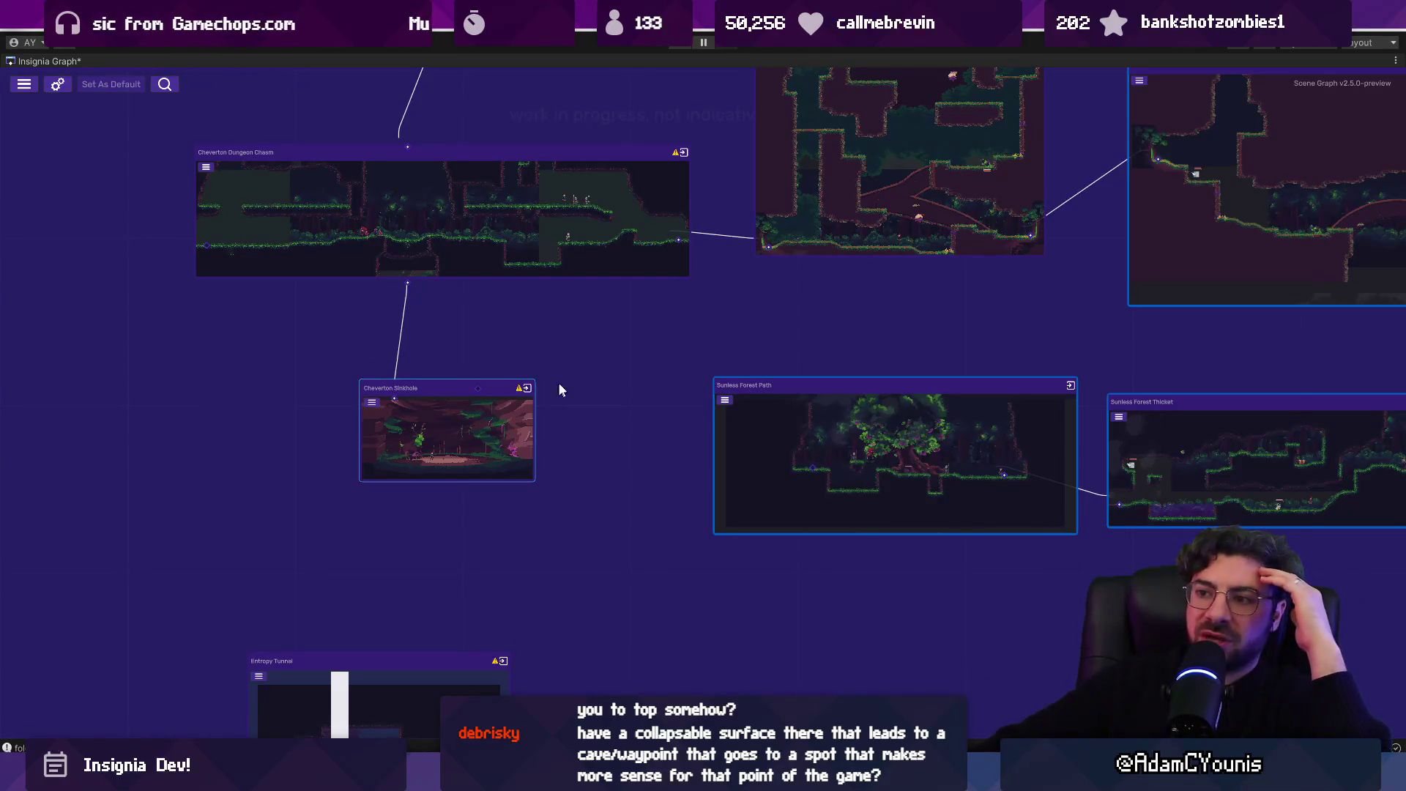
{"action": "scroll", "coordinate": [564, 381], "scroll_direction": "down", "scroll_amount": 5}
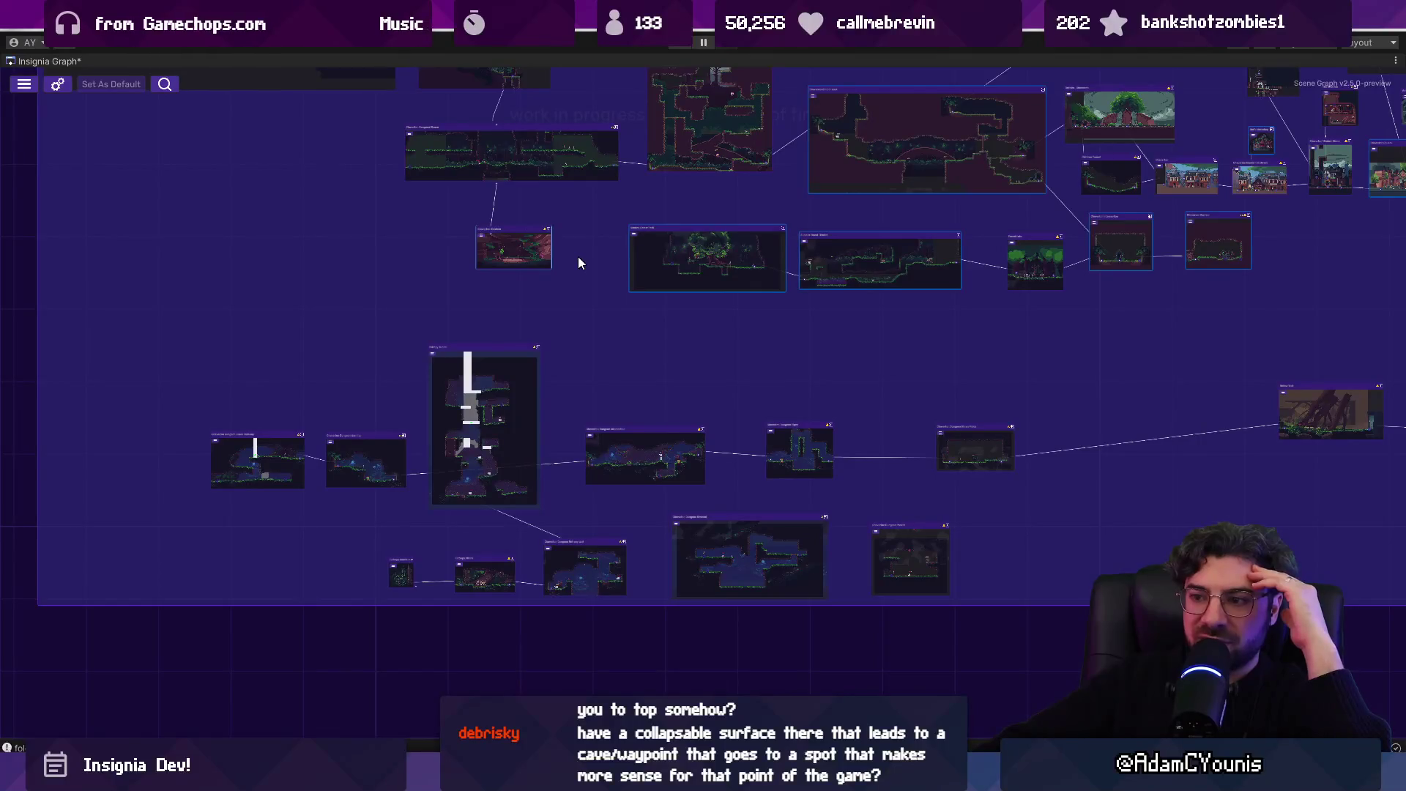
{"action": "scroll", "coordinate": [527, 282], "scroll_direction": "up", "scroll_amount": 5}
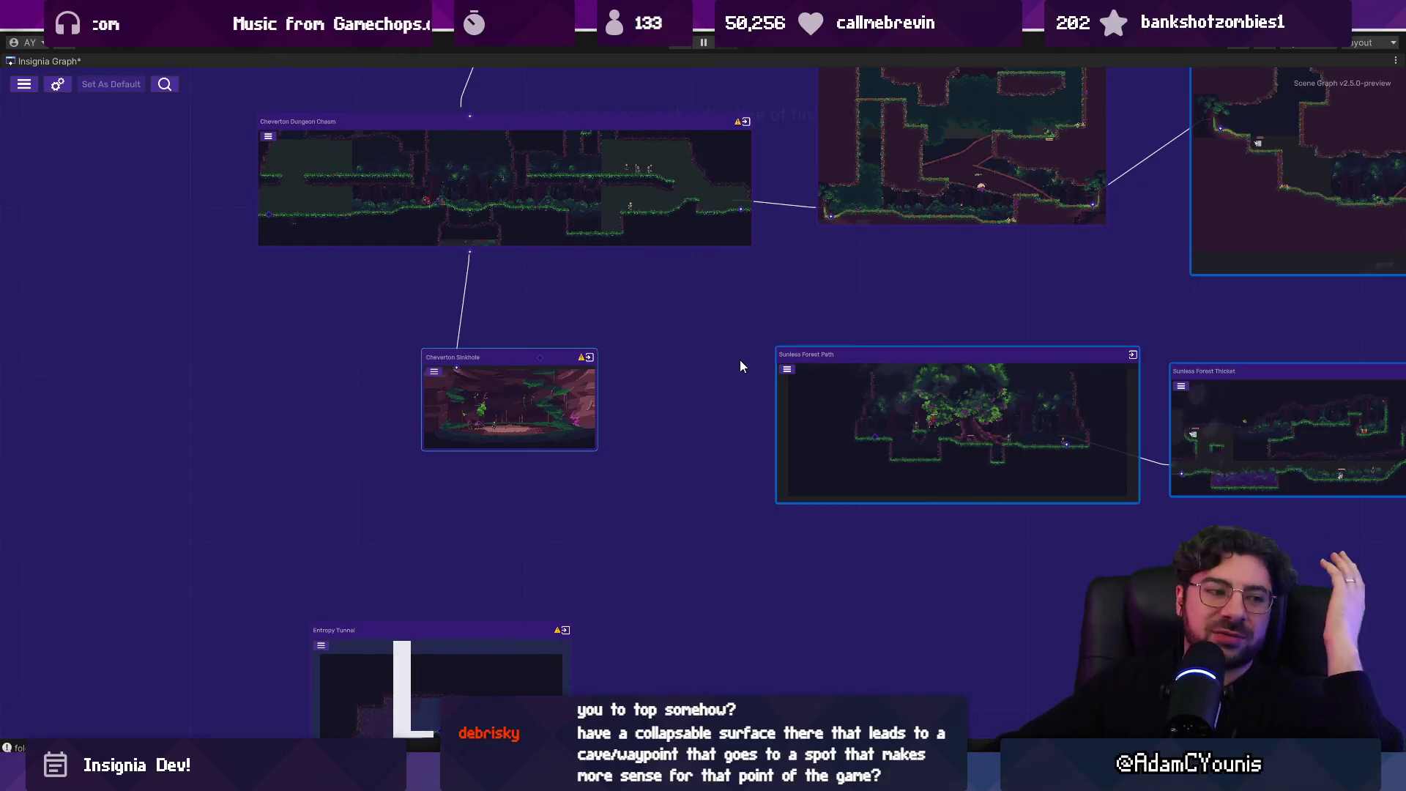
{"action": "mouse_move", "coordinate": [774, 296]}
{"action": "left_mouse_down"}
{"action": "mouse_move", "coordinate": [416, 462]}
{"action": "mouse_move", "coordinate": [648, 415]}
{"action": "mouse_move", "coordinate": [859, 453]}
{"action": "left_mouse_up"}
{"action": "scroll", "coordinate": [653, 448], "scroll_direction": "up", "scroll_amount": 5}
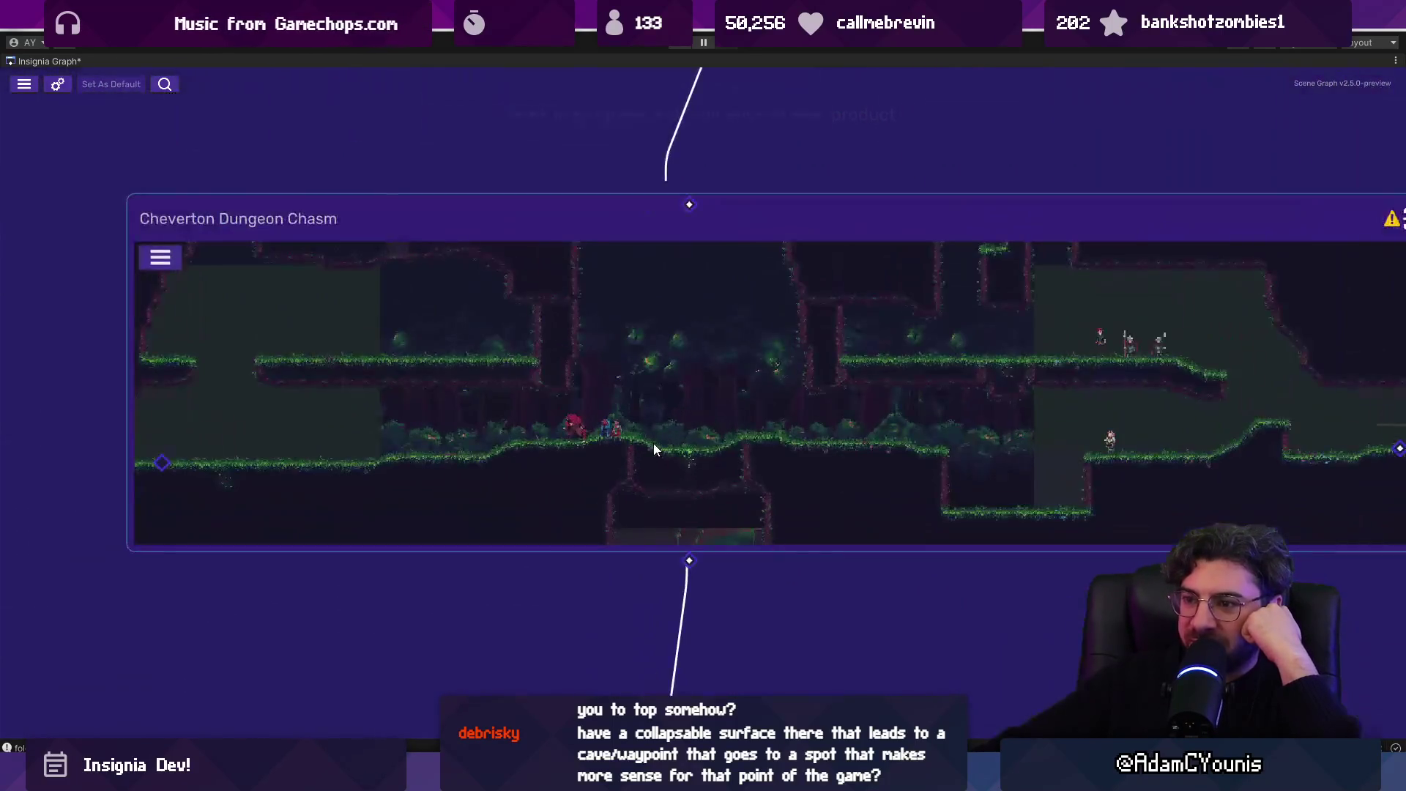
{"action": "scroll", "coordinate": [539, 419], "scroll_direction": "down", "scroll_amount": 10}
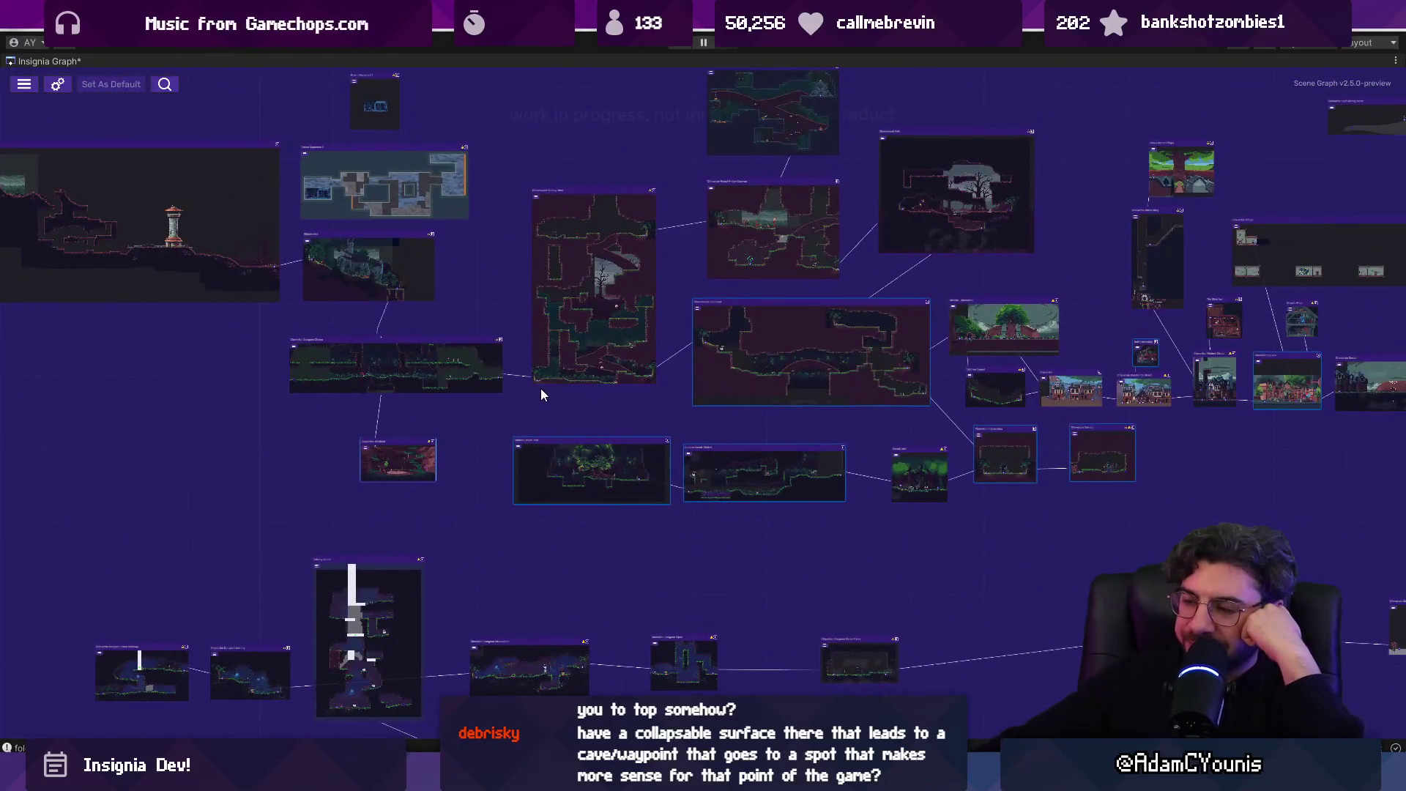
- Select the middle row of scene nodes and shift the graph to show the upper scenes
{"action": "left_click_drag", "start_coordinate": [414, 423], "coordinate": [982, 493]}
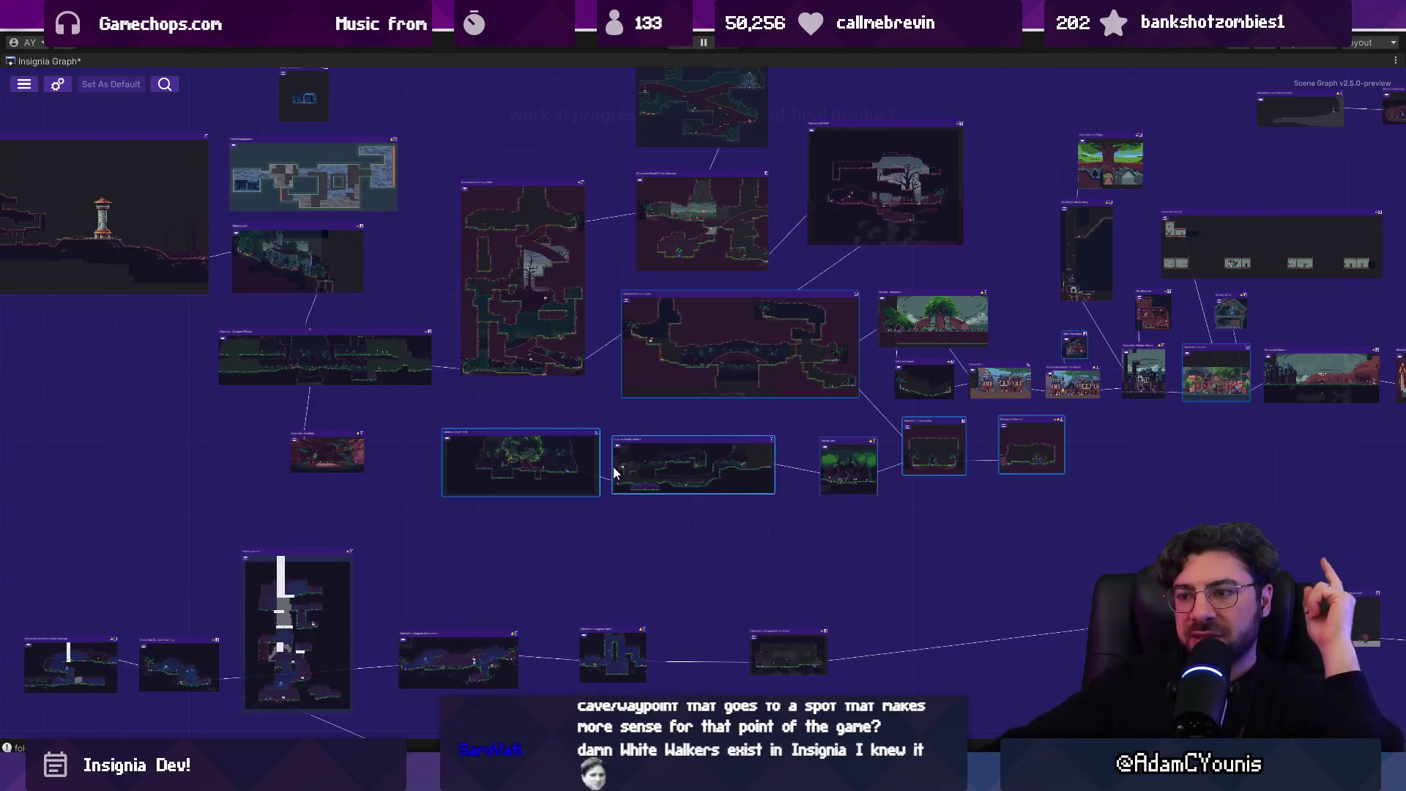
{"action": "scroll", "coordinate": [614, 473], "scroll_direction": "up", "scroll_amount": 1}
{"action": "scroll", "coordinate": [614, 472], "scroll_direction": "up", "scroll_amount": 2}
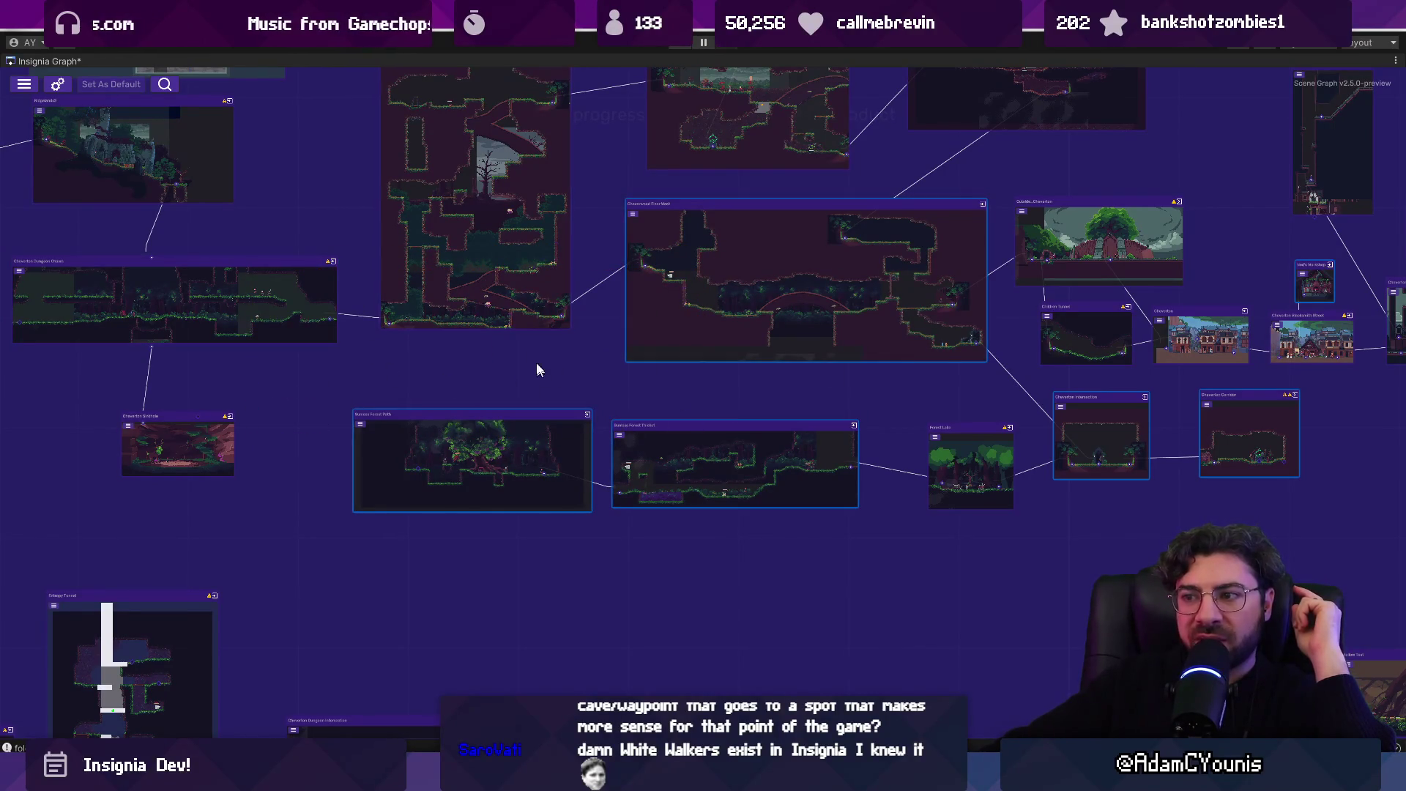
{"action": "left_click_drag", "start_coordinate": [665, 308], "coordinate": [690, 431]}
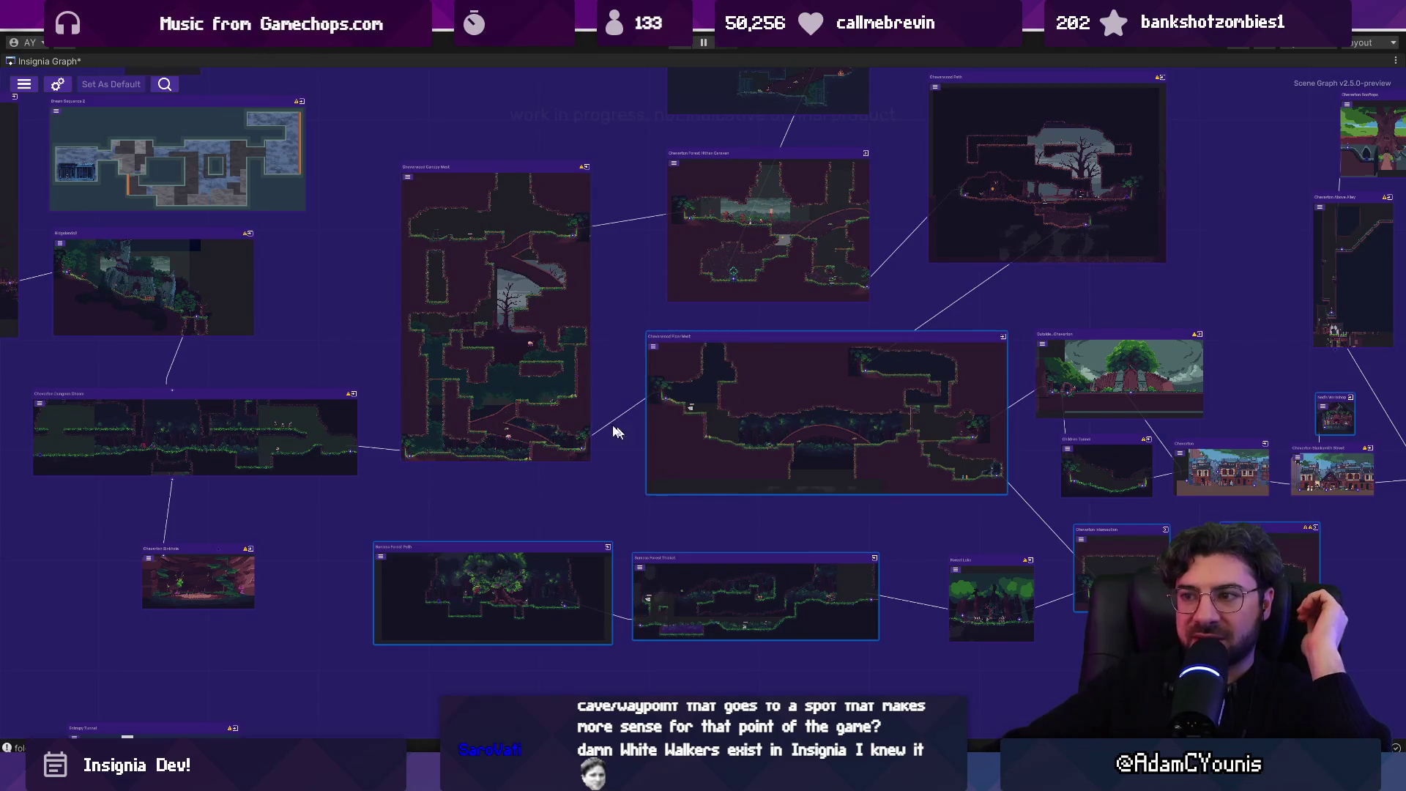
{"action": "scroll", "coordinate": [594, 381], "scroll_direction": "down", "scroll_amount": 5}
{"action": "scroll", "coordinate": [586, 367], "scroll_direction": "up", "scroll_amount": 2}
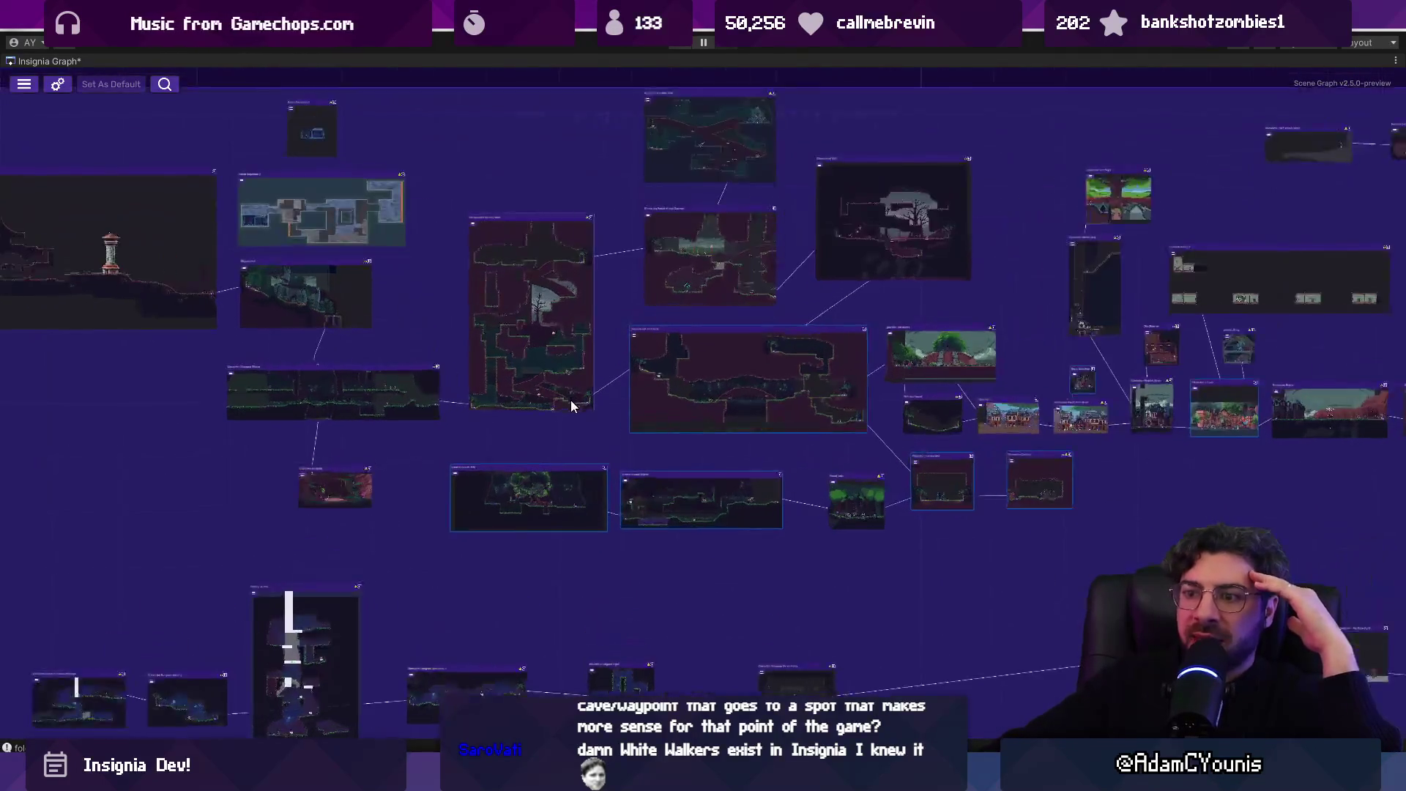
{"action": "scroll", "coordinate": [571, 402], "scroll_direction": "up", "scroll_amount": 1}
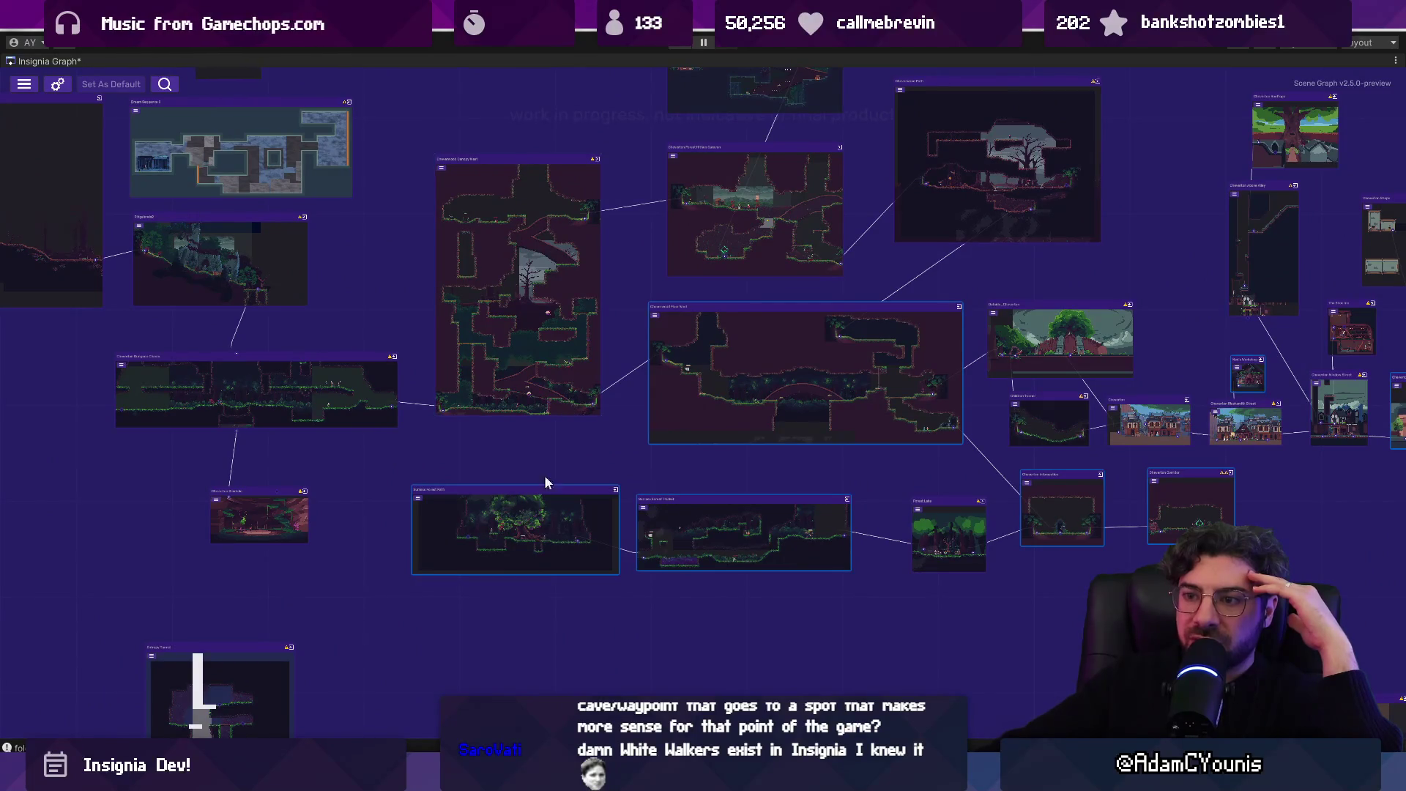
{"action": "scroll", "coordinate": [593, 470], "scroll_direction": "down", "scroll_amount": 3}
{"action": "scroll", "coordinate": [618, 486], "scroll_direction": "up", "scroll_amount": 1}
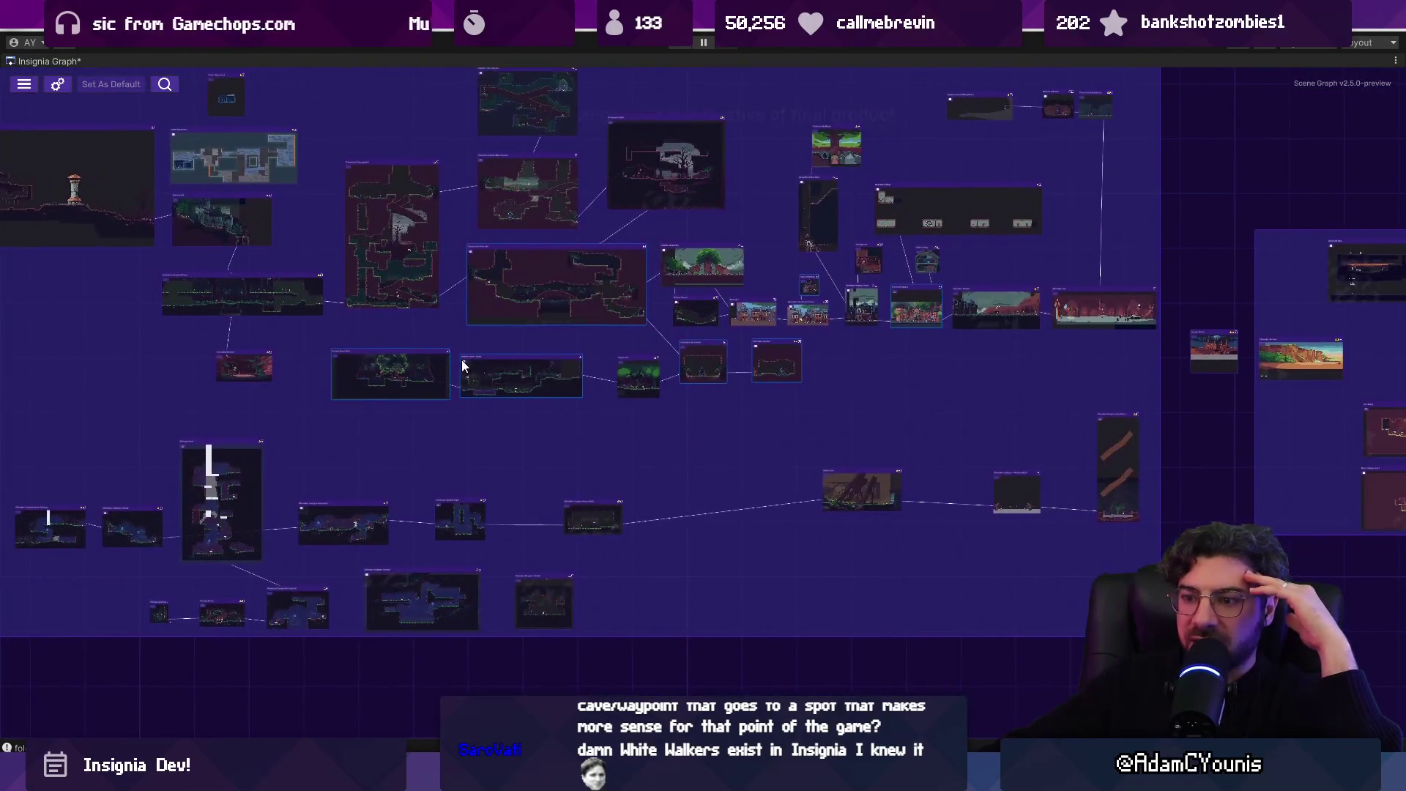
{"action": "scroll", "coordinate": [551, 268], "scroll_direction": "up", "scroll_amount": 1}
- Focus the Crucible - Wall Ride Trial node, then switch to the Whimsical quest layout board
{"action": "double_click", "coordinate": [546, 184]}
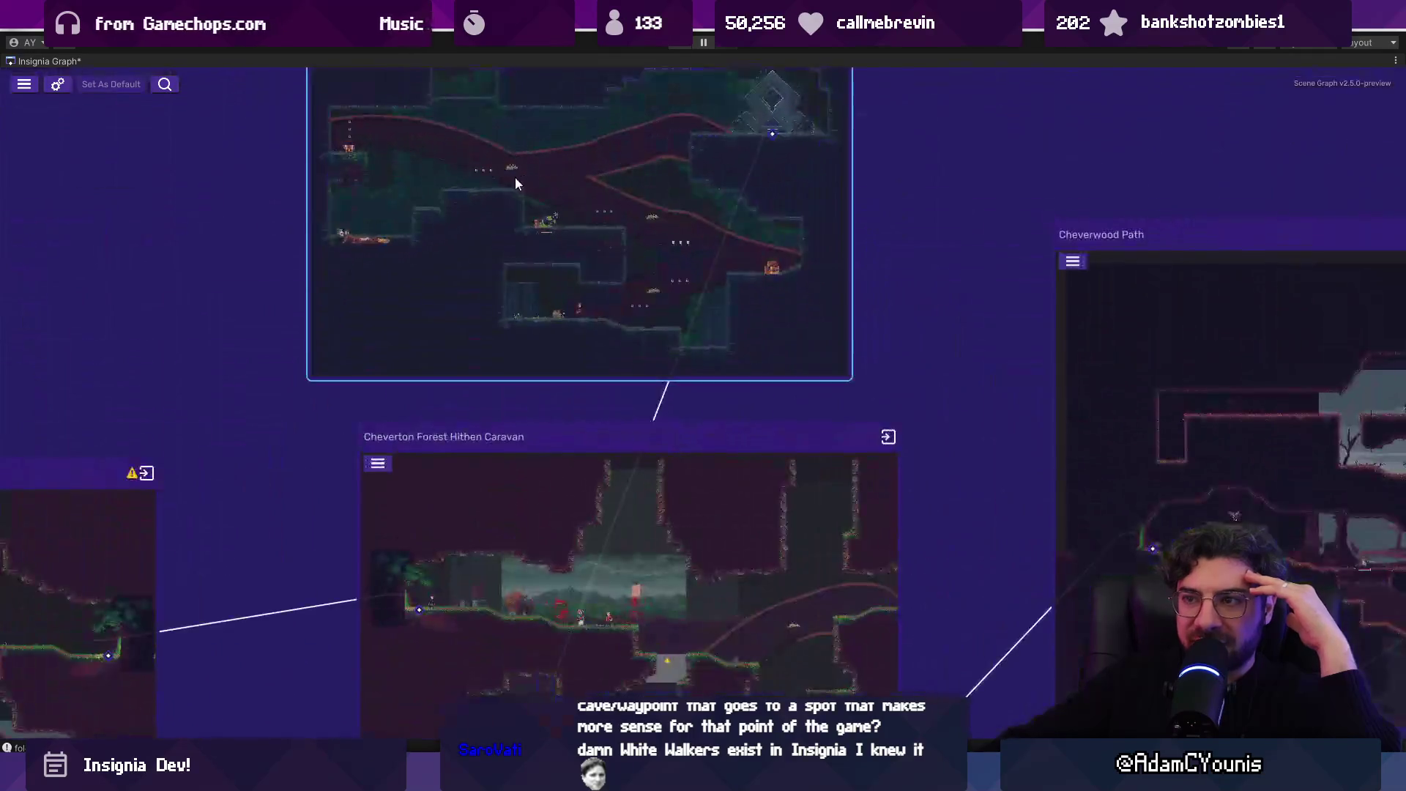
{"action": "scroll", "coordinate": [590, 236], "scroll_direction": "down", "scroll_amount": 3}
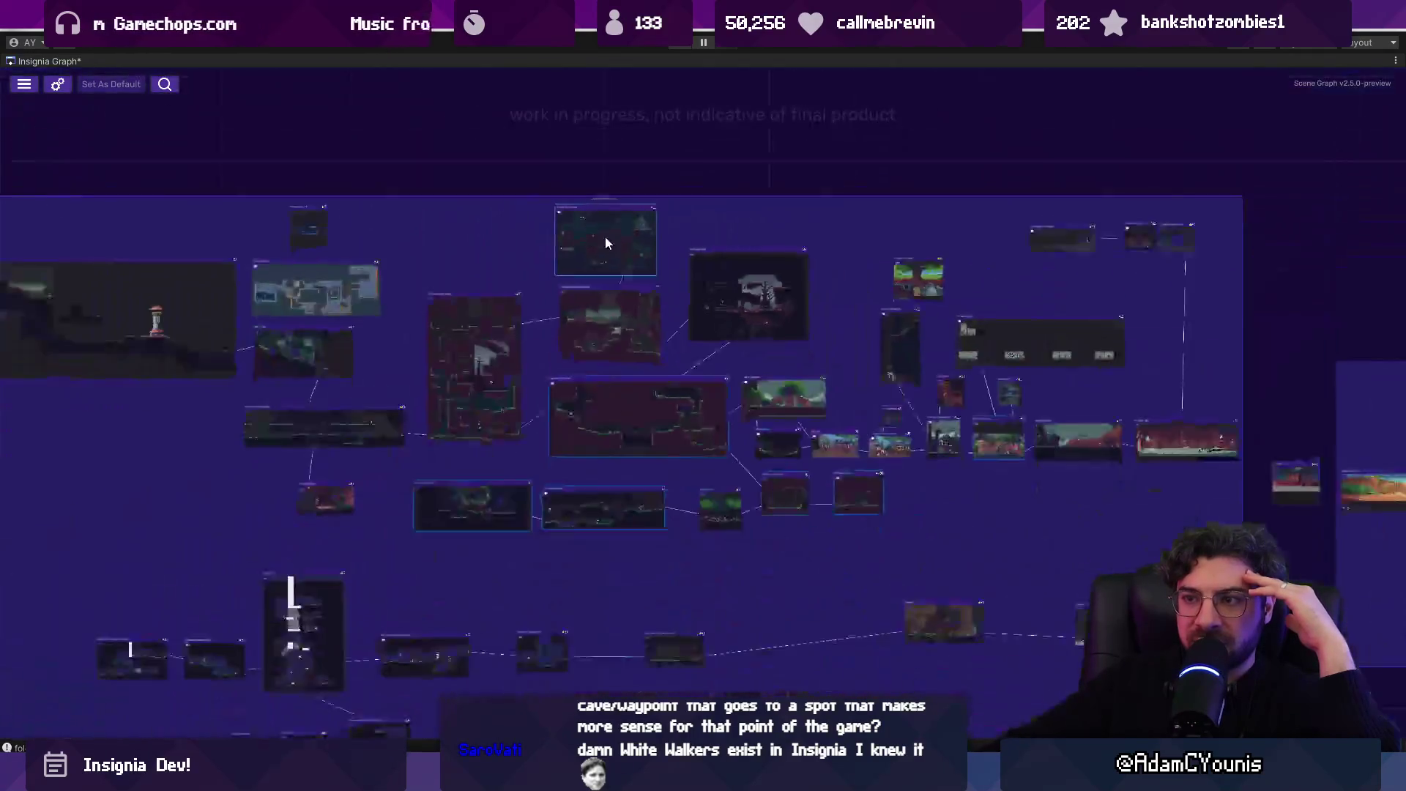
{"action": "scroll", "coordinate": [605, 424], "scroll_direction": "up", "scroll_amount": 3}
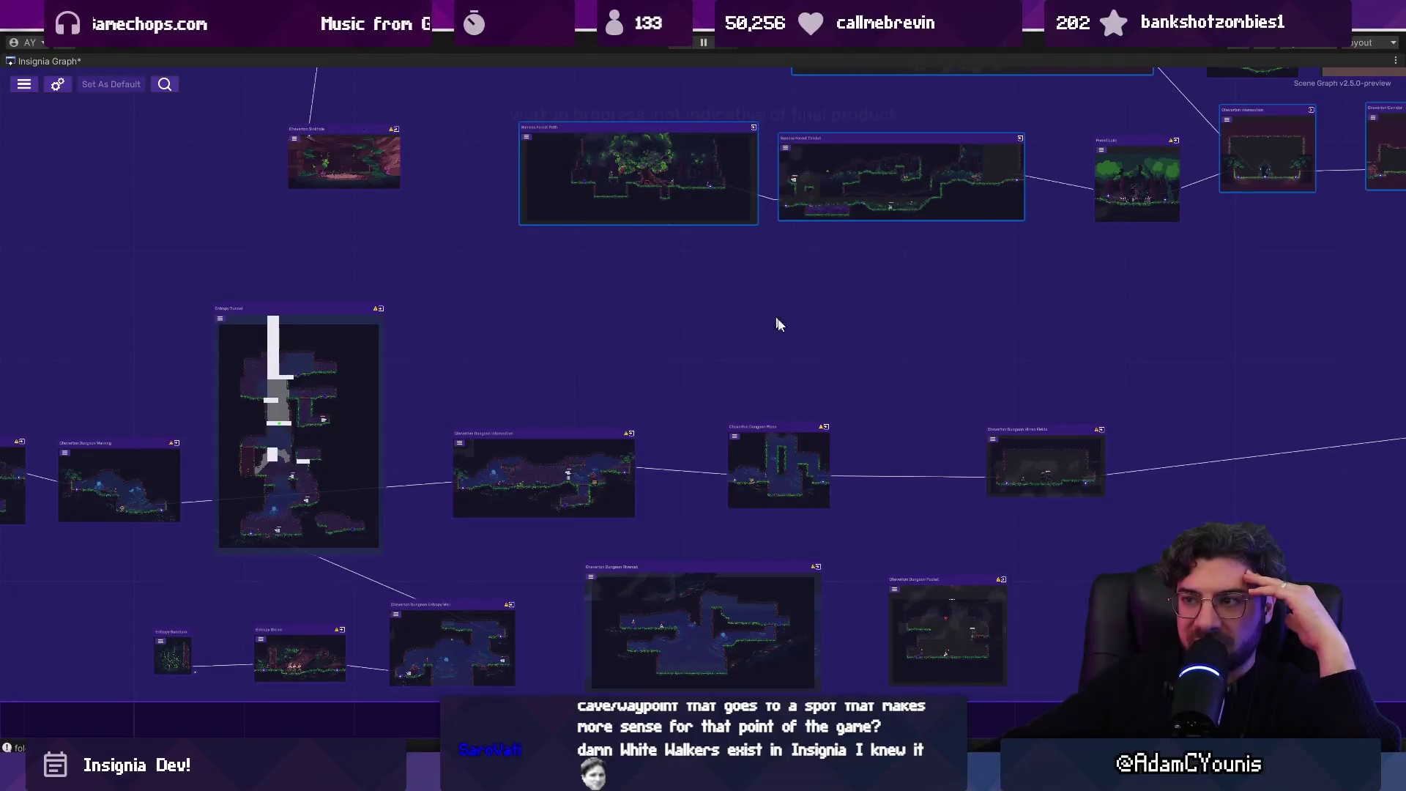
{"action": "scroll", "coordinate": [666, 339], "scroll_direction": "up", "scroll_amount": 3}
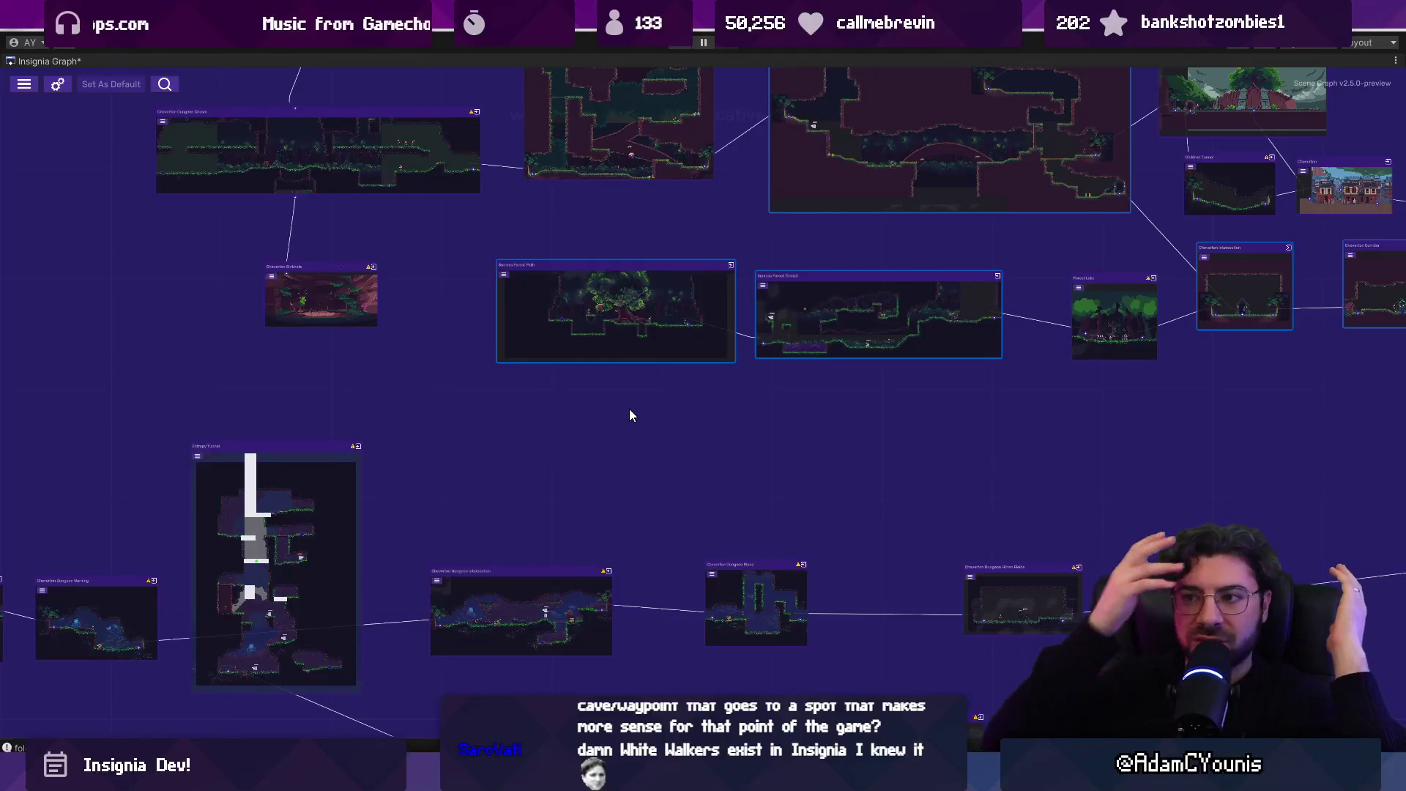
{"action": "scroll", "coordinate": [631, 416], "scroll_direction": "down", "scroll_amount": 3}
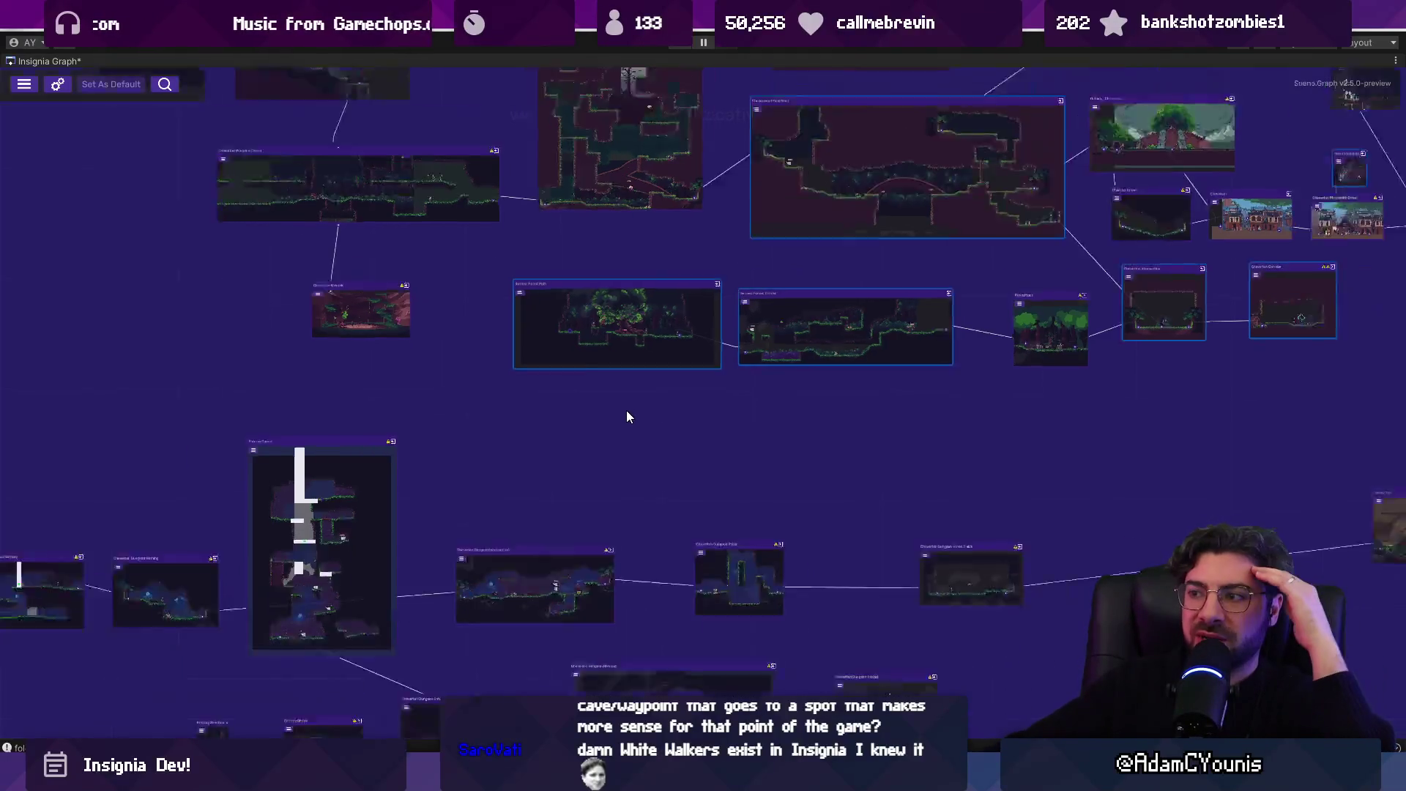
{"action": "mouse_move", "coordinate": [625, 446]}
{"action": "left_mouse_down"}
{"action": "mouse_move", "coordinate": [493, 477]}
{"action": "mouse_move", "coordinate": [571, 493]}
{"action": "left_mouse_up"}
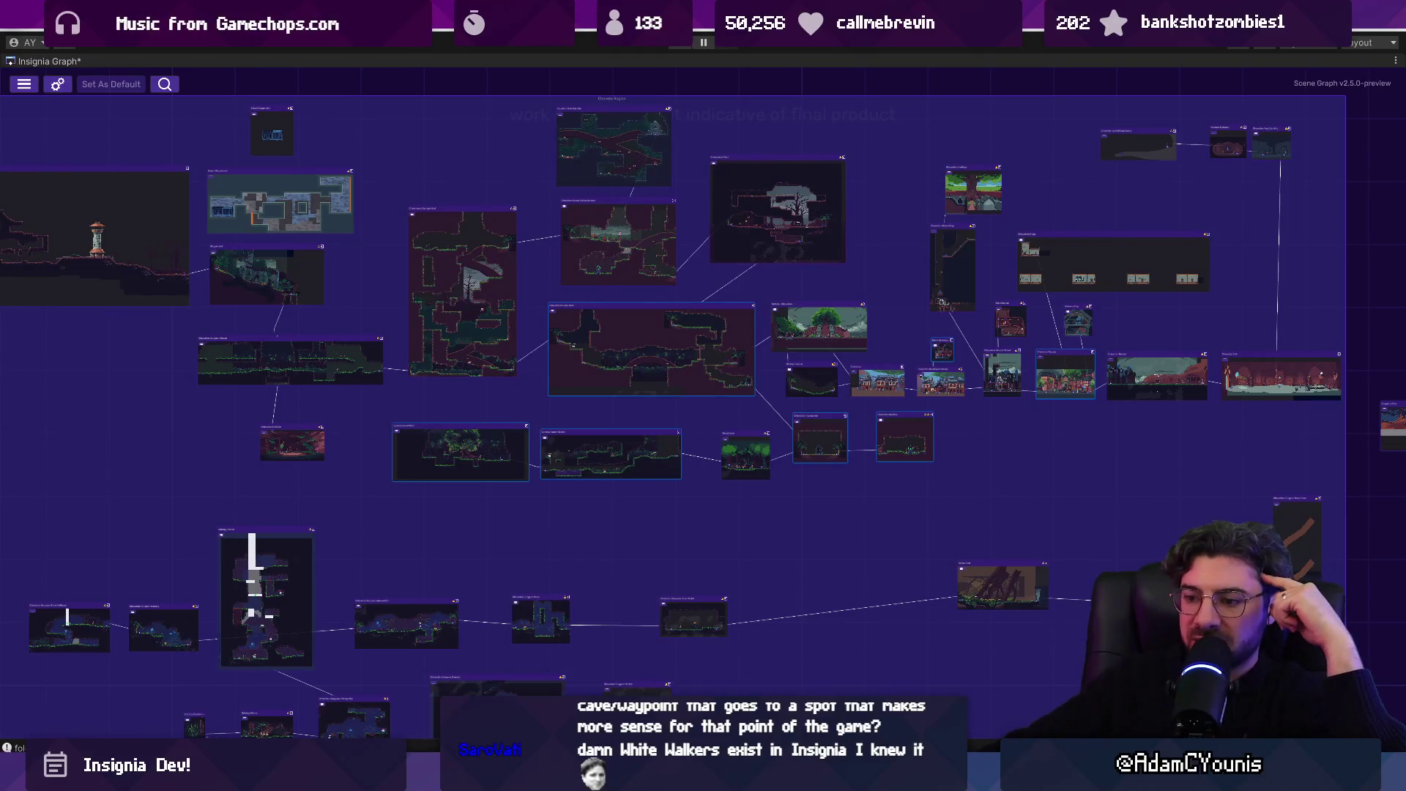
{"action": "key", "text": "alt+Tab"}
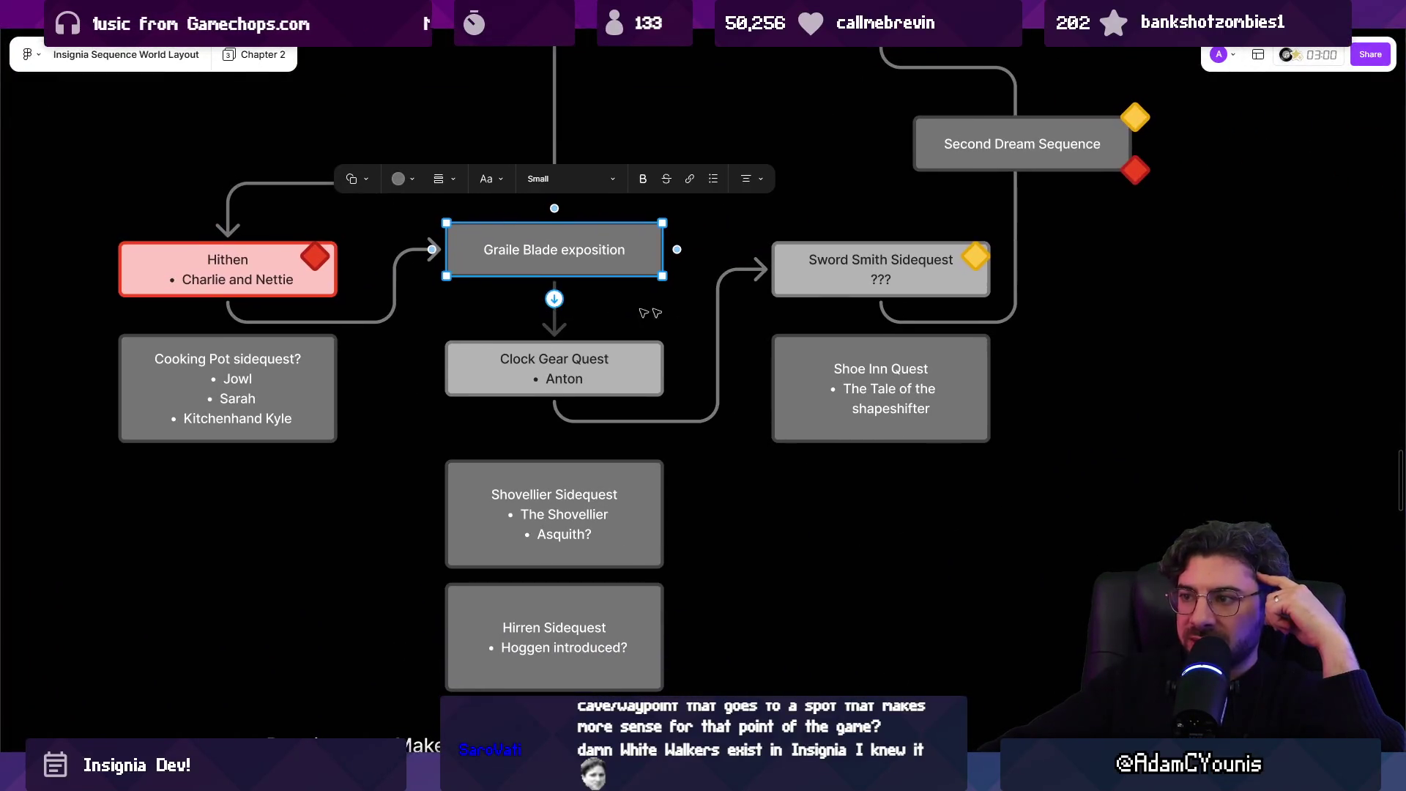
- Inspect the Sword Smith Sidequest box and its yellow marker on the Whimsical board
{"action": "left_click", "coordinate": [913, 265]}
{"action": "left_click", "coordinate": [801, 328]}
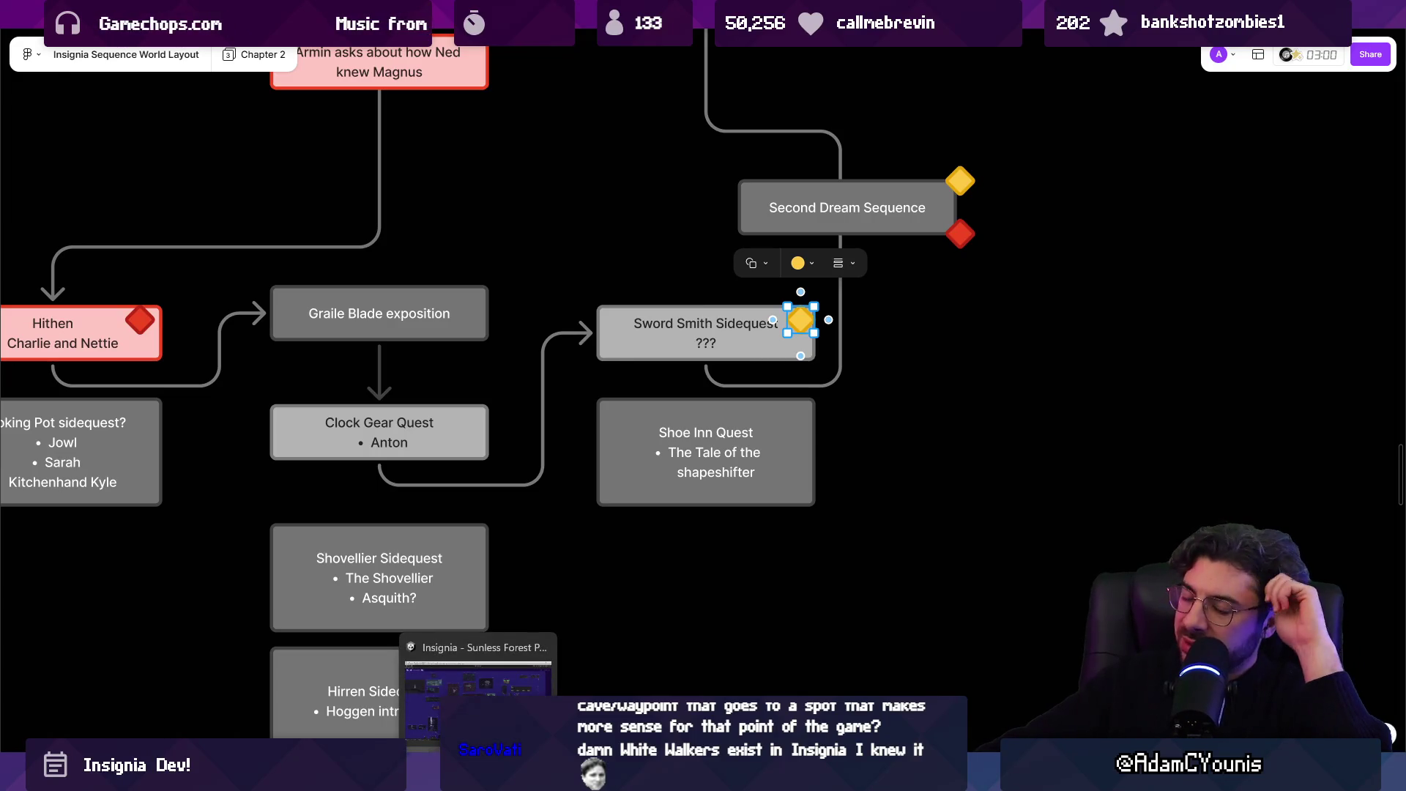
{"action": "key", "text": "alt+Tab"}
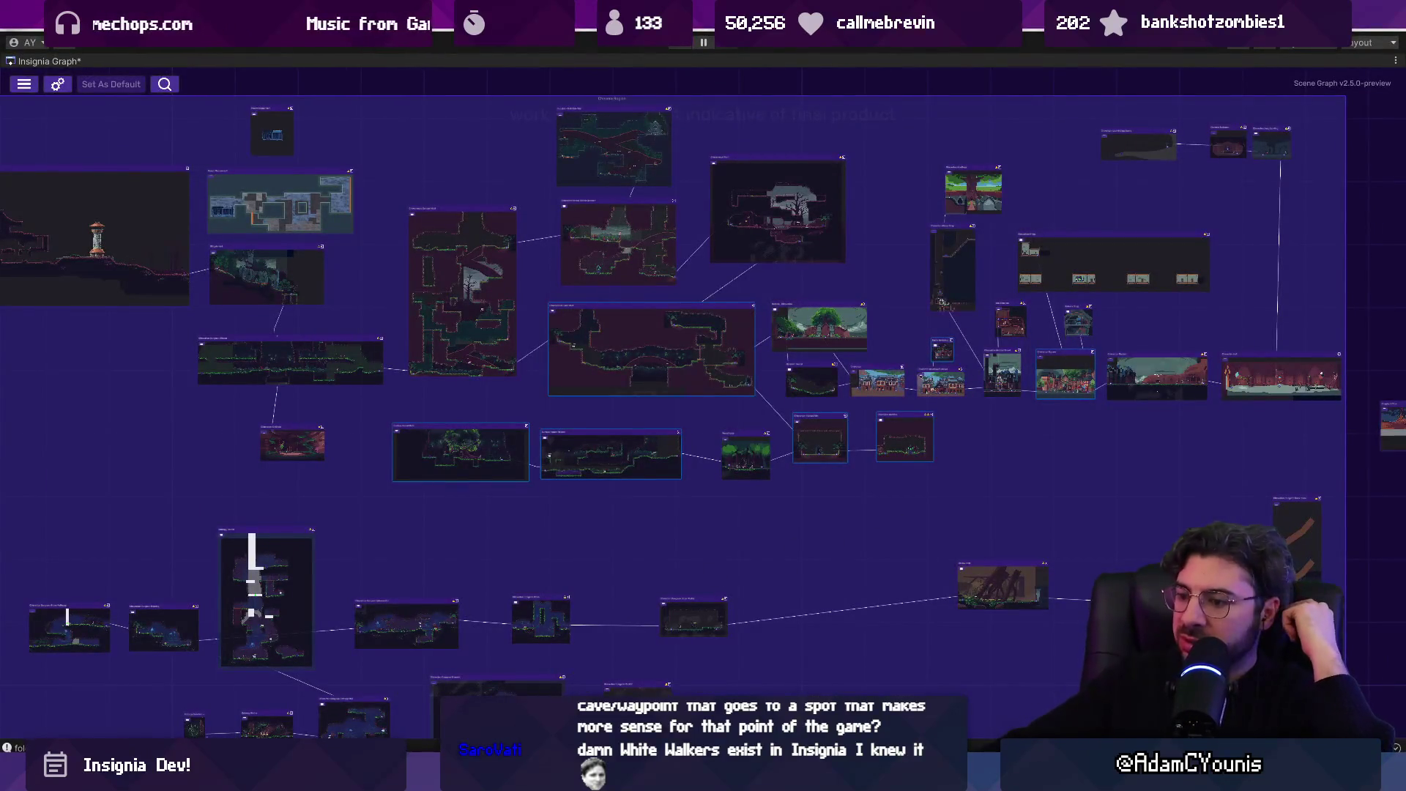
{"action": "key", "text": "alt+Tab"}
- Scroll across the zones and inspect the Scouting Path 1, ??? and Scouting Path 2 boxes
{"action": "scroll", "coordinate": [711, 542], "scroll_direction": "down", "scroll_amount": 10}
{"action": "scroll", "coordinate": [851, 474], "scroll_direction": "down", "scroll_amount": 5}
{"action": "scroll", "coordinate": [700, 295], "scroll_direction": "up", "scroll_amount": 10}
{"action": "scroll", "coordinate": [700, 295], "scroll_direction": "up", "scroll_amount": 5}
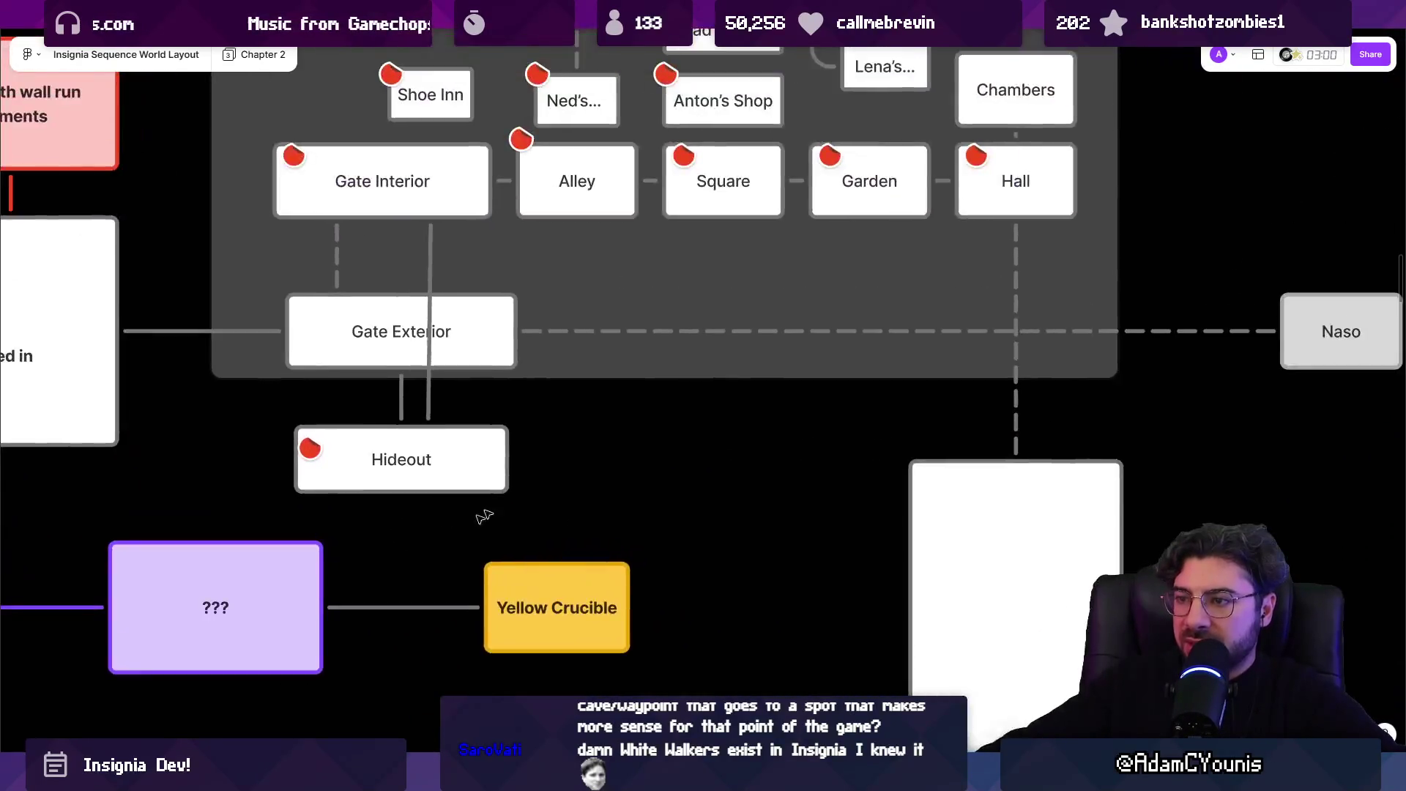
{"action": "scroll", "coordinate": [544, 568], "scroll_direction": "left", "scroll_amount": 4}
{"action": "key", "text": "Escape"}
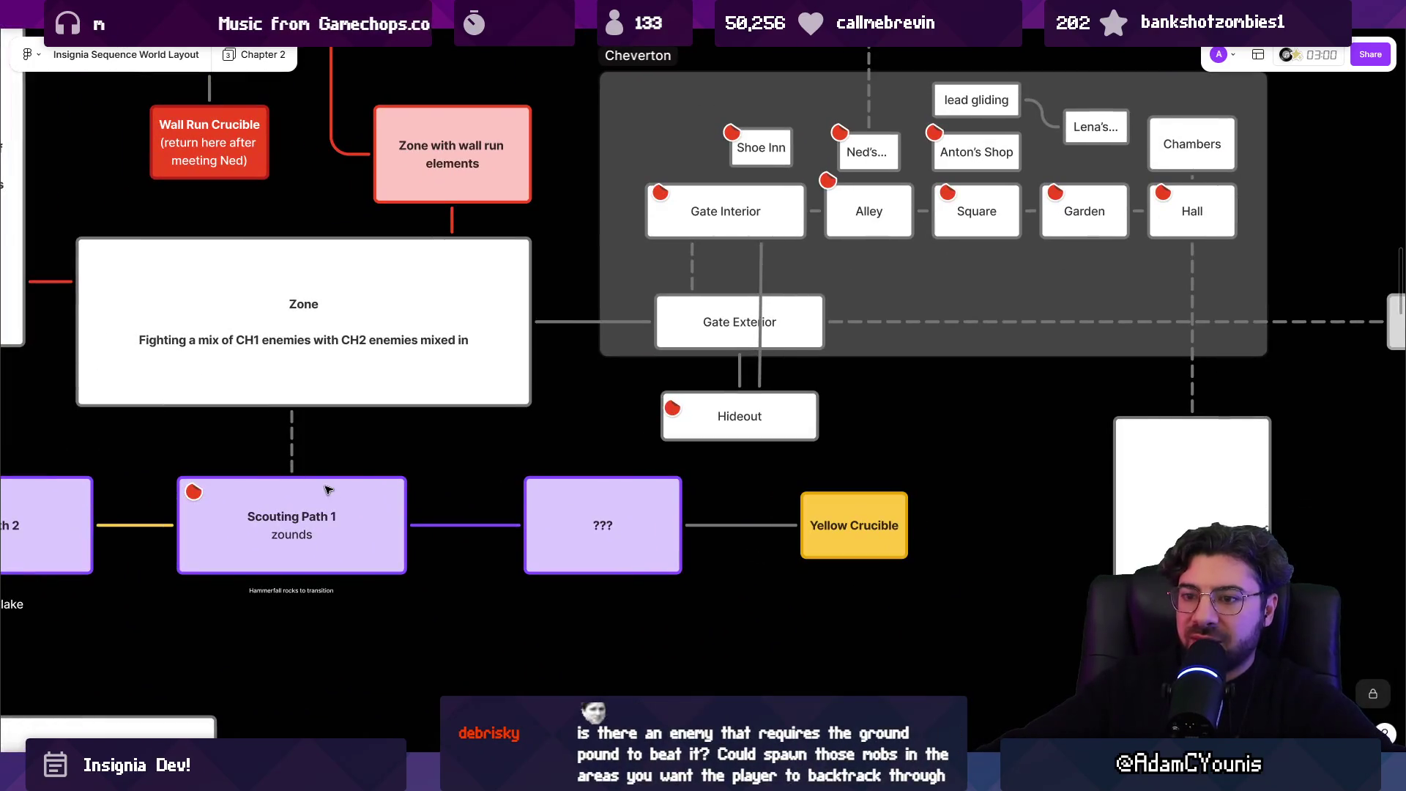
{"action": "left_click", "coordinate": [292, 525]}
{"action": "left_click", "coordinate": [603, 525]}
{"action": "key", "text": "Escape"}
{"action": "scroll", "coordinate": [795, 520], "scroll_direction": "left", "scroll_amount": 7}
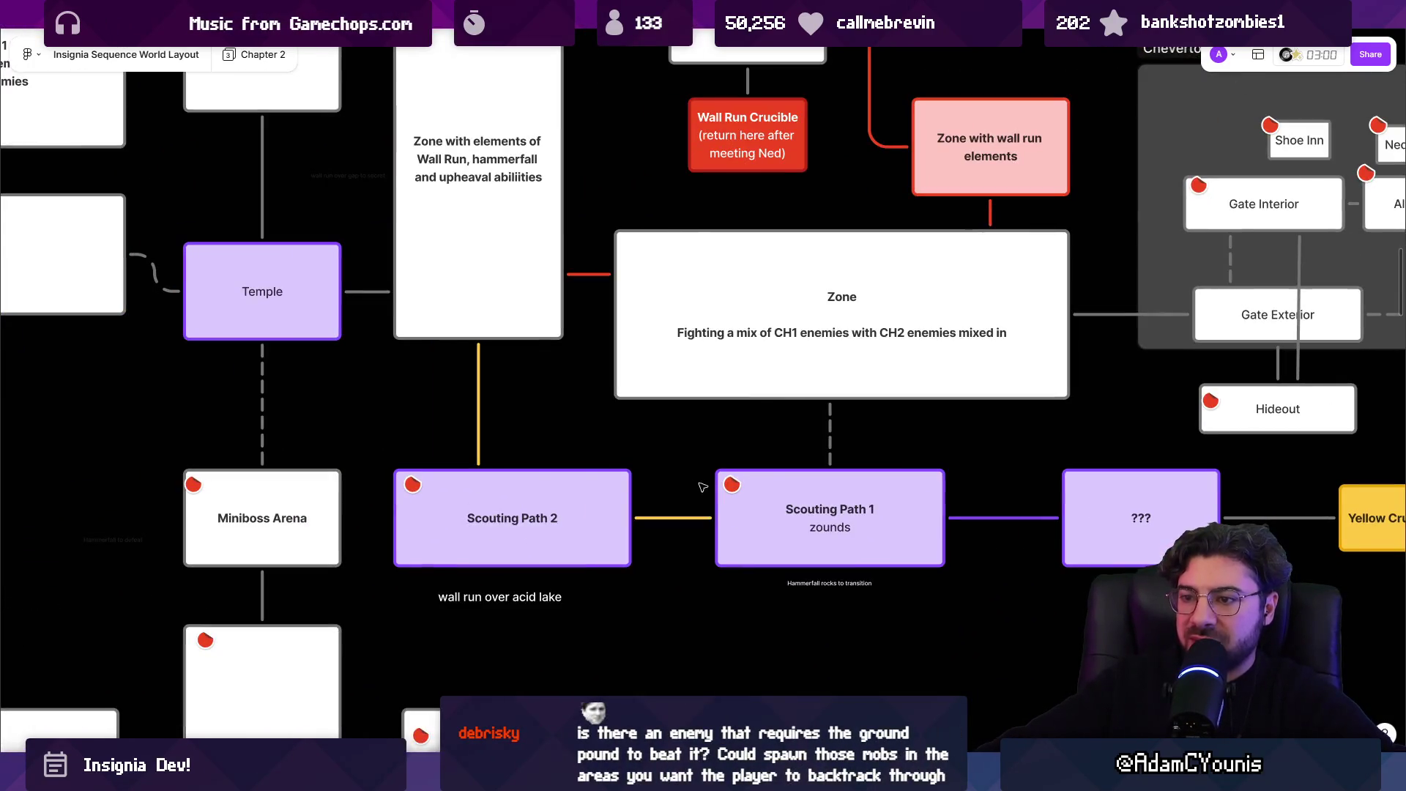
{"action": "left_click", "coordinate": [489, 489]}
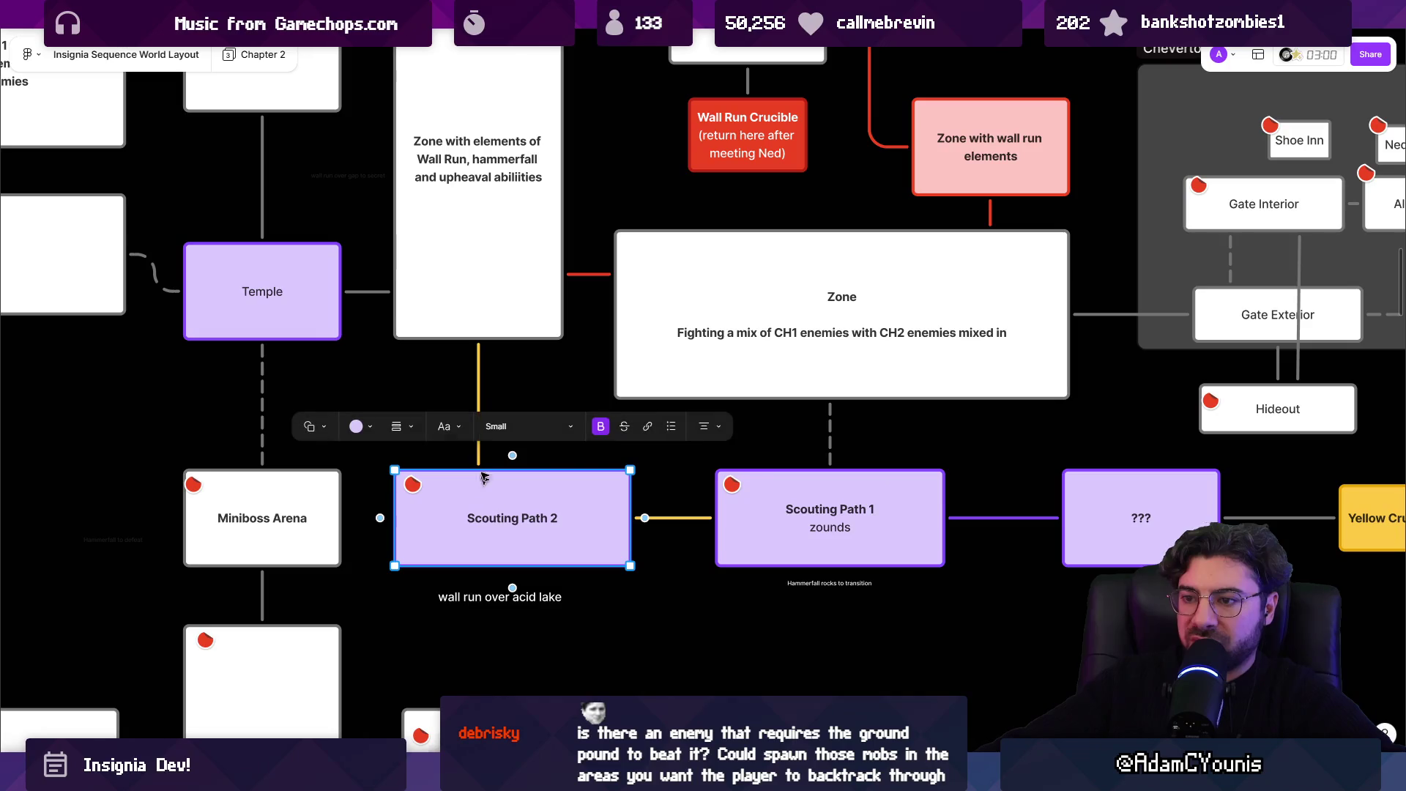
{"action": "left_click", "coordinate": [505, 381]}
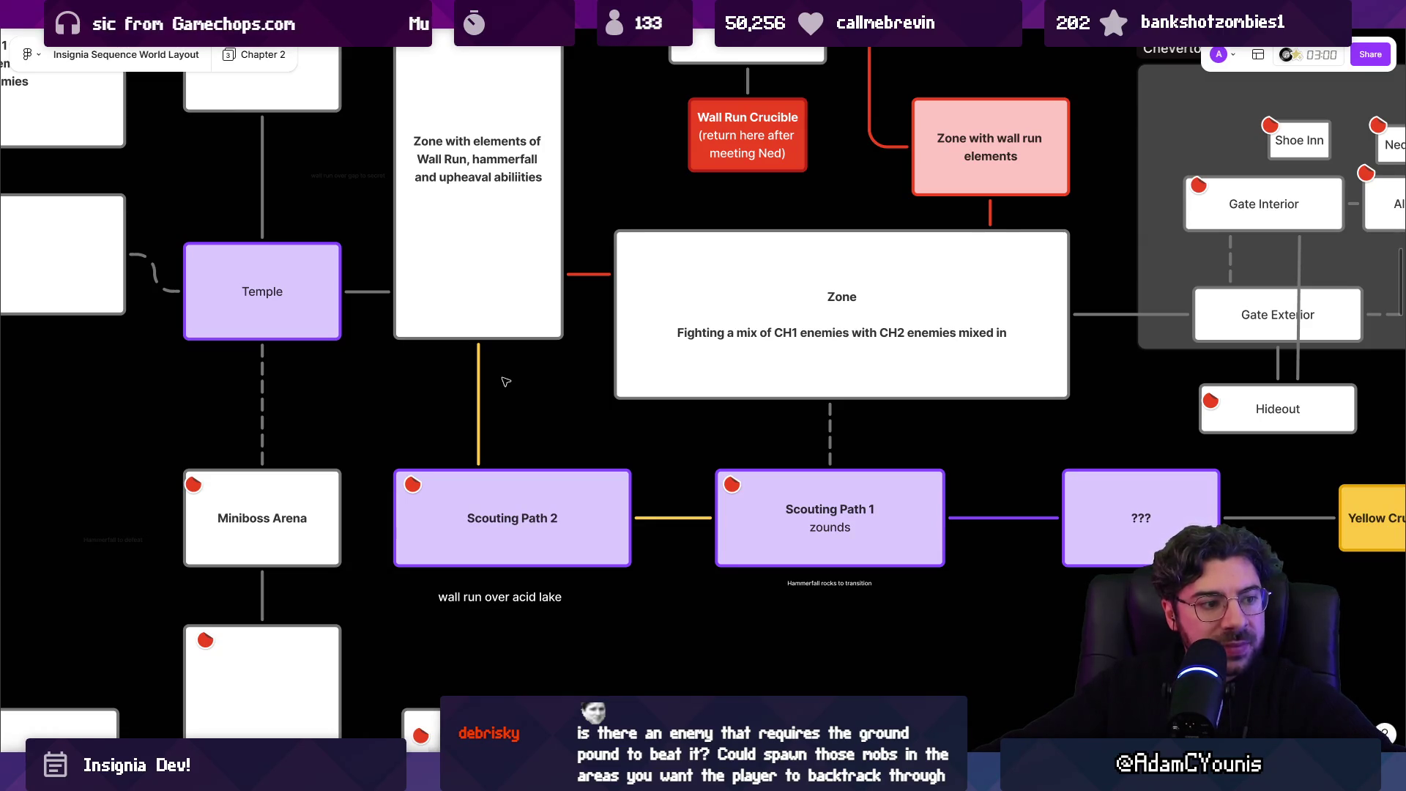
- Select the yellow connector above Scouting Path 2, then return to Unity's Insignia Graph
{"action": "left_click", "coordinate": [478, 382]}
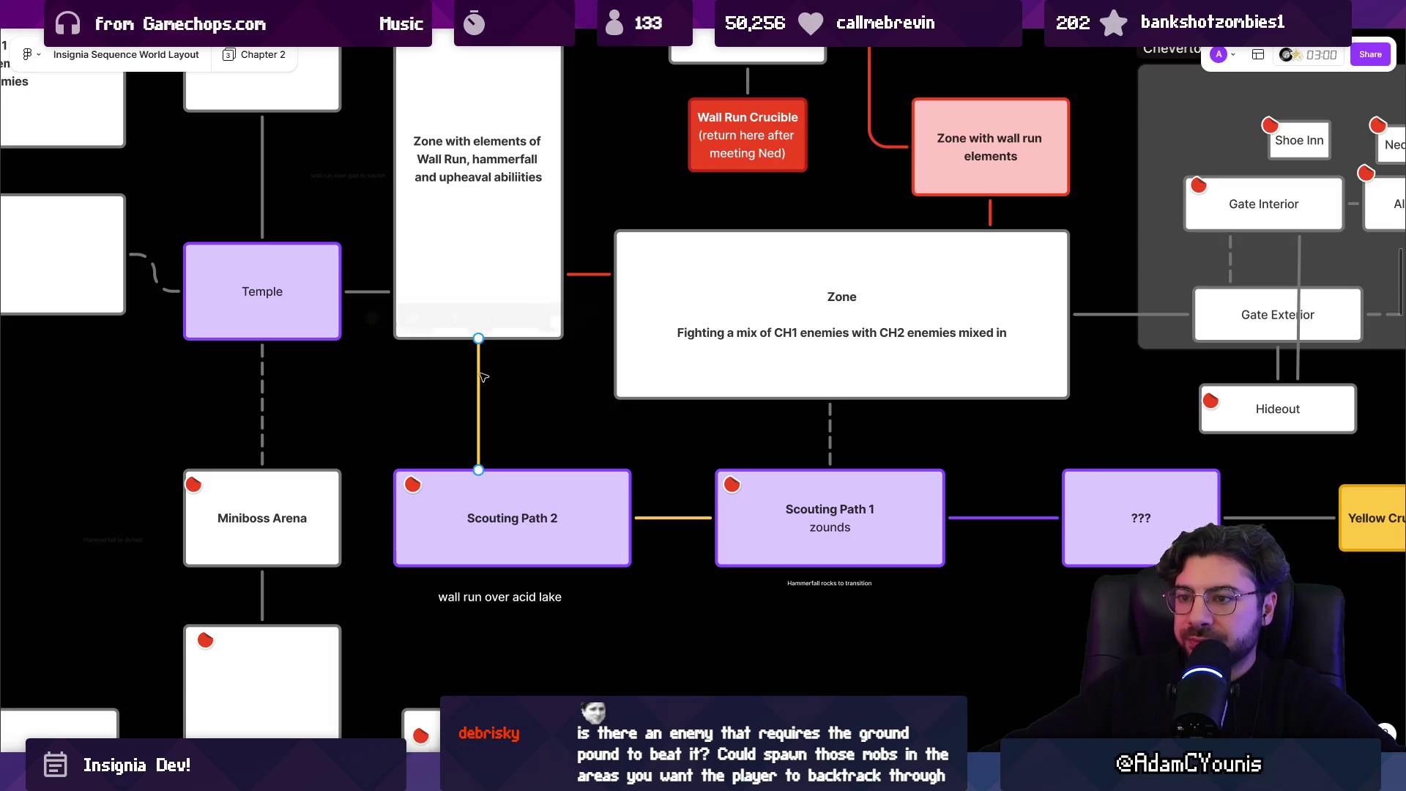
{"action": "scroll", "coordinate": [471, 385], "scroll_direction": "up", "scroll_amount": 2}
{"action": "left_click_drag", "start_coordinate": [440, 351], "coordinate": [518, 455]}
{"action": "left_click_drag", "start_coordinate": [391, 376], "coordinate": [539, 459]}
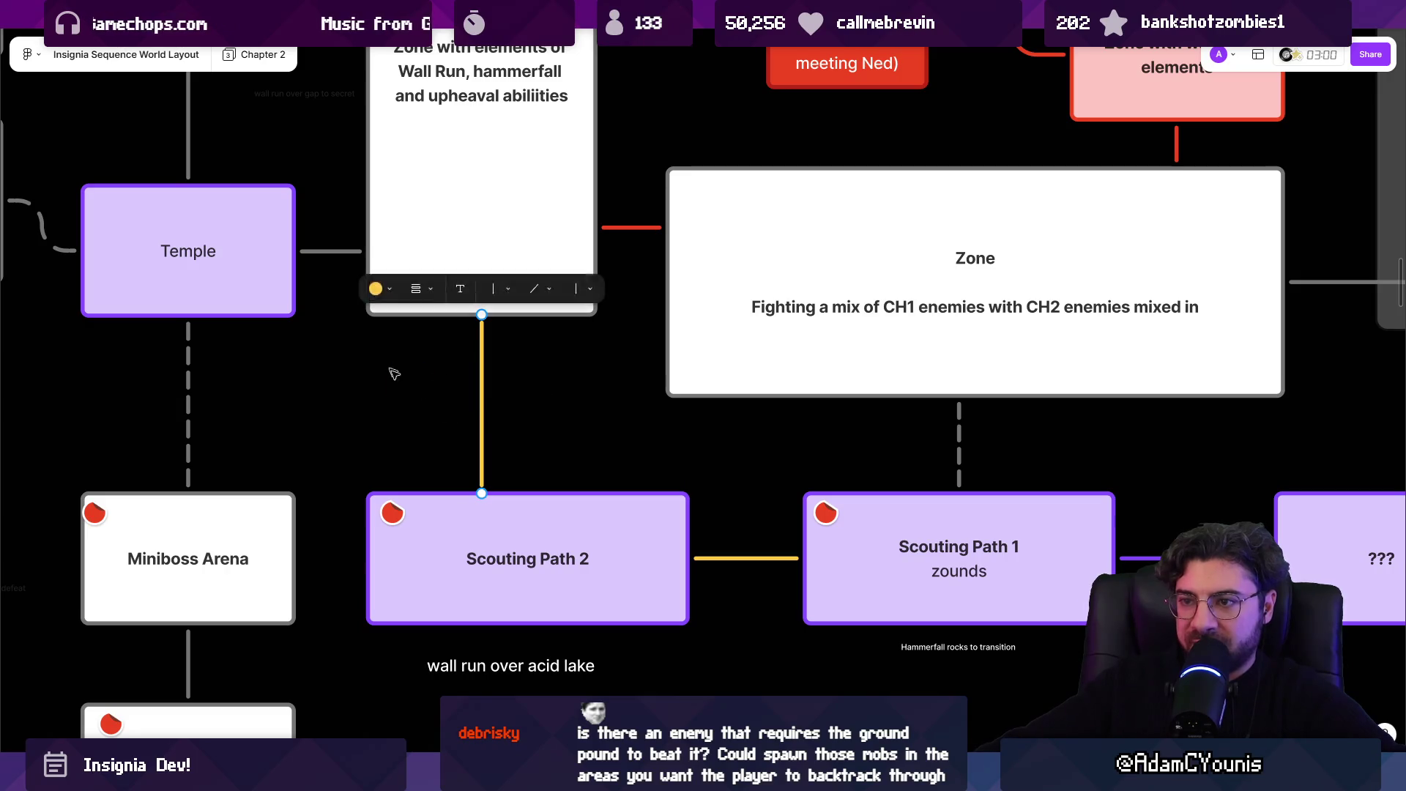
{"action": "key", "text": "alt+Tab"}
{"action": "scroll", "coordinate": [626, 256], "scroll_direction": "down", "scroll_amount": 5}
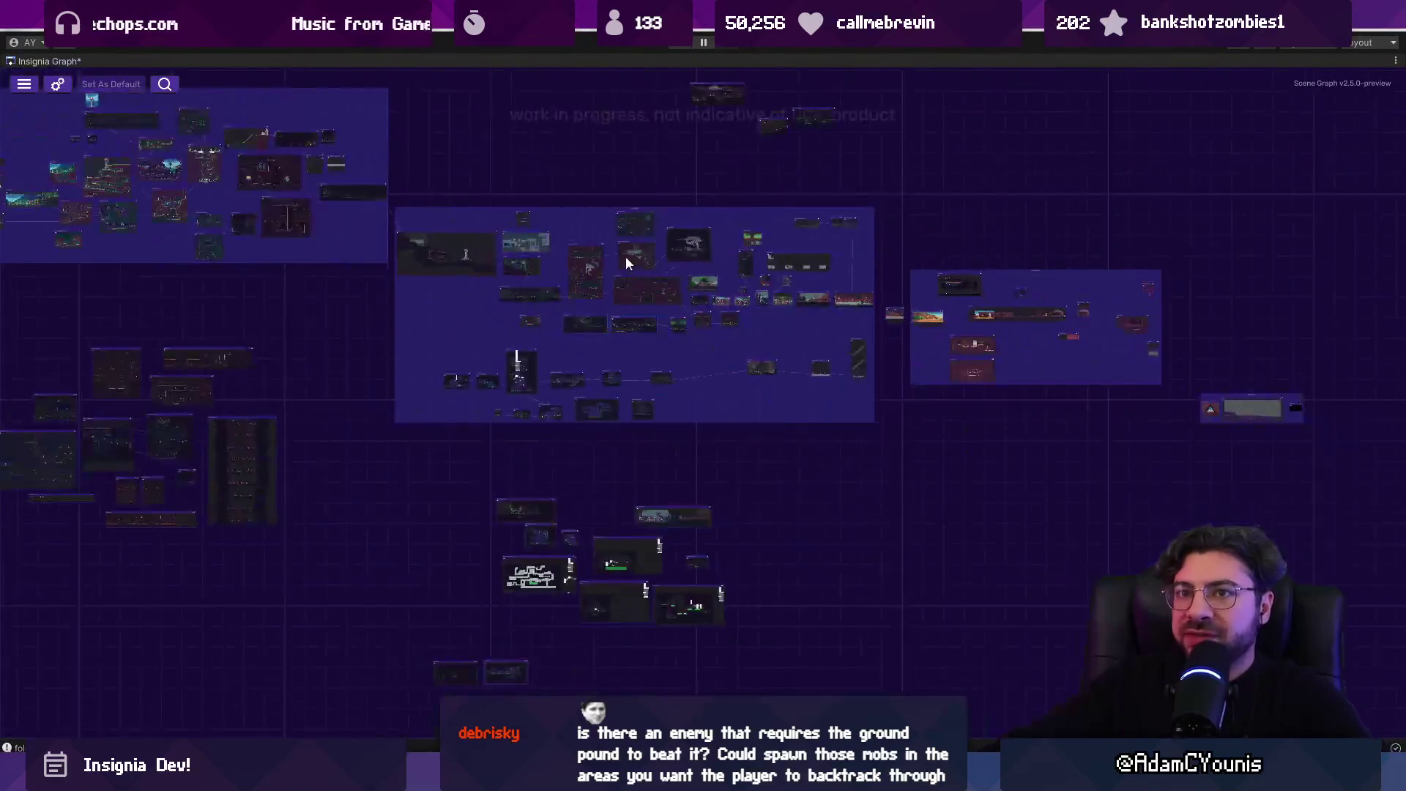
- Restore the full editor layout around the Insignia Graph and show the project's asset folders
{"action": "left_click_drag", "start_coordinate": [619, 258], "coordinate": [901, 413]}
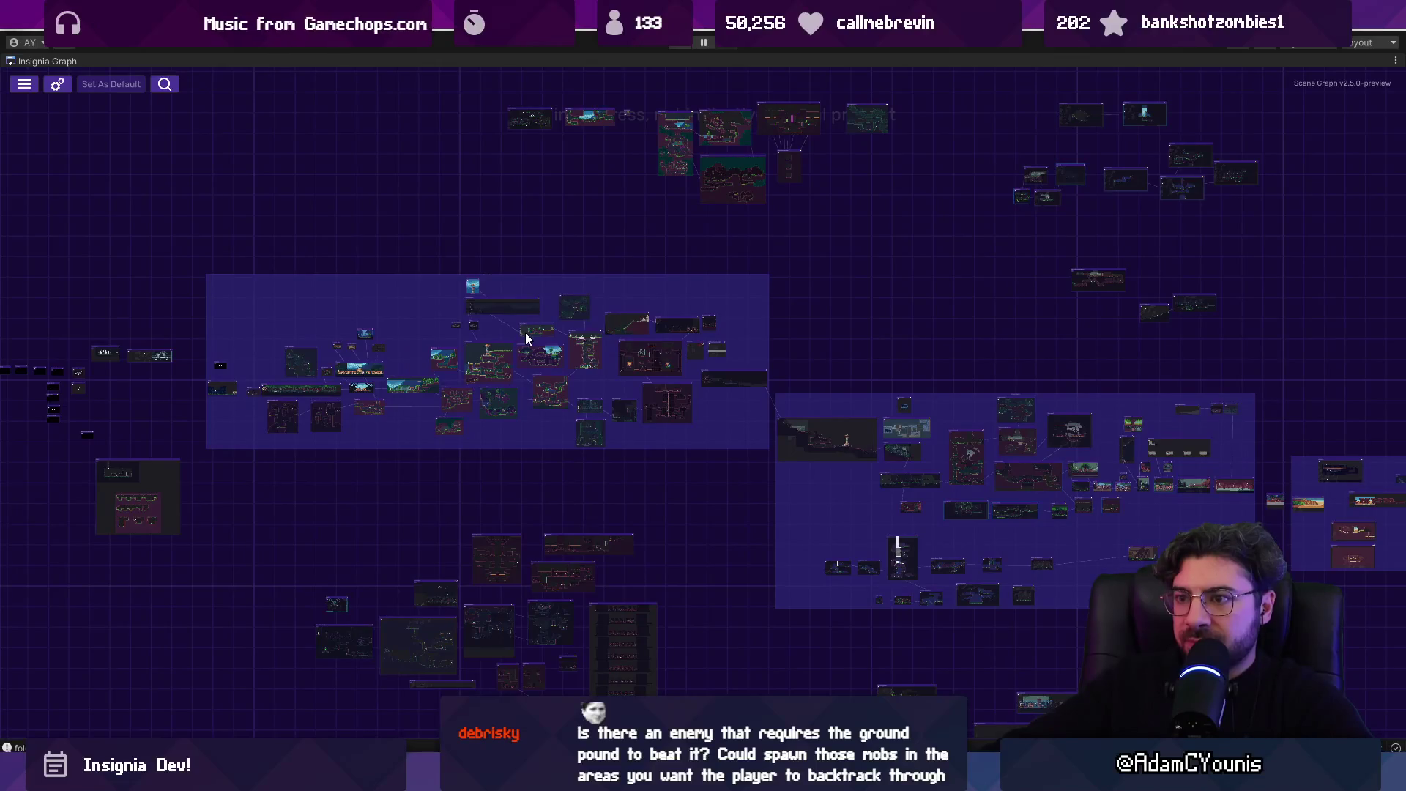
{"action": "scroll", "coordinate": [922, 346], "scroll_direction": "down", "scroll_amount": 2}
{"action": "double_click", "coordinate": [73, 61]}
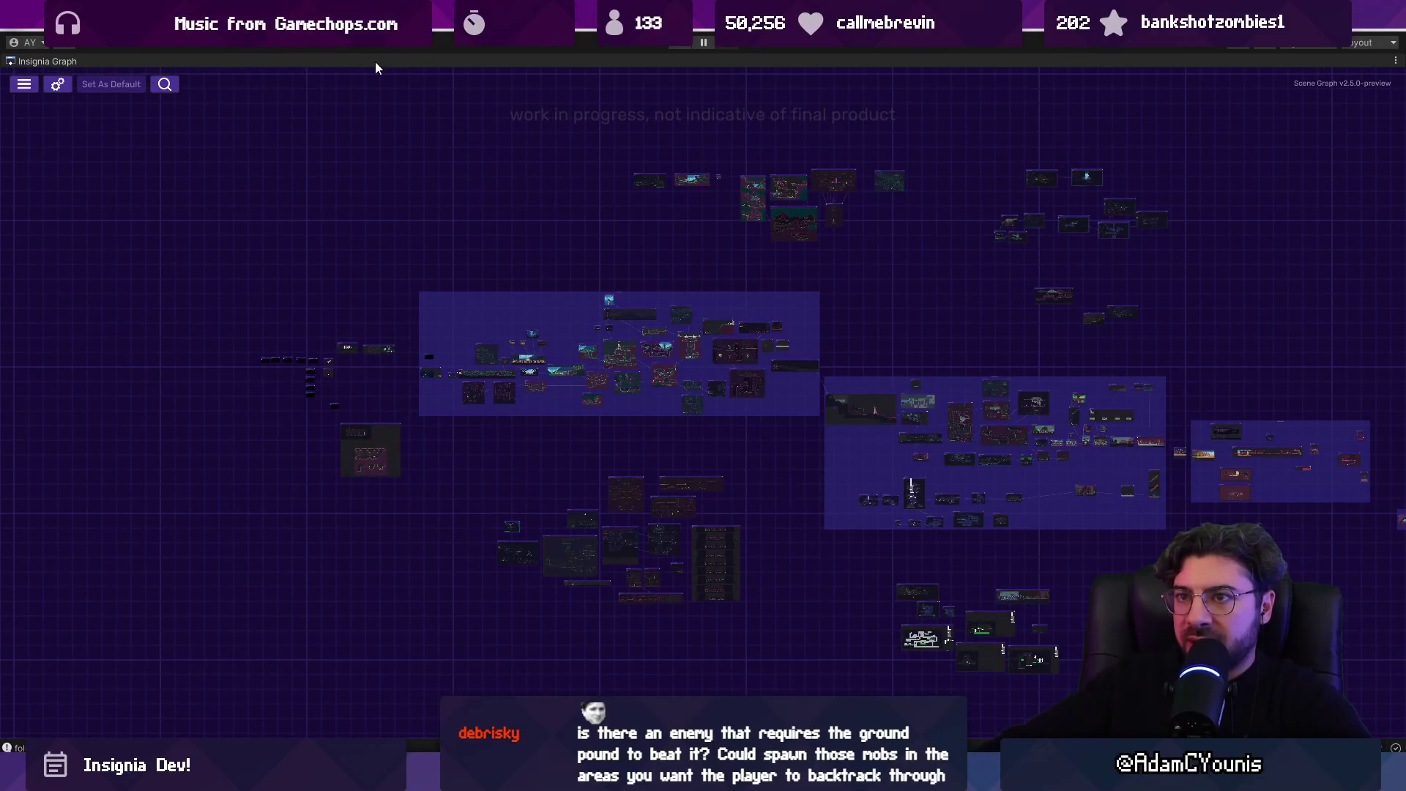
{"action": "left_click", "coordinate": [479, 63]}
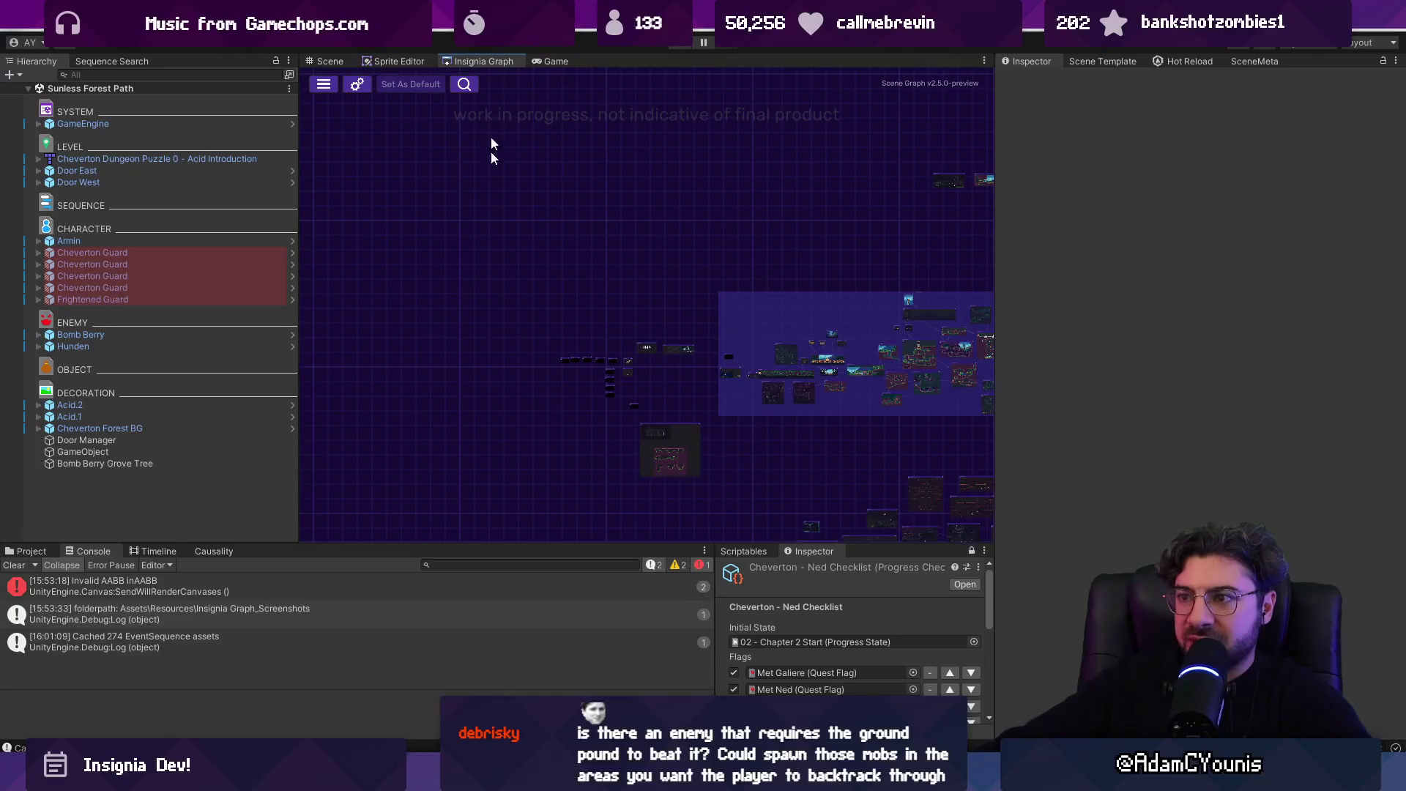
{"action": "left_click", "coordinate": [29, 550]}
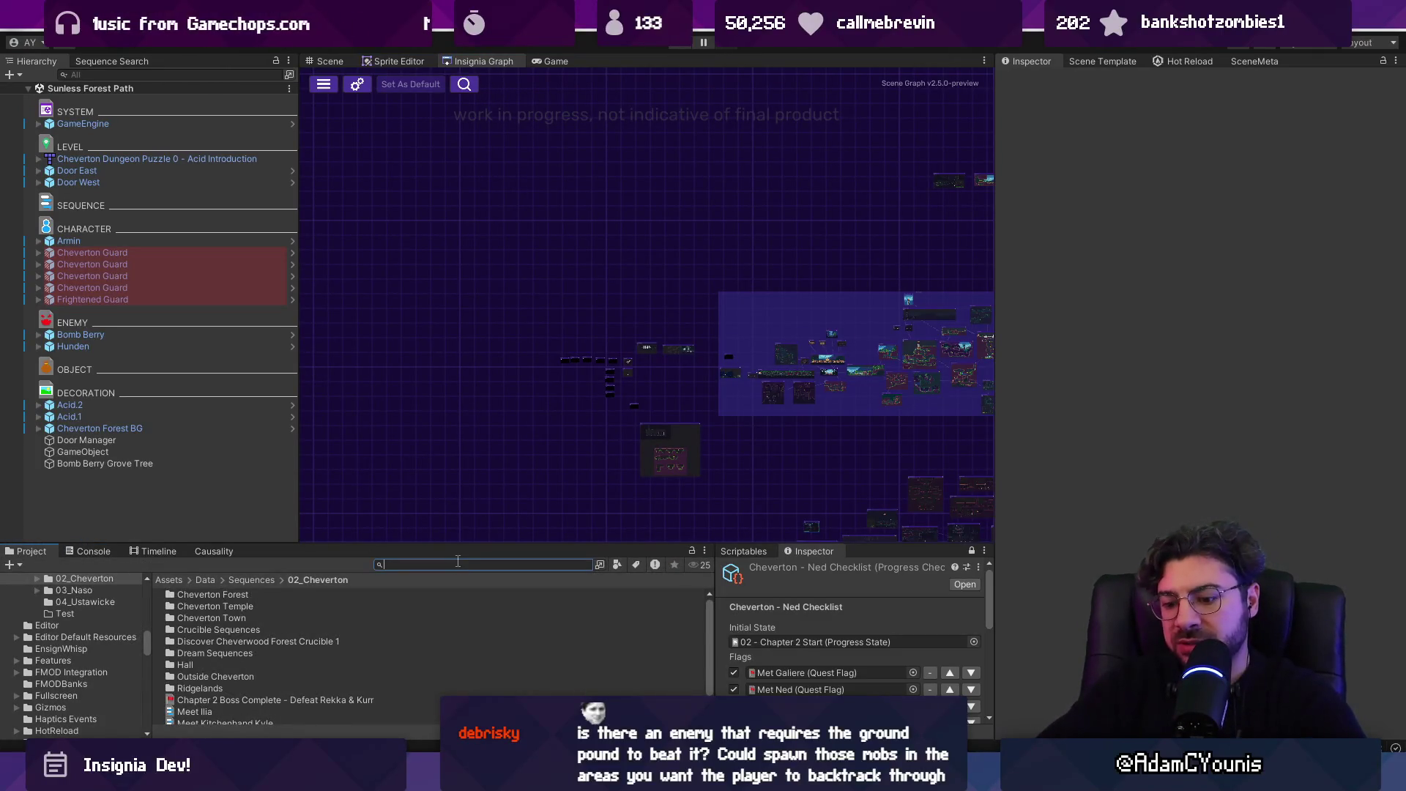
- Switch to the Scratchpad Graph and open the Wind Test scene from its node
{"action": "left_click", "coordinate": [558, 29]}
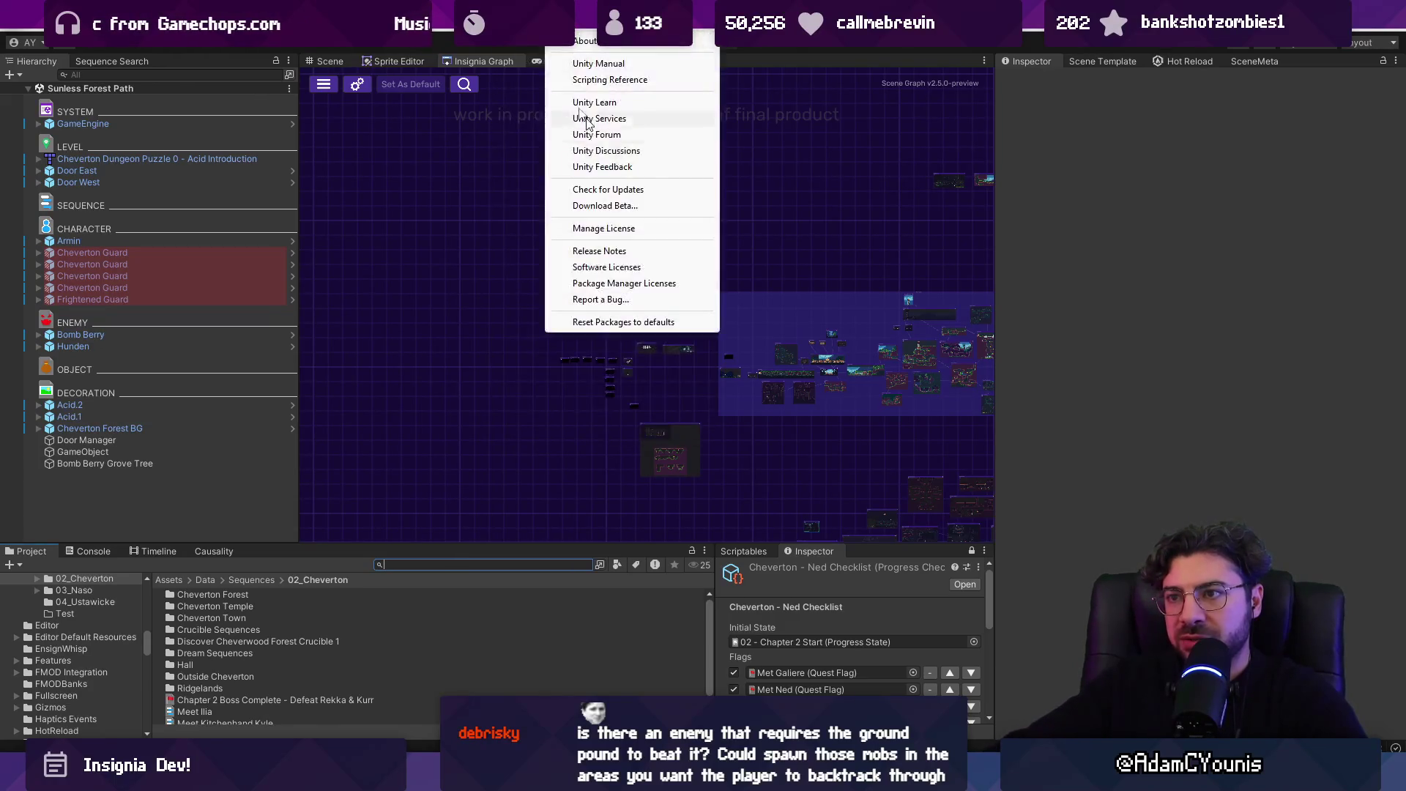
{"action": "mouse_move", "coordinate": [681, 141]}
{"action": "left_click", "coordinate": [739, 142]}
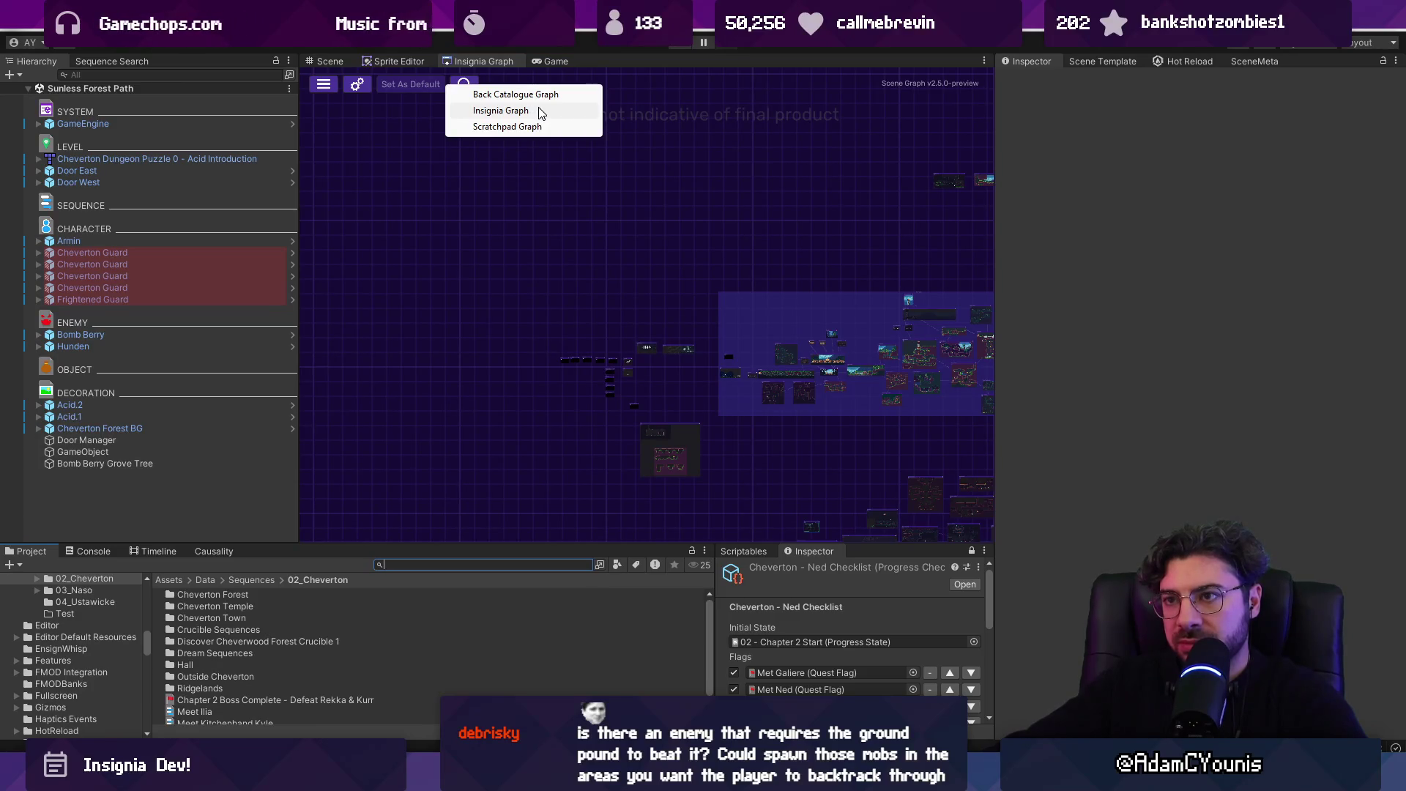
{"action": "left_click", "coordinate": [538, 127]}
{"action": "scroll", "coordinate": [681, 325], "scroll_direction": "up", "scroll_amount": 5}
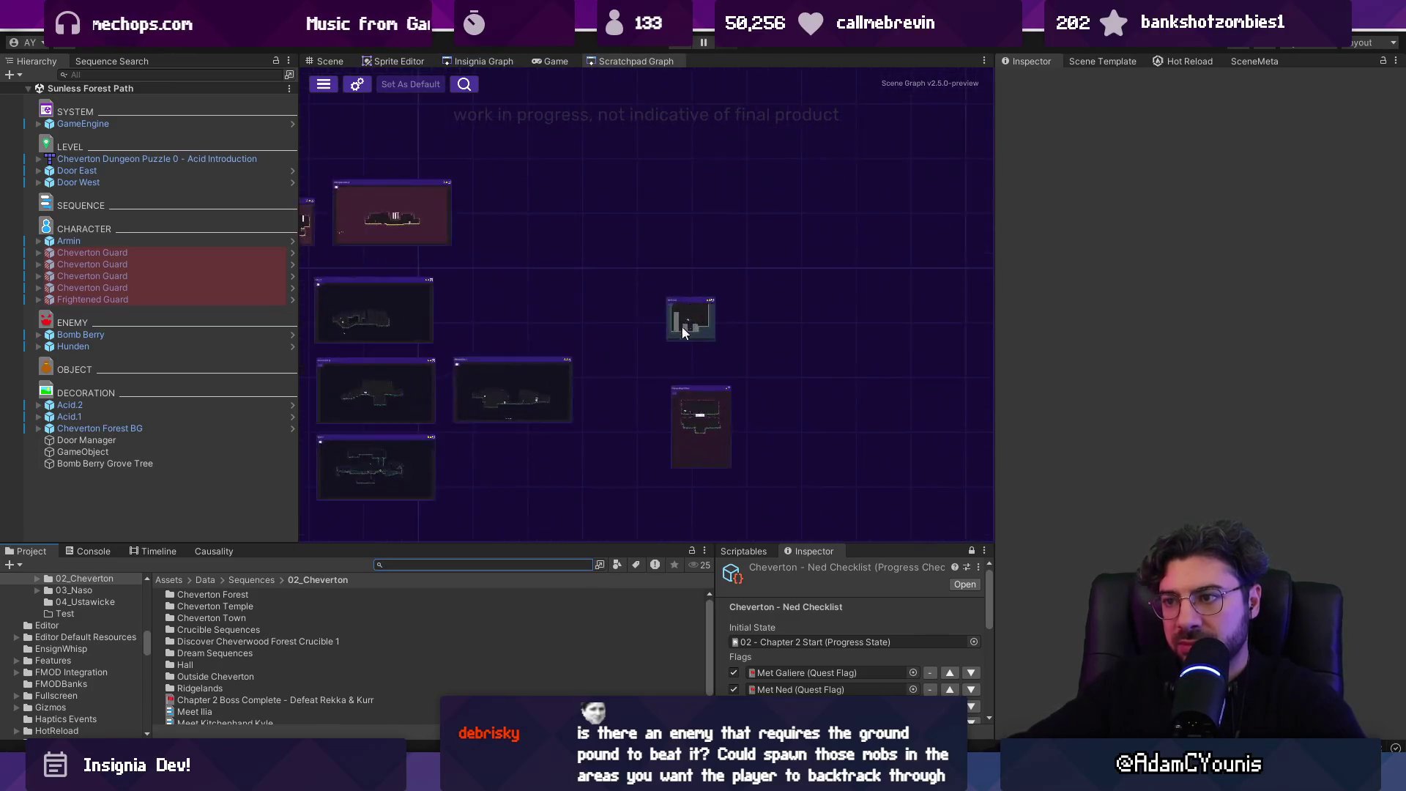
{"action": "double_click", "coordinate": [699, 306]}
{"action": "key", "text": "ctrl+p"}
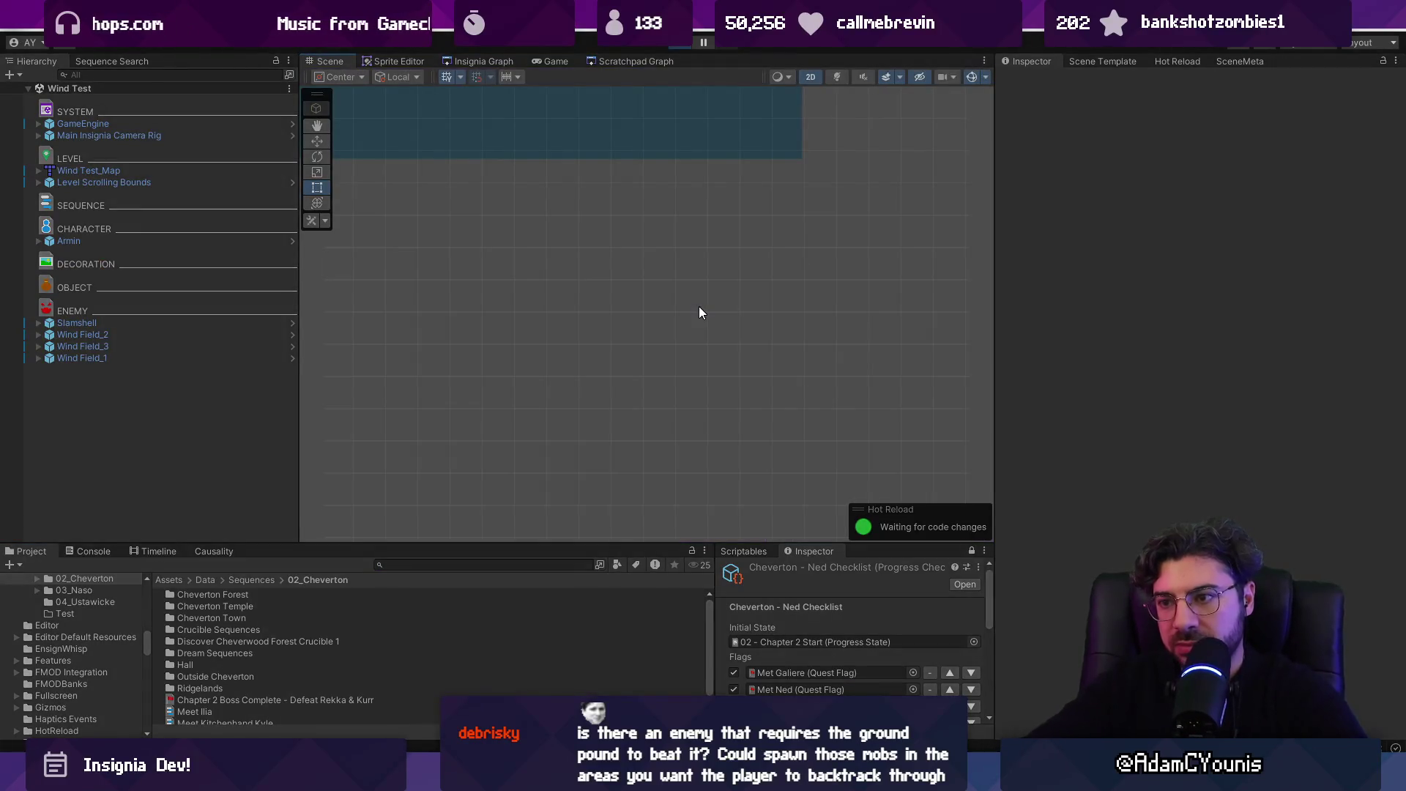
- Defeat the purple enemy with an upward sword swing, then ground-pound from the middle grey block
{"action": "key", "text": "Left"}
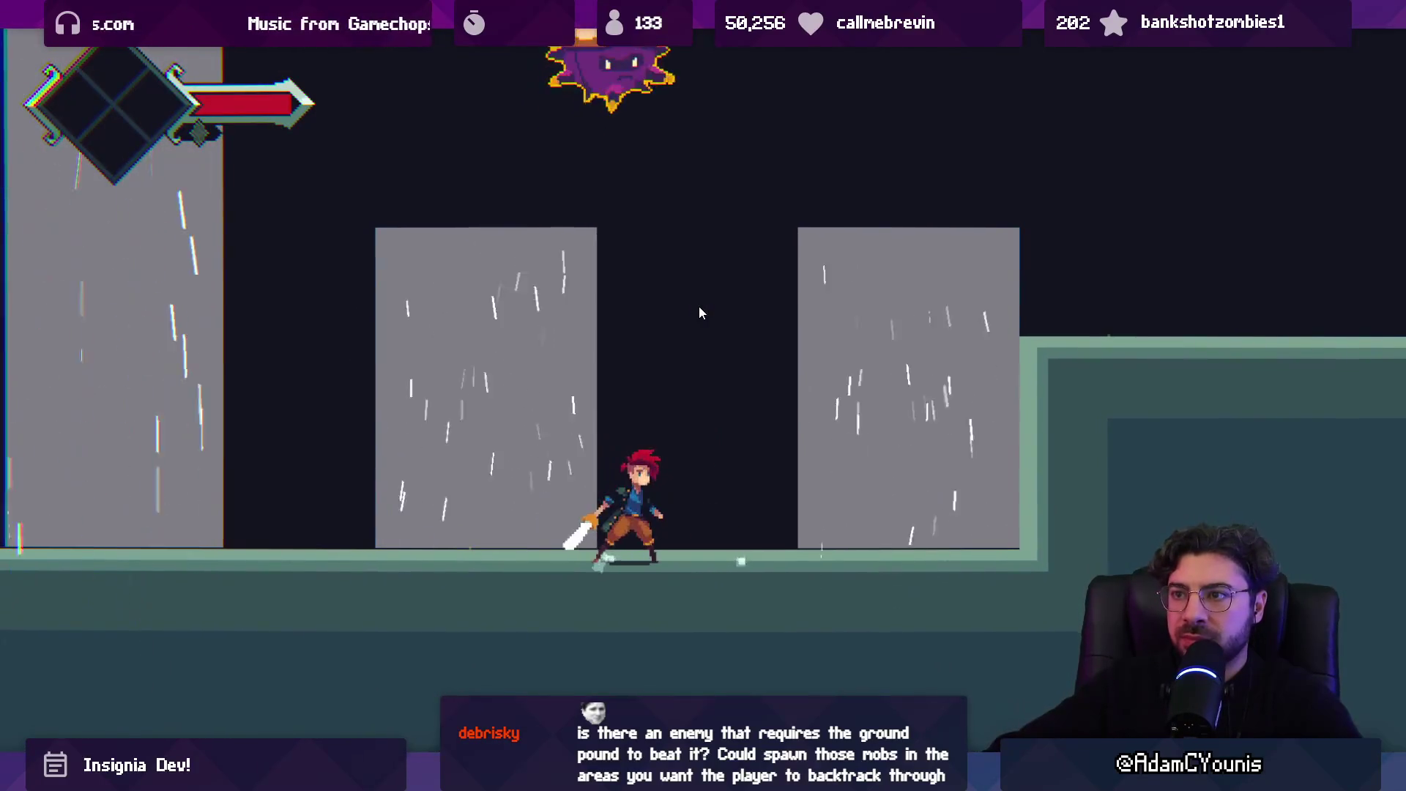
{"action": "key", "text": "x"}
{"action": "key", "text": "Right"}
{"action": "key", "text": "z"}
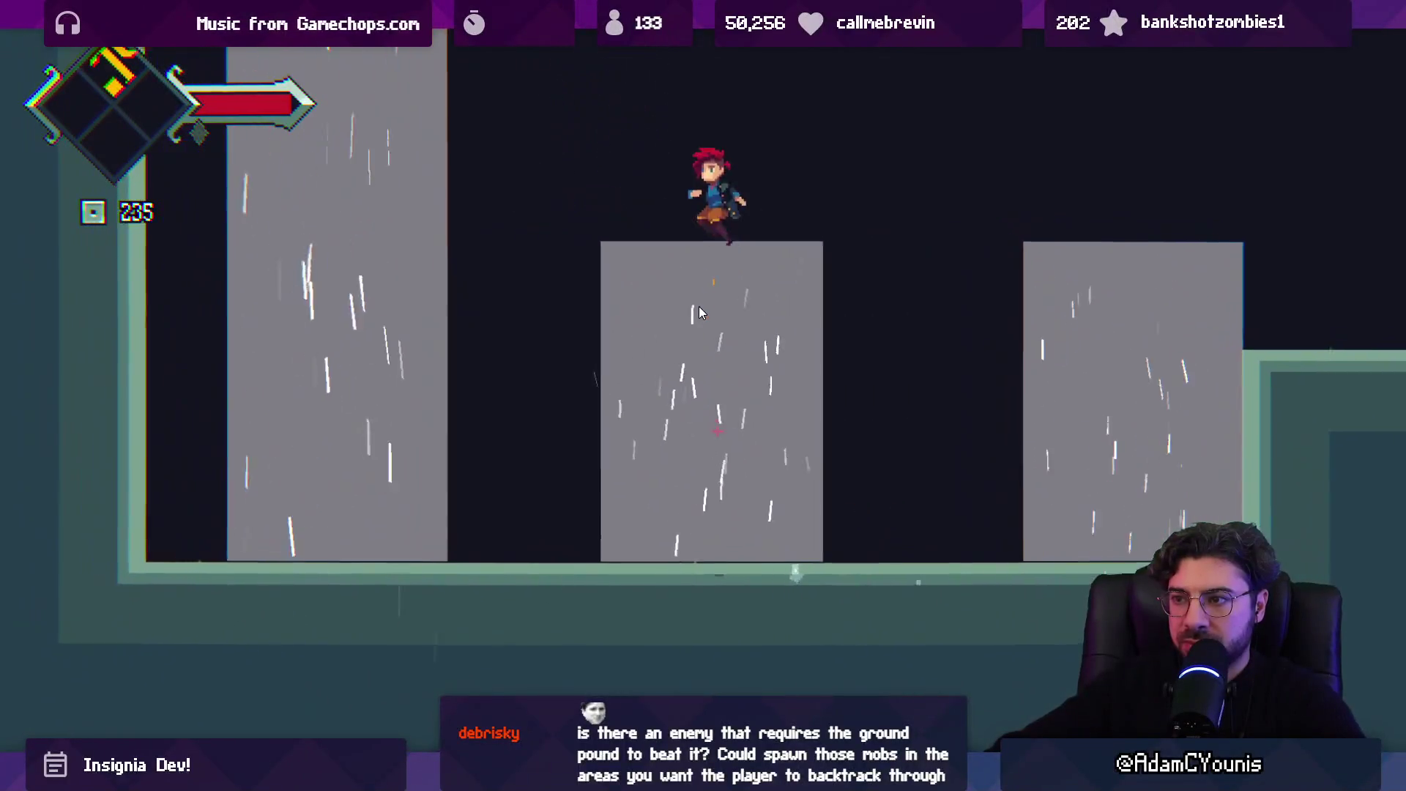
{"action": "key", "text": "z"}
{"action": "key", "text": "Left"}
{"action": "key", "text": "Down"}
{"action": "key", "text": "x"}
{"action": "key", "text": "z"}
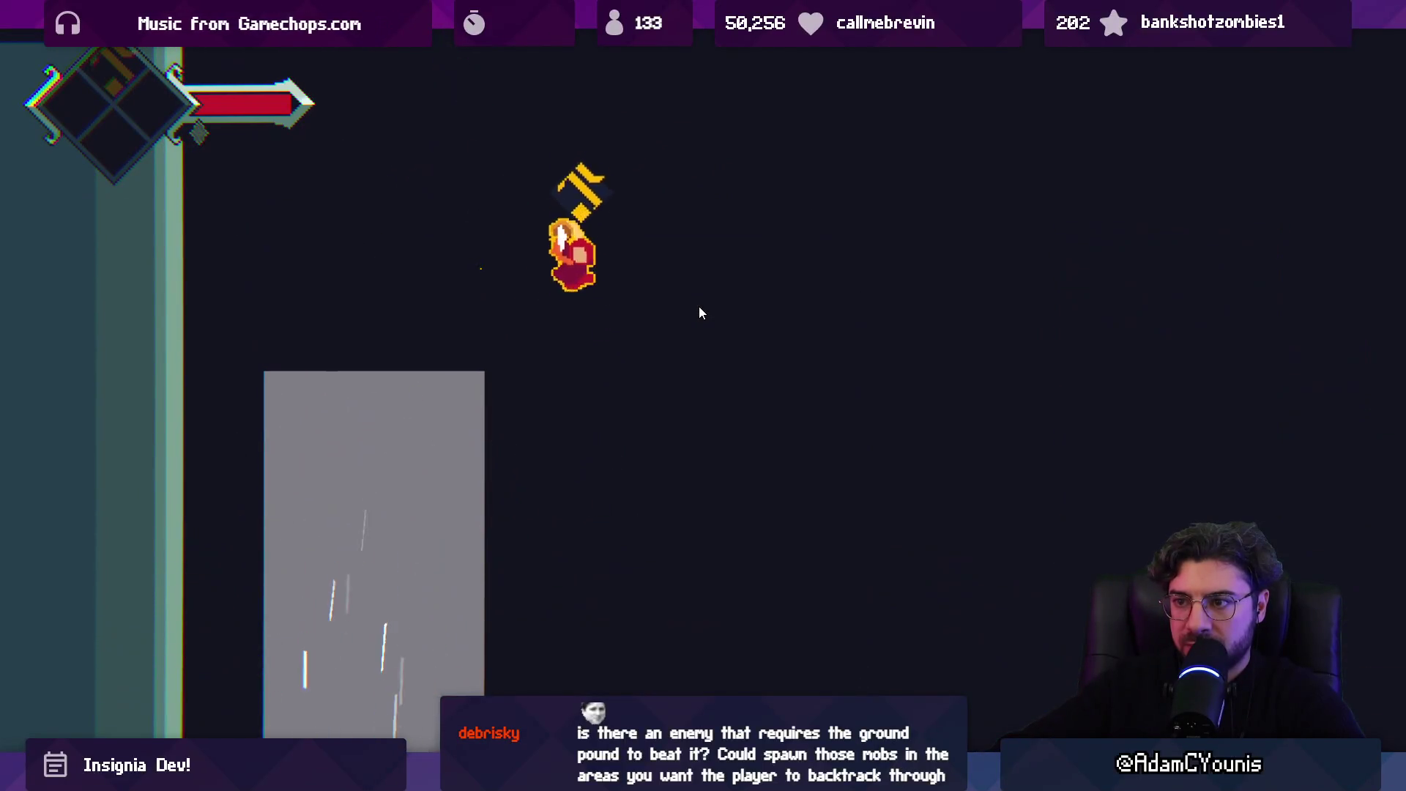
{"action": "key", "text": "Down"}
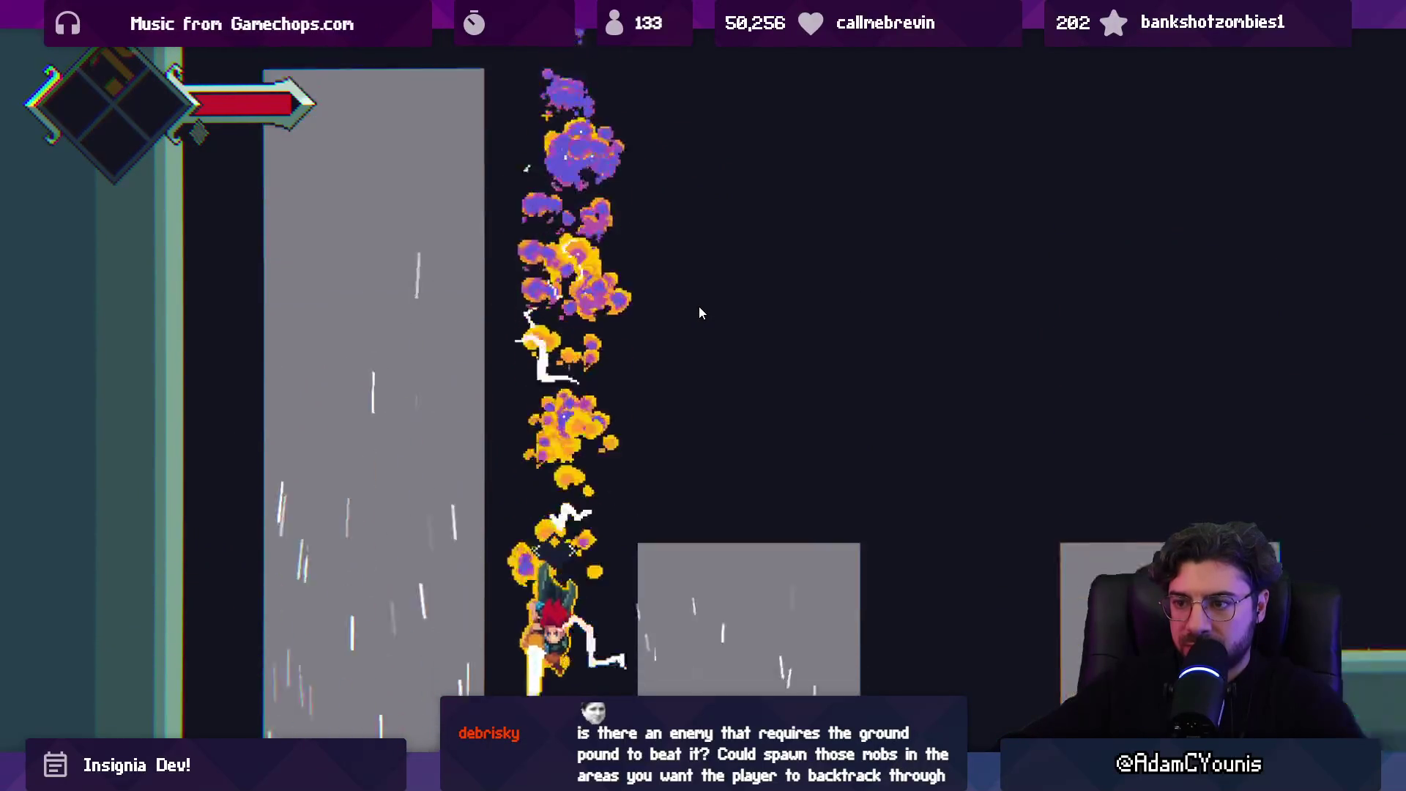
- Jump between the grey platforms onto the tall column and ground-pound straight to the floor
{"action": "key", "text": "Left"}
{"action": "key", "text": "z"}
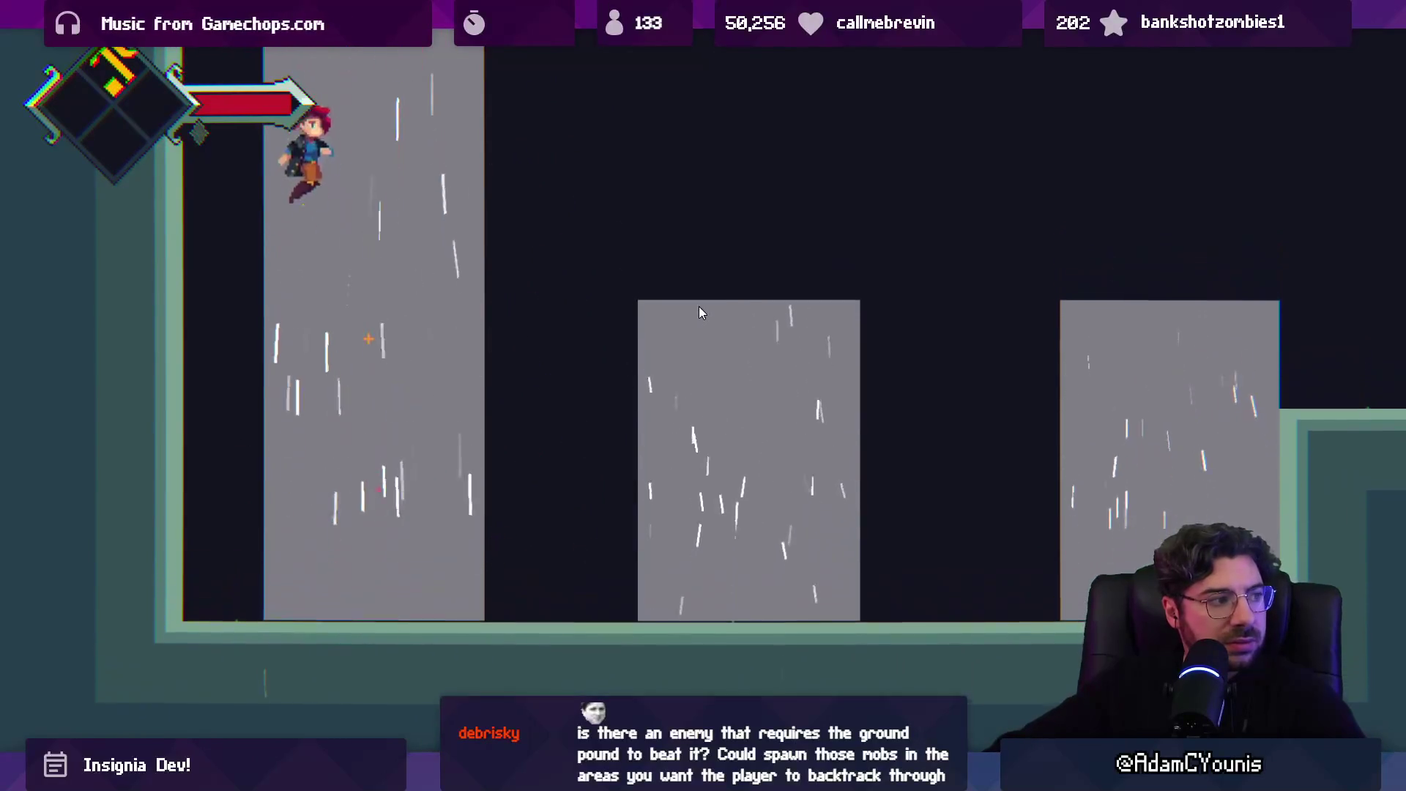
{"action": "key", "text": "Down"}
{"action": "key", "text": "Right"}
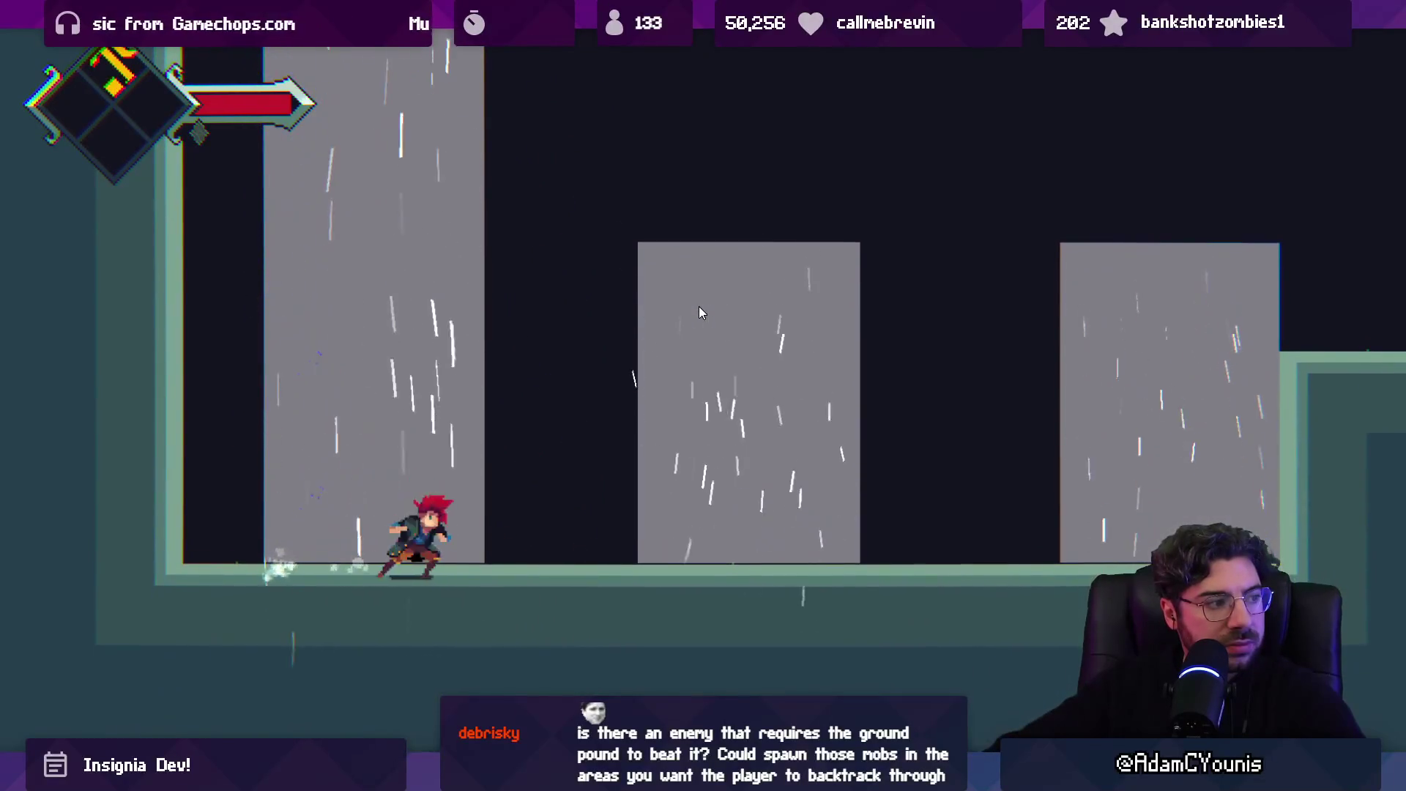
{"action": "key", "text": "z"}
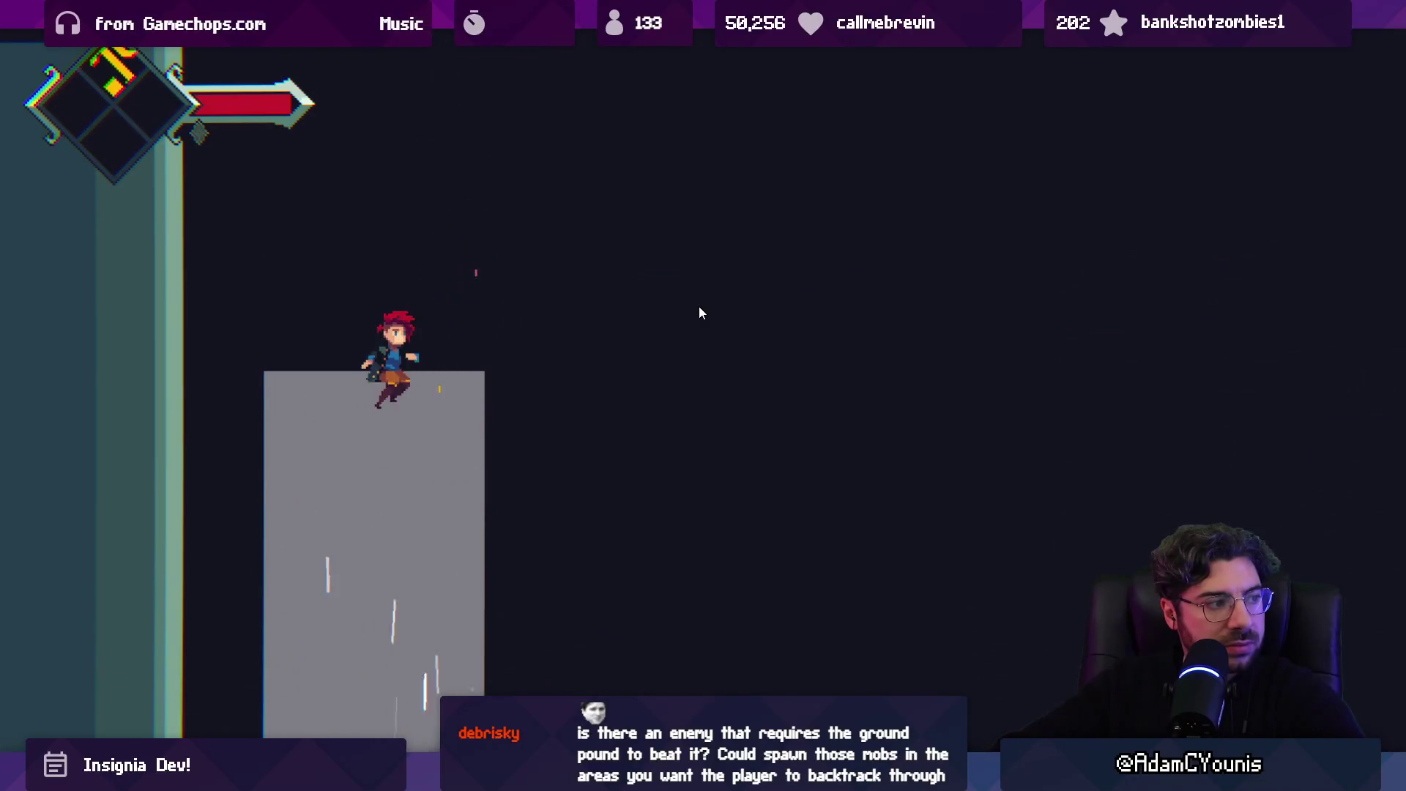
{"action": "key", "text": "Right"}
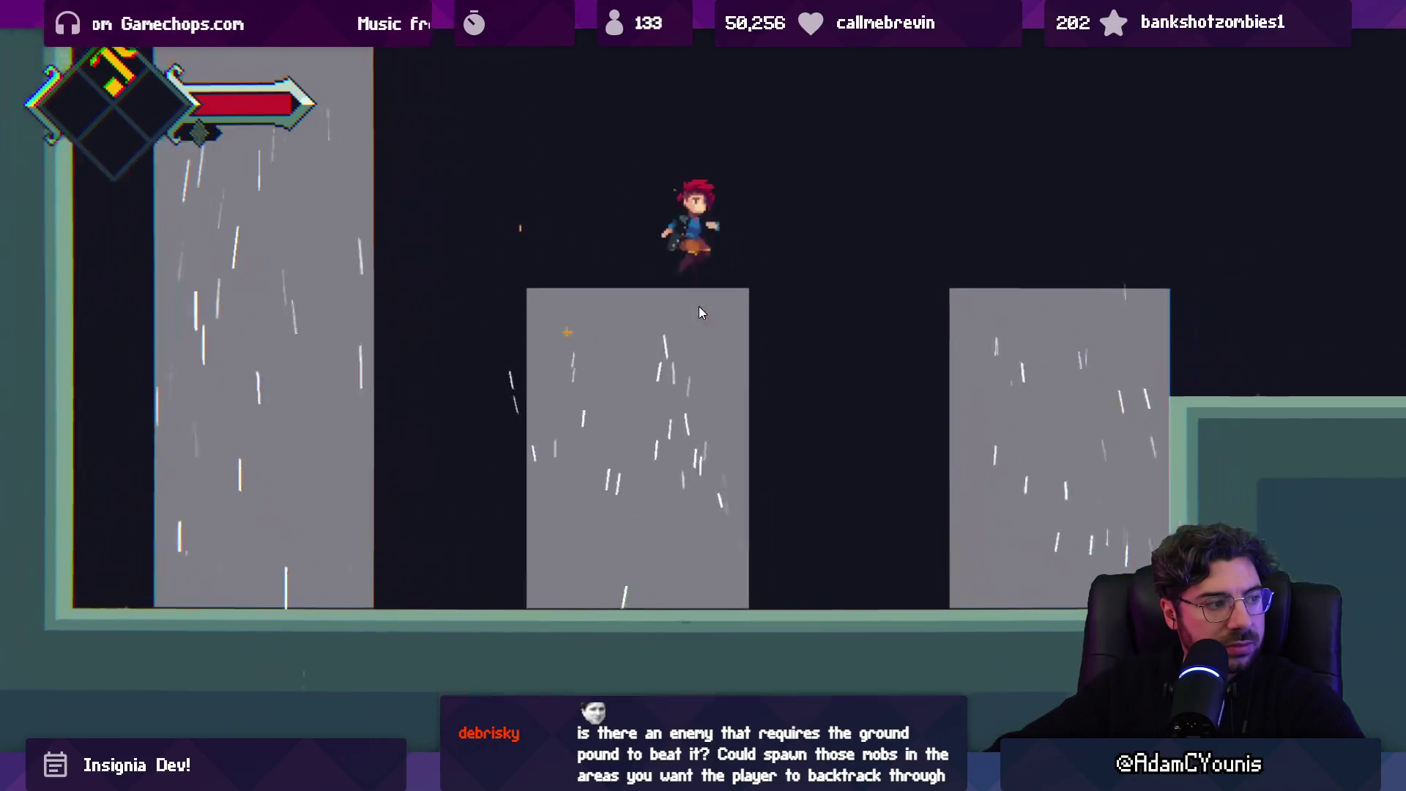
{"action": "key", "text": "z"}
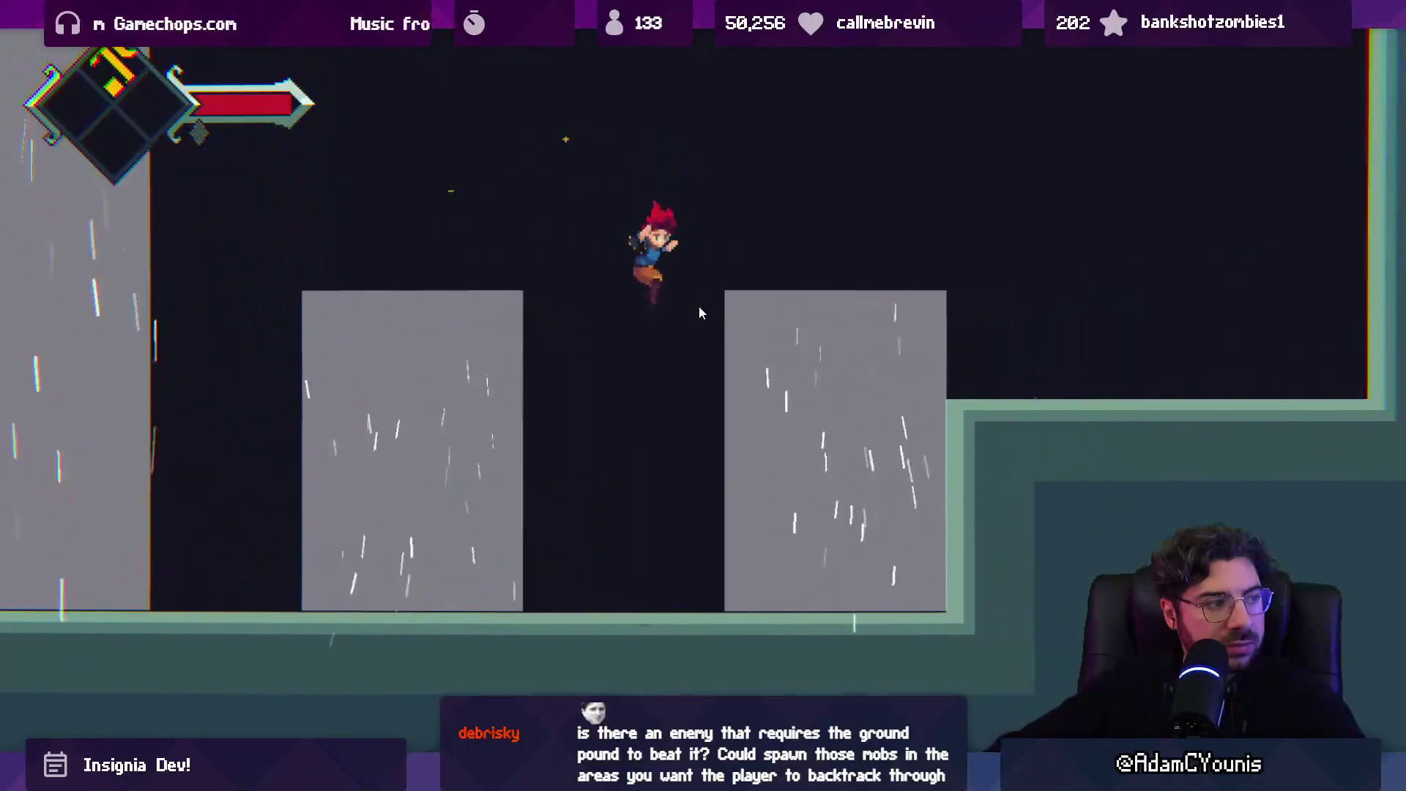
{"action": "key", "text": "z"}
{"action": "key", "text": "Left"}
{"action": "key", "text": "z"}
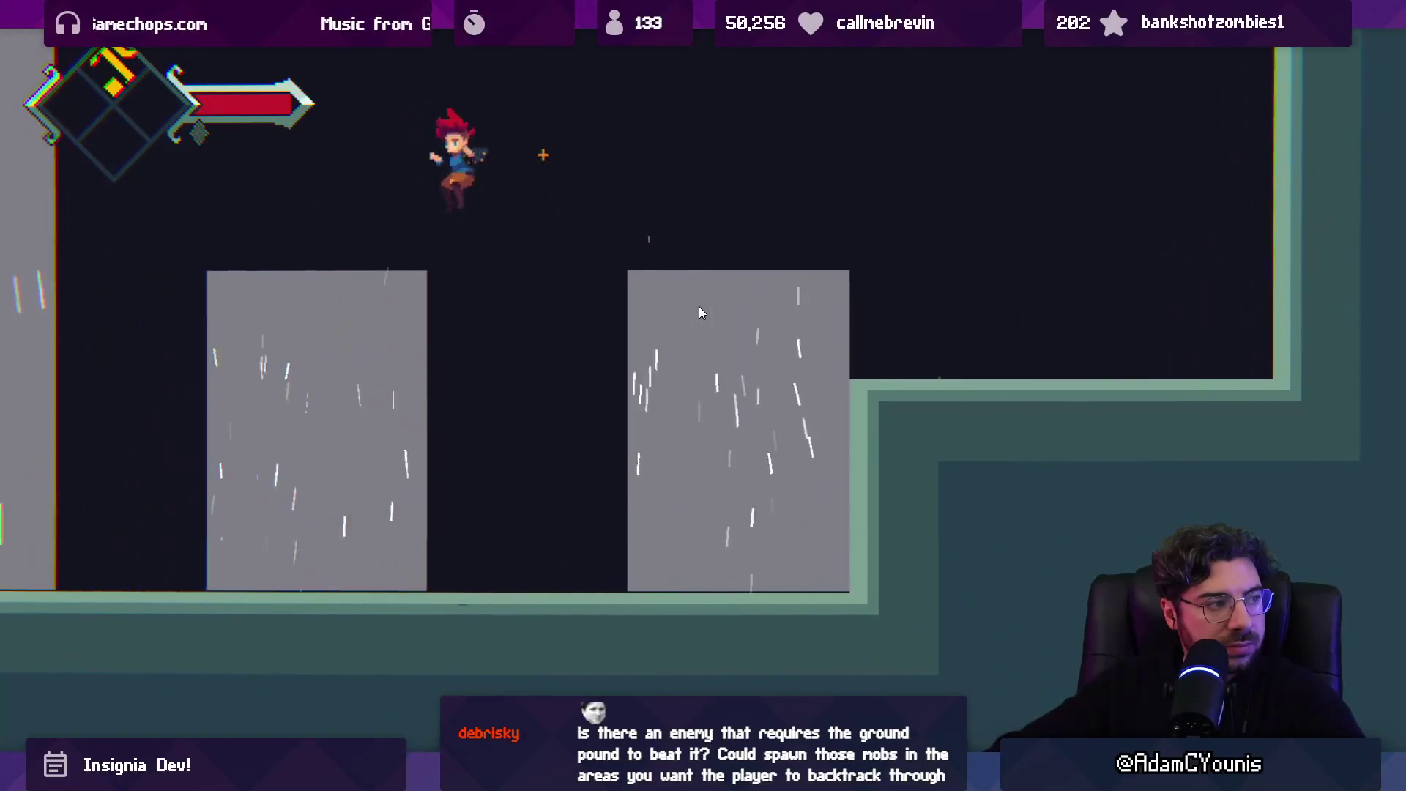
{"action": "key", "text": "Left"}
{"action": "key", "text": "z"}
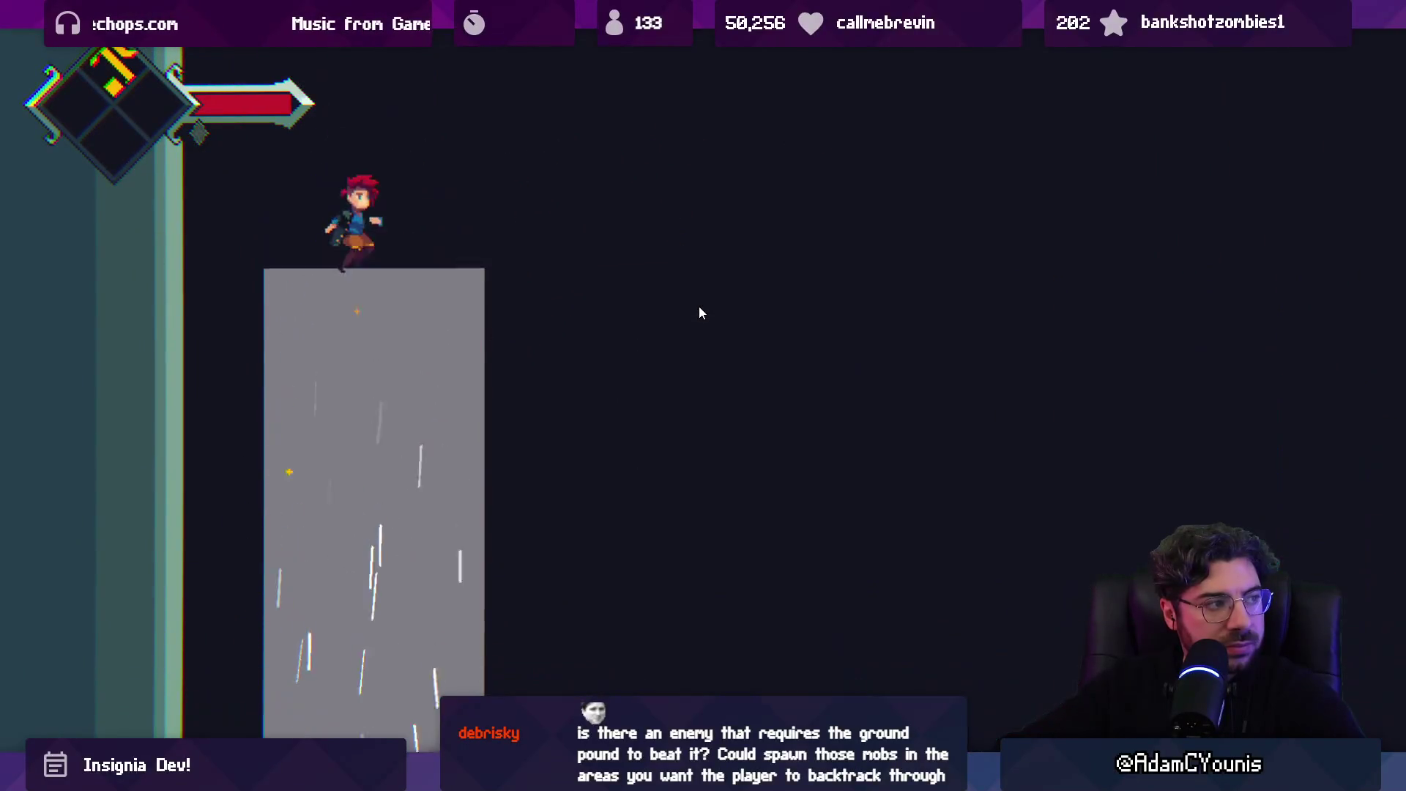
{"action": "key", "text": "Right"}
{"action": "key", "text": "z"}
{"action": "key", "text": "Down"}
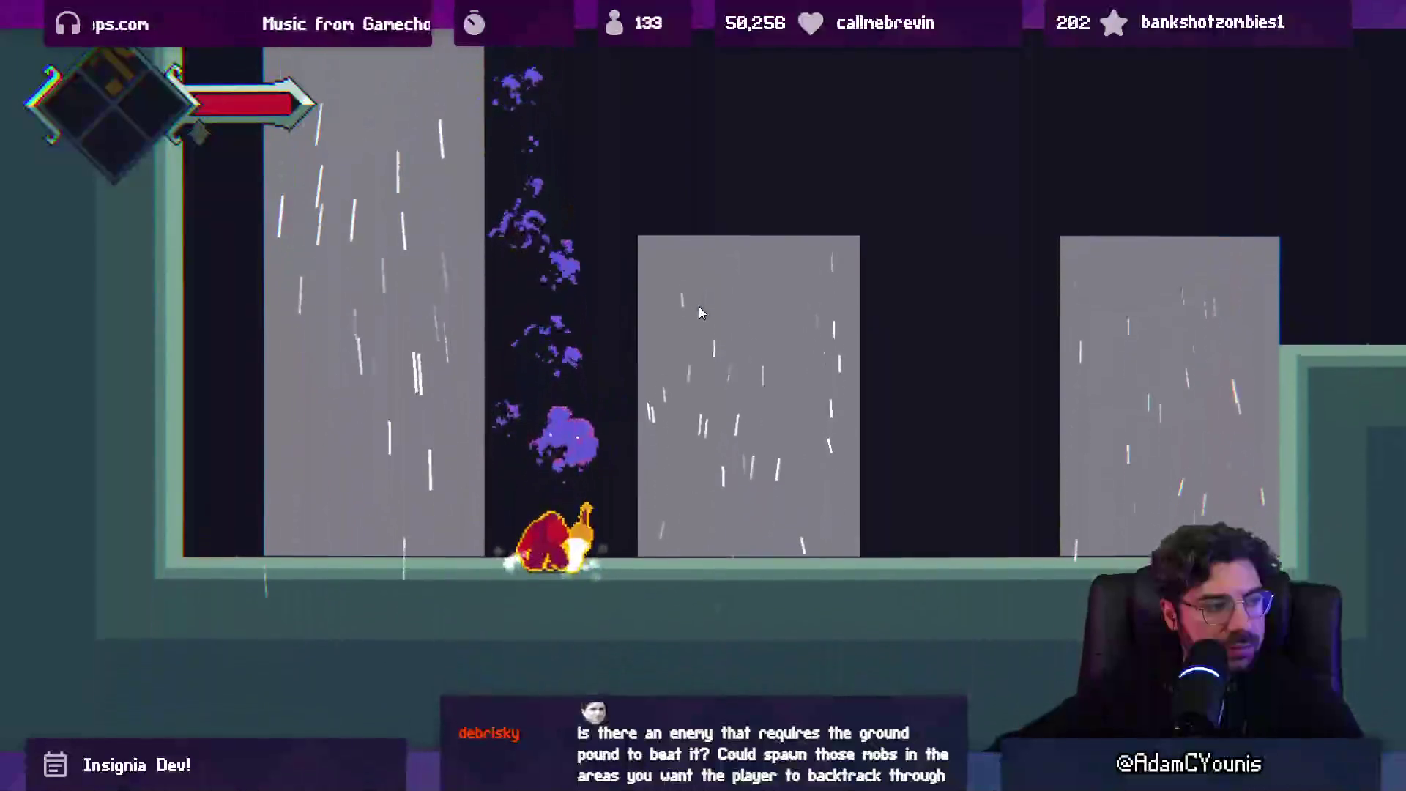
- Repeat climbs and ground pounds over the tall and middle columns, then restore the editor layout
{"action": "key", "text": "Left"}
{"action": "key", "text": "z"}
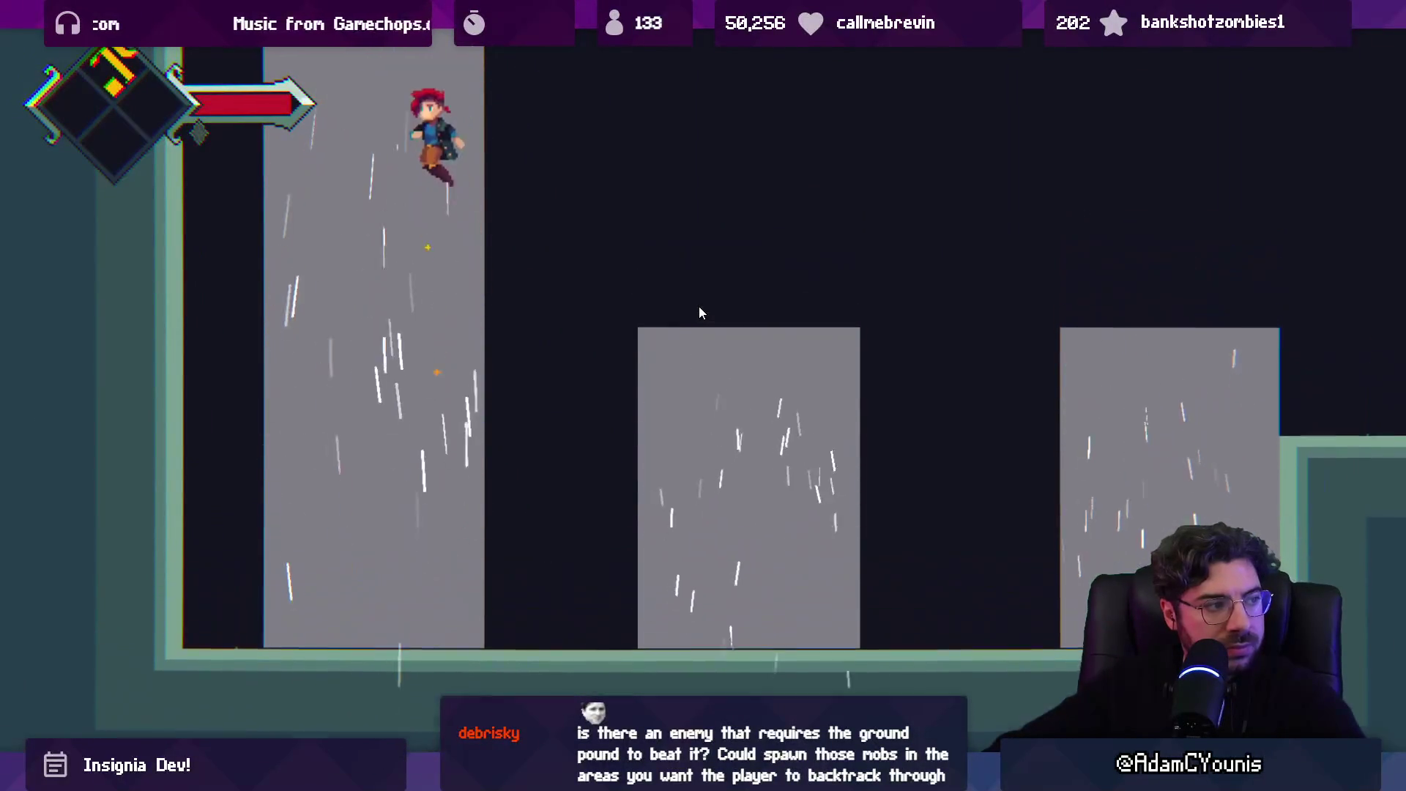
{"action": "key", "text": "Down"}
{"action": "key", "text": "Right"}
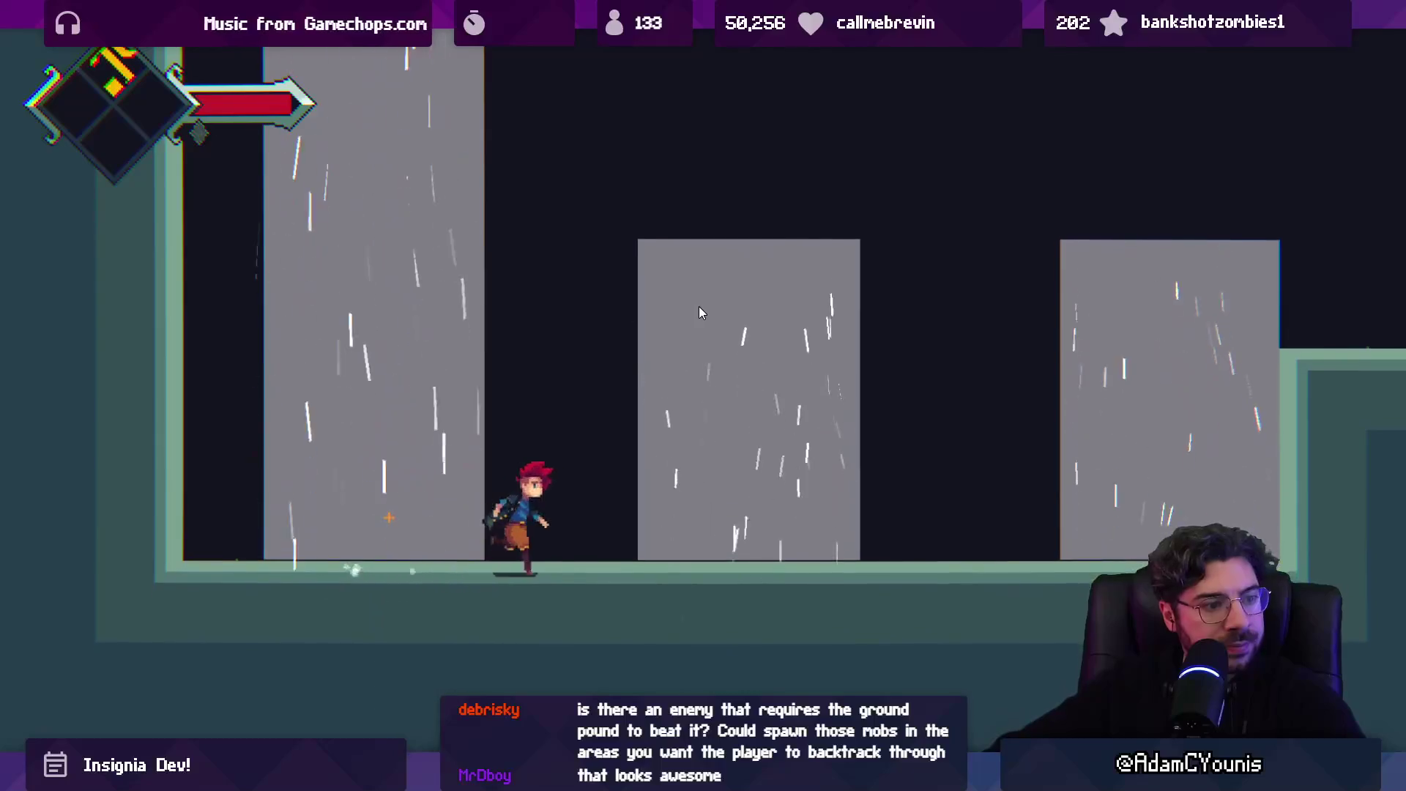
{"action": "key", "text": "Right"}
{"action": "key", "text": "z"}
{"action": "key", "text": "Down"}
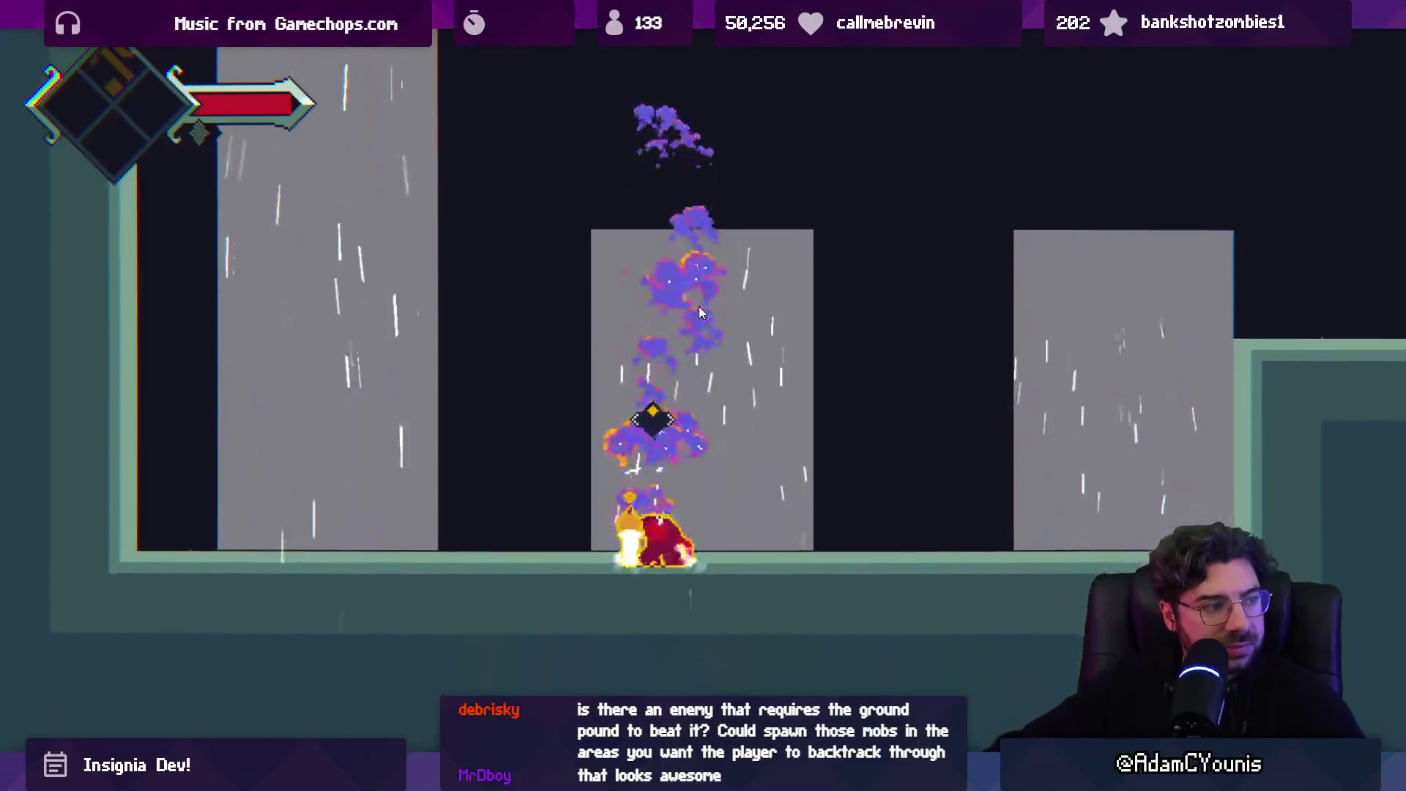
{"action": "key", "text": "Left"}
{"action": "key", "text": "z"}
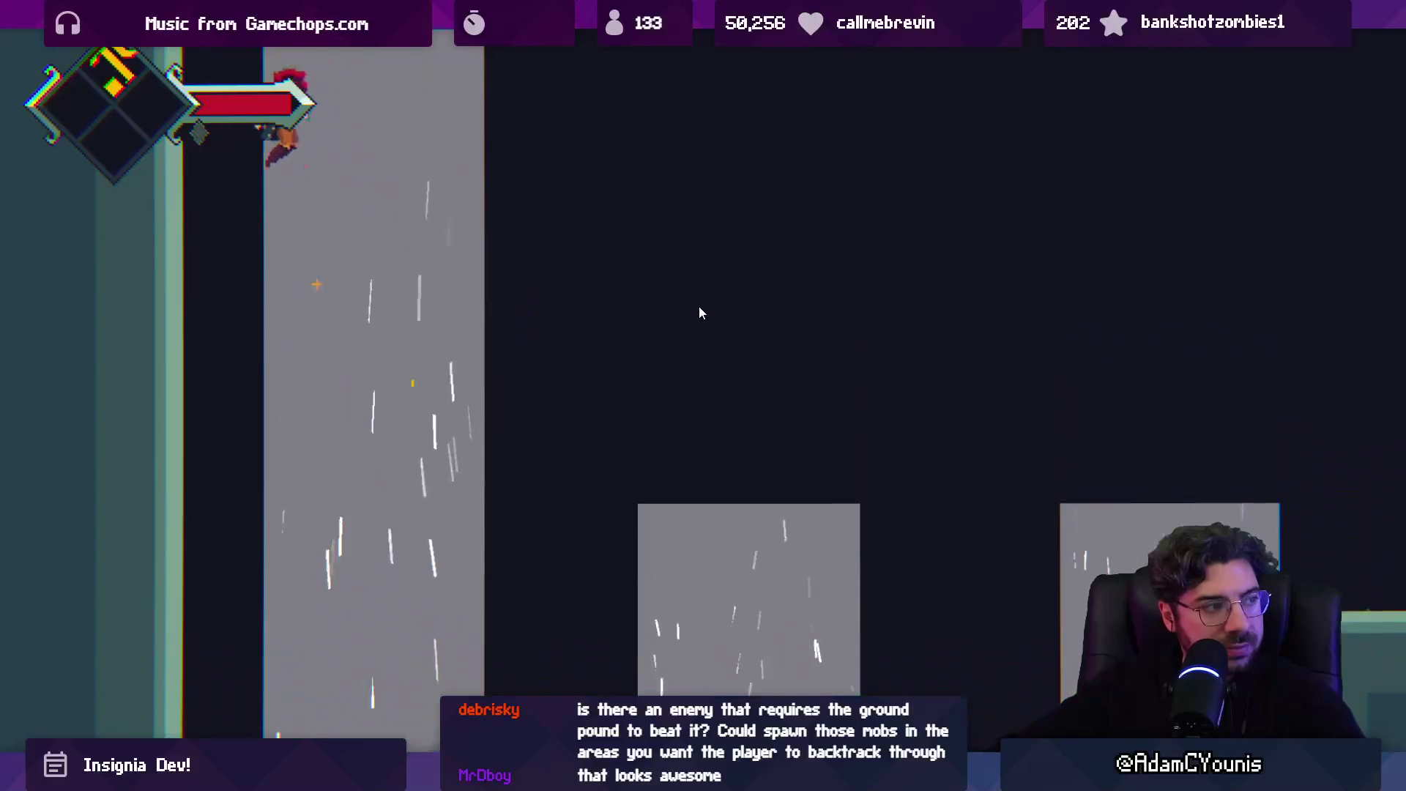
{"action": "key", "text": "Right"}
{"action": "key", "text": "z"}
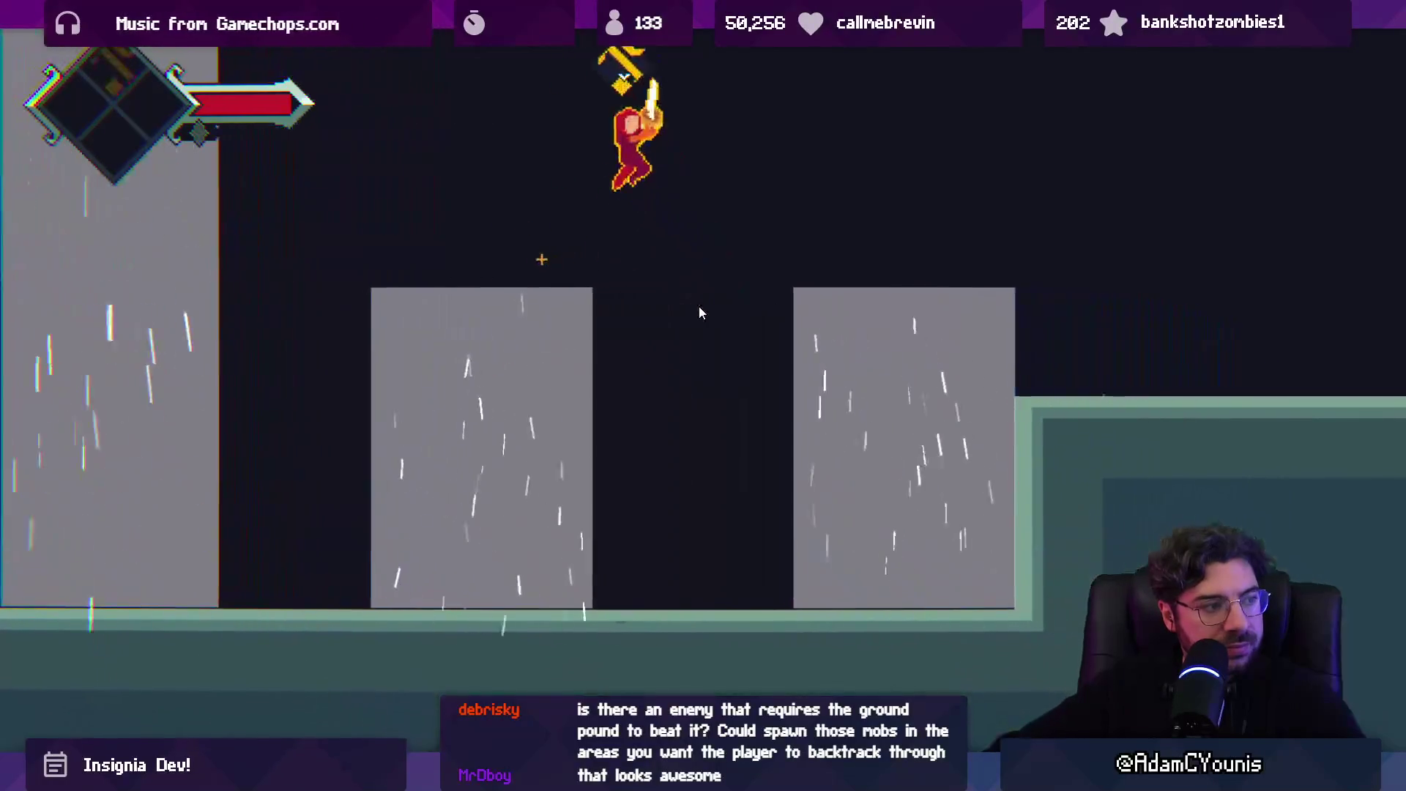
{"action": "key", "text": "Down"}
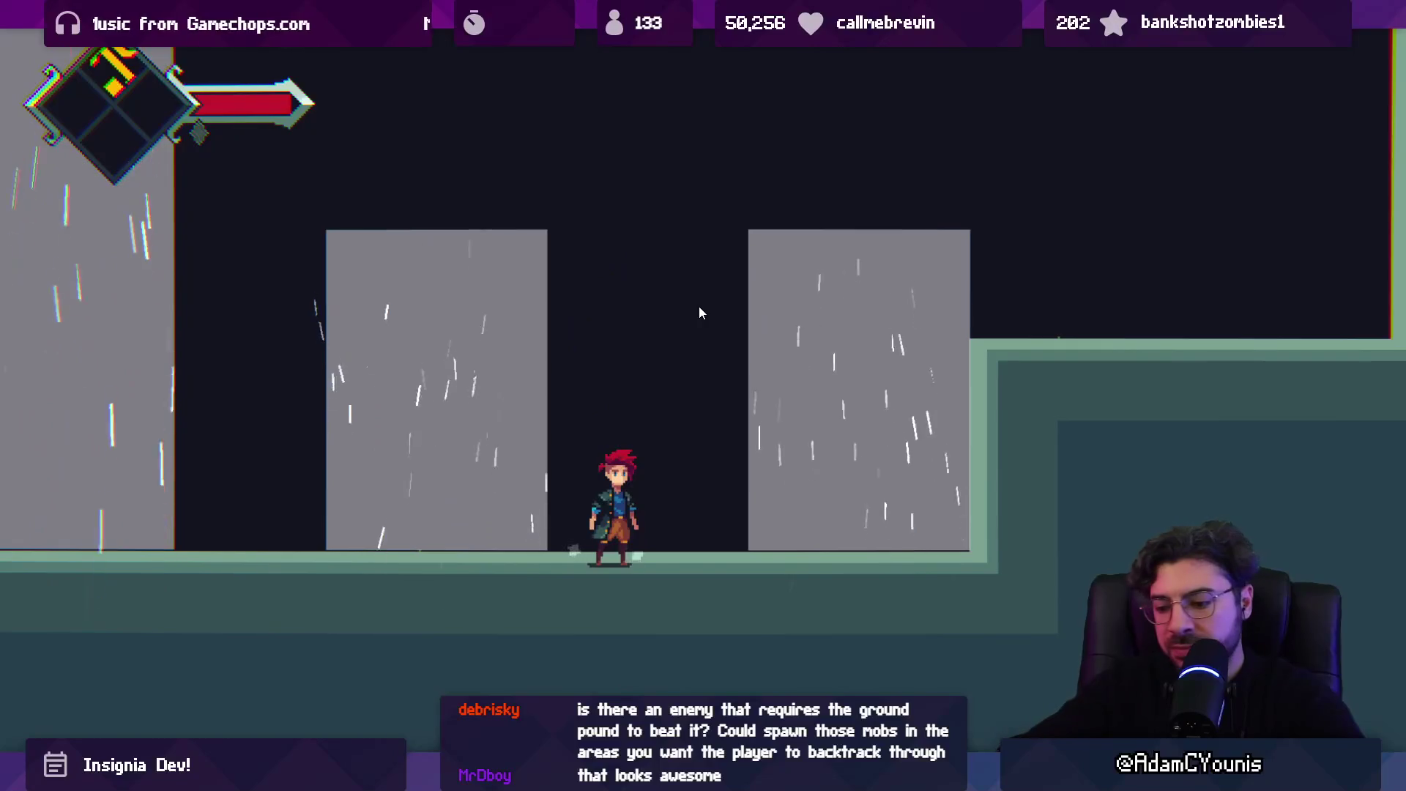
{"action": "key", "text": "shift+space"}
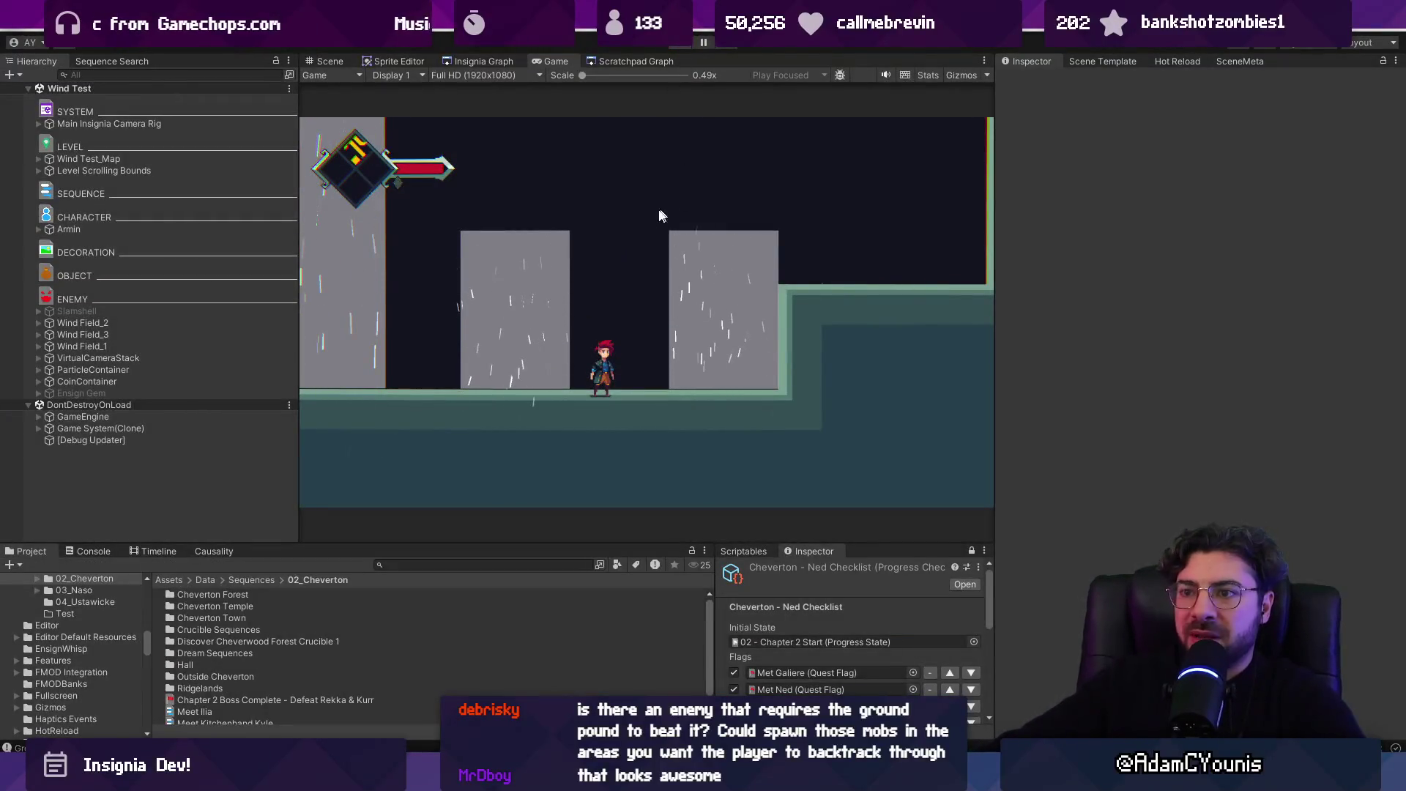
- Stop the Wind Test playtest and zoom around the Insignia Graph scene nodes
{"action": "key", "text": "ctrl+p"}
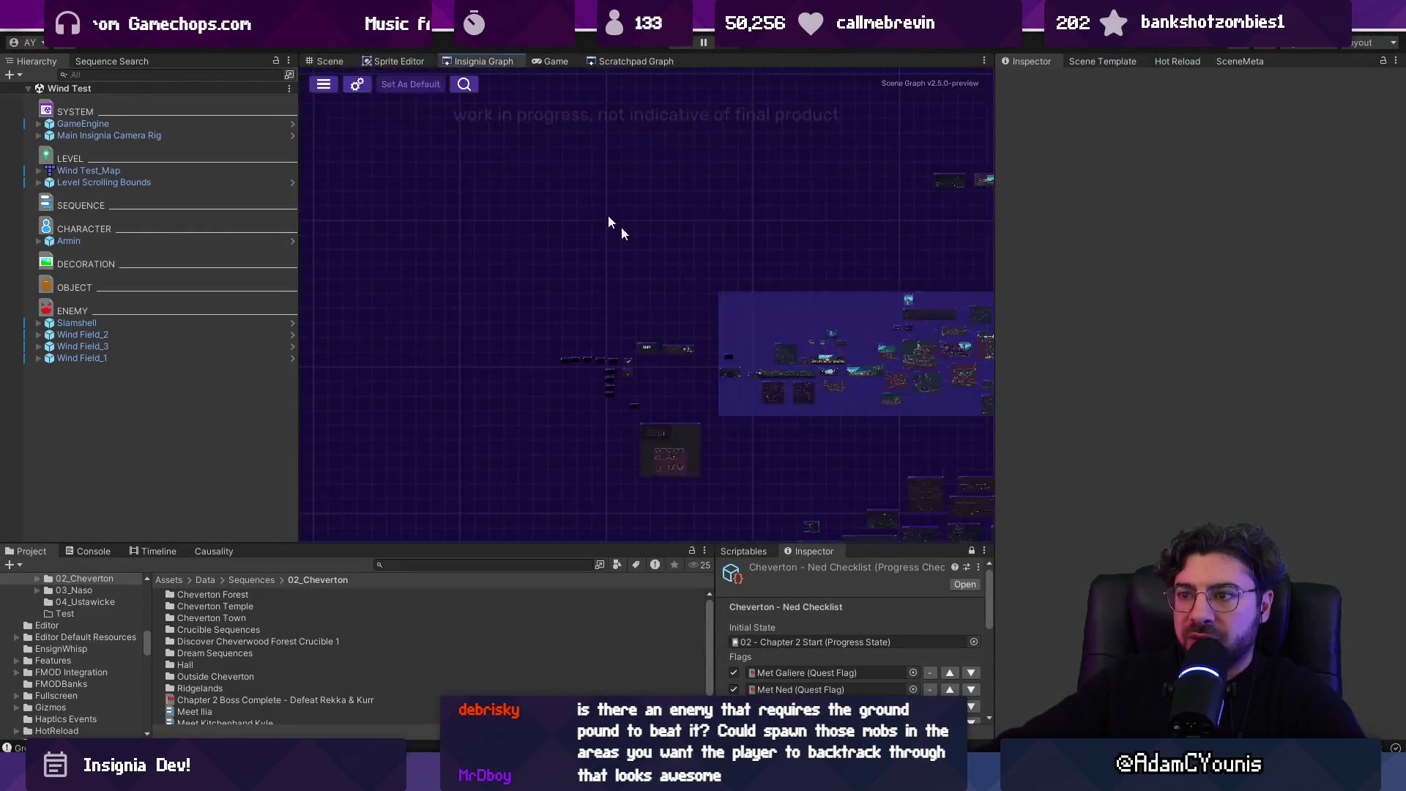
{"action": "scroll", "coordinate": [760, 342], "scroll_direction": "up", "scroll_amount": 6}
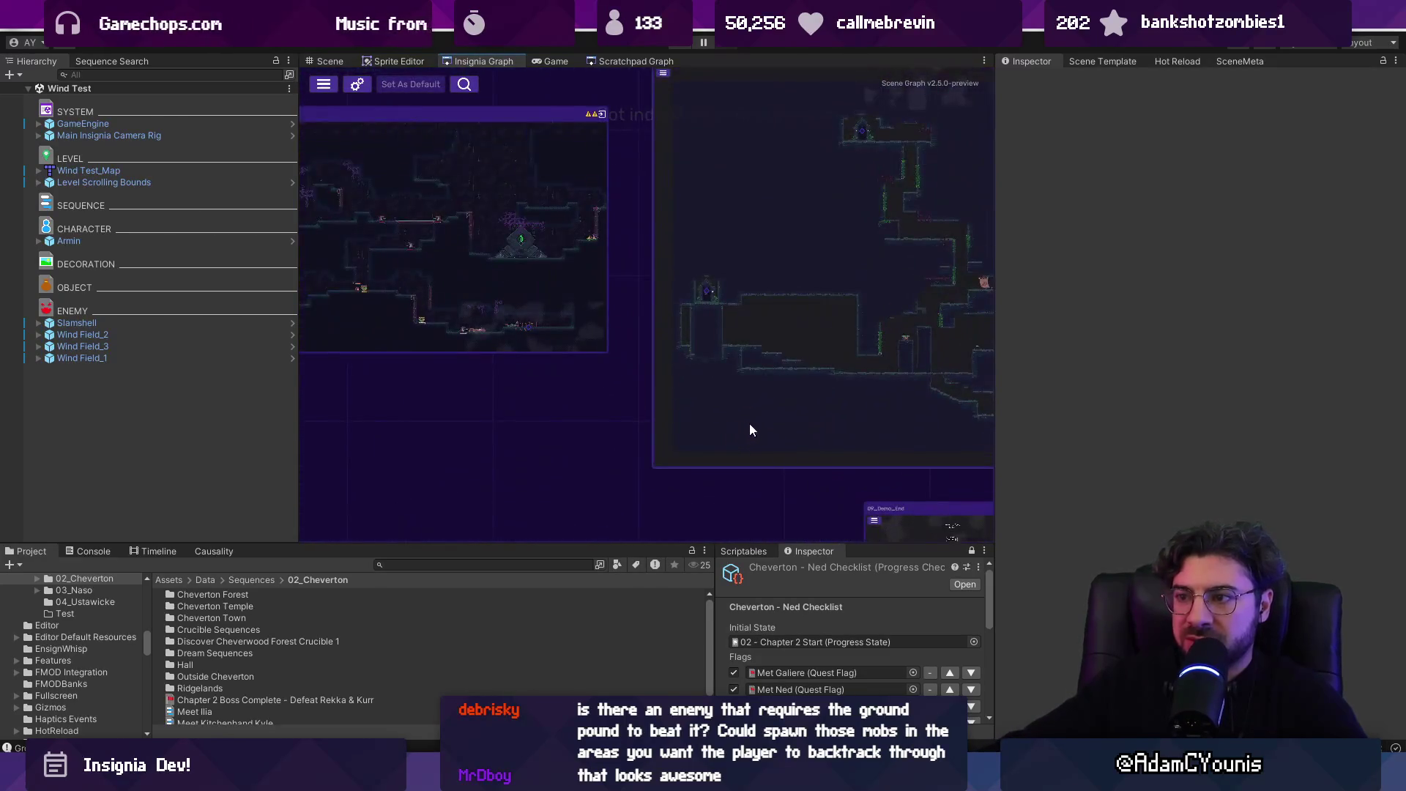
{"action": "scroll", "coordinate": [637, 392], "scroll_direction": "down", "scroll_amount": 10}
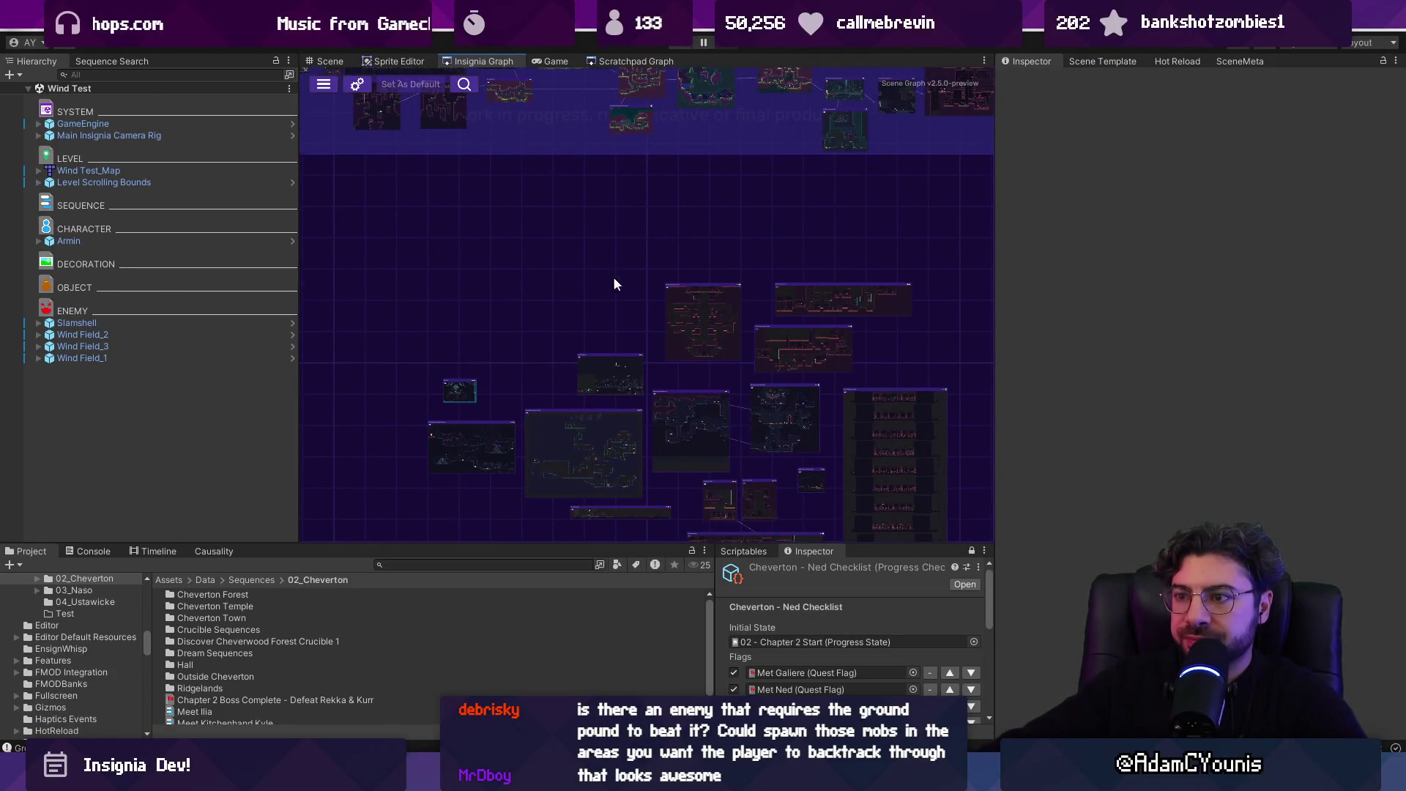
{"action": "scroll", "coordinate": [614, 283], "scroll_direction": "up", "scroll_amount": 5}
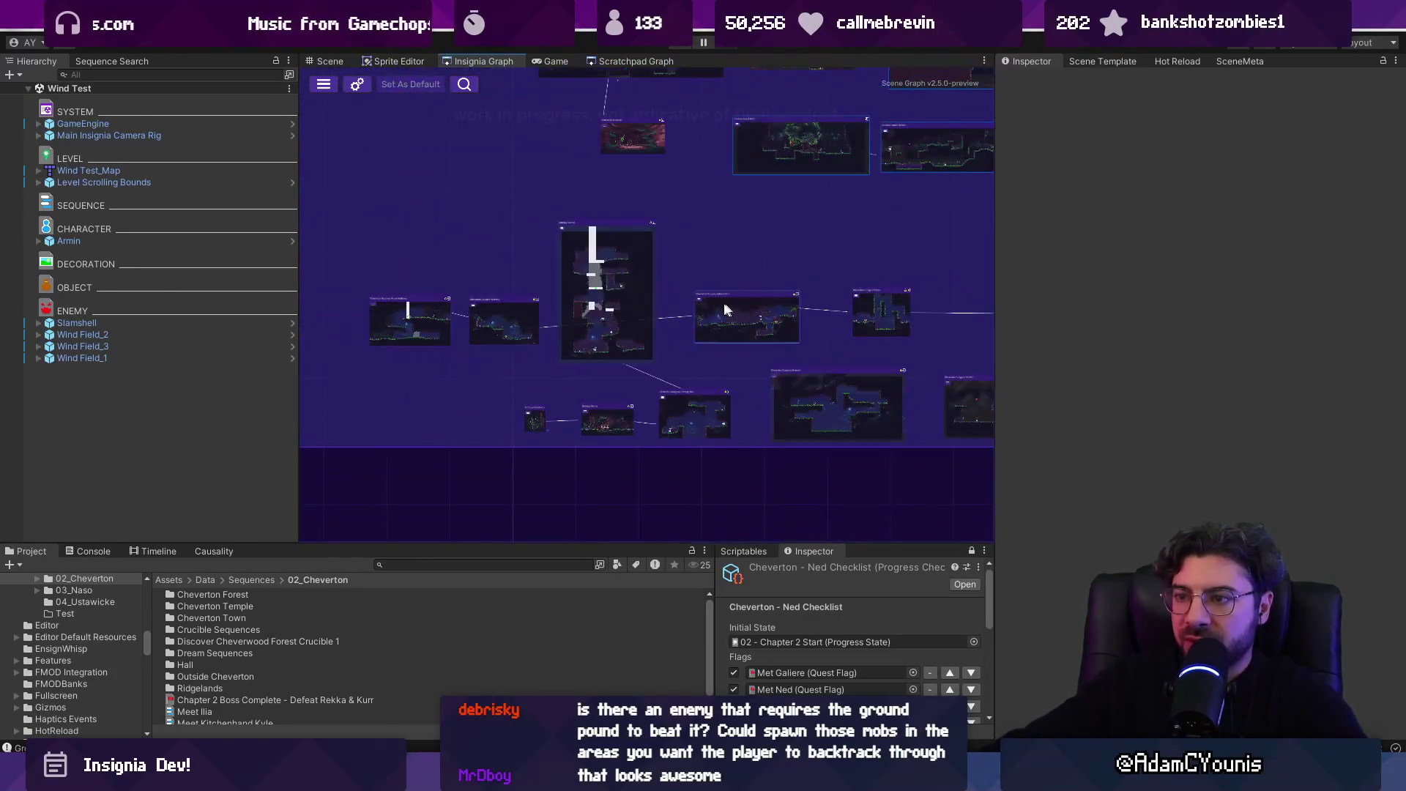
{"action": "left_click_drag", "start_coordinate": [976, 416], "coordinate": [975, 416]}
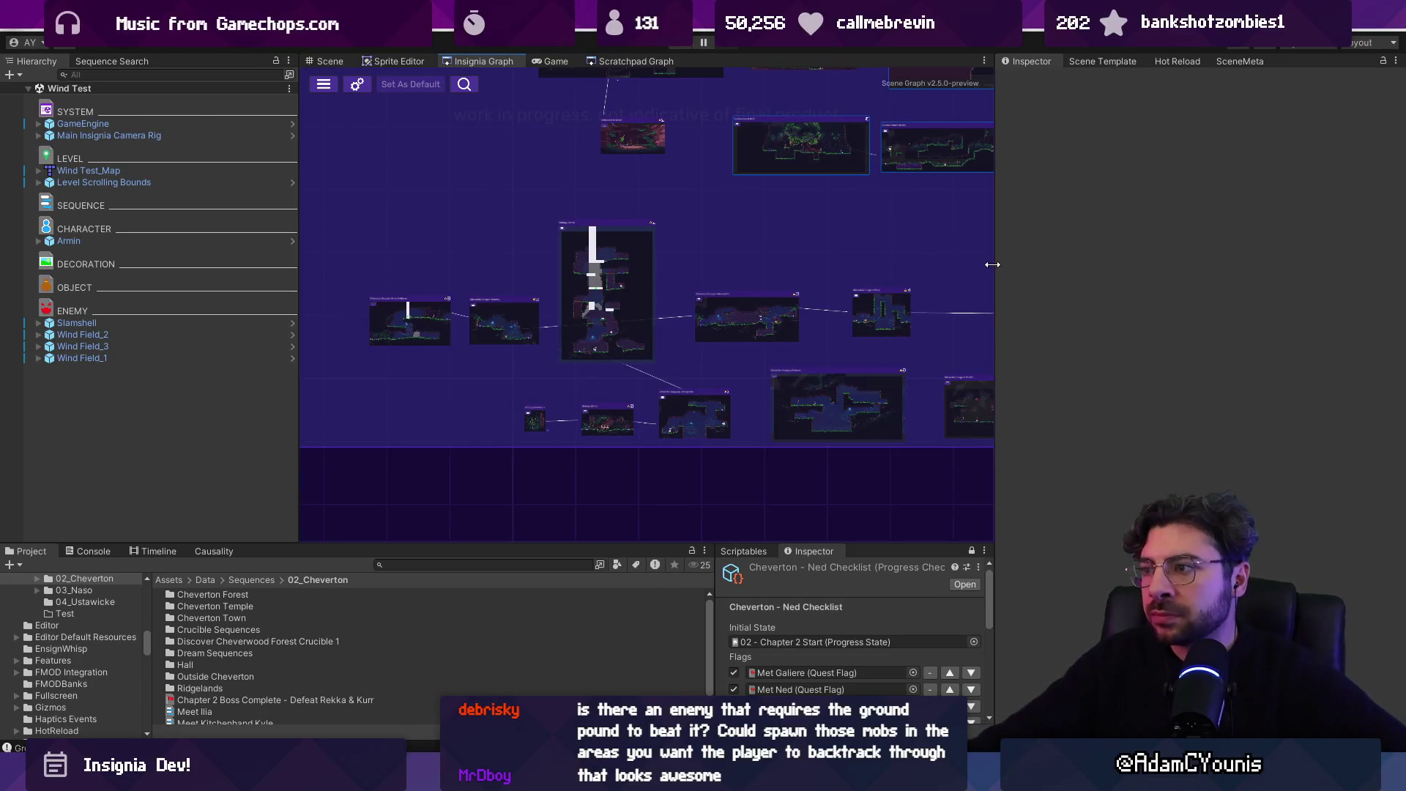
- Widen the graph area and give the inspector panel more room
{"action": "left_click_drag", "start_coordinate": [994, 263], "coordinate": [1128, 275]}
{"action": "left_click_drag", "start_coordinate": [339, 378], "coordinate": [250, 377]}
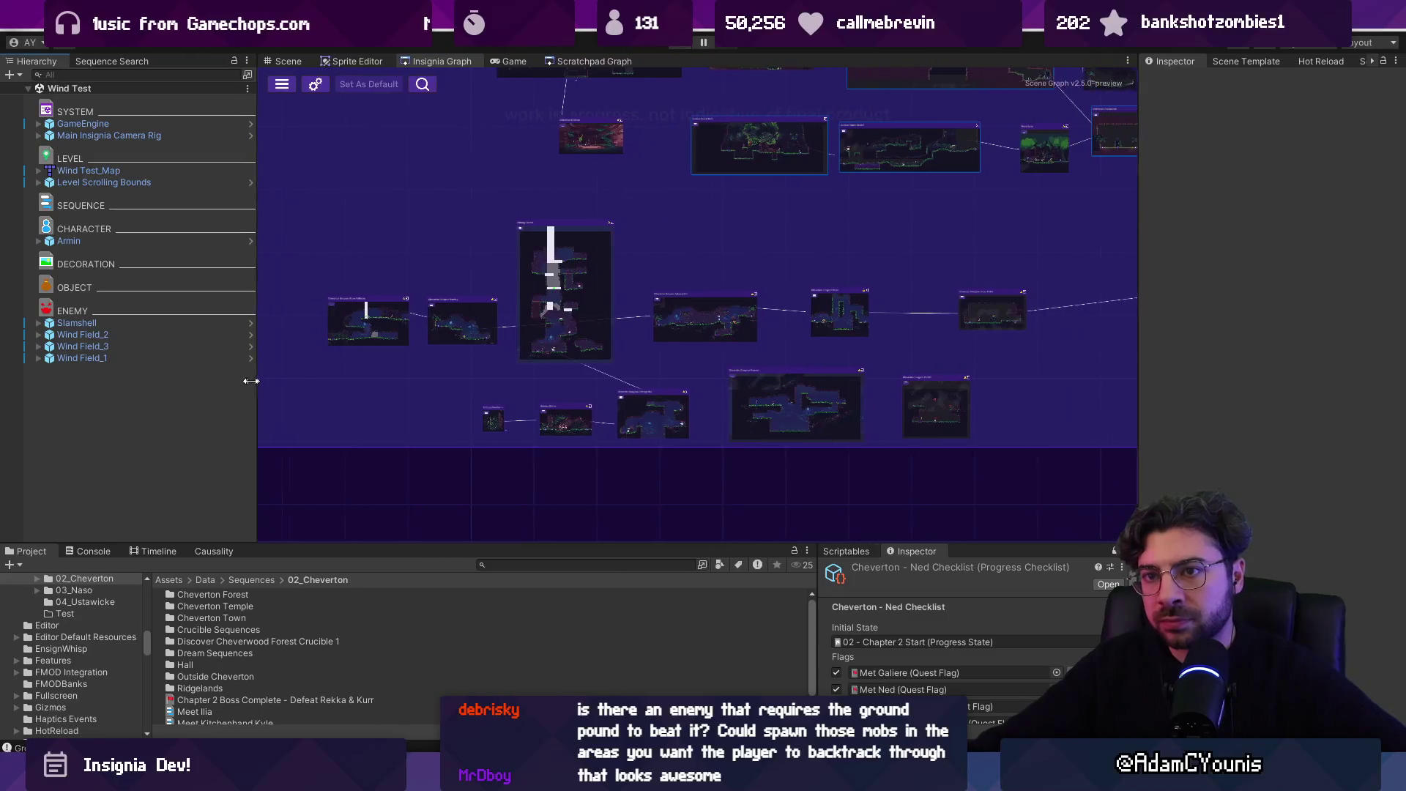
{"action": "scroll", "coordinate": [543, 412], "scroll_direction": "down", "scroll_amount": 3}
{"action": "scroll", "coordinate": [544, 412], "scroll_direction": "up", "scroll_amount": 5}
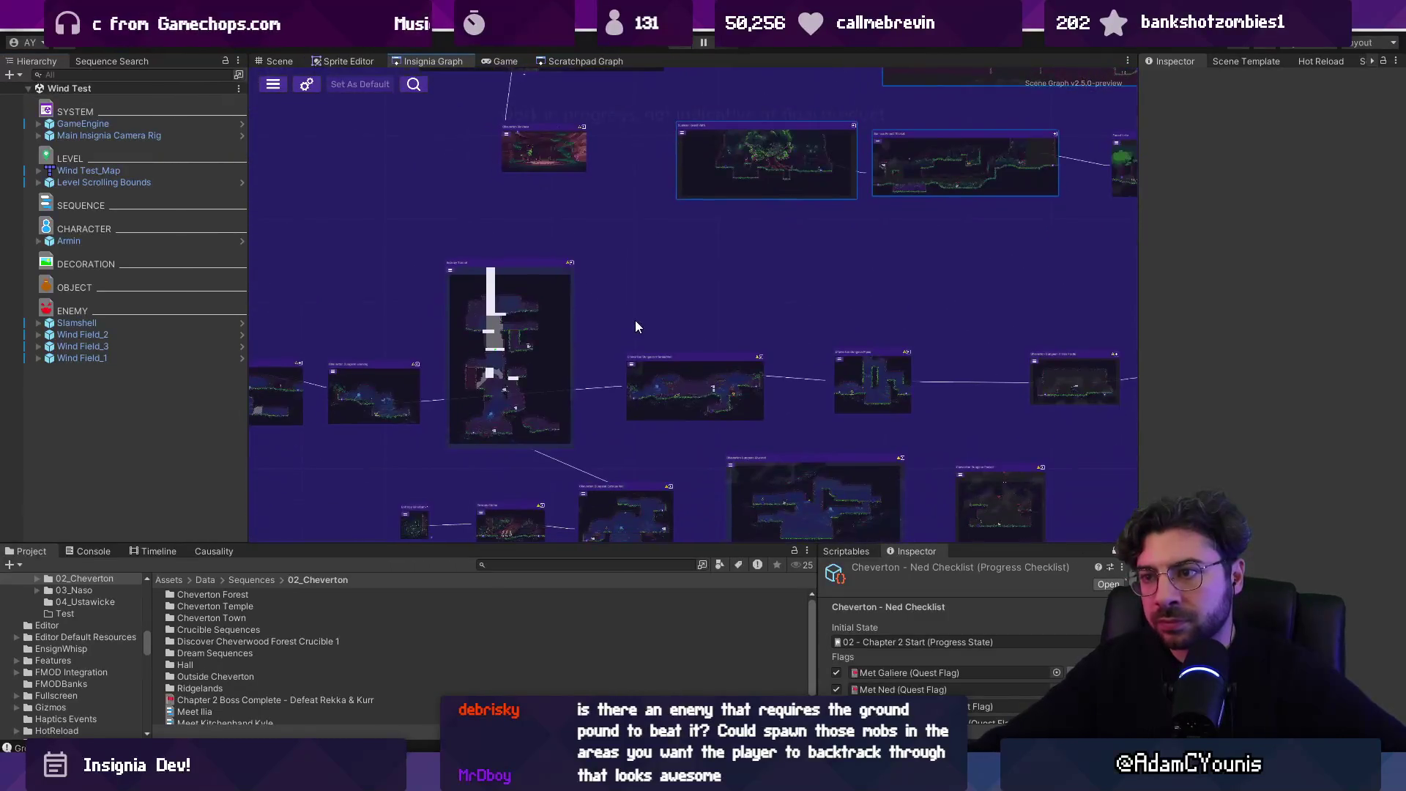
{"action": "scroll", "coordinate": [641, 313], "scroll_direction": "down", "scroll_amount": 1}
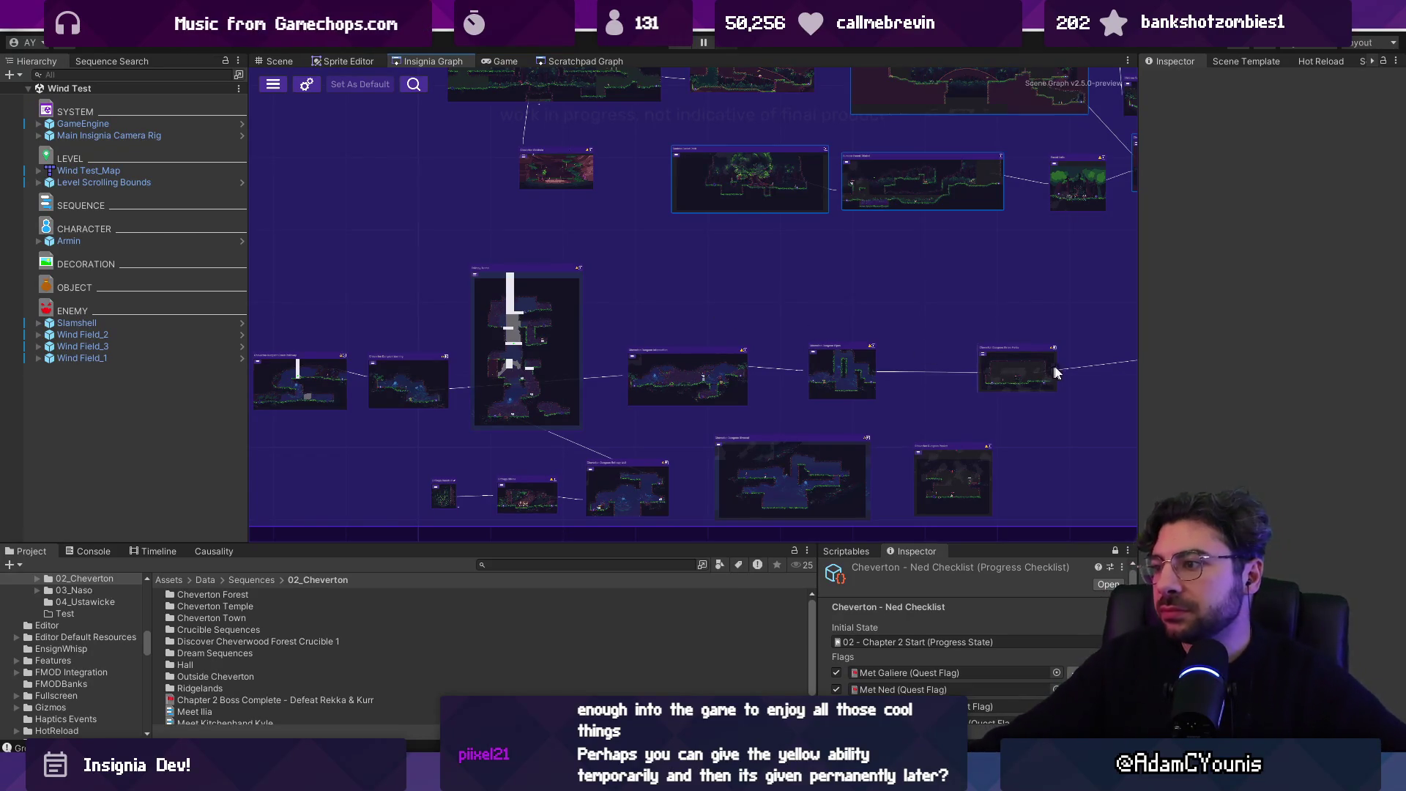
- Zoom to the Sunless Forest nodes and playtest Cheverwood Floor West, walking left to the warning sign
{"action": "scroll", "coordinate": [1040, 410], "scroll_direction": "up", "scroll_amount": 3}
{"action": "scroll", "coordinate": [813, 344], "scroll_direction": "down", "scroll_amount": 3}
{"action": "scroll", "coordinate": [689, 315], "scroll_direction": "up", "scroll_amount": 5}
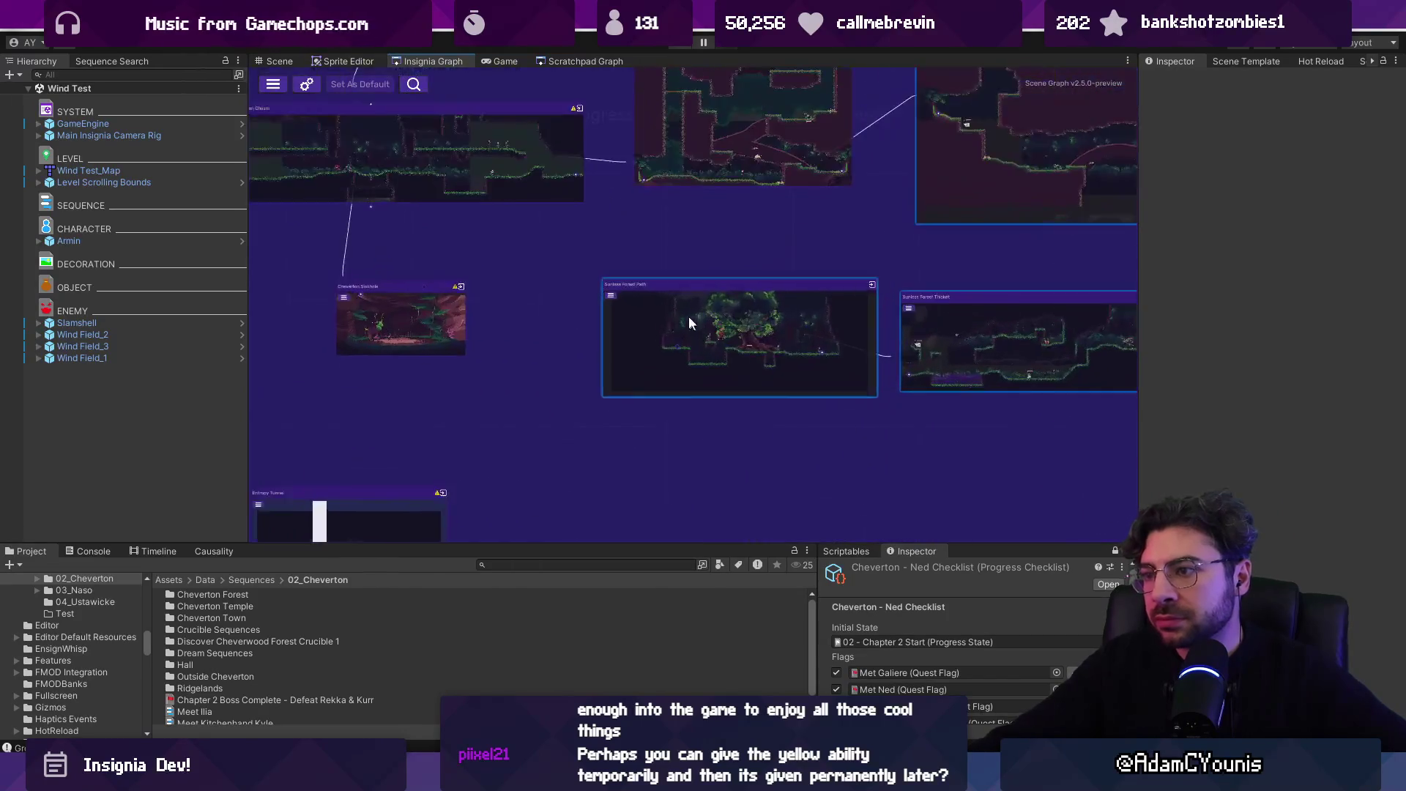
{"action": "scroll", "coordinate": [736, 306], "scroll_direction": "down", "scroll_amount": 3}
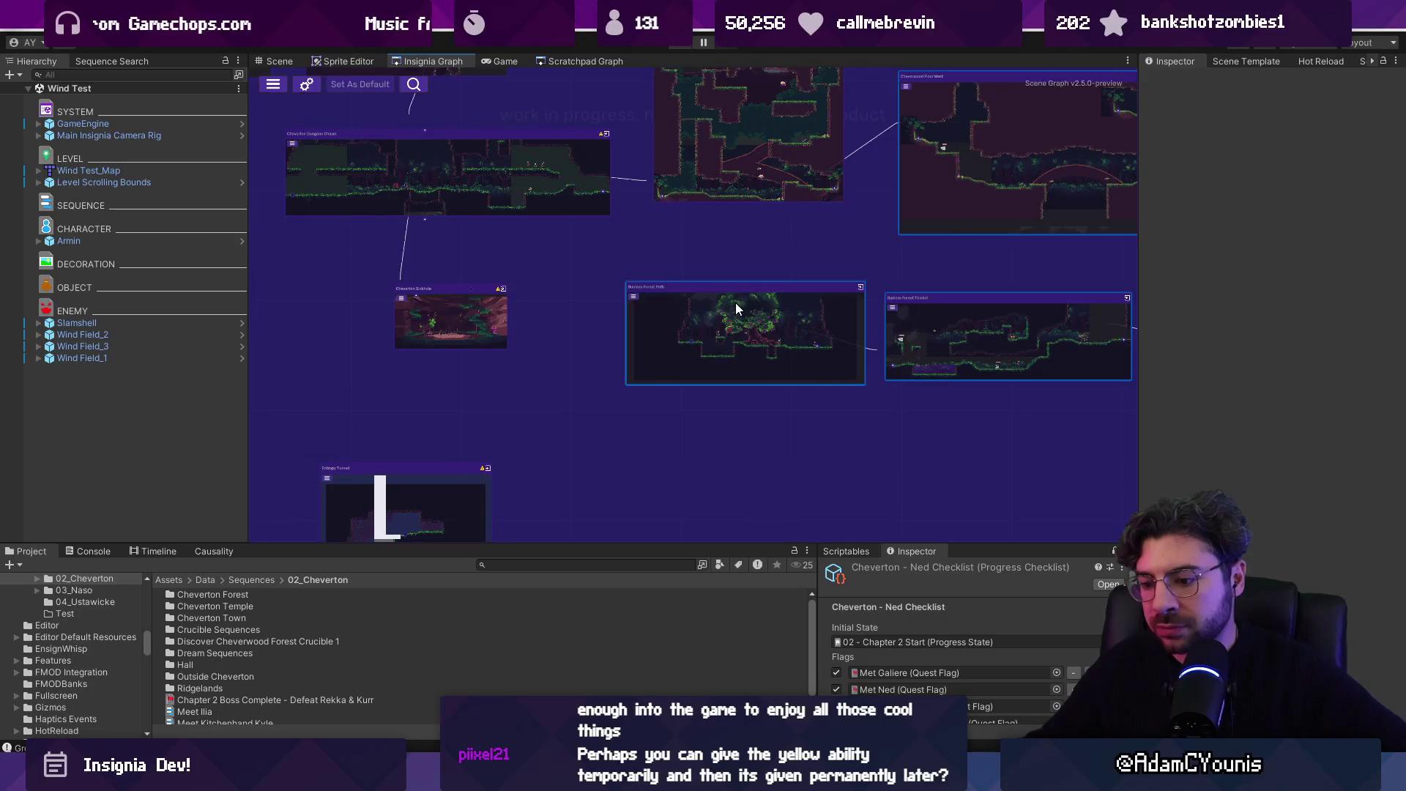
{"action": "scroll", "coordinate": [740, 302], "scroll_direction": "down", "scroll_amount": 3}
{"action": "scroll", "coordinate": [747, 355], "scroll_direction": "up", "scroll_amount": 5}
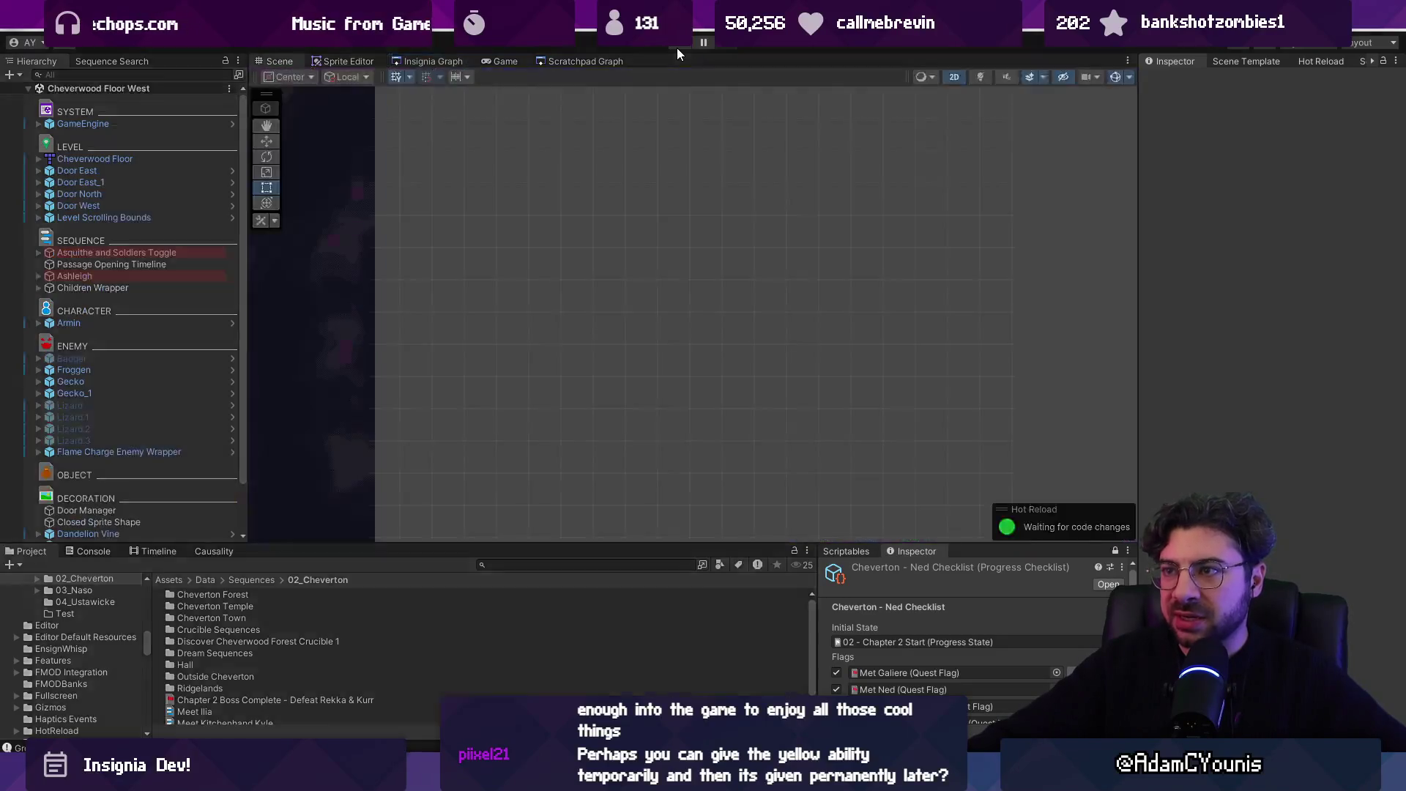
{"action": "left_click", "coordinate": [677, 47]}
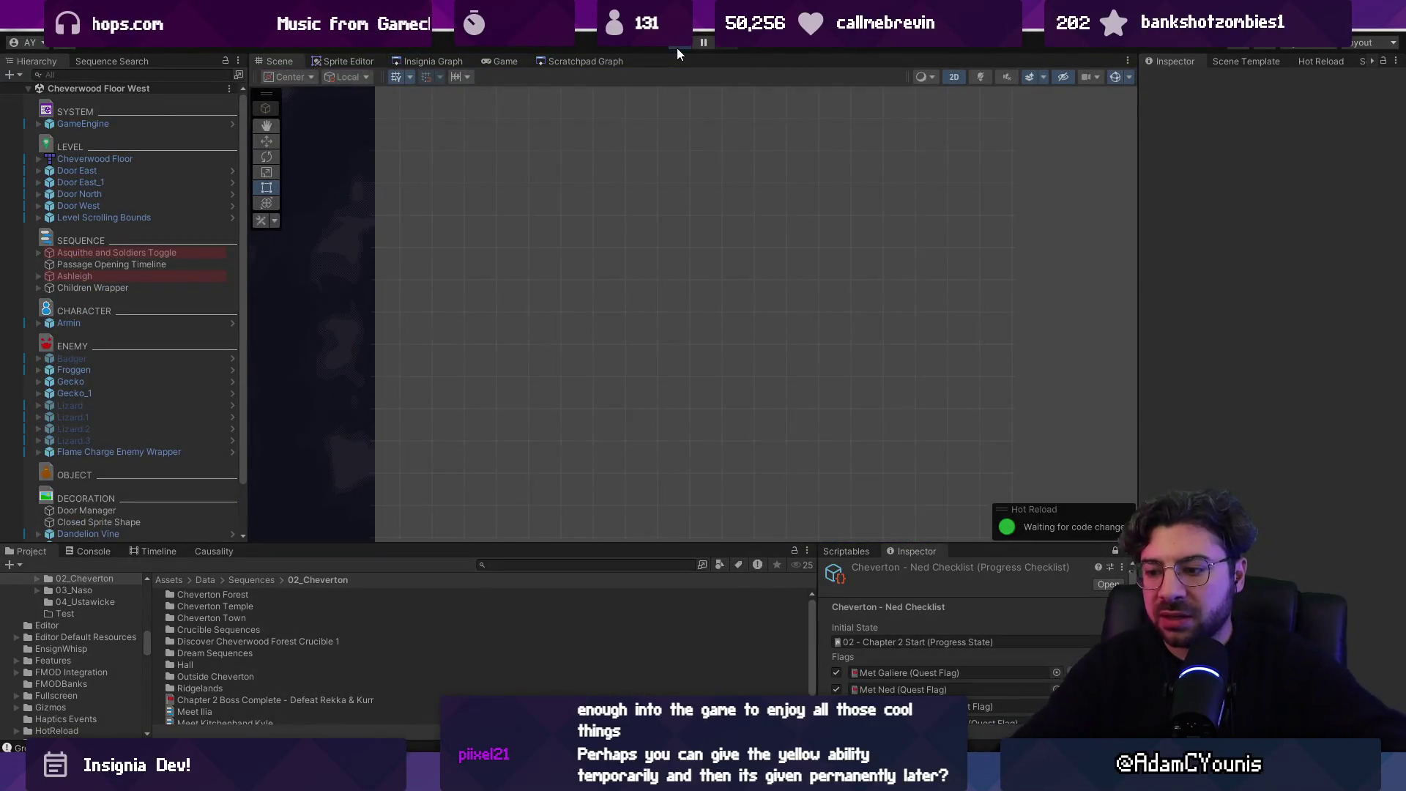
{"action": "key", "text": "Left"}
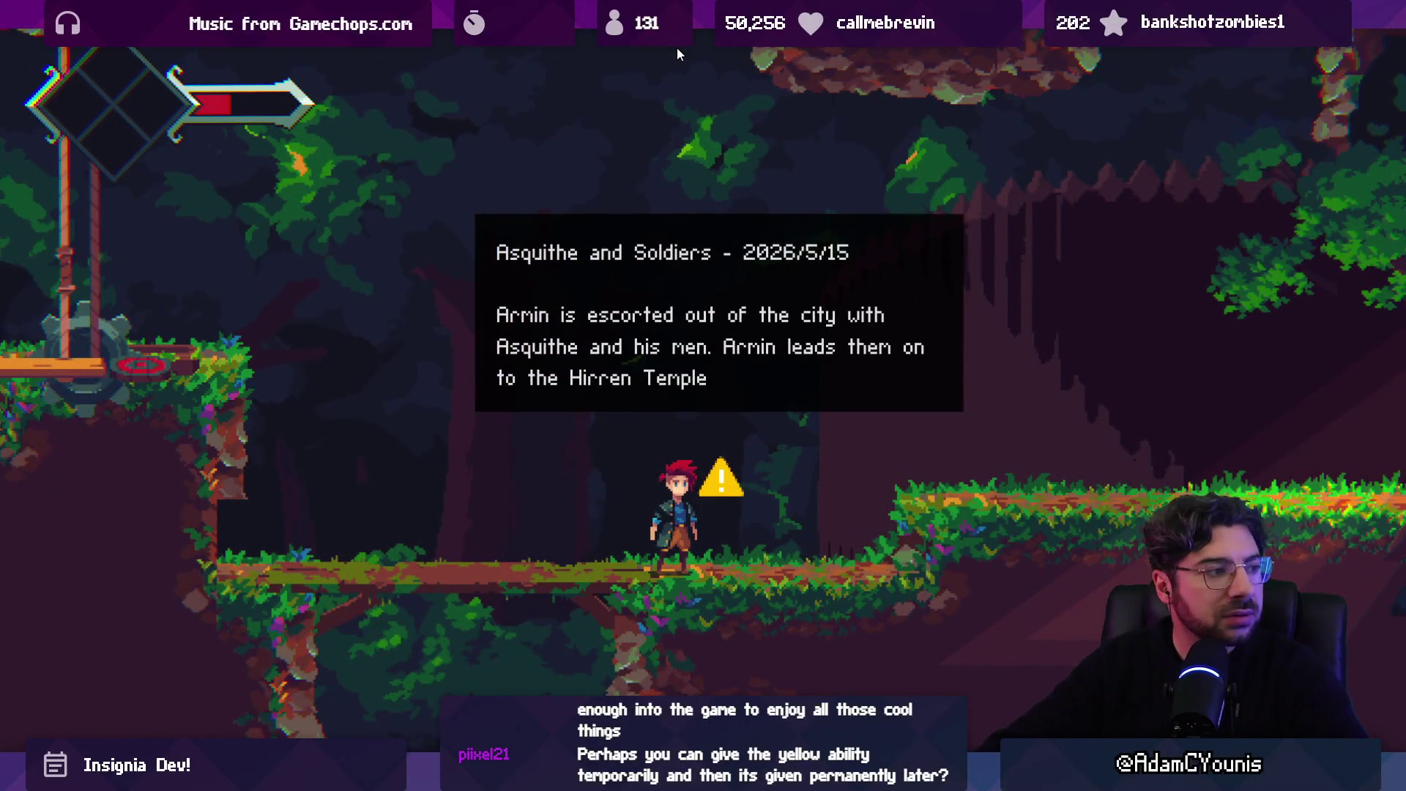
- Walk Armin to the warning sign, drop through the platform and run past the two figures to the cave door
{"action": "key", "text": "Left"}
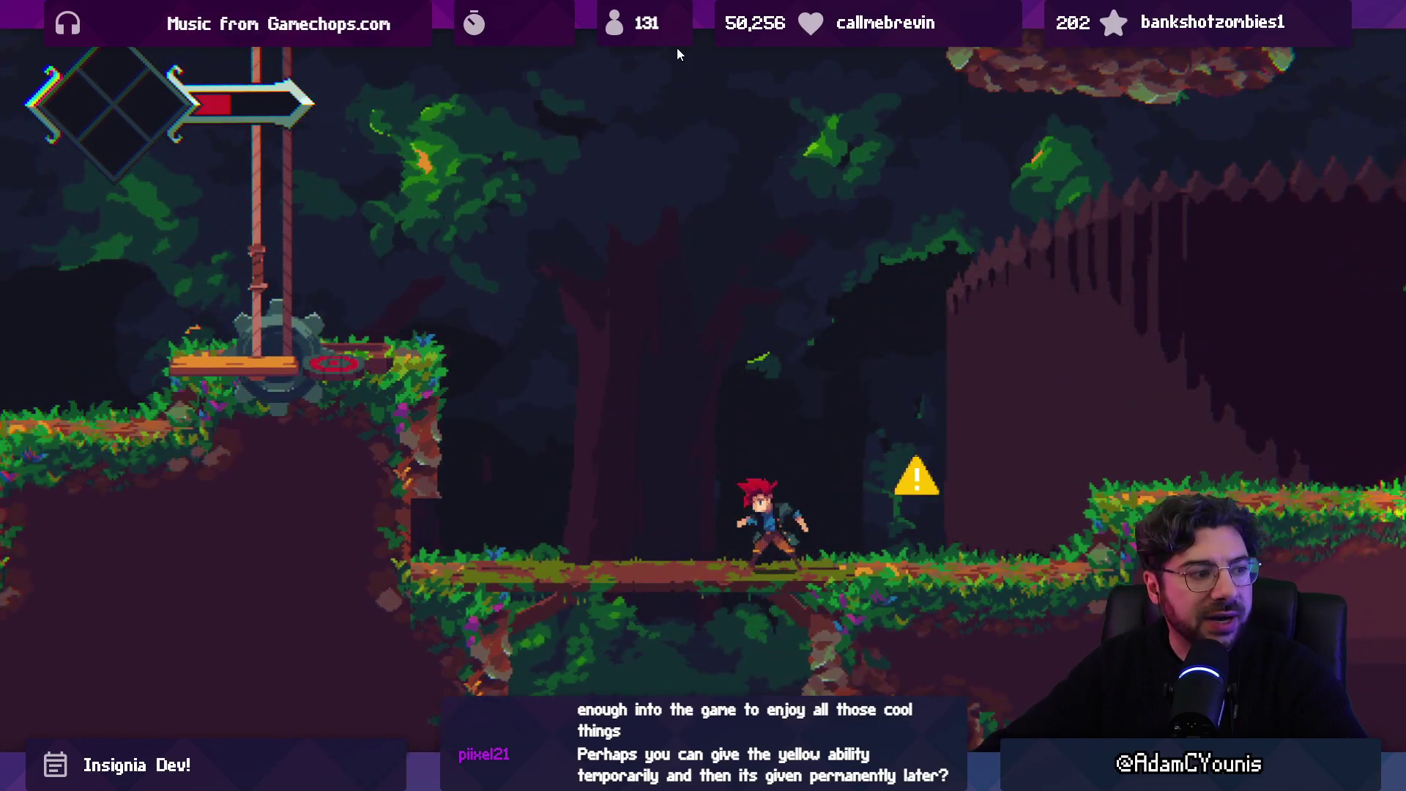
{"action": "key", "text": "Right"}
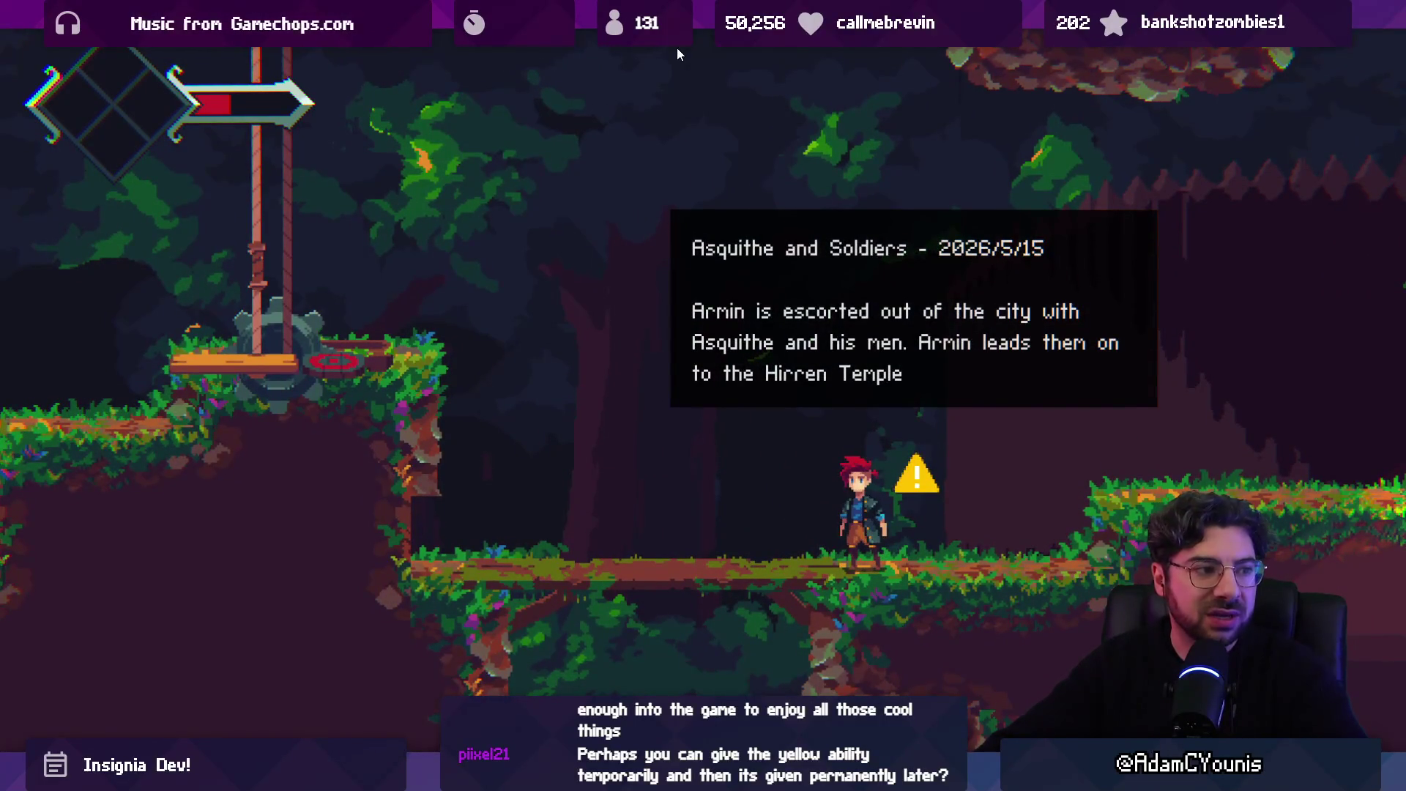
{"action": "key", "text": "Left"}
{"action": "key", "text": "Down"}
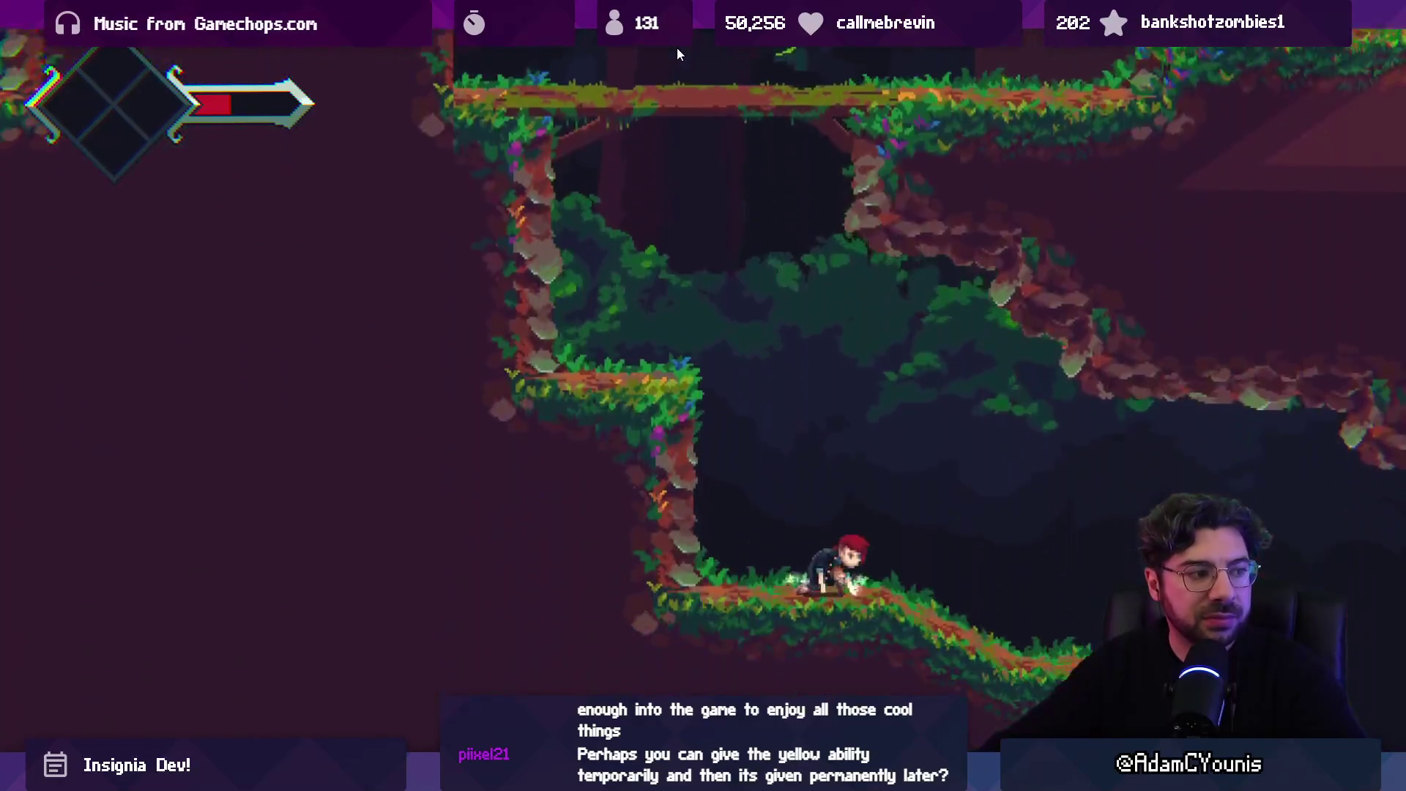
{"action": "key", "text": "Right"}
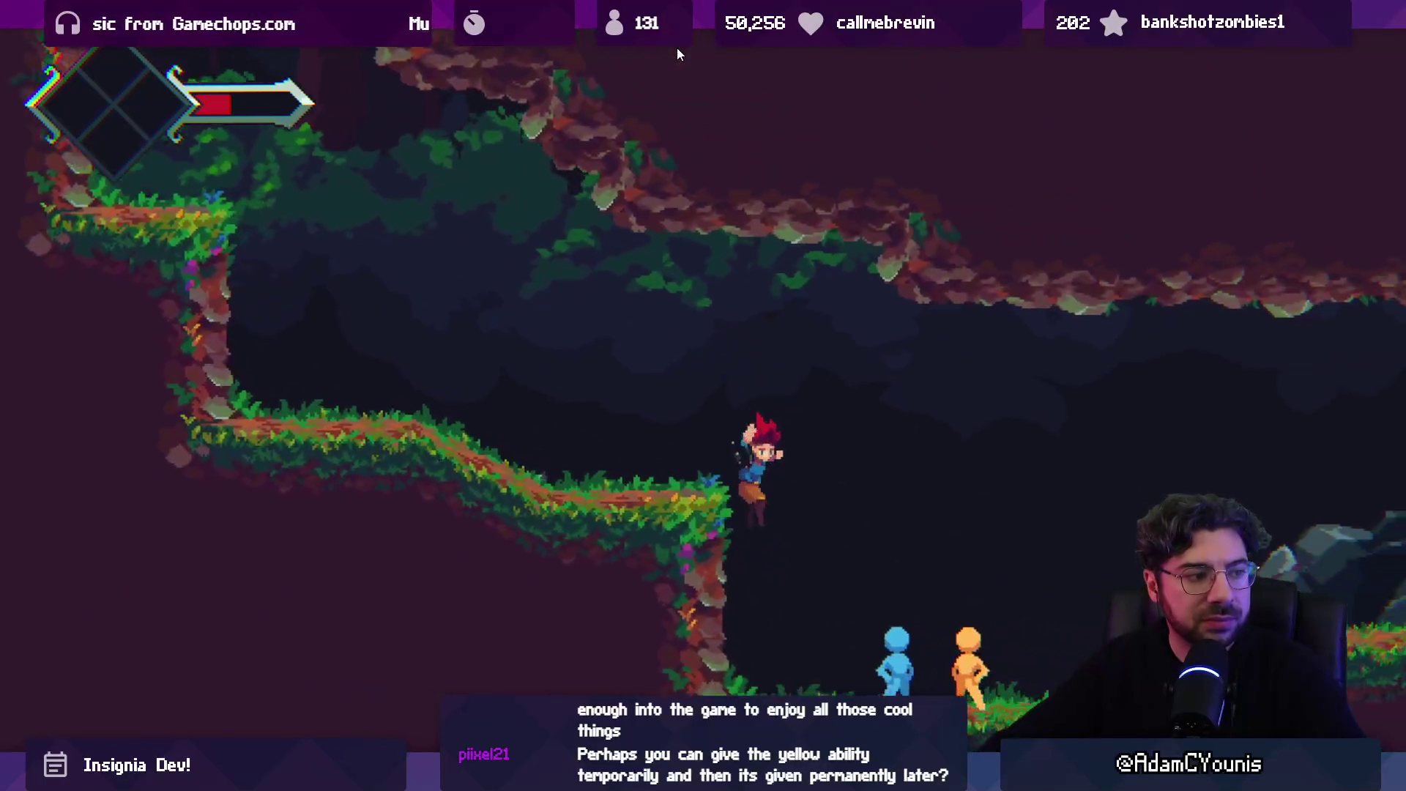
{"action": "key", "text": "Right"}
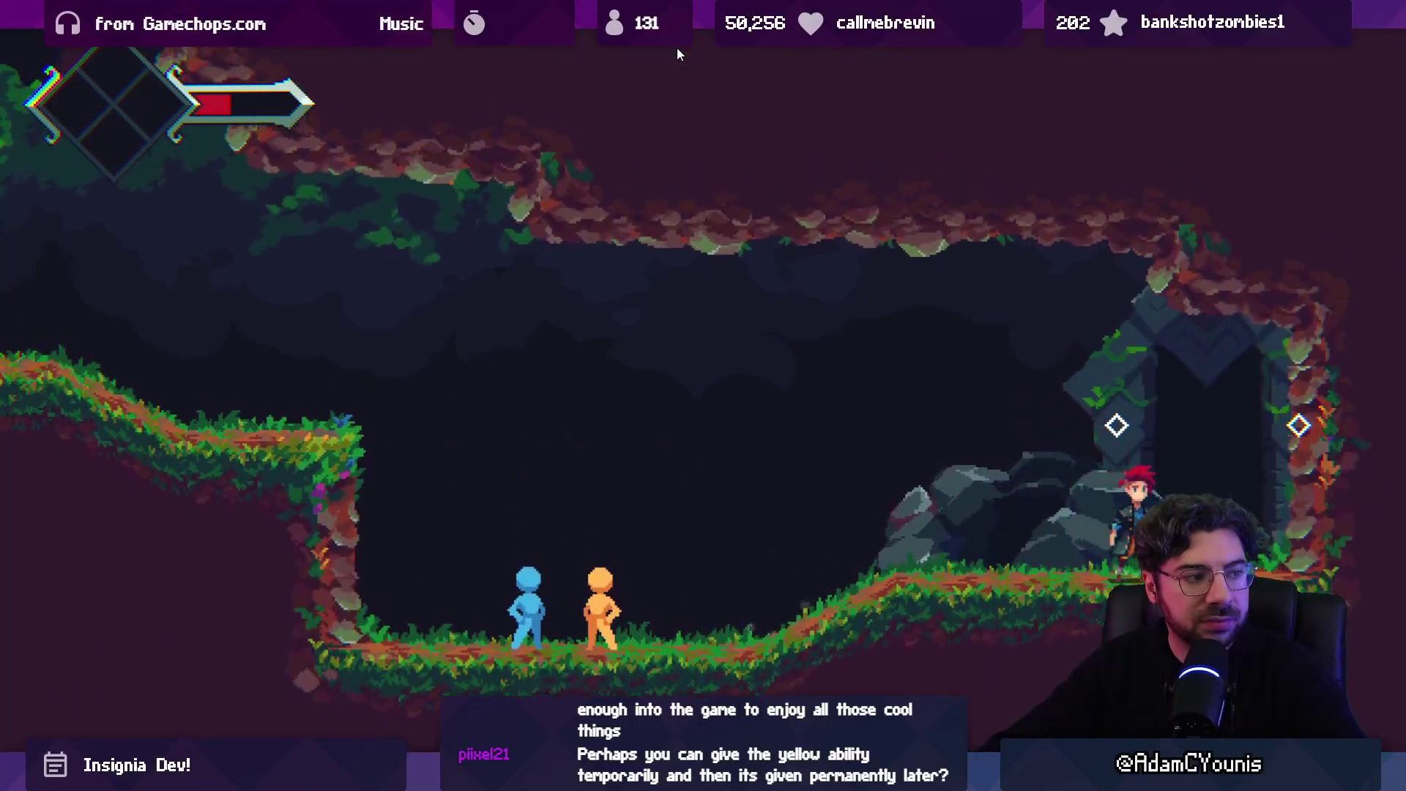
- Enter the S door, run left into the forest clearing and start talking to Asquith
{"action": "key", "text": "s"}
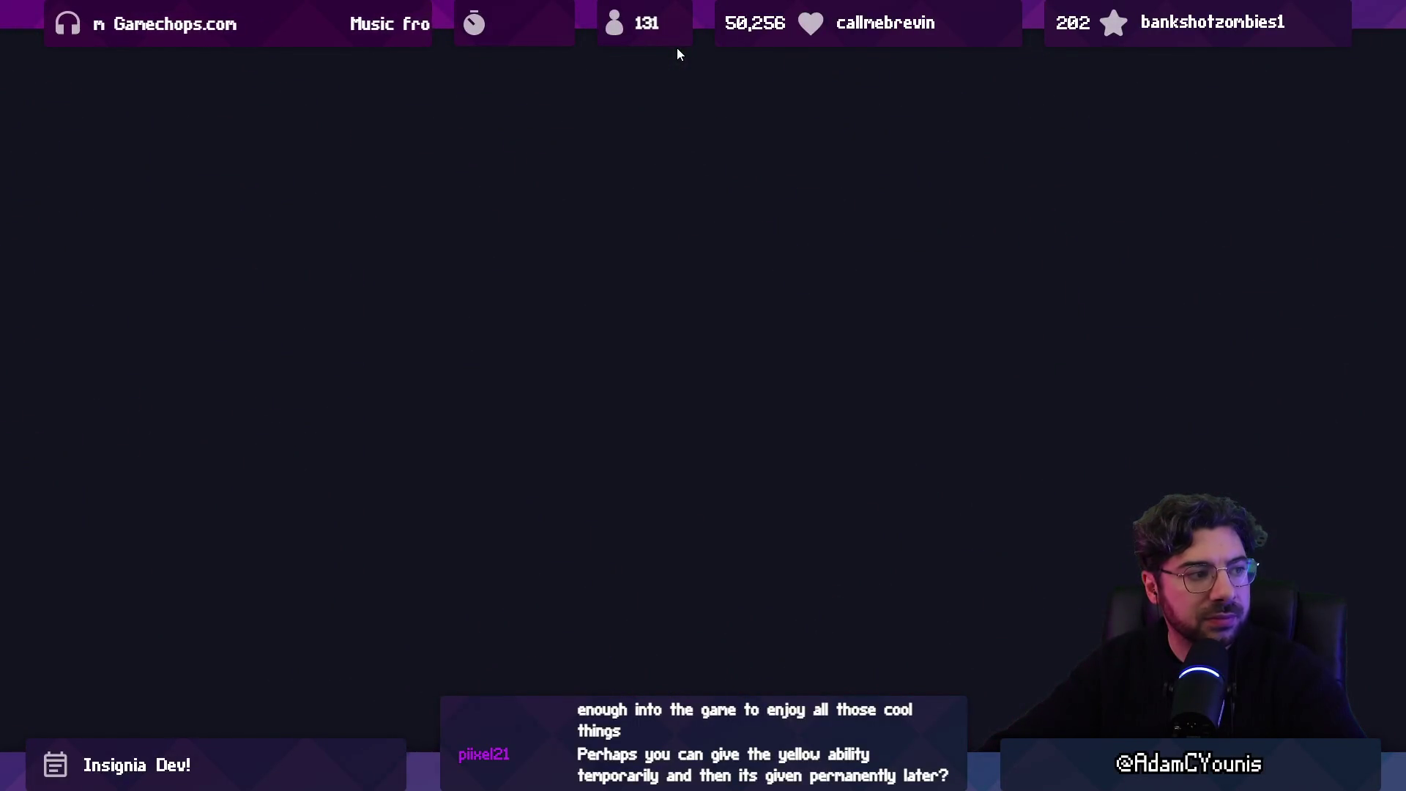
{"action": "key", "text": "Left"}
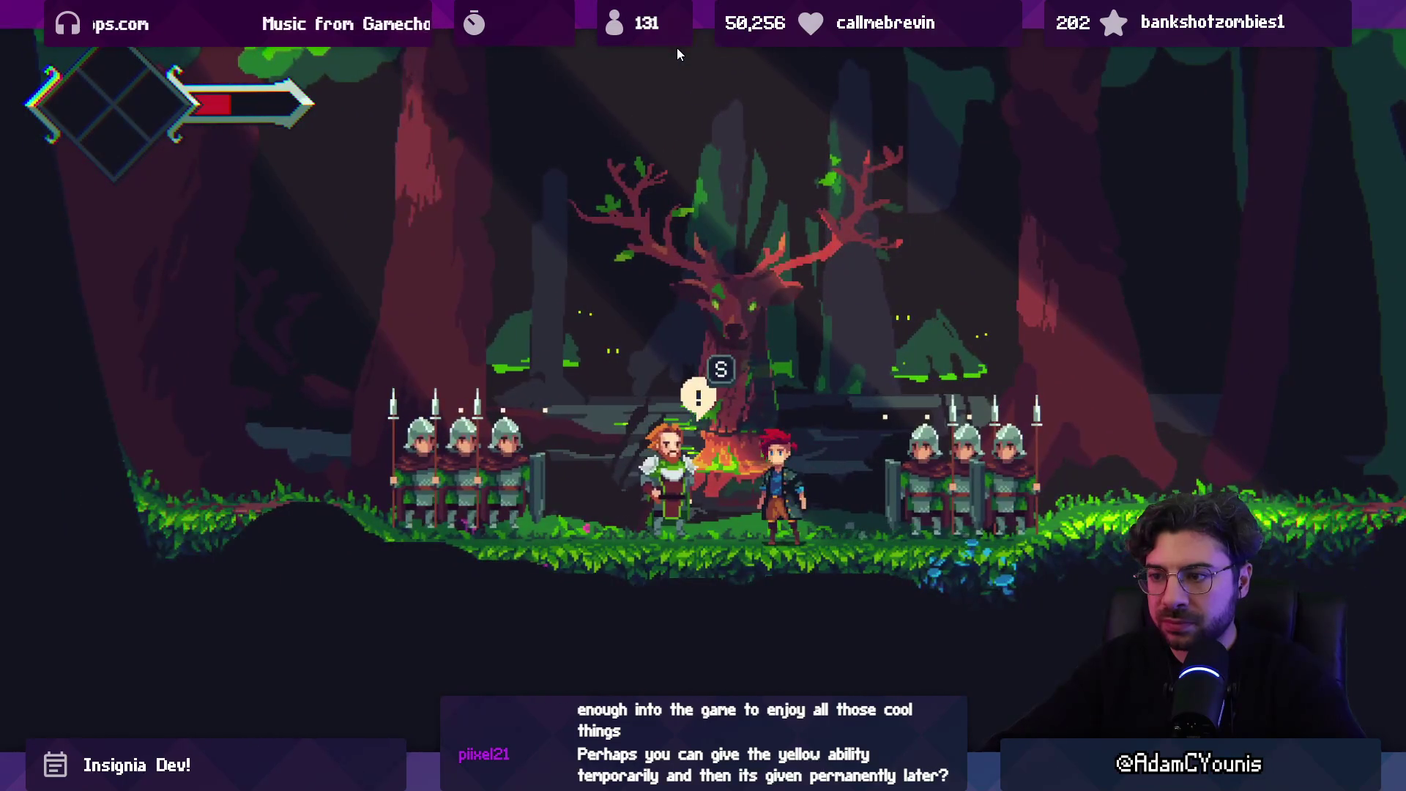
{"action": "key", "text": "s"}
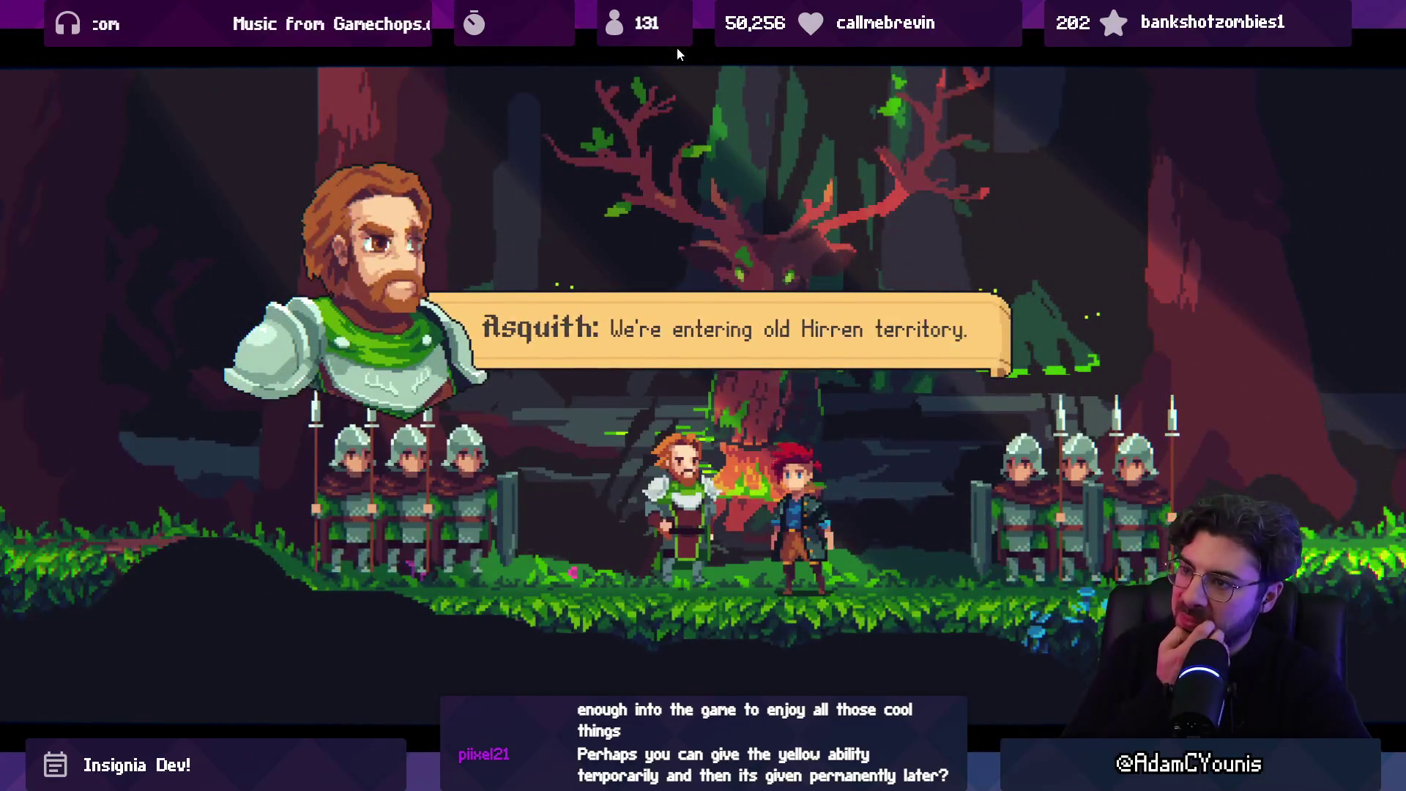
- Advance the Asquith and Armin dialogue until the Hunt for the Emerald quest begins
{"action": "key", "text": "s"}
{"action": "key", "text": "s"}
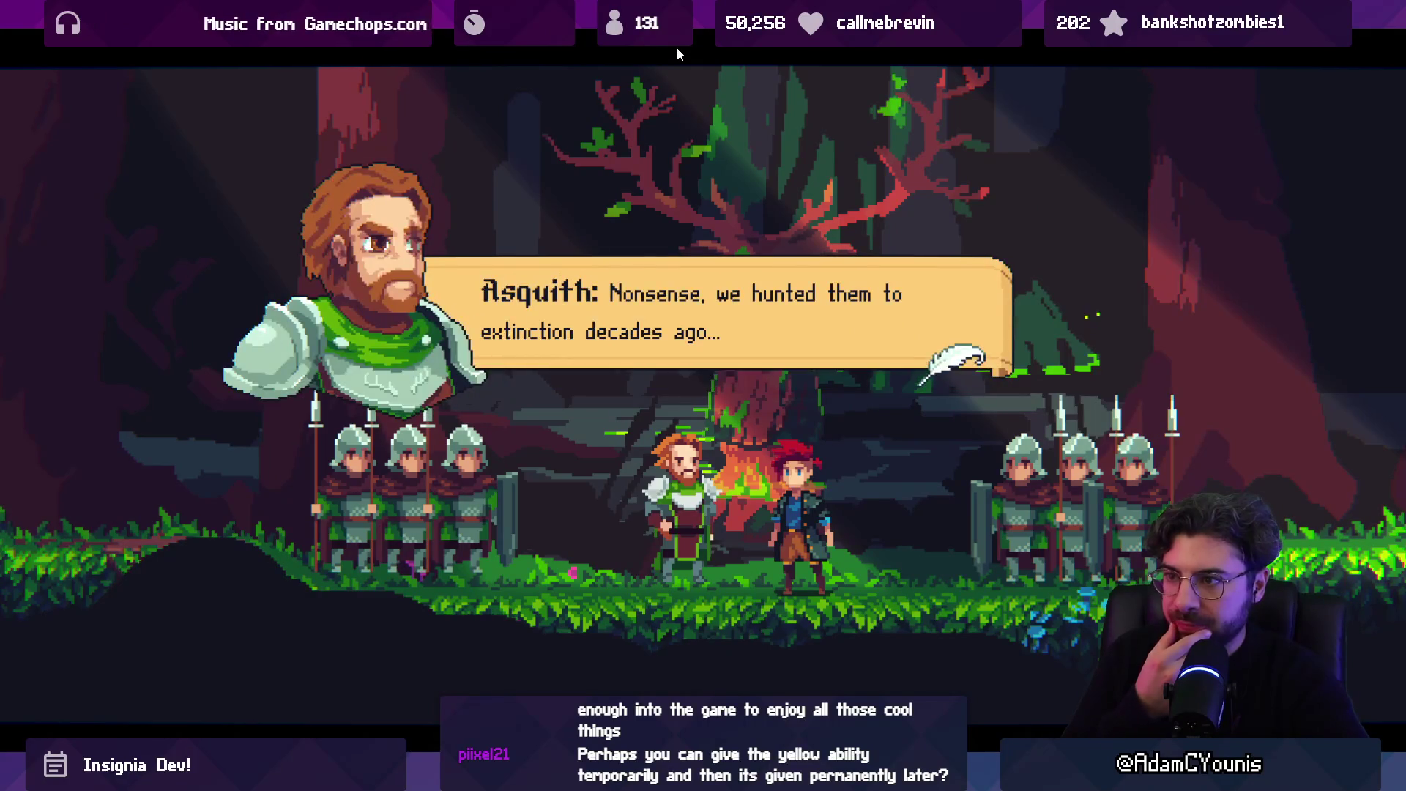
{"action": "key", "text": "s"}
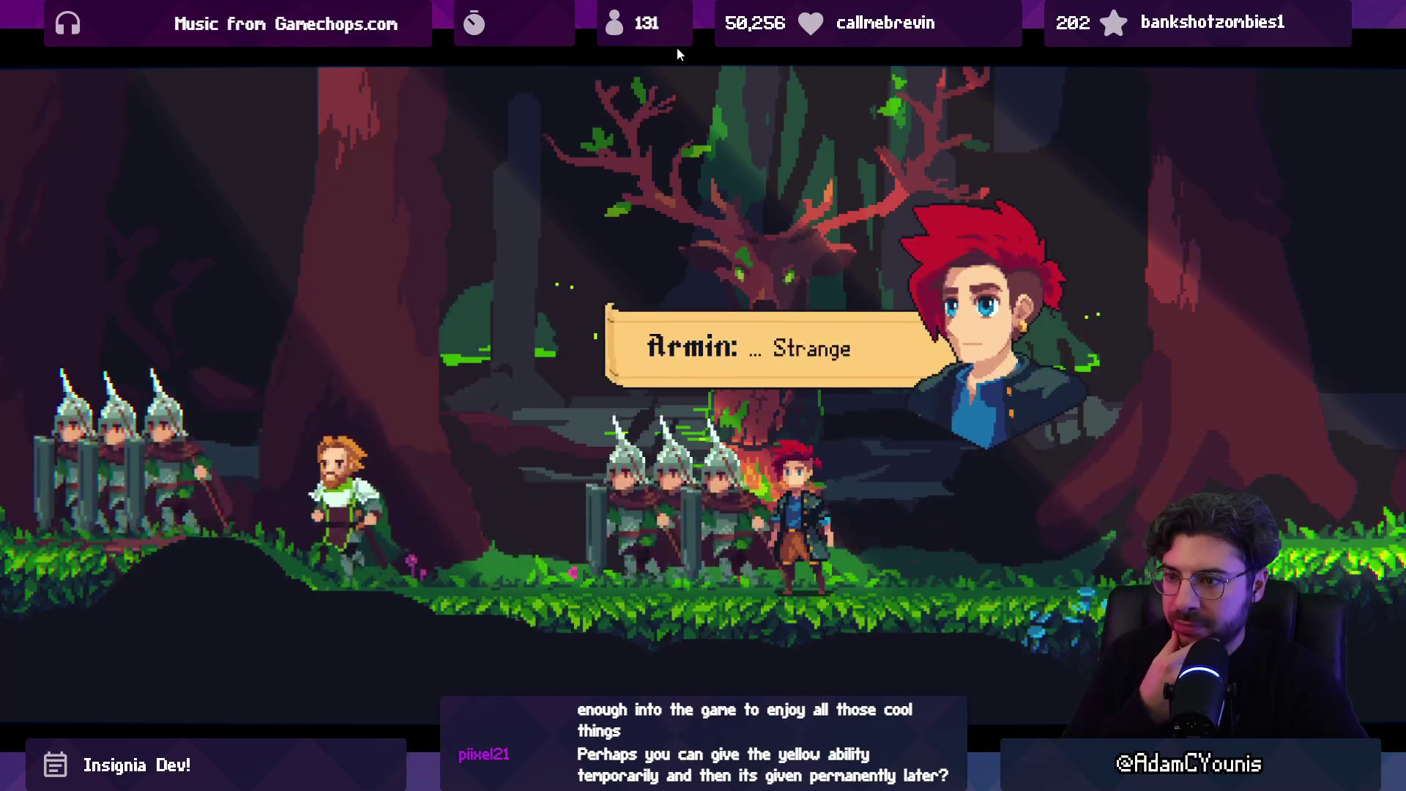
{"action": "key", "text": "s"}
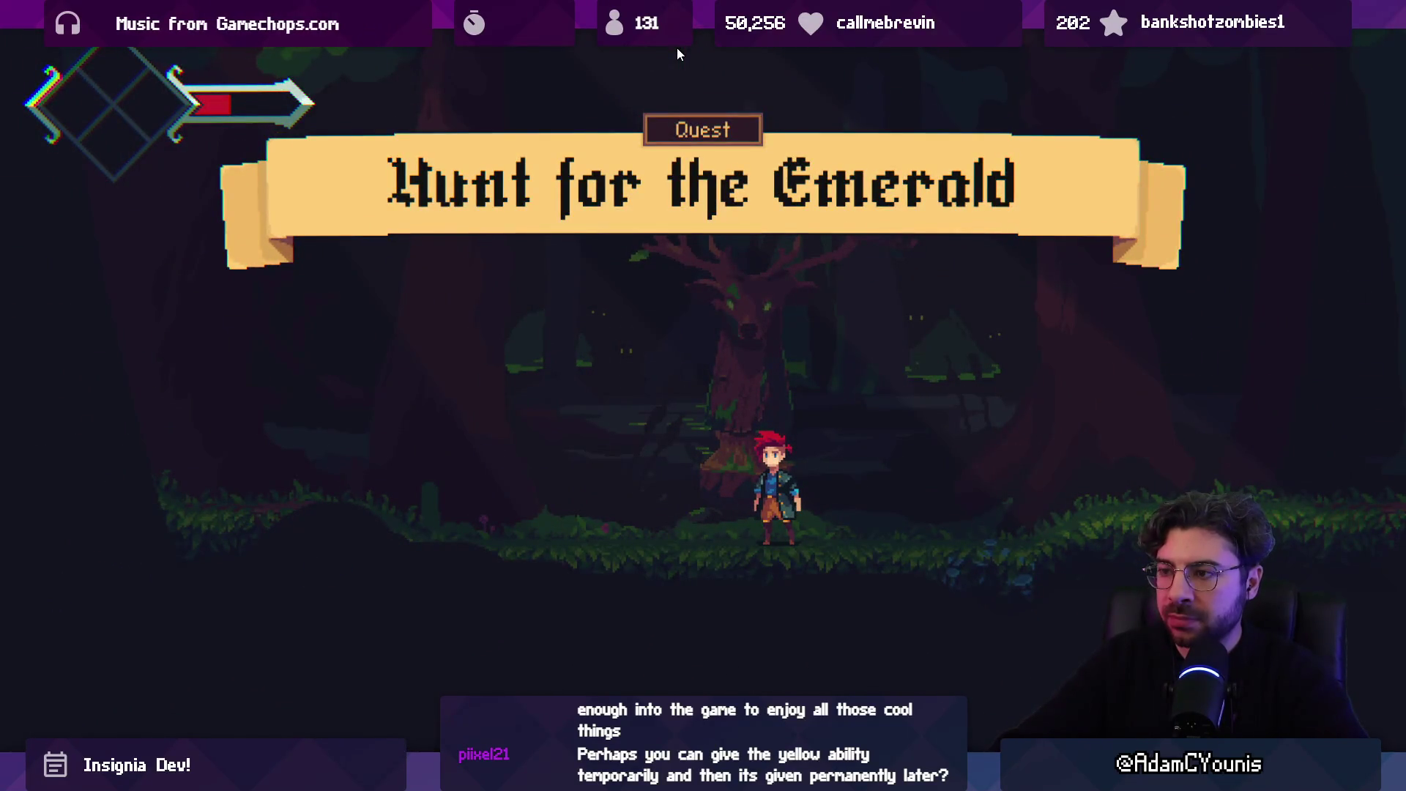
{"action": "key", "text": "Left"}
- Run left and drop off the ledge into the bear boss area
{"action": "key", "text": "s"}
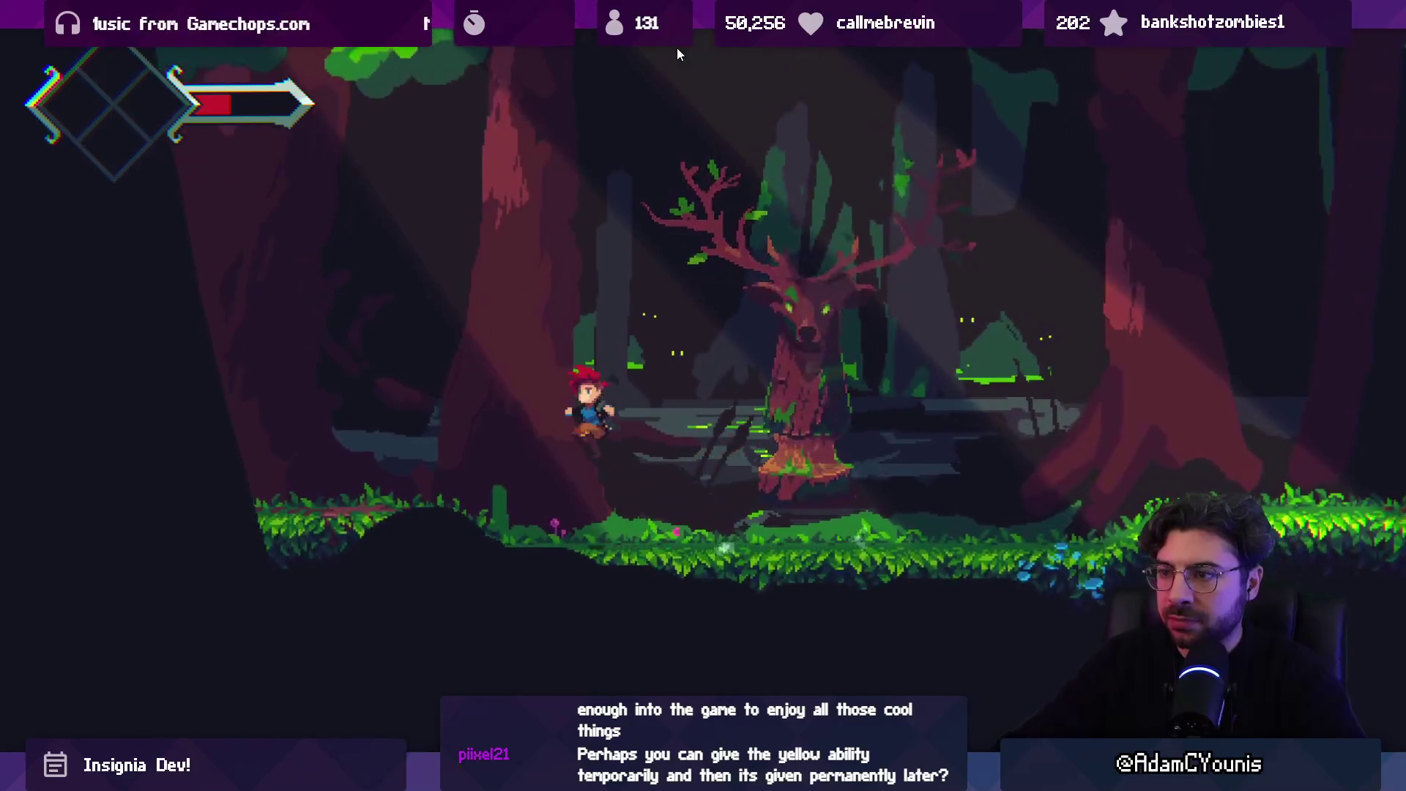
{"action": "key", "text": "Left"}
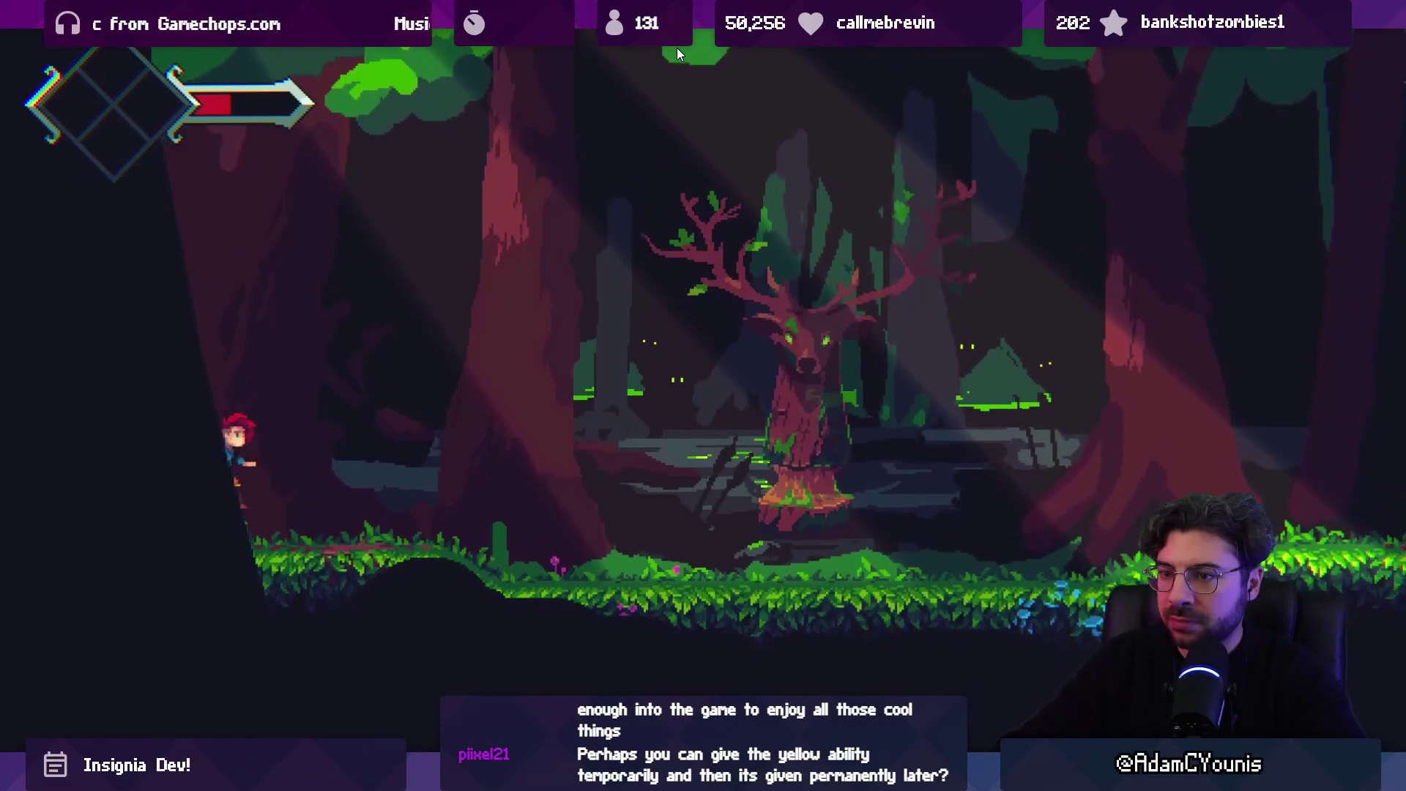
{"action": "key", "text": "Right"}
{"action": "key", "text": "Left"}
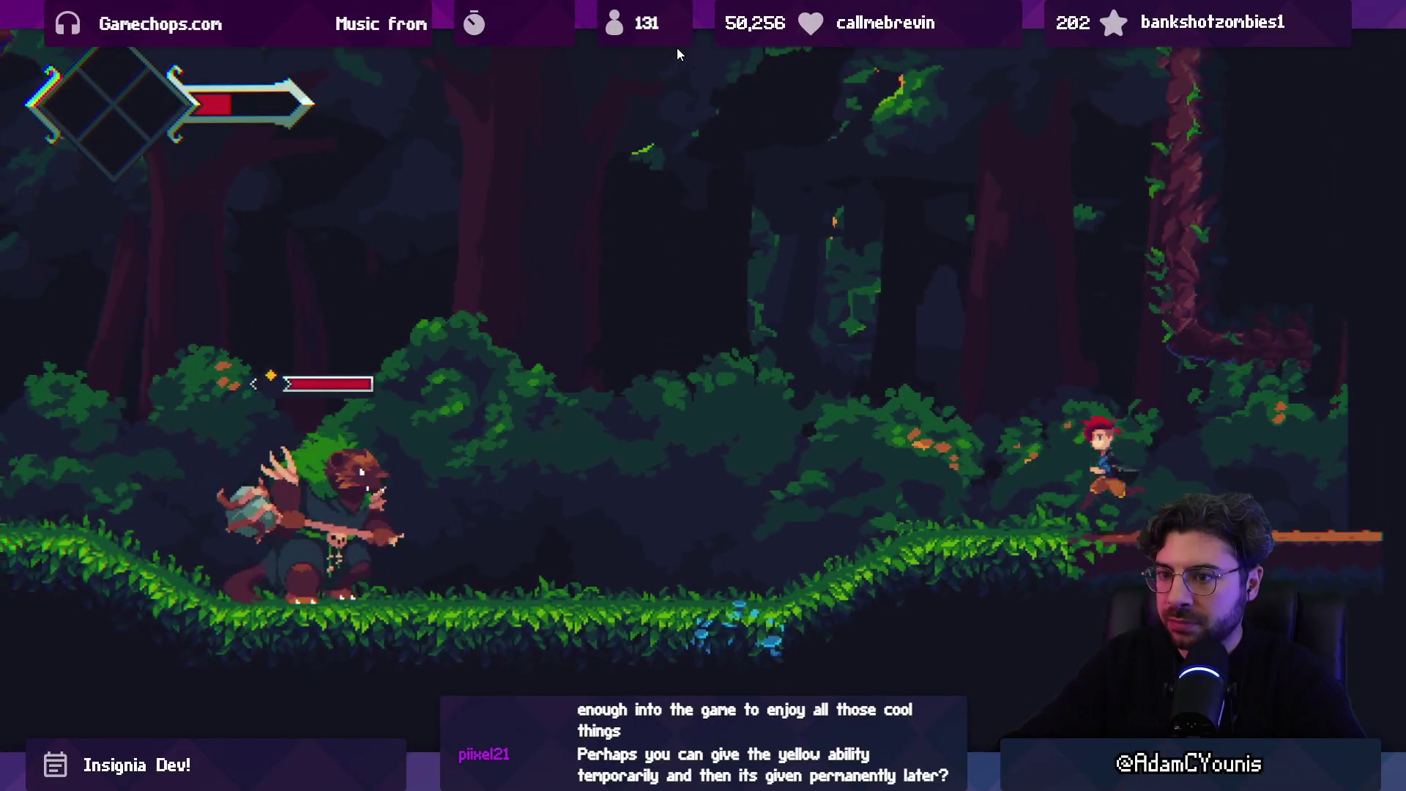
{"action": "key", "text": "Left"}
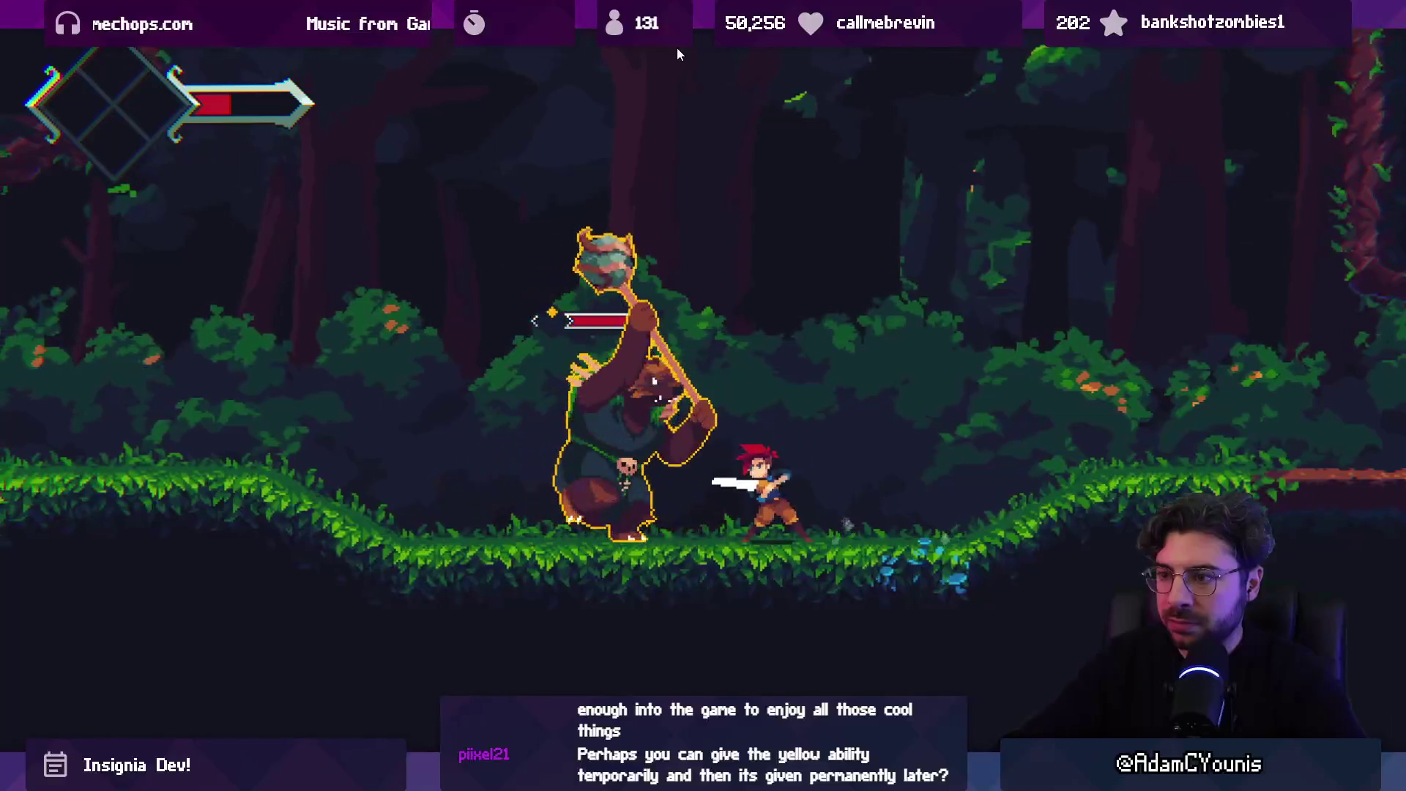
- Fight the Wolverine Barbarian bear boss with sword attacks until Armin dies, then restore the editor layout
{"action": "key", "text": "x"}
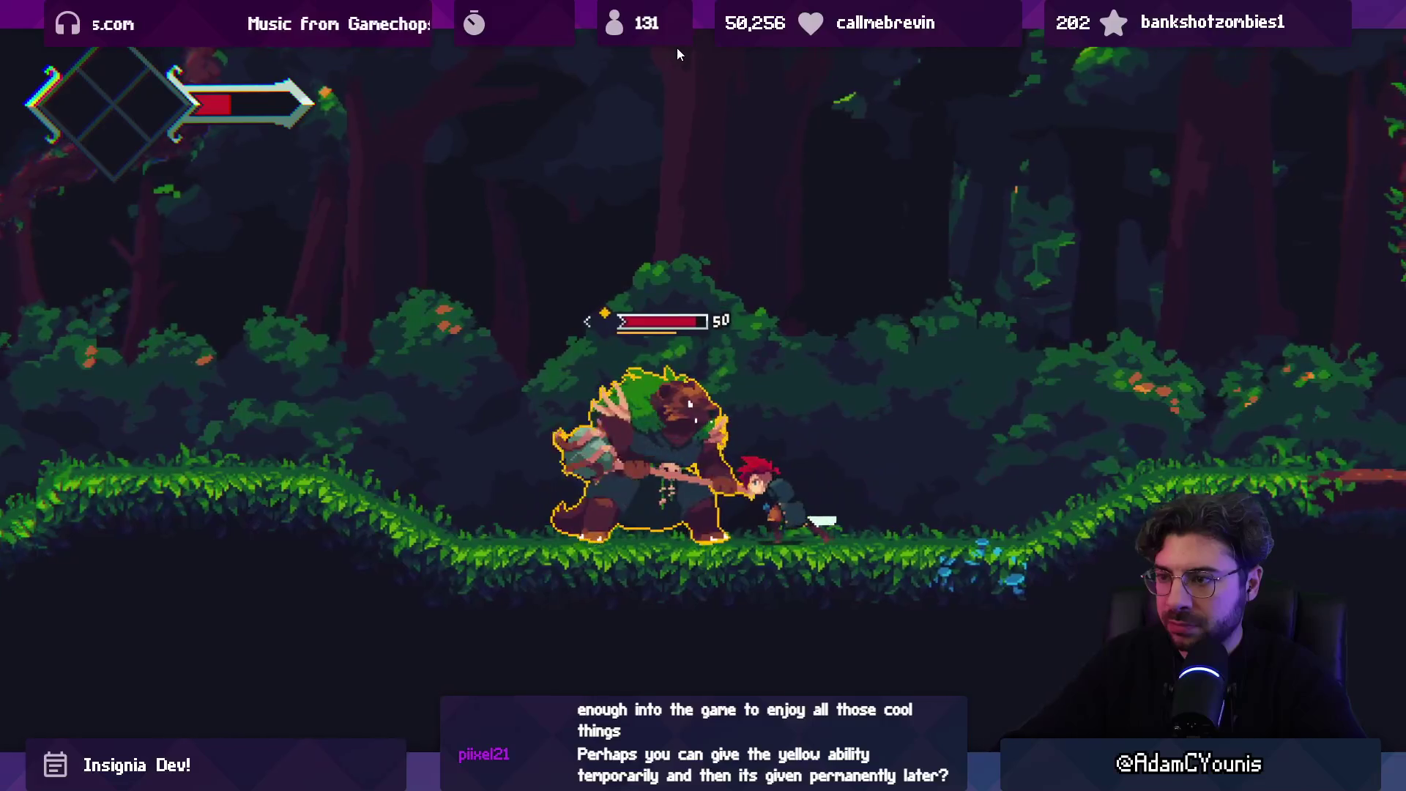
{"action": "key", "text": "x"}
{"action": "key", "text": "x"}
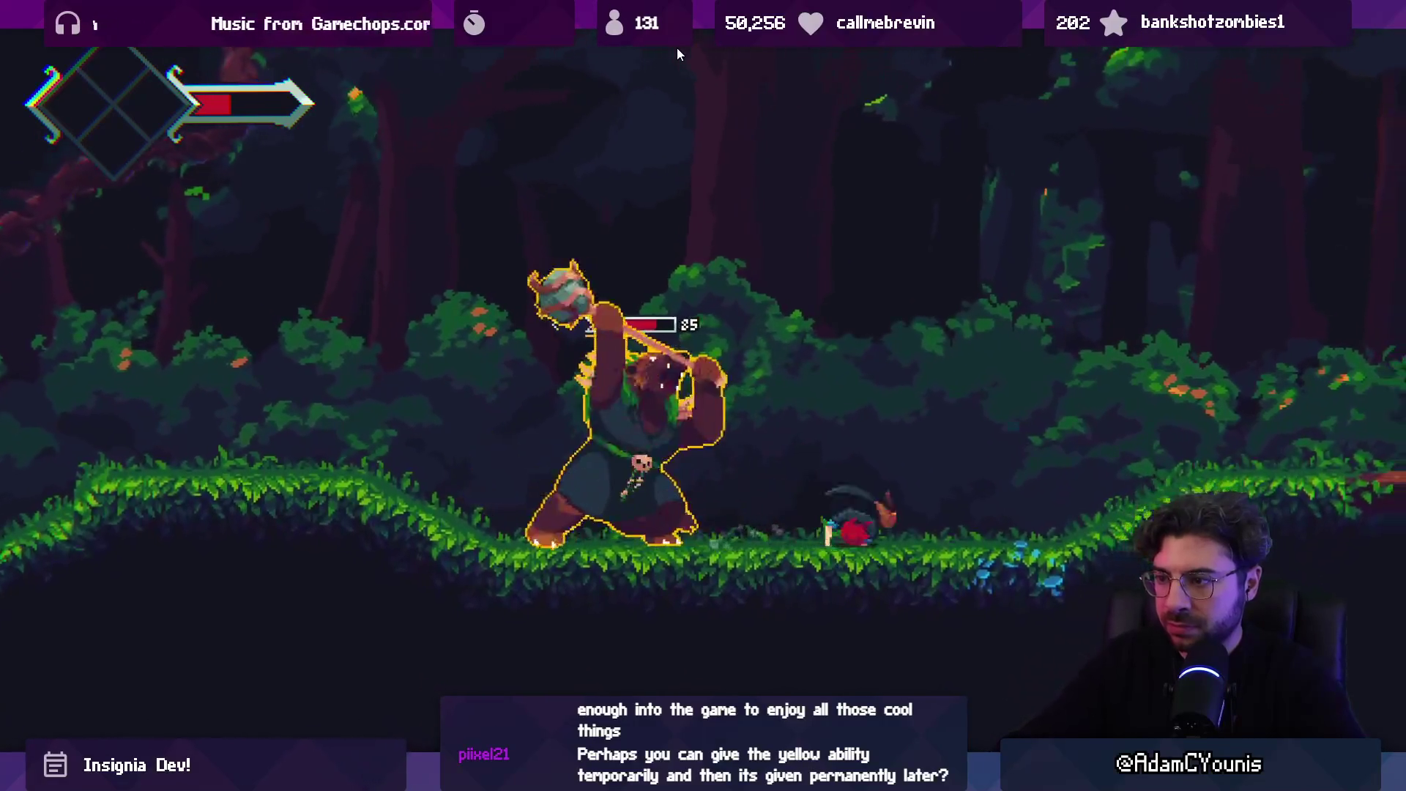
{"action": "key", "text": "x"}
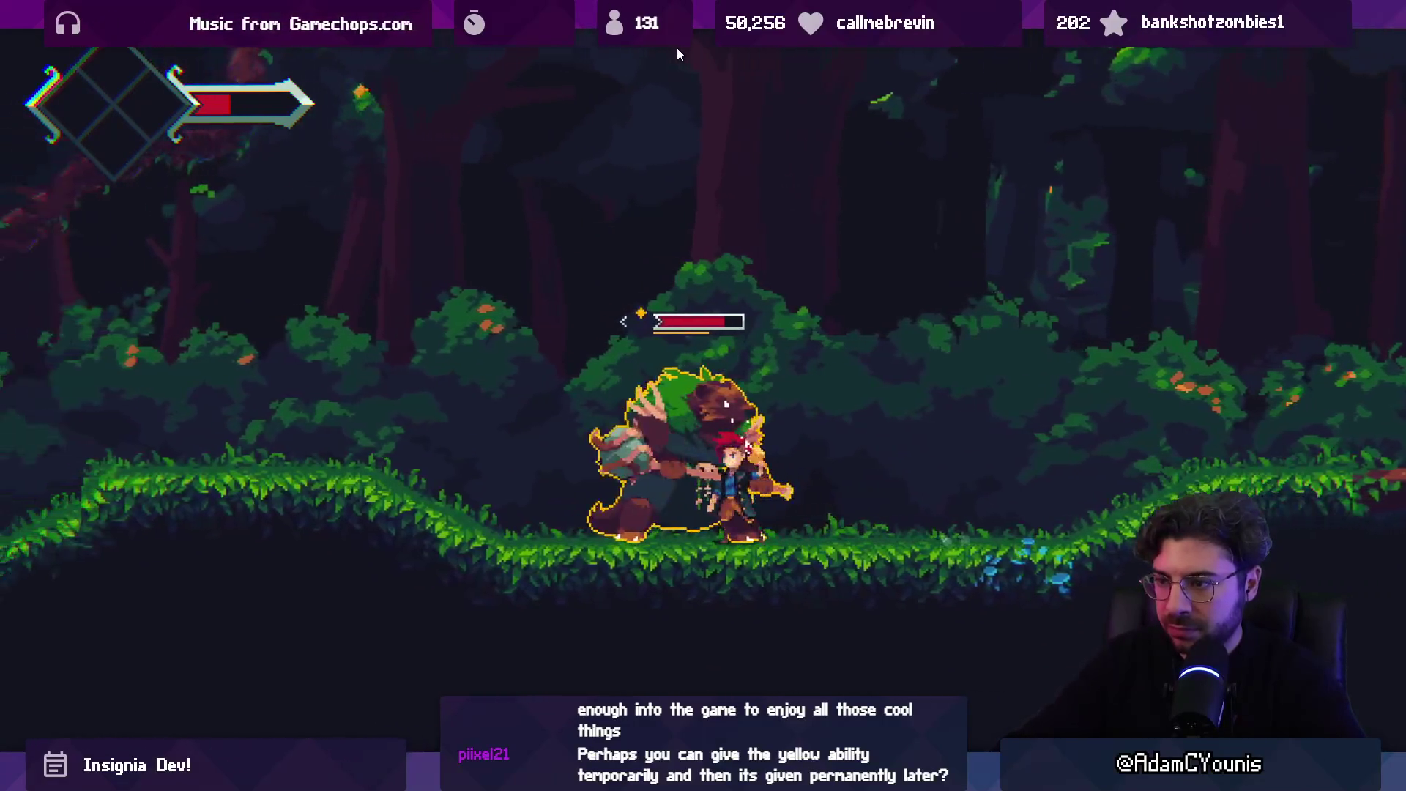
{"action": "key", "text": "x"}
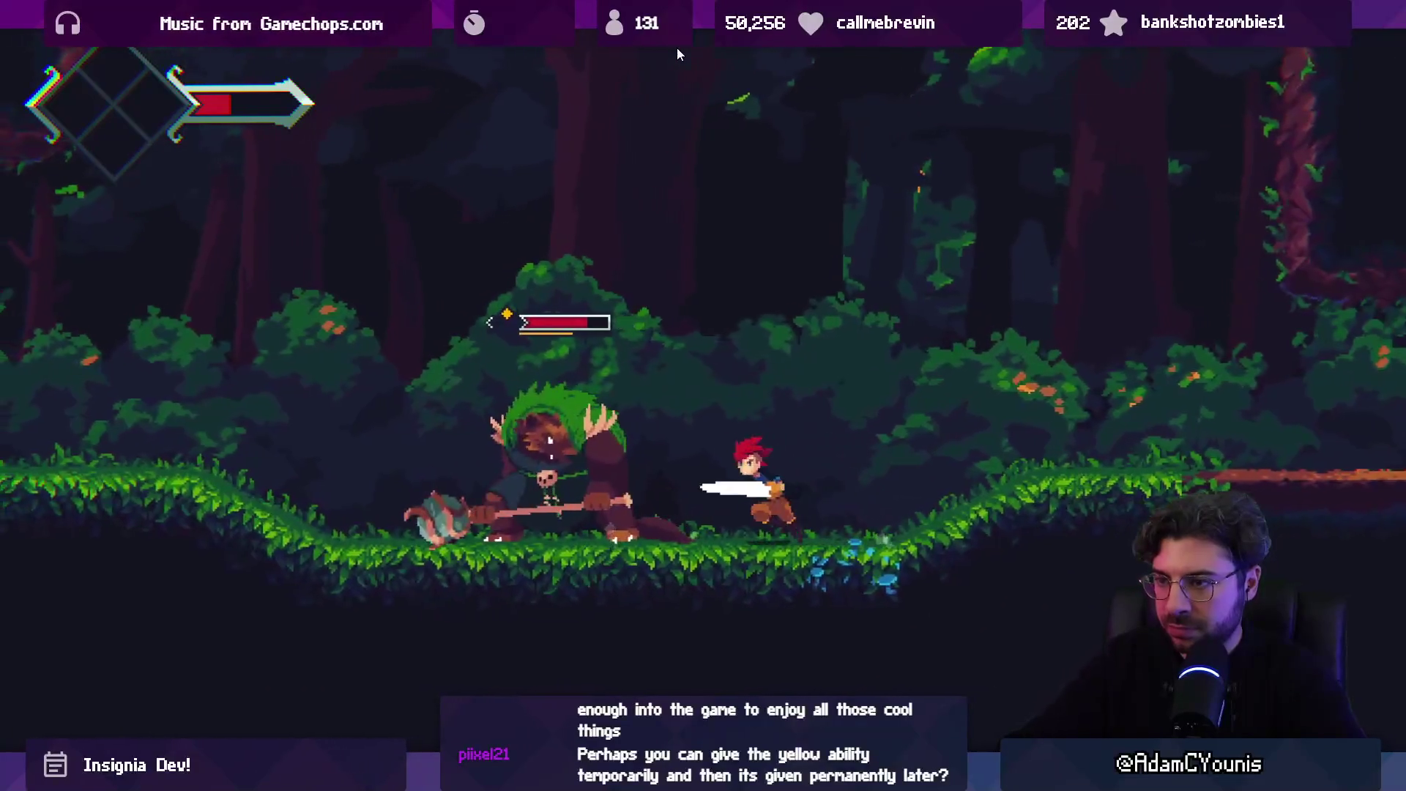
{"action": "key", "text": "x"}
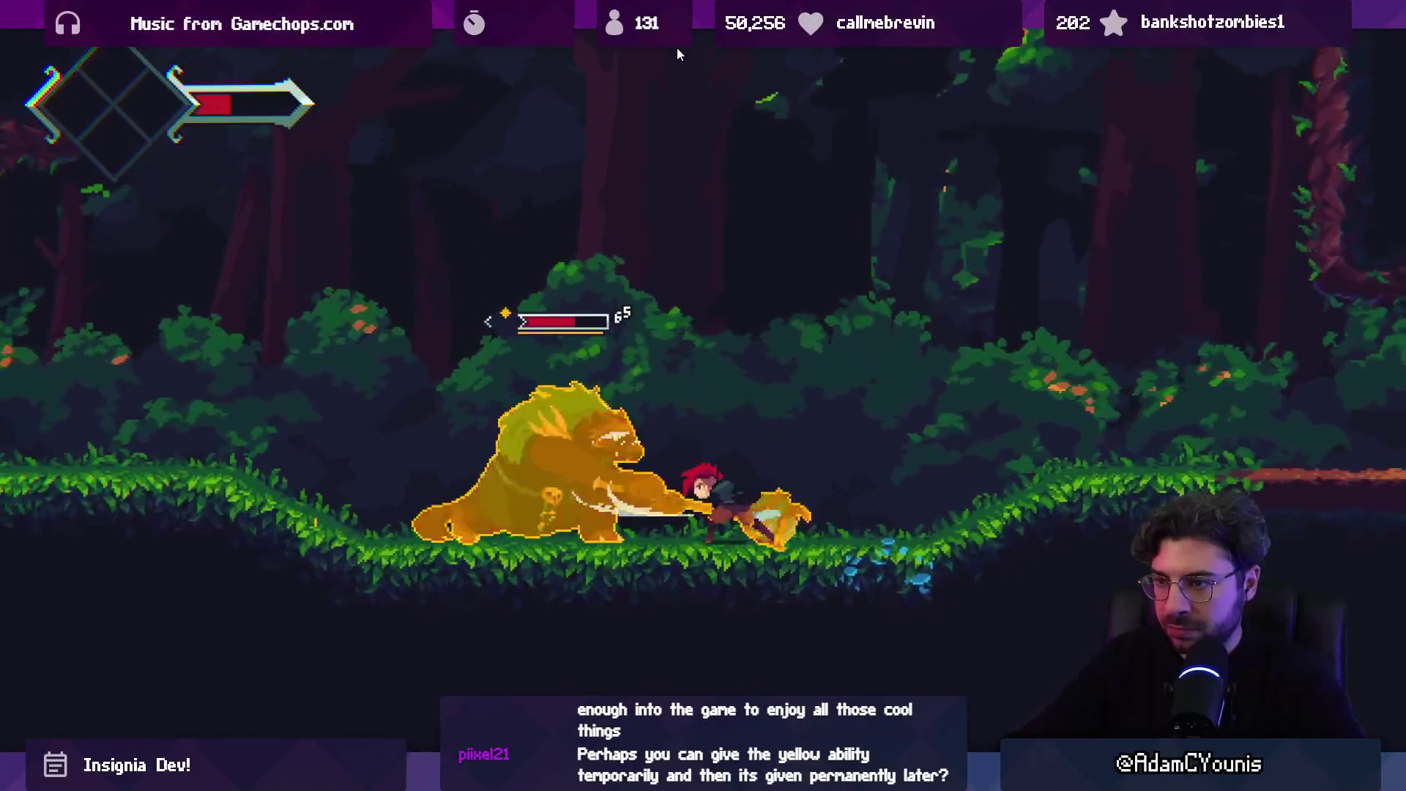
{"action": "key", "text": "x"}
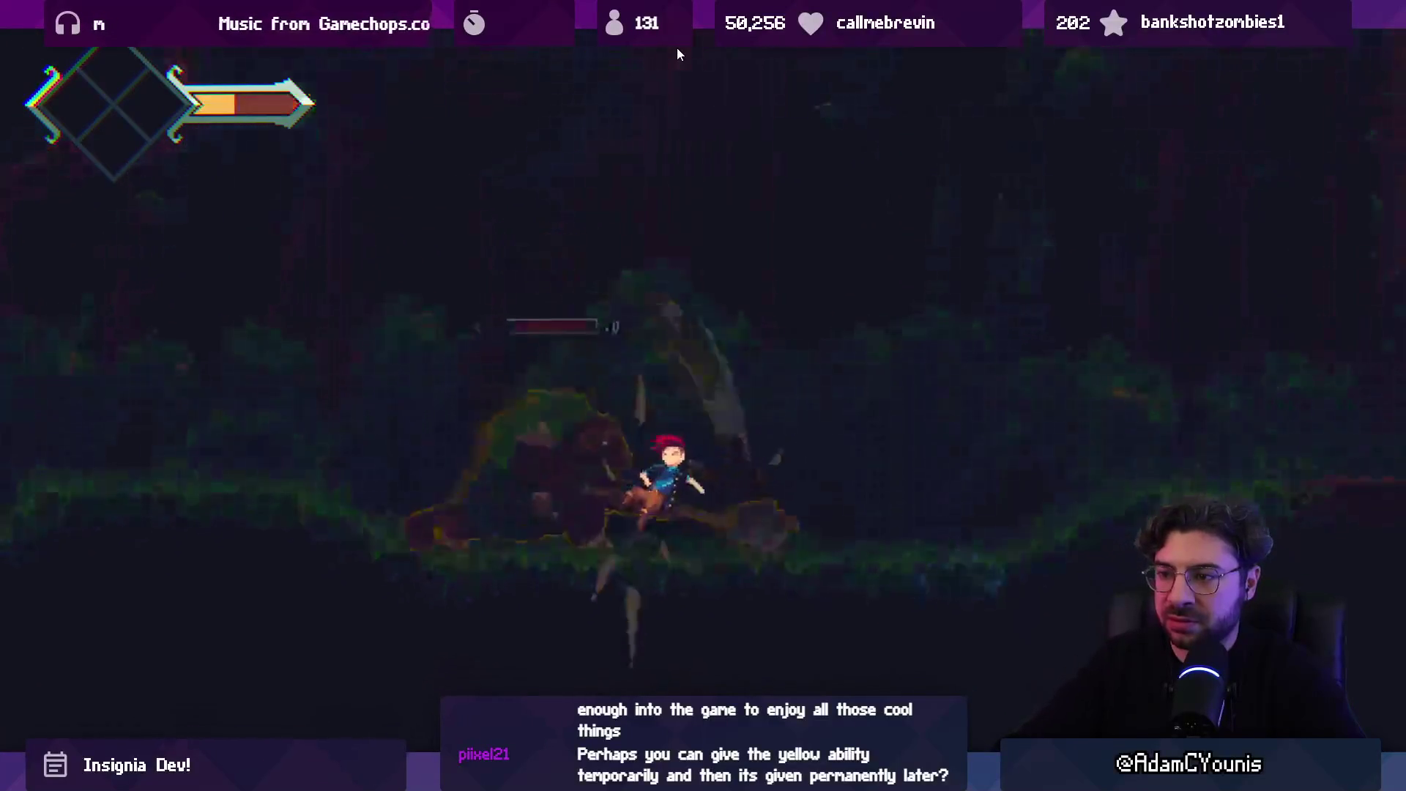
{"action": "key", "text": "F11"}
- Stop the playtest and frame the Asquithe and Soldiers Toggle object from the Hierarchy
{"action": "left_click", "coordinate": [677, 47]}
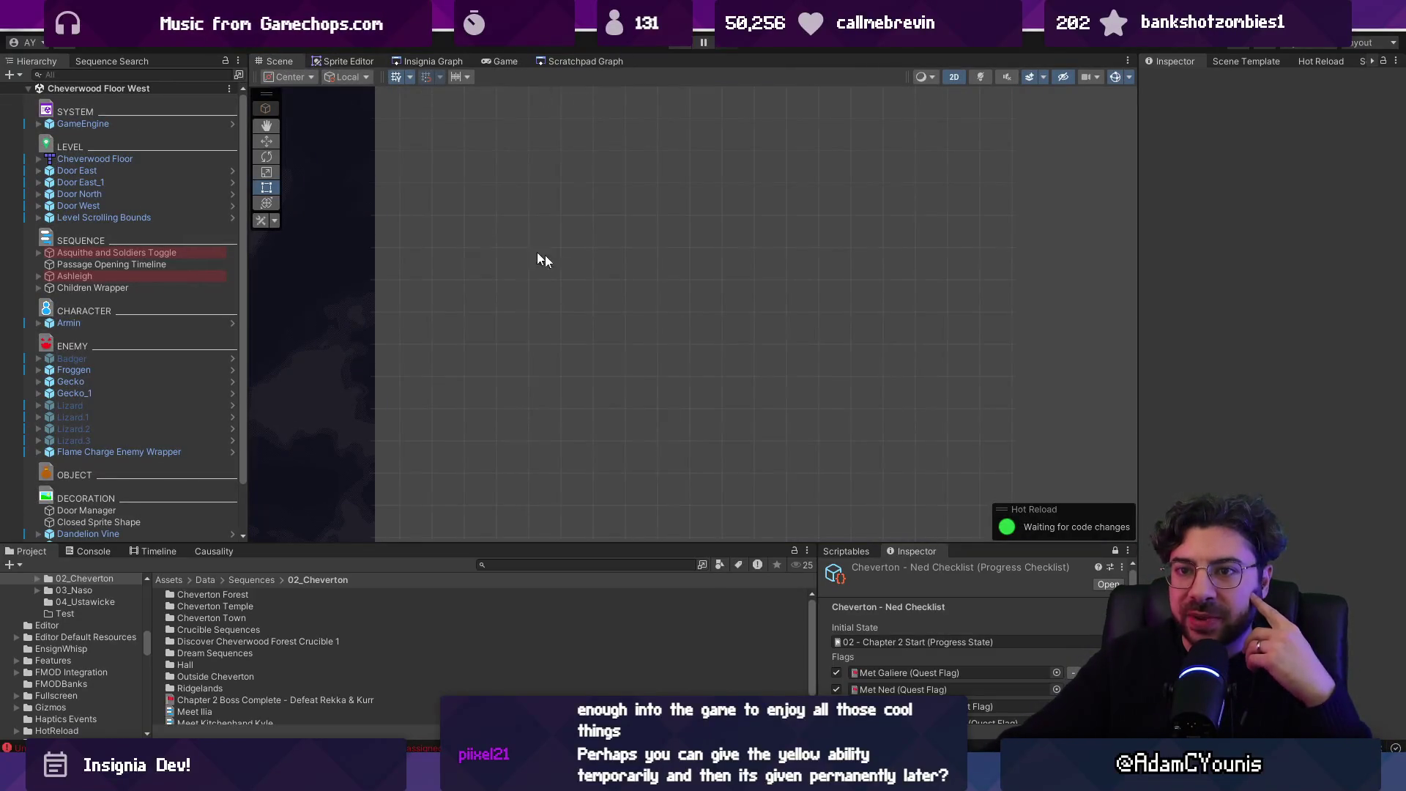
{"action": "double_click", "coordinate": [170, 252]}
{"action": "scroll", "coordinate": [732, 268], "scroll_direction": "down", "scroll_amount": 5}
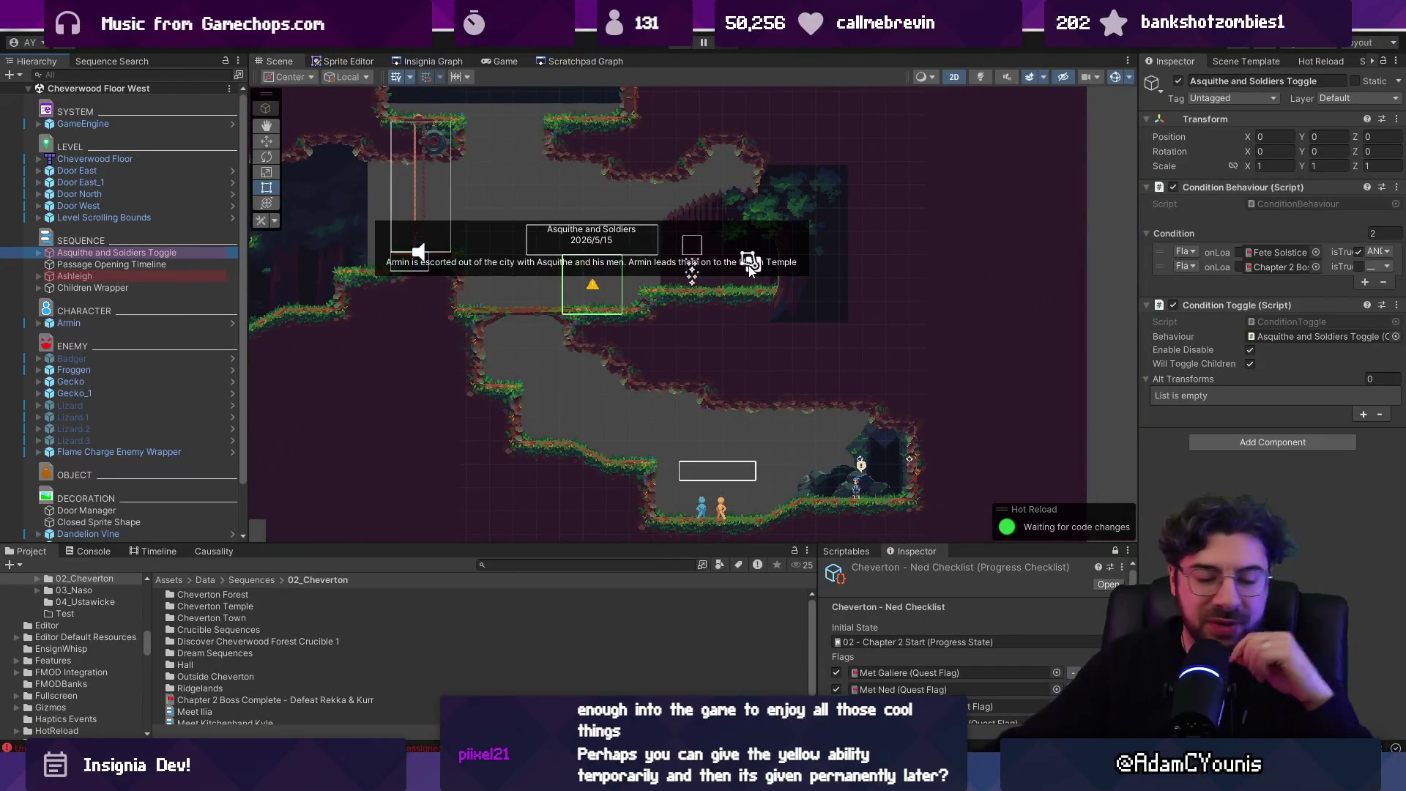
- Switch from the scratchpad graph to the Insignia Graph of level rooms
{"action": "left_click", "coordinate": [565, 63]}
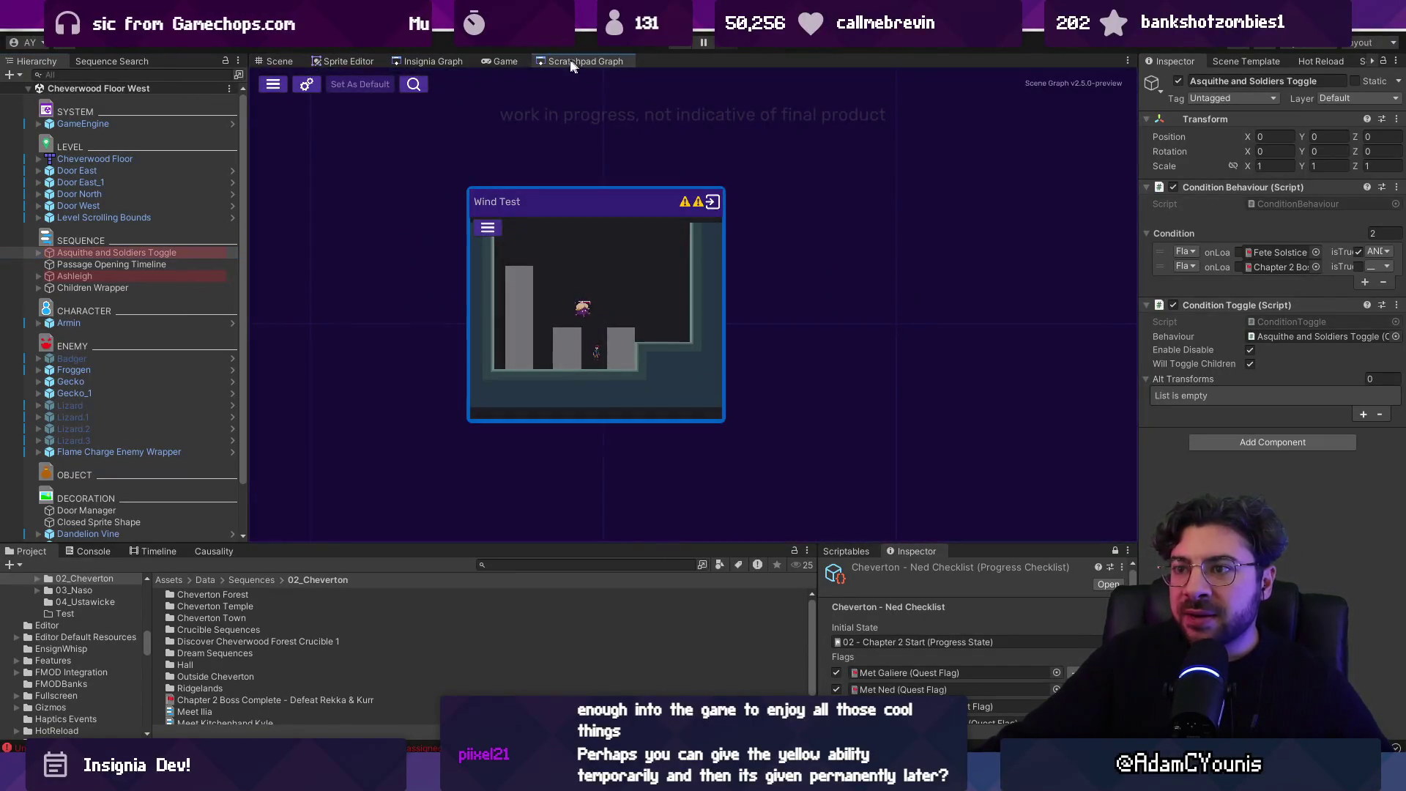
{"action": "left_click", "coordinate": [434, 61]}
{"action": "scroll", "coordinate": [630, 377], "scroll_direction": "down", "scroll_amount": 3}
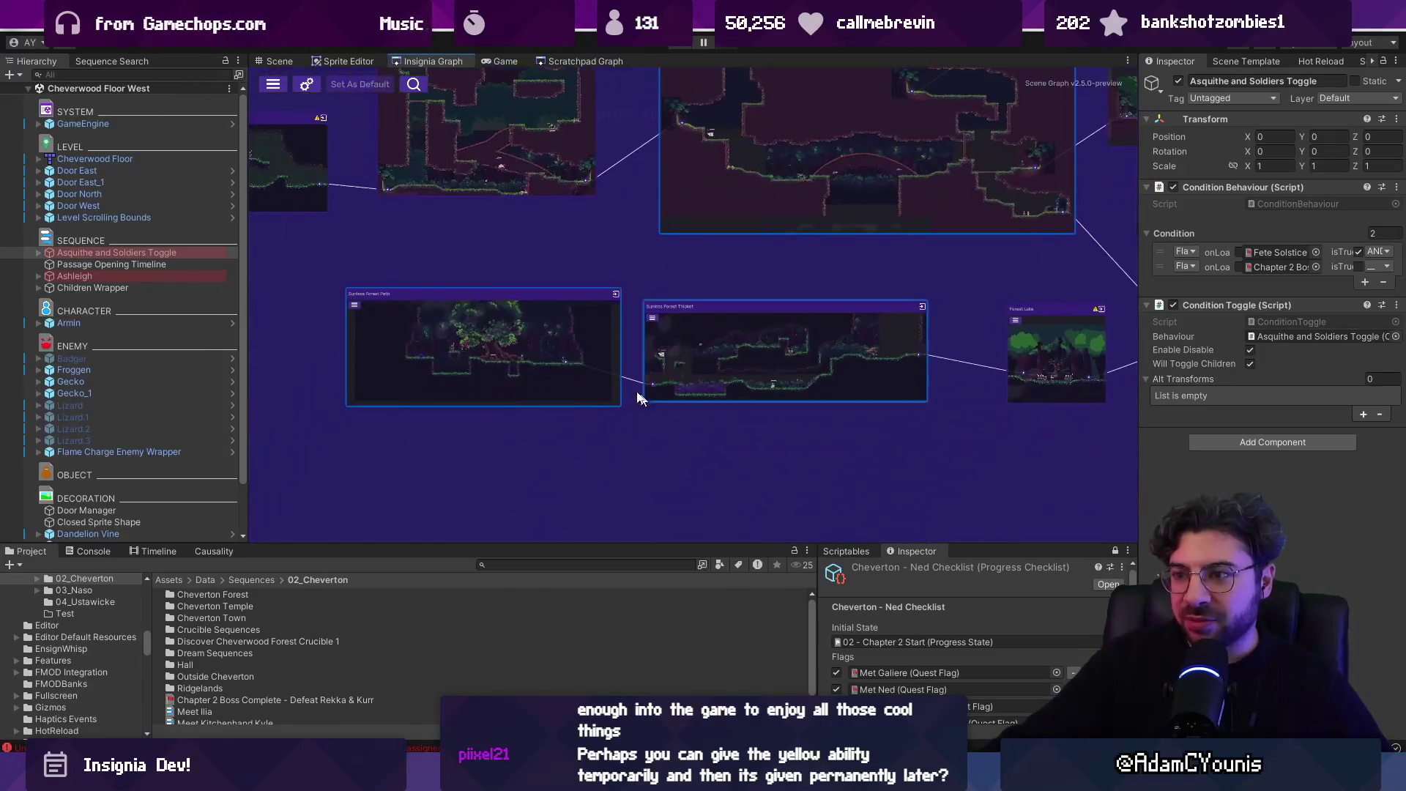
{"action": "scroll", "coordinate": [707, 333], "scroll_direction": "up", "scroll_amount": 5}
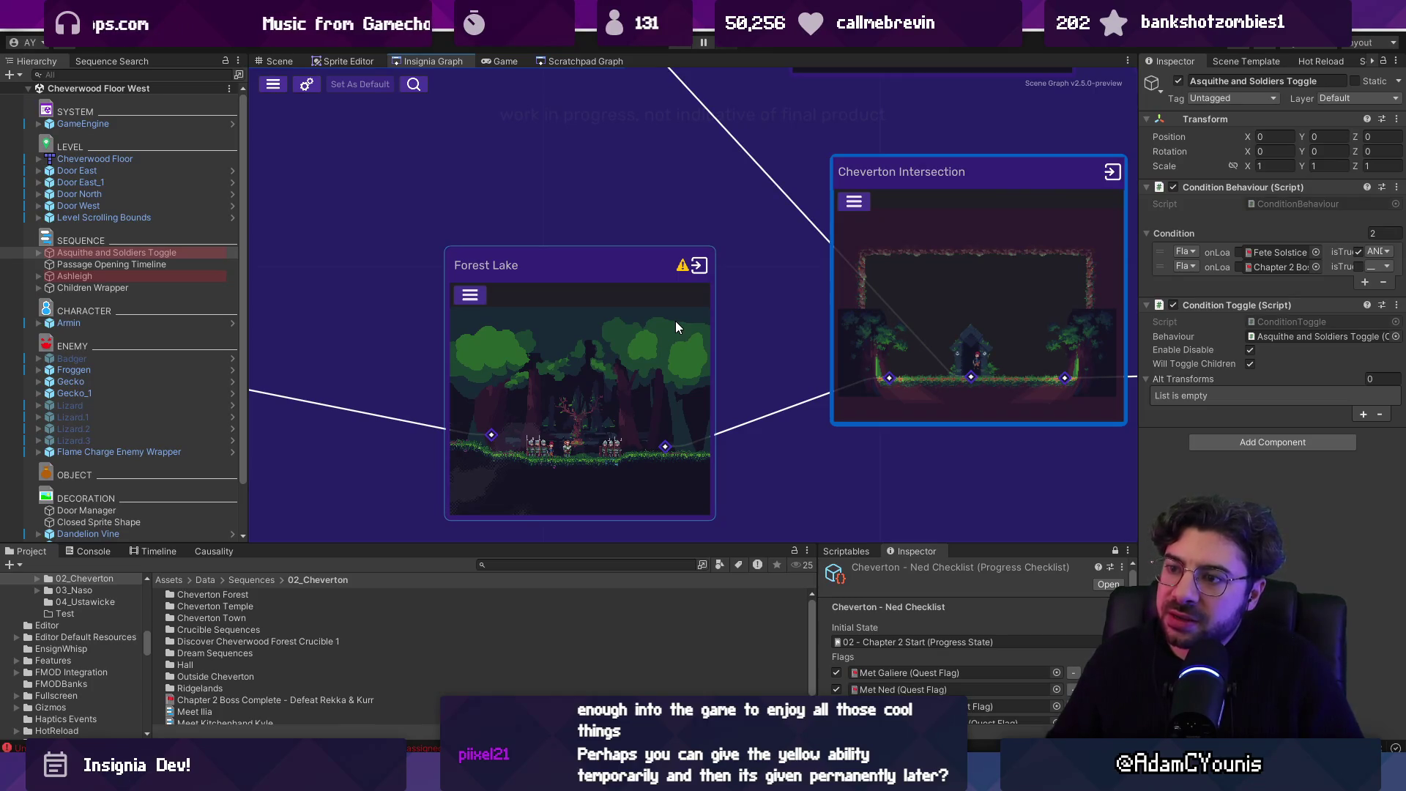
{"action": "scroll", "coordinate": [815, 353], "scroll_direction": "down", "scroll_amount": 5}
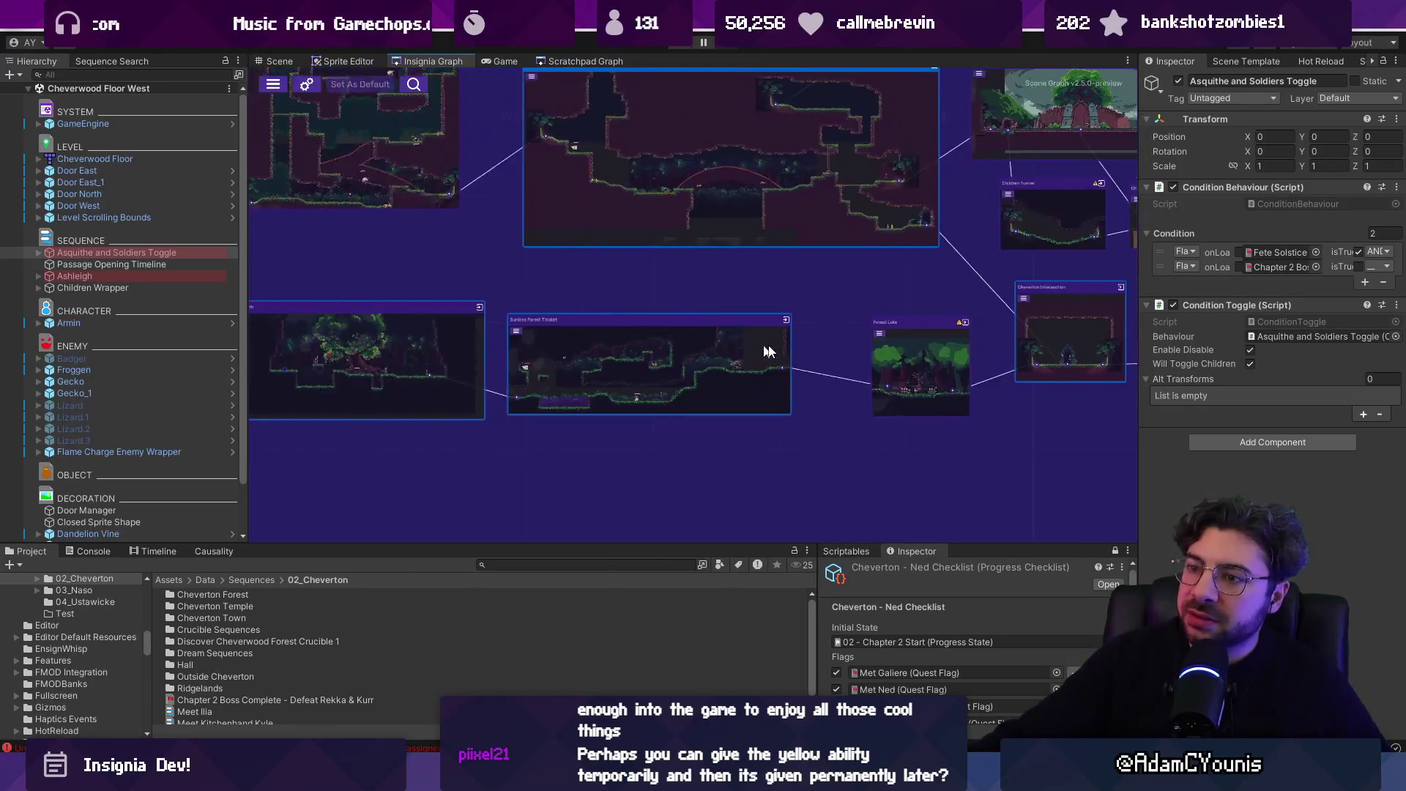
{"action": "scroll", "coordinate": [631, 350], "scroll_direction": "up", "scroll_amount": 5}
{"action": "scroll", "coordinate": [631, 350], "scroll_direction": "down", "scroll_amount": 5}
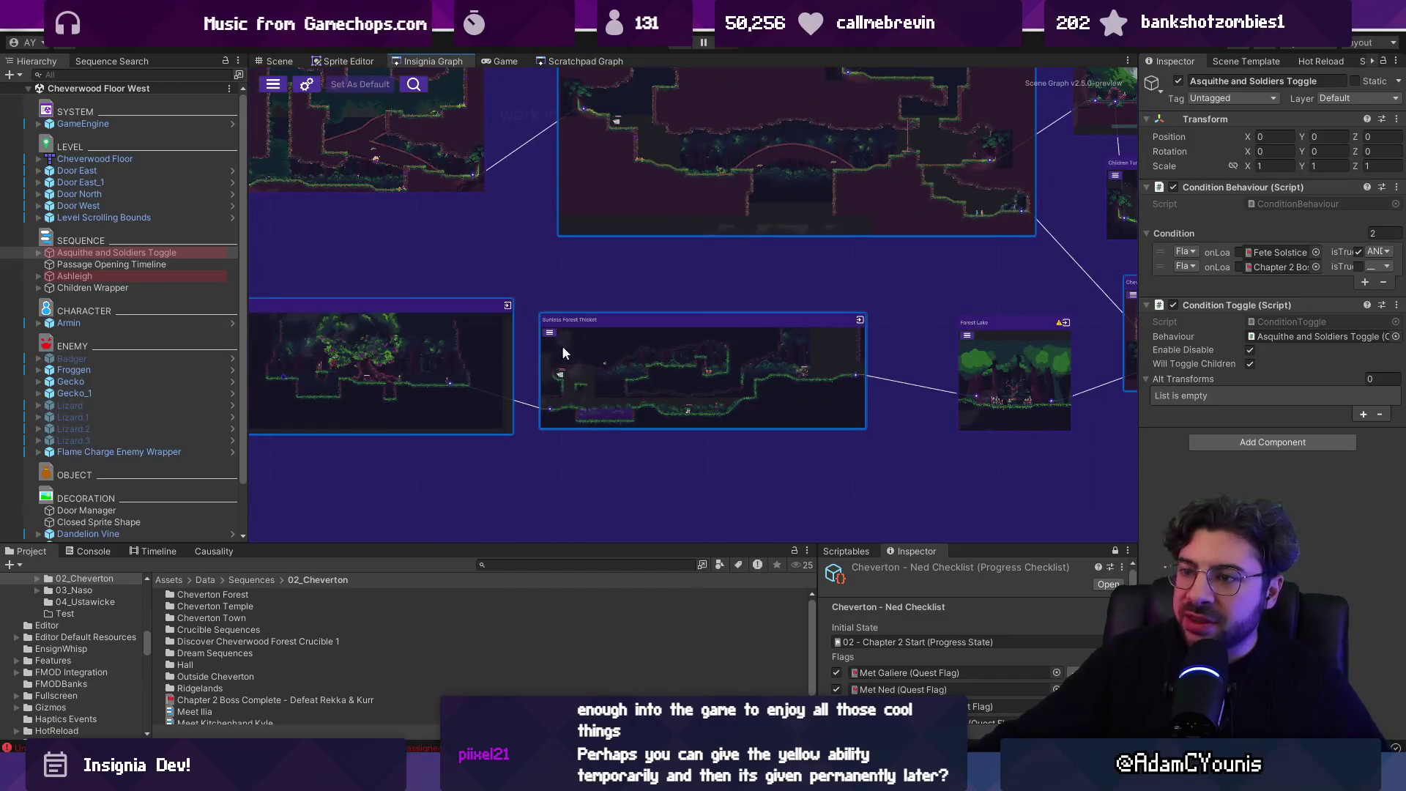
- Place the Sunless Forest Path node beside Sunless Forest Thicket, then open the Sunless Forest Path scene
{"action": "mouse_move", "coordinate": [456, 387]}
{"action": "left_mouse_down"}
{"action": "mouse_move", "coordinate": [790, 382]}
{"action": "mouse_move", "coordinate": [797, 456]}
{"action": "mouse_move", "coordinate": [972, 407]}
{"action": "left_mouse_up"}
{"action": "left_click_drag", "start_coordinate": [777, 341], "coordinate": [499, 326]}
{"action": "mouse_move", "coordinate": [620, 453]}
{"action": "left_mouse_down"}
{"action": "mouse_move", "coordinate": [706, 385]}
{"action": "mouse_move", "coordinate": [578, 344]}
{"action": "left_mouse_up"}
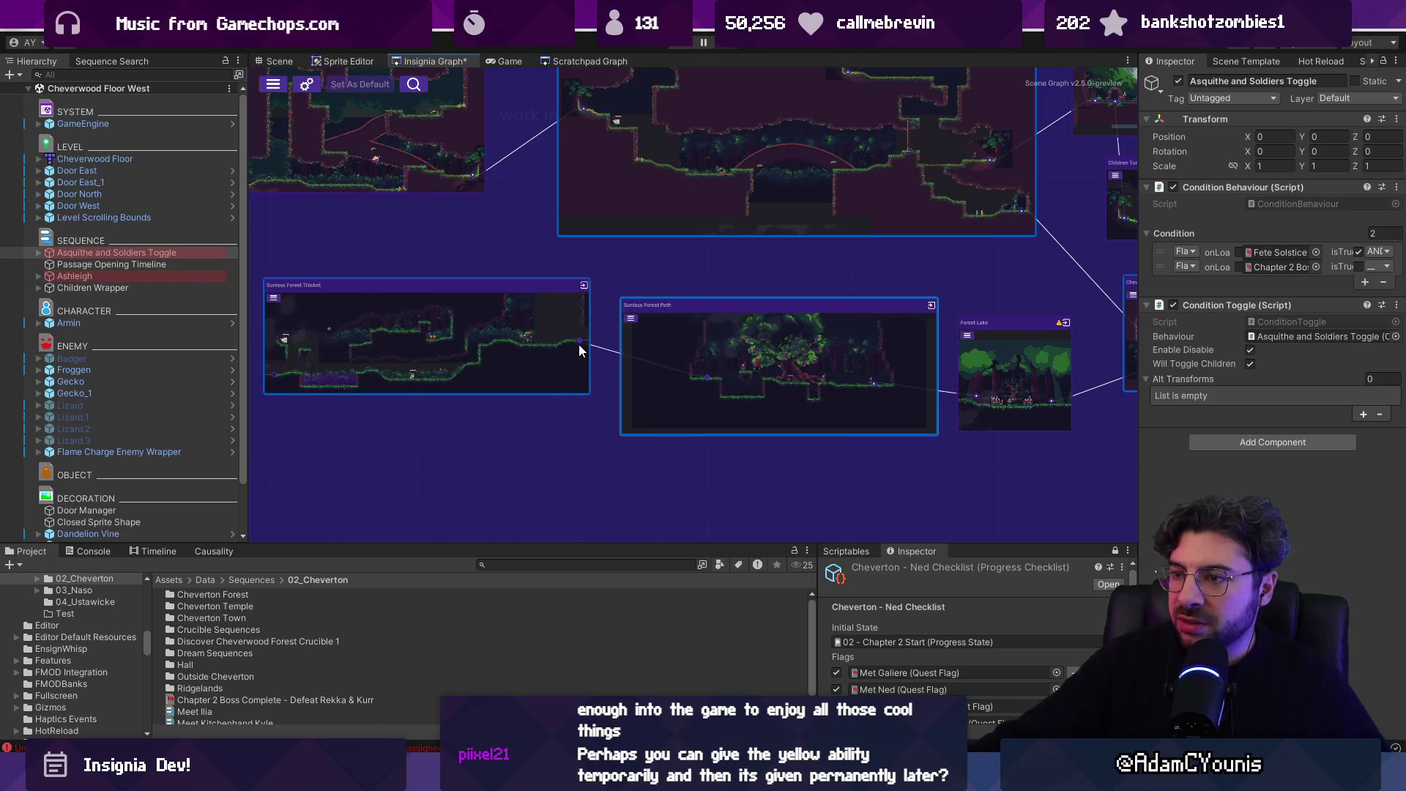
{"action": "scroll", "coordinate": [770, 403], "scroll_direction": "up", "scroll_amount": 5}
{"action": "scroll", "coordinate": [784, 394], "scroll_direction": "down", "scroll_amount": 3}
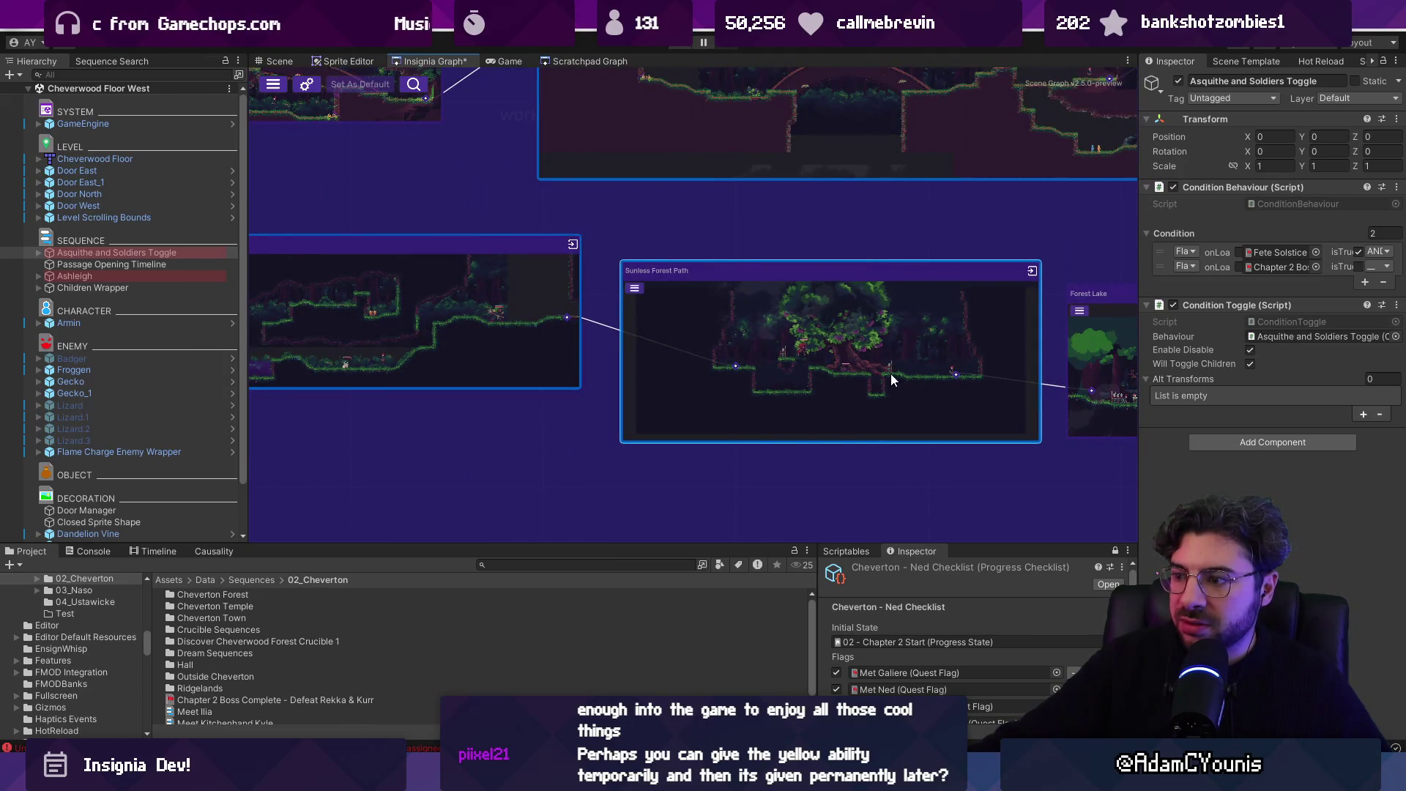
{"action": "scroll", "coordinate": [890, 372], "scroll_direction": "up", "scroll_amount": 3}
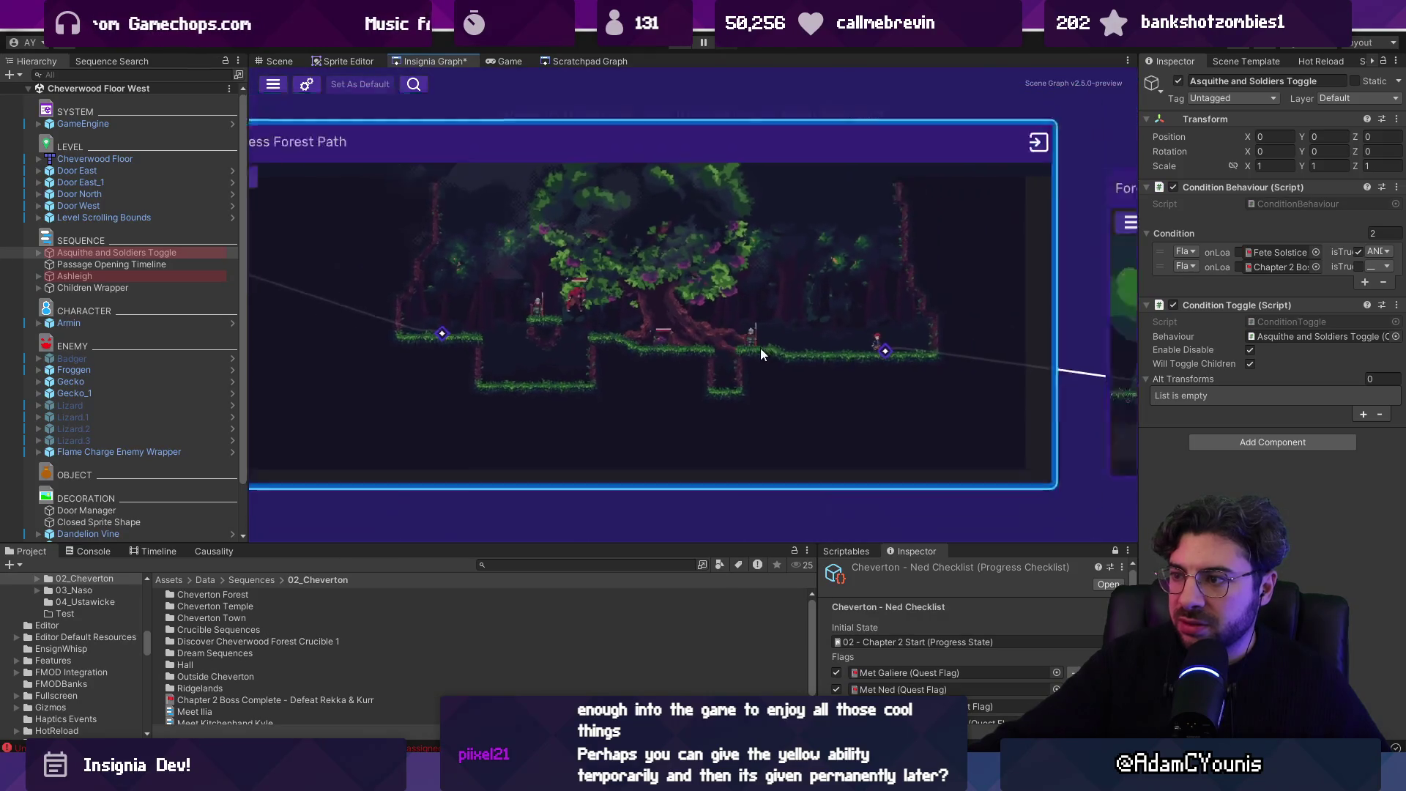
{"action": "scroll", "coordinate": [696, 289], "scroll_direction": "down", "scroll_amount": 2}
{"action": "scroll", "coordinate": [688, 286], "scroll_direction": "down", "scroll_amount": 5}
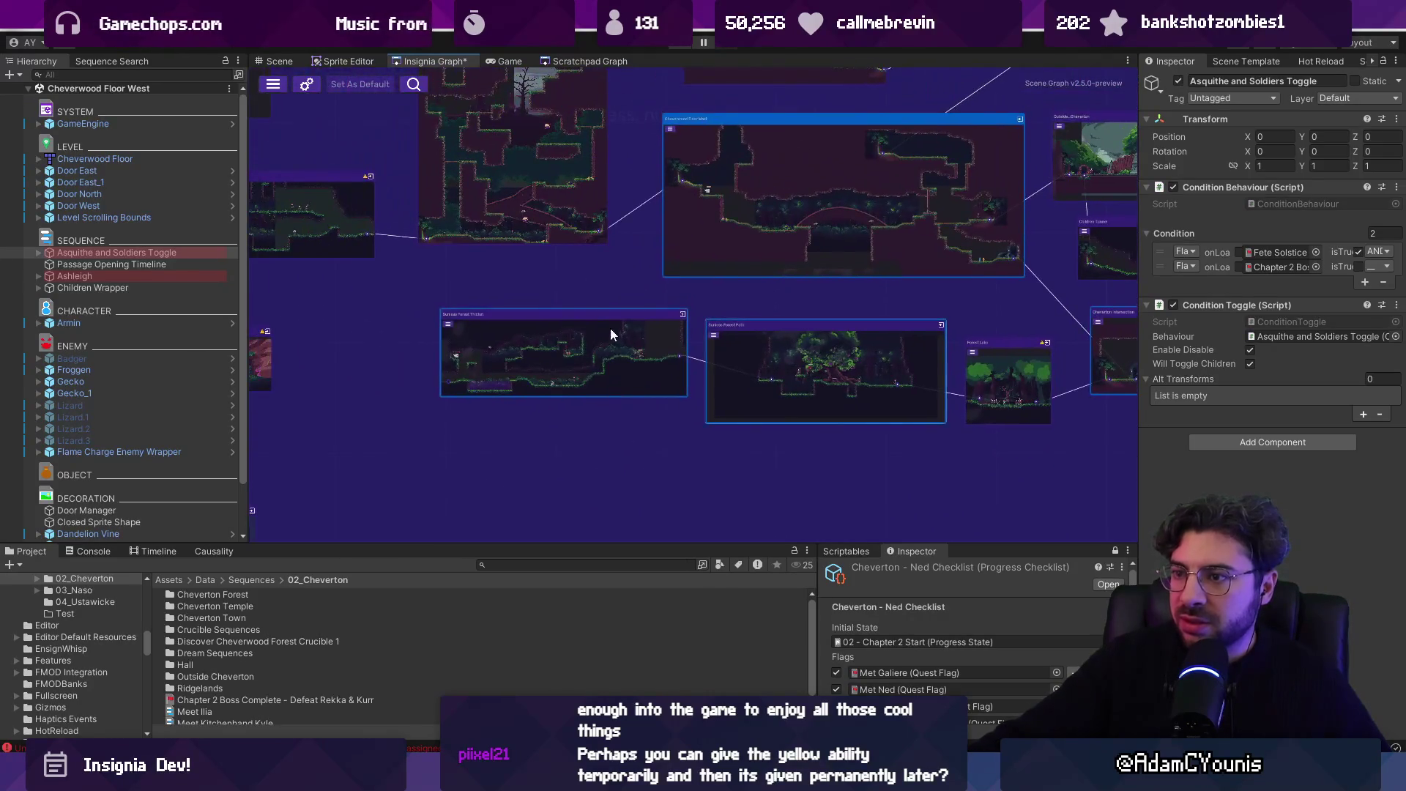
{"action": "double_click", "coordinate": [834, 357]}
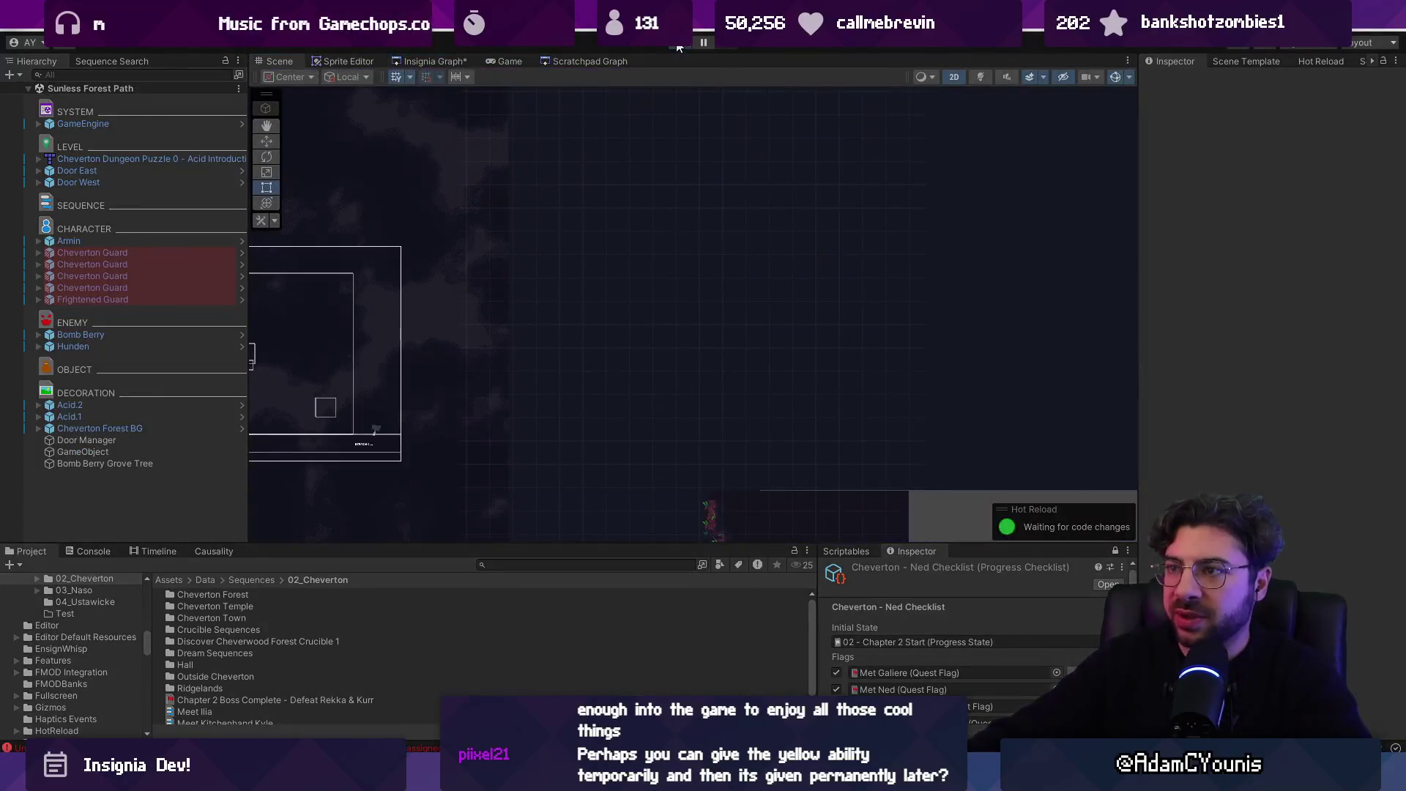
- Briefly playtest Sunless Forest Path, stop it, and select the Hunden enemy in the Scene view
{"action": "left_click", "coordinate": [678, 44]}
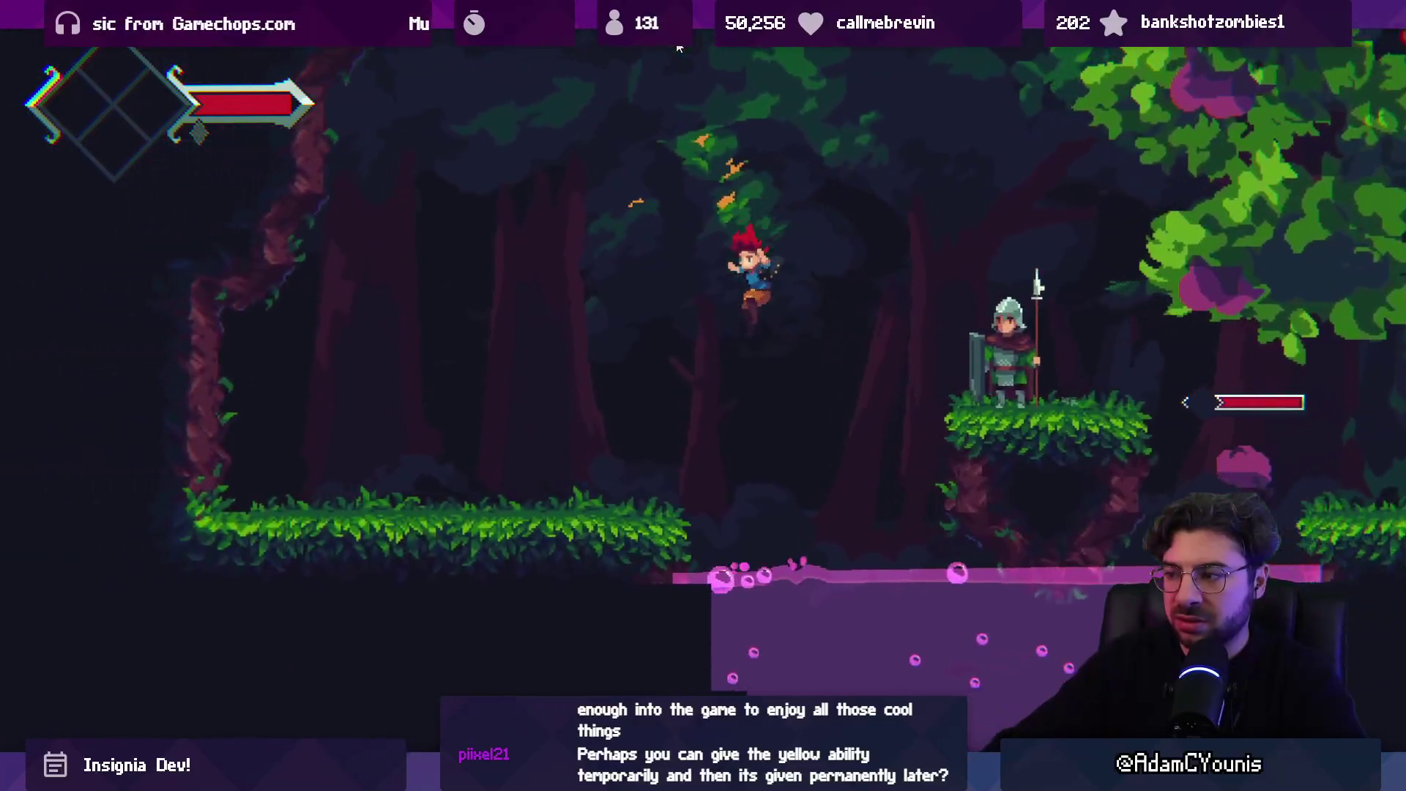
{"action": "key", "text": "F11"}
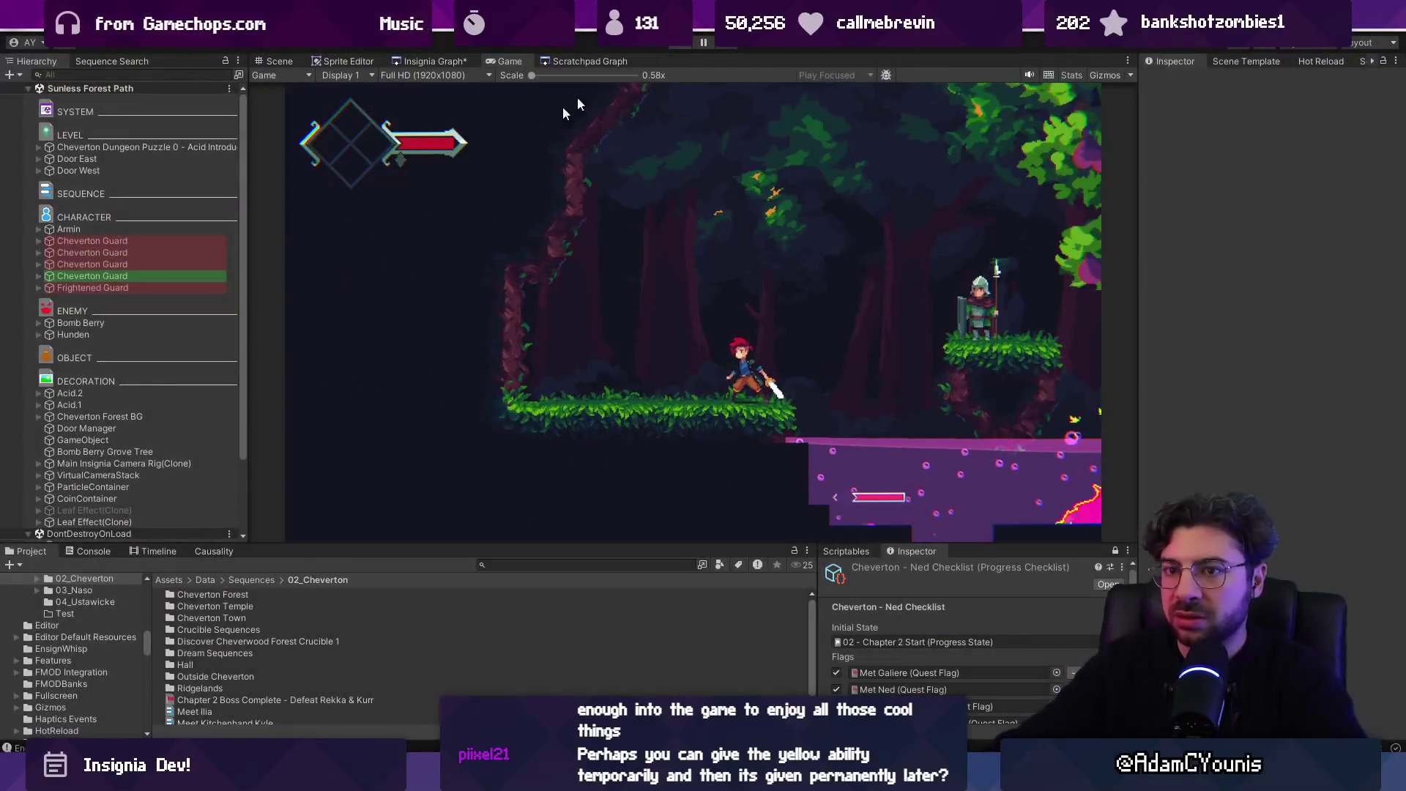
{"action": "key", "text": "ctrl+p"}
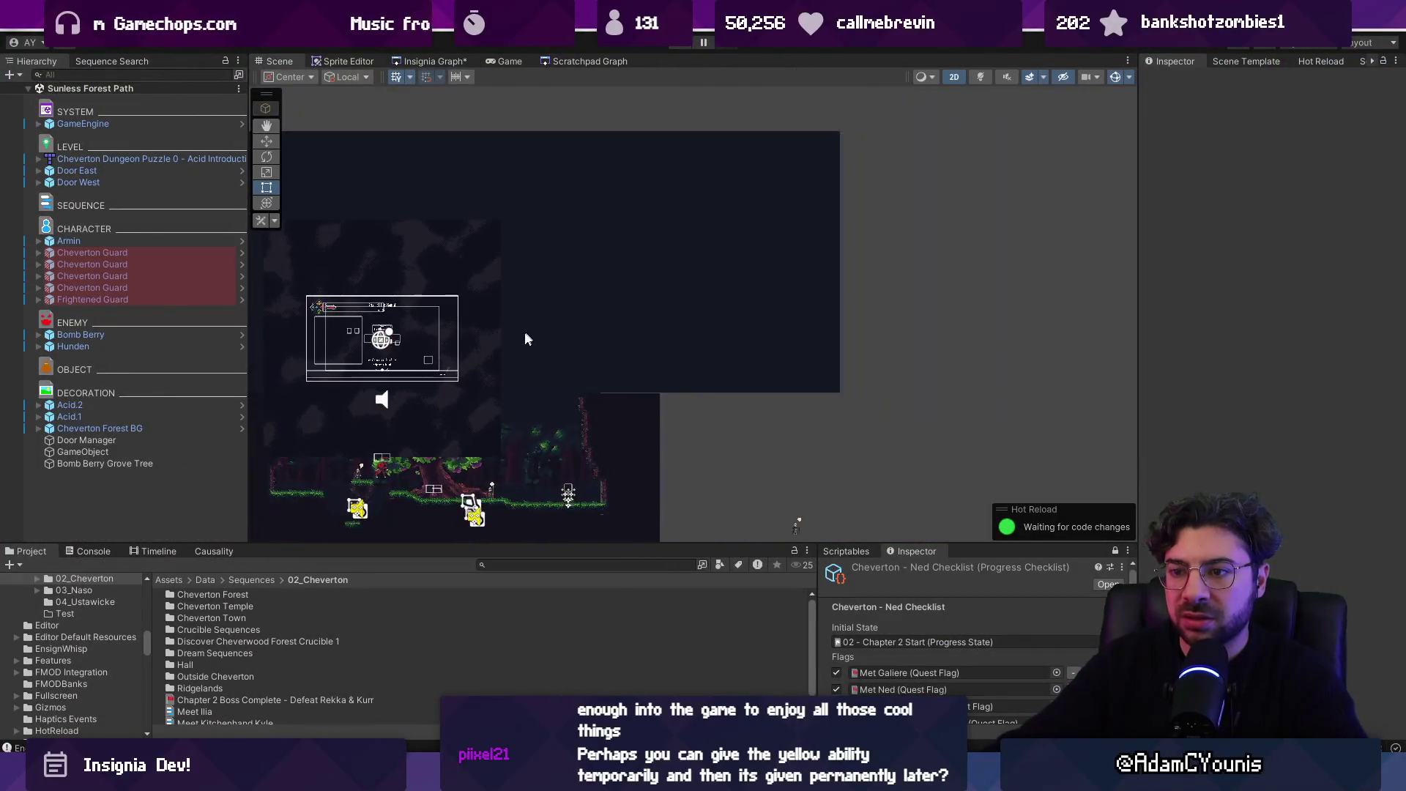
{"action": "scroll", "coordinate": [445, 469], "scroll_direction": "up", "scroll_amount": 5}
{"action": "left_click", "coordinate": [560, 315]}
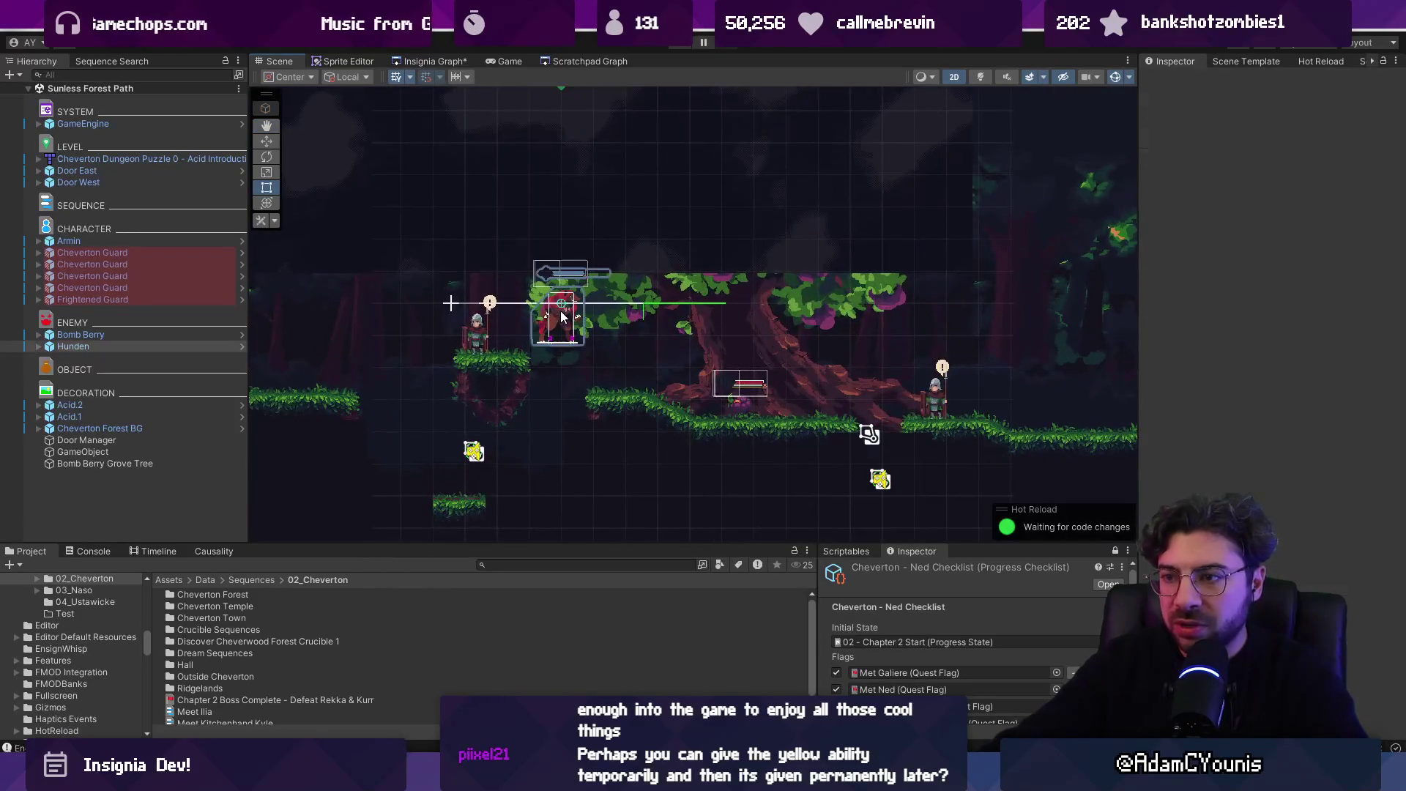
- Delete the Hunden enemy and select the acid border tilemap
{"action": "key", "text": "Delete"}
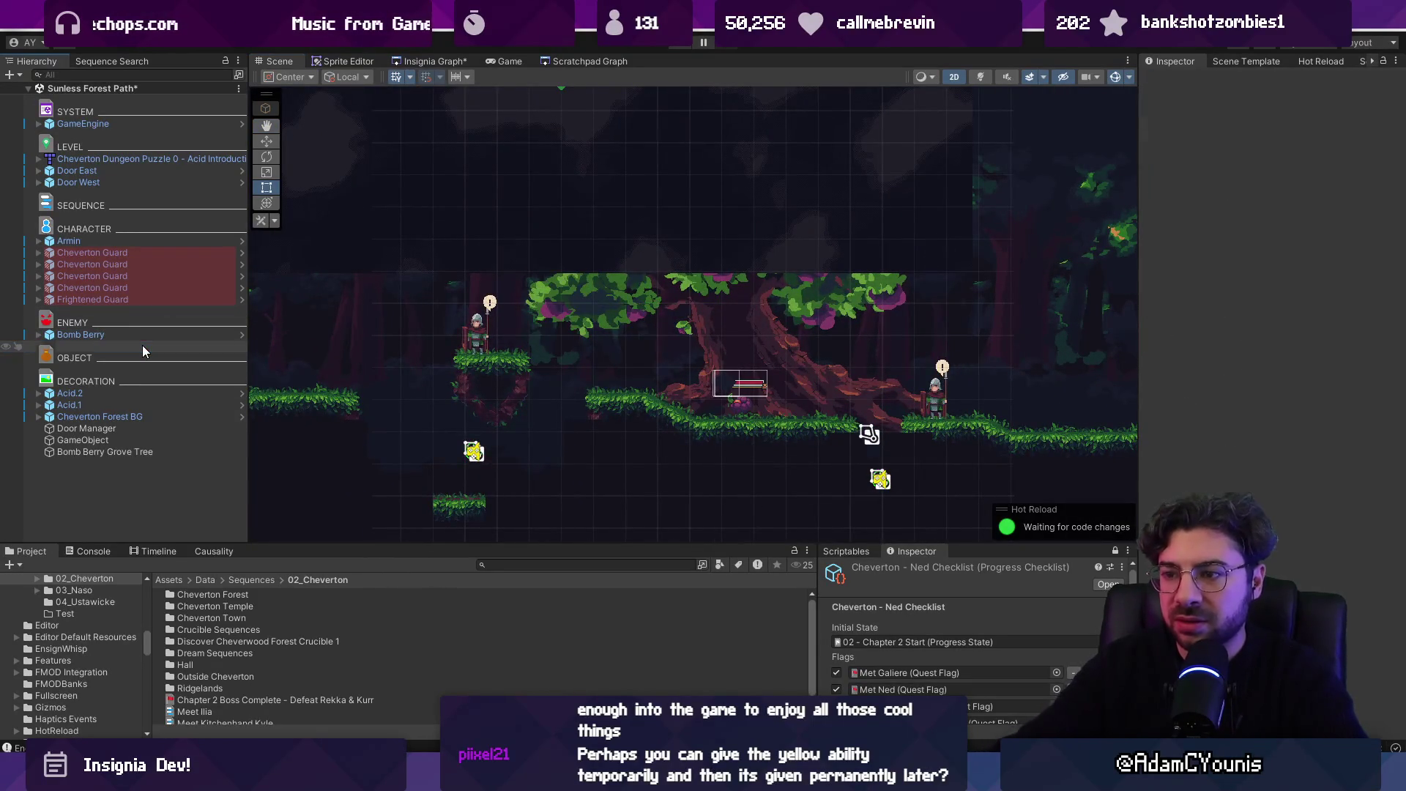
{"action": "scroll", "coordinate": [563, 461], "scroll_direction": "down", "scroll_amount": 2}
{"action": "left_click", "coordinate": [605, 466]}
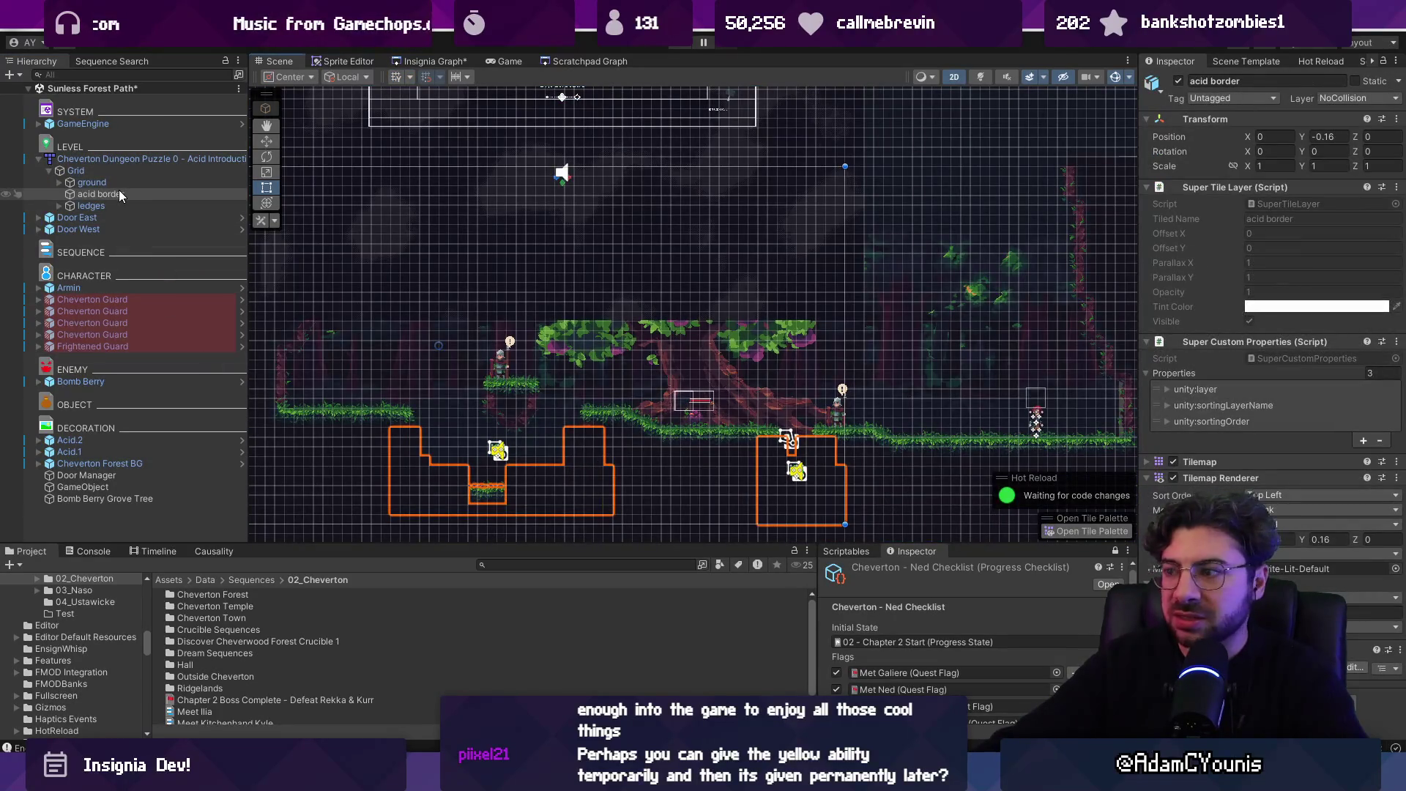
- Select the Cheverton Dungeon Puzzle 0 map root and open it in Tiled
{"action": "double_click", "coordinate": [121, 195]}
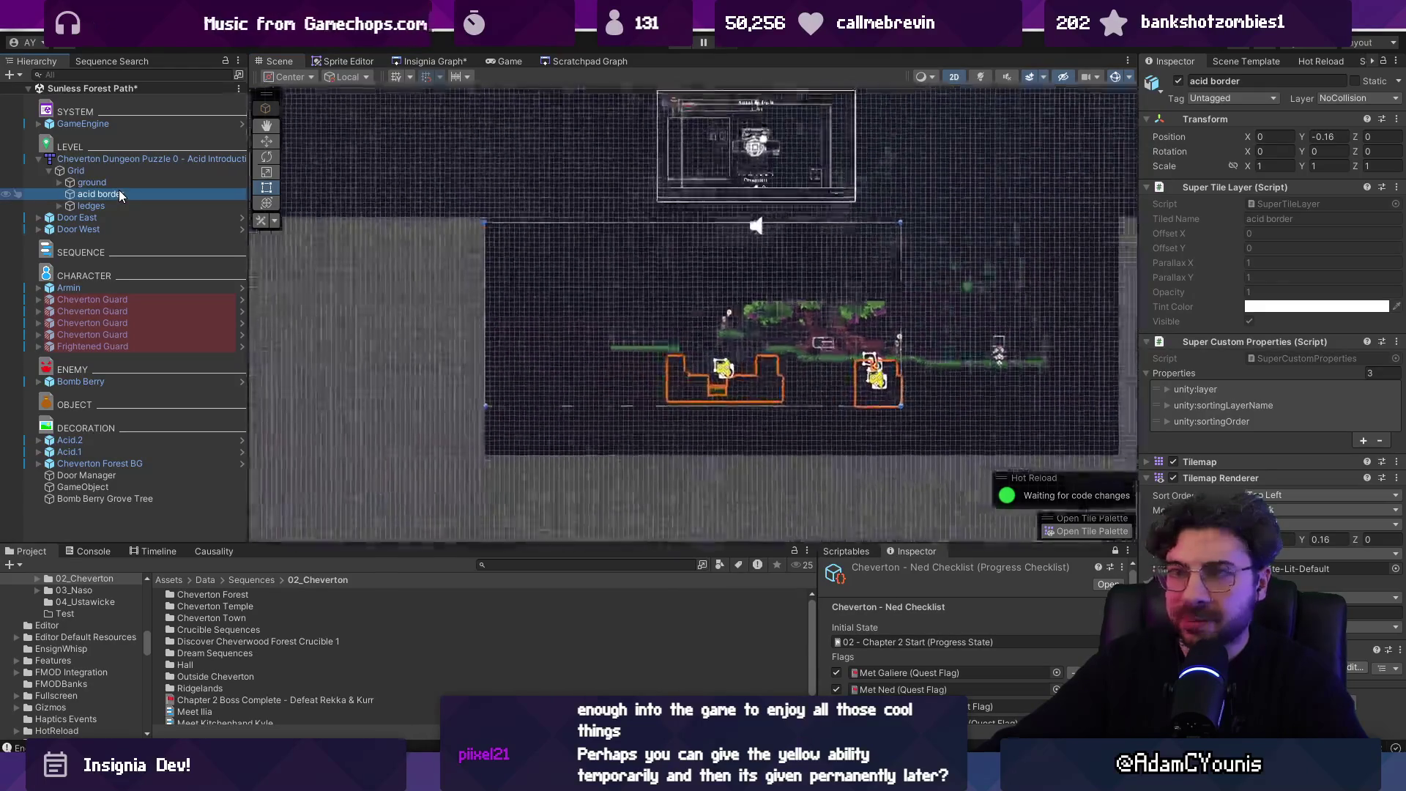
{"action": "left_click", "coordinate": [147, 159]}
{"action": "scroll", "coordinate": [757, 396], "scroll_direction": "up", "scroll_amount": 2}
{"action": "scroll", "coordinate": [757, 396], "scroll_direction": "up", "scroll_amount": 3}
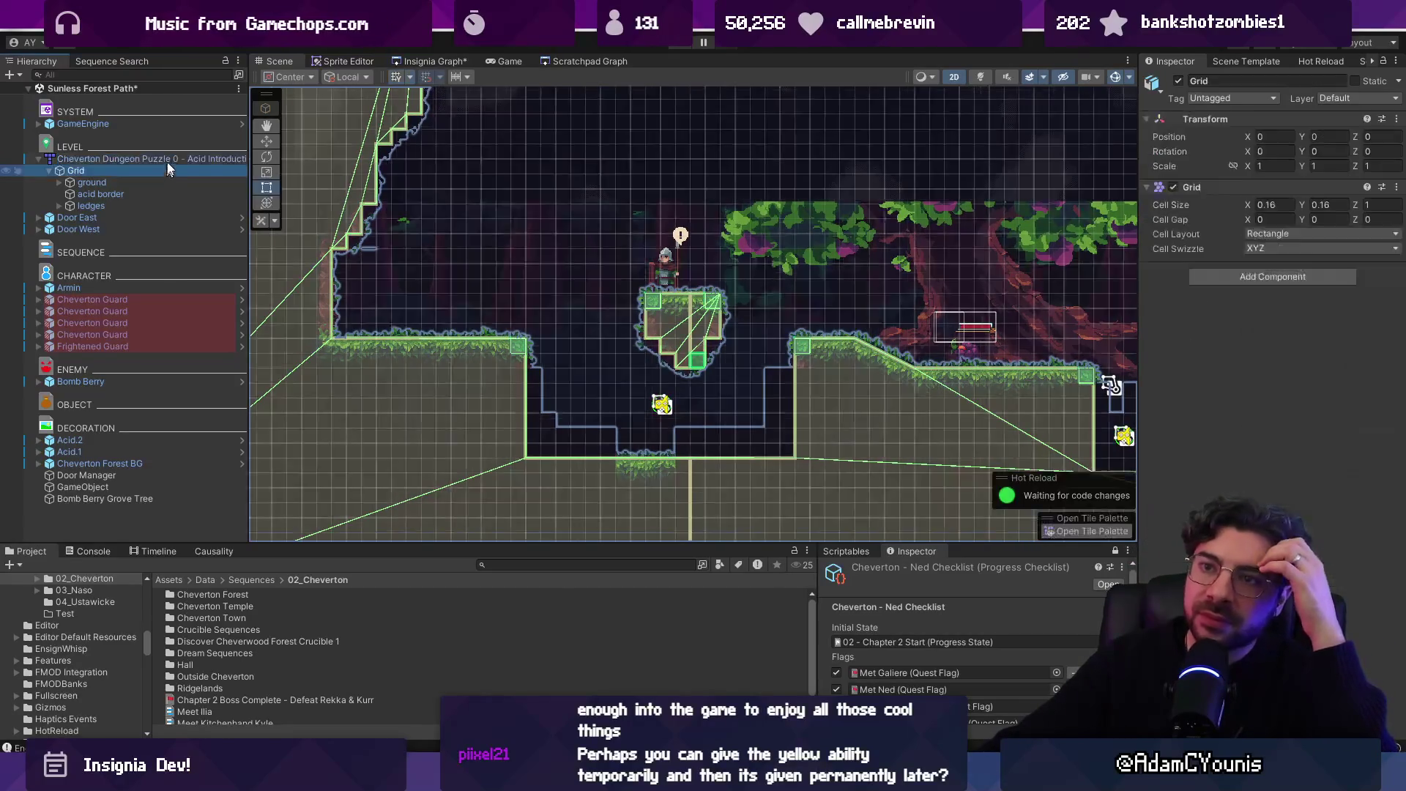
{"action": "right_click", "coordinate": [176, 160]}
{"action": "left_click", "coordinate": [380, 334]}
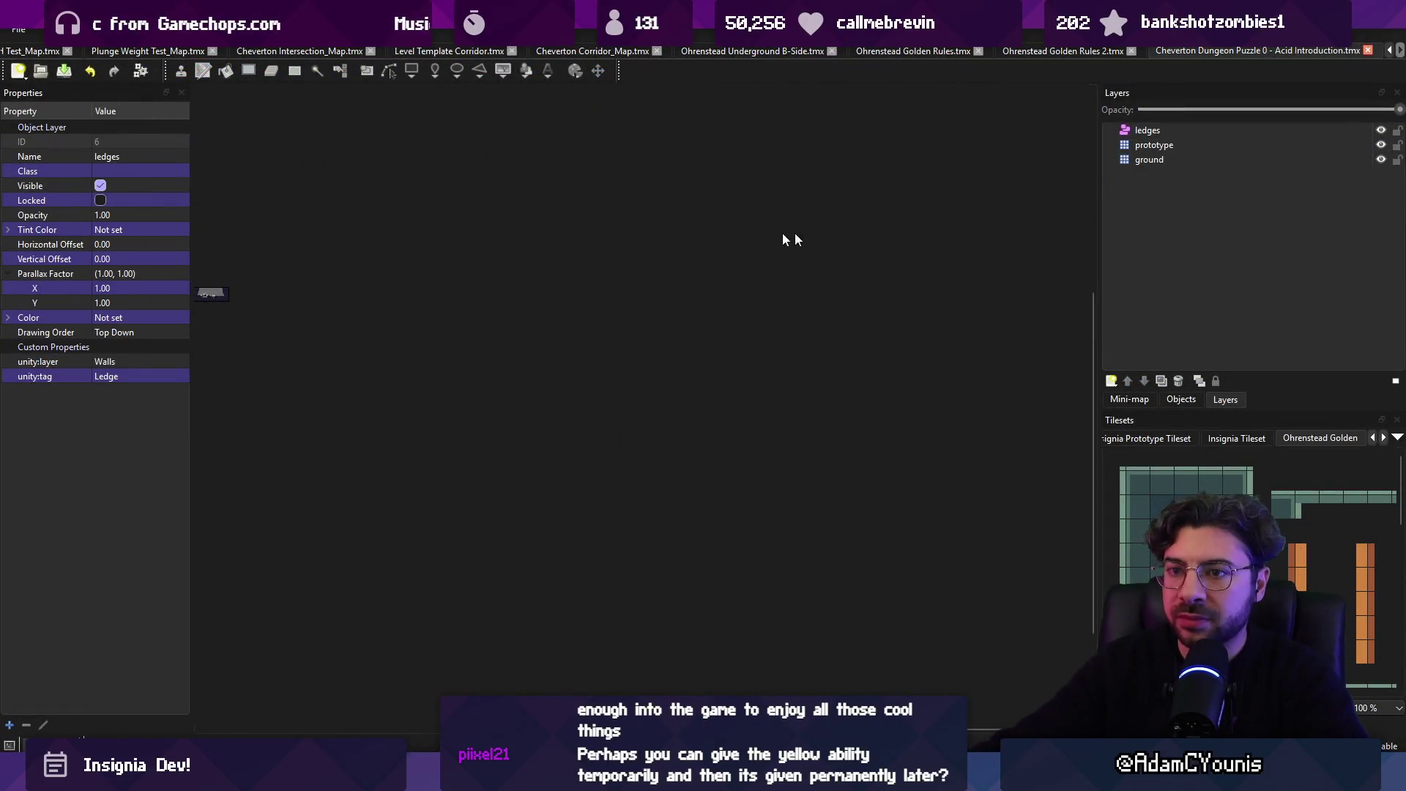
- Zoom around the Cheverton Dungeon Puzzle 0 map in Tiled, then return to Unity
{"action": "scroll", "coordinate": [657, 457], "scroll_direction": "up", "scroll_amount": 5}
{"action": "scroll", "coordinate": [599, 420], "scroll_direction": "down", "scroll_amount": 2}
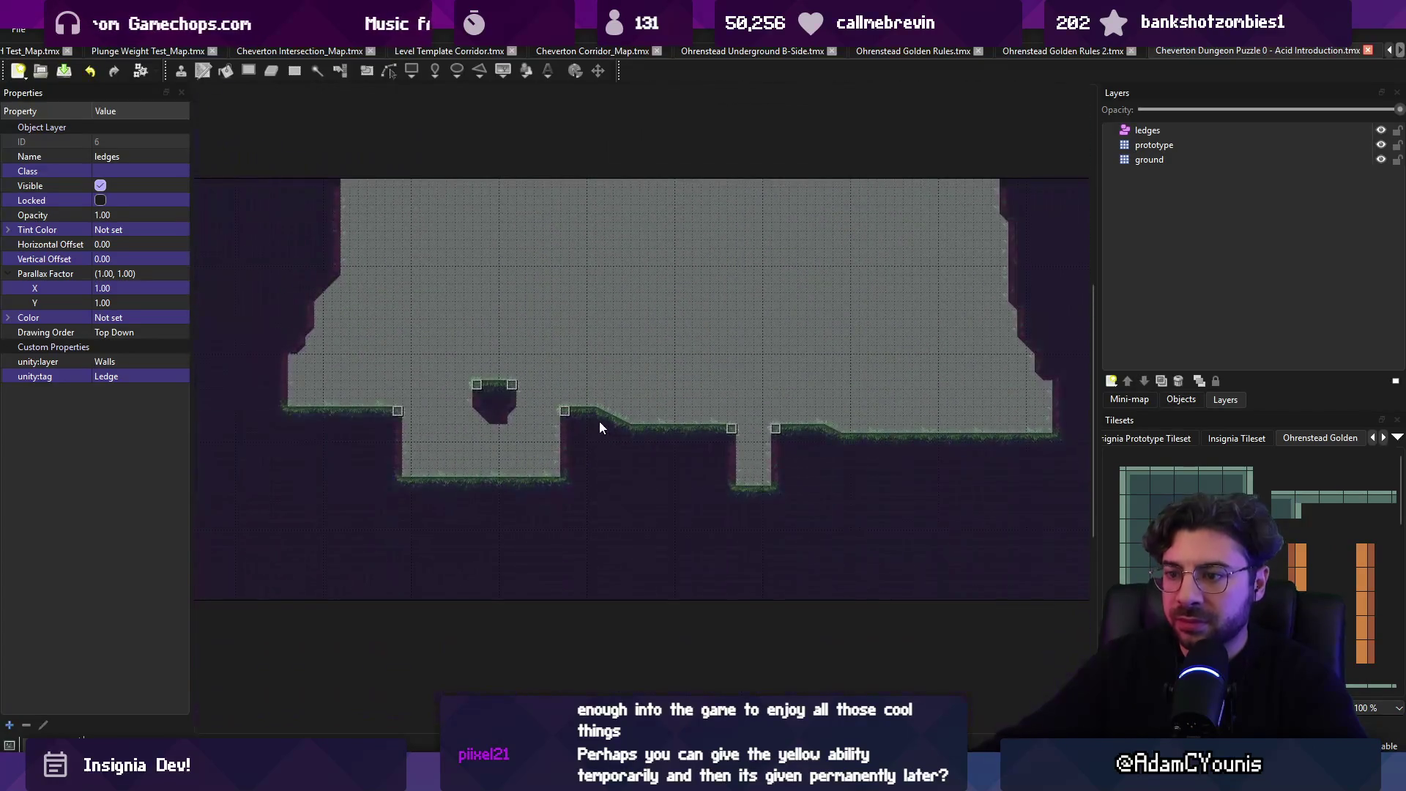
{"action": "key", "text": "alt+Tab"}
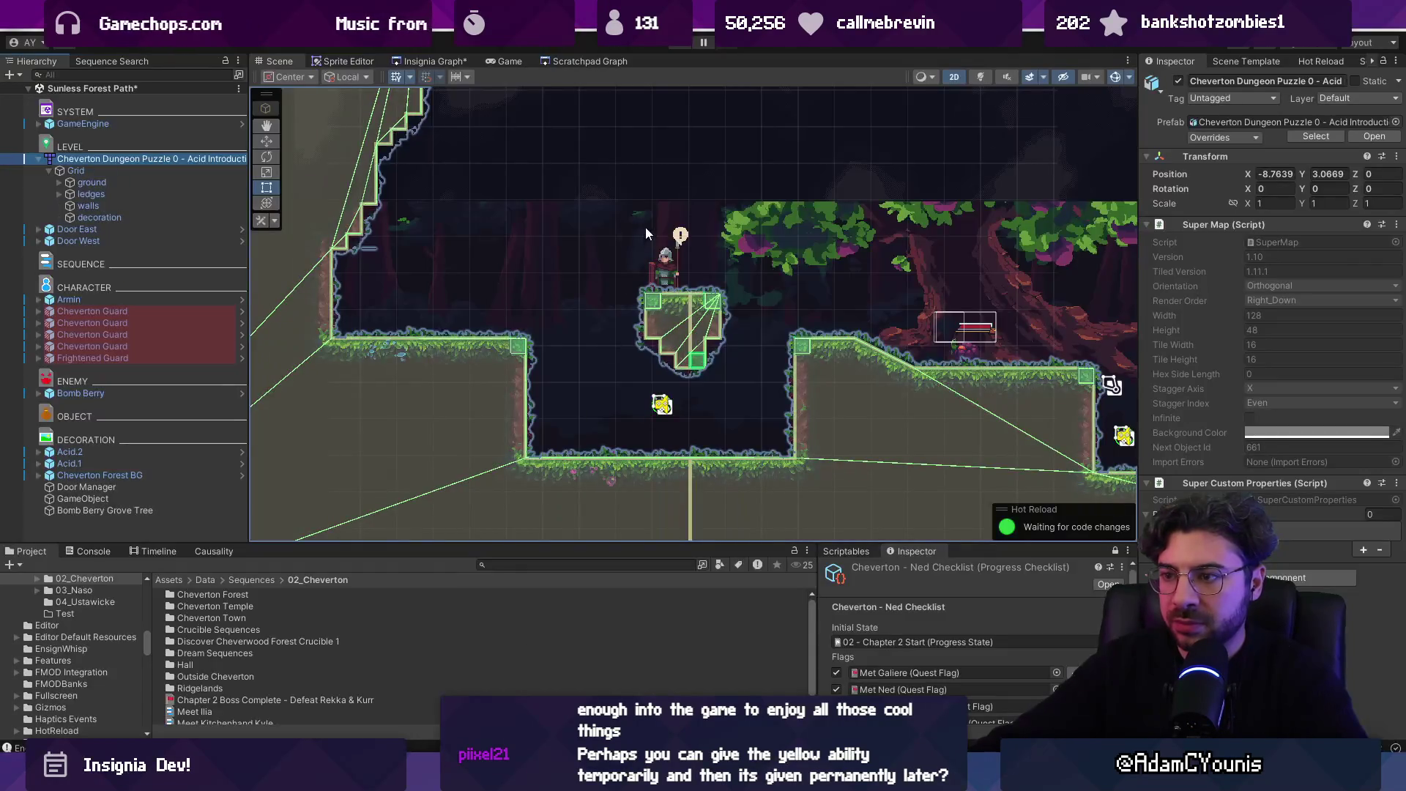
- Playtest Sunless Forest Path, running and jumping through the forest past the guards and acid pit
{"action": "left_click", "coordinate": [671, 58]}
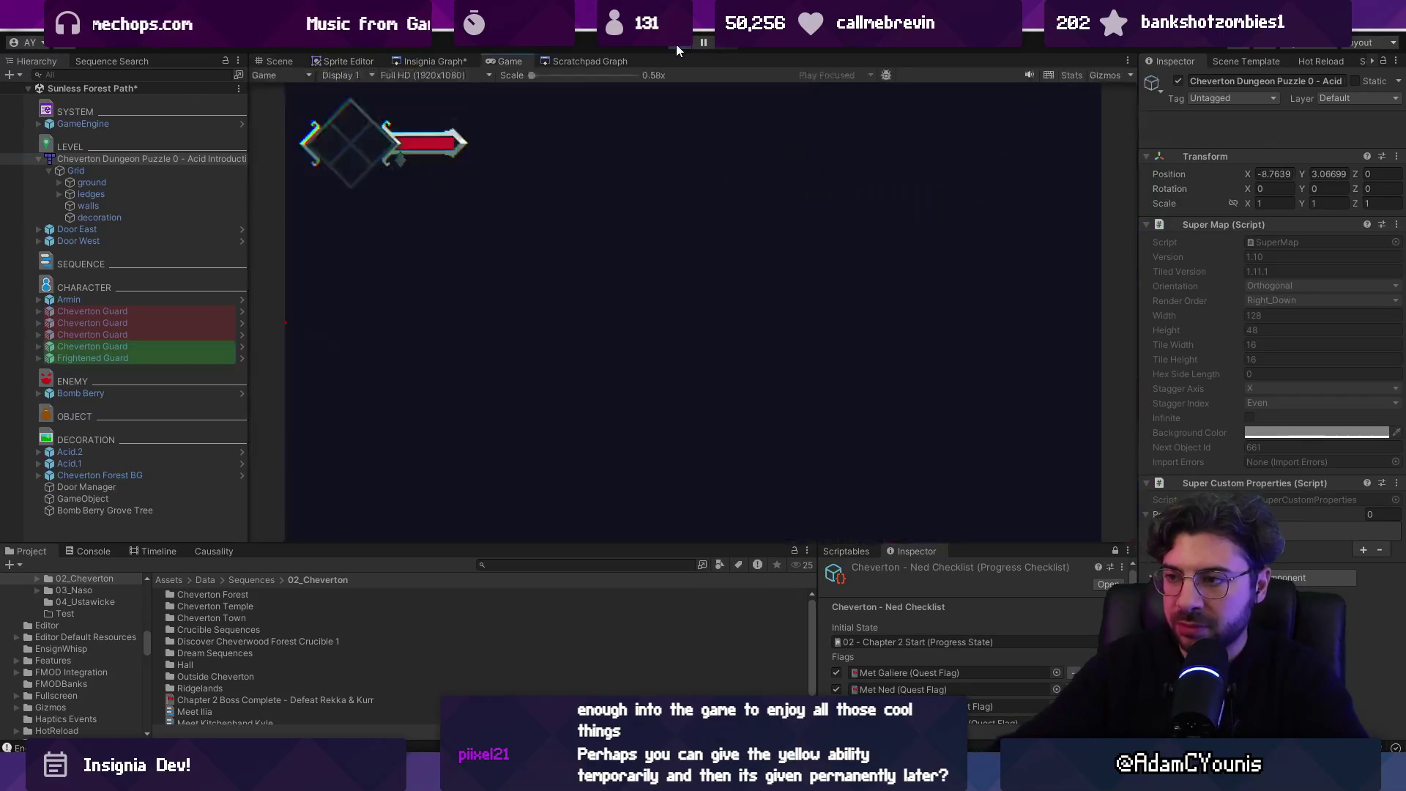
{"action": "key", "text": "Left"}
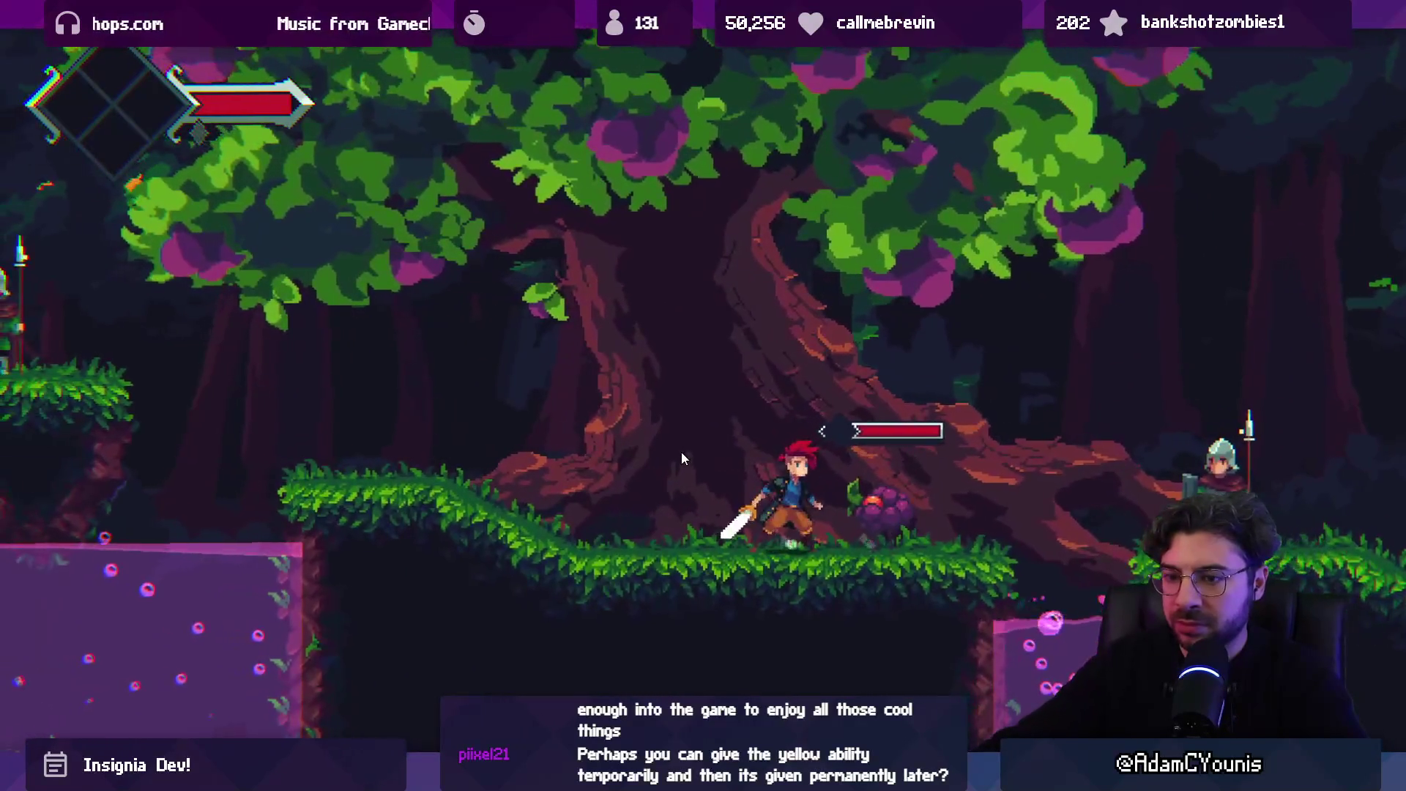
{"action": "key", "text": "space"}
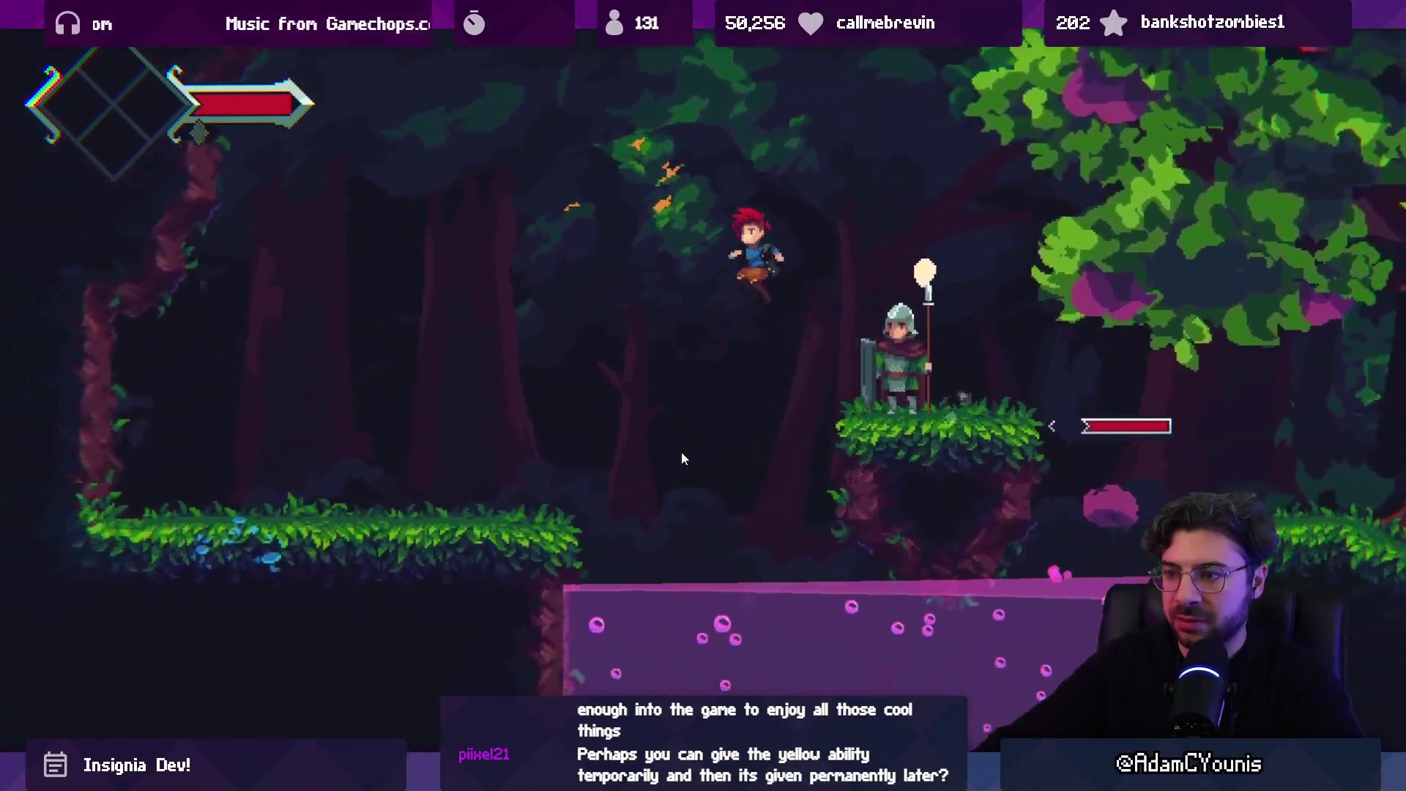
{"action": "key", "text": "Left"}
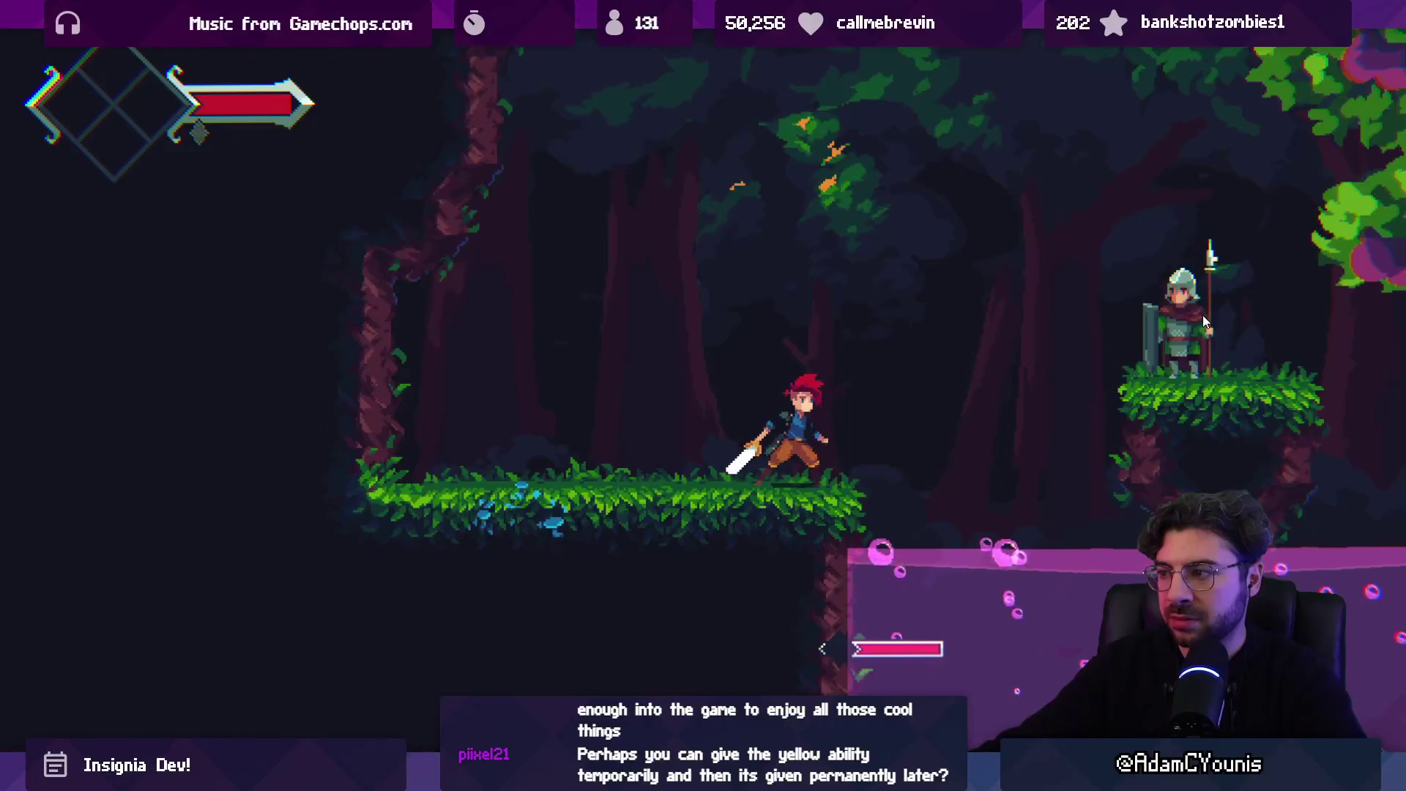
{"action": "key", "text": "Right"}
{"action": "key", "text": "space"}
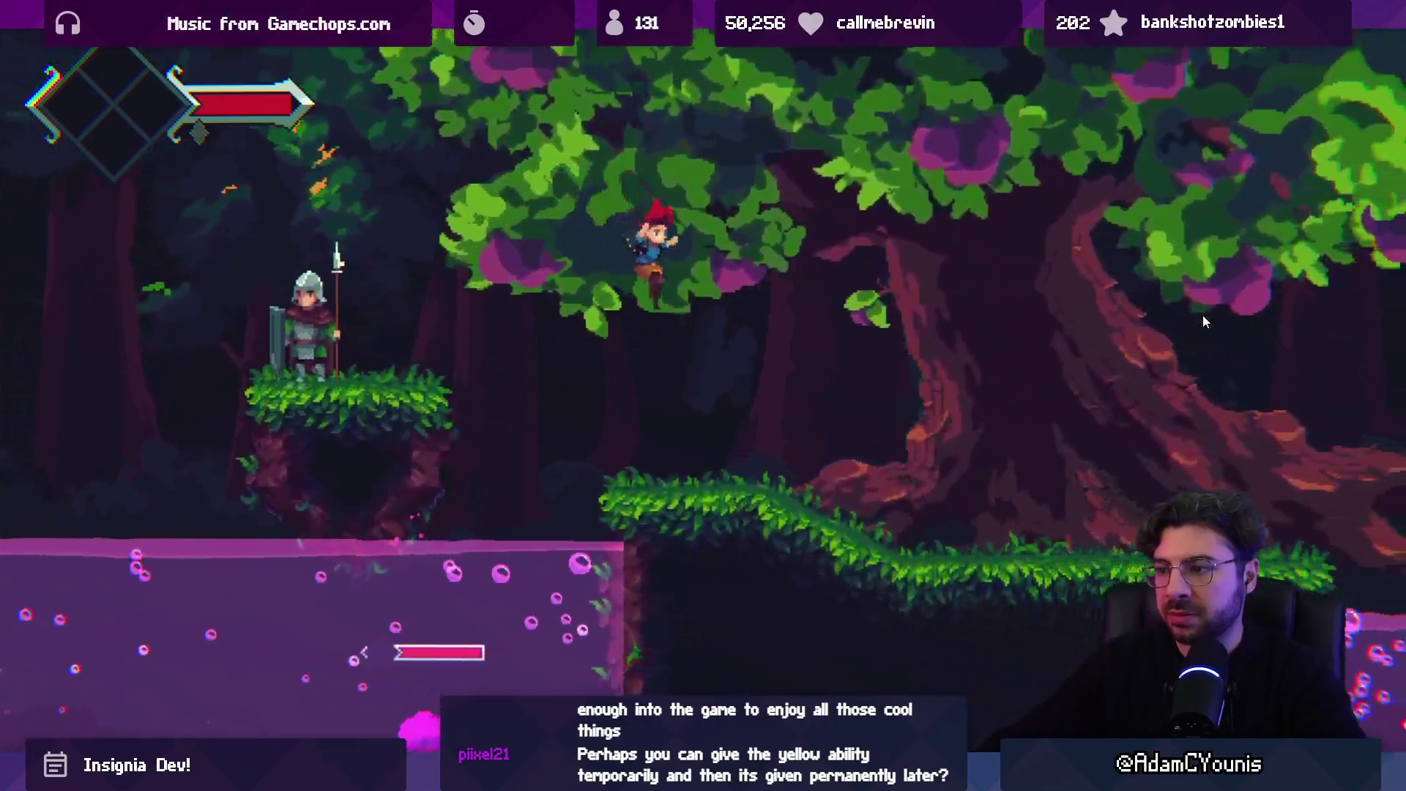
{"action": "key", "text": "Right"}
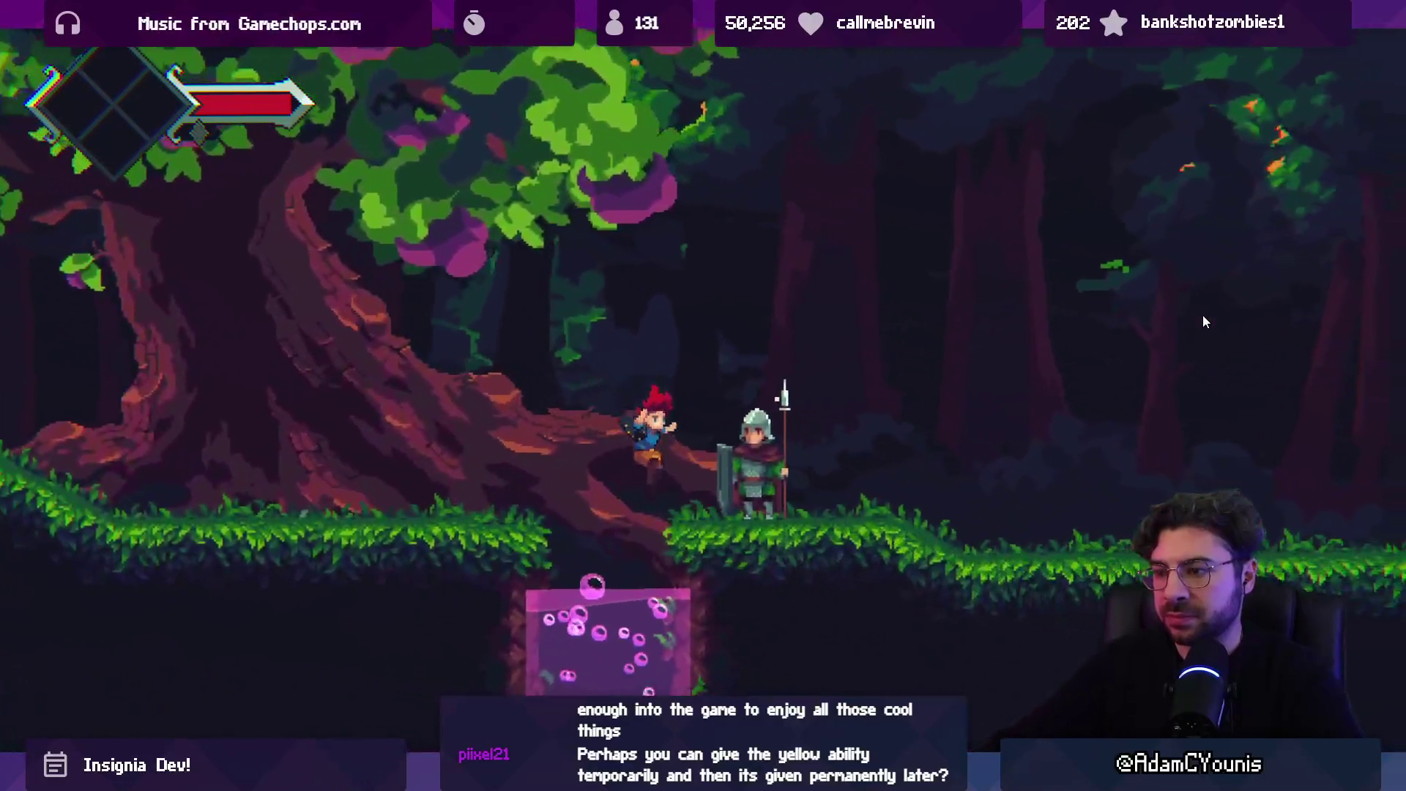
{"action": "key", "text": "Left"}
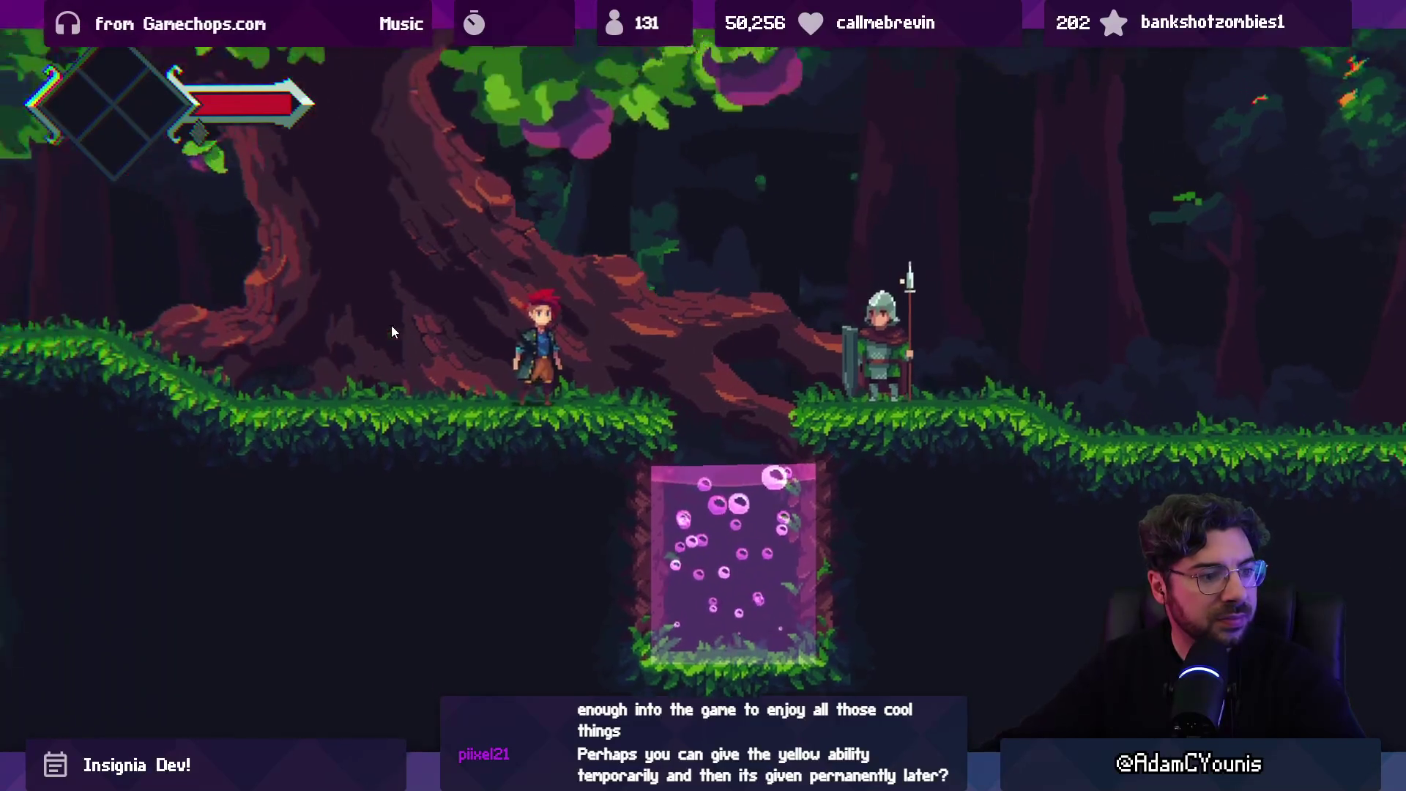
{"action": "key", "text": "Right"}
{"action": "key", "text": "space"}
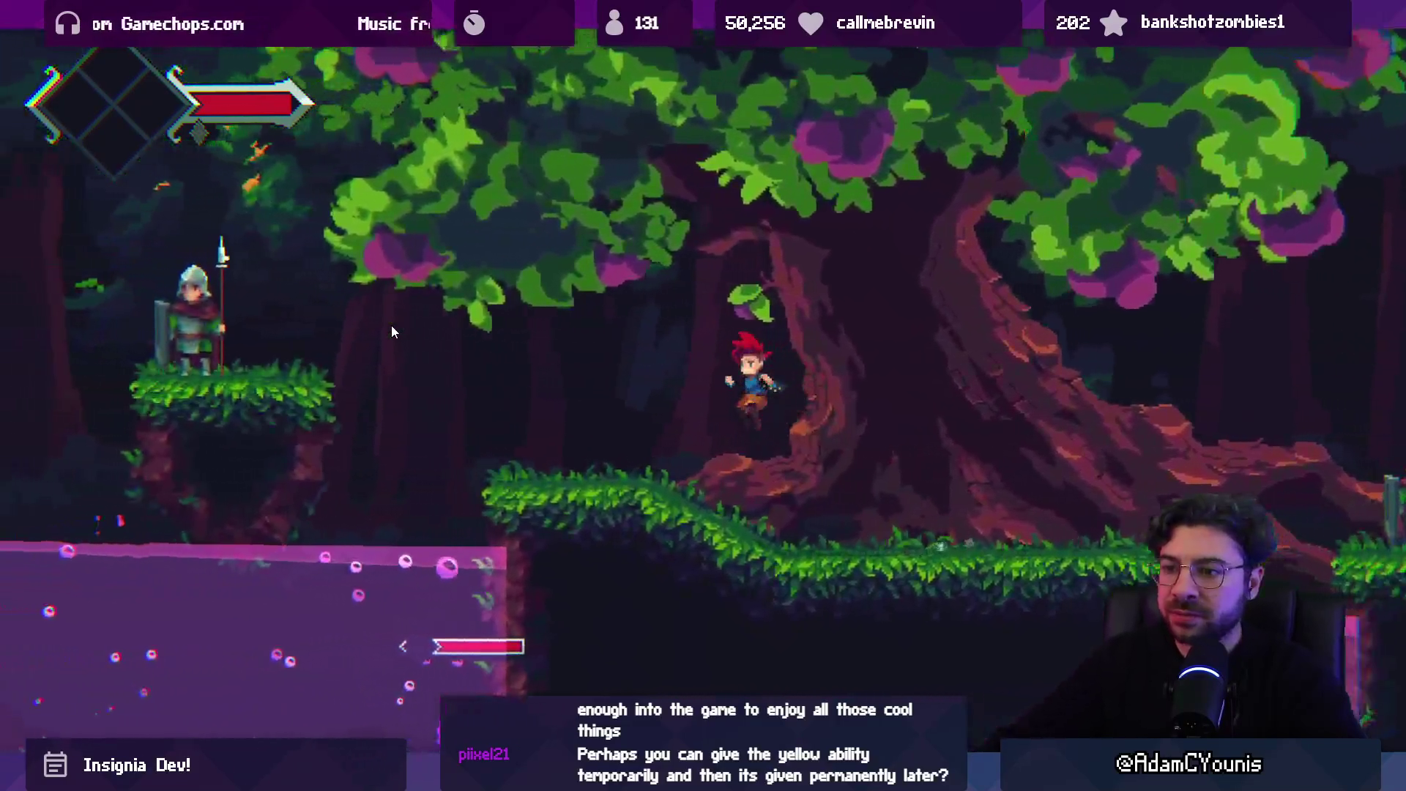
{"action": "key", "text": "Left"}
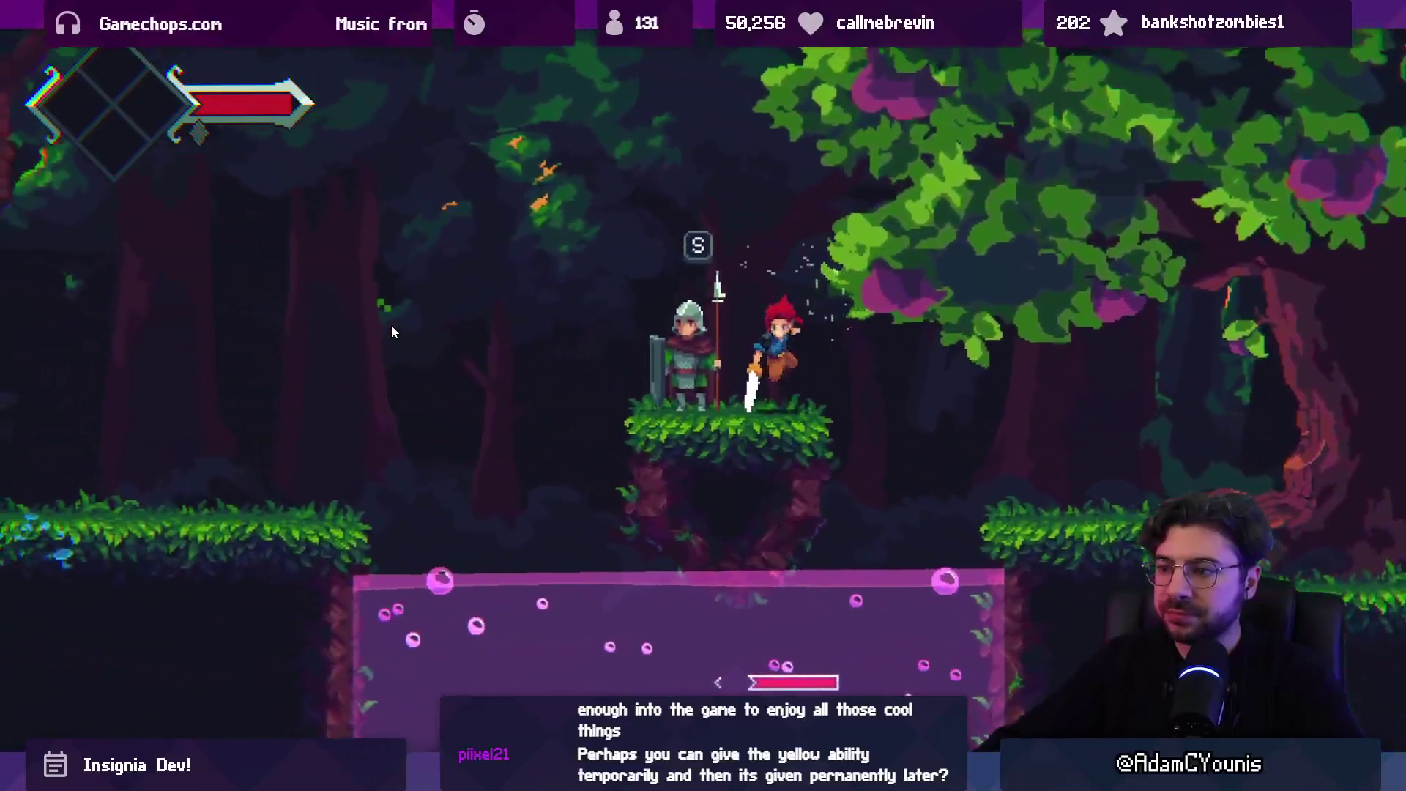
{"action": "key", "text": "space"}
{"action": "key", "text": "Left"}
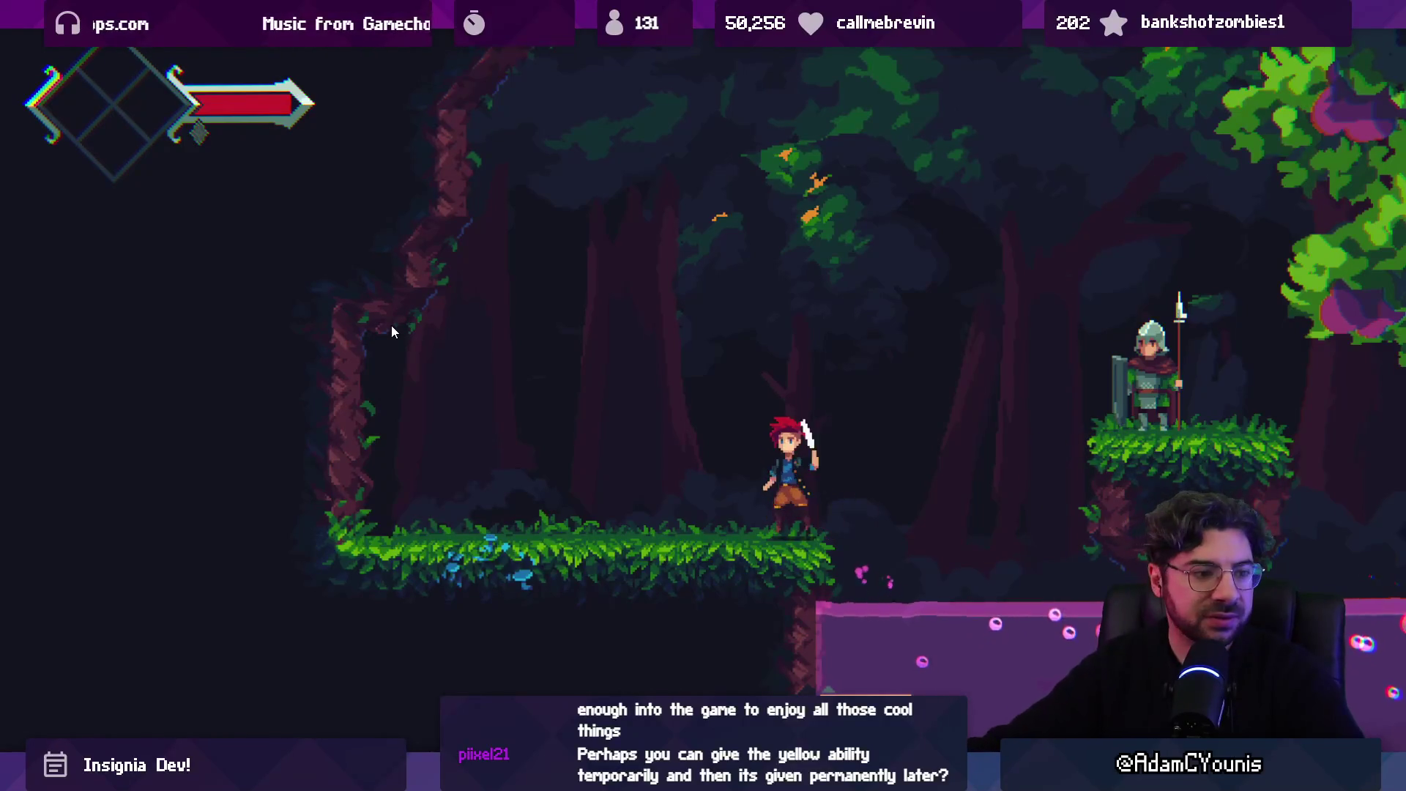
- Return to the spear guard's platform to reach his talk prompt, then shrink the game view into the editor
{"action": "key", "text": "Right"}
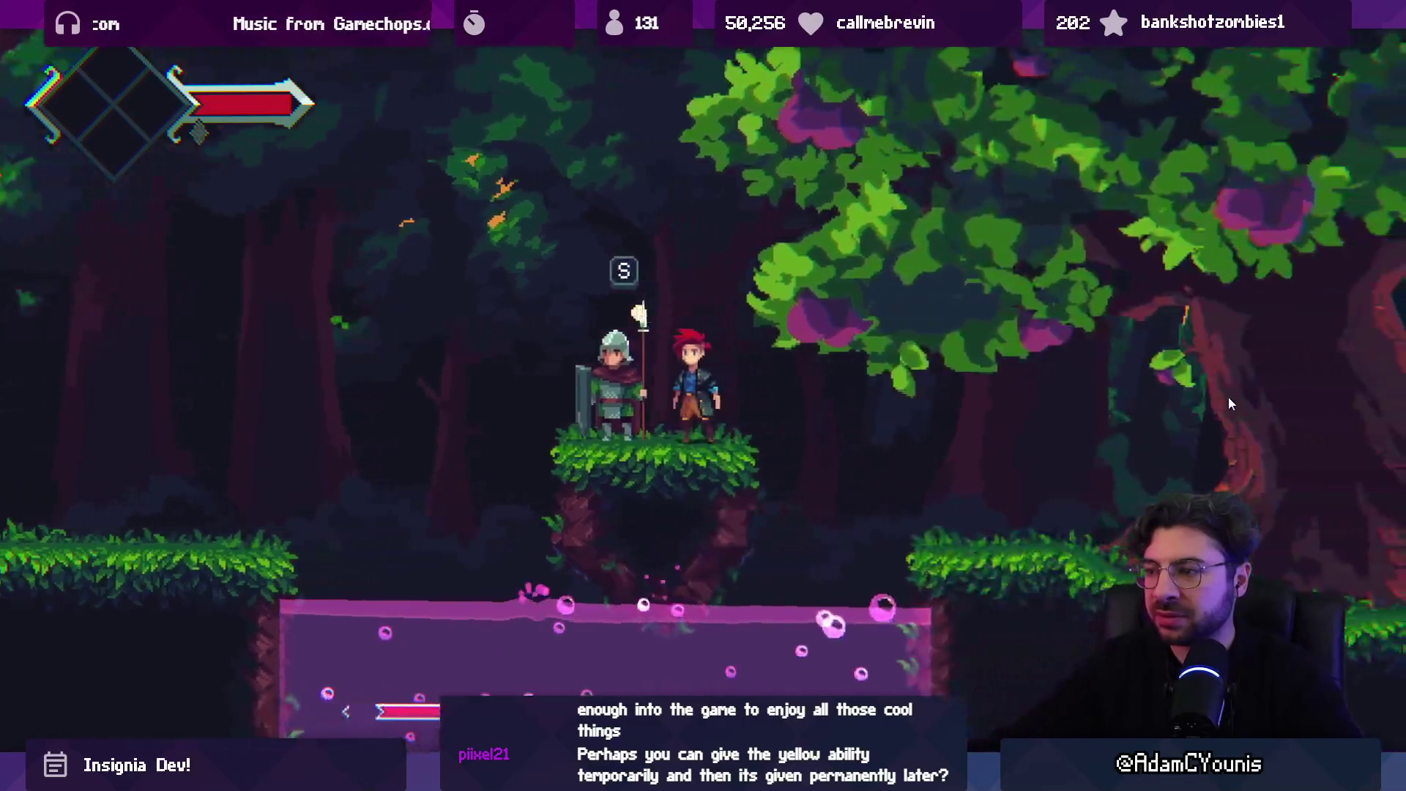
{"action": "key", "text": "space"}
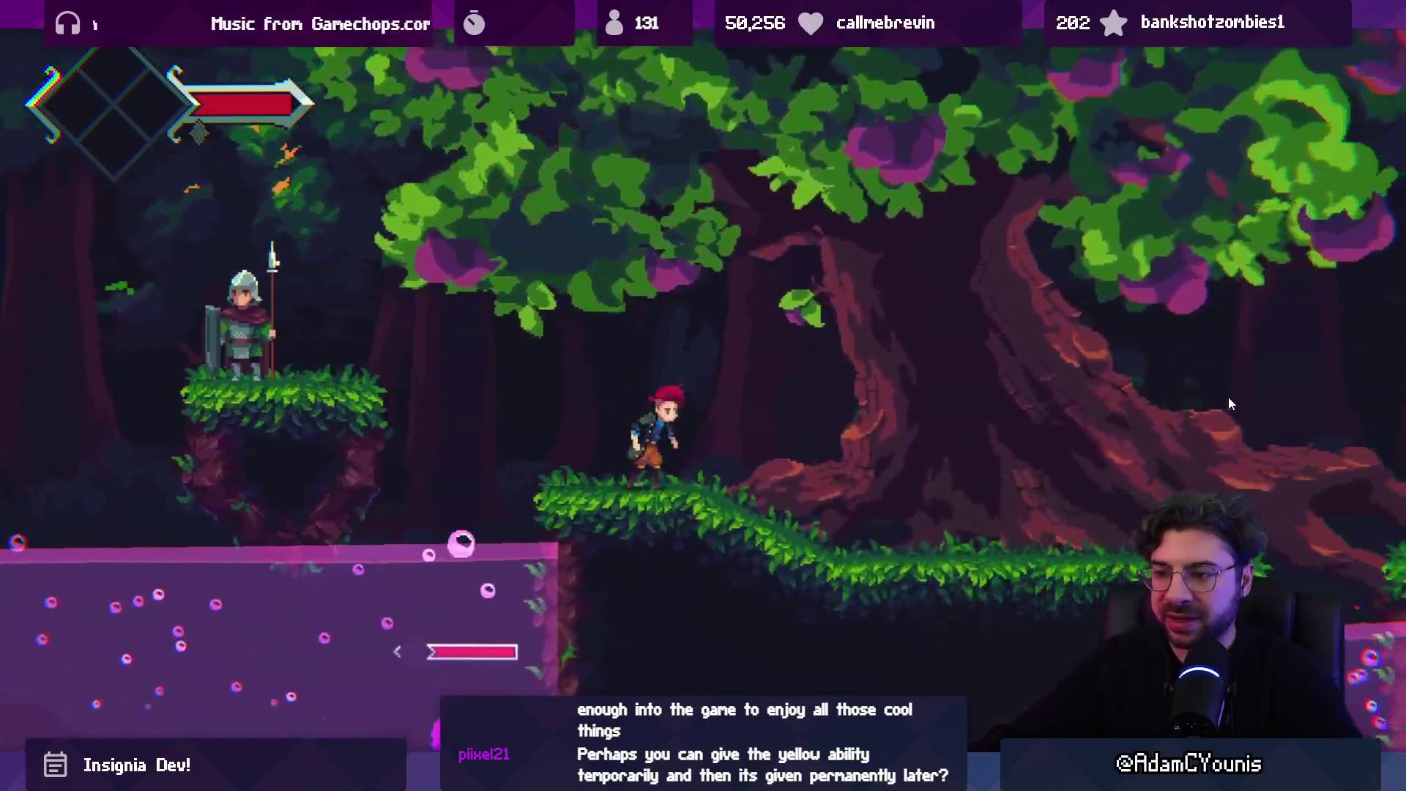
{"action": "key", "text": "Right"}
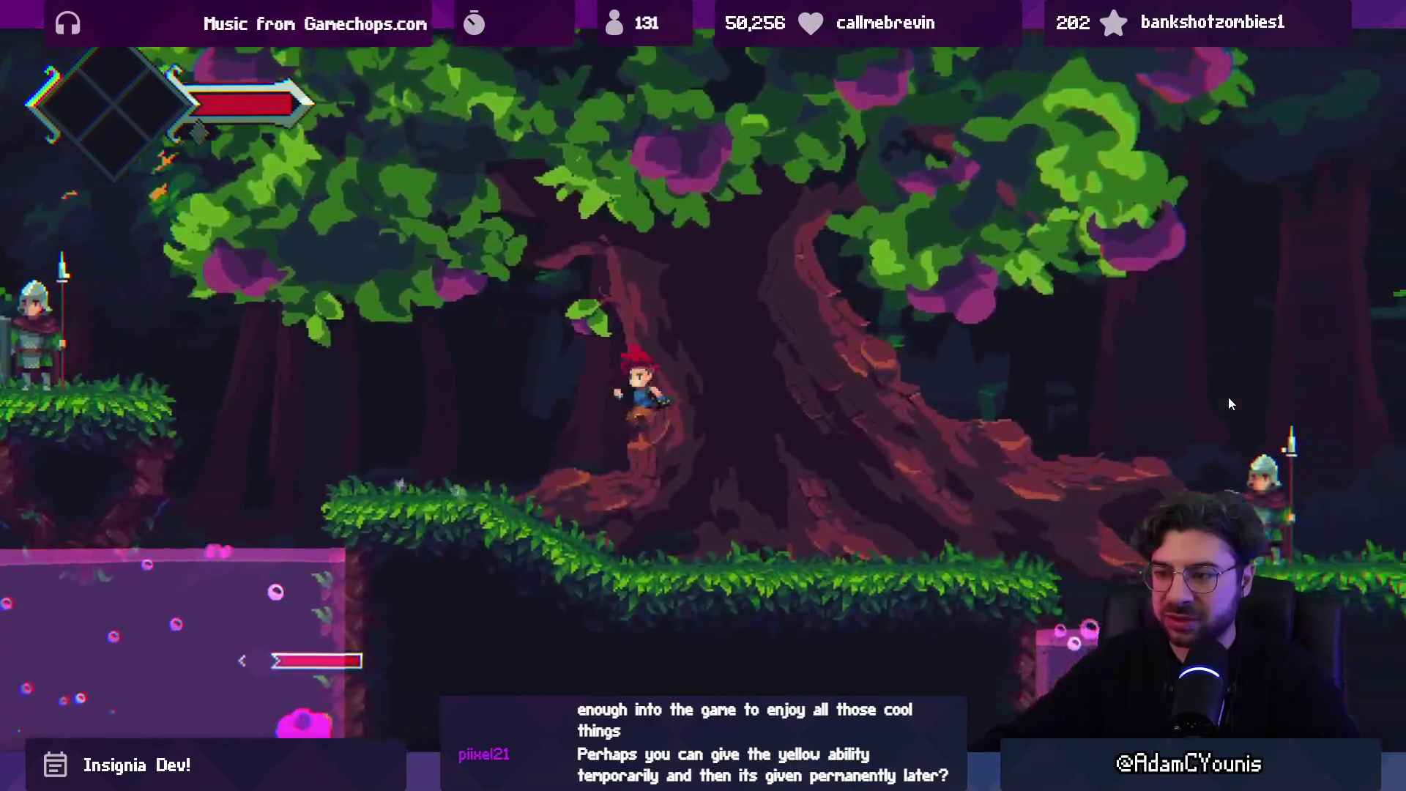
{"action": "key", "text": "Left"}
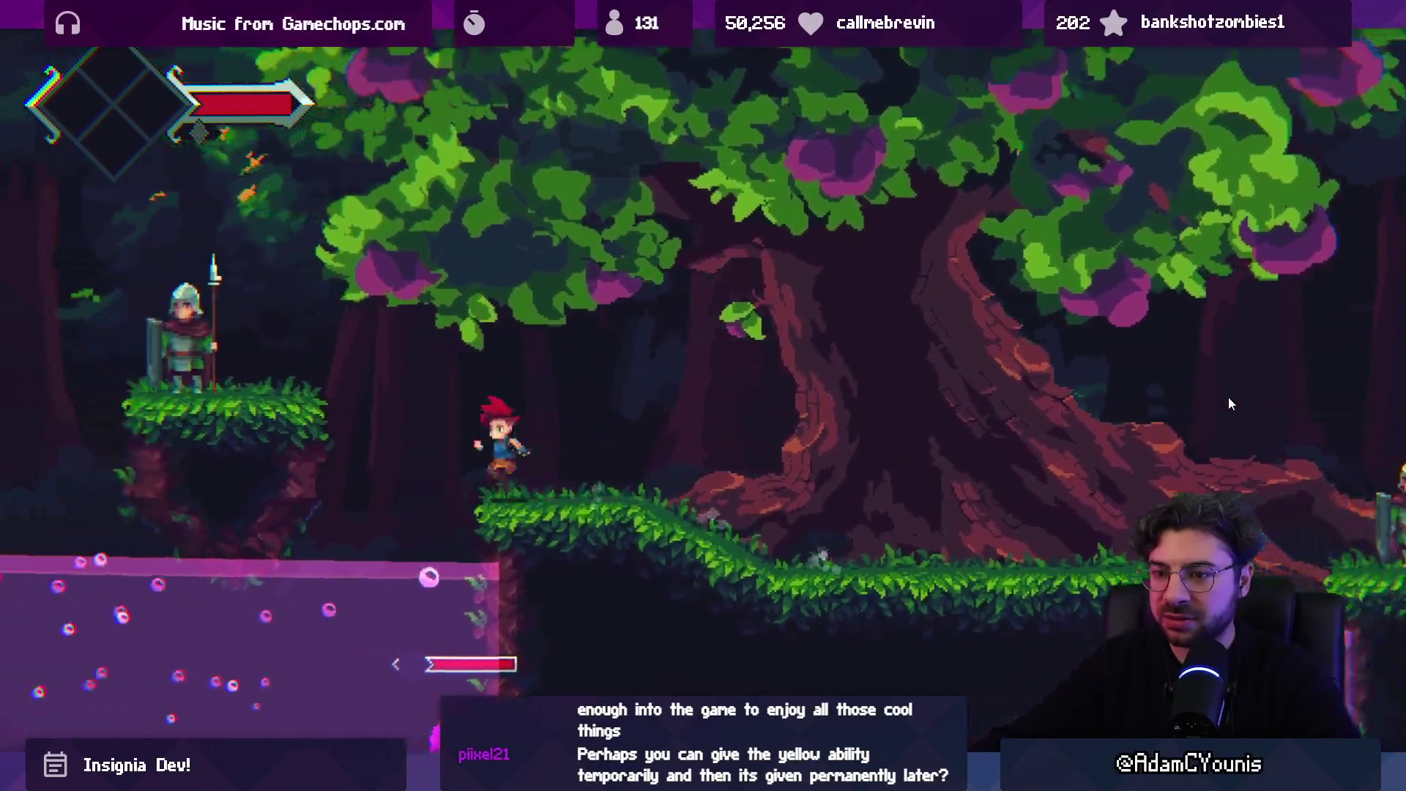
{"action": "key", "text": "Left"}
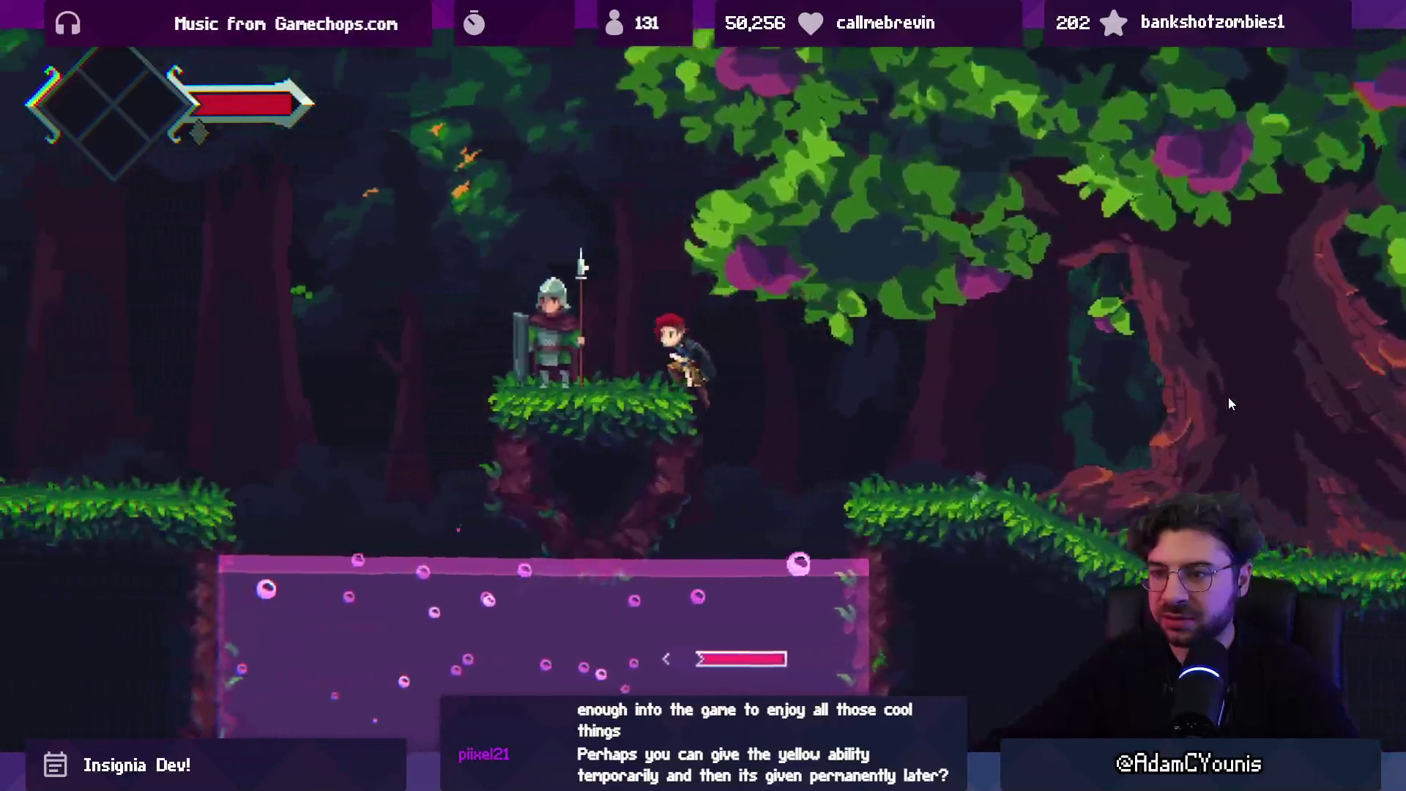
{"action": "key", "text": "space"}
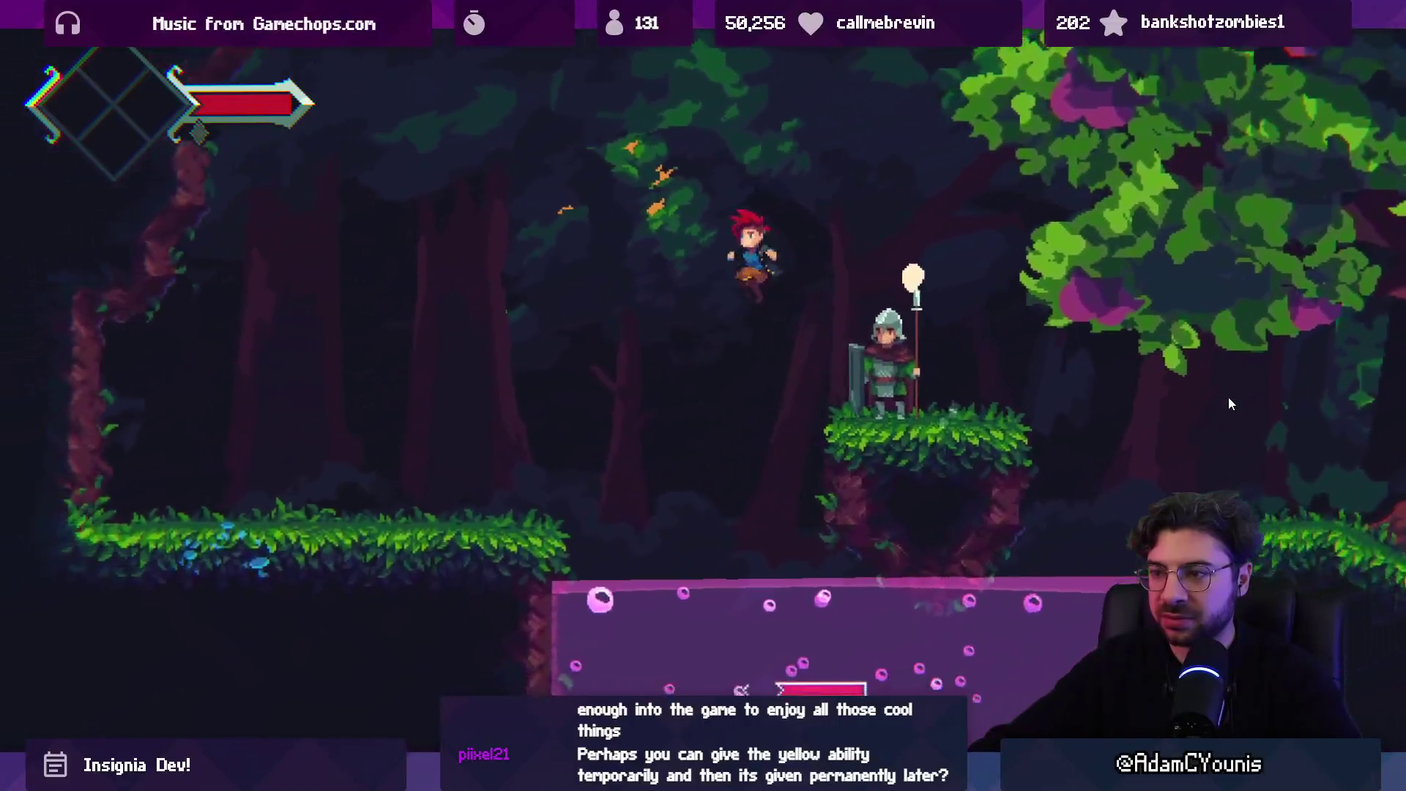
{"action": "key", "text": "Left"}
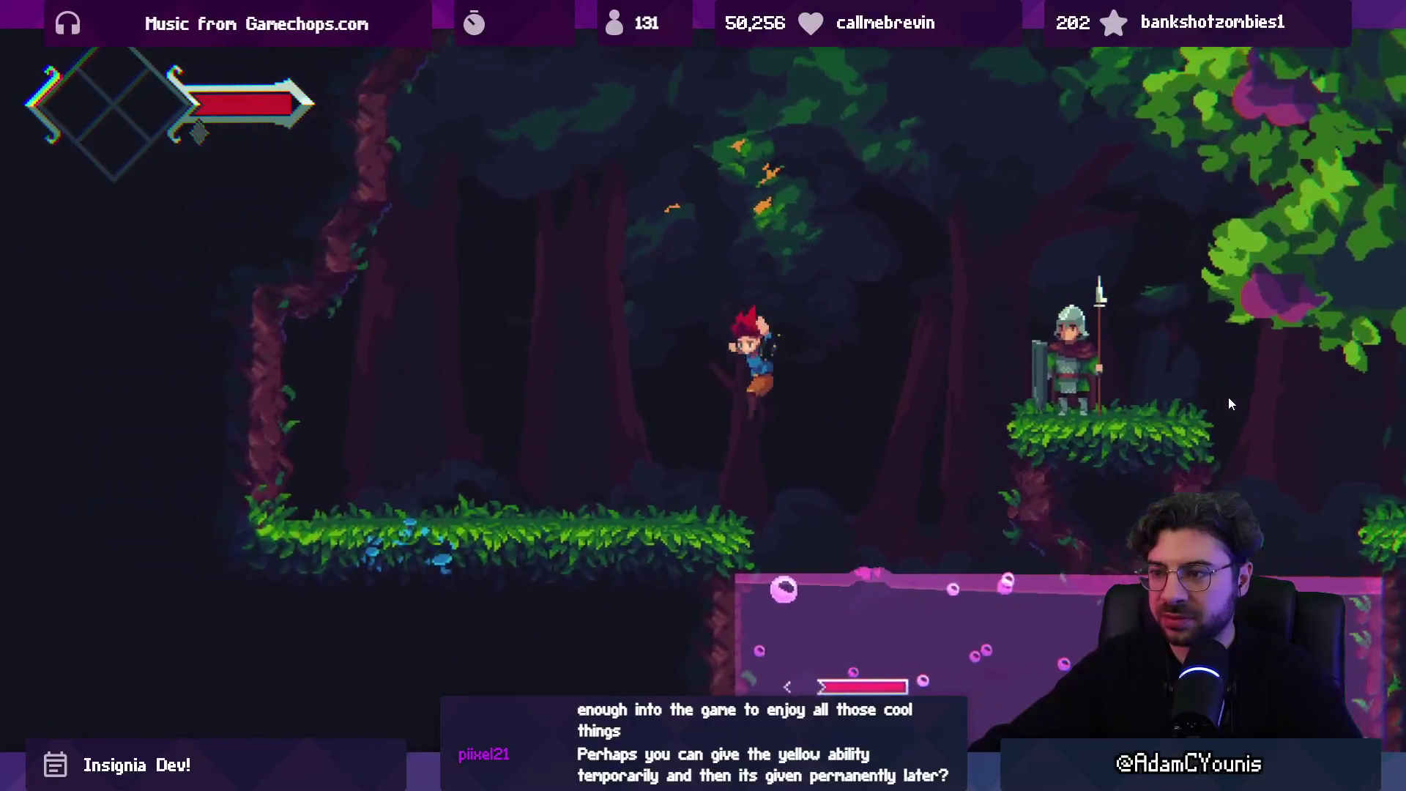
{"action": "key", "text": "x"}
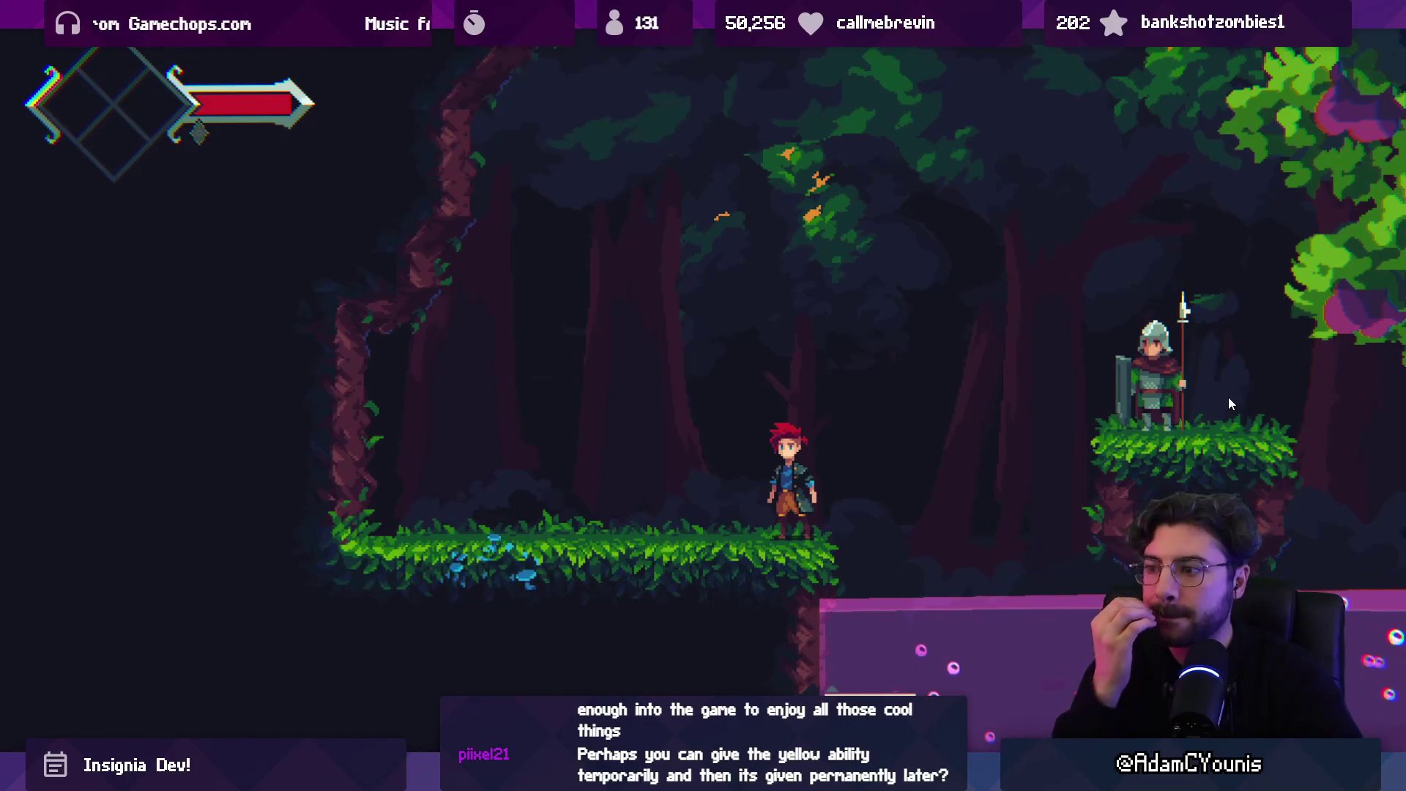
{"action": "key", "text": "Right"}
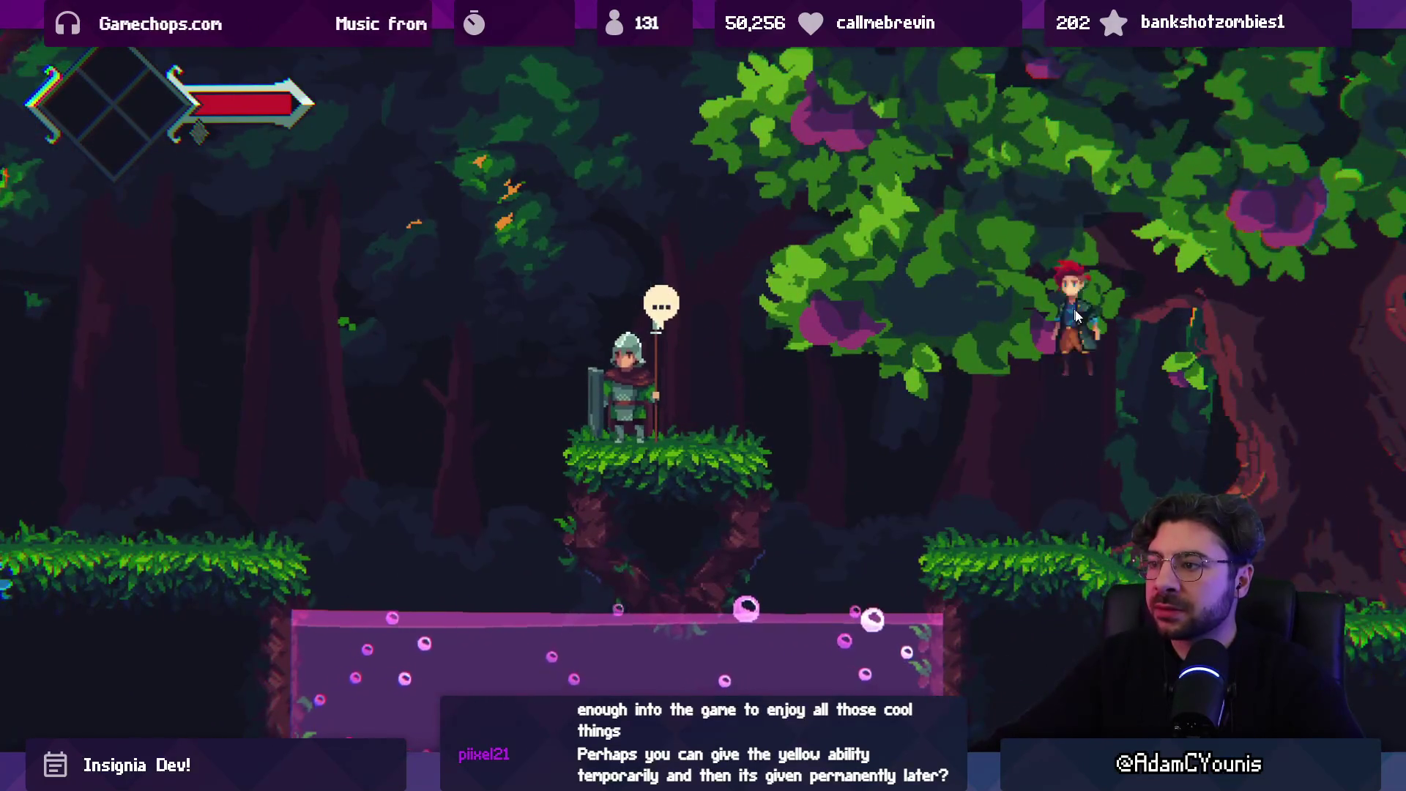
{"action": "key", "text": "Left"}
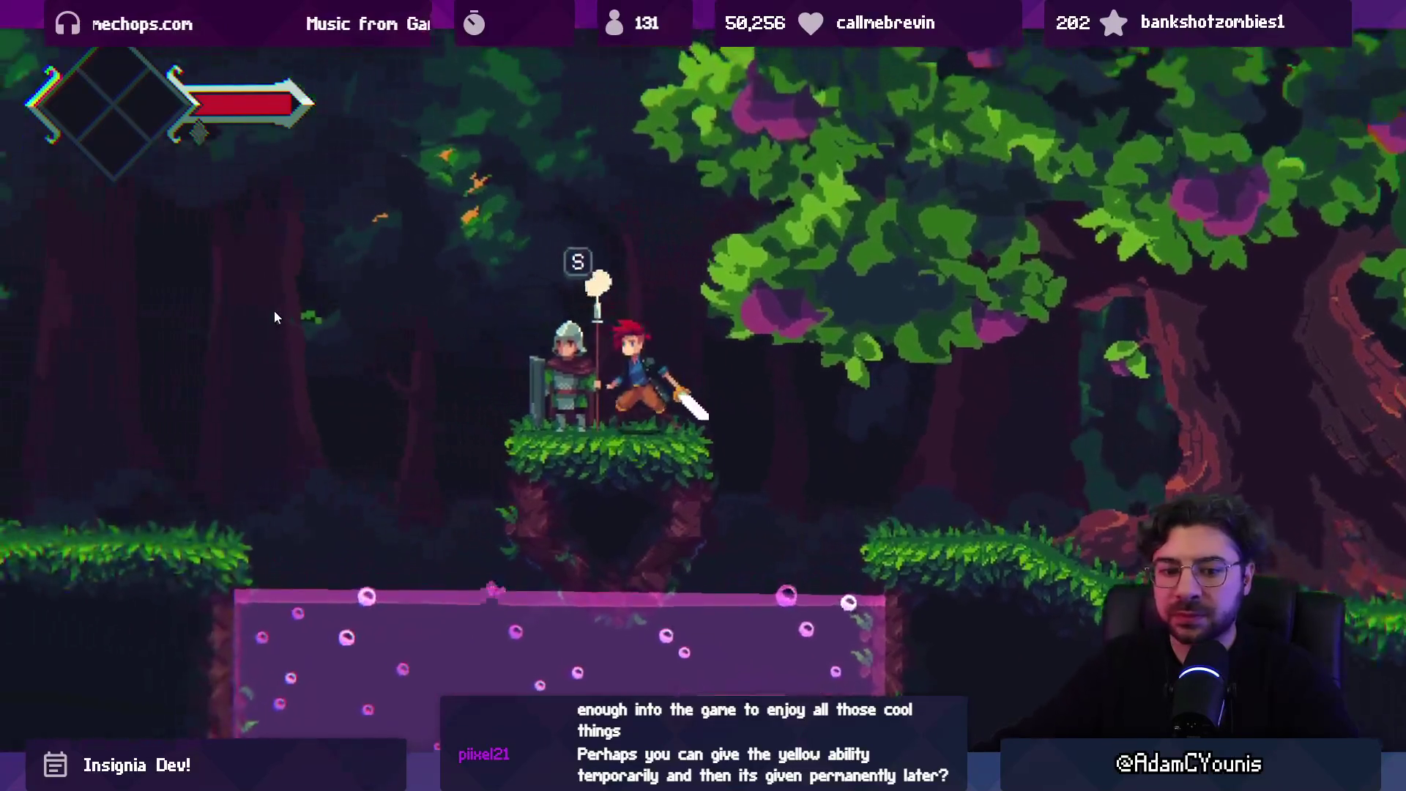
{"action": "key", "text": "Left"}
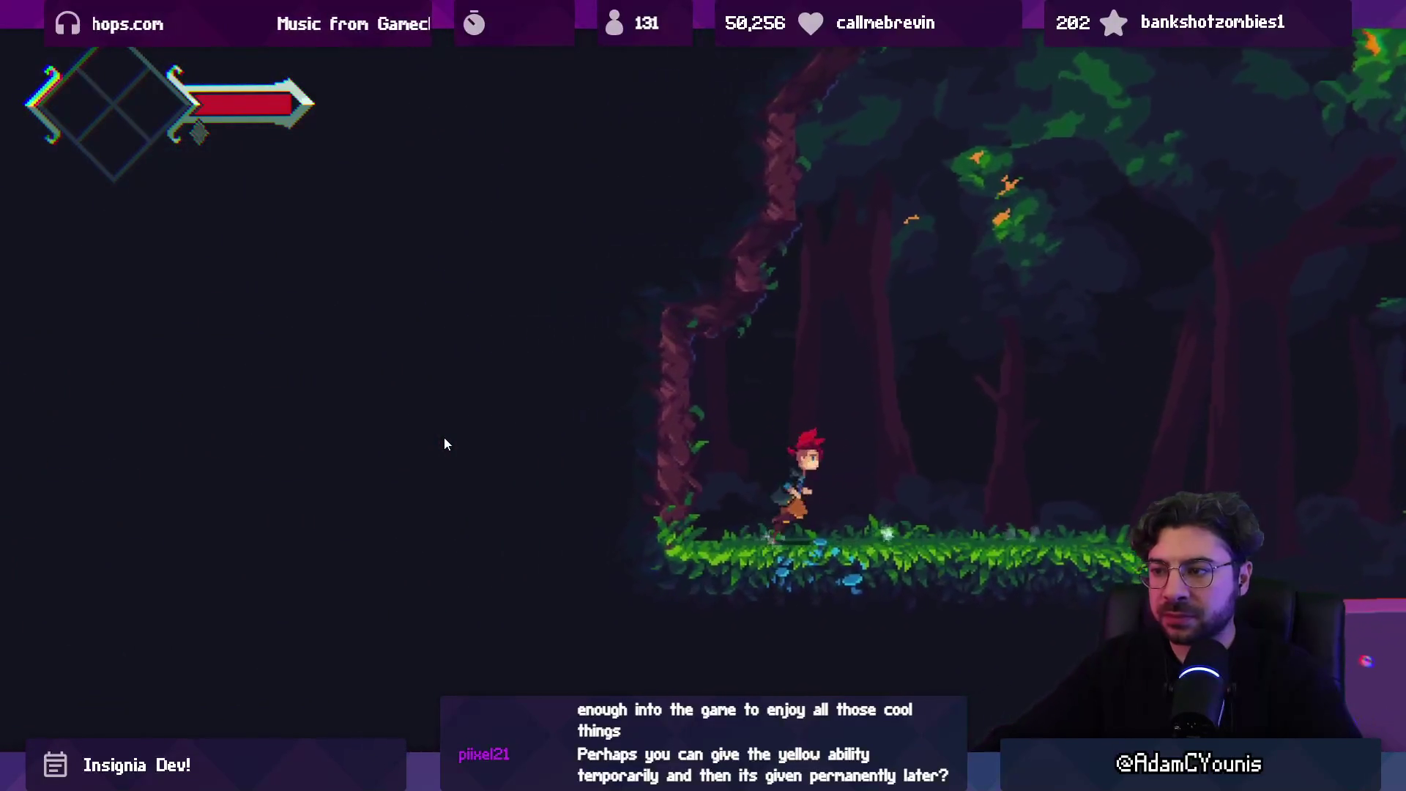
{"action": "key", "text": "Right"}
{"action": "key", "text": "shift+space"}
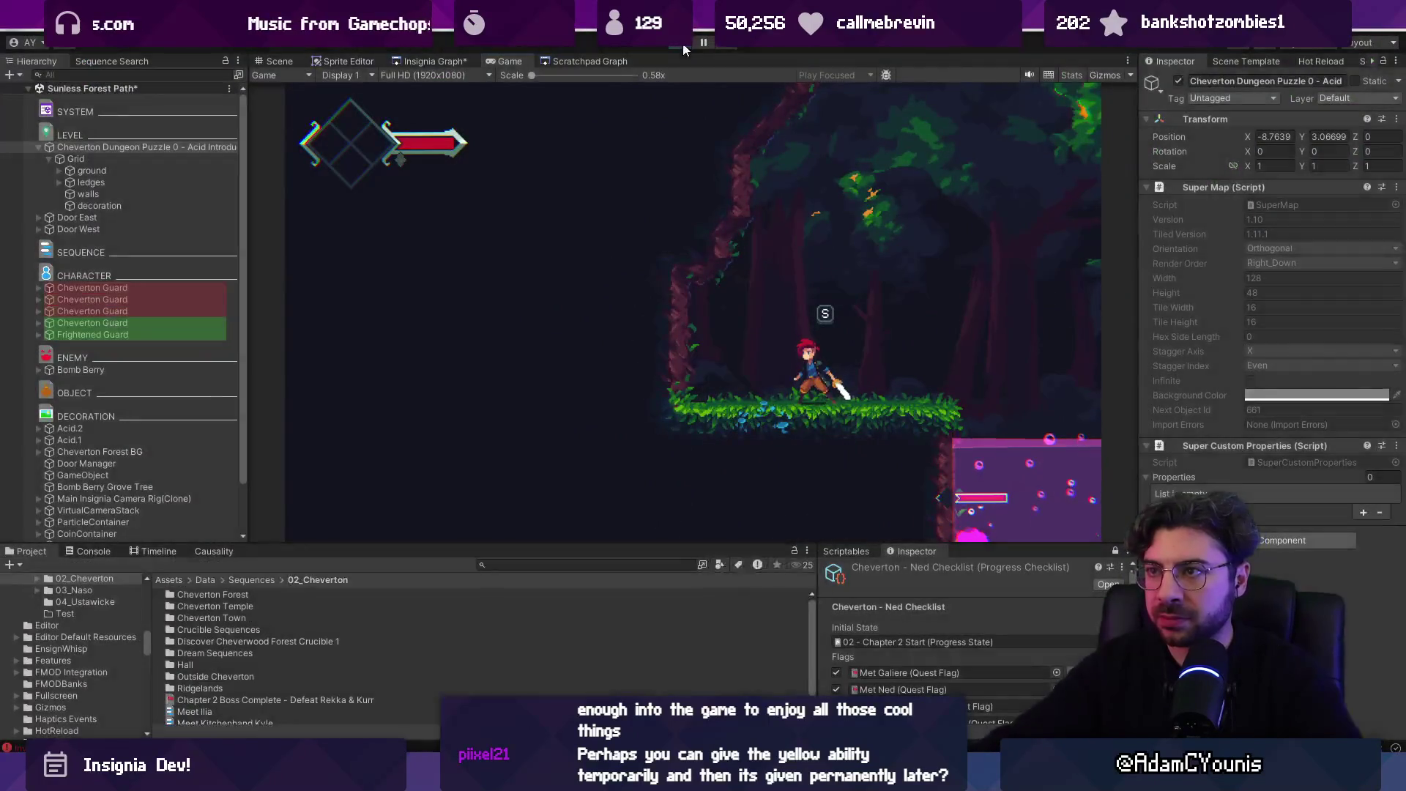
- Widen Door West's collider to size X 2, offset X -1.52, check Door East, then replay
{"action": "key", "text": "ctrl+p"}
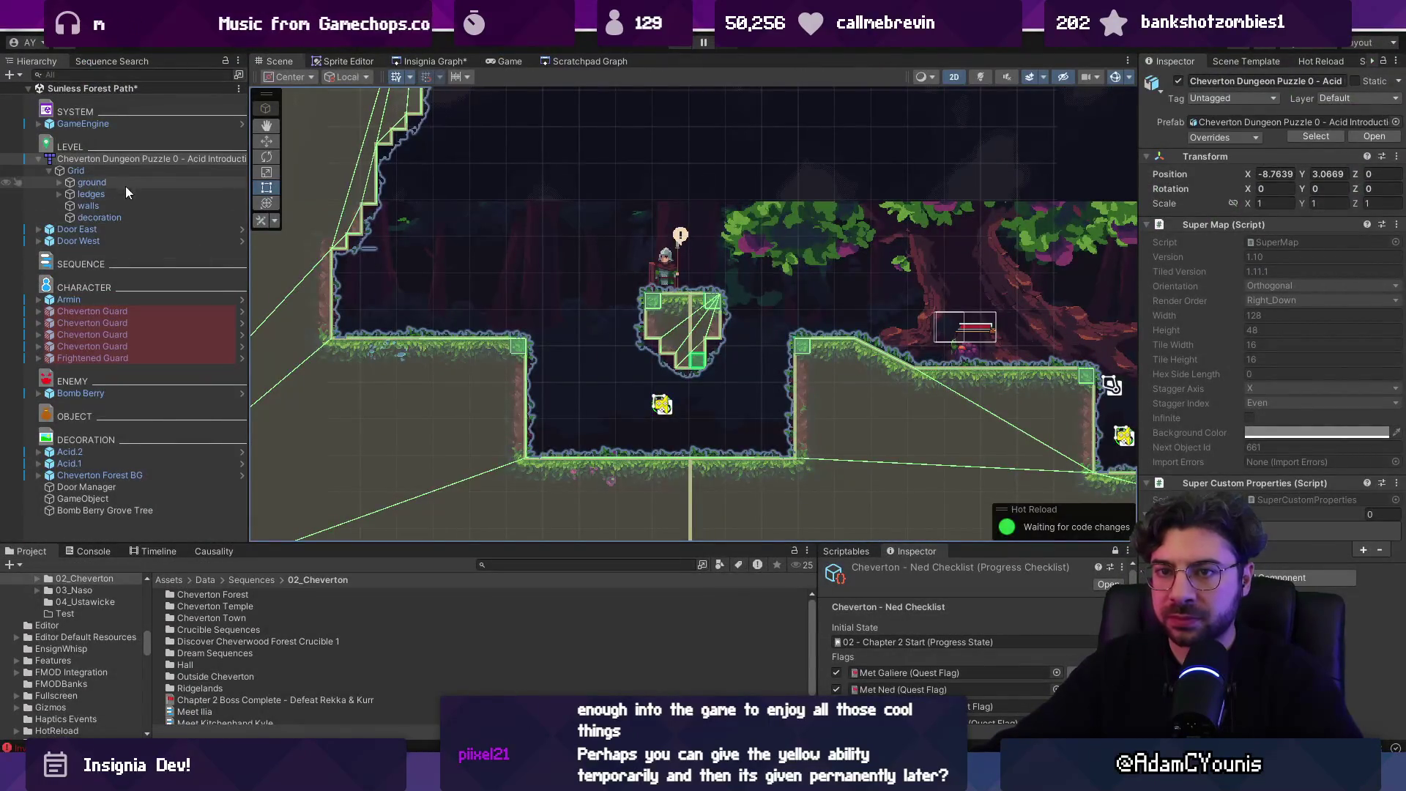
{"action": "left_click", "coordinate": [153, 241]}
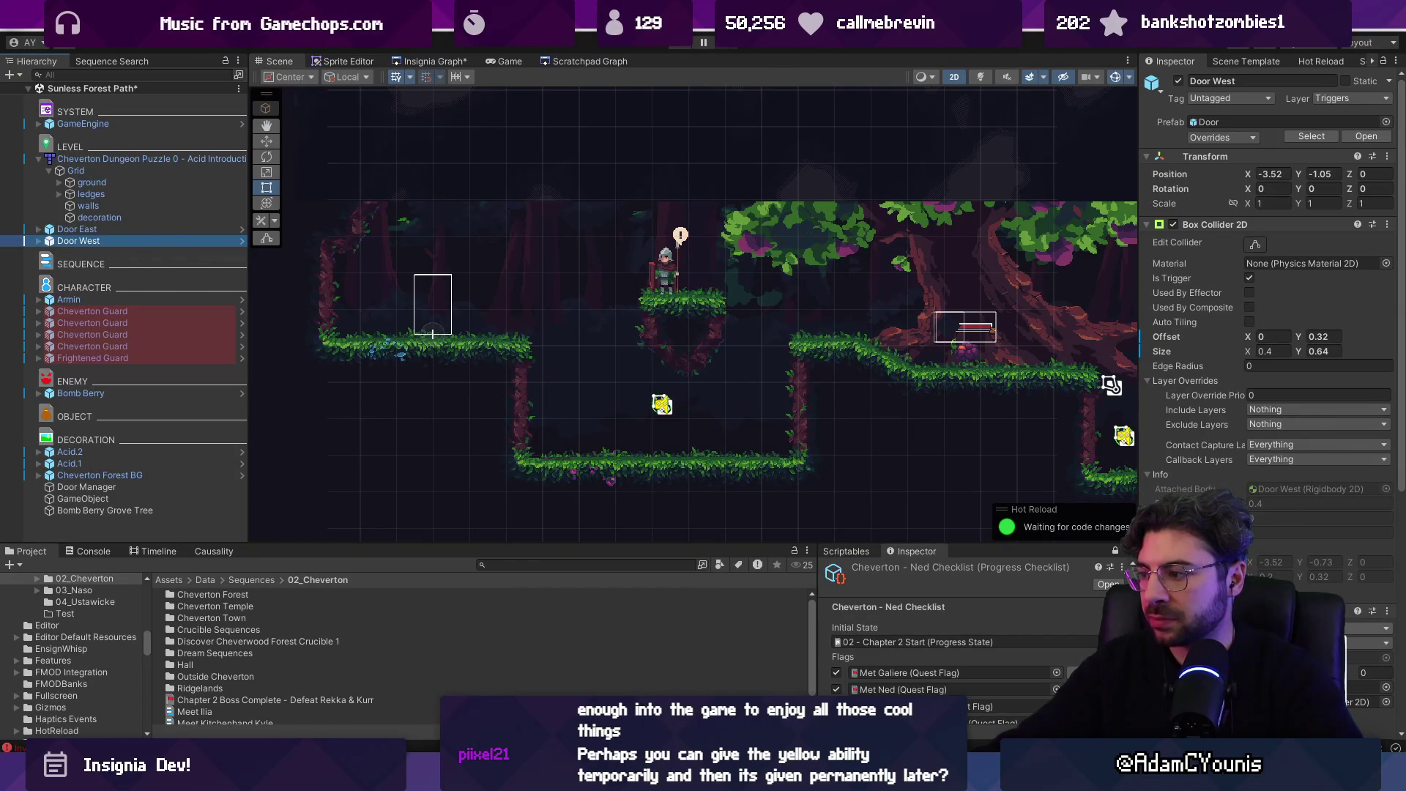
{"action": "scroll", "coordinate": [505, 294], "scroll_direction": "down", "scroll_amount": 2}
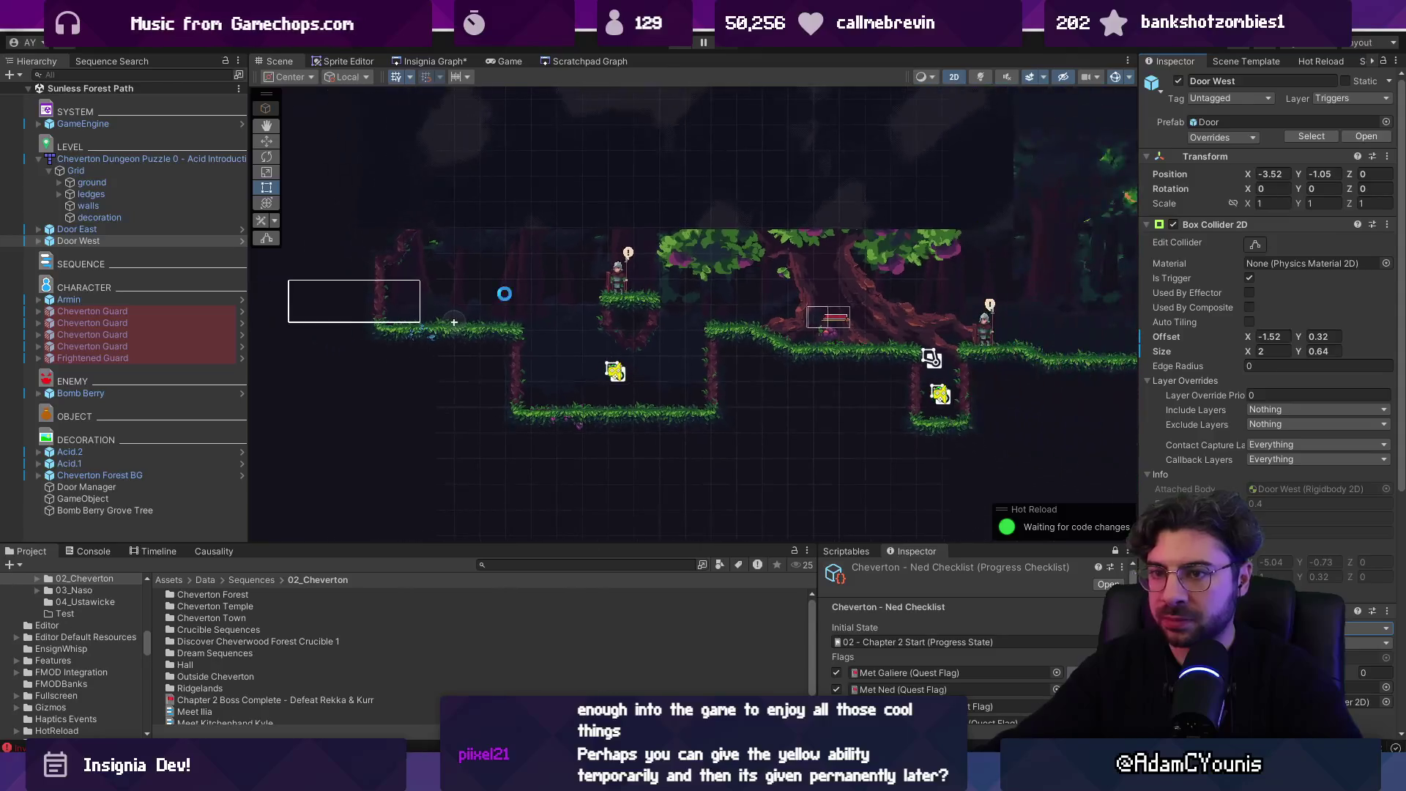
{"action": "left_click", "coordinate": [151, 230]}
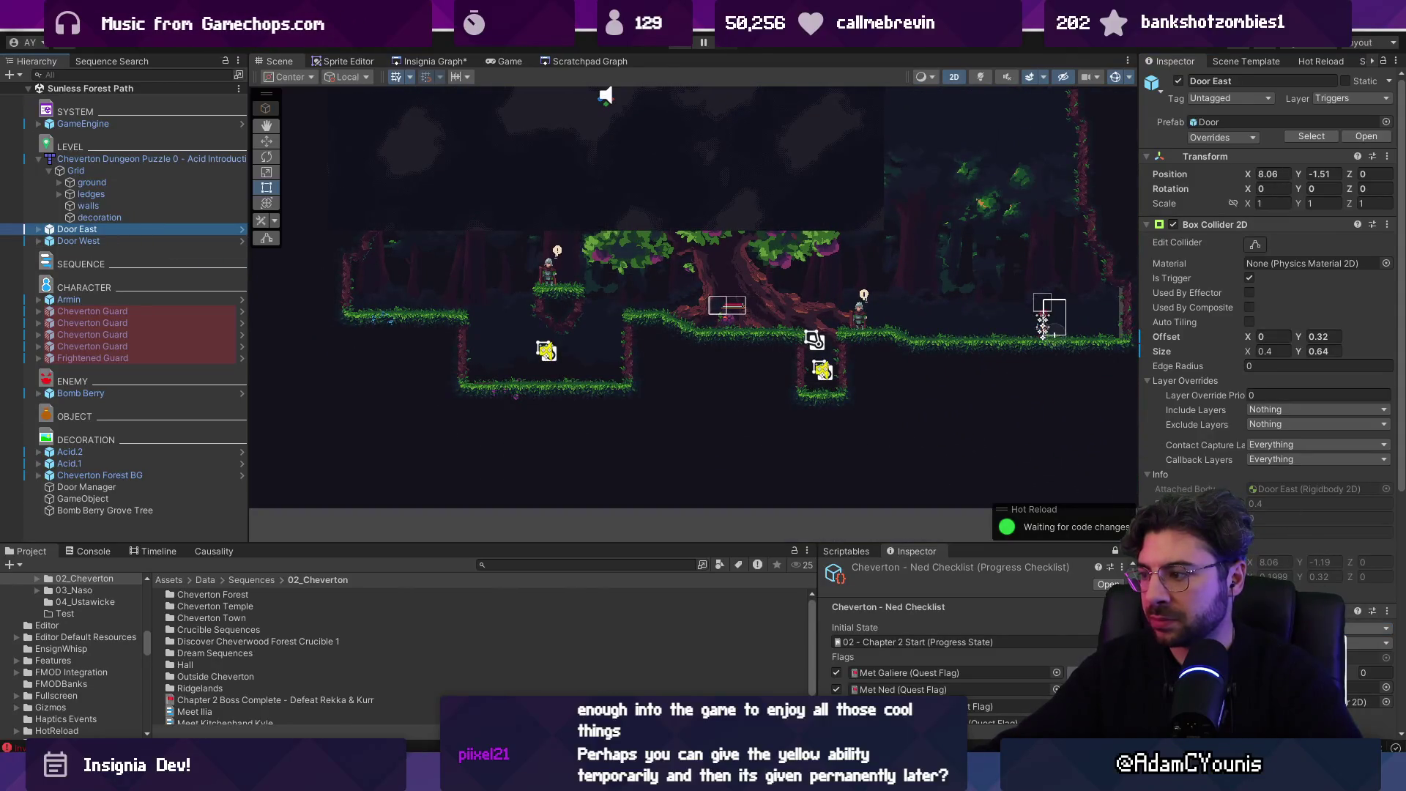
{"action": "left_click", "coordinate": [684, 46]}
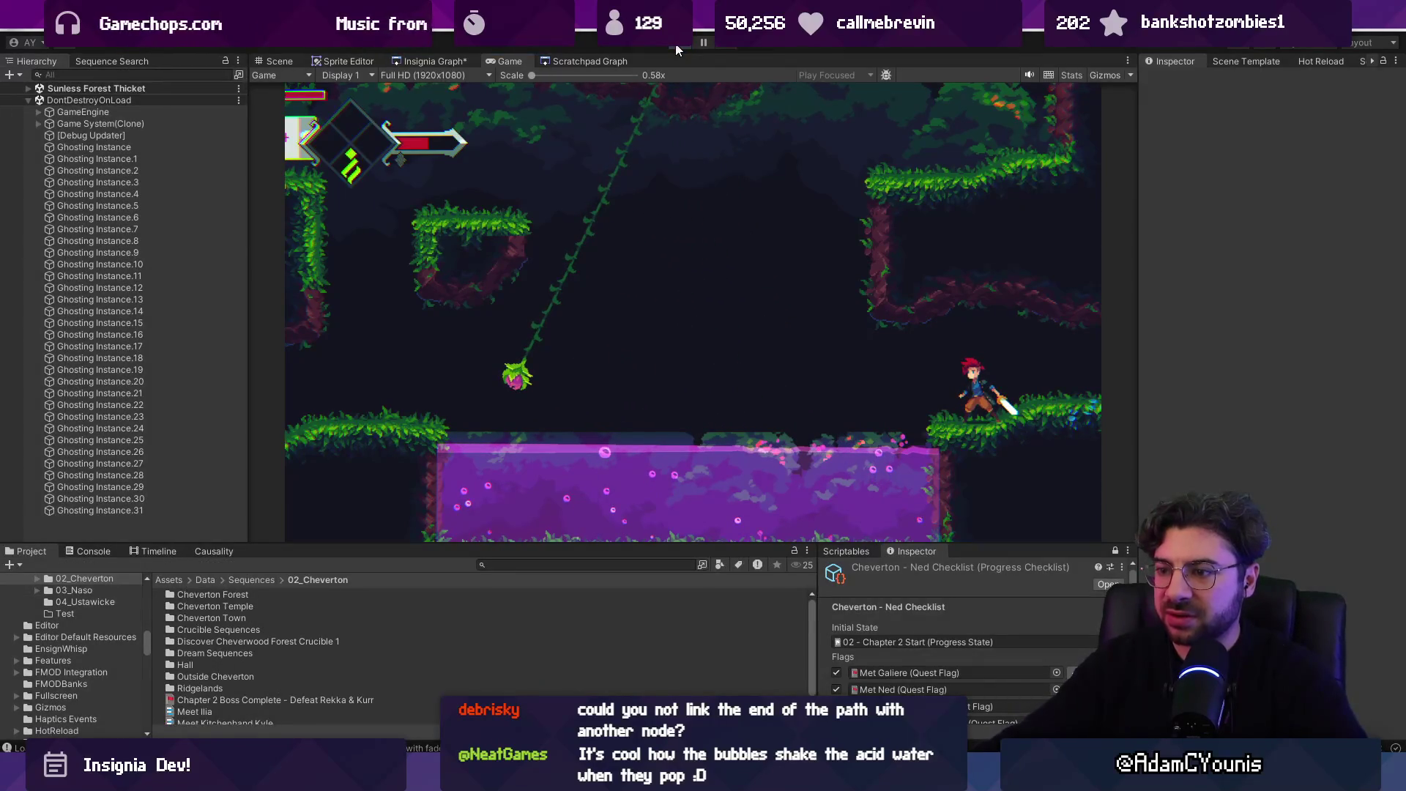
- Stop the playtest and bring up the Insignia Graph of connected scenes
{"action": "left_click", "coordinate": [677, 48]}
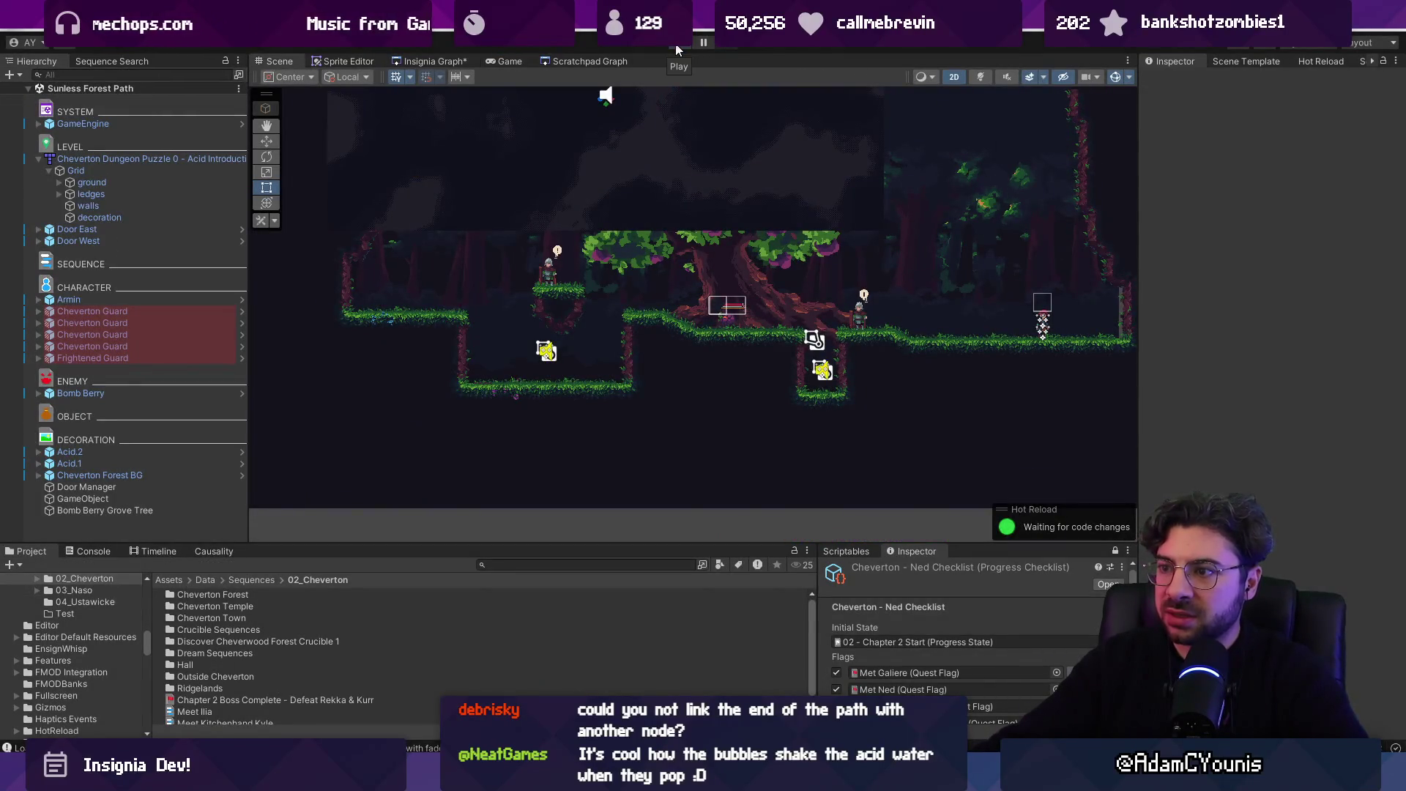
{"action": "left_click", "coordinate": [467, 60]}
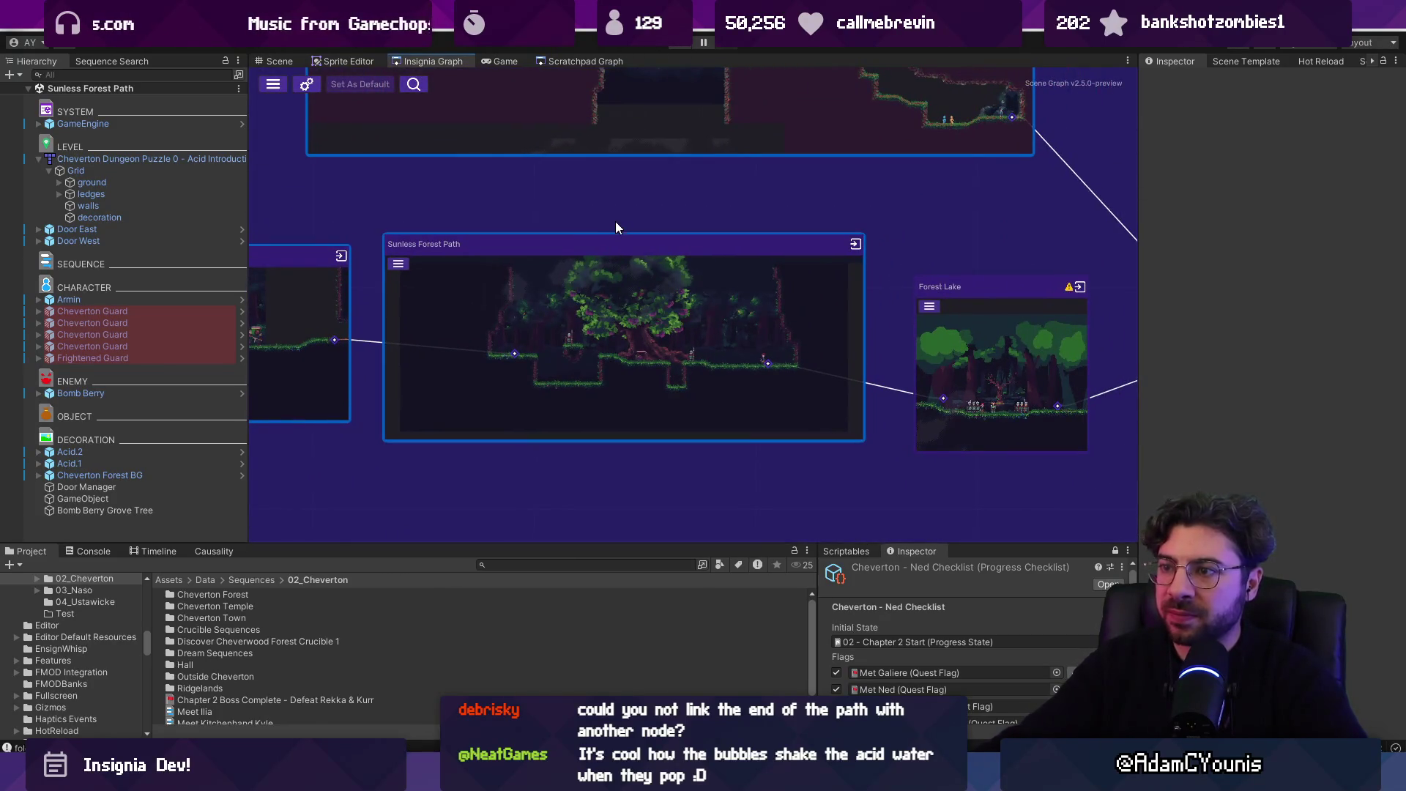
{"action": "scroll", "coordinate": [617, 227], "scroll_direction": "down", "scroll_amount": 3}
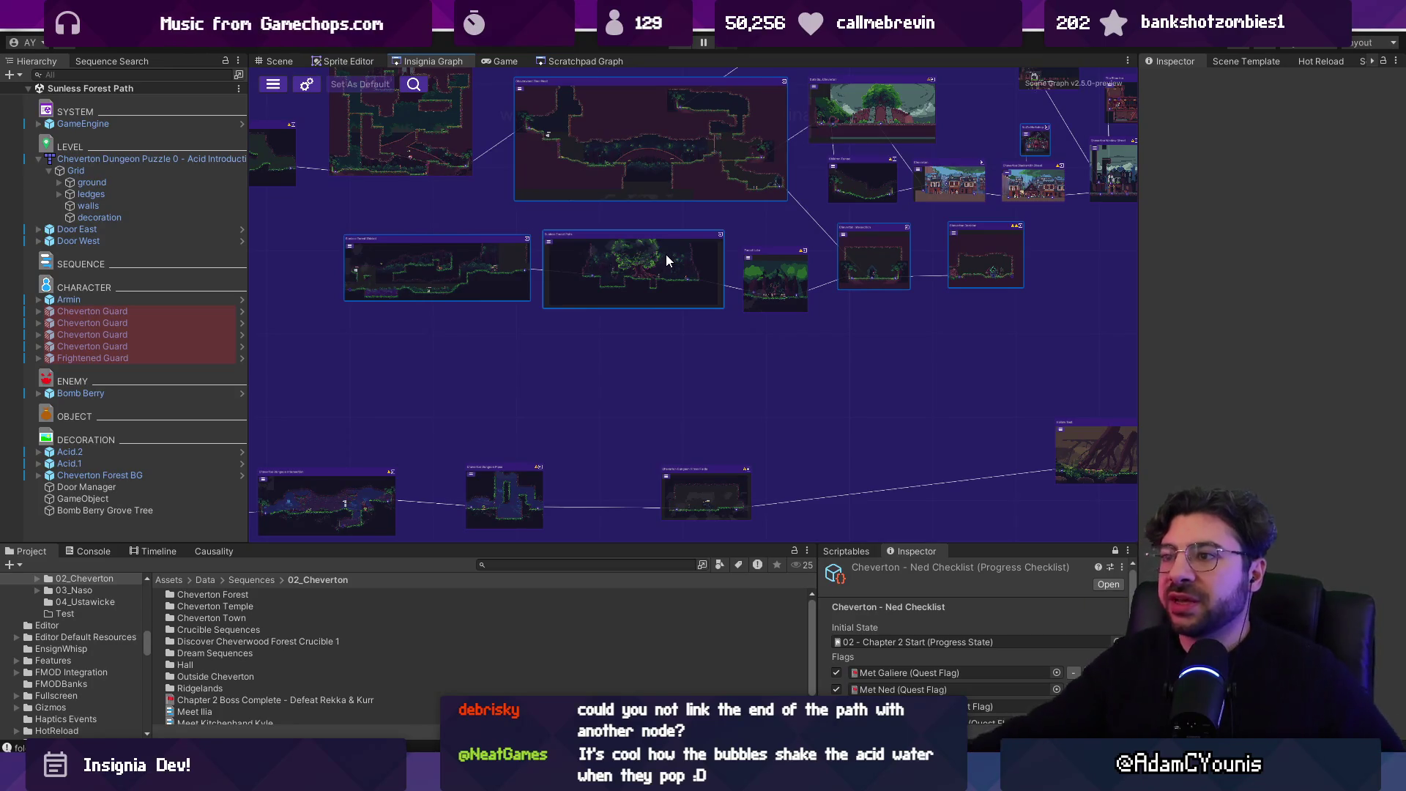
{"action": "scroll", "coordinate": [758, 314], "scroll_direction": "down", "scroll_amount": 3}
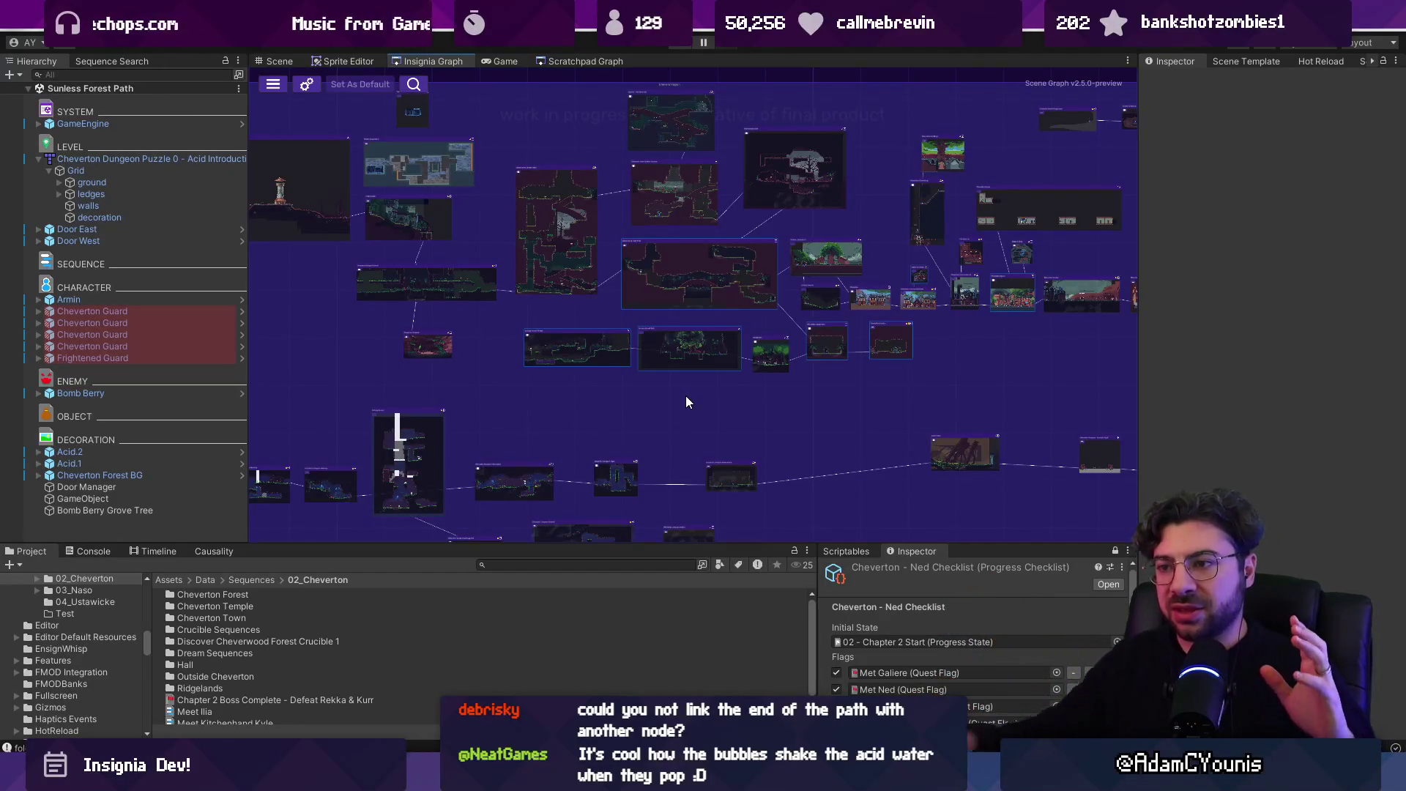
{"action": "scroll", "coordinate": [682, 368], "scroll_direction": "up", "scroll_amount": 8}
- Pan and zoom the graph around Sunless Forest Path to show its neighbouring scene nodes
{"action": "left_click_drag", "start_coordinate": [597, 296], "coordinate": [730, 347]}
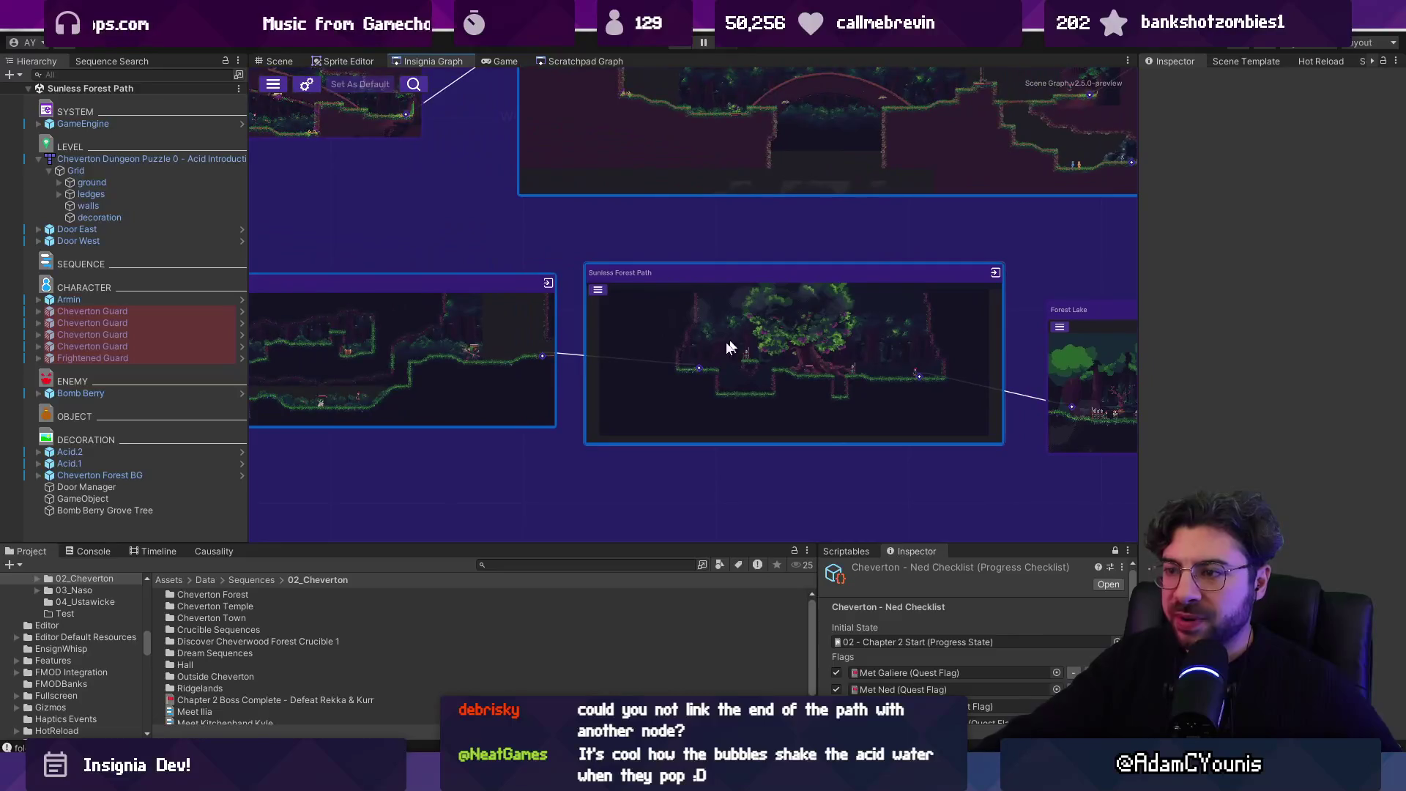
{"action": "scroll", "coordinate": [728, 432], "scroll_direction": "down", "scroll_amount": 6}
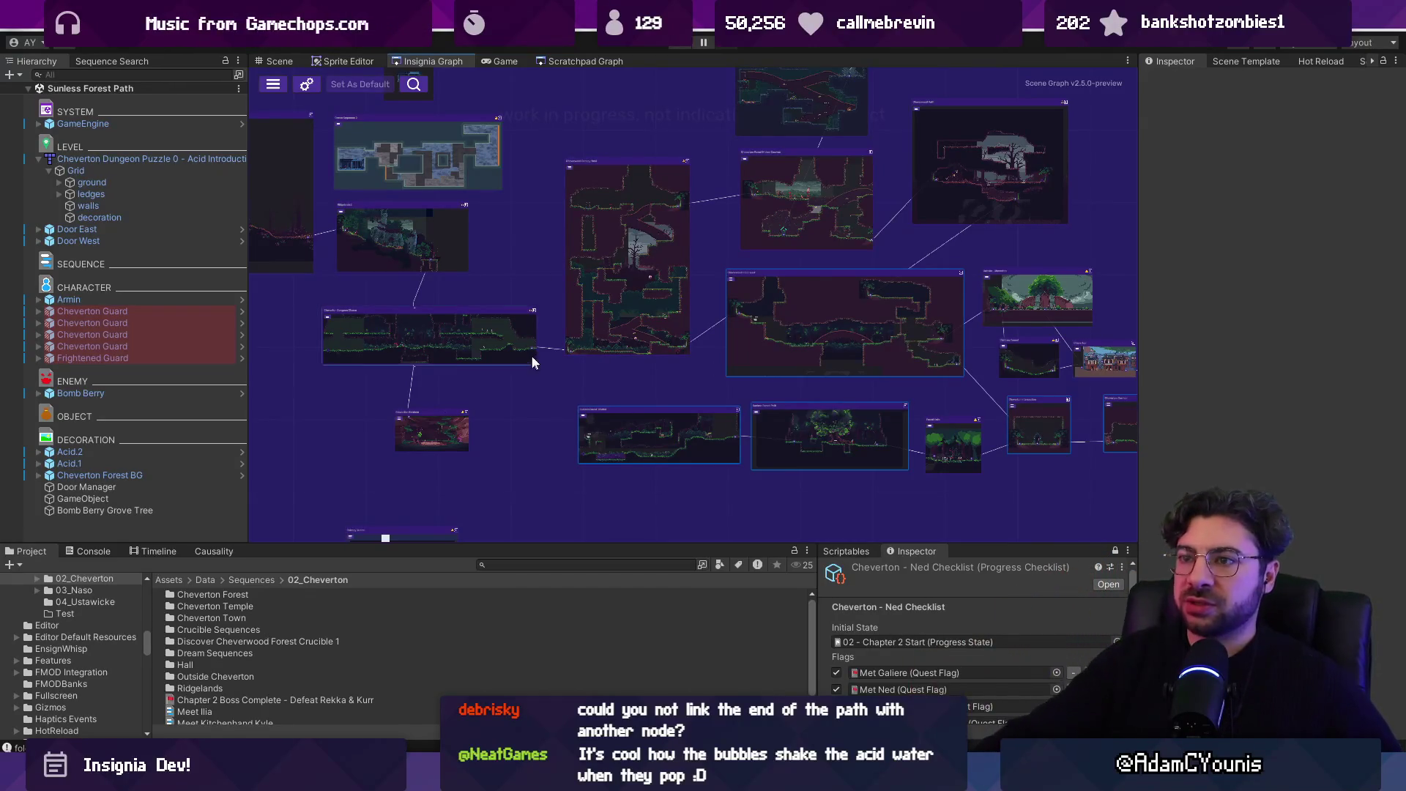
{"action": "scroll", "coordinate": [513, 330], "scroll_direction": "up", "scroll_amount": 3}
{"action": "scroll", "coordinate": [754, 343], "scroll_direction": "right", "scroll_amount": 10}
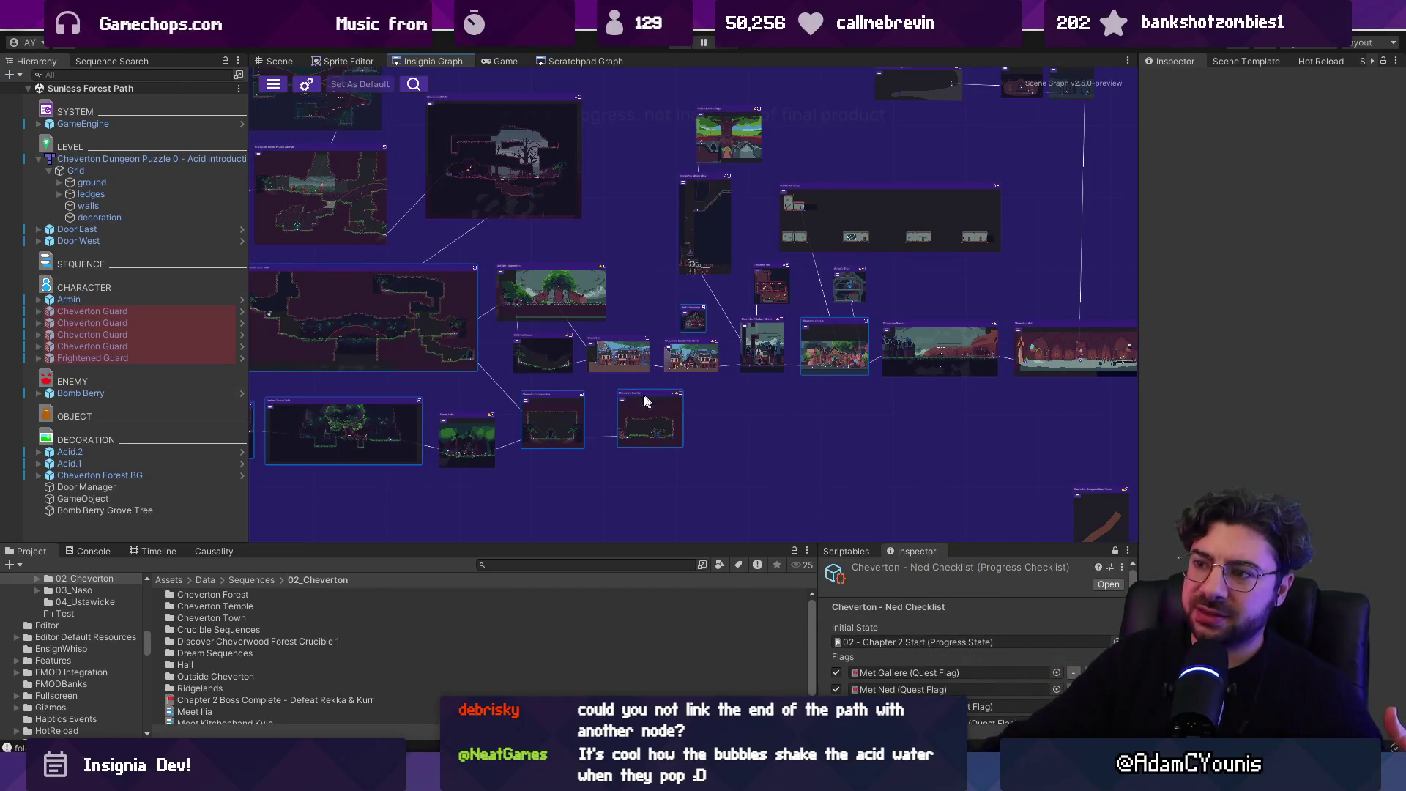
{"action": "key", "text": "f"}
{"action": "scroll", "coordinate": [758, 408], "scroll_direction": "up", "scroll_amount": 2}
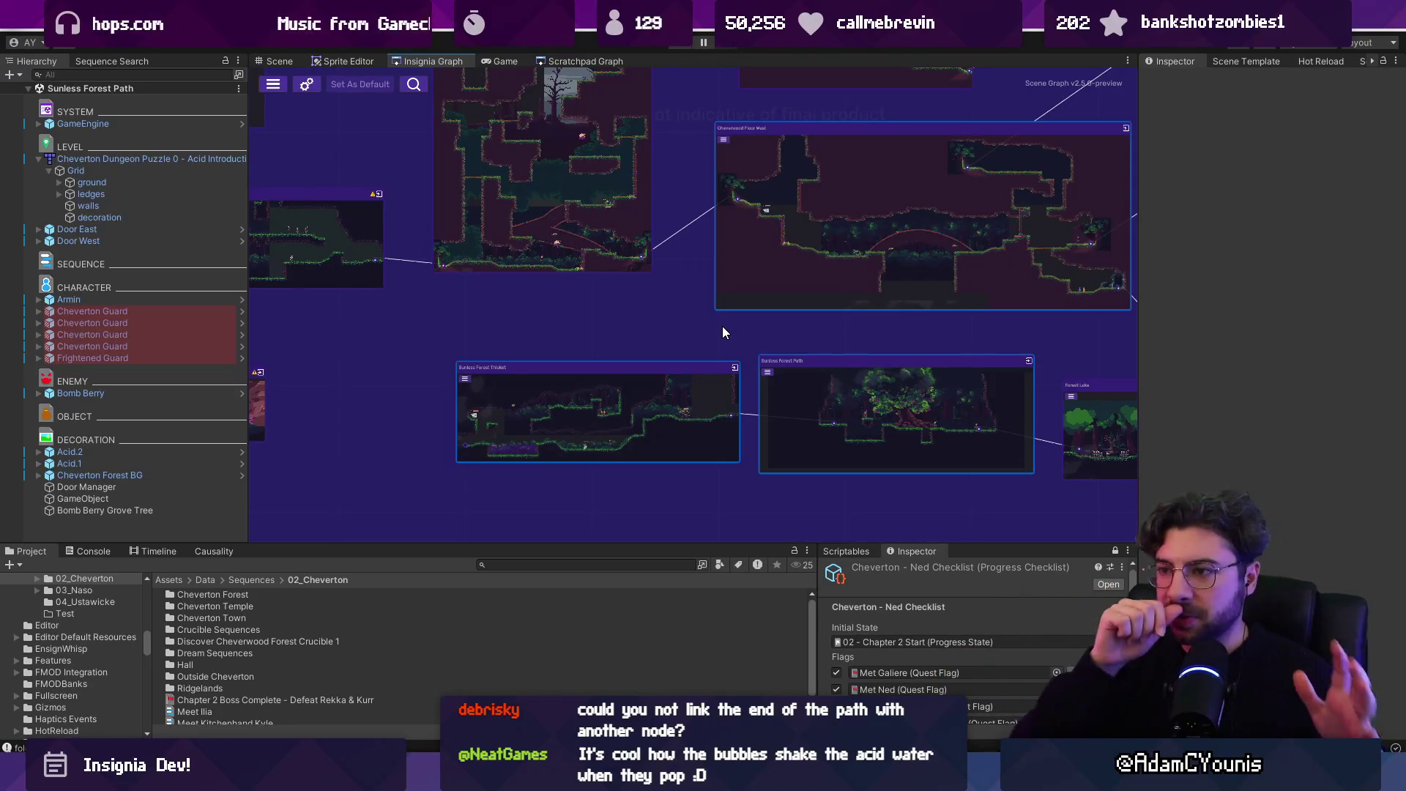
{"action": "scroll", "coordinate": [722, 333], "scroll_direction": "down", "scroll_amount": 5}
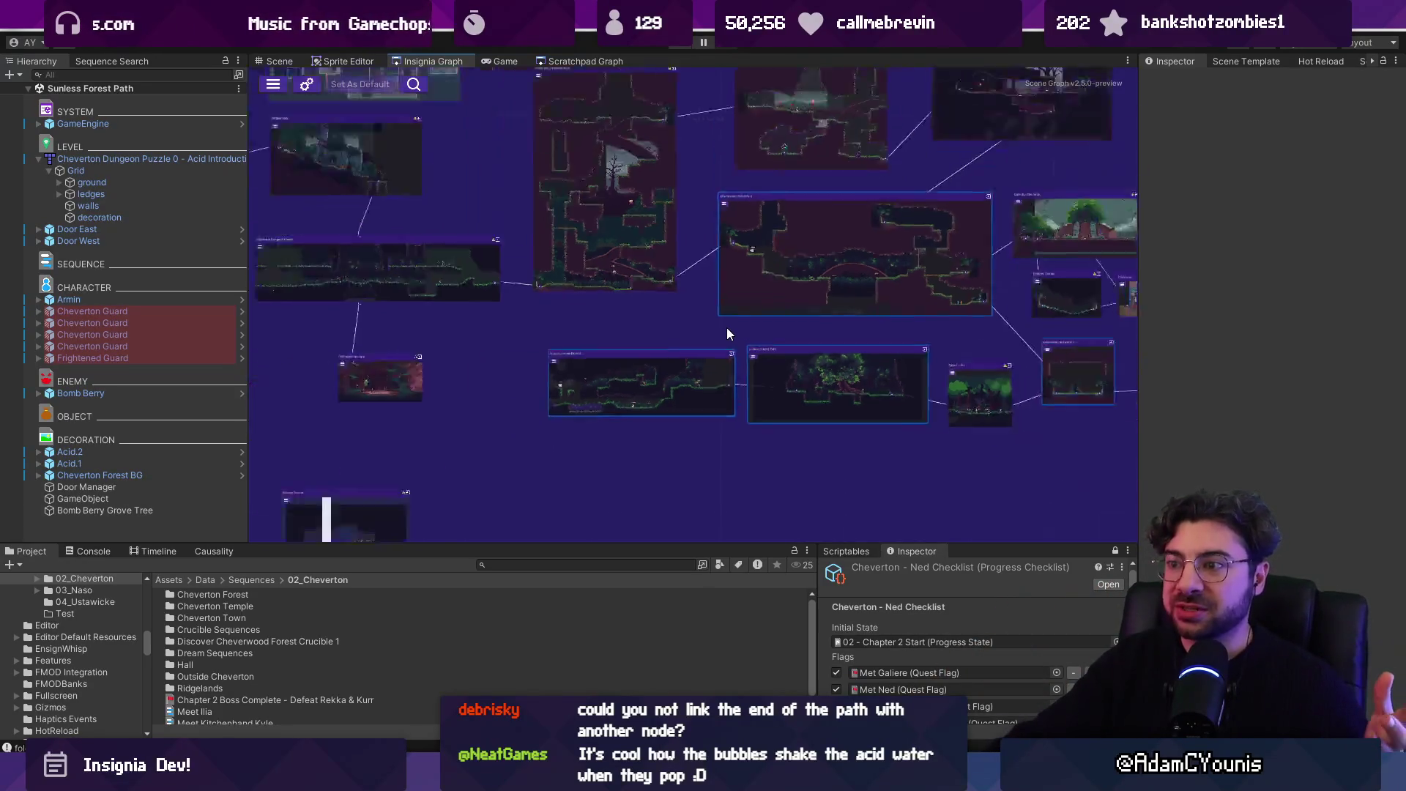
{"action": "scroll", "coordinate": [735, 219], "scroll_direction": "up", "scroll_amount": 3}
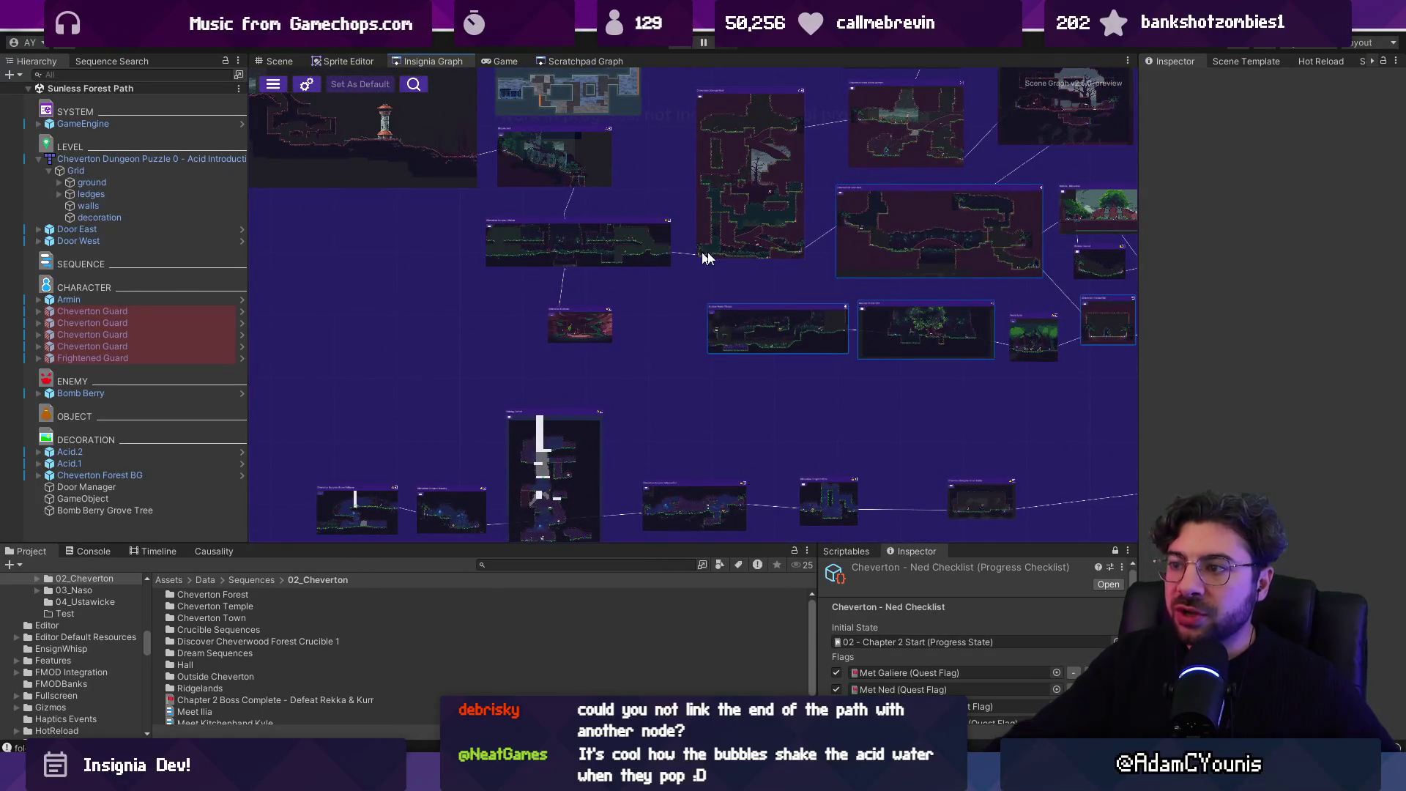
{"action": "scroll", "coordinate": [787, 280], "scroll_direction": "up", "scroll_amount": 2}
{"action": "left_click_drag", "start_coordinate": [786, 280], "coordinate": [622, 296]}
{"action": "scroll", "coordinate": [621, 296], "scroll_direction": "down", "scroll_amount": 1}
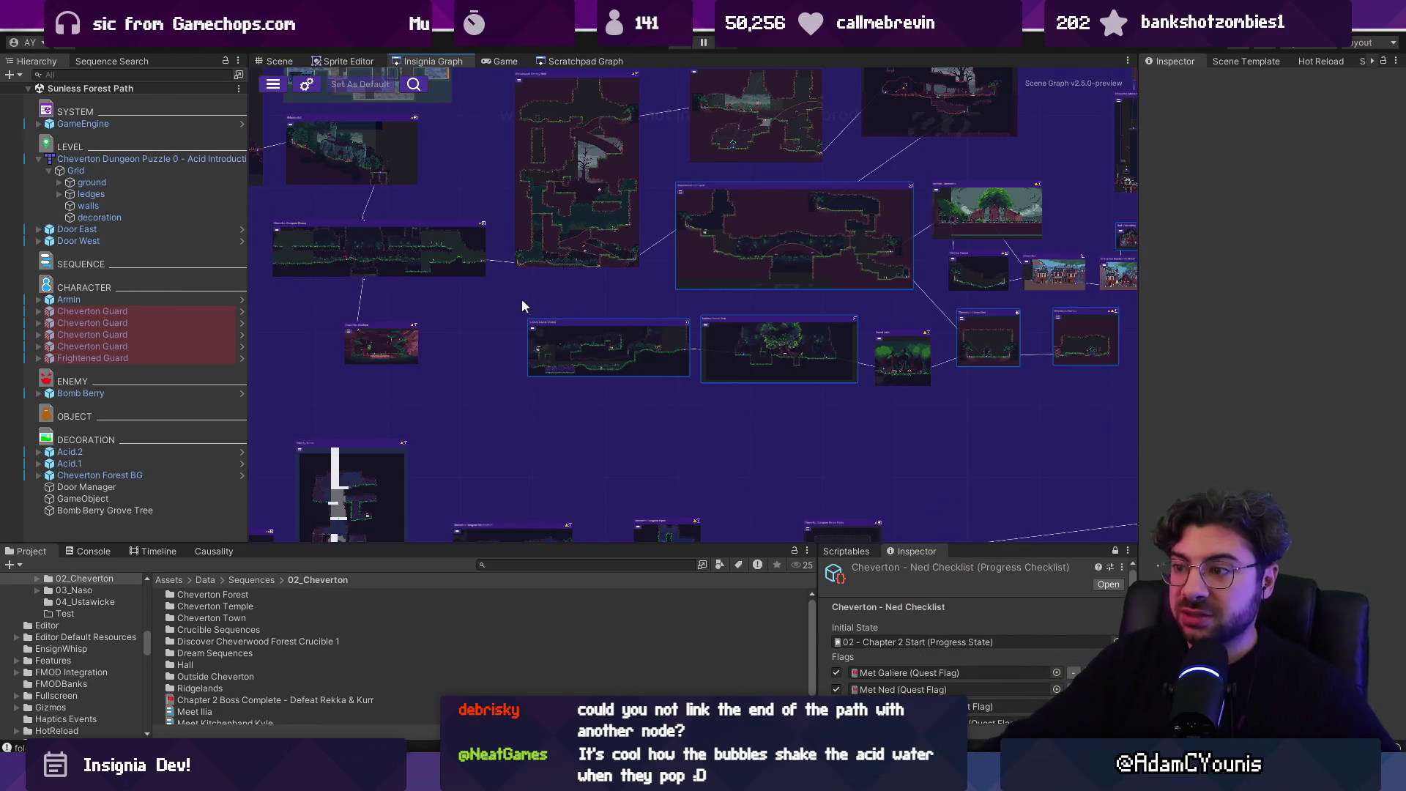
{"action": "scroll", "coordinate": [379, 257], "scroll_direction": "up", "scroll_amount": 5}
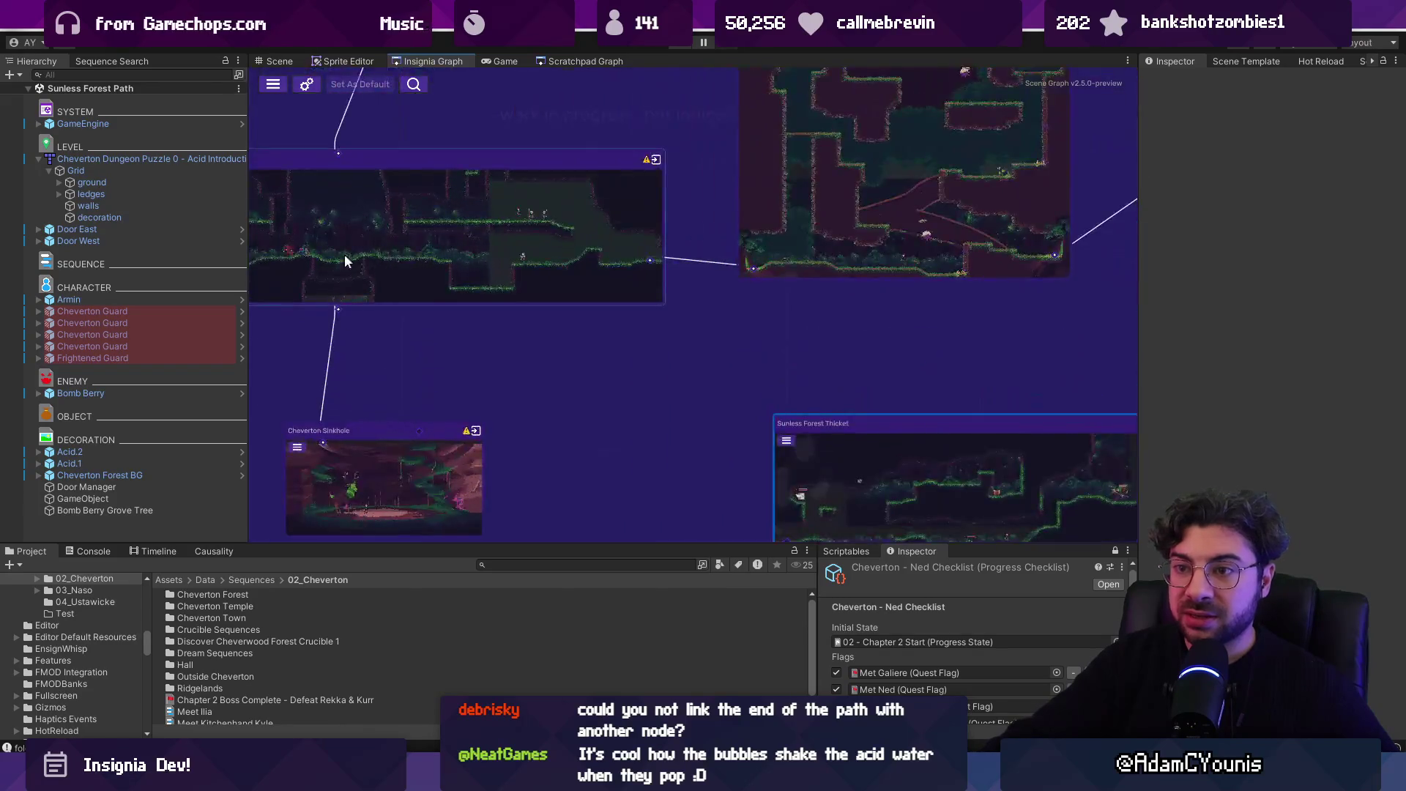
{"action": "scroll", "coordinate": [505, 240], "scroll_direction": "down", "scroll_amount": 10}
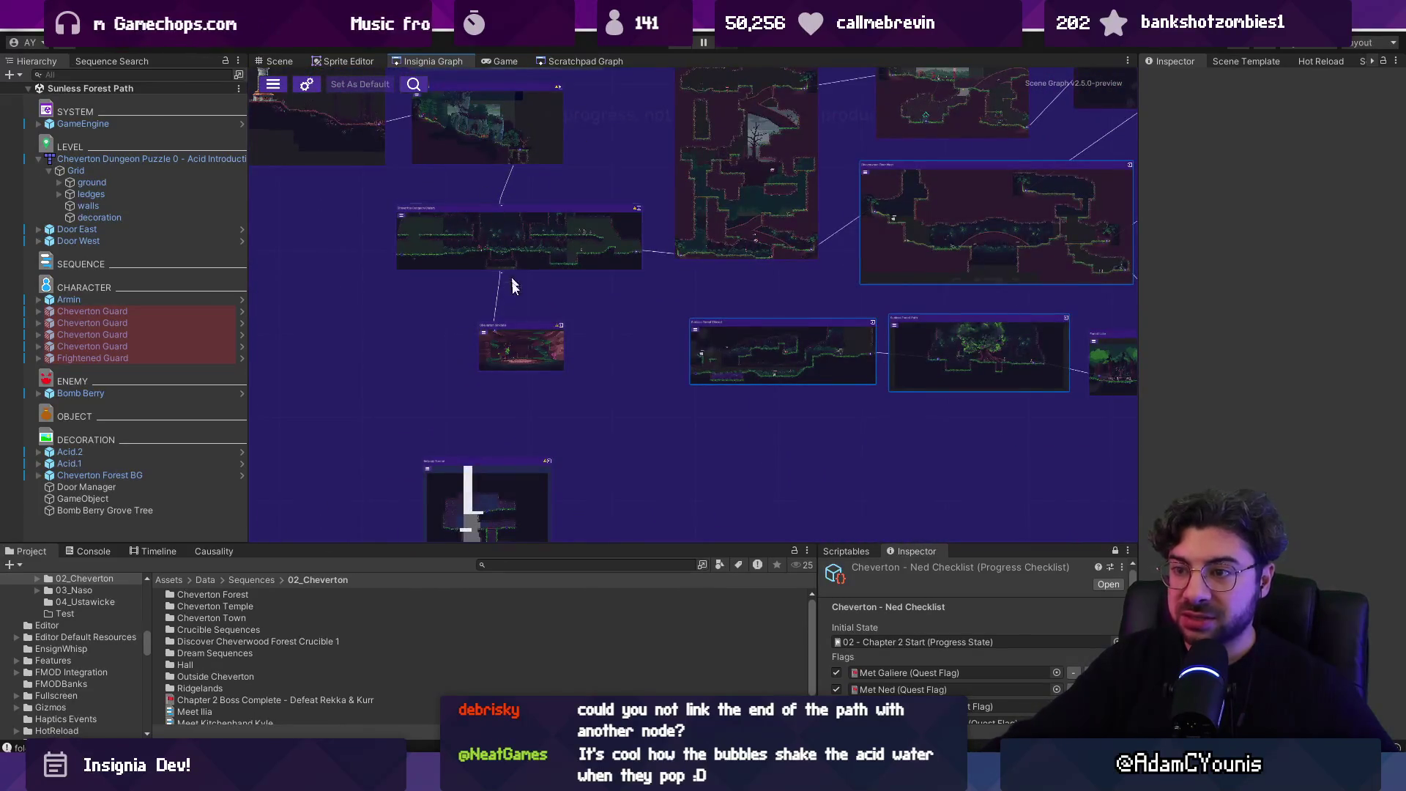
{"action": "scroll", "coordinate": [494, 174], "scroll_direction": "up", "scroll_amount": 3}
{"action": "left_click_drag", "start_coordinate": [513, 294], "coordinate": [505, 399]}
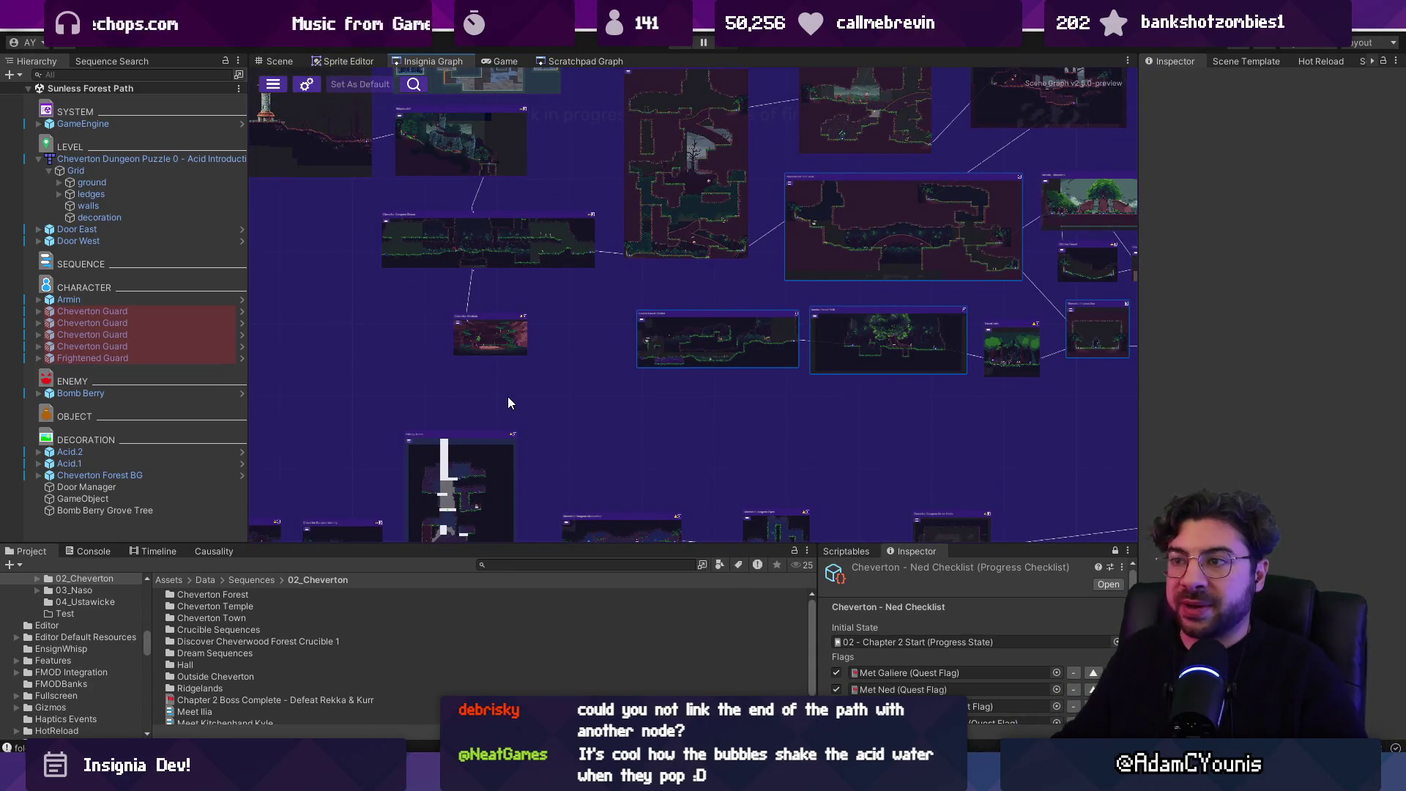
{"action": "scroll", "coordinate": [786, 442], "scroll_direction": "up", "scroll_amount": 3}
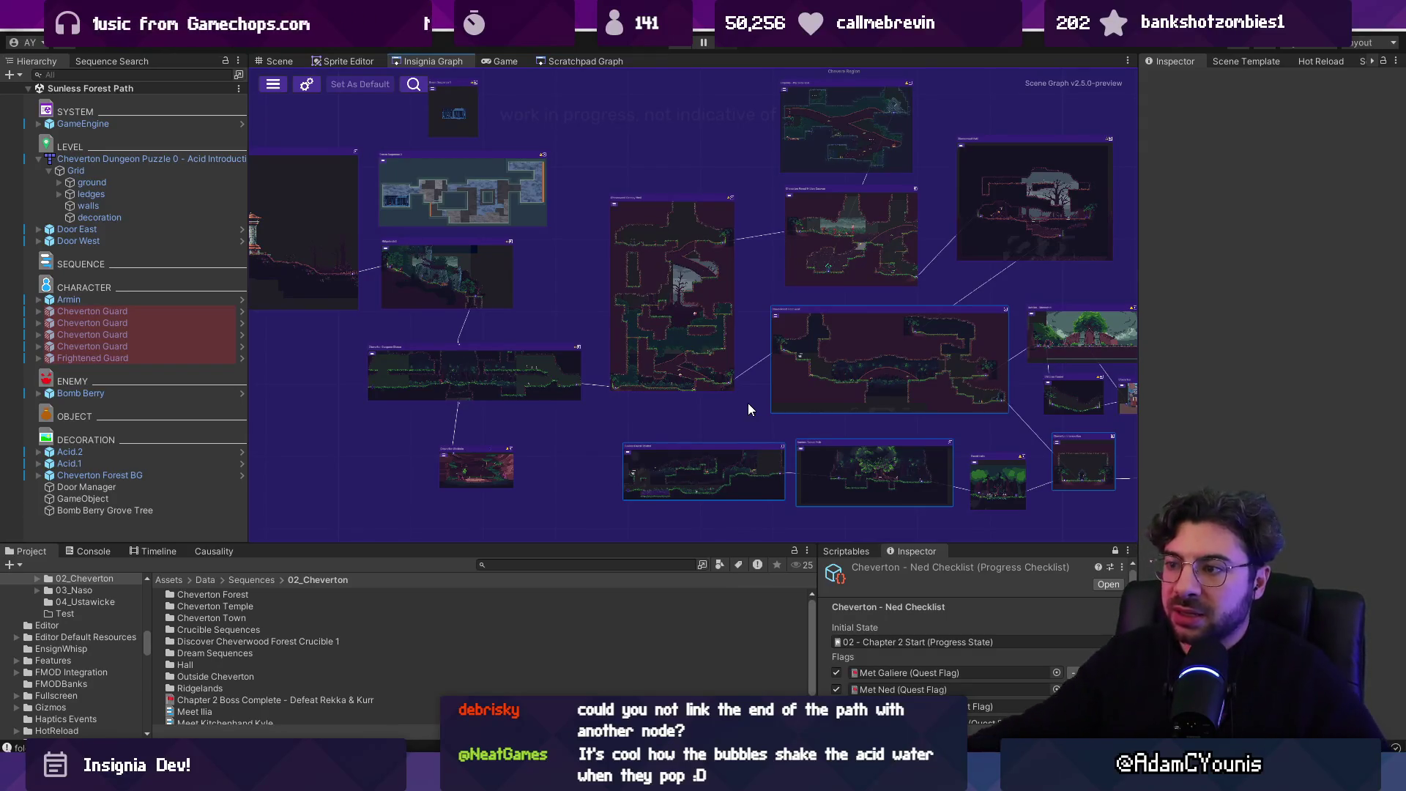
{"action": "scroll", "coordinate": [641, 474], "scroll_direction": "up", "scroll_amount": 5}
{"action": "mouse_move", "coordinate": [629, 531]}
{"action": "left_mouse_down"}
{"action": "mouse_move", "coordinate": [565, 471]}
{"action": "mouse_move", "coordinate": [459, 249]}
{"action": "mouse_move", "coordinate": [727, 234]}
{"action": "left_mouse_up"}
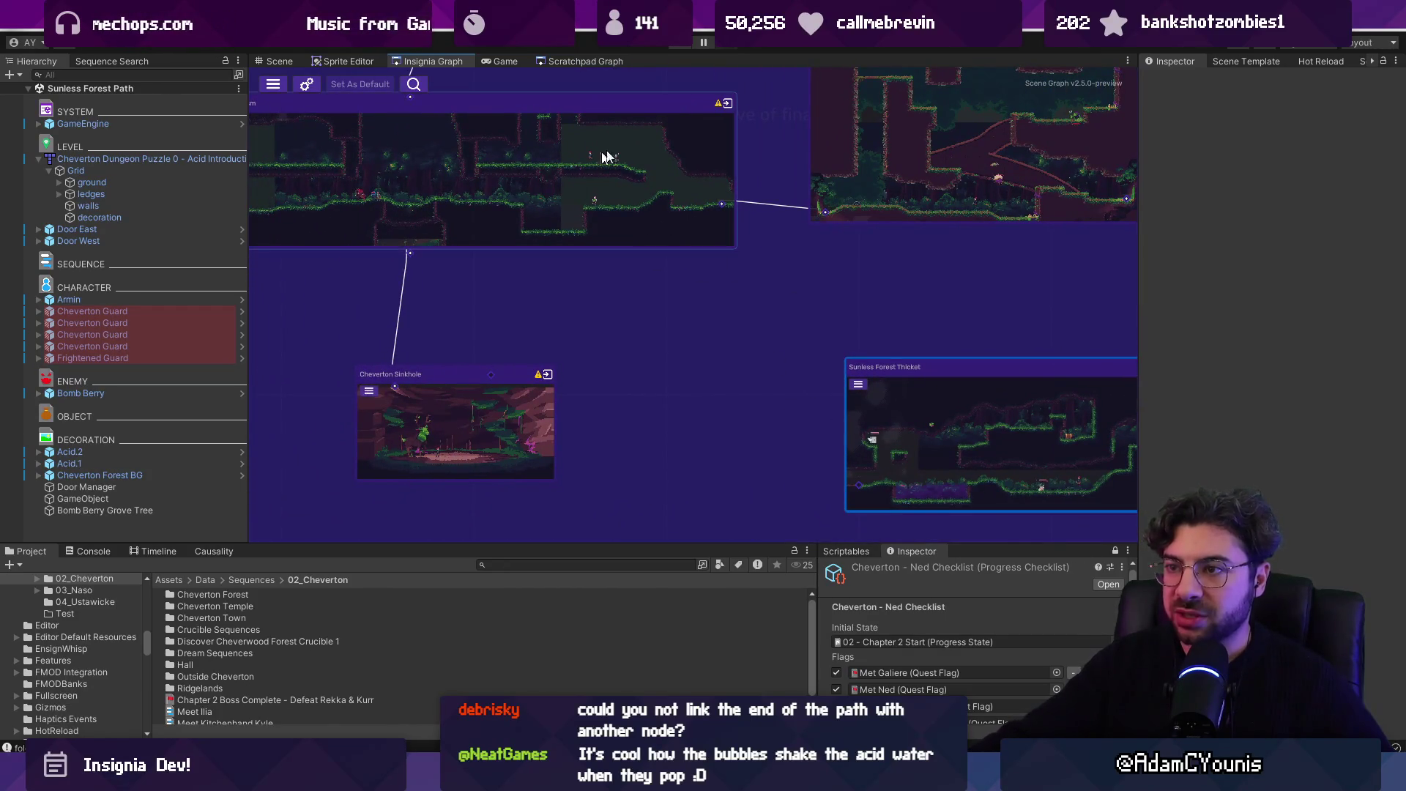
{"action": "left_click_drag", "start_coordinate": [631, 312], "coordinate": [713, 504]}
{"action": "scroll", "coordinate": [594, 348], "scroll_direction": "down", "scroll_amount": 5}
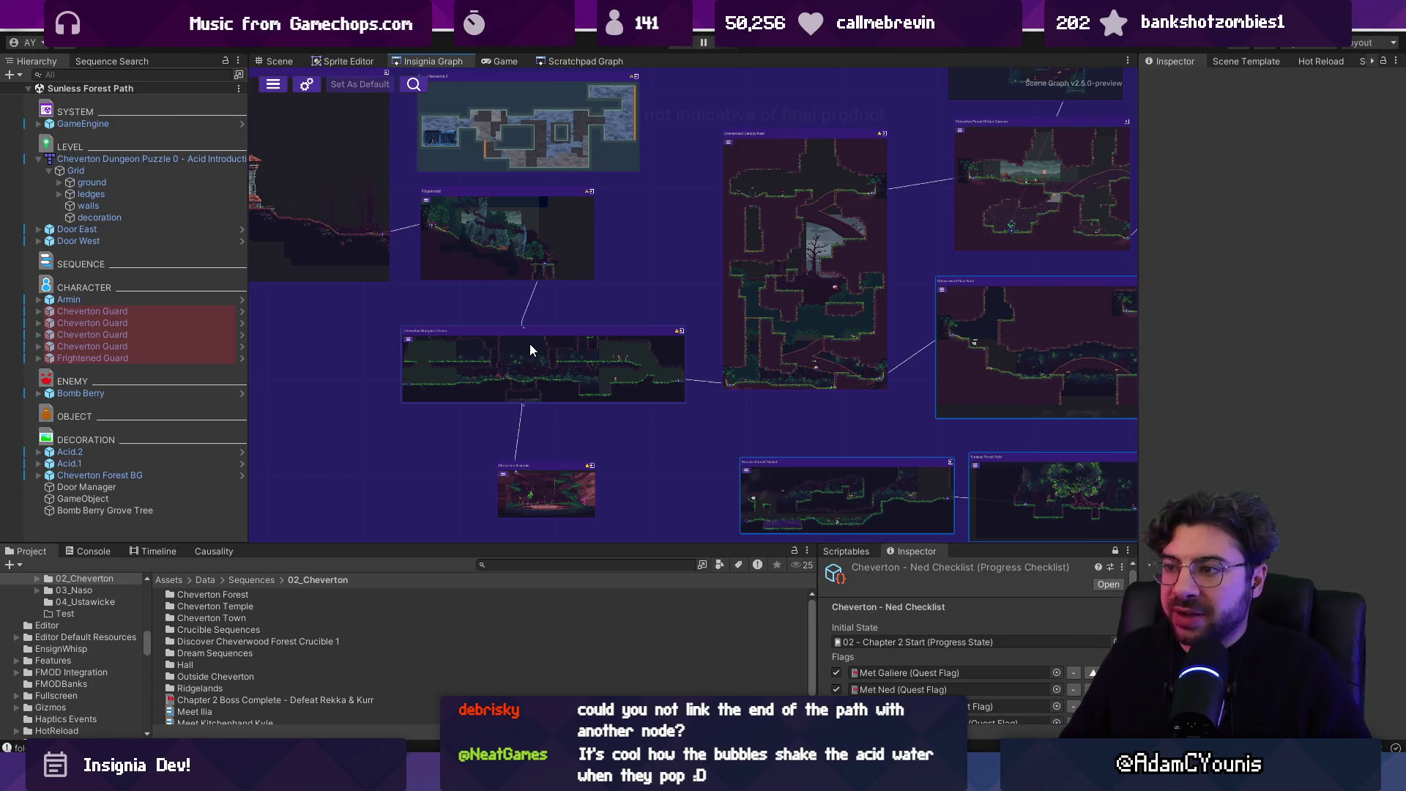
{"action": "mouse_move", "coordinate": [530, 345]}
{"action": "left_mouse_down"}
{"action": "mouse_move", "coordinate": [715, 370]}
{"action": "mouse_move", "coordinate": [495, 326]}
{"action": "left_mouse_up"}
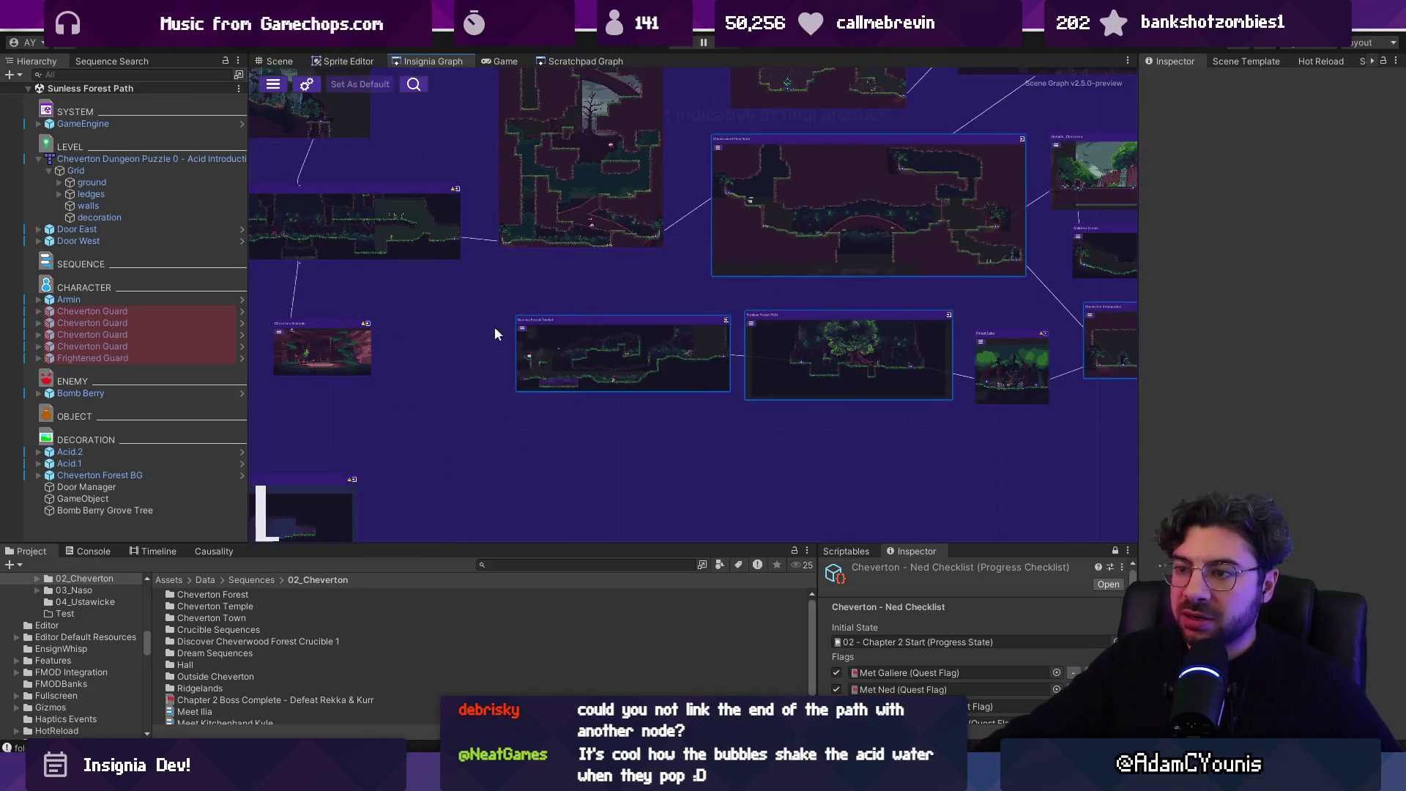
{"action": "scroll", "coordinate": [497, 331], "scroll_direction": "up", "scroll_amount": 3}
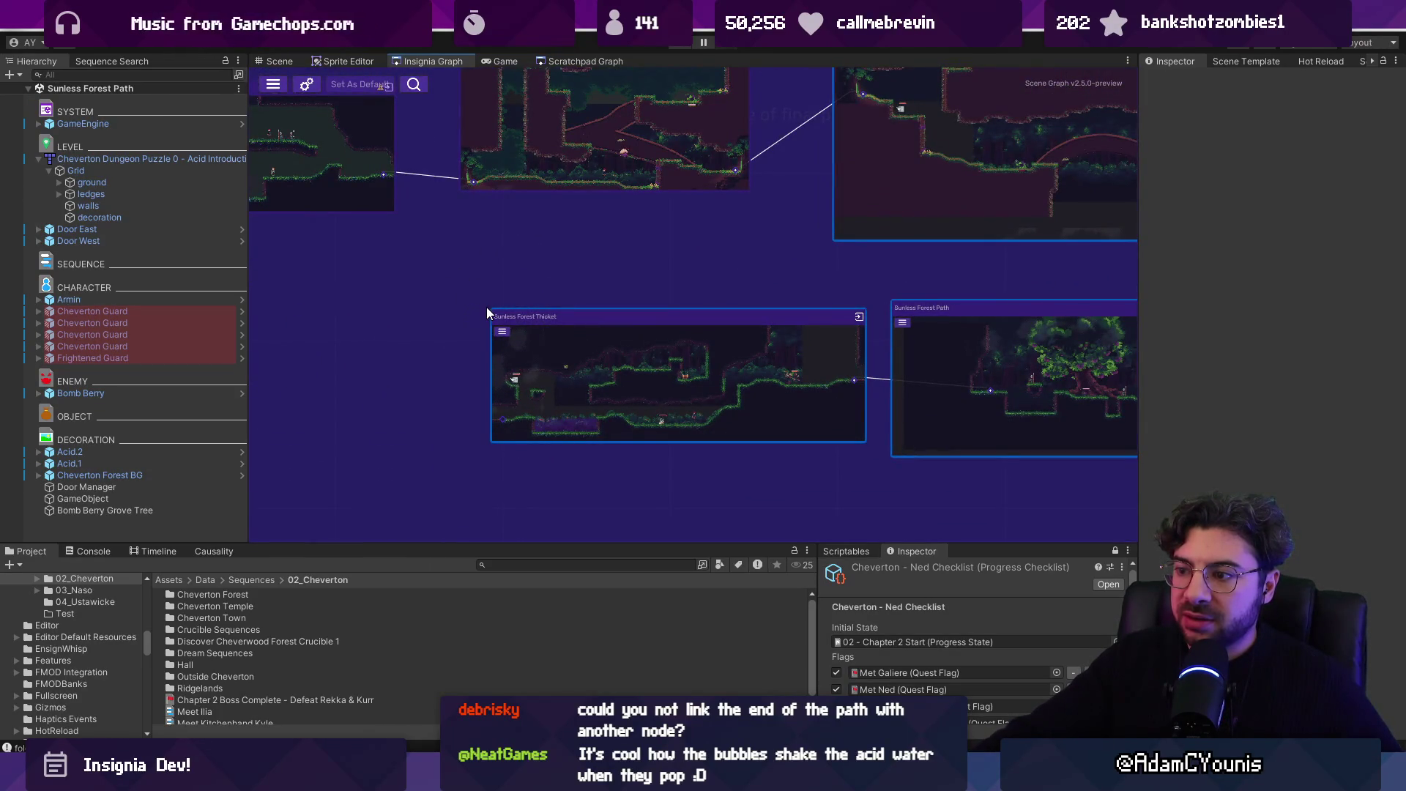
{"action": "scroll", "coordinate": [521, 340], "scroll_direction": "down", "scroll_amount": 4}
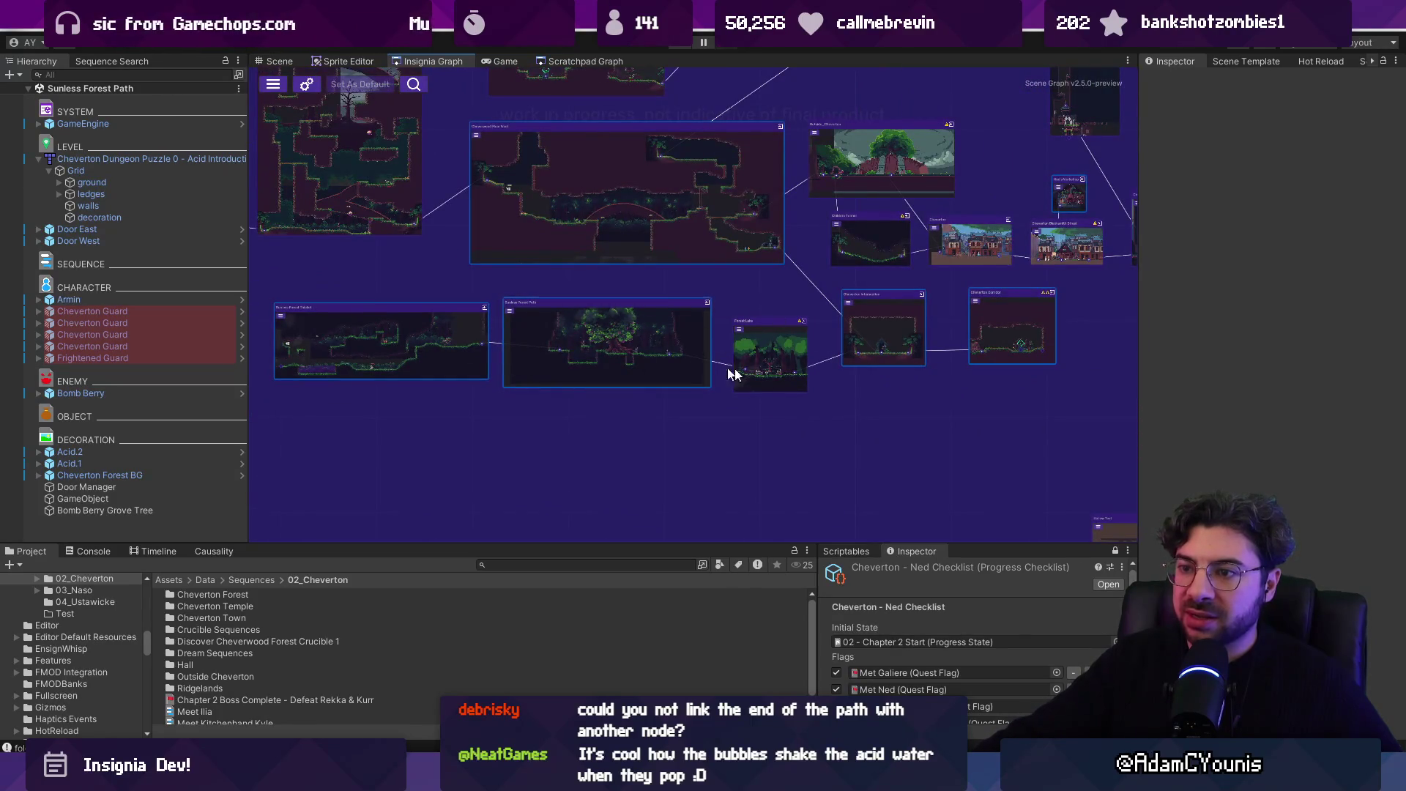
{"action": "left_click_drag", "start_coordinate": [510, 408], "coordinate": [566, 402]}
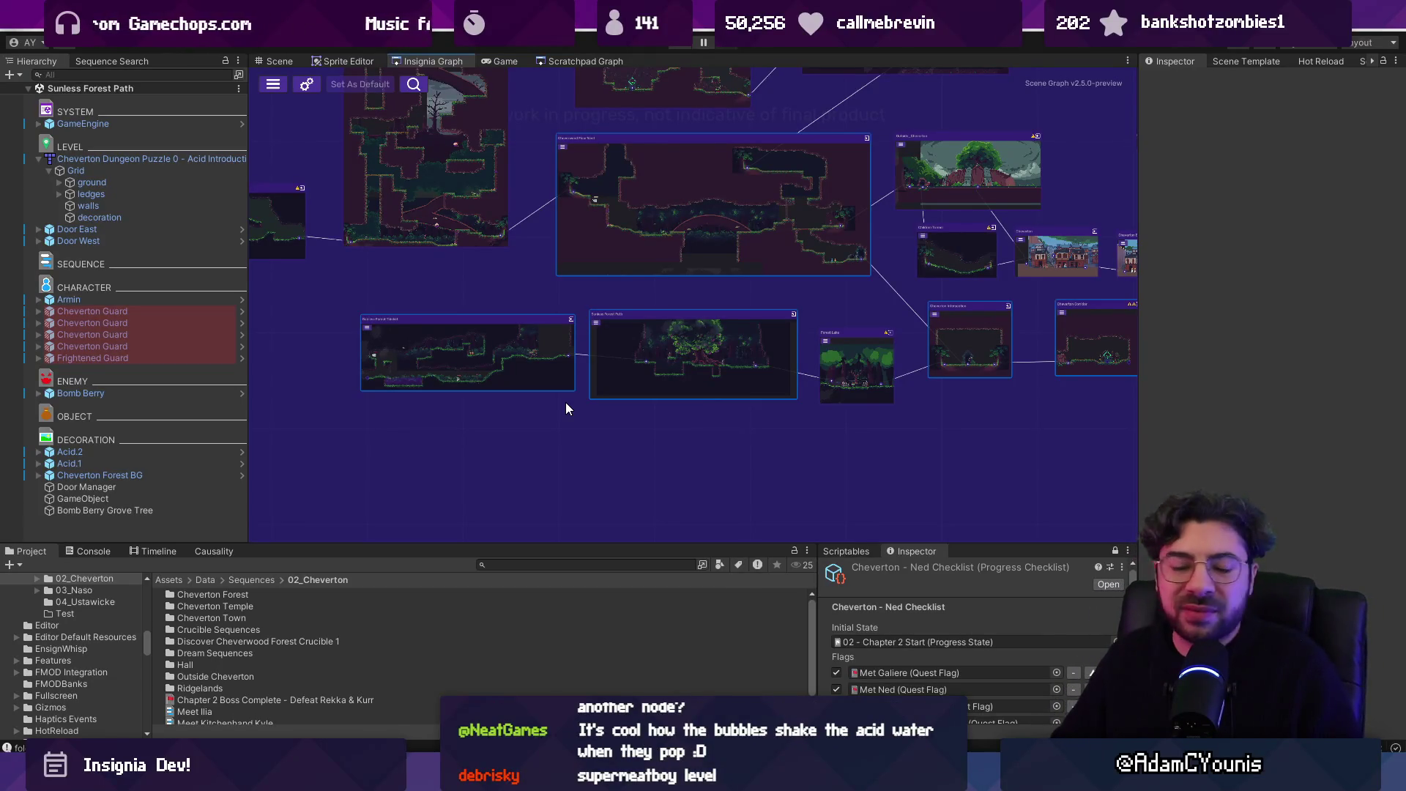
{"action": "scroll", "coordinate": [566, 403], "scroll_direction": "down", "scroll_amount": 5}
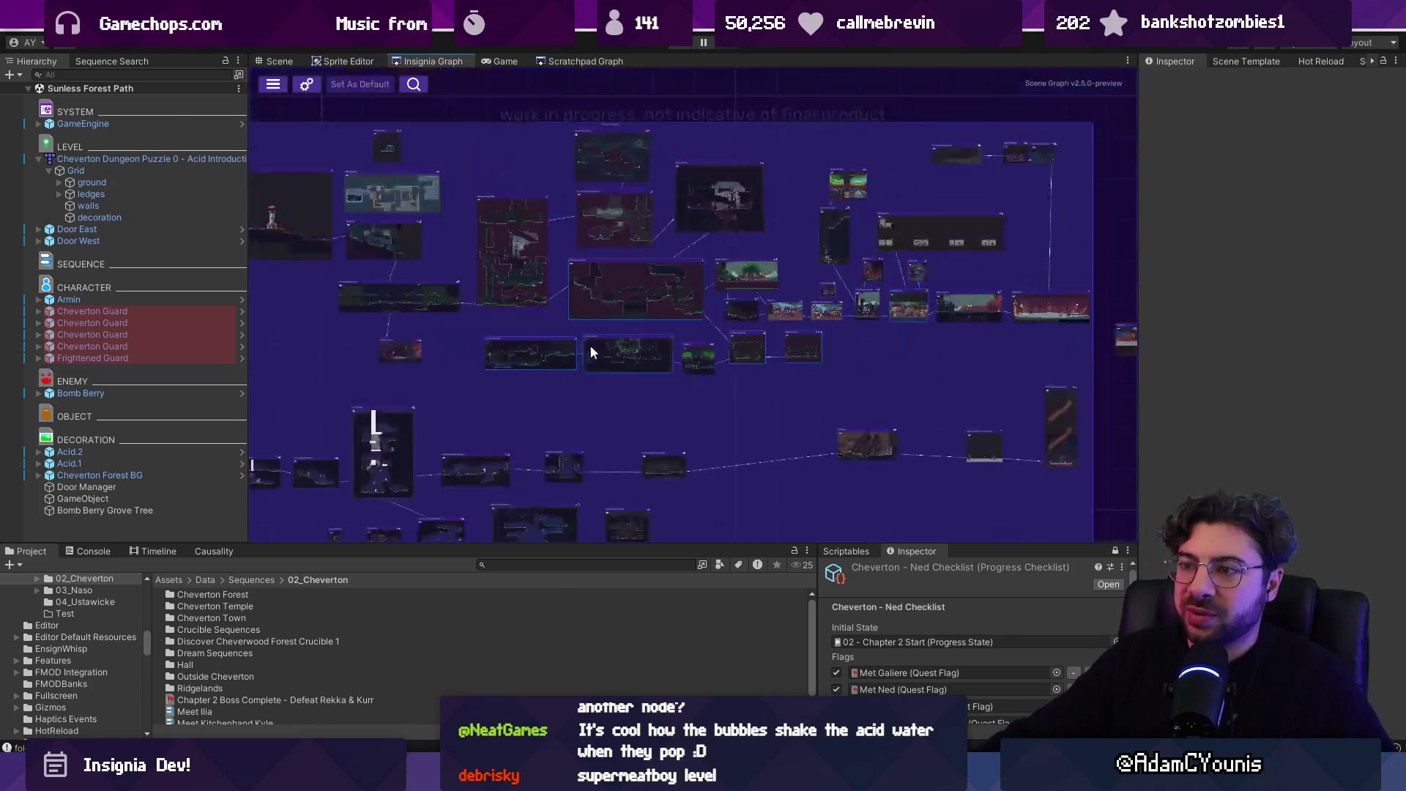
{"action": "scroll", "coordinate": [516, 333], "scroll_direction": "up", "scroll_amount": 5}
{"action": "scroll", "coordinate": [507, 364], "scroll_direction": "down", "scroll_amount": 1}
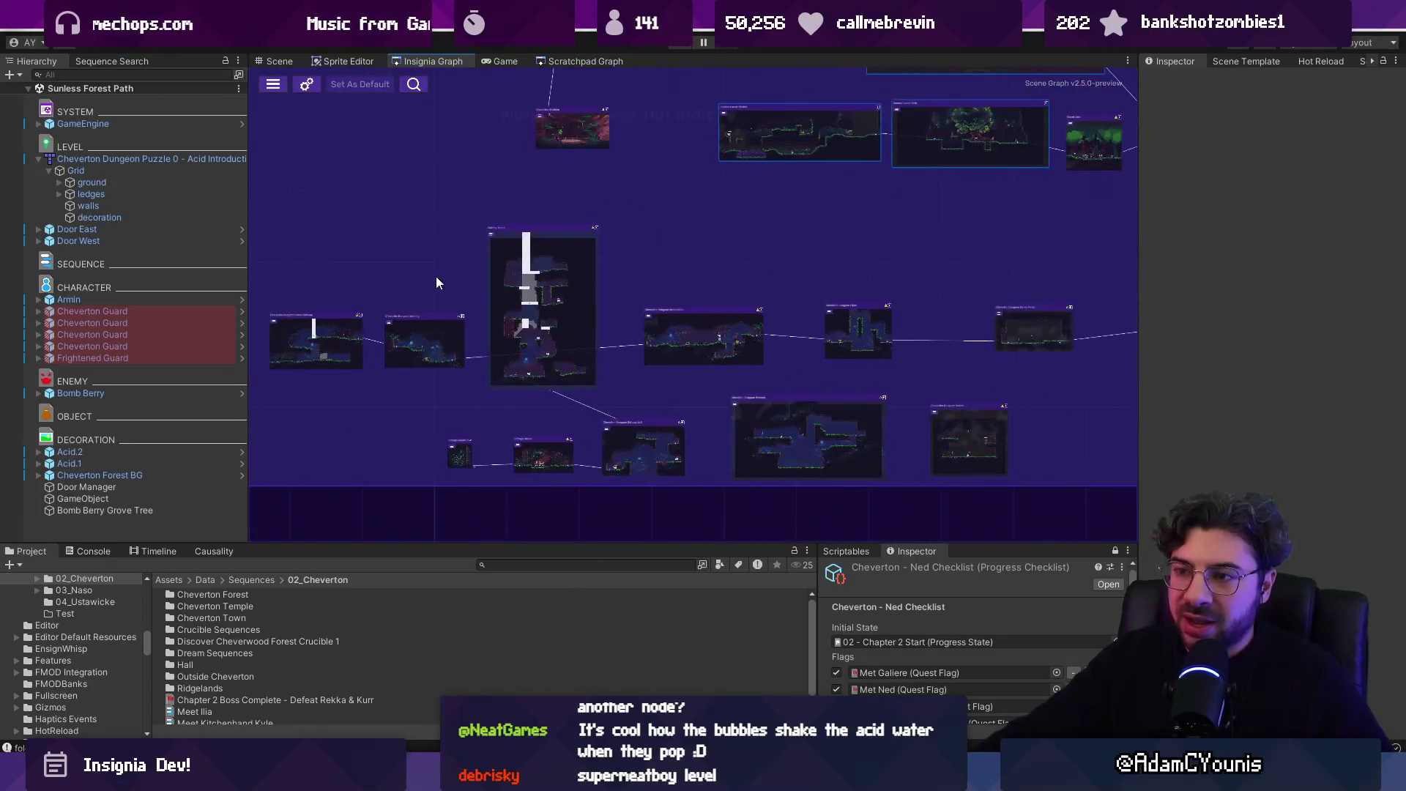
{"action": "mouse_move", "coordinate": [315, 235]}
{"action": "left_mouse_down"}
{"action": "mouse_move", "coordinate": [926, 485]}
{"action": "mouse_move", "coordinate": [979, 472]}
{"action": "mouse_move", "coordinate": [284, 284]}
{"action": "mouse_move", "coordinate": [327, 256]}
{"action": "left_mouse_up"}
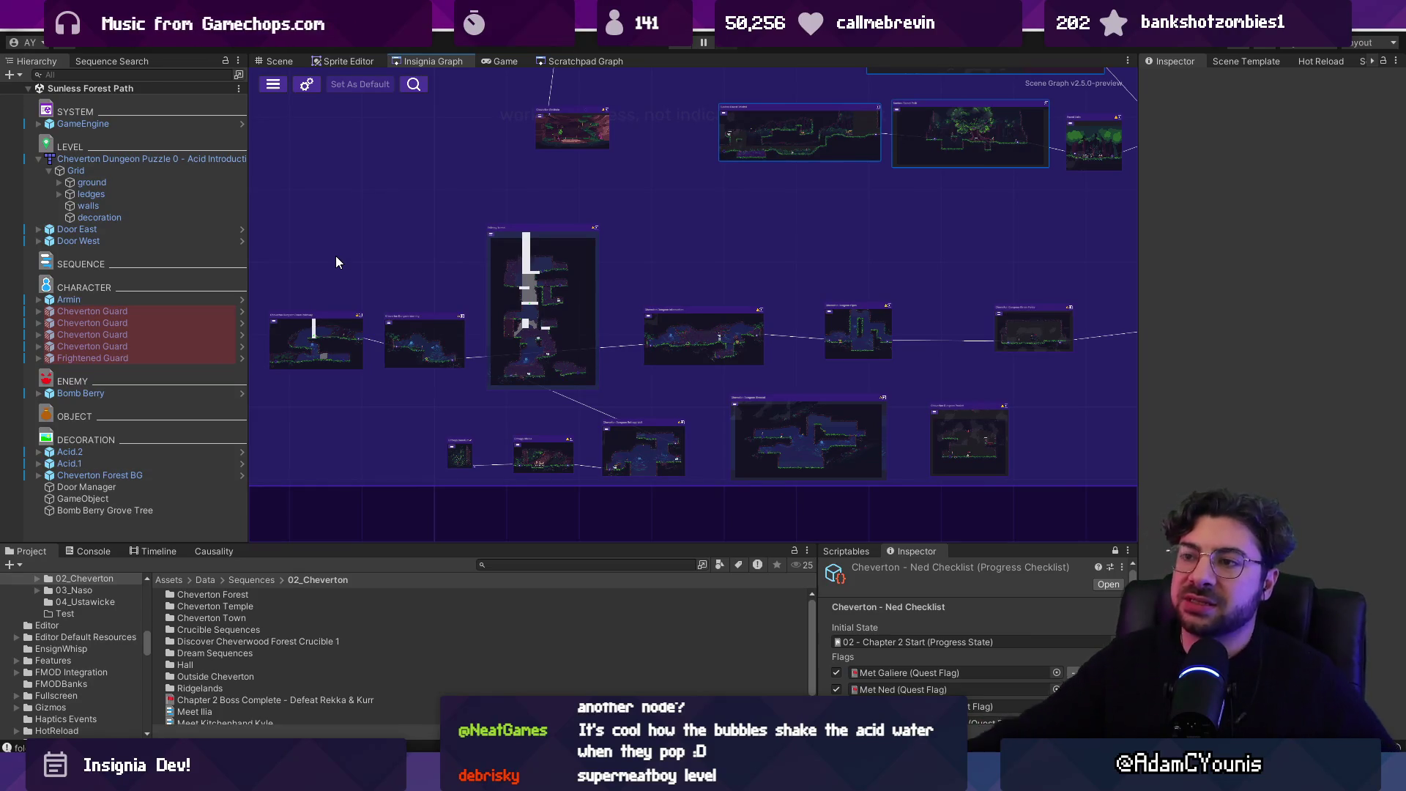
{"action": "scroll", "coordinate": [336, 261], "scroll_direction": "down", "scroll_amount": 5}
{"action": "scroll", "coordinate": [637, 293], "scroll_direction": "up", "scroll_amount": 5}
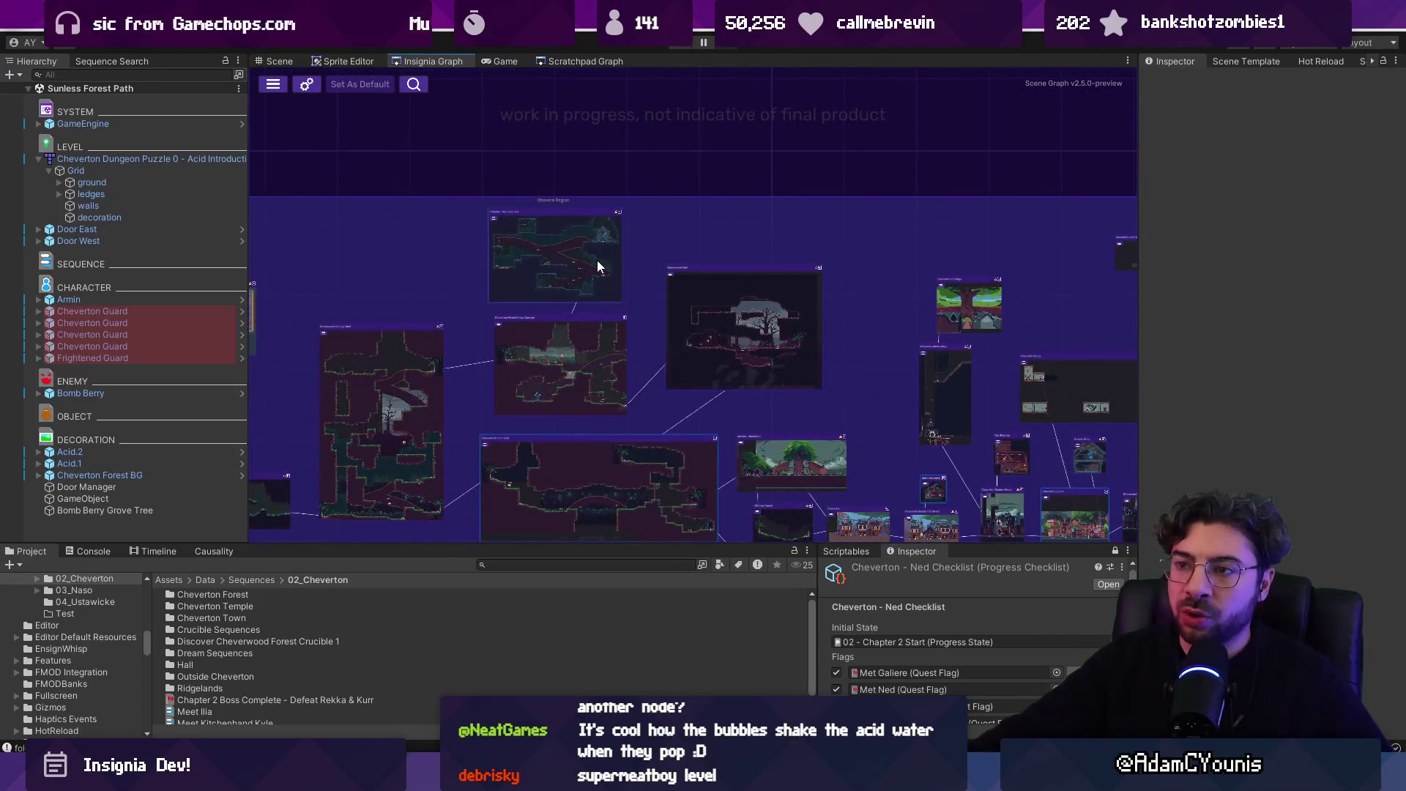
{"action": "scroll", "coordinate": [579, 219], "scroll_direction": "up", "scroll_amount": 5}
{"action": "scroll", "coordinate": [637, 249], "scroll_direction": "down", "scroll_amount": 5}
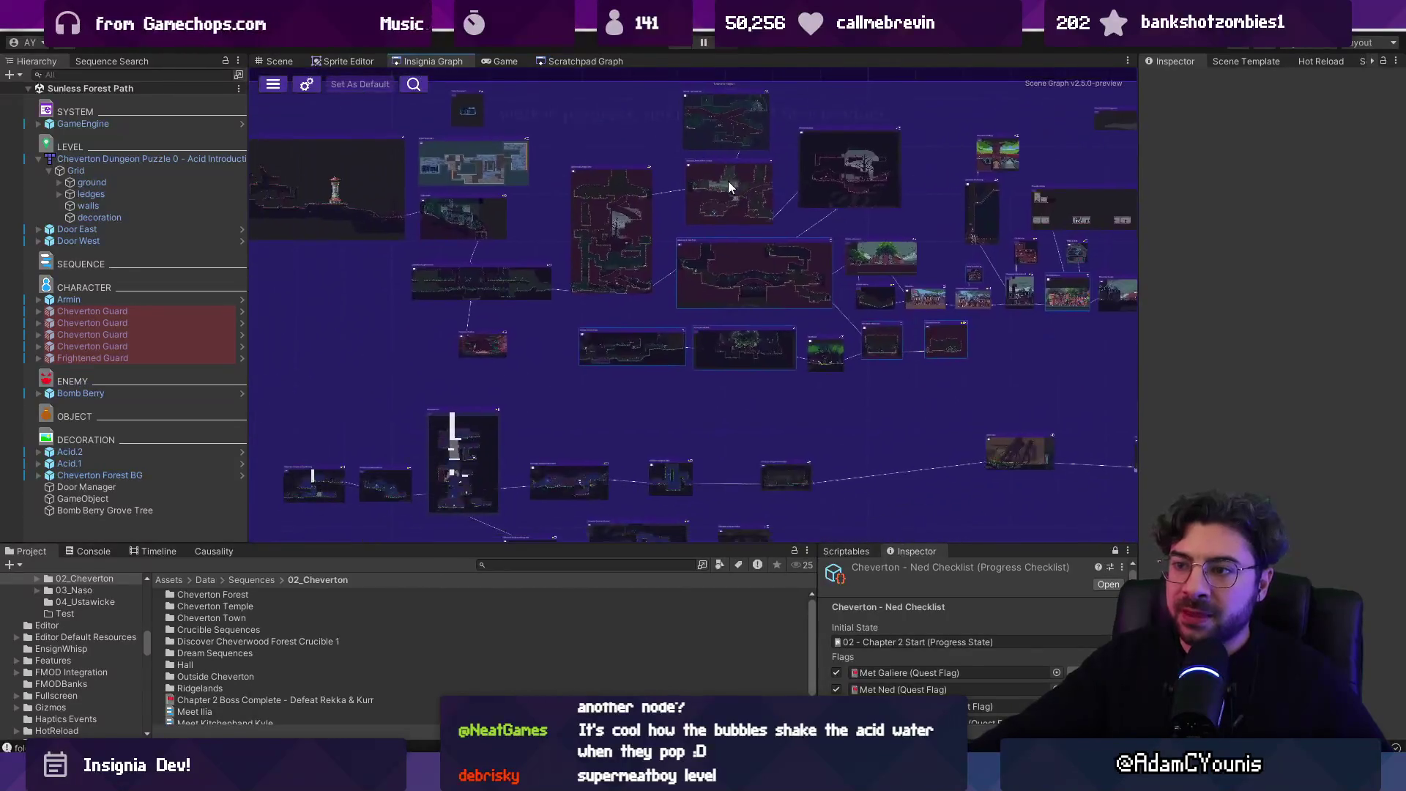
{"action": "left_click_drag", "start_coordinate": [606, 321], "coordinate": [686, 258]}
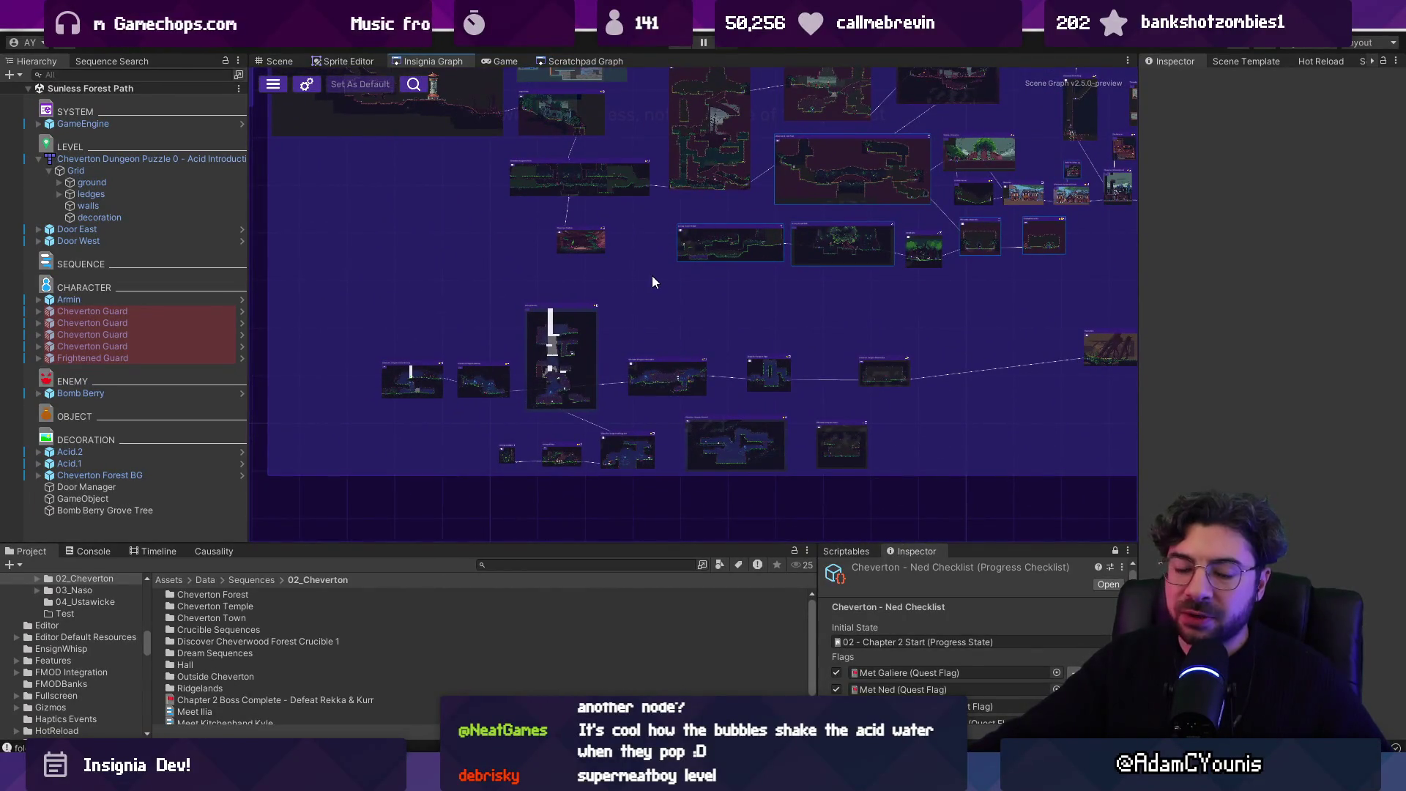
{"action": "left_click_drag", "start_coordinate": [647, 323], "coordinate": [612, 273]}
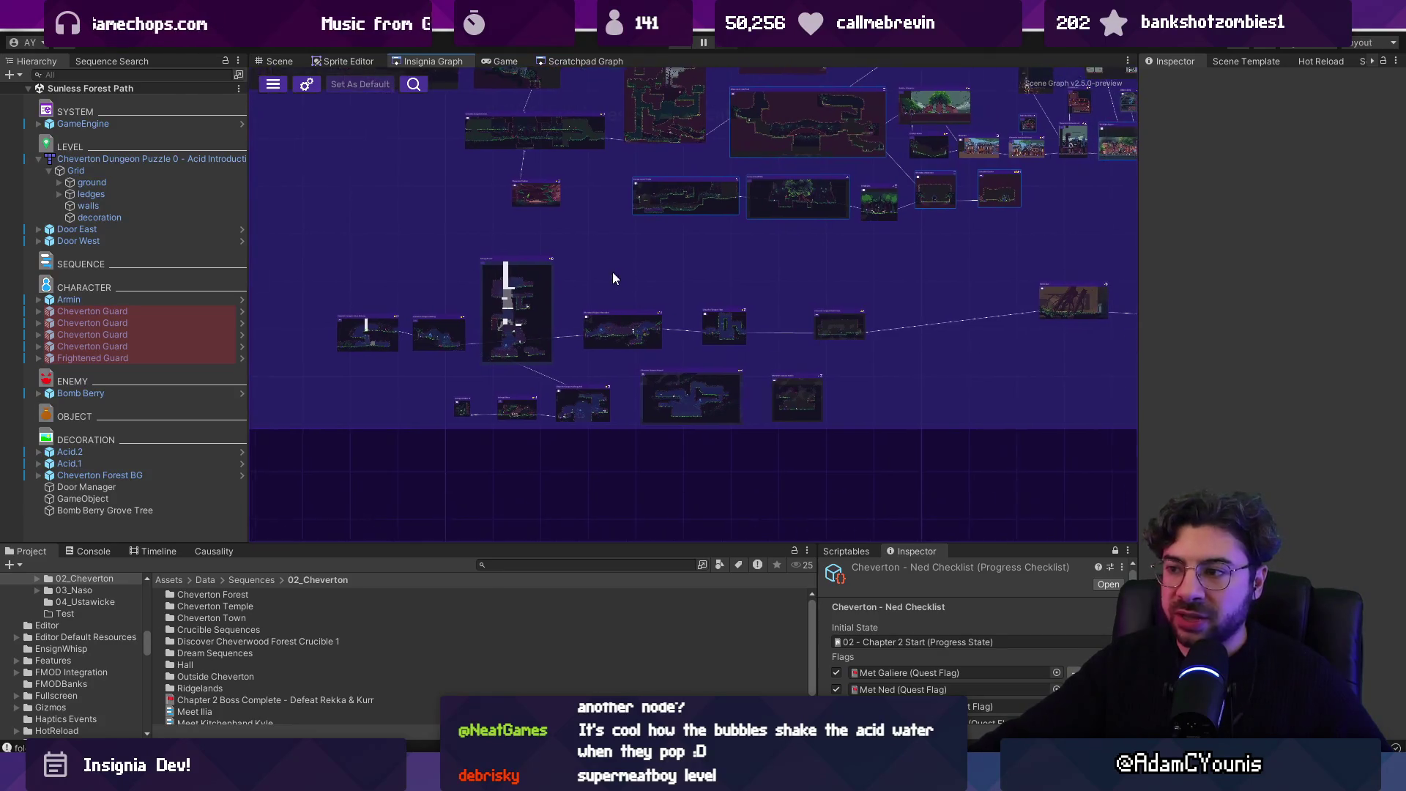
{"action": "left_click_drag", "start_coordinate": [879, 406], "coordinate": [880, 401]}
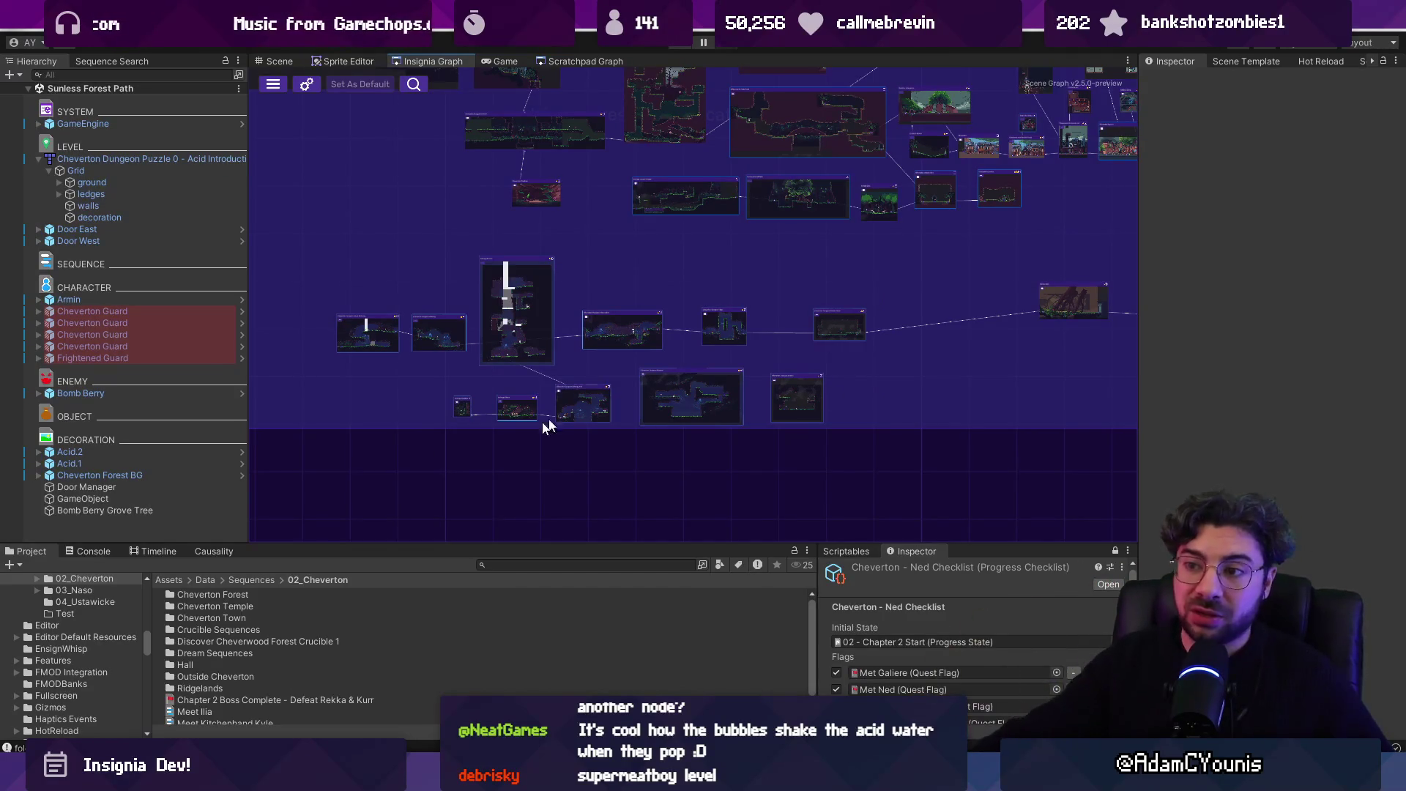
{"action": "scroll", "coordinate": [516, 367], "scroll_direction": "up", "scroll_amount": 5}
{"action": "scroll", "coordinate": [491, 284], "scroll_direction": "down", "scroll_amount": 5}
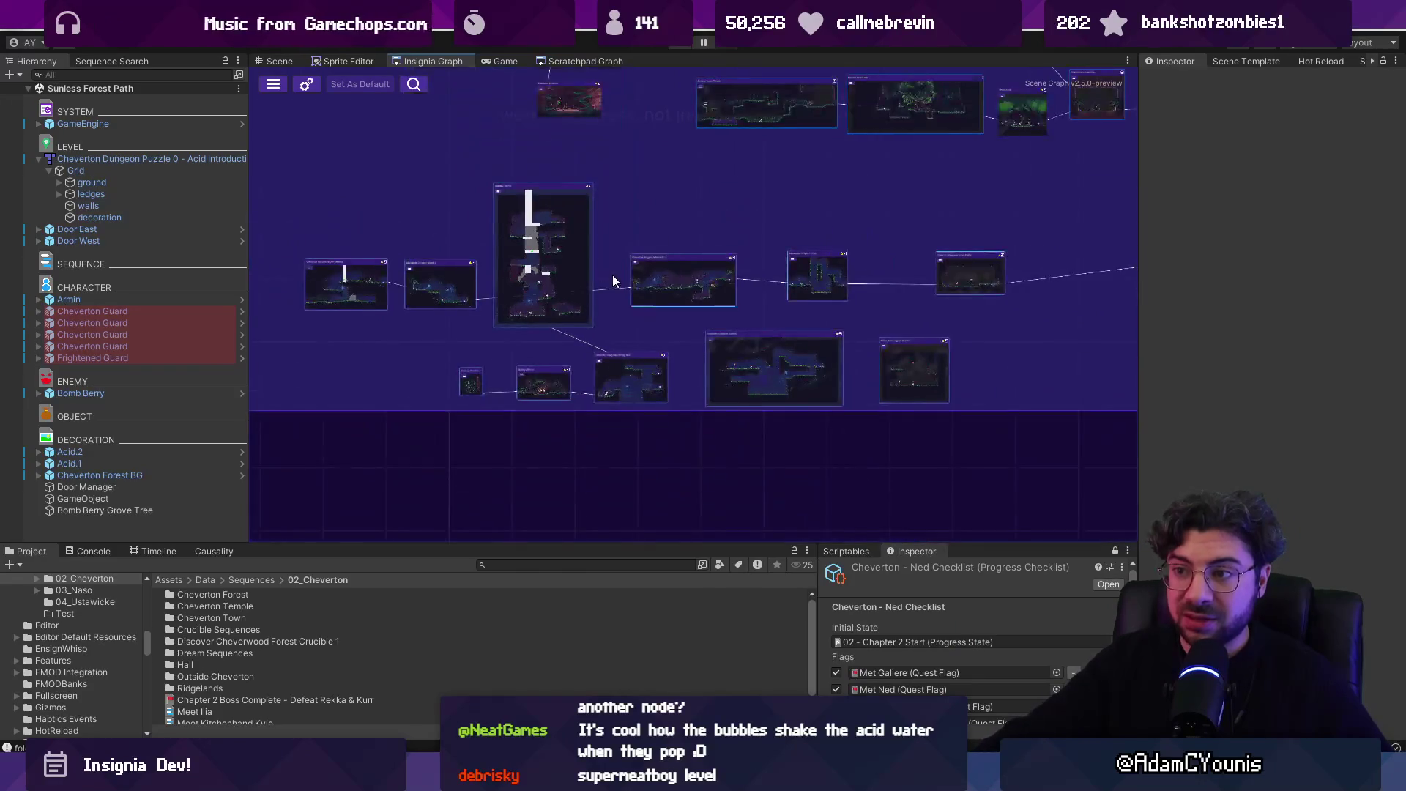
{"action": "scroll", "coordinate": [653, 259], "scroll_direction": "up", "scroll_amount": 2}
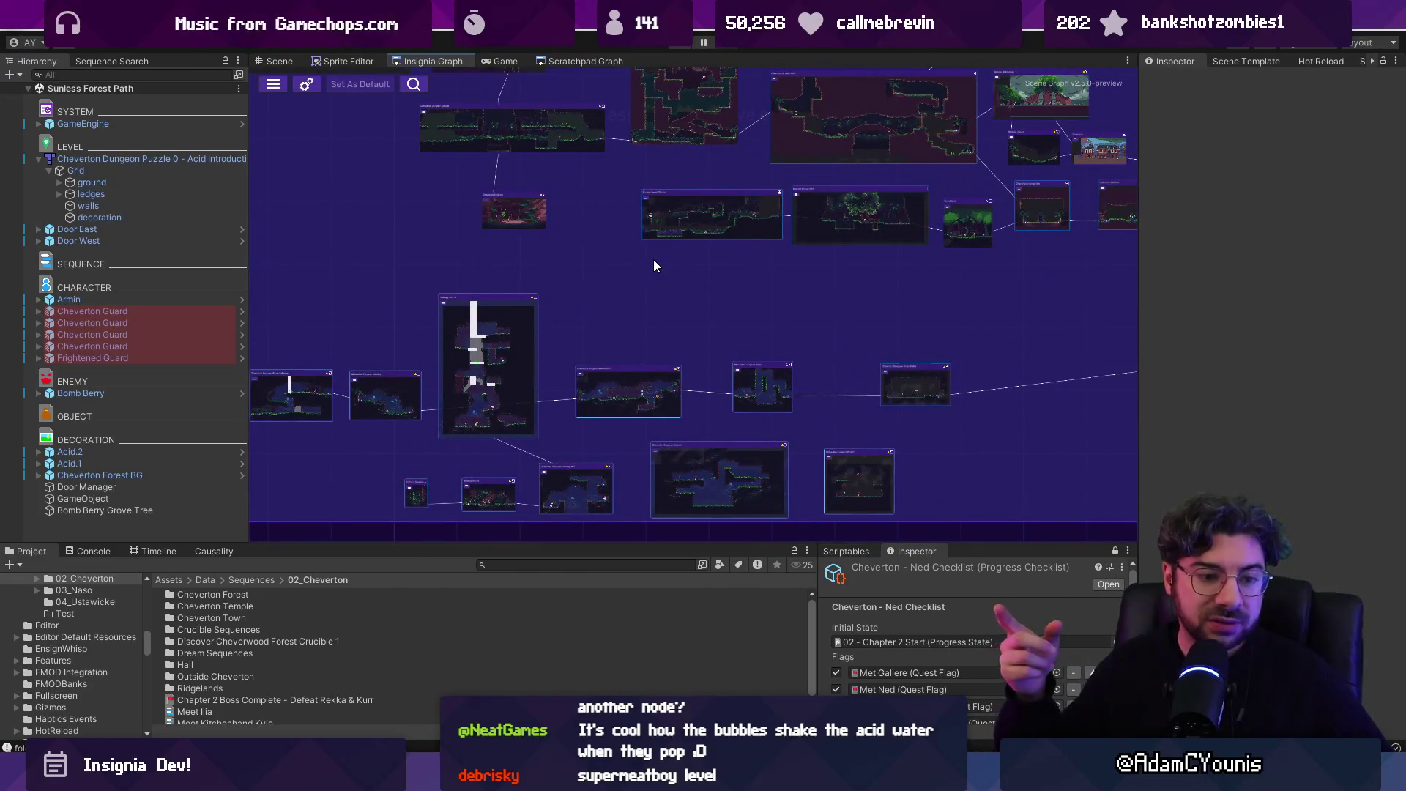
{"action": "scroll", "coordinate": [654, 259], "scroll_direction": "up", "scroll_amount": 2}
{"action": "left_click_drag", "start_coordinate": [674, 235], "coordinate": [652, 467]}
{"action": "mouse_move", "coordinate": [557, 338]}
{"action": "left_mouse_down"}
{"action": "mouse_move", "coordinate": [652, 476]}
{"action": "mouse_move", "coordinate": [635, 494]}
{"action": "left_mouse_up"}
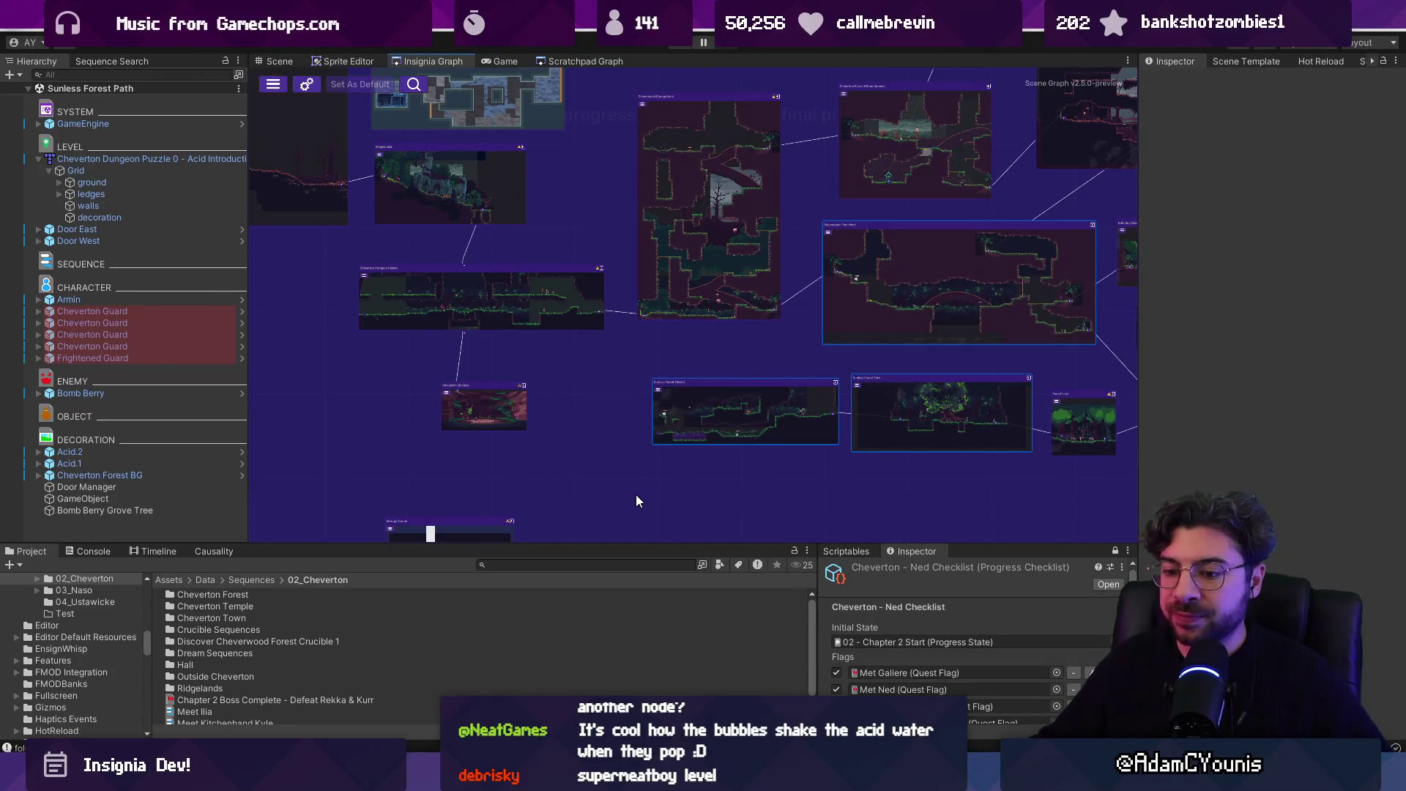
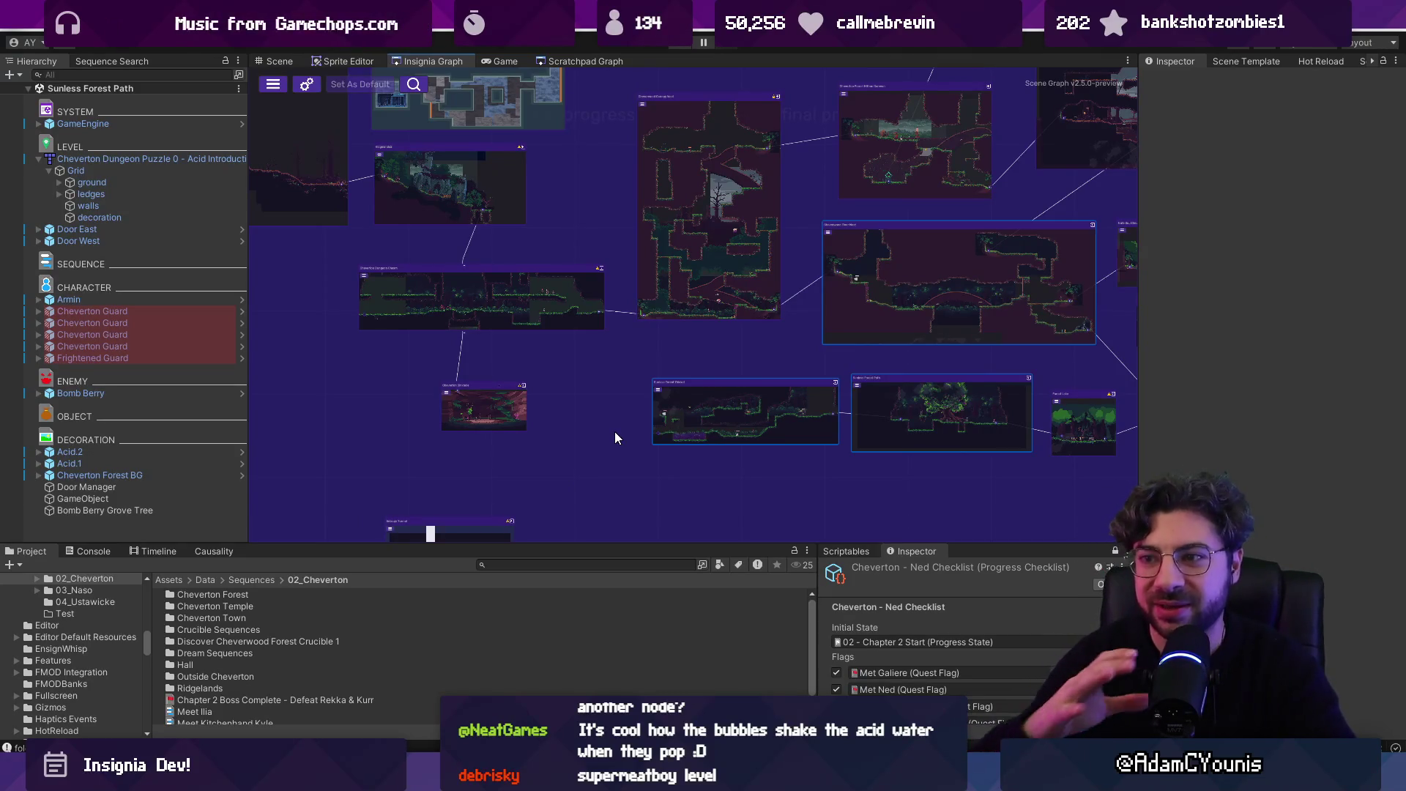
- In Unity, frame the Sunless Forest Thicket node and pan the graph toward other room nodes
{"action": "scroll", "coordinate": [649, 388], "scroll_direction": "down", "scroll_amount": 3}
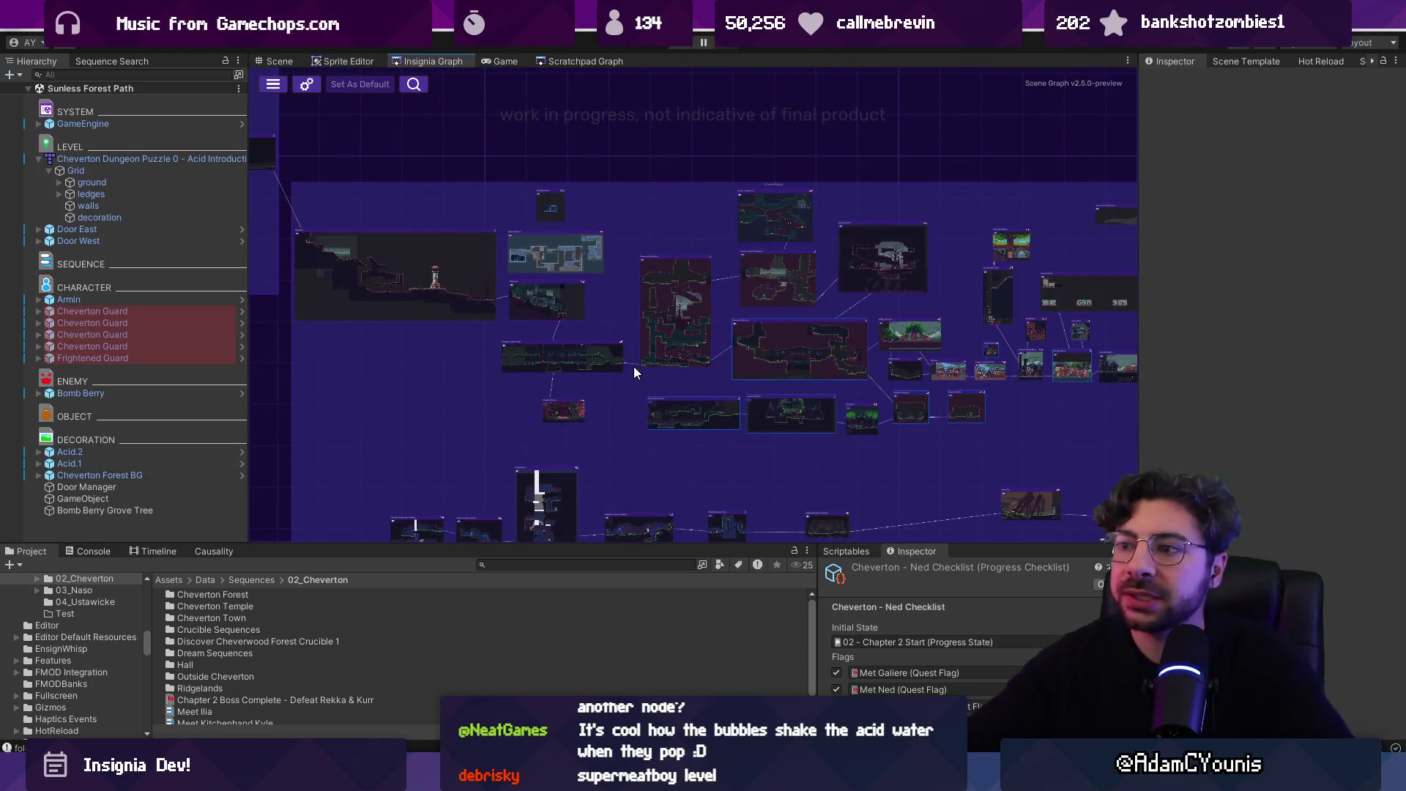
{"action": "scroll", "coordinate": [627, 419], "scroll_direction": "up", "scroll_amount": 5}
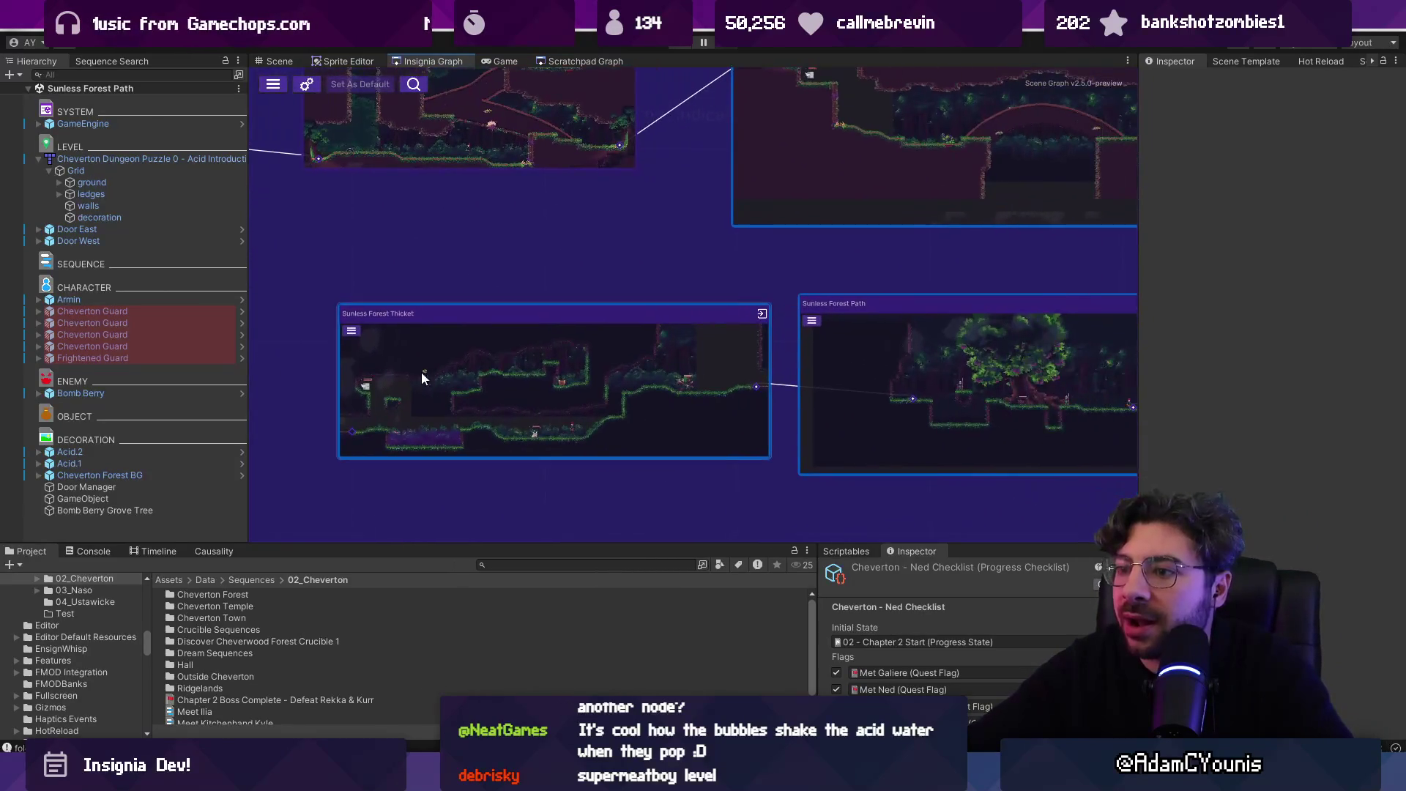
{"action": "scroll", "coordinate": [421, 378], "scroll_direction": "down", "scroll_amount": 5}
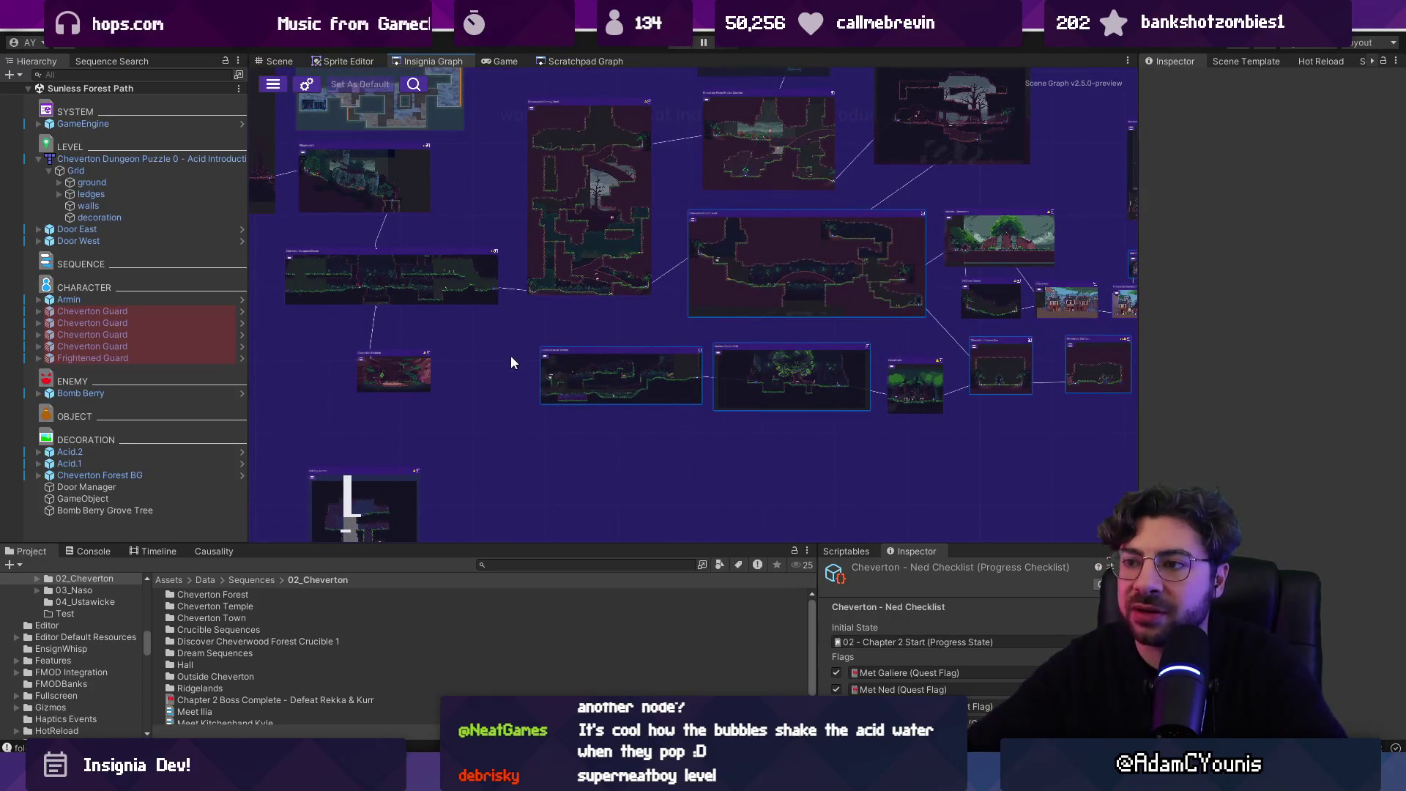
{"action": "key", "text": "f"}
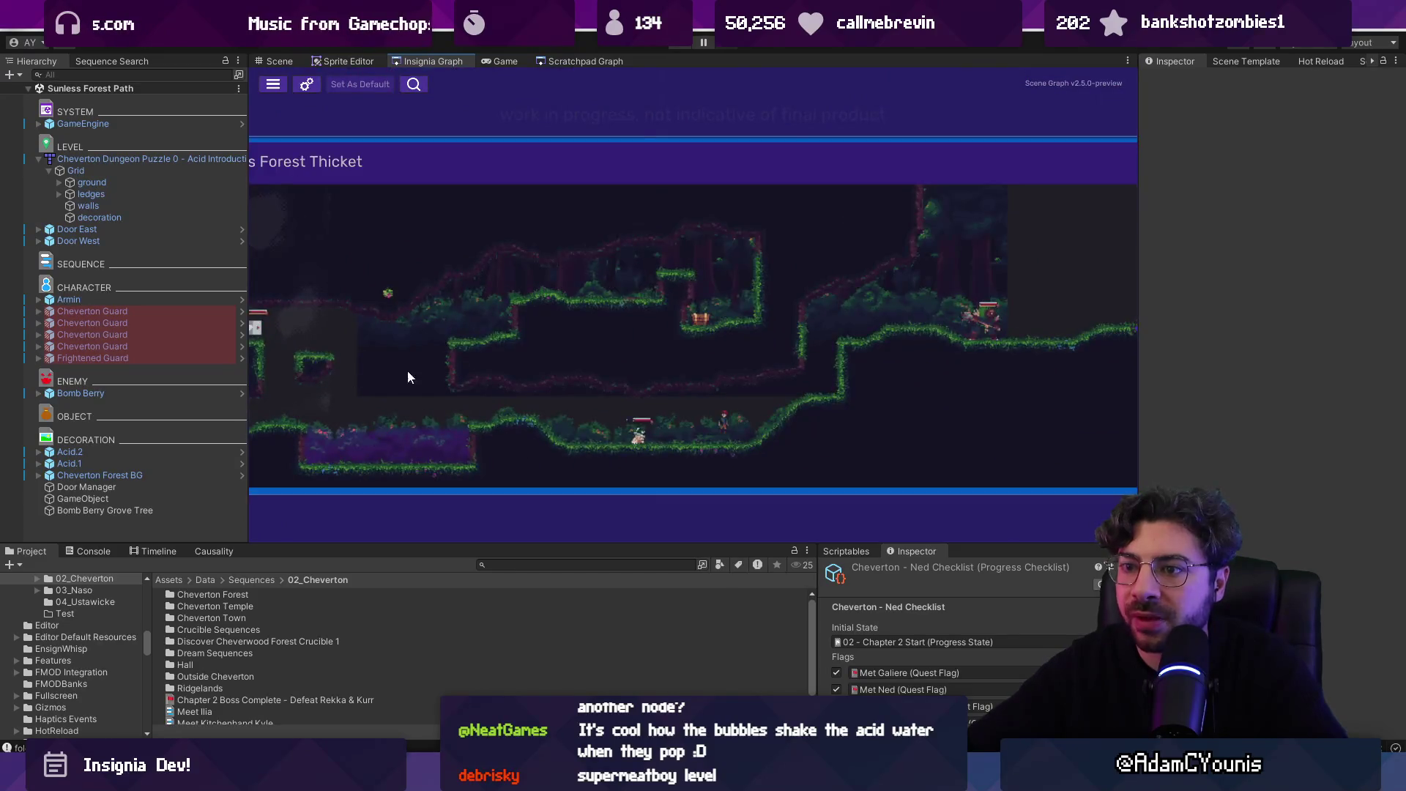
{"action": "scroll", "coordinate": [407, 371], "scroll_direction": "down", "scroll_amount": 3}
{"action": "scroll", "coordinate": [841, 375], "scroll_direction": "down", "scroll_amount": 2}
{"action": "left_click_drag", "start_coordinate": [601, 366], "coordinate": [749, 315]}
- In Figma, open the Insignia - Working Design Document at its 1.1. Ability Template Catalogue page
{"action": "key", "text": "alt+Tab"}
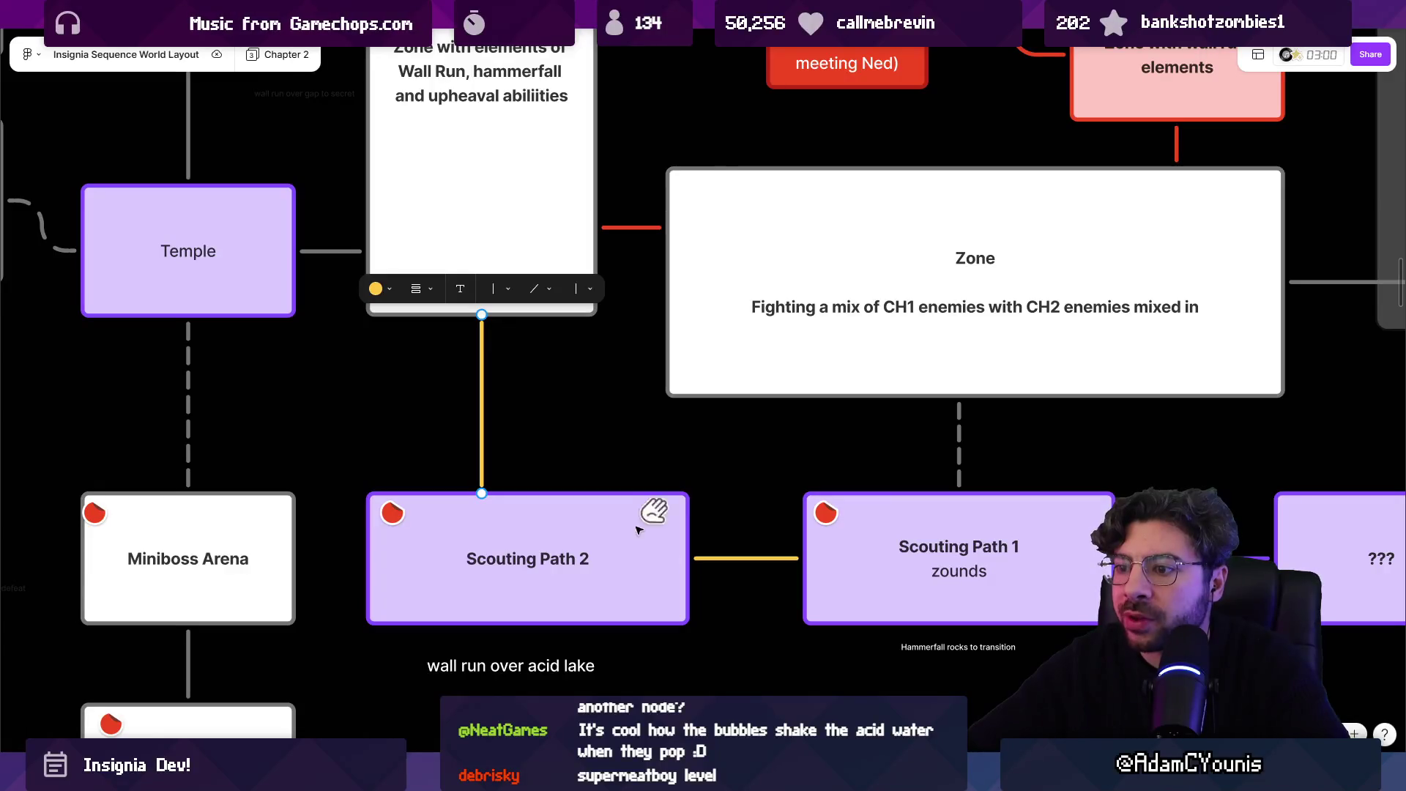
{"action": "key", "text": "ctrl+Tab"}
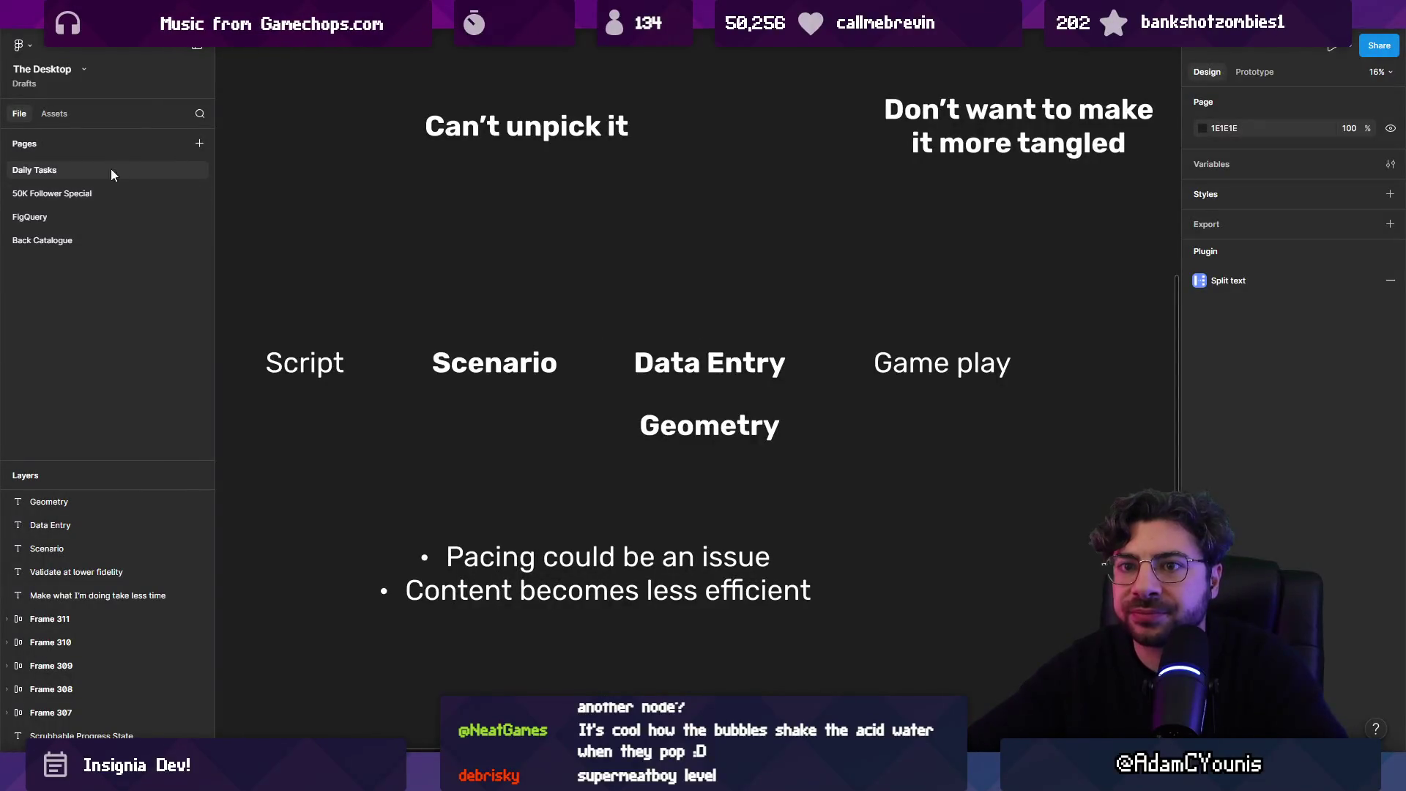
{"action": "left_click", "coordinate": [181, 106]}
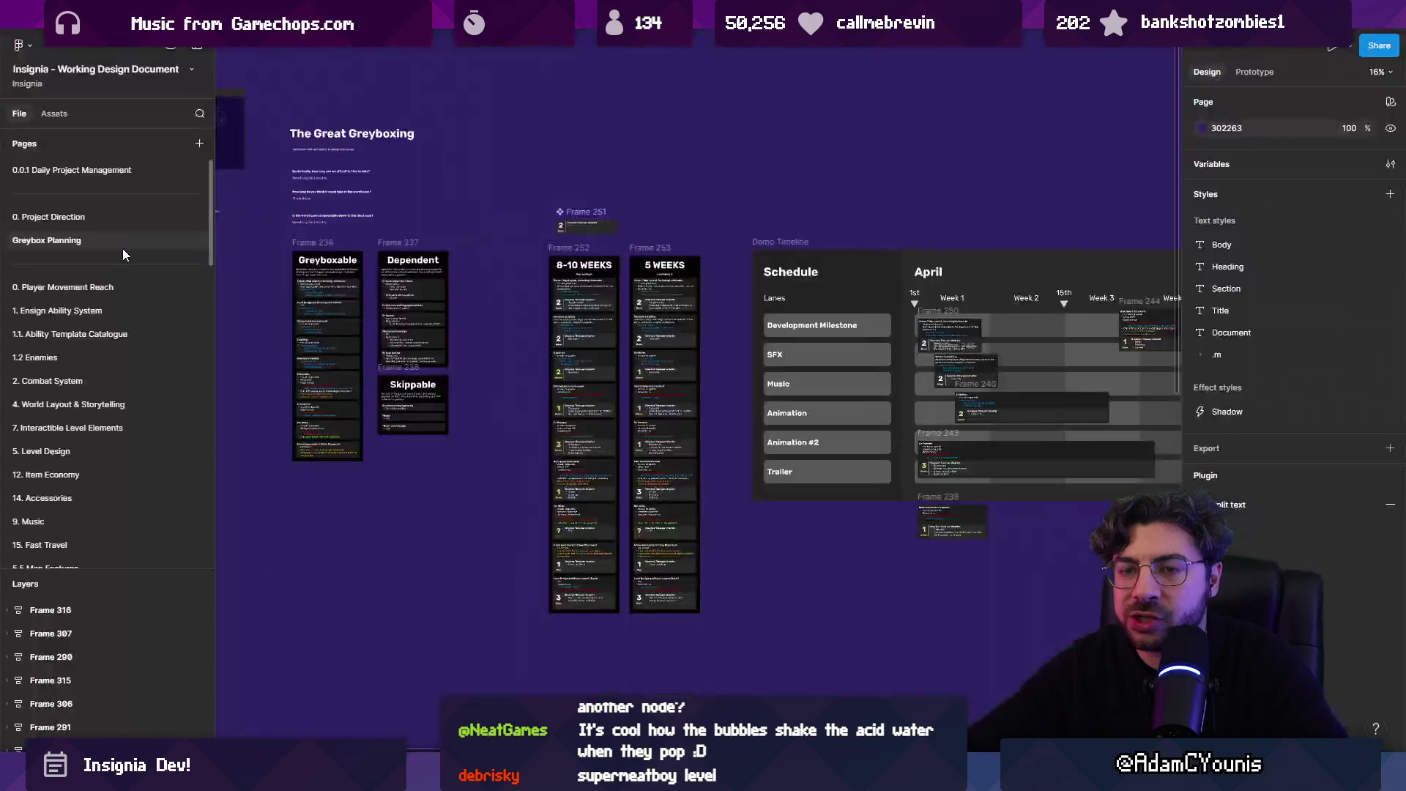
{"action": "left_click", "coordinate": [101, 315]}
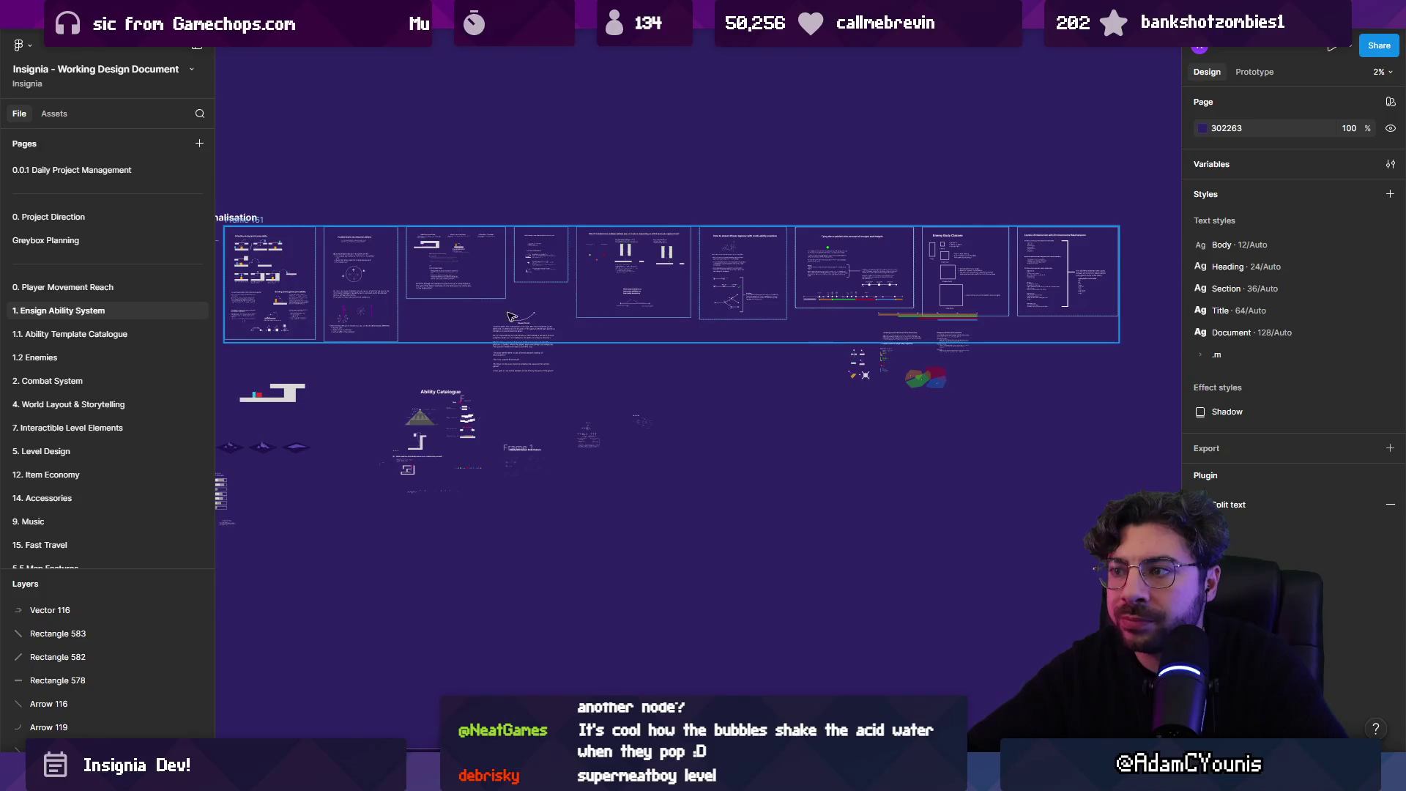
{"action": "left_click", "coordinate": [183, 334]}
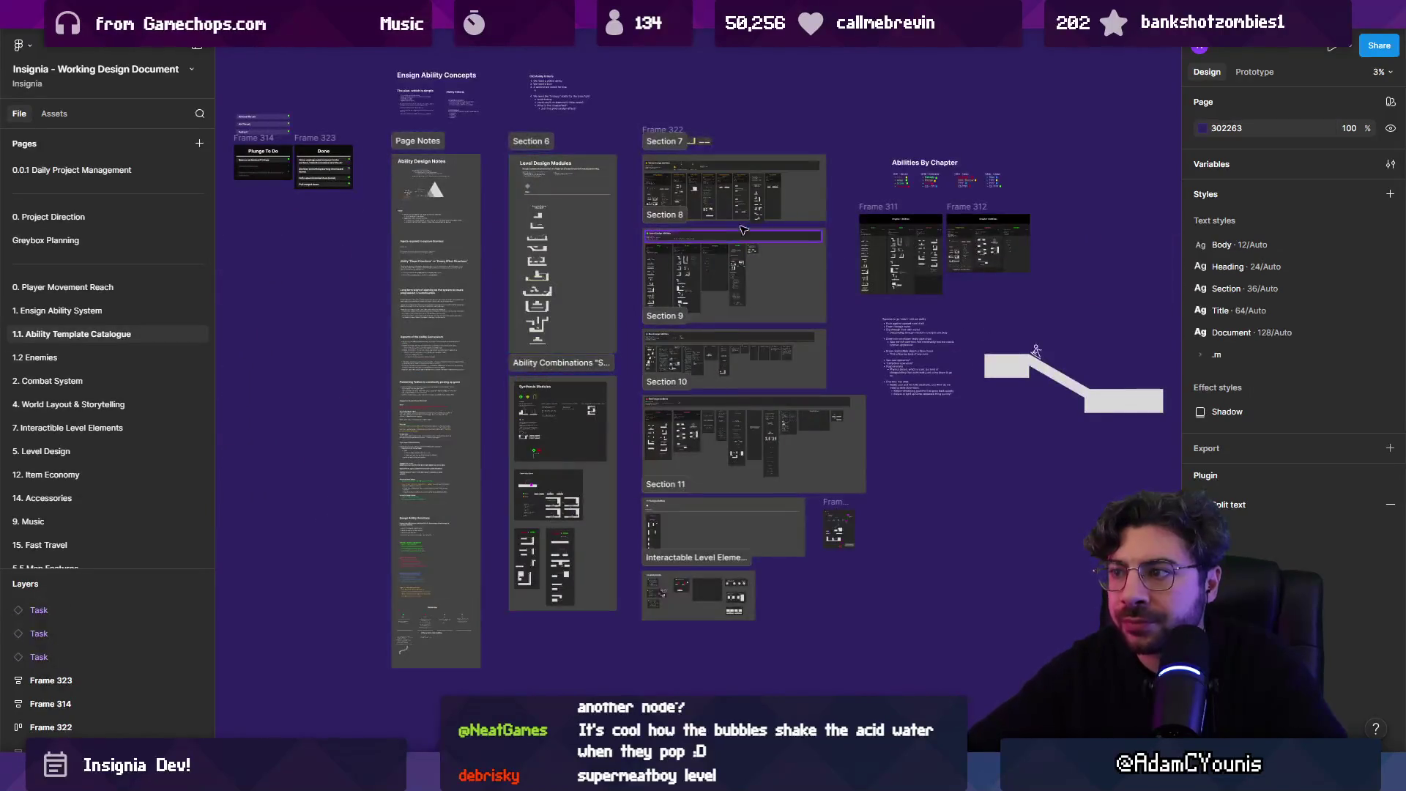
{"action": "scroll", "coordinate": [500, 372], "scroll_direction": "up", "scroll_amount": 10}
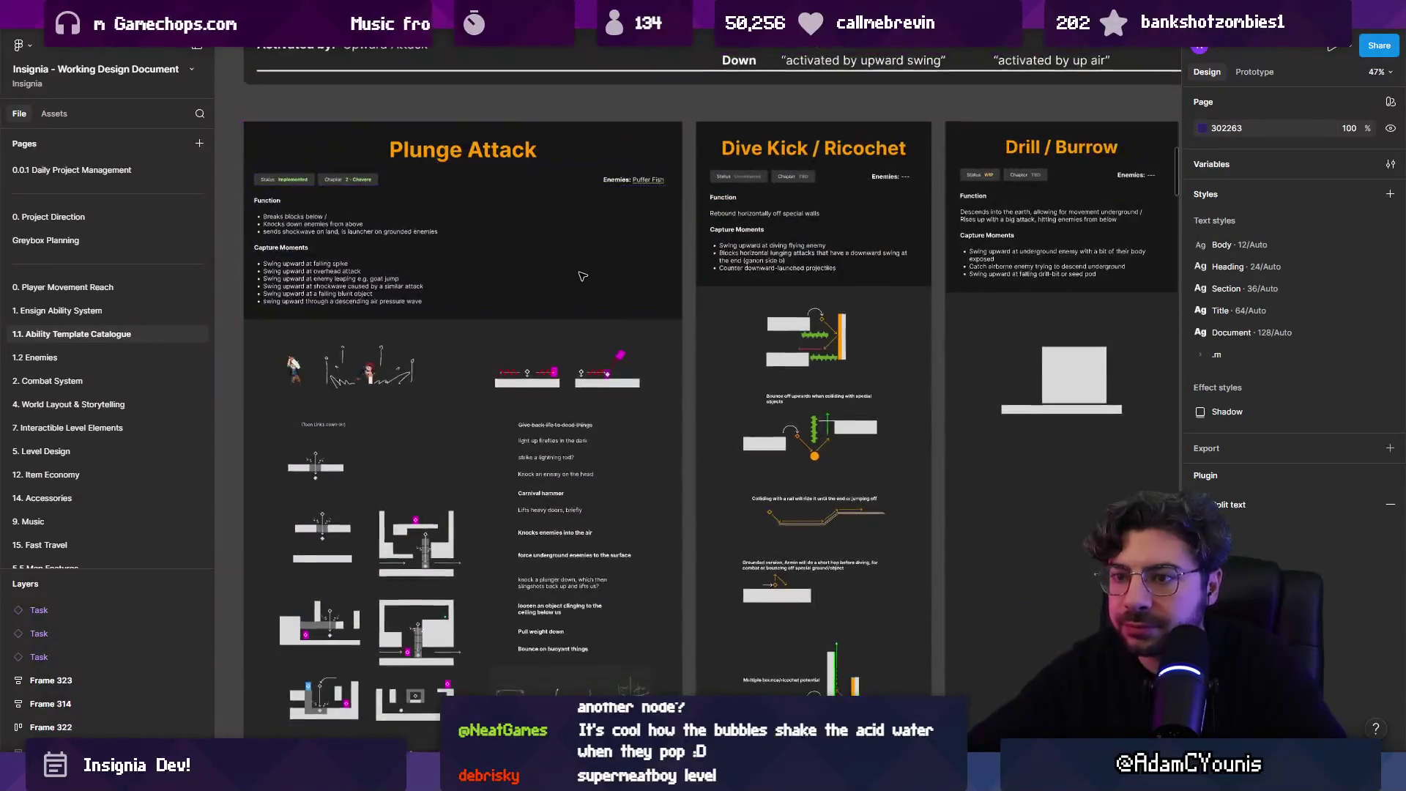
{"action": "scroll", "coordinate": [504, 530], "scroll_direction": "up", "scroll_amount": 5}
{"action": "scroll", "coordinate": [635, 475], "scroll_direction": "down", "scroll_amount": 2}
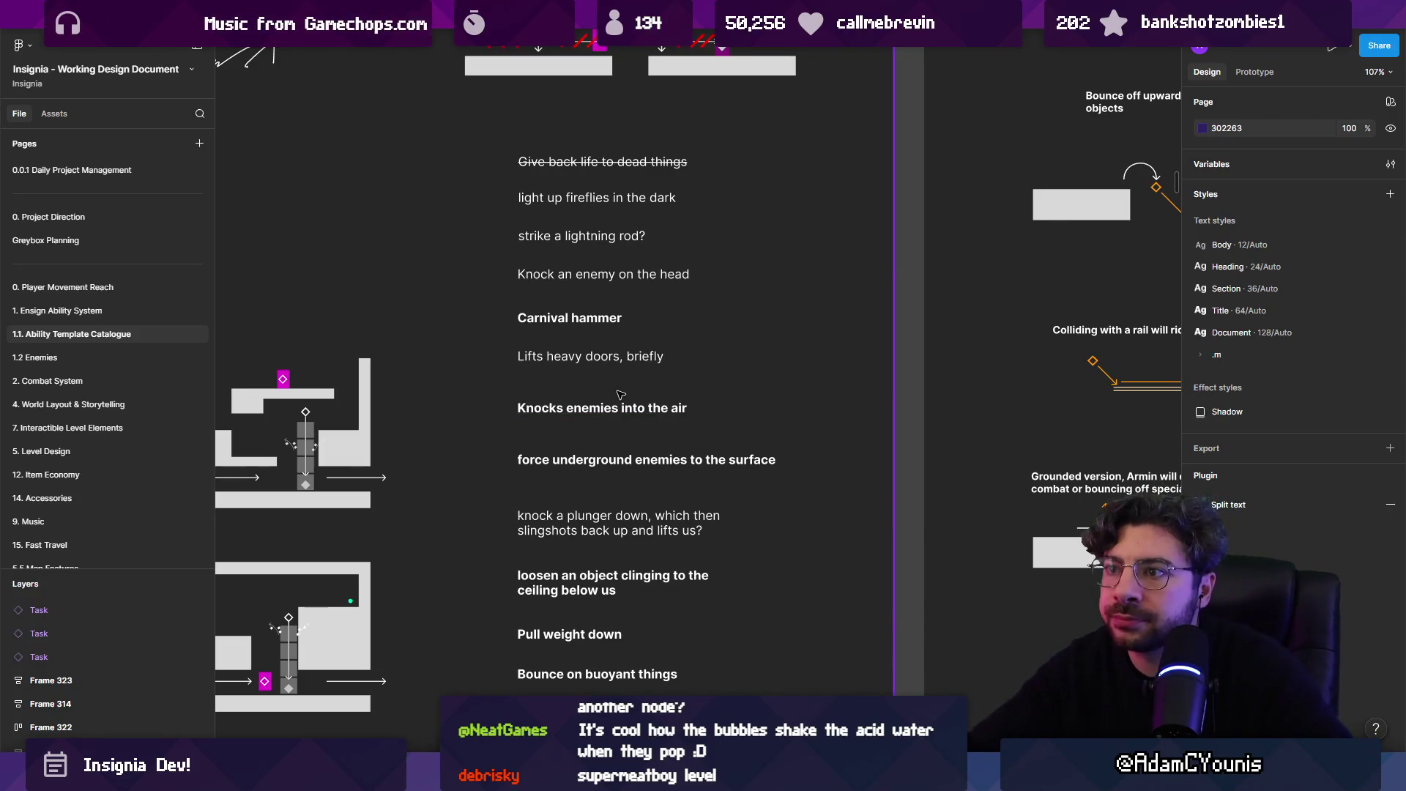
{"action": "scroll", "coordinate": [617, 396], "scroll_direction": "down", "scroll_amount": 3}
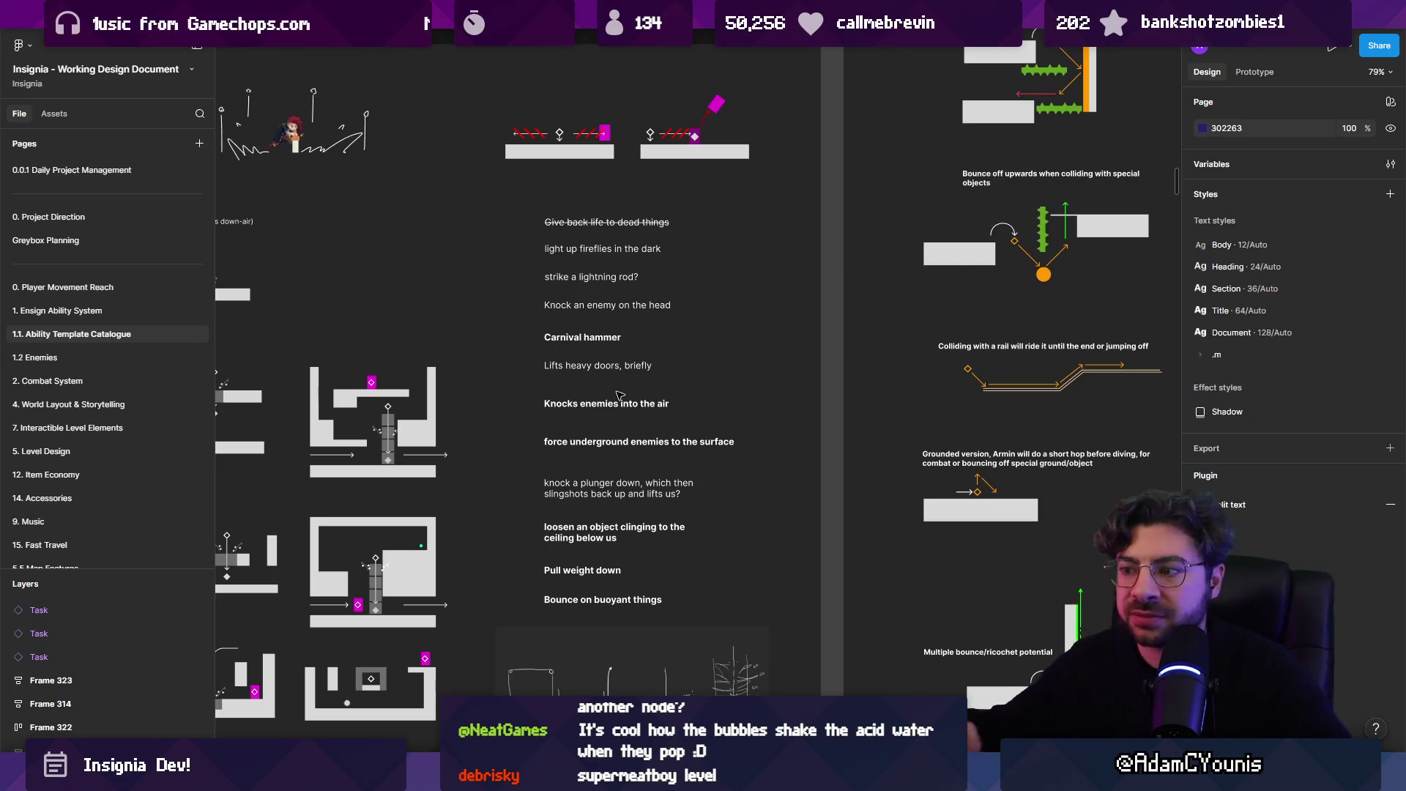
{"action": "scroll", "coordinate": [594, 384], "scroll_direction": "down", "scroll_amount": 4}
{"action": "scroll", "coordinate": [597, 386], "scroll_direction": "down", "scroll_amount": 3}
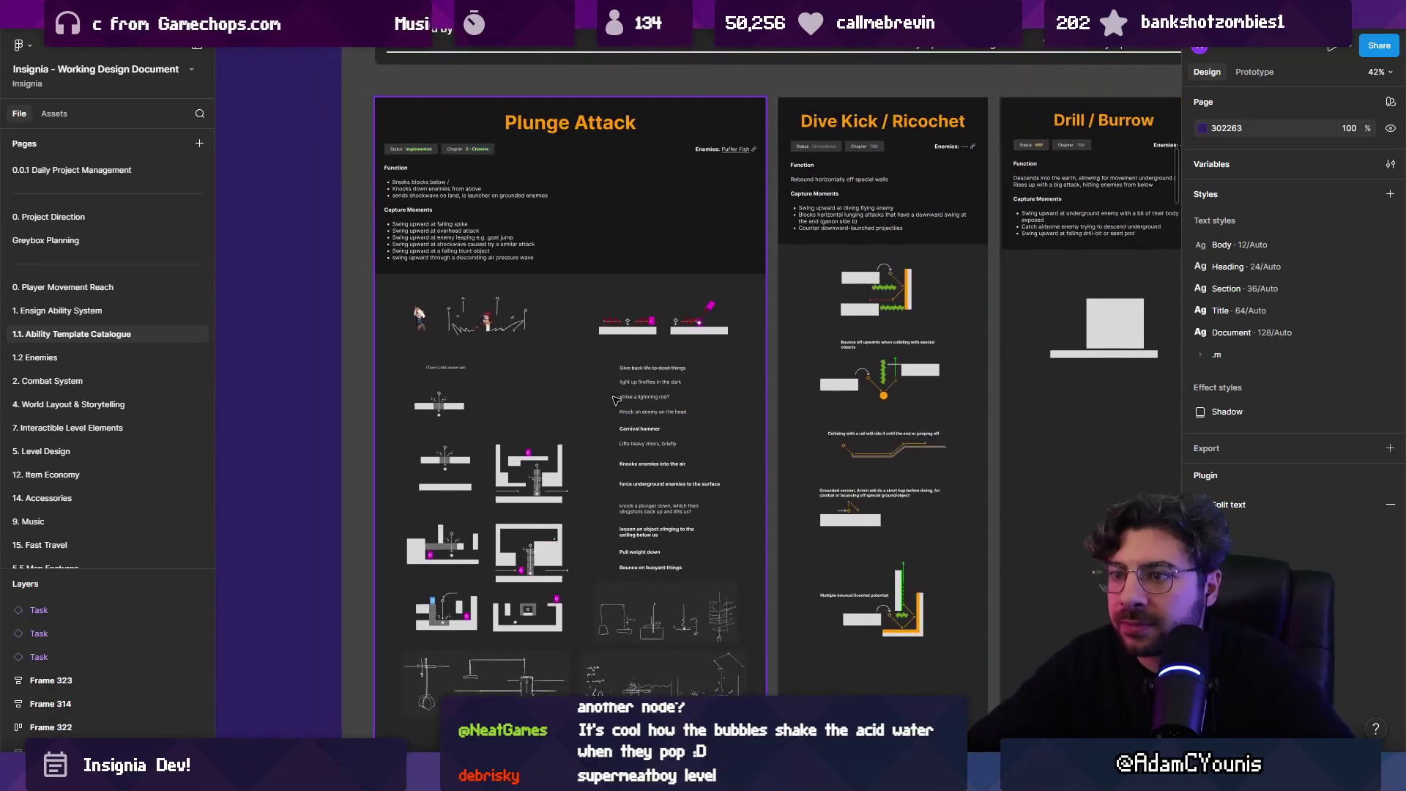
{"action": "left_click", "coordinate": [613, 393]}
- Select the Plunge Attack frame (Frame 236) in Yellow Ensign Abilities and review its sketches
{"action": "left_click", "coordinate": [612, 392]}
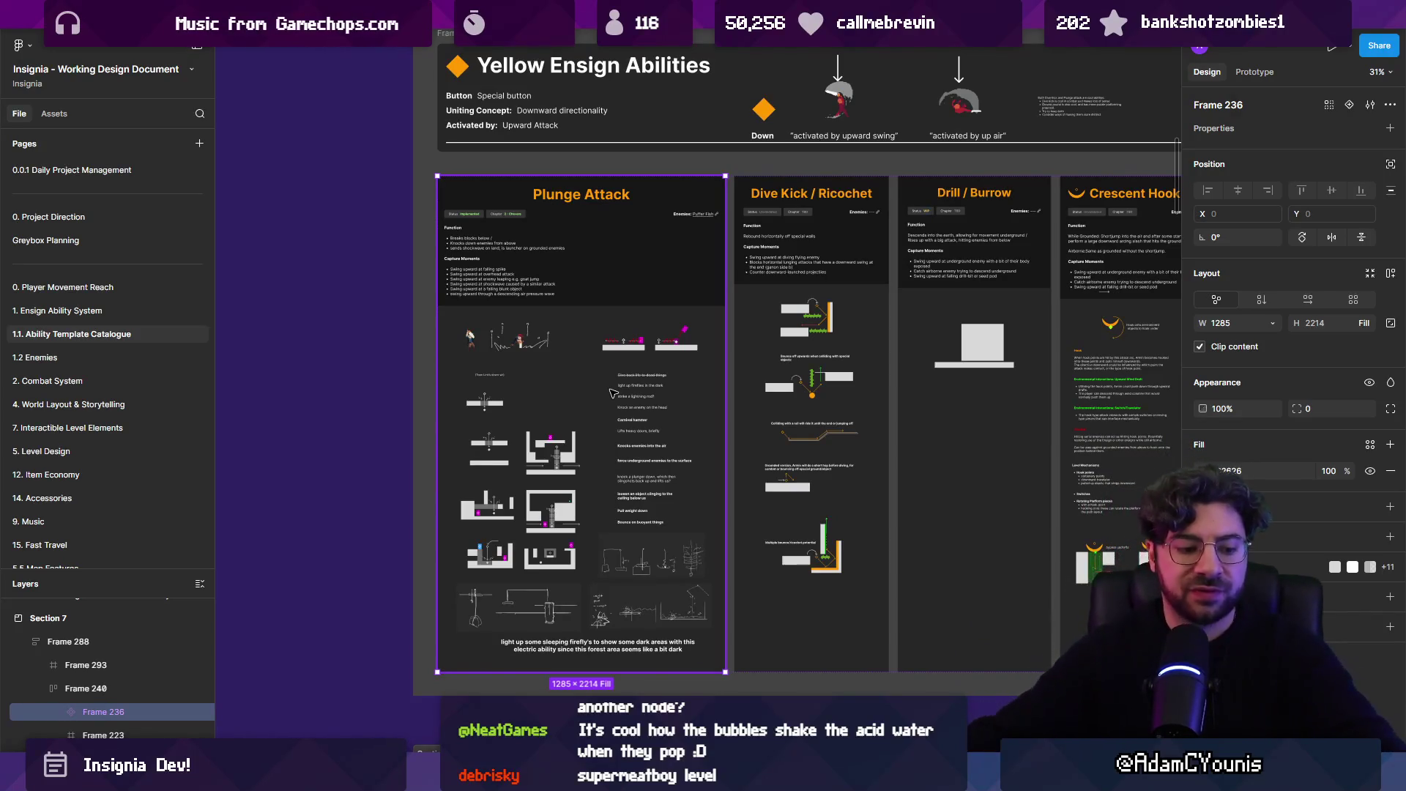
{"action": "scroll", "coordinate": [477, 537], "scroll_direction": "down", "scroll_amount": 10}
{"action": "scroll", "coordinate": [477, 537], "scroll_direction": "up", "scroll_amount": 10}
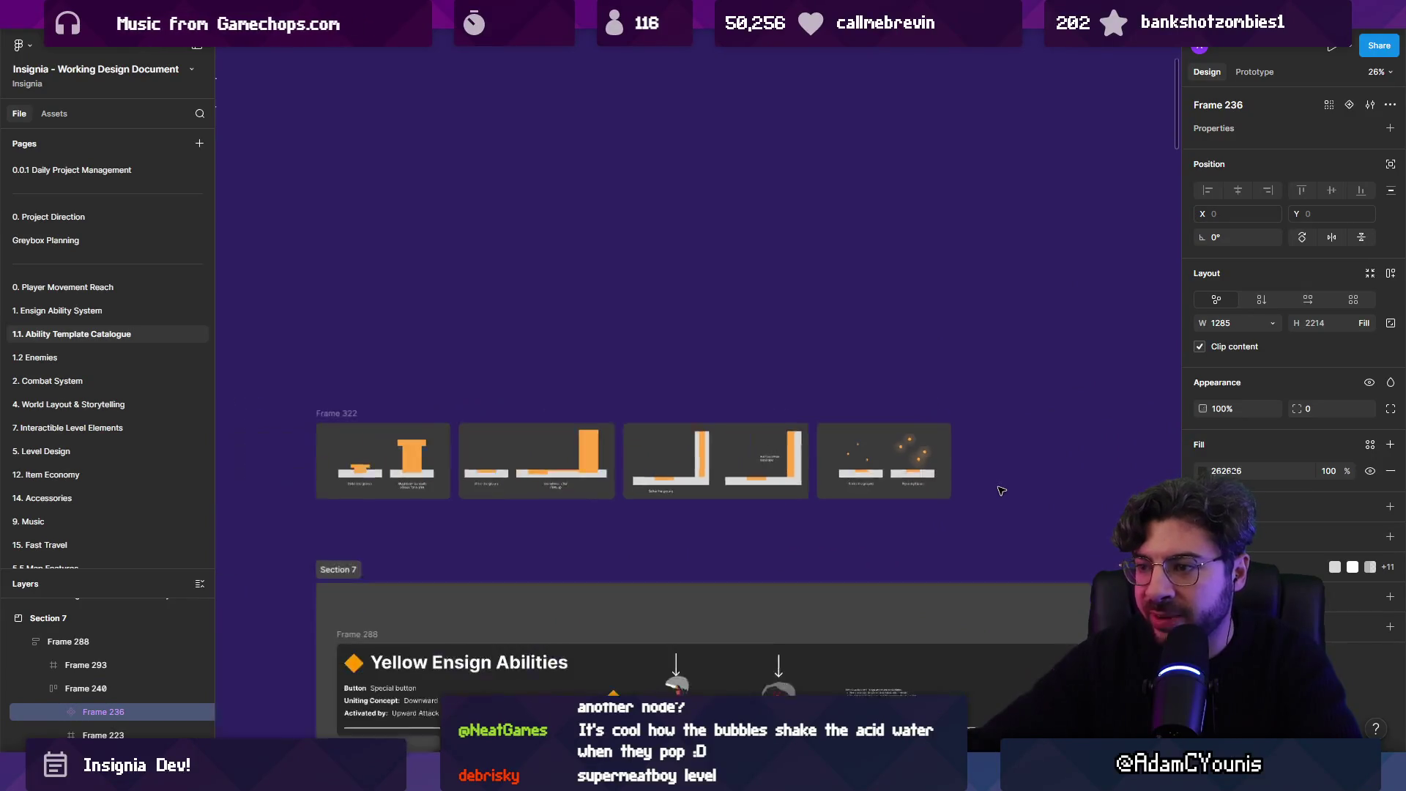
{"action": "scroll", "coordinate": [339, 433], "scroll_direction": "up", "scroll_amount": 5}
{"action": "left_click_drag", "start_coordinate": [339, 433], "coordinate": [500, 477]}
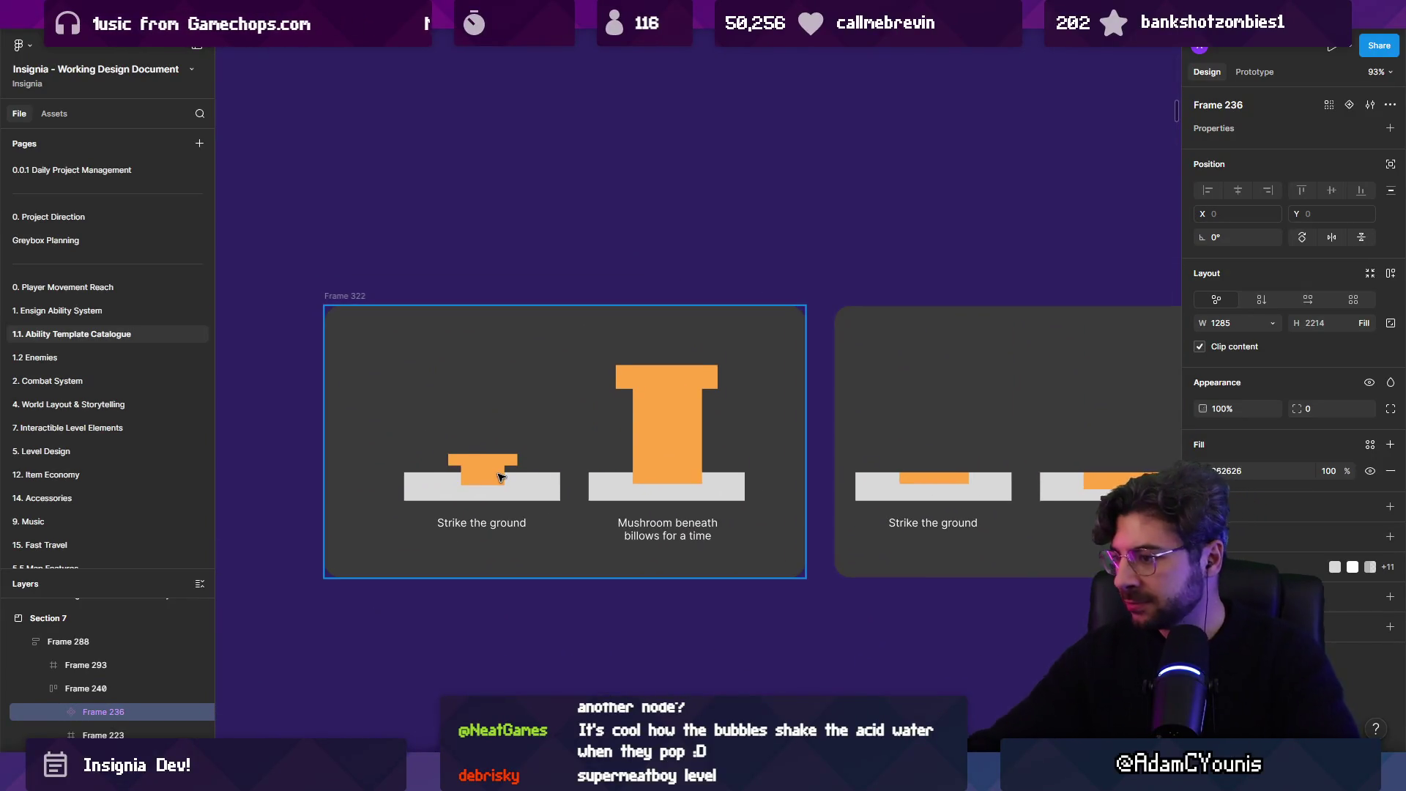
{"action": "scroll", "coordinate": [501, 476], "scroll_direction": "down", "scroll_amount": 1}
{"action": "scroll", "coordinate": [498, 476], "scroll_direction": "down", "scroll_amount": 2}
{"action": "scroll", "coordinate": [542, 455], "scroll_direction": "right", "scroll_amount": 5}
{"action": "scroll", "coordinate": [834, 431], "scroll_direction": "right", "scroll_amount": 5}
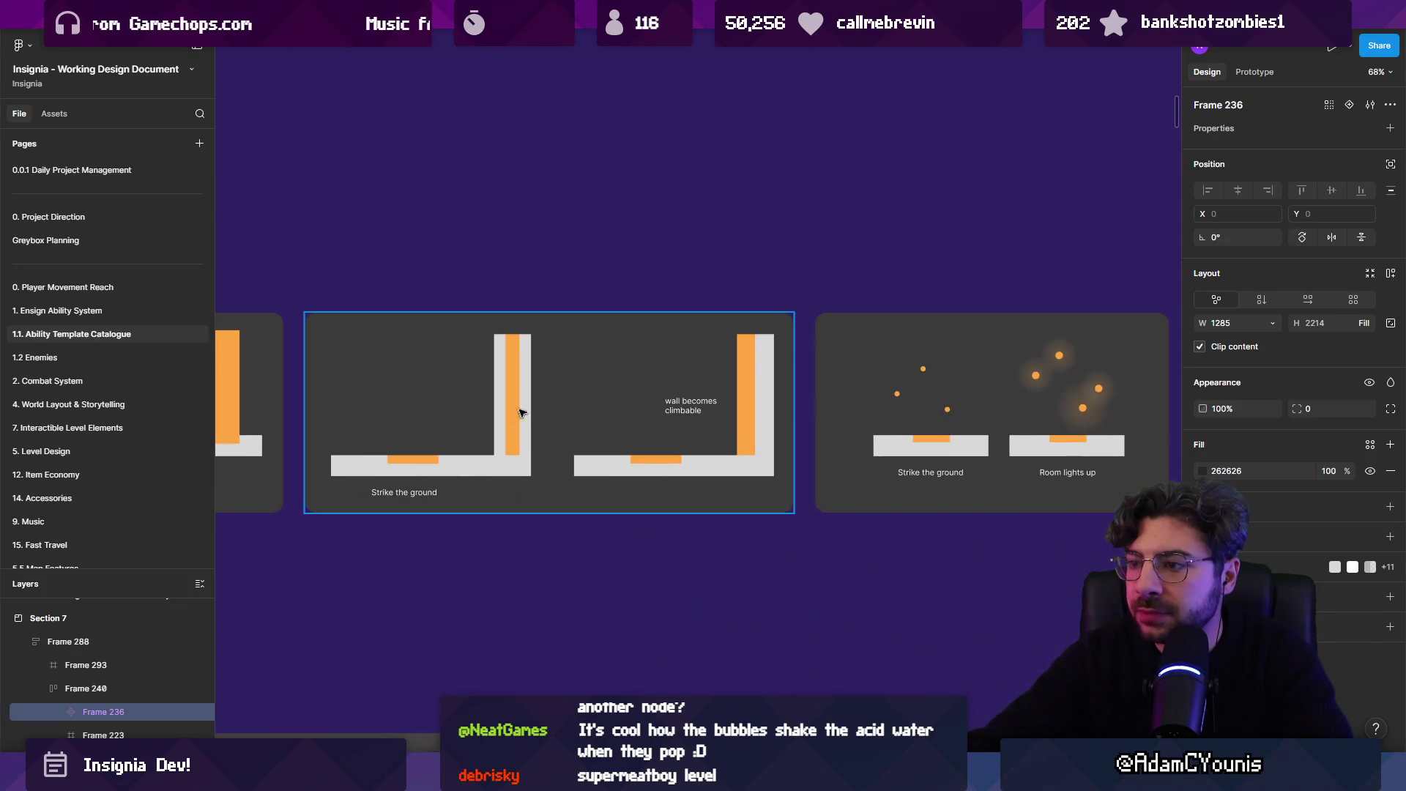
{"action": "scroll", "coordinate": [675, 435], "scroll_direction": "up", "scroll_amount": 1}
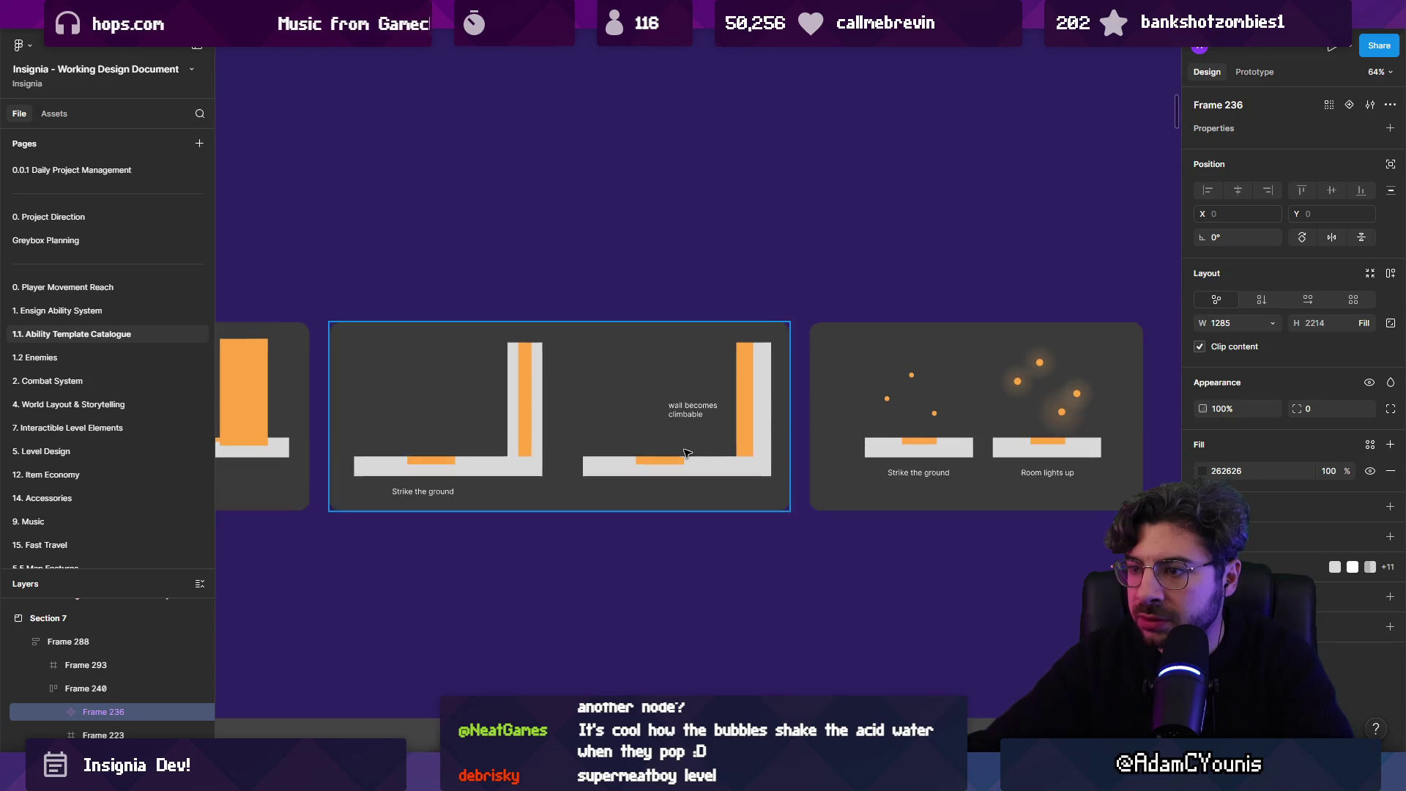
{"action": "scroll", "coordinate": [475, 427], "scroll_direction": "up", "scroll_amount": 2}
{"action": "scroll", "coordinate": [442, 418], "scroll_direction": "right", "scroll_amount": 5}
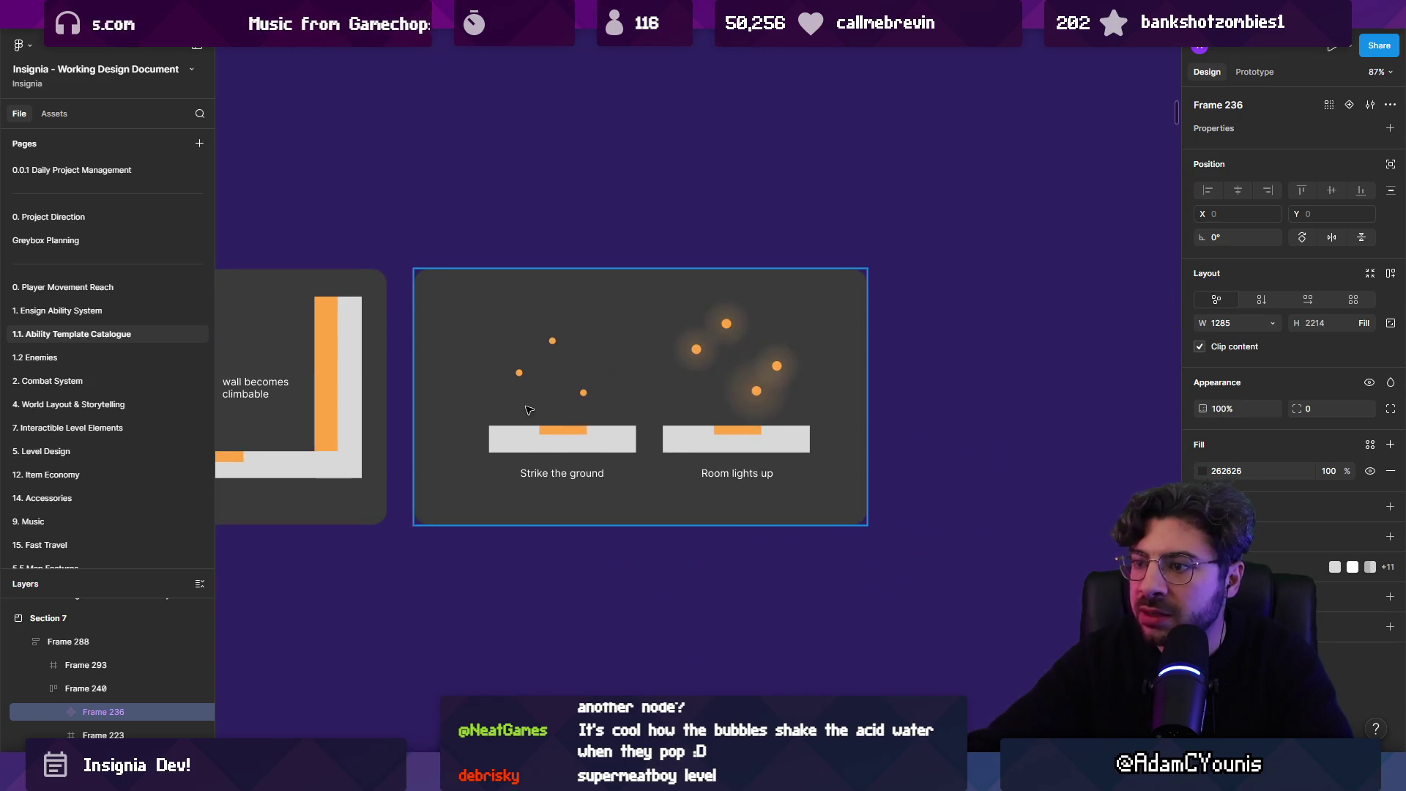
{"action": "scroll", "coordinate": [535, 415], "scroll_direction": "down", "scroll_amount": 10}
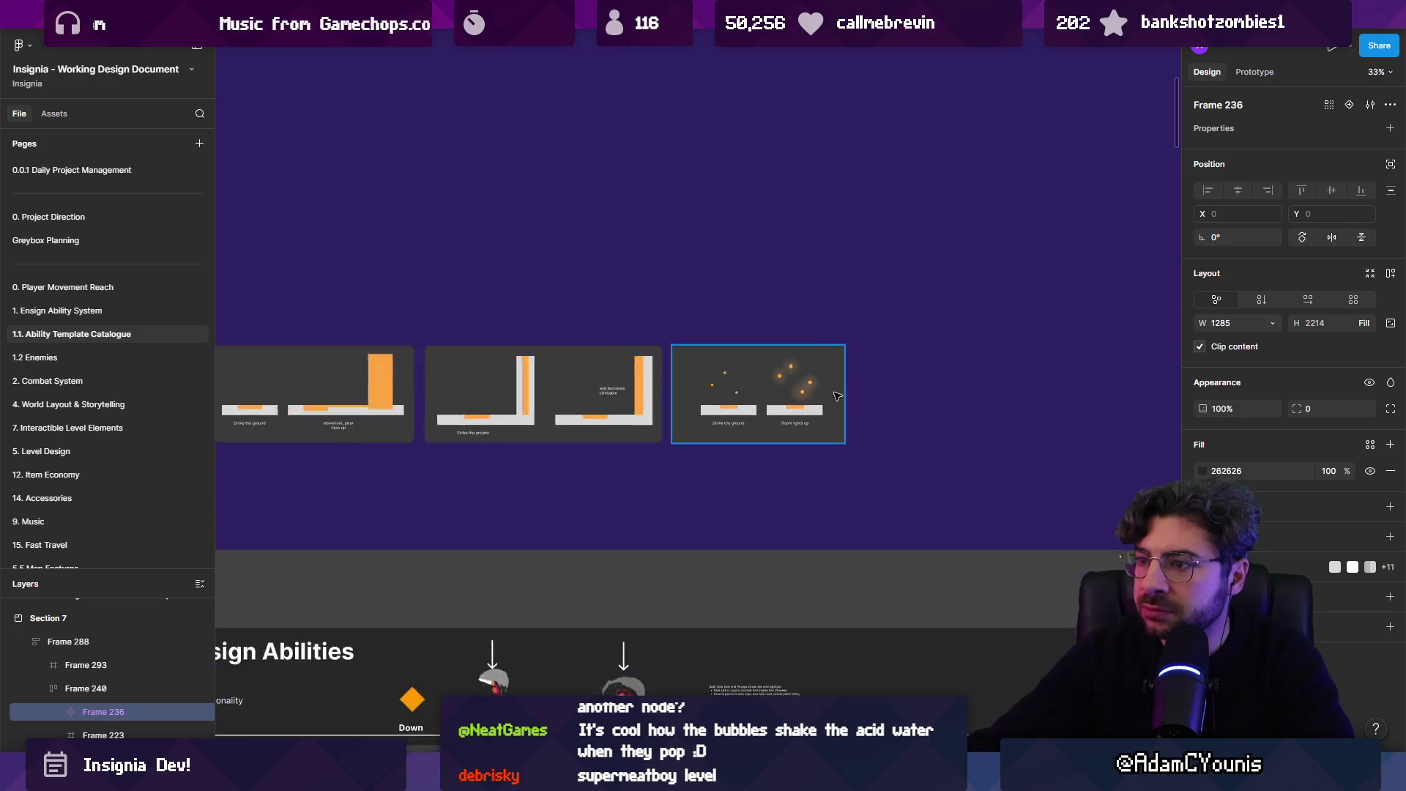
{"action": "scroll", "coordinate": [578, 242], "scroll_direction": "left", "scroll_amount": 4}
{"action": "scroll", "coordinate": [533, 195], "scroll_direction": "up", "scroll_amount": 5}
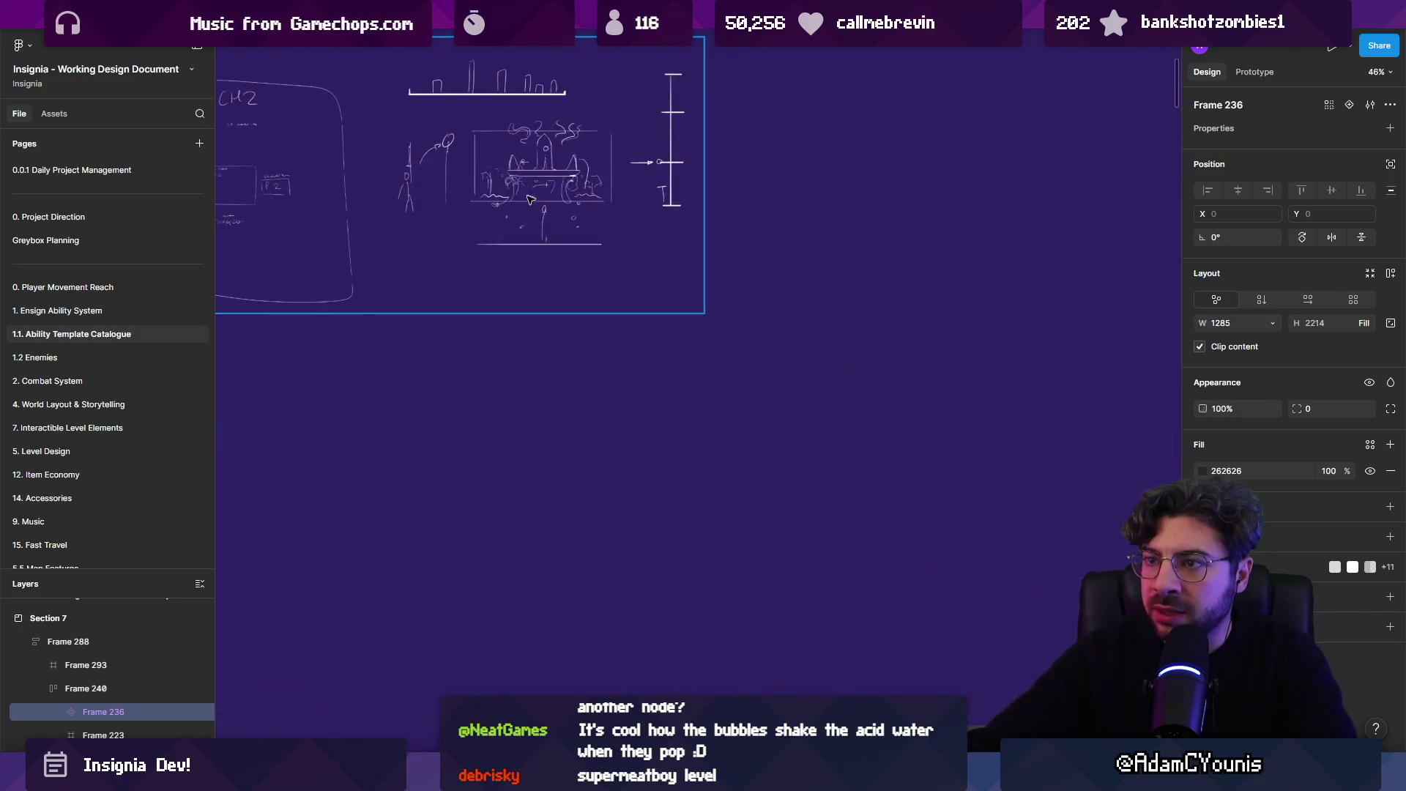
{"action": "scroll", "coordinate": [548, 232], "scroll_direction": "down", "scroll_amount": 8}
{"action": "scroll", "coordinate": [501, 315], "scroll_direction": "right", "scroll_amount": 3}
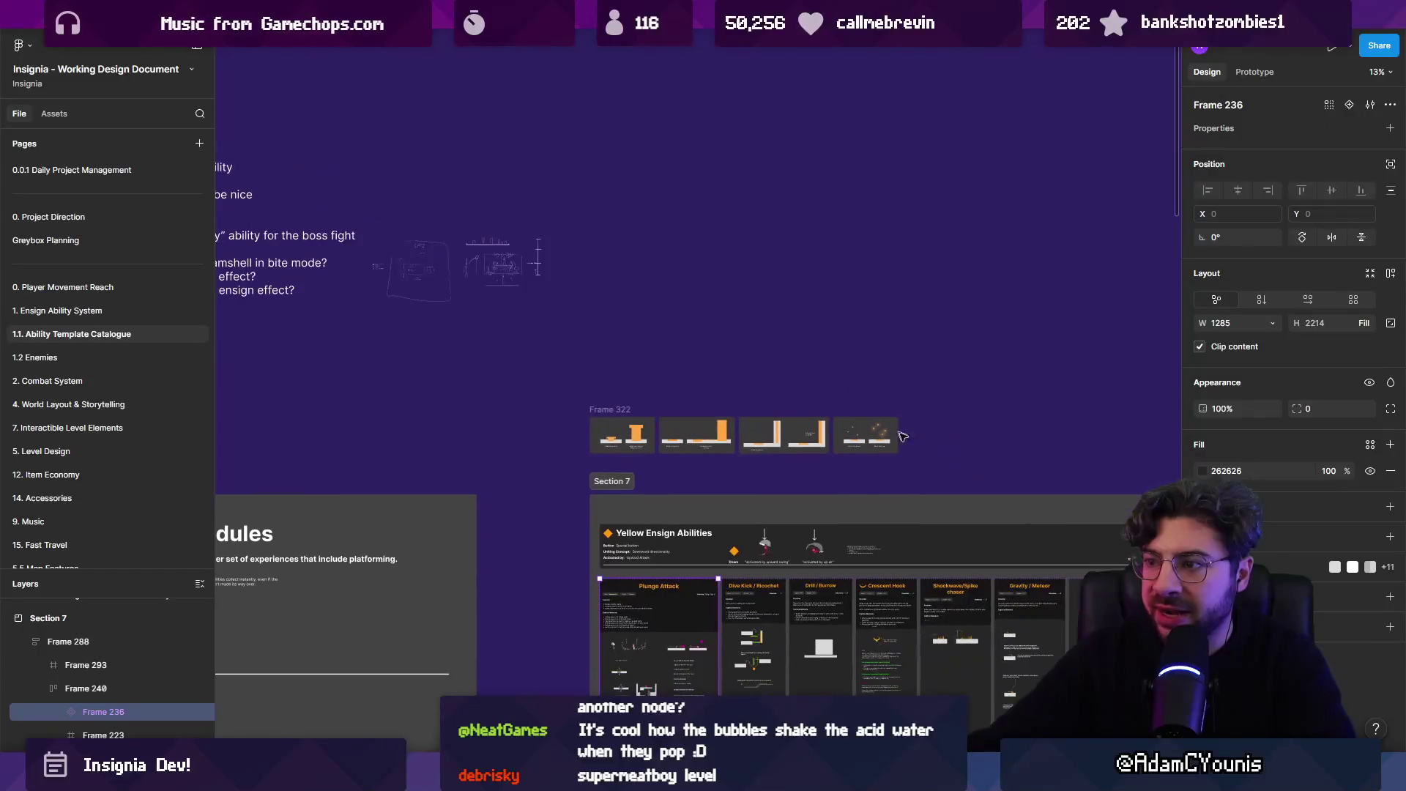
{"action": "scroll", "coordinate": [501, 315], "scroll_direction": "left", "scroll_amount": 3}
{"action": "scroll", "coordinate": [819, 401], "scroll_direction": "up", "scroll_amount": 10}
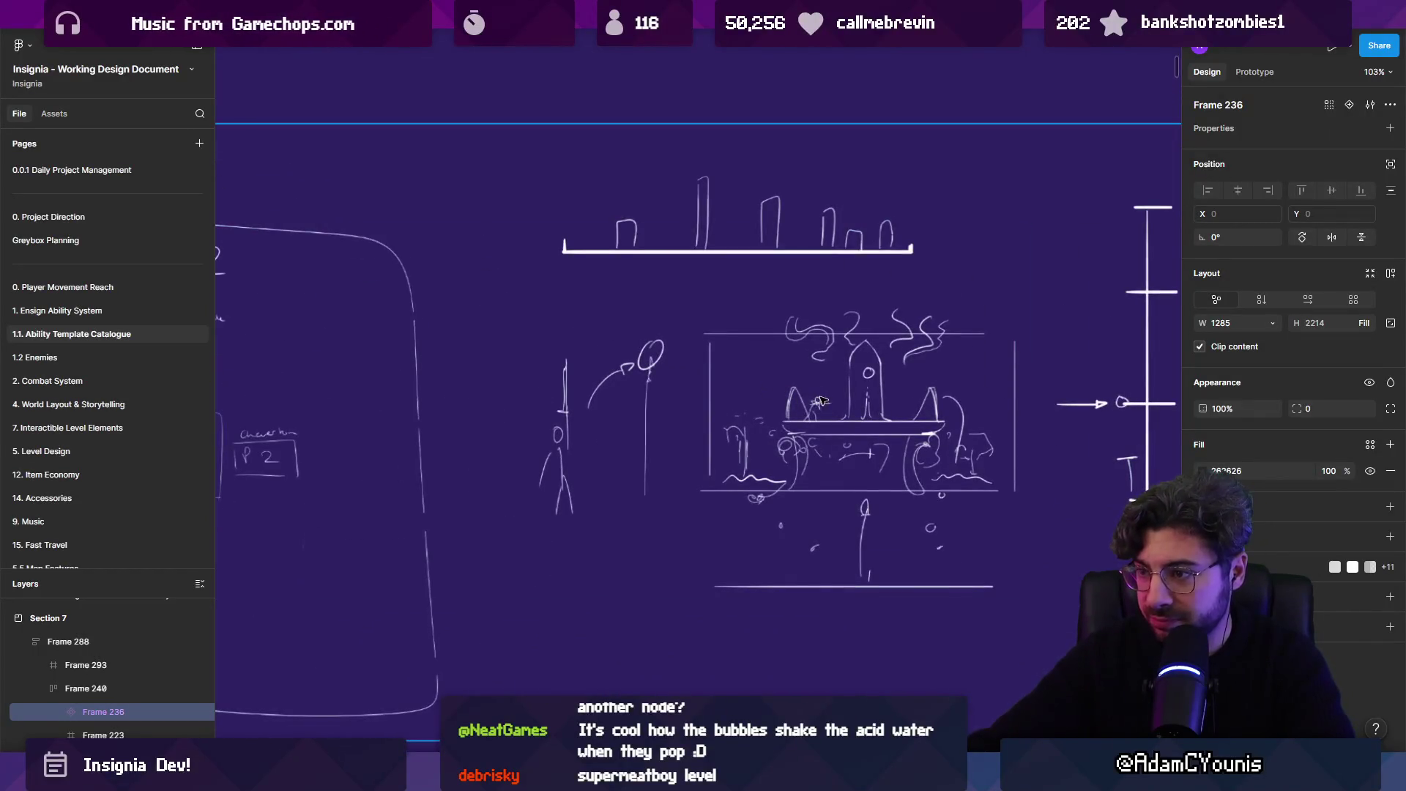
{"action": "scroll", "coordinate": [867, 397], "scroll_direction": "down", "scroll_amount": 10}
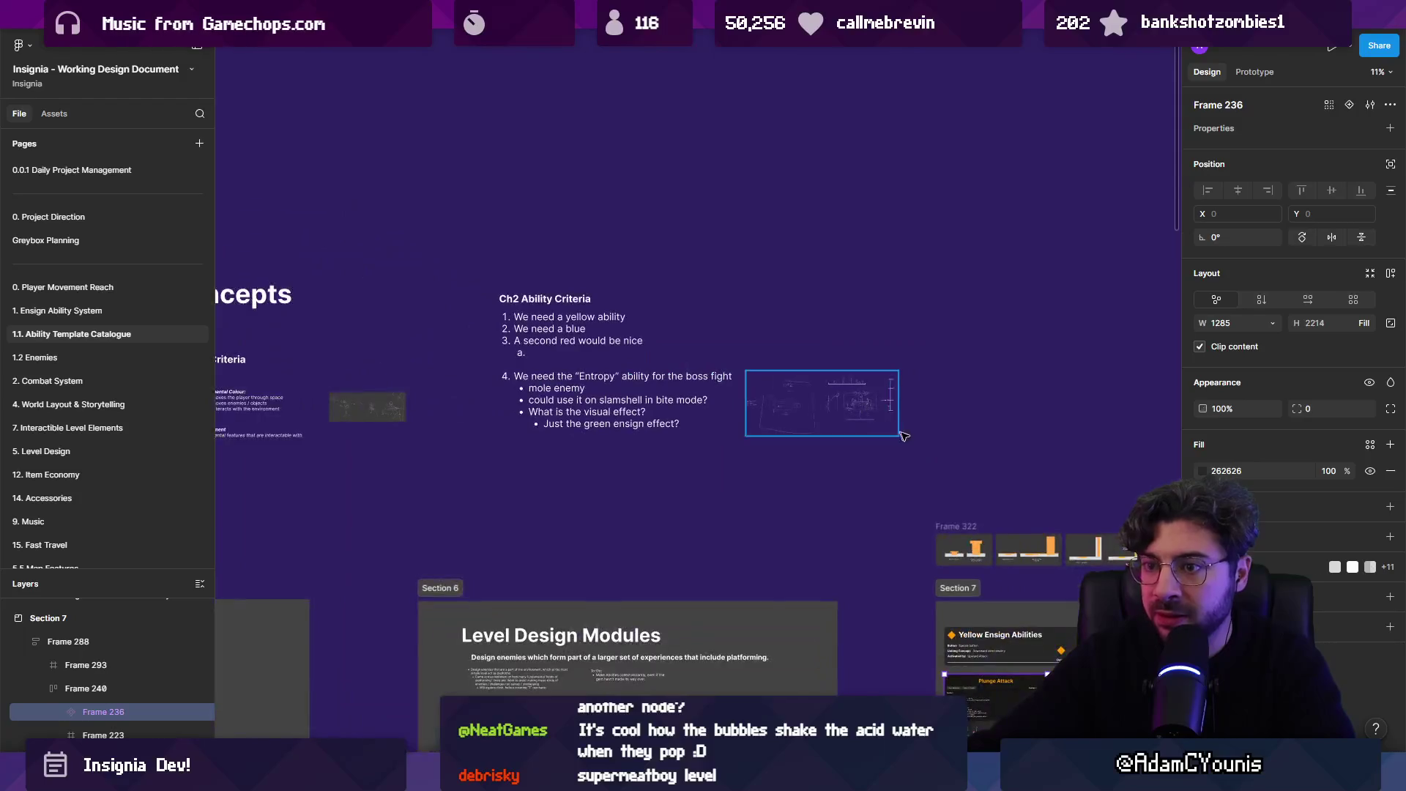
{"action": "scroll", "coordinate": [945, 344], "scroll_direction": "right", "scroll_amount": 5}
{"action": "scroll", "coordinate": [945, 345], "scroll_direction": "down", "scroll_amount": 2}
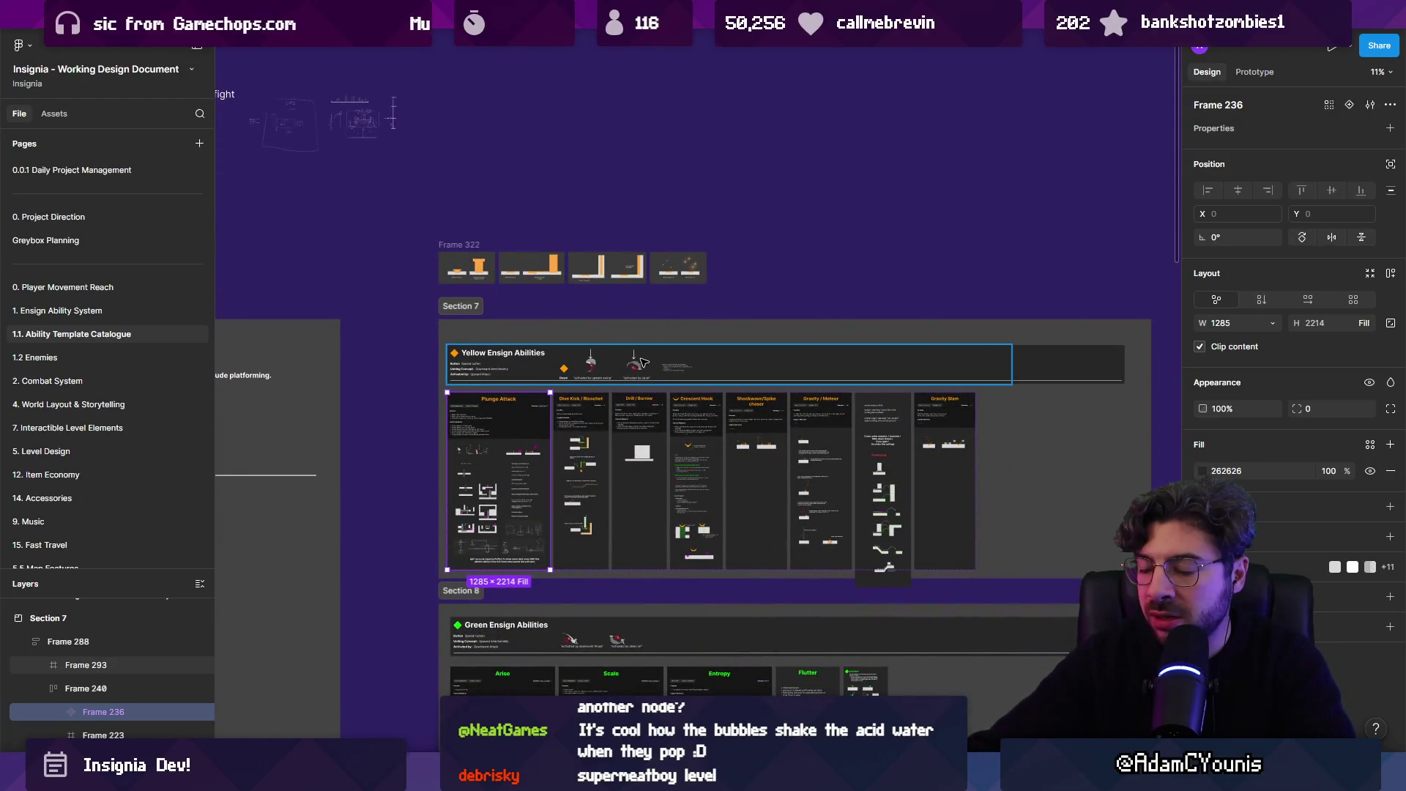
{"action": "scroll", "coordinate": [557, 286], "scroll_direction": "up", "scroll_amount": 5}
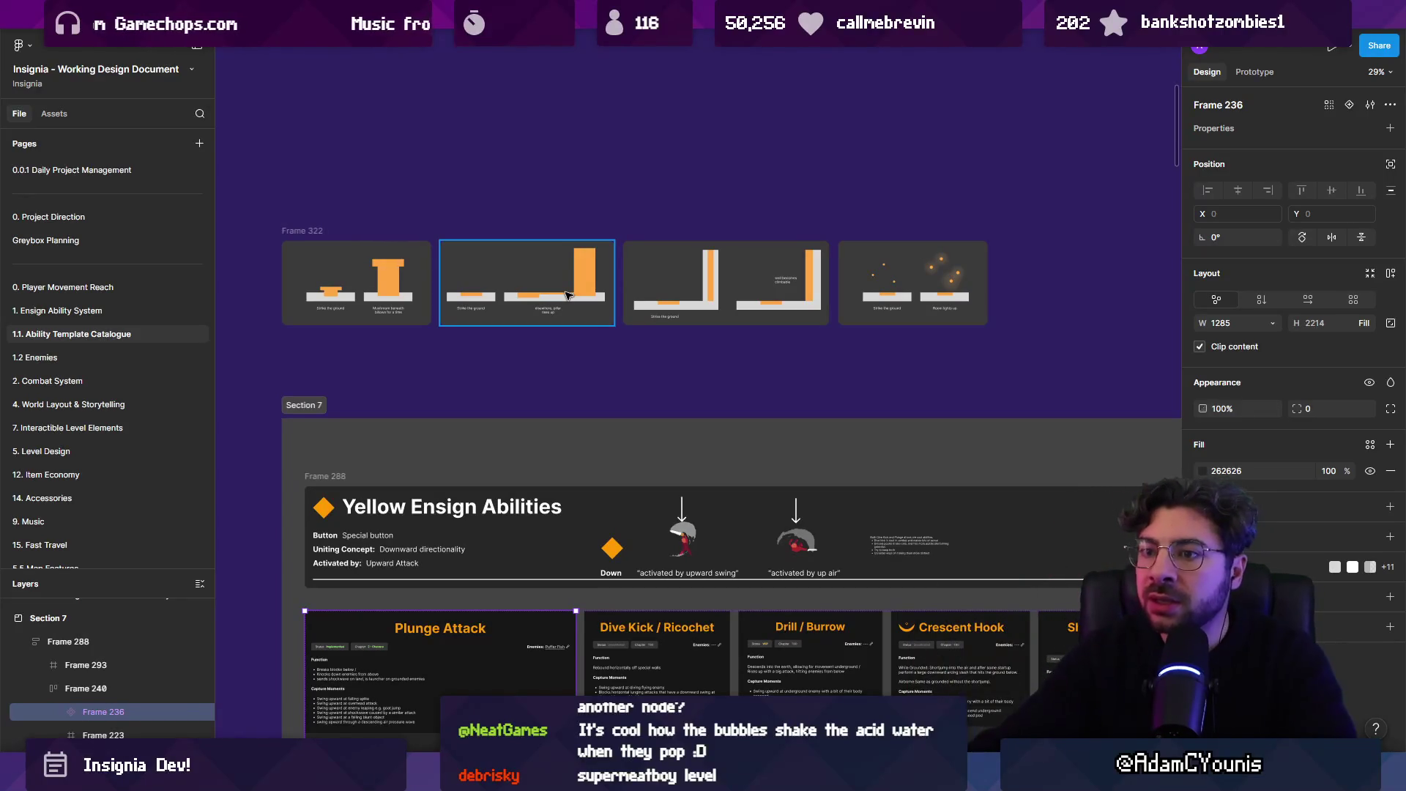
{"action": "left_click", "coordinate": [593, 367]}
{"action": "scroll", "coordinate": [583, 393], "scroll_direction": "down", "scroll_amount": 3}
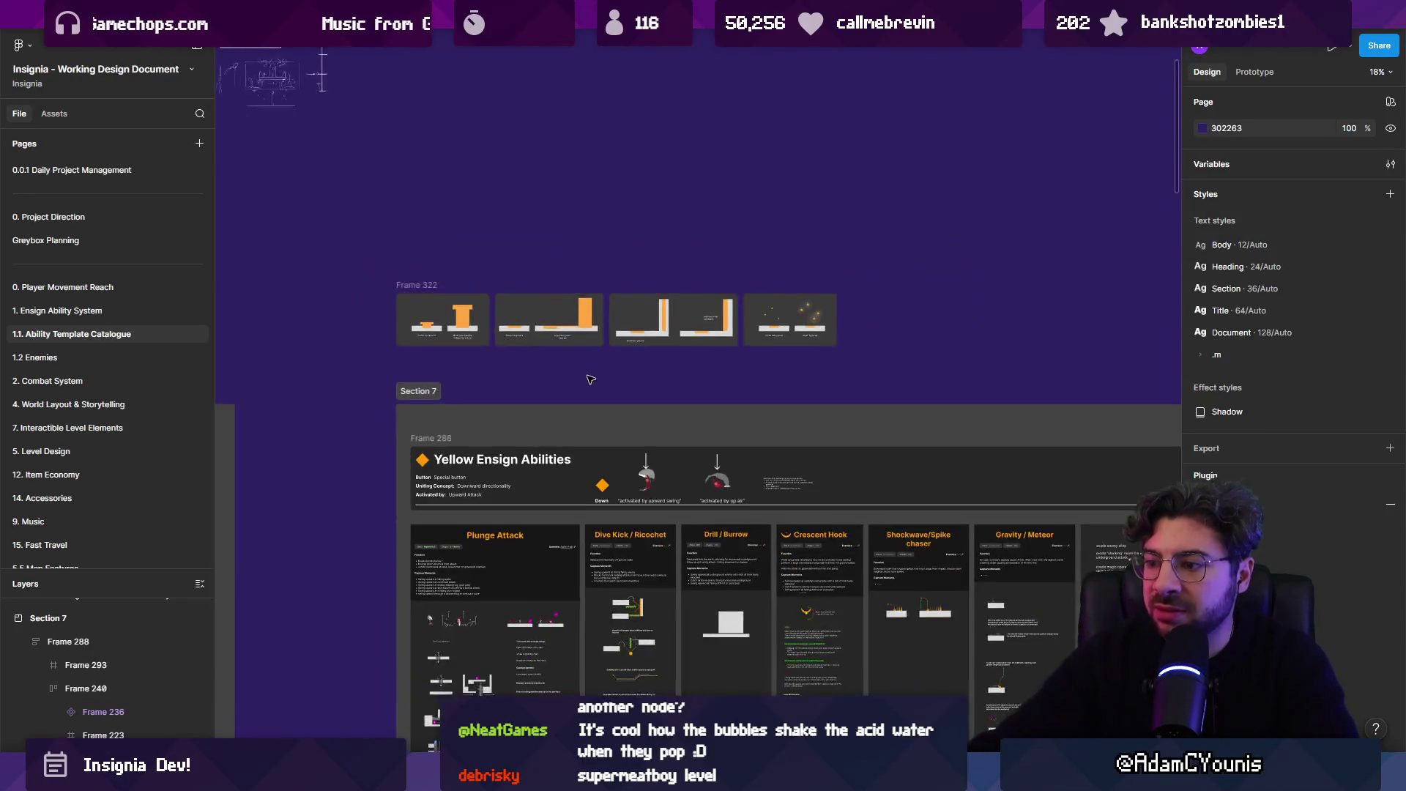
{"action": "scroll", "coordinate": [557, 403], "scroll_direction": "down", "scroll_amount": 10}
{"action": "scroll", "coordinate": [351, 410], "scroll_direction": "up", "scroll_amount": 4}
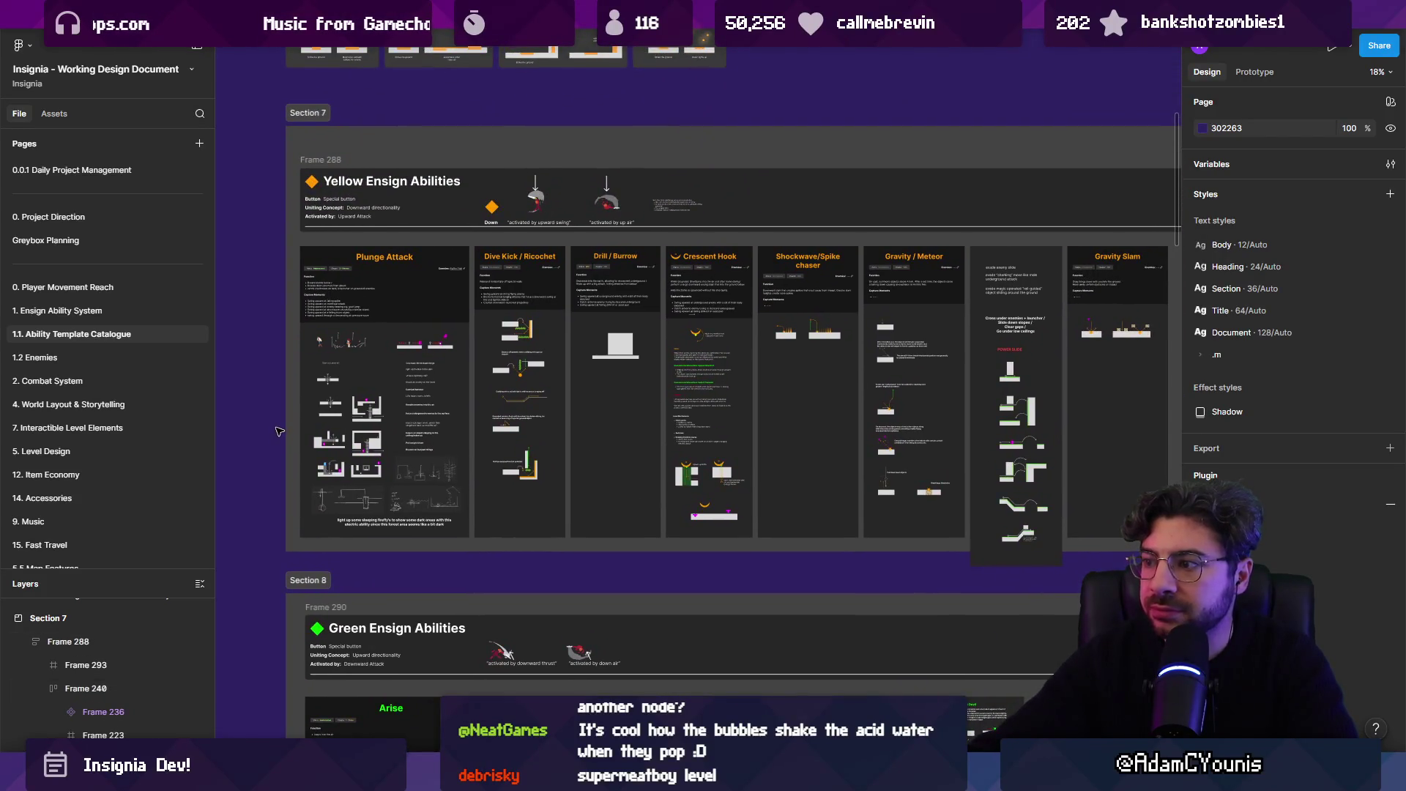
{"action": "scroll", "coordinate": [729, 460], "scroll_direction": "up", "scroll_amount": 5}
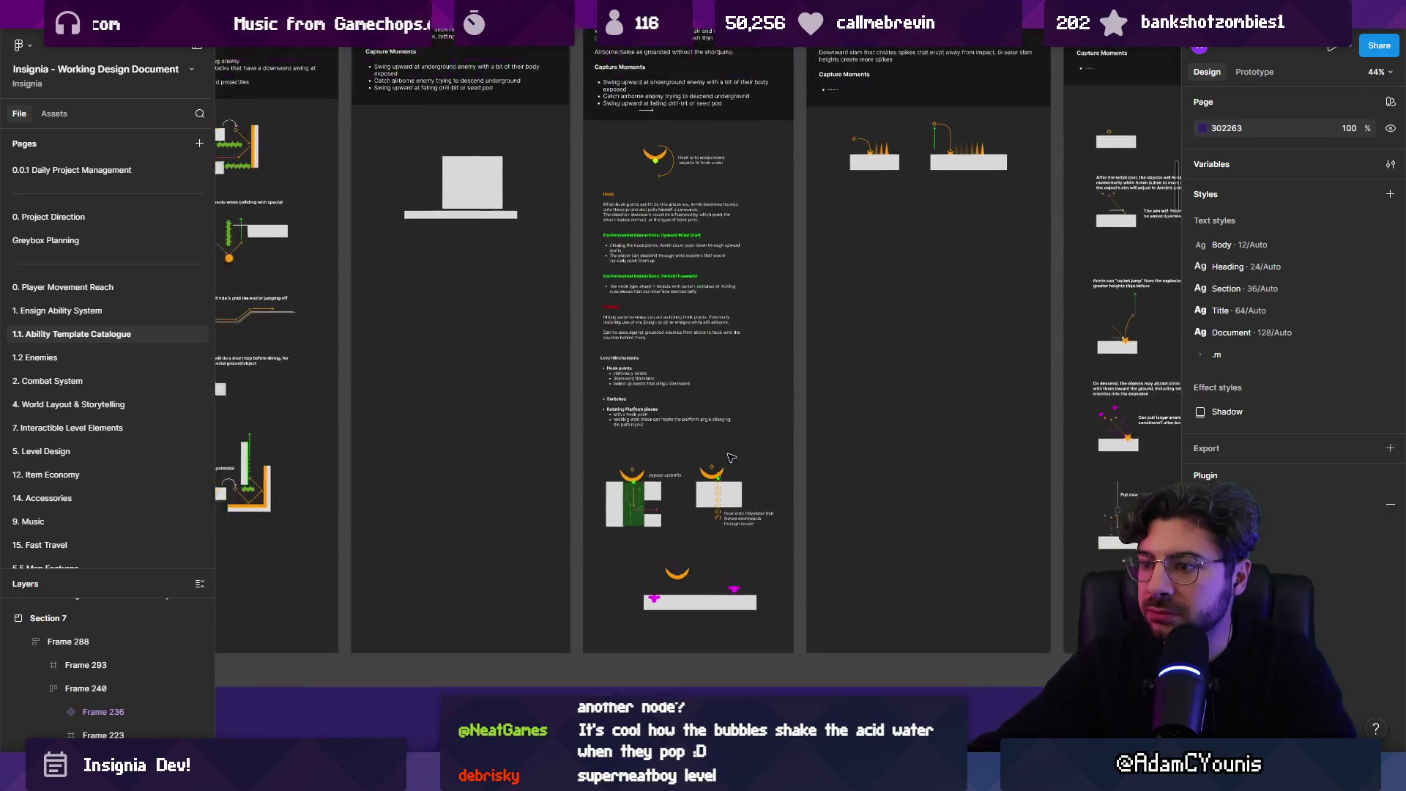
{"action": "scroll", "coordinate": [731, 454], "scroll_direction": "down", "scroll_amount": 1}
{"action": "scroll", "coordinate": [732, 452], "scroll_direction": "up", "scroll_amount": 2}
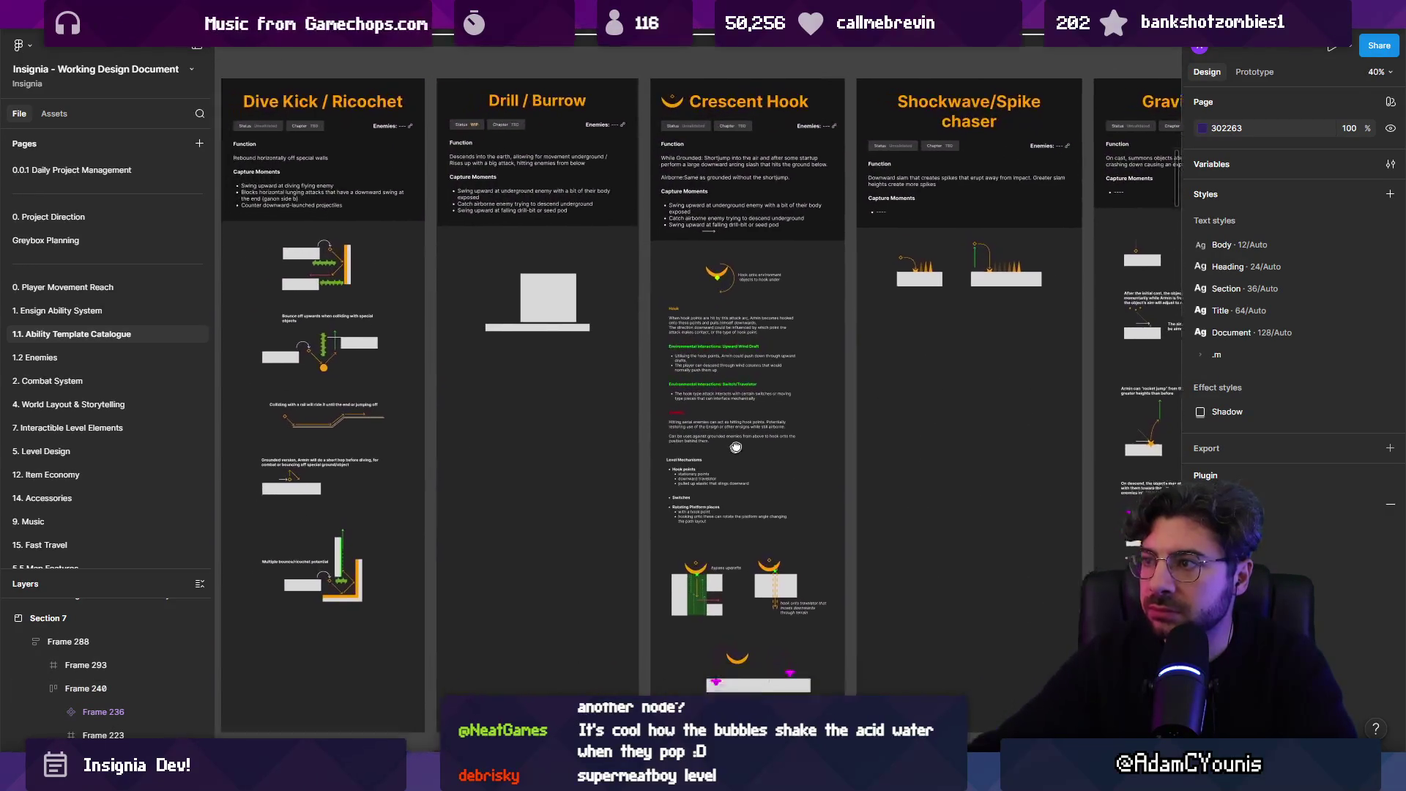
{"action": "scroll", "coordinate": [732, 451], "scroll_direction": "down", "scroll_amount": 2}
{"action": "scroll", "coordinate": [844, 441], "scroll_direction": "up", "scroll_amount": 2}
{"action": "left_click_drag", "start_coordinate": [845, 441], "coordinate": [117, 408]}
{"action": "scroll", "coordinate": [791, 438], "scroll_direction": "down", "scroll_amount": 4}
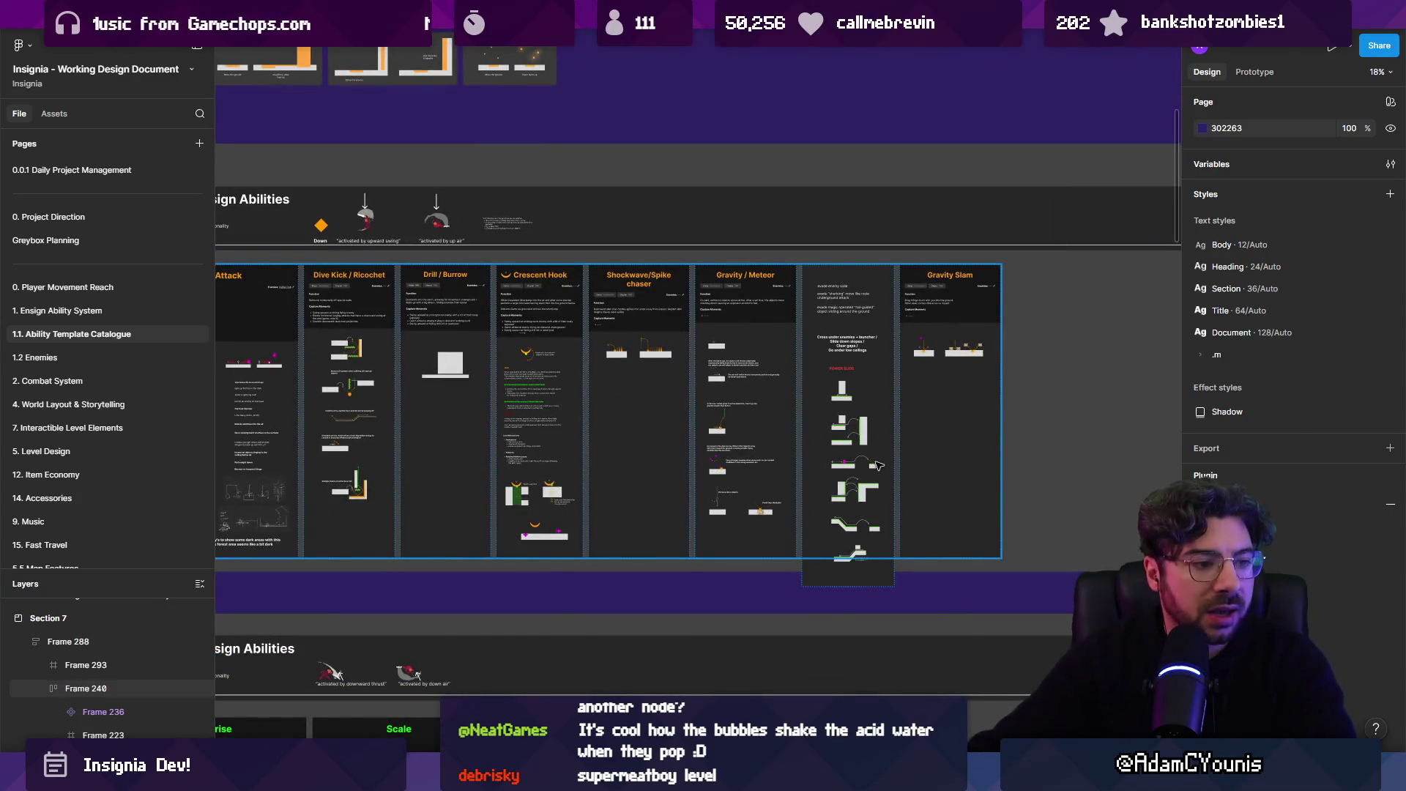
{"action": "scroll", "coordinate": [876, 466], "scroll_direction": "down", "scroll_amount": 3}
{"action": "left_click_drag", "start_coordinate": [643, 261], "coordinate": [713, 384]}
{"action": "scroll", "coordinate": [713, 383], "scroll_direction": "down", "scroll_amount": 5}
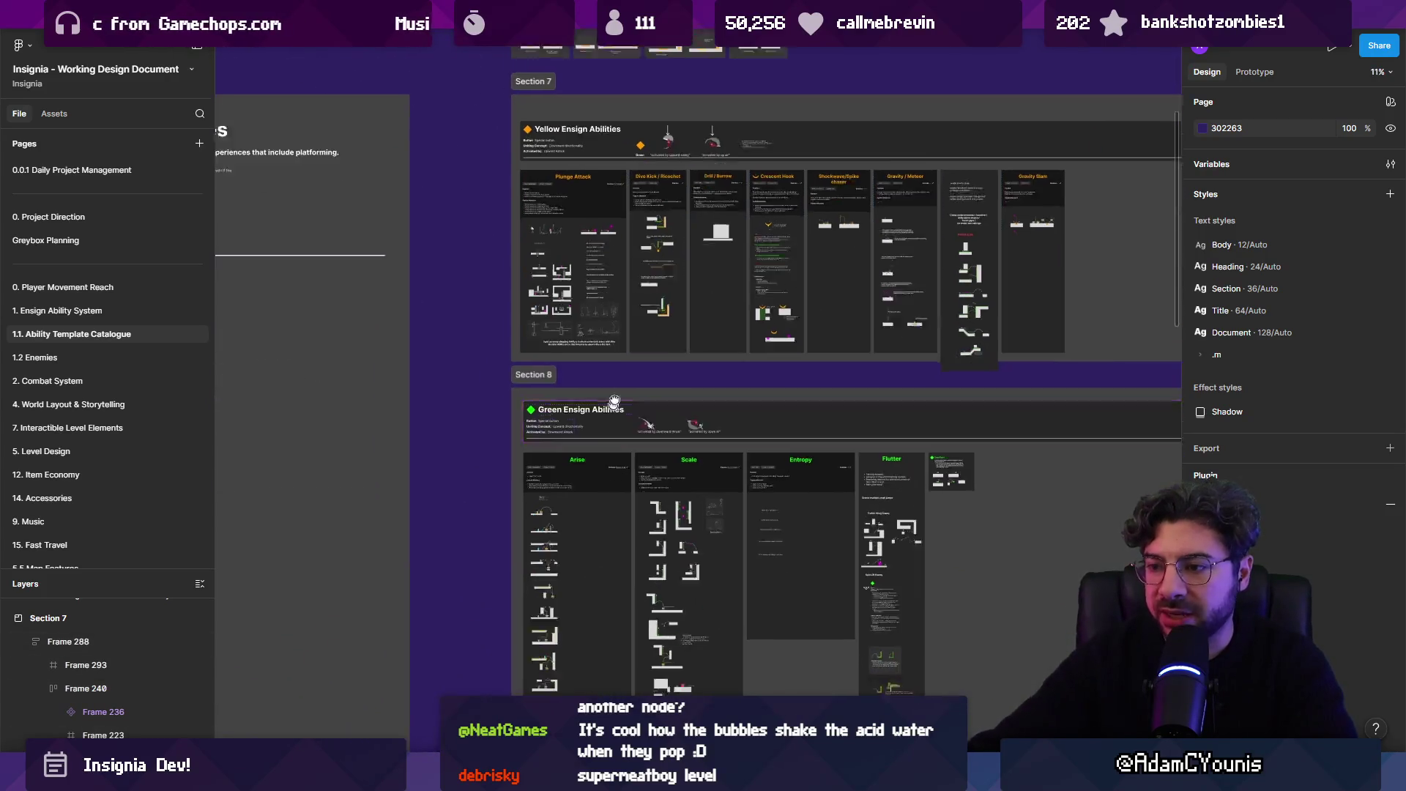
{"action": "scroll", "coordinate": [612, 325], "scroll_direction": "up", "scroll_amount": 3}
{"action": "scroll", "coordinate": [612, 324], "scroll_direction": "up", "scroll_amount": 3}
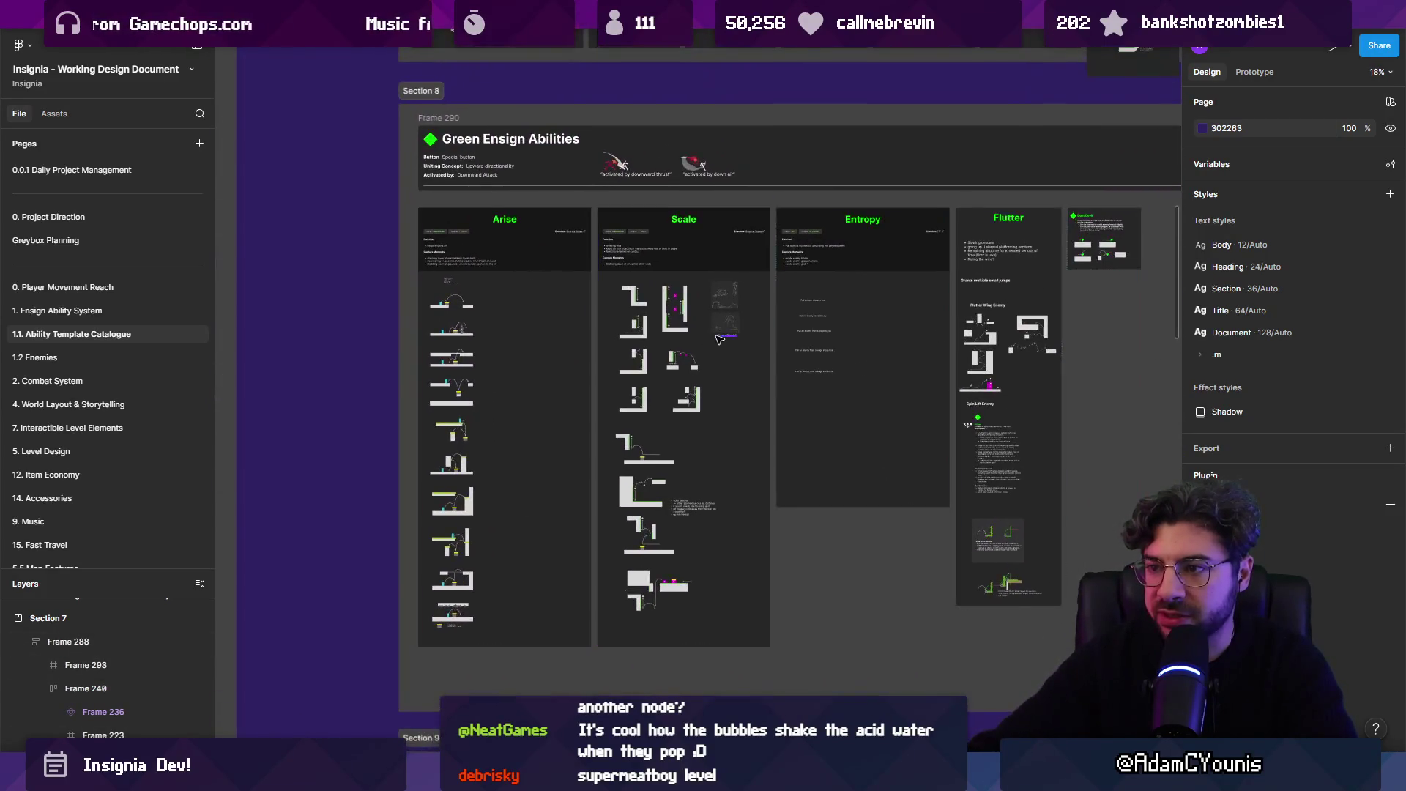
{"action": "scroll", "coordinate": [348, 330], "scroll_direction": "right", "scroll_amount": 3}
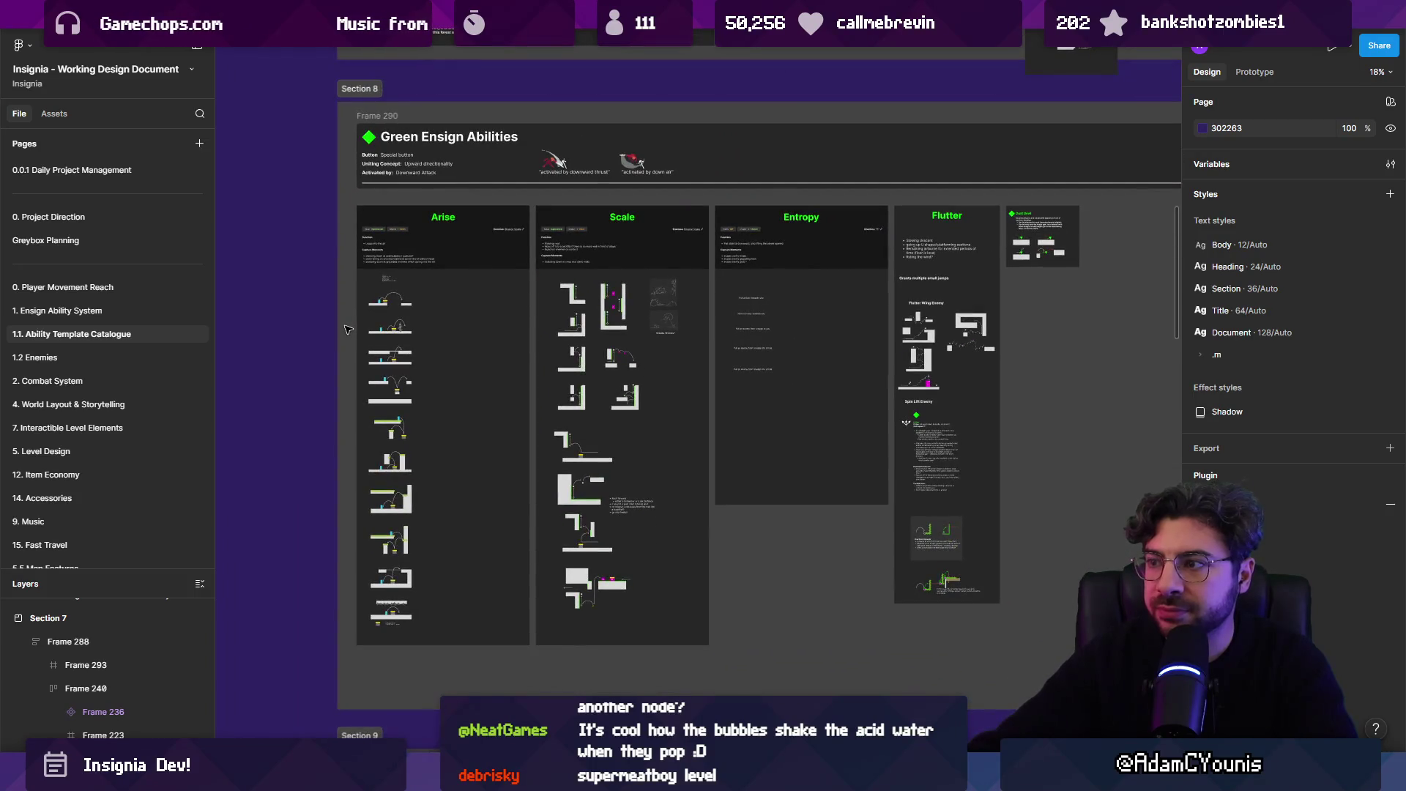
{"action": "scroll", "coordinate": [348, 330], "scroll_direction": "down", "scroll_amount": 3}
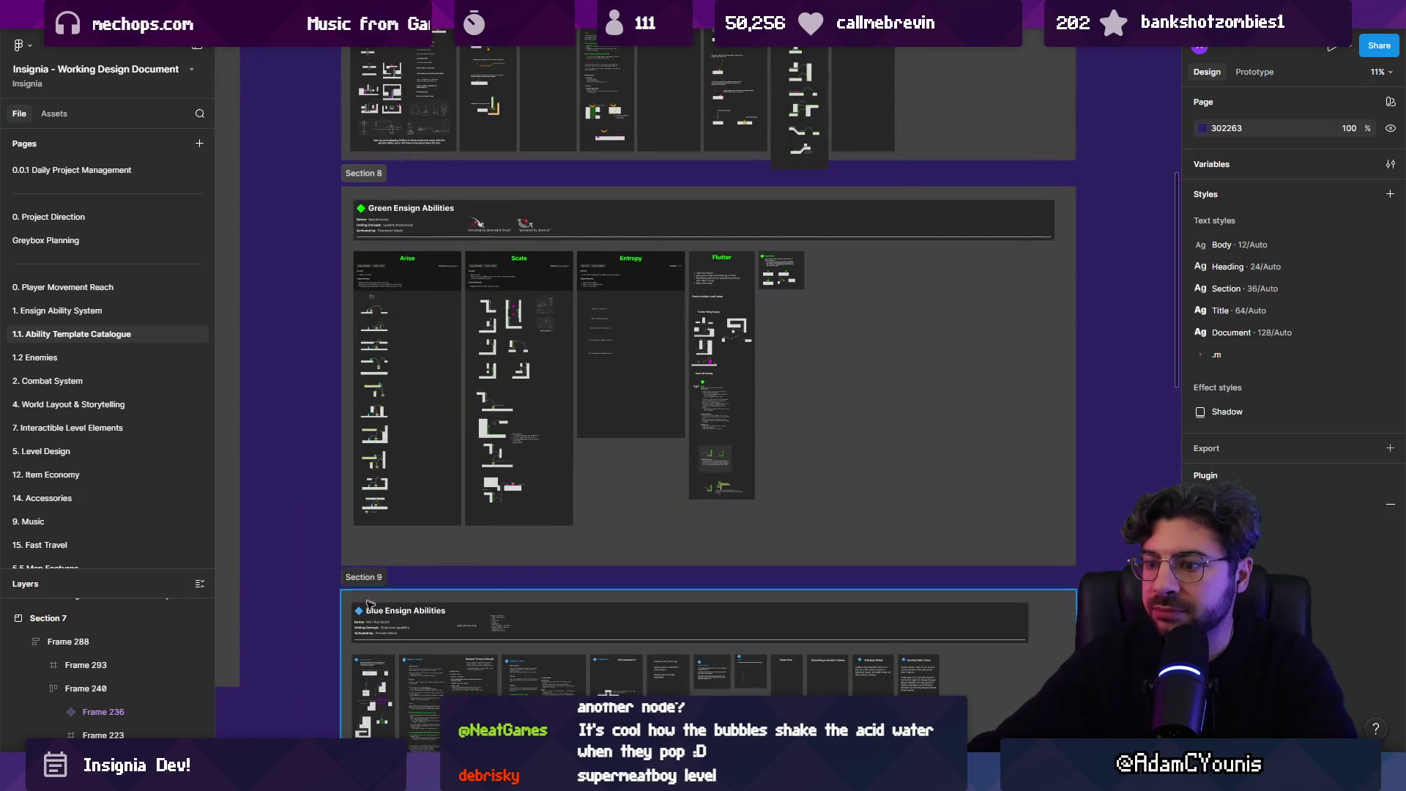
- Bring Unity forward and zoom around the Insignia Graph, moving to another scene cluster
{"action": "mouse_move", "coordinate": [462, 776]}
{"action": "left_click", "coordinate": [462, 696]}
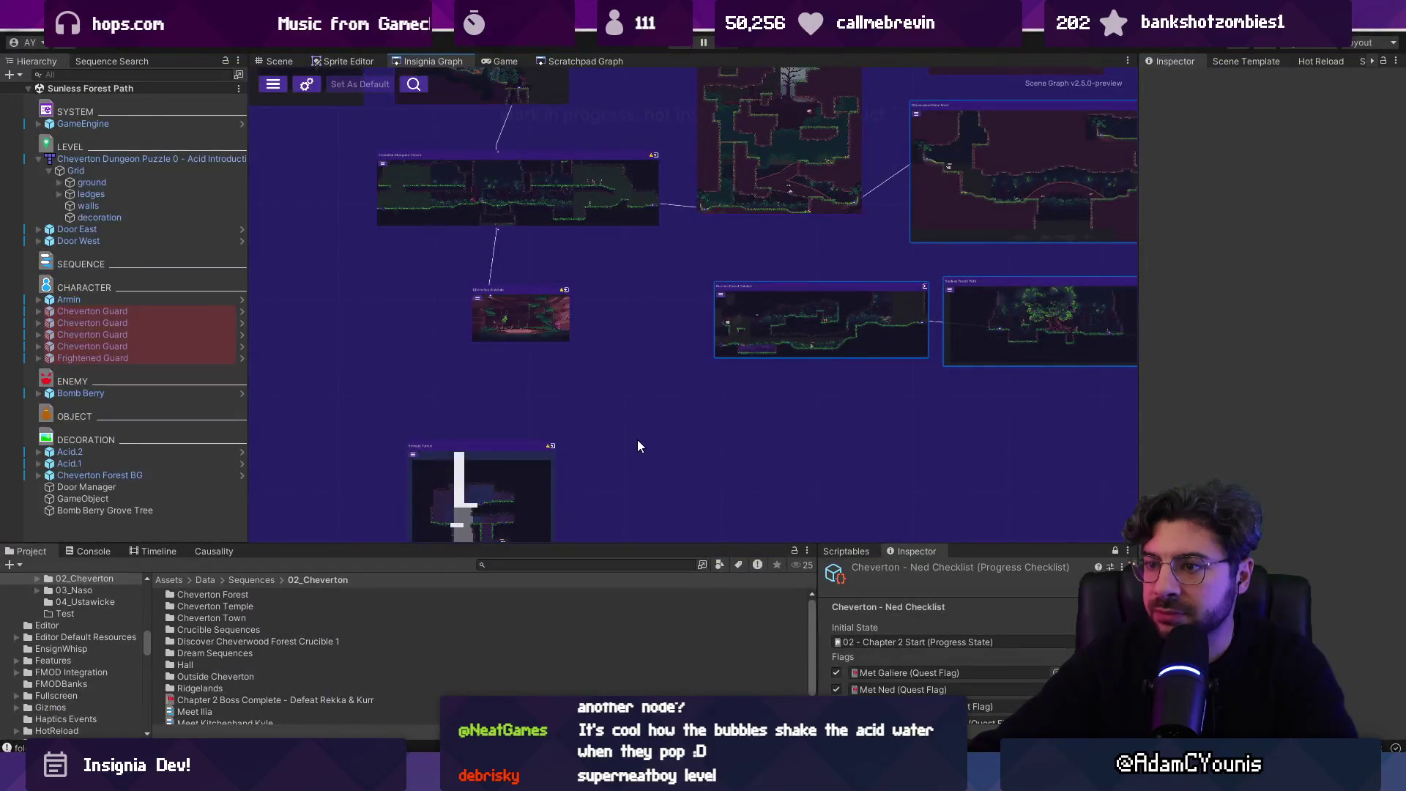
{"action": "scroll", "coordinate": [639, 425], "scroll_direction": "down", "scroll_amount": 3}
{"action": "scroll", "coordinate": [648, 354], "scroll_direction": "up", "scroll_amount": 5}
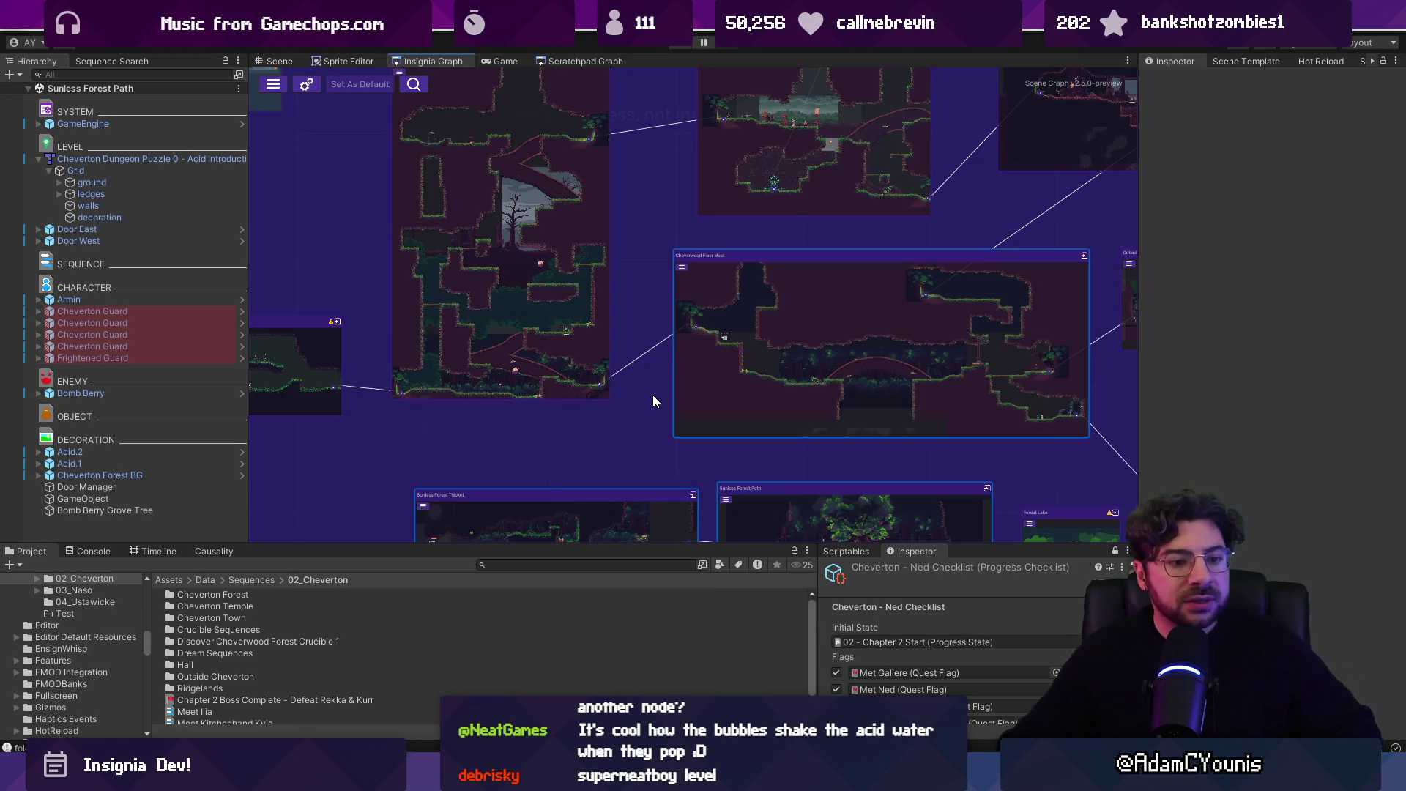
{"action": "scroll", "coordinate": [643, 396], "scroll_direction": "down", "scroll_amount": 5}
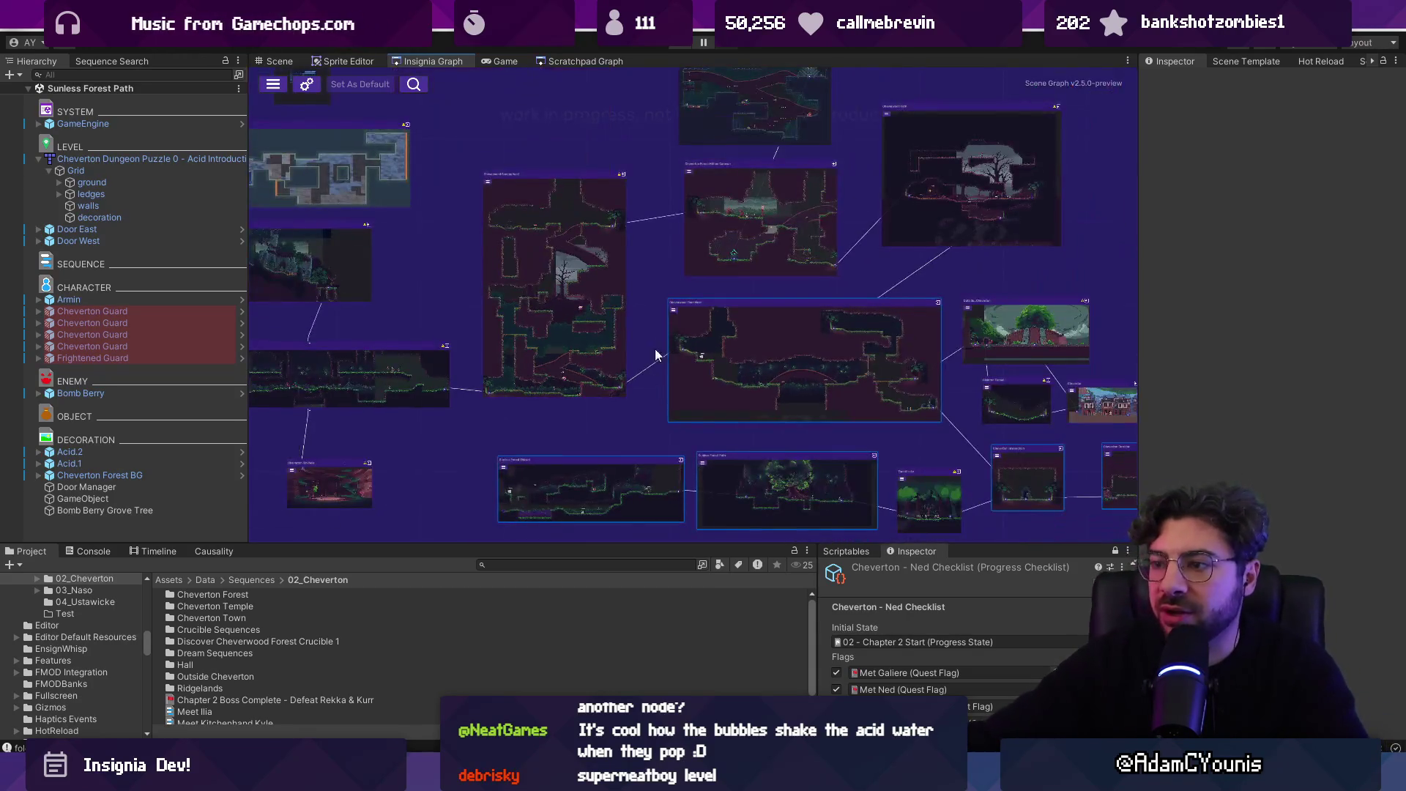
{"action": "scroll", "coordinate": [587, 357], "scroll_direction": "up", "scroll_amount": 3}
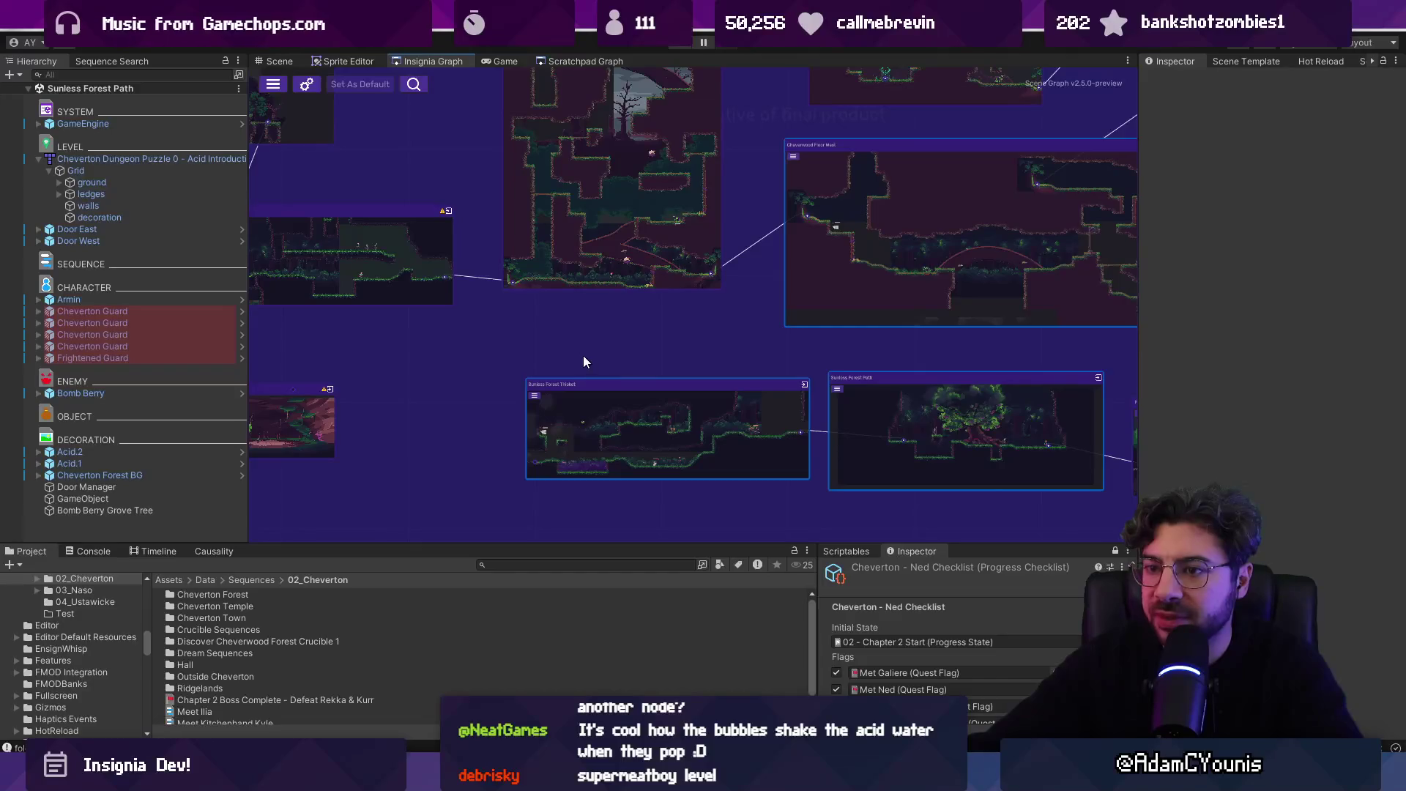
{"action": "scroll", "coordinate": [583, 356], "scroll_direction": "up", "scroll_amount": 3}
{"action": "scroll", "coordinate": [662, 382], "scroll_direction": "down", "scroll_amount": 3}
{"action": "scroll", "coordinate": [429, 365], "scroll_direction": "down", "scroll_amount": 2}
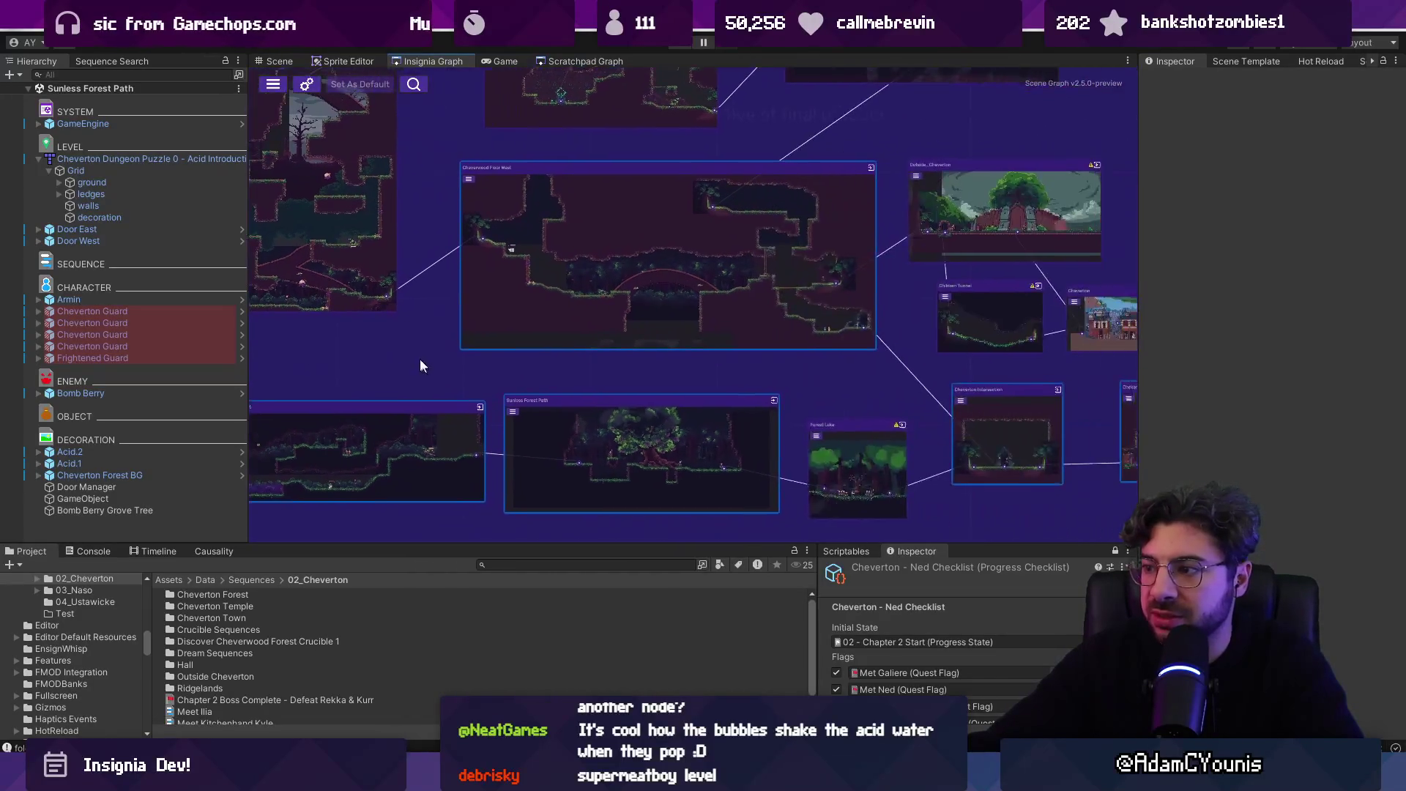
{"action": "scroll", "coordinate": [1055, 426], "scroll_direction": "down", "scroll_amount": 3}
{"action": "mouse_move", "coordinate": [1055, 426]}
{"action": "left_mouse_down"}
{"action": "mouse_move", "coordinate": [520, 354]}
{"action": "mouse_move", "coordinate": [907, 291]}
{"action": "left_mouse_up"}
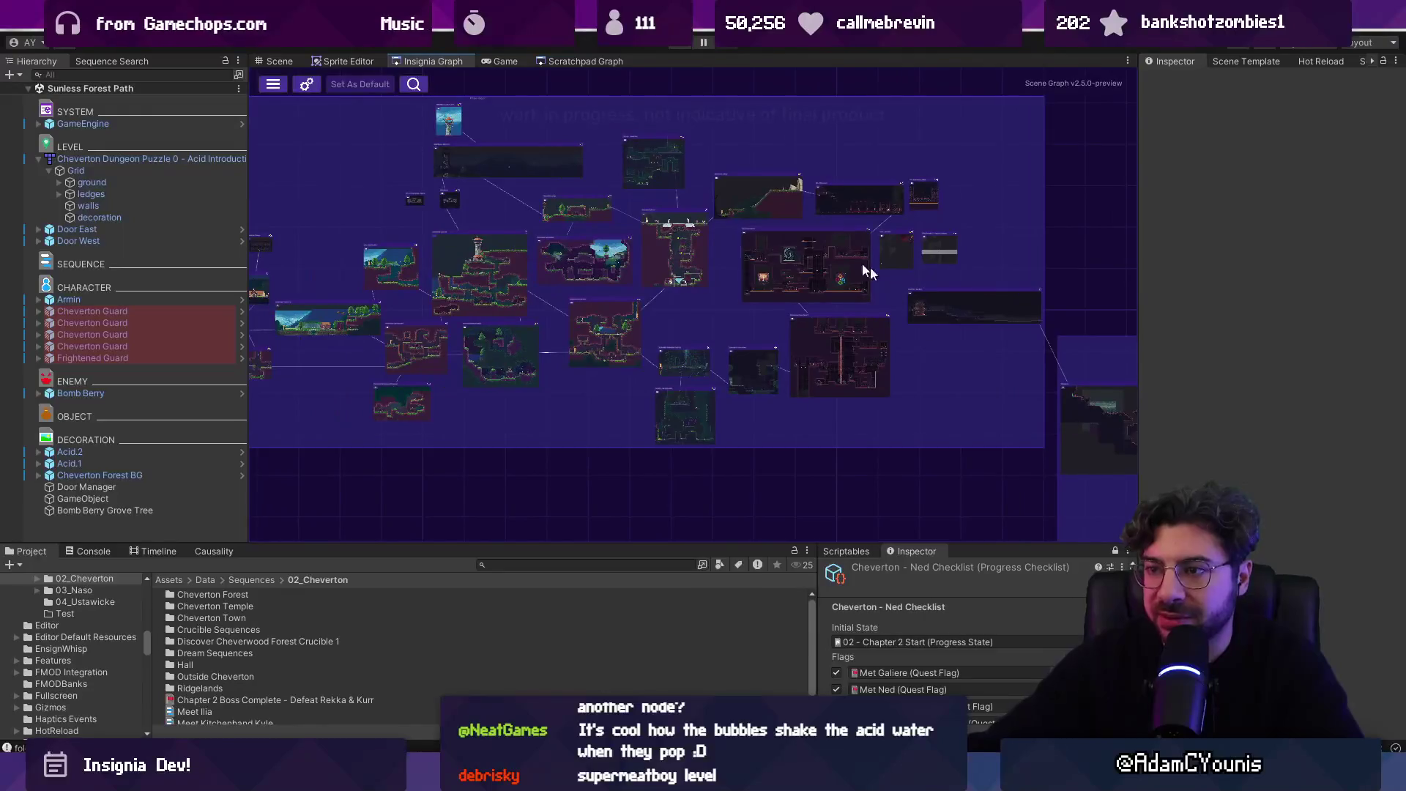
- Pan and zoom the Insignia Graph further to reveal more Cheverton room nodes
{"action": "scroll", "coordinate": [952, 391], "scroll_direction": "down", "scroll_amount": 2}
{"action": "scroll", "coordinate": [703, 341], "scroll_direction": "down", "scroll_amount": 2}
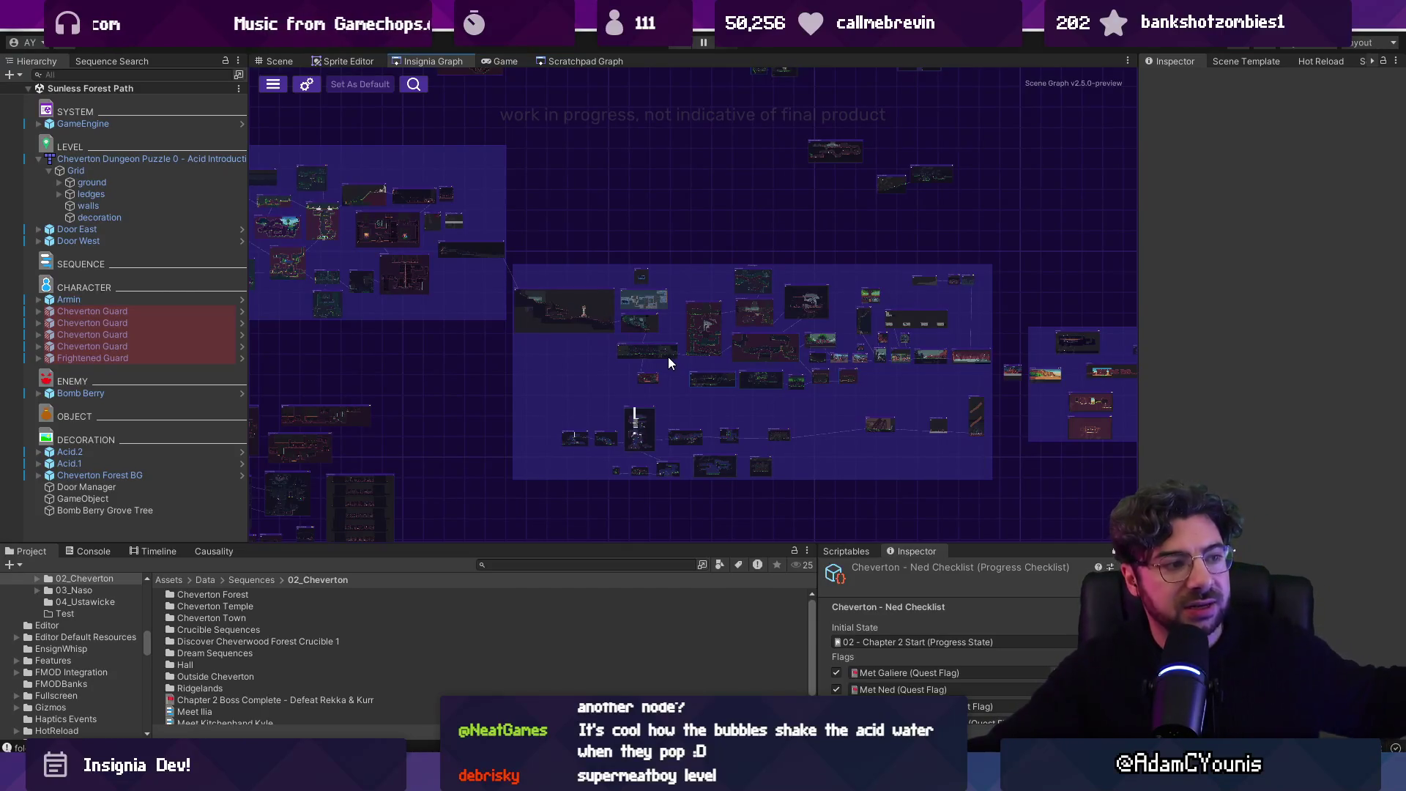
{"action": "scroll", "coordinate": [828, 360], "scroll_direction": "down", "scroll_amount": 1}
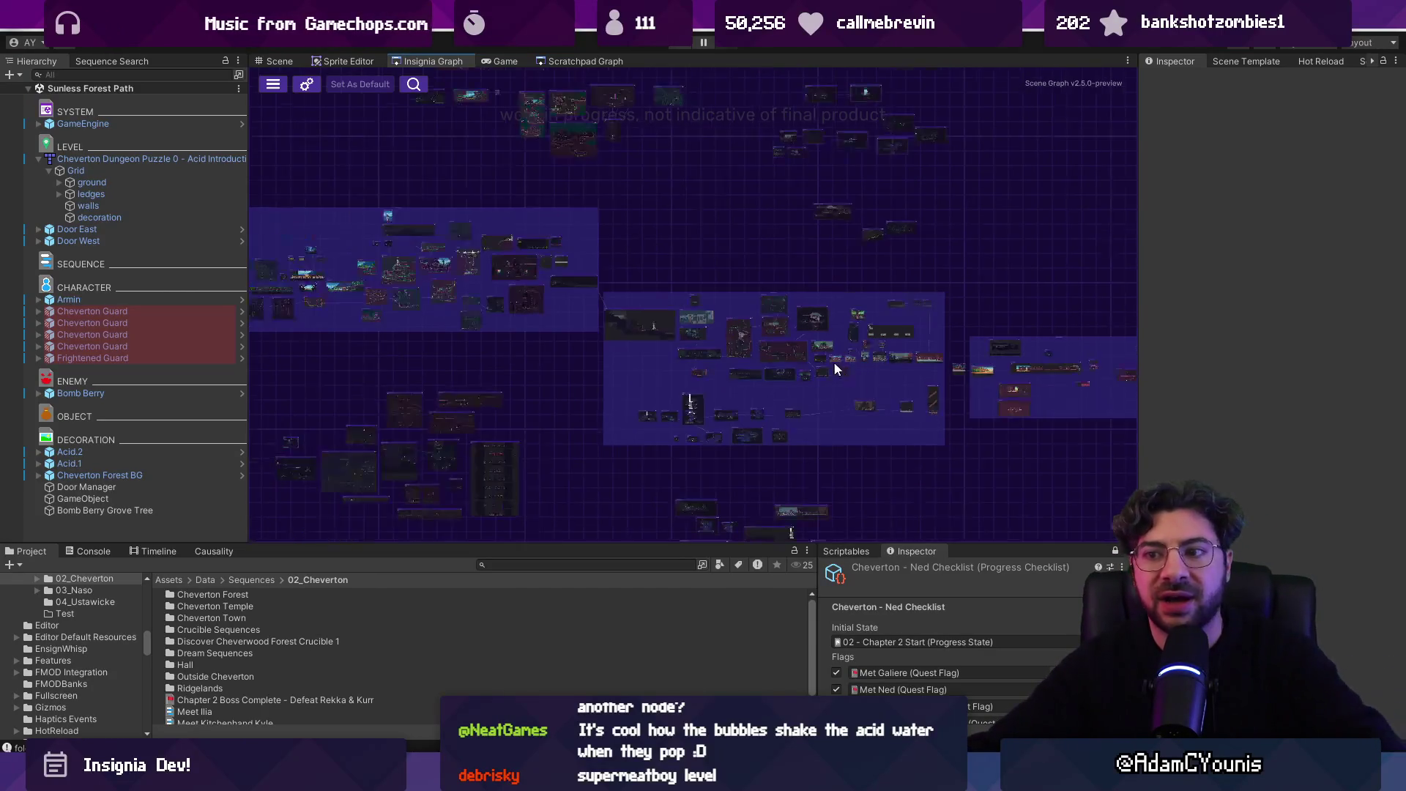
{"action": "scroll", "coordinate": [386, 205], "scroll_direction": "up", "scroll_amount": 2}
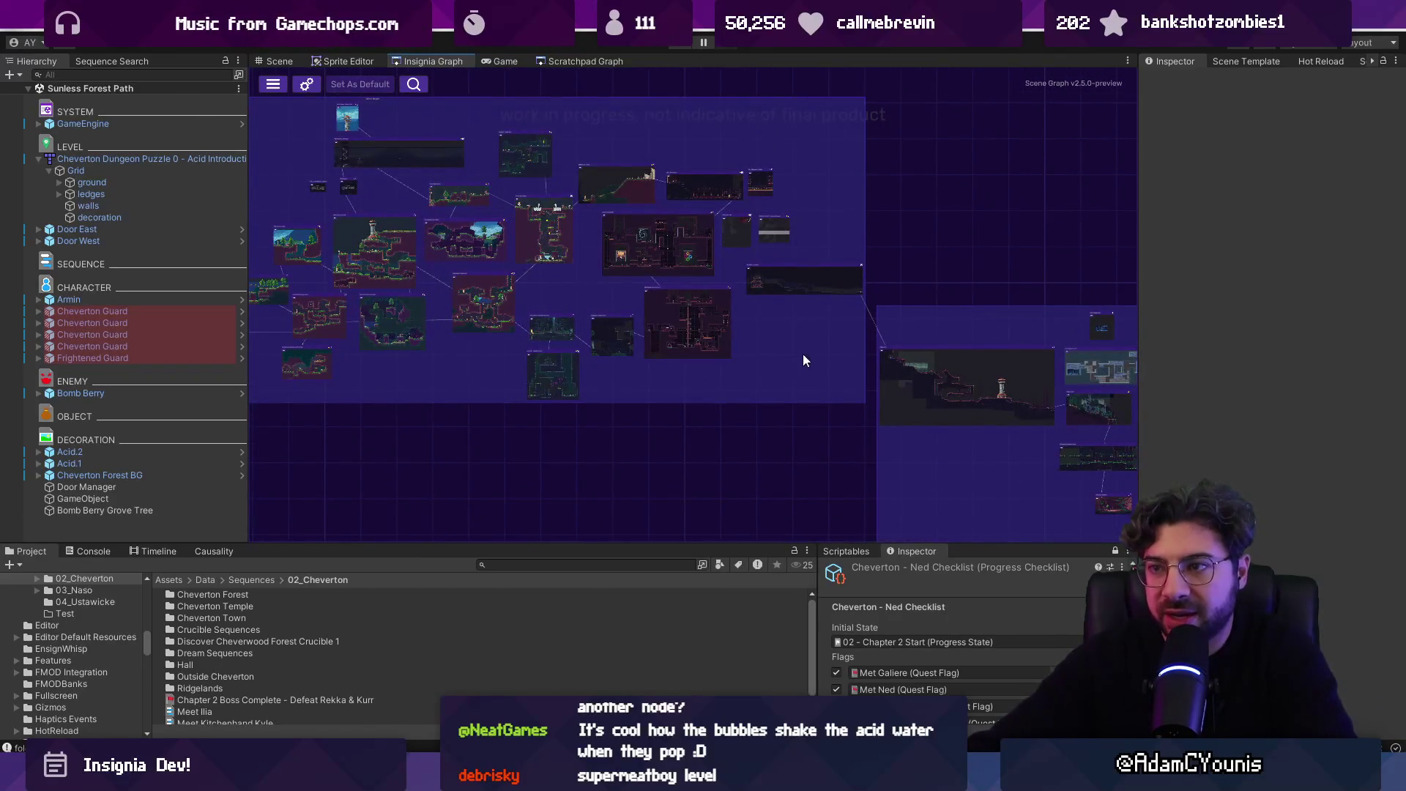
{"action": "scroll", "coordinate": [837, 364], "scroll_direction": "down", "scroll_amount": 2}
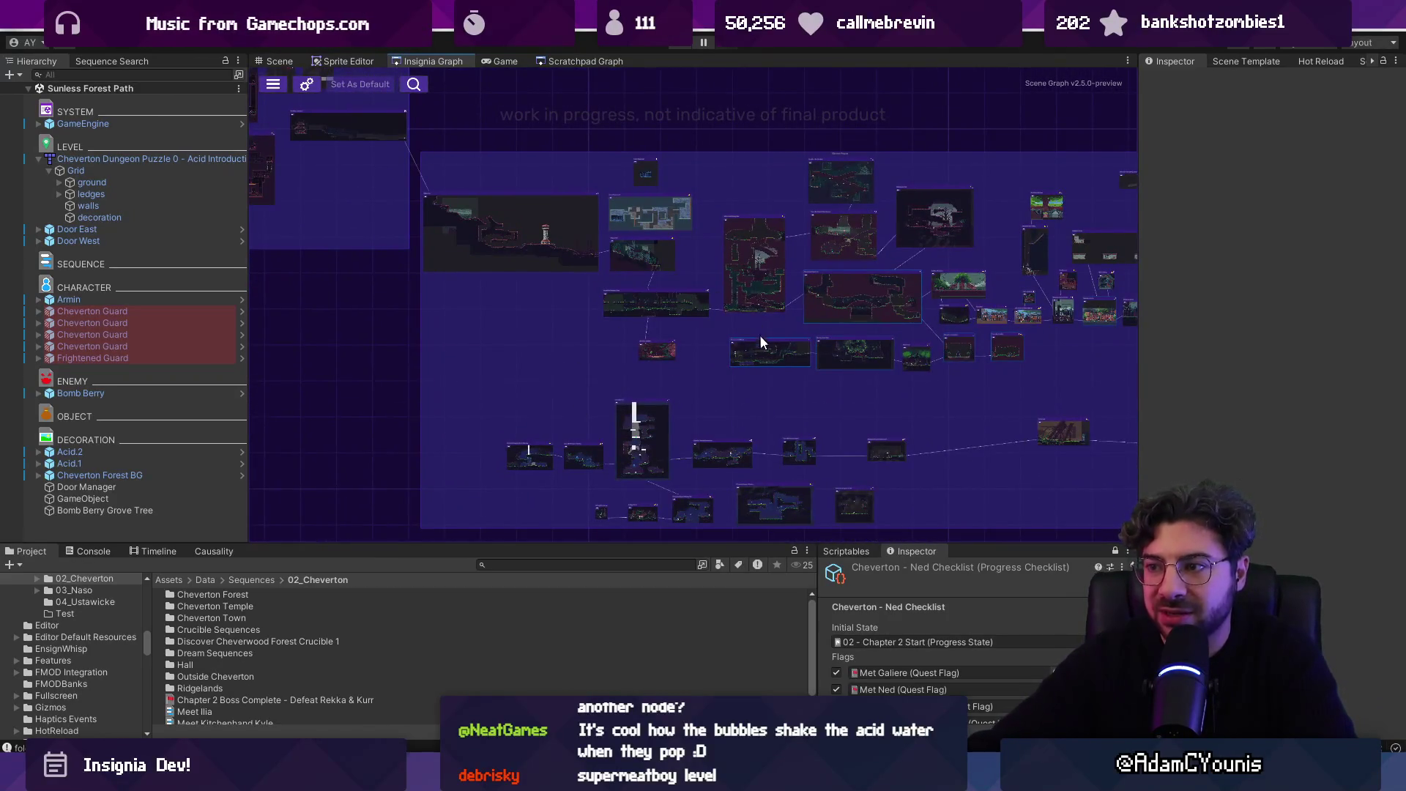
{"action": "scroll", "coordinate": [732, 307], "scroll_direction": "up", "scroll_amount": 4}
{"action": "left_click_drag", "start_coordinate": [674, 268], "coordinate": [707, 322]}
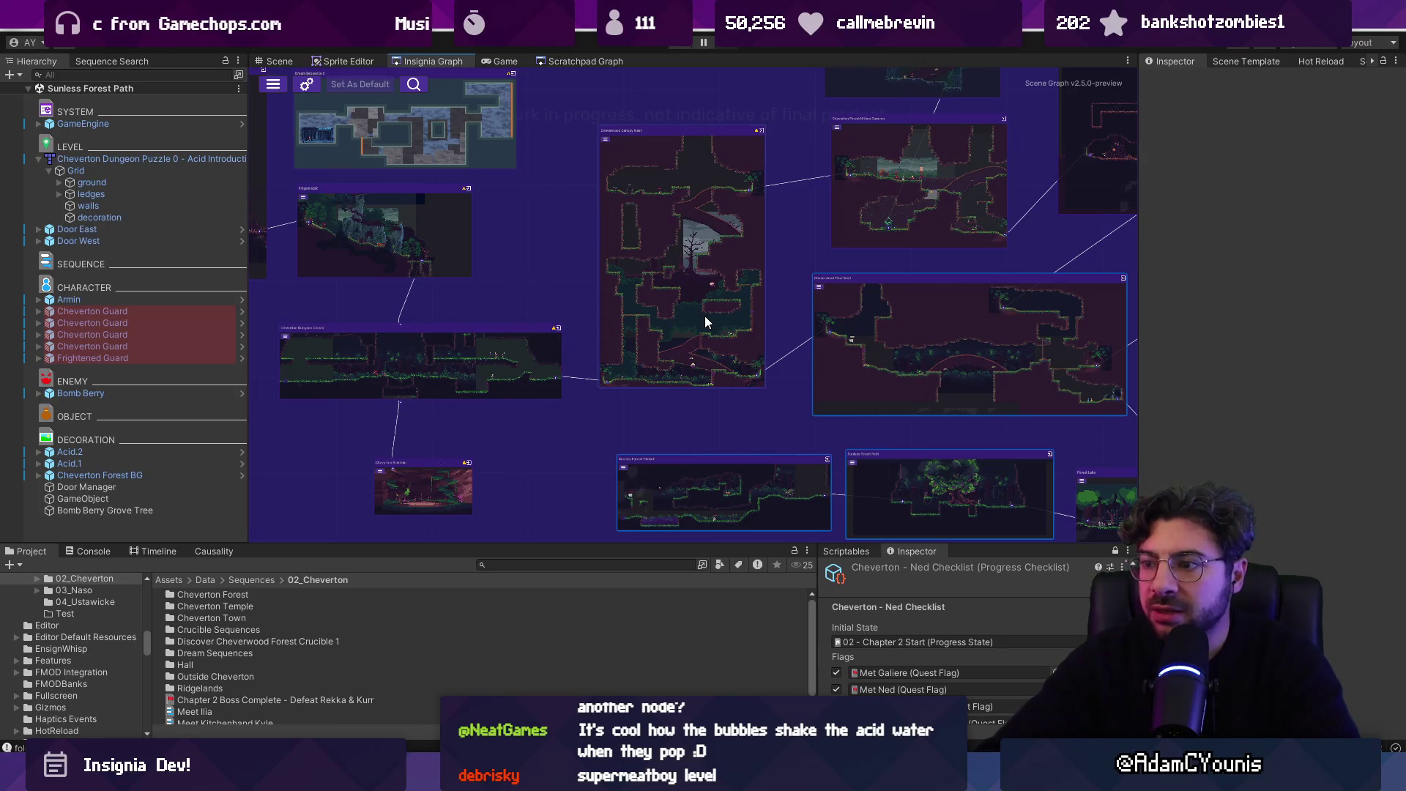
{"action": "scroll", "coordinate": [595, 394], "scroll_direction": "down", "scroll_amount": 4}
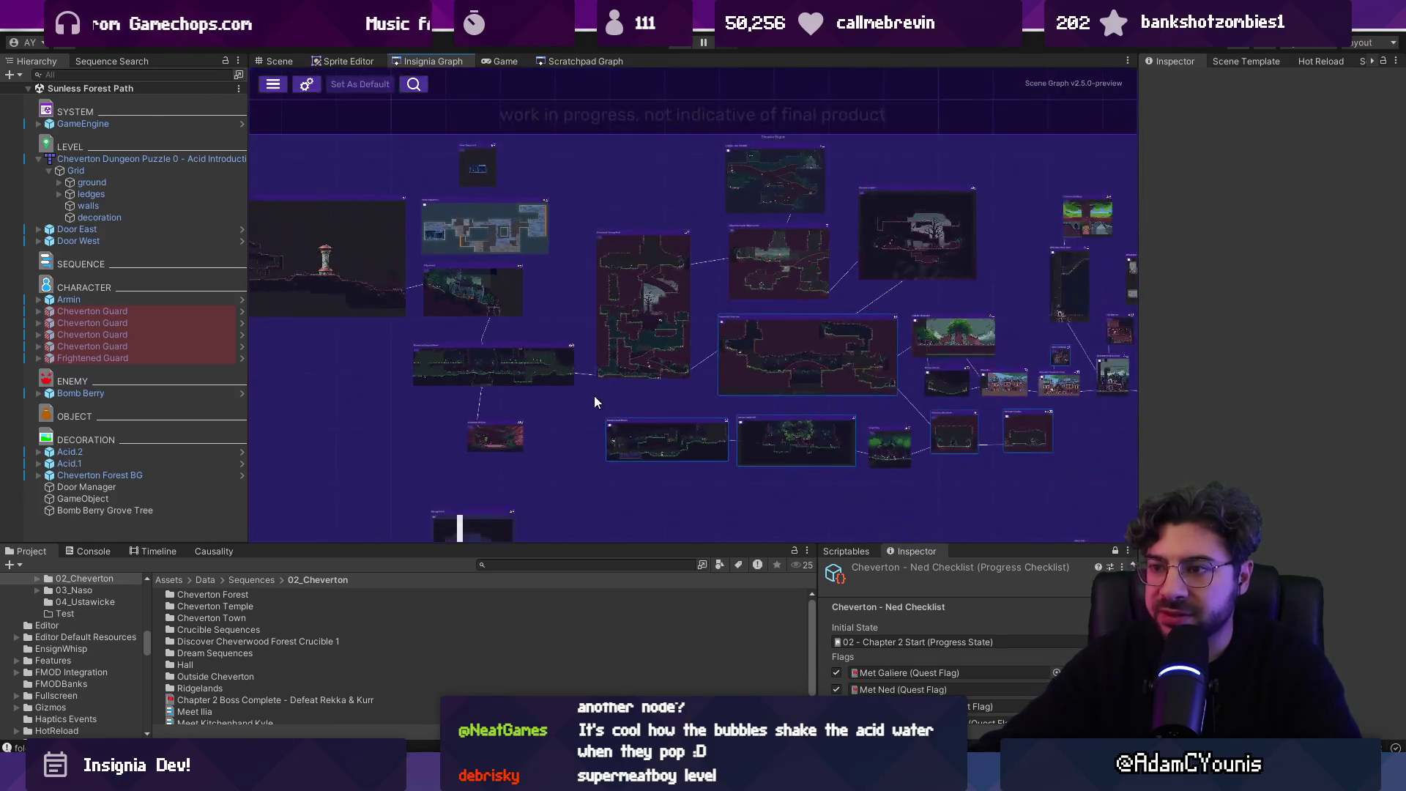
{"action": "scroll", "coordinate": [666, 352], "scroll_direction": "up", "scroll_amount": 2}
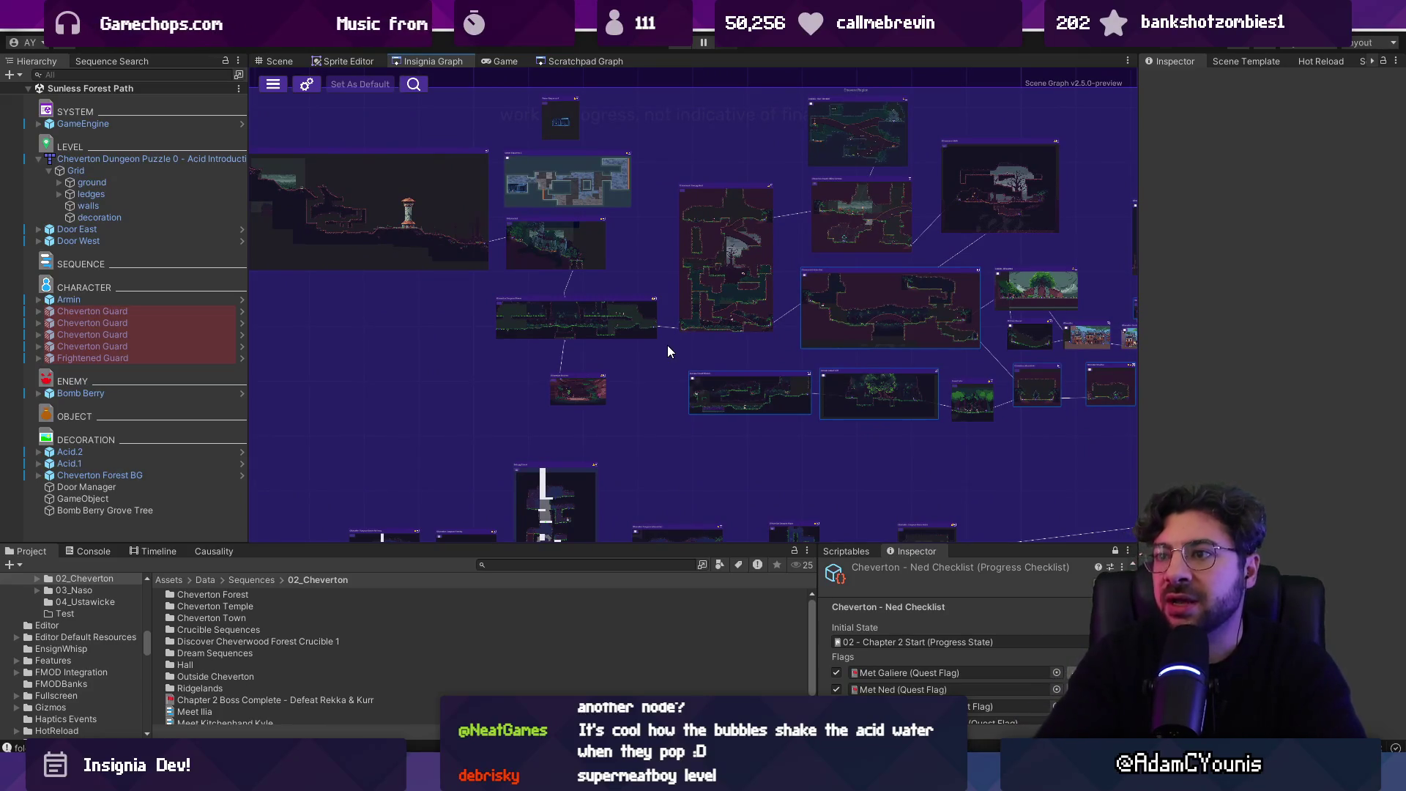
{"action": "scroll", "coordinate": [733, 337], "scroll_direction": "up", "scroll_amount": 5}
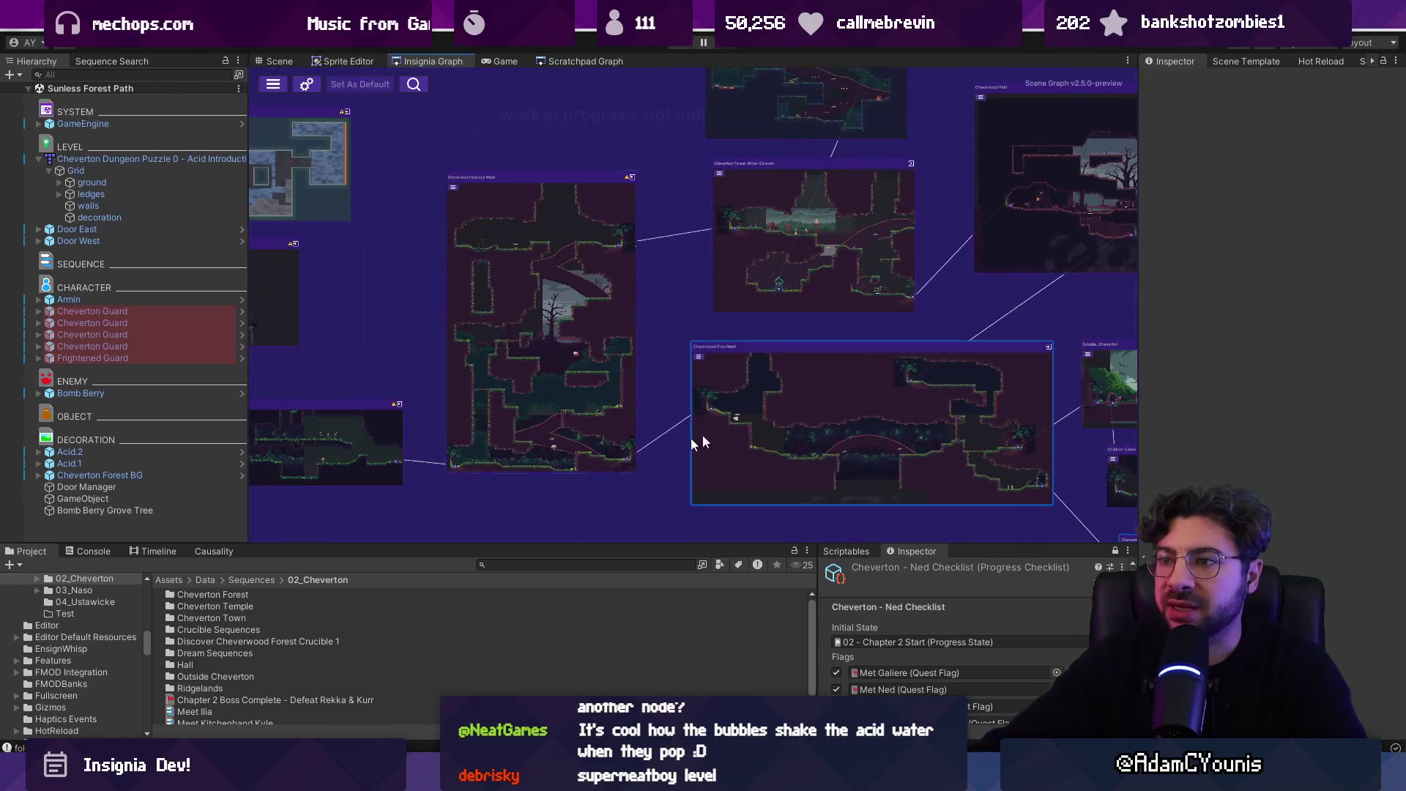
{"action": "scroll", "coordinate": [748, 345], "scroll_direction": "down", "scroll_amount": 1}
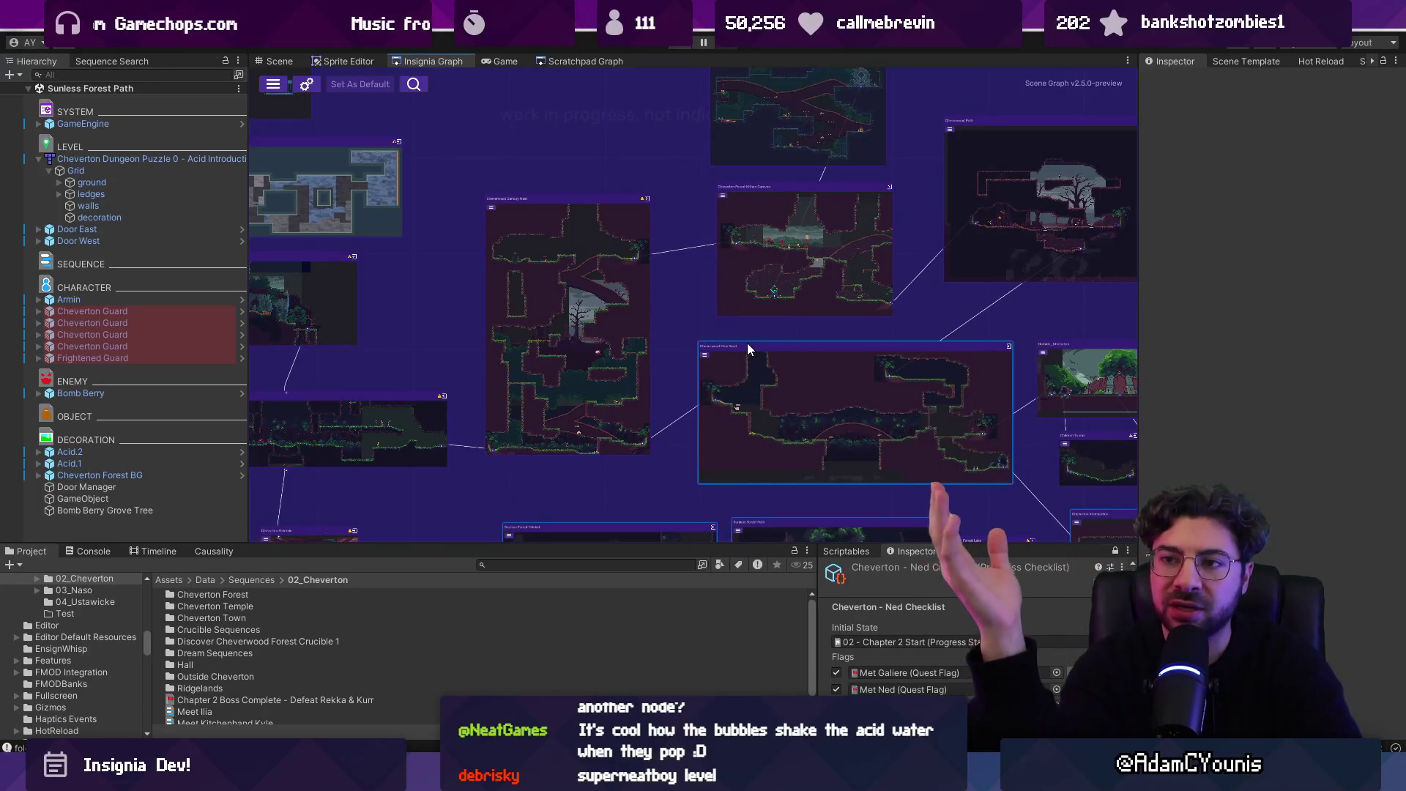
{"action": "scroll", "coordinate": [868, 290], "scroll_direction": "down", "scroll_amount": 3}
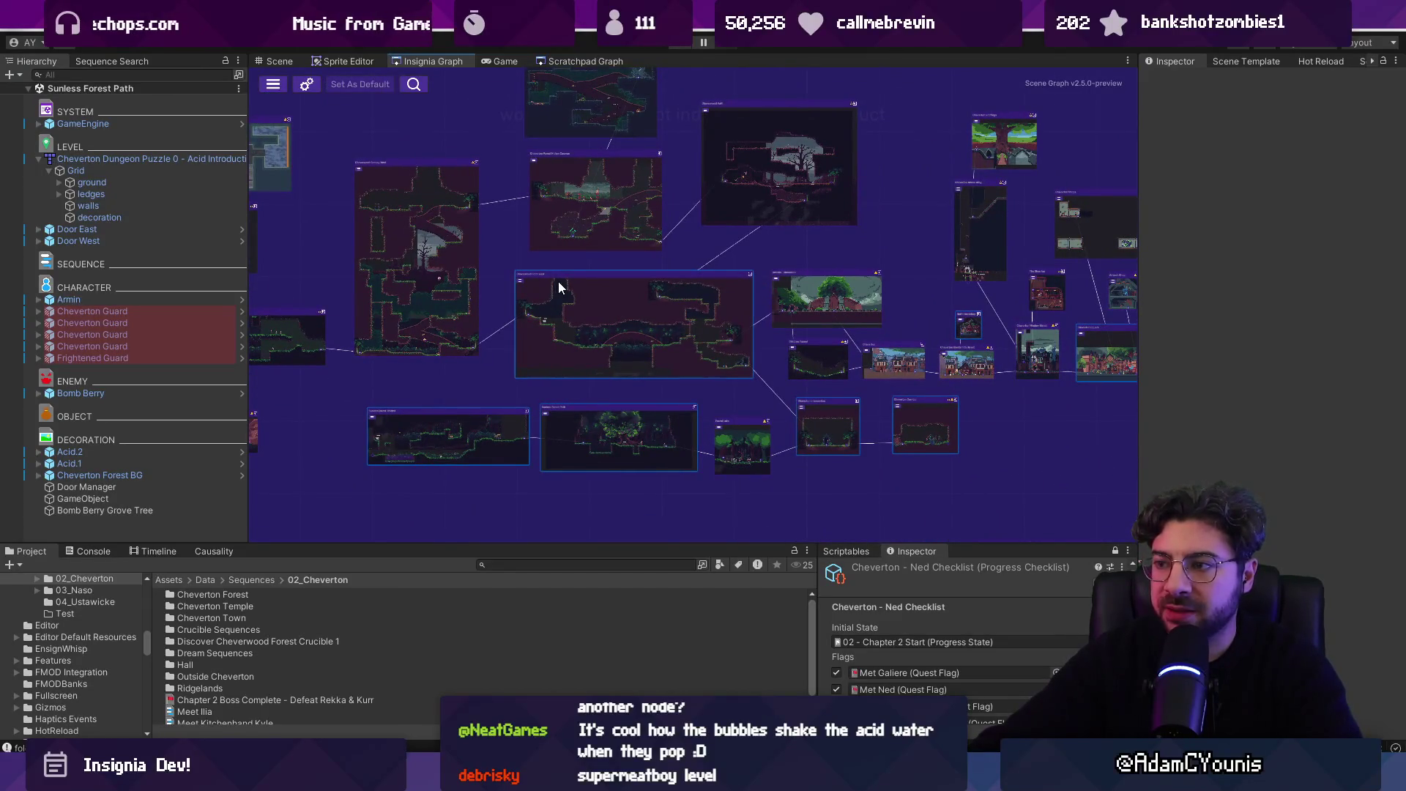
- Pan the level graph up-left and left to bring more level nodes into view
{"action": "mouse_move", "coordinate": [495, 362]}
{"action": "left_mouse_down"}
{"action": "mouse_move", "coordinate": [587, 408]}
{"action": "mouse_move", "coordinate": [754, 242]}
{"action": "left_mouse_up"}
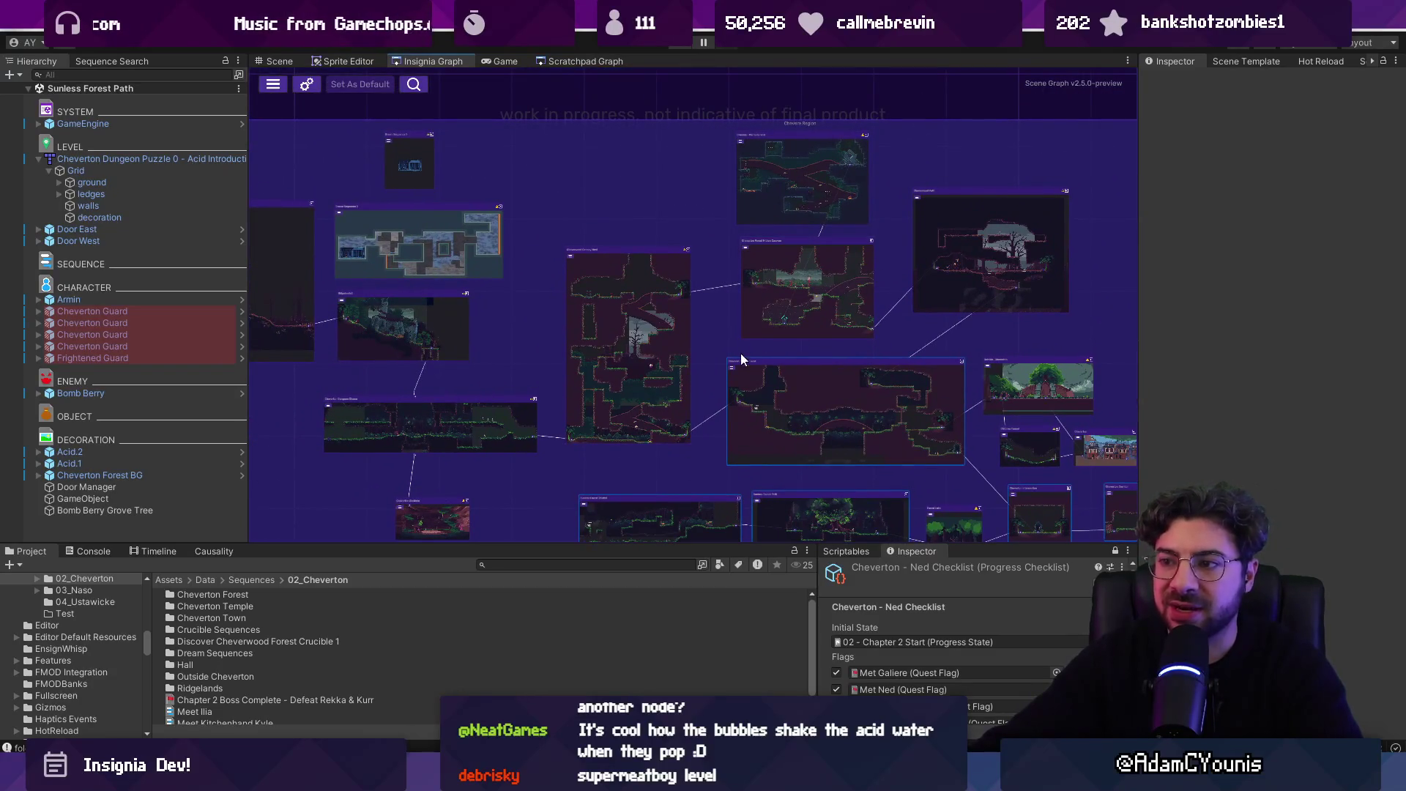
{"action": "scroll", "coordinate": [718, 384], "scroll_direction": "up", "scroll_amount": 3}
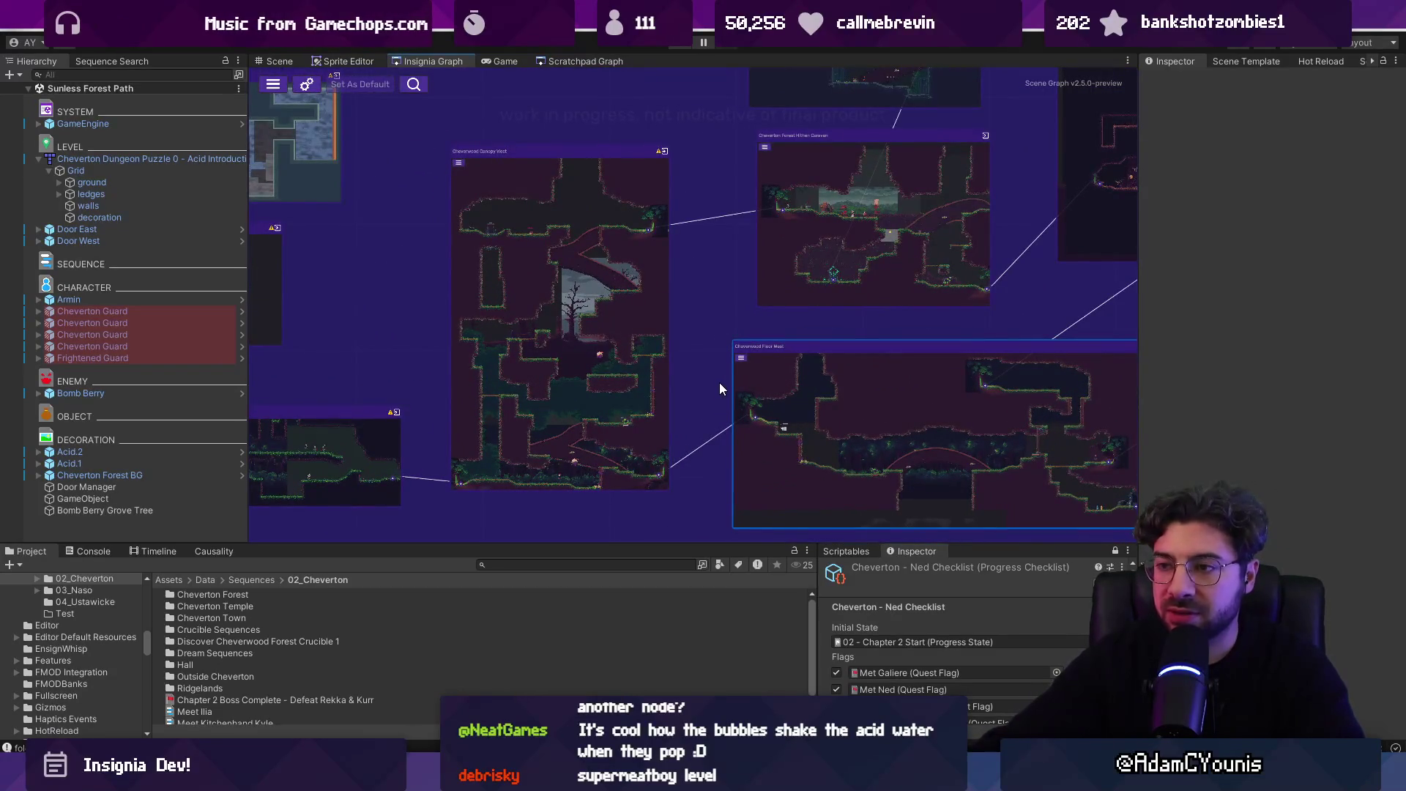
{"action": "scroll", "coordinate": [719, 383], "scroll_direction": "down", "scroll_amount": 3}
{"action": "mouse_move", "coordinate": [717, 381]}
{"action": "left_mouse_down"}
{"action": "mouse_move", "coordinate": [558, 341]}
{"action": "mouse_move", "coordinate": [538, 350]}
{"action": "left_mouse_up"}
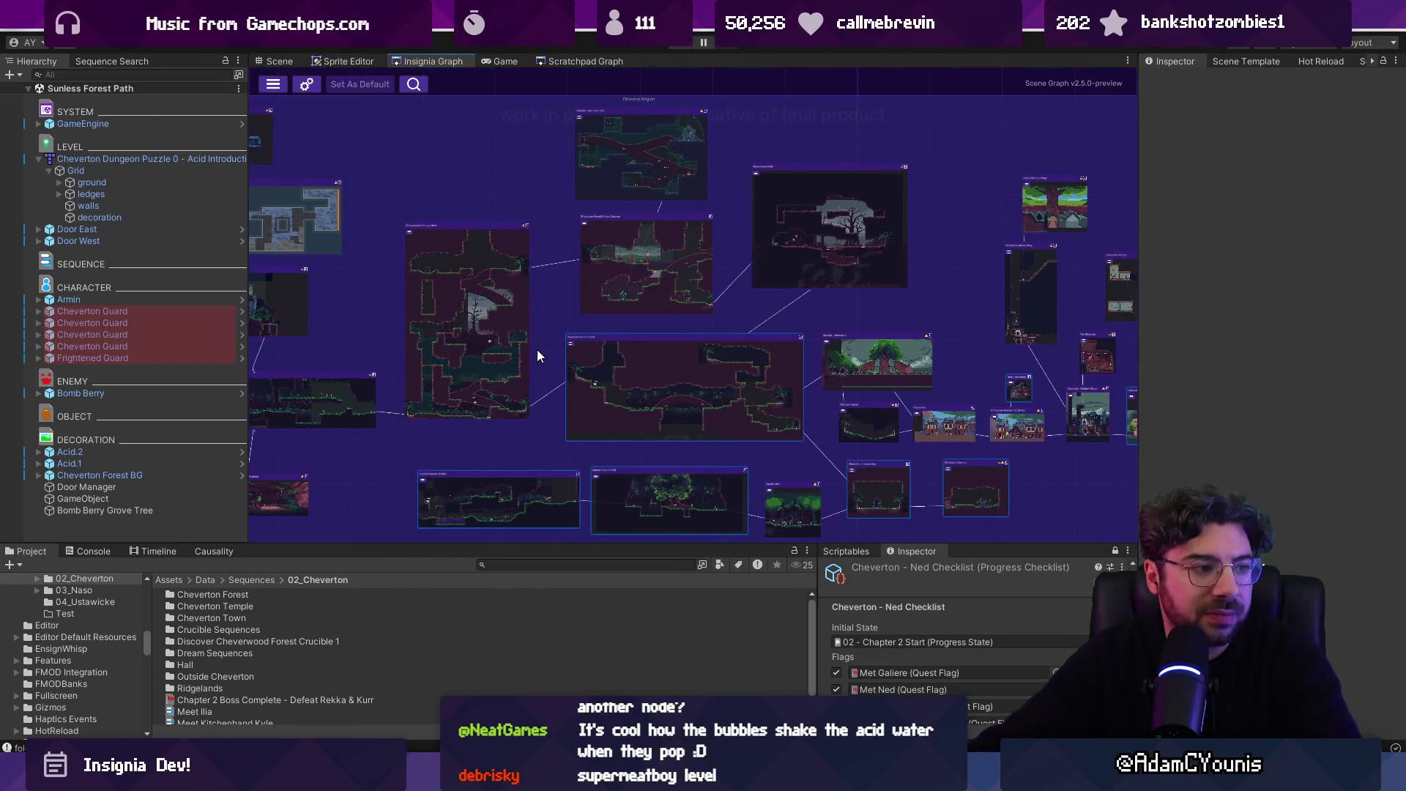
{"action": "scroll", "coordinate": [516, 353], "scroll_direction": "down", "scroll_amount": 2}
{"action": "mouse_move", "coordinate": [516, 353]}
{"action": "left_mouse_down"}
{"action": "mouse_move", "coordinate": [759, 239]}
{"action": "mouse_move", "coordinate": [701, 265]}
{"action": "mouse_move", "coordinate": [649, 364]}
{"action": "mouse_move", "coordinate": [455, 291]}
{"action": "left_mouse_up"}
{"action": "scroll", "coordinate": [592, 371], "scroll_direction": "up", "scroll_amount": 4}
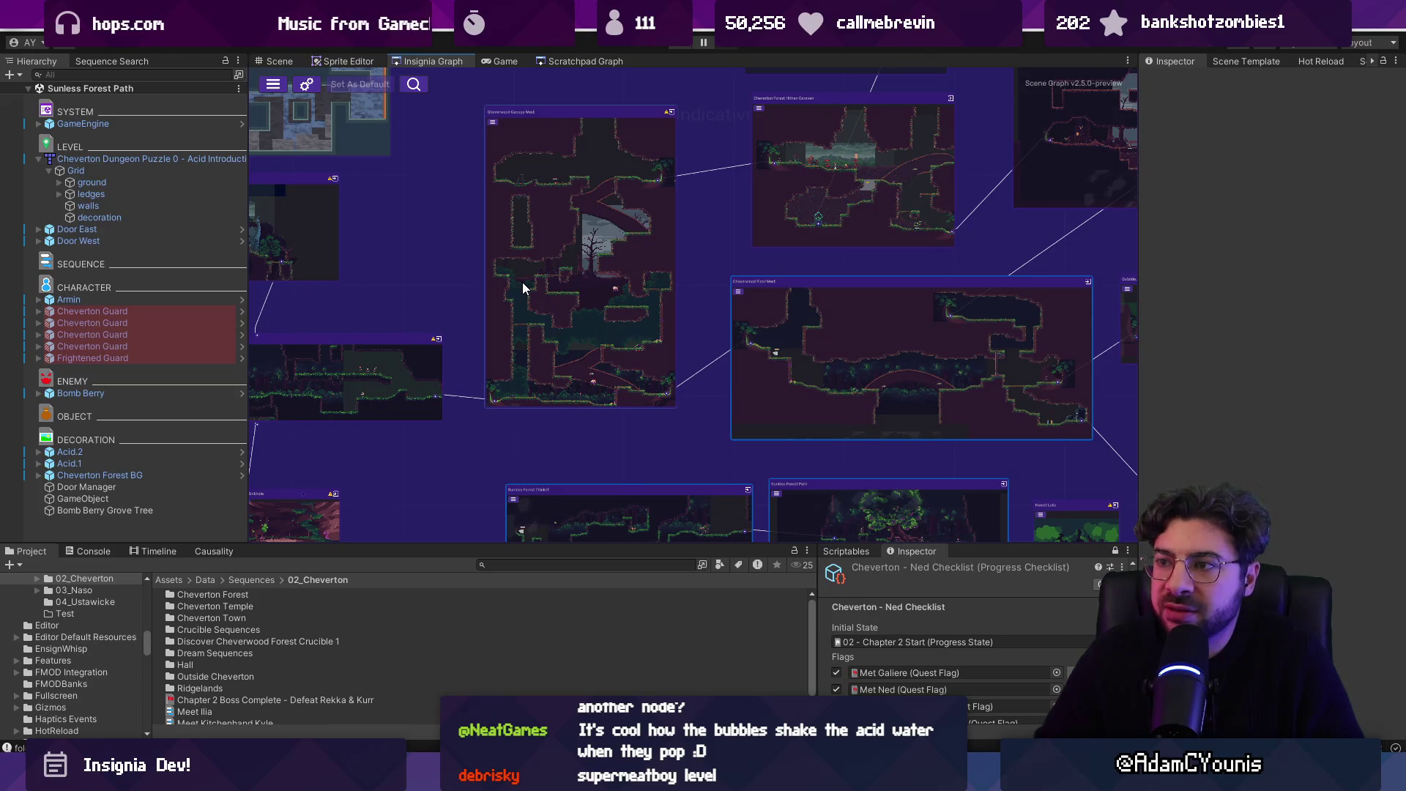
- Pan the graph across other rooms, then bring the Figma design document to the front
{"action": "scroll", "coordinate": [509, 283], "scroll_direction": "down", "scroll_amount": 5}
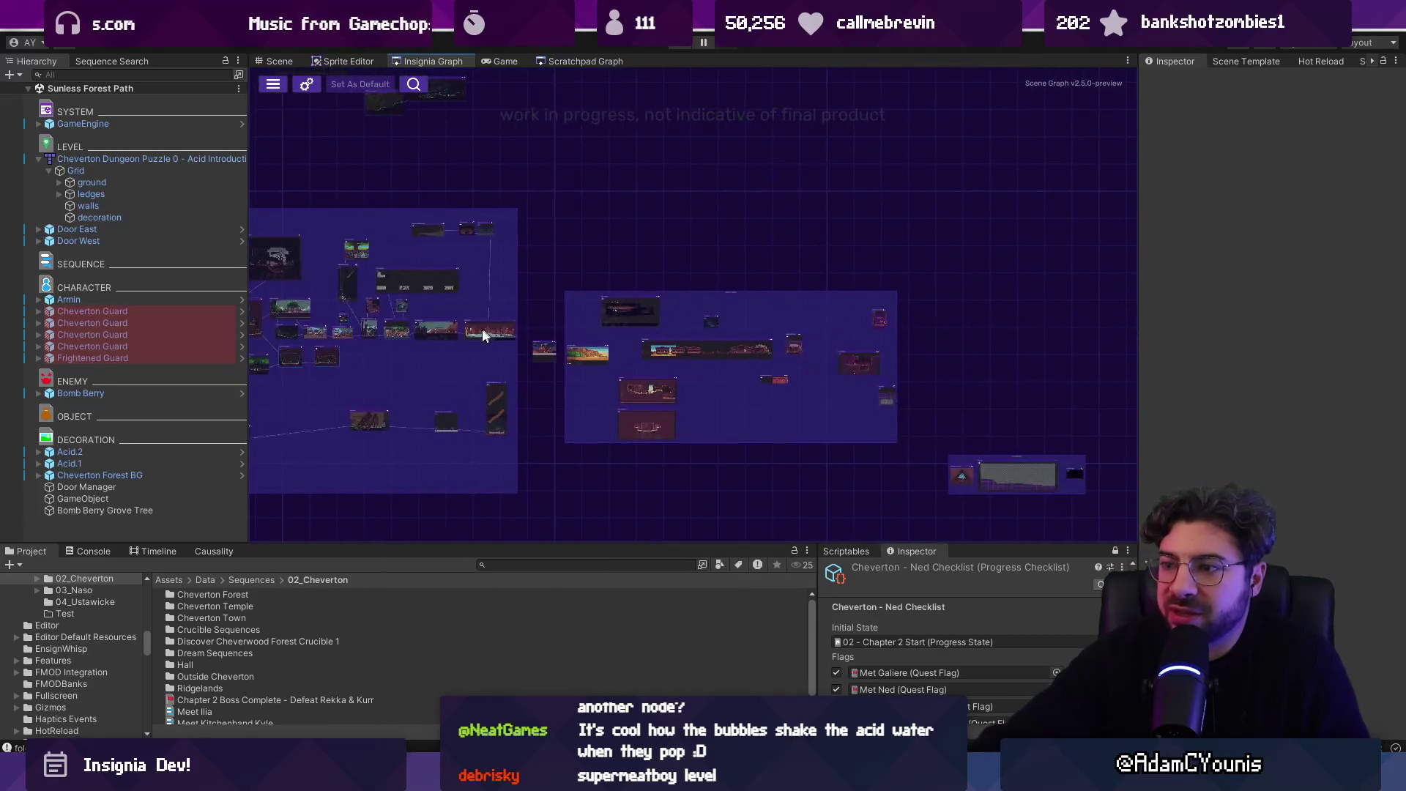
{"action": "scroll", "coordinate": [873, 377], "scroll_direction": "up", "scroll_amount": 3}
{"action": "scroll", "coordinate": [921, 350], "scroll_direction": "down", "scroll_amount": 3}
{"action": "scroll", "coordinate": [617, 371], "scroll_direction": "up", "scroll_amount": 5}
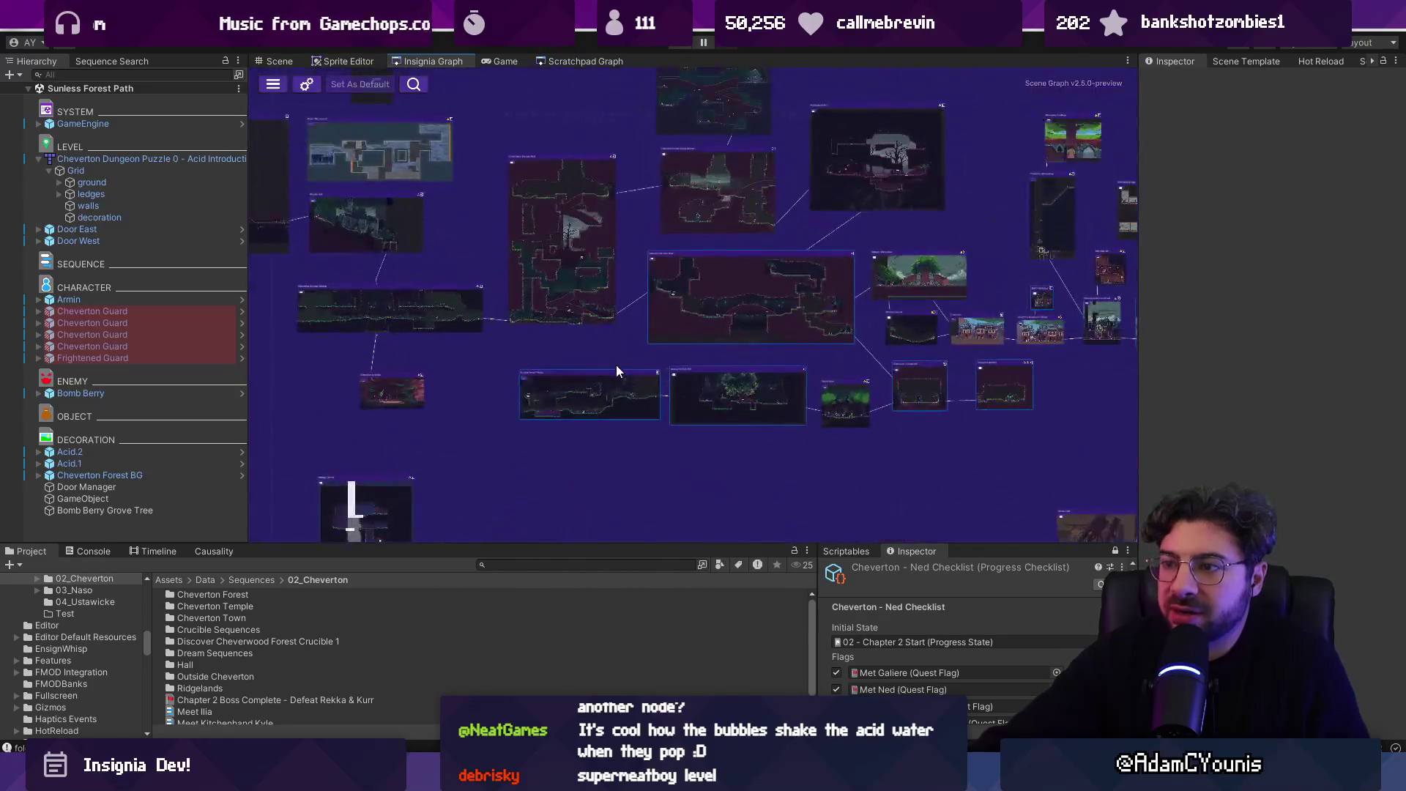
{"action": "scroll", "coordinate": [617, 370], "scroll_direction": "up", "scroll_amount": 2}
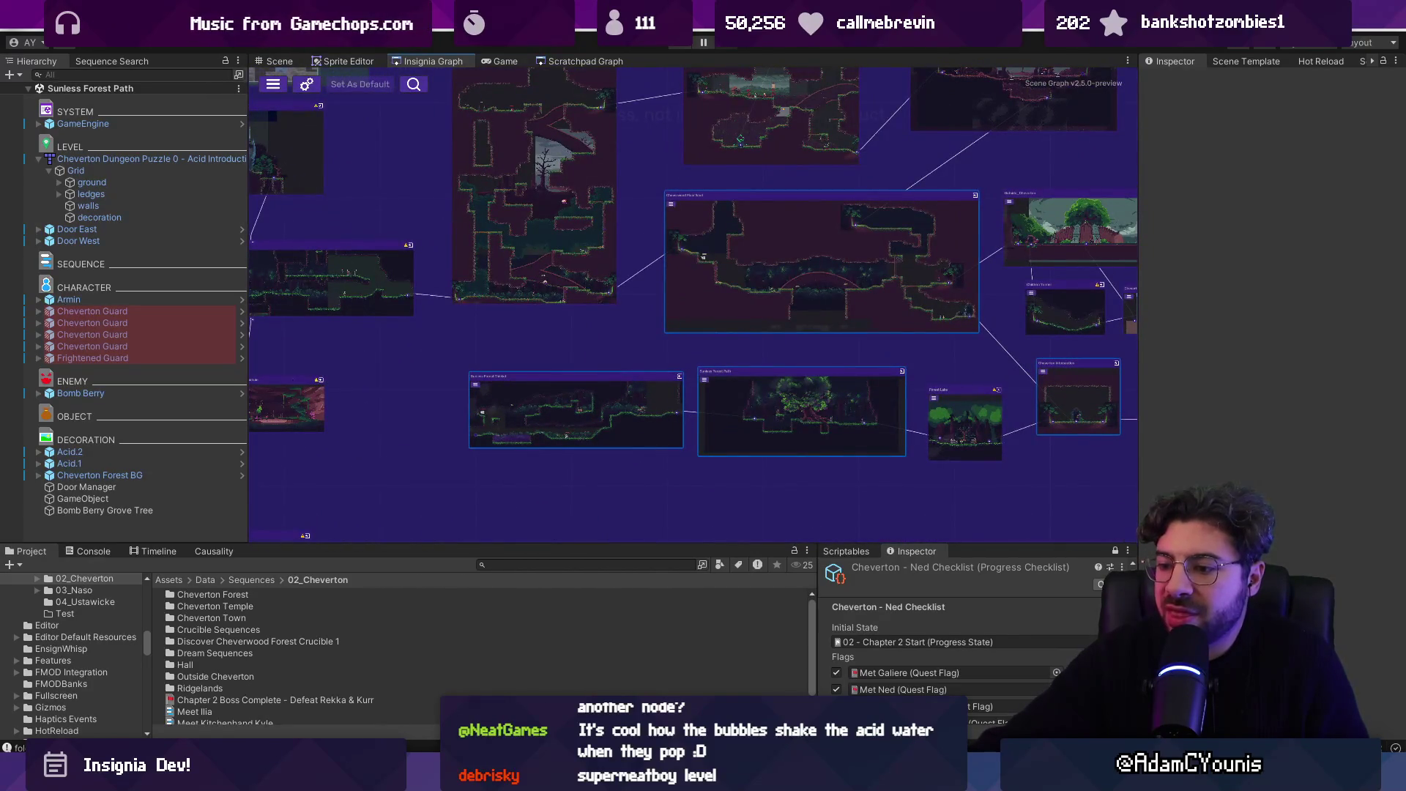
{"action": "left_click_drag", "start_coordinate": [603, 344], "coordinate": [662, 504]}
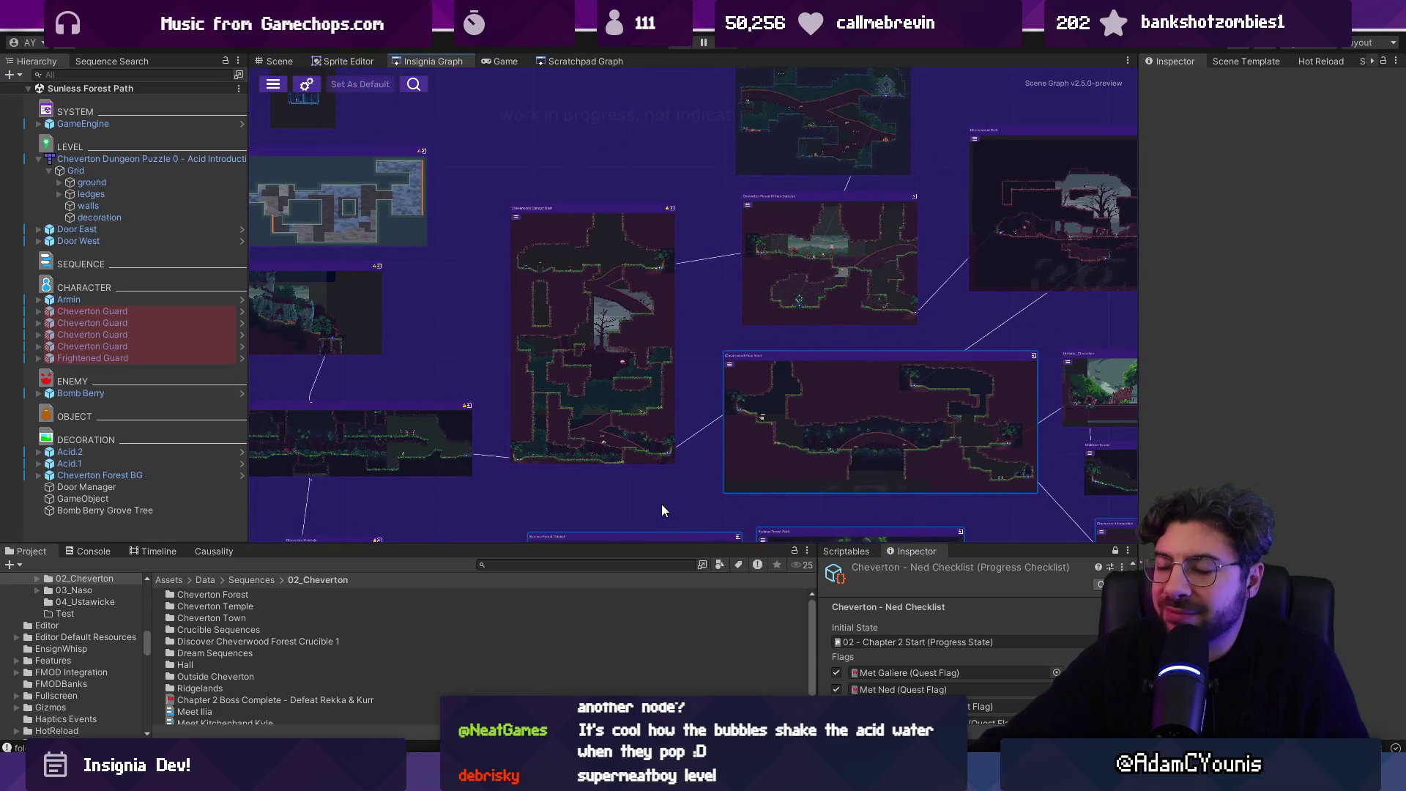
{"action": "scroll", "coordinate": [612, 349], "scroll_direction": "up", "scroll_amount": 3}
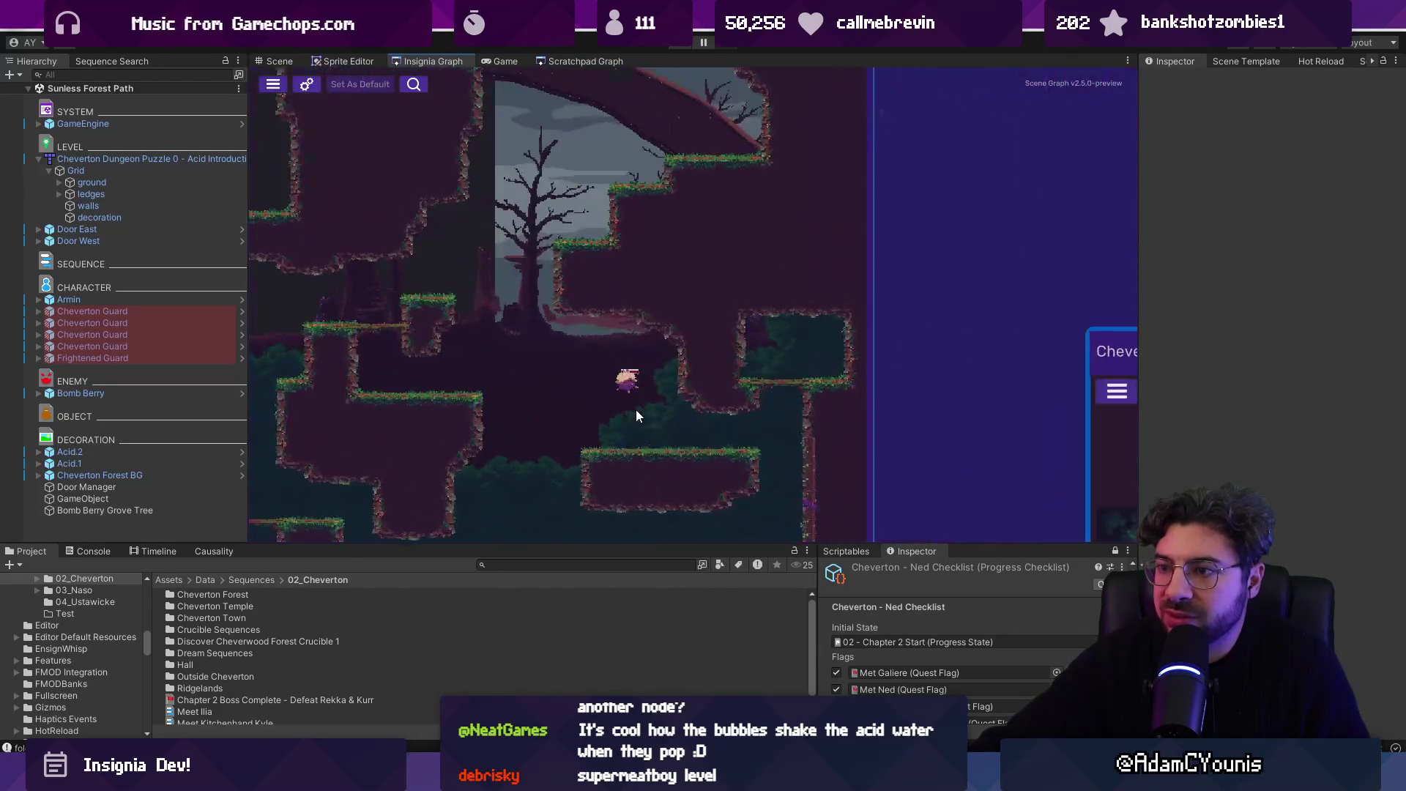
{"action": "scroll", "coordinate": [636, 410], "scroll_direction": "down", "scroll_amount": 4}
{"action": "left_click_drag", "start_coordinate": [640, 424], "coordinate": [671, 345]}
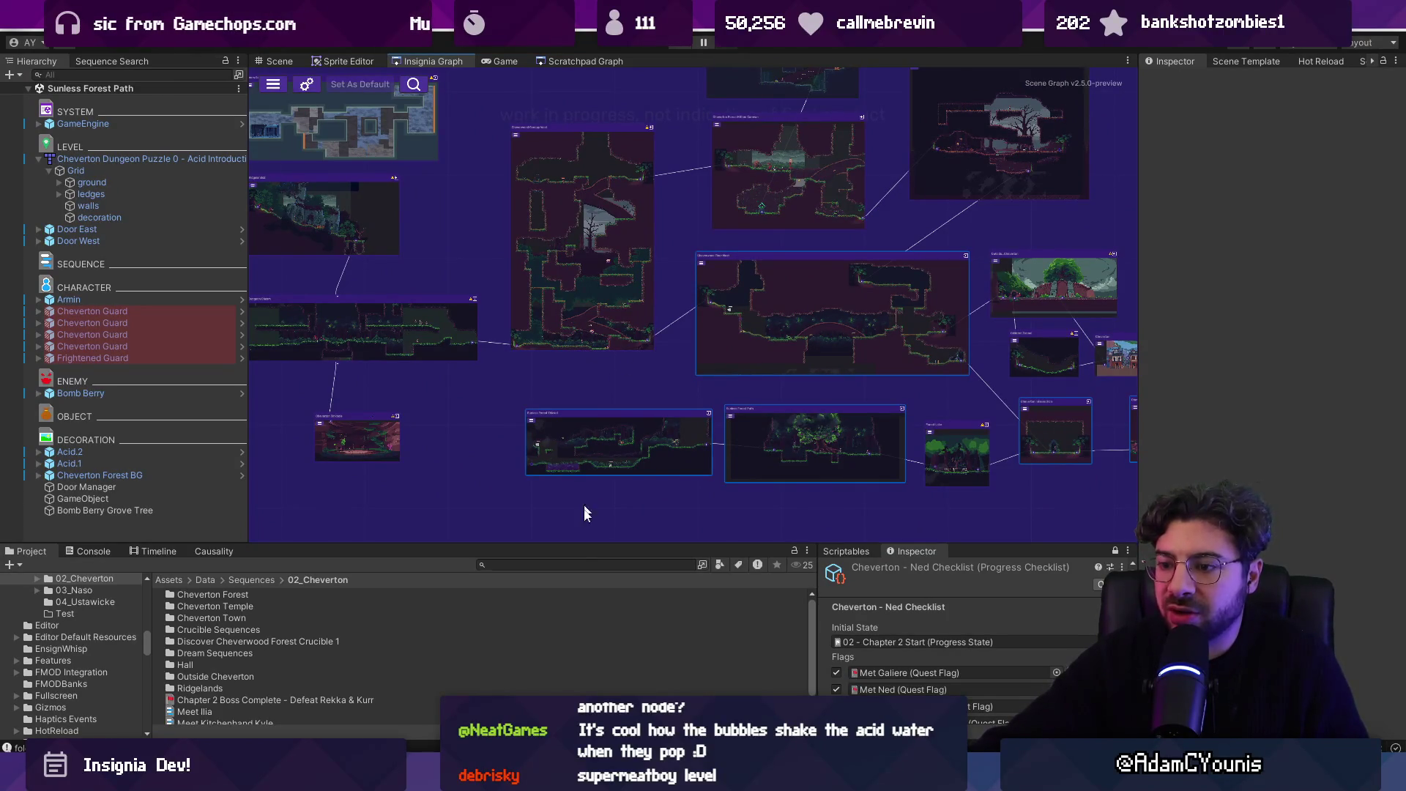
{"action": "key", "text": "alt+Tab"}
{"action": "left_click", "coordinate": [480, 220]}
{"action": "scroll", "coordinate": [480, 213], "scroll_direction": "up", "scroll_amount": 10}
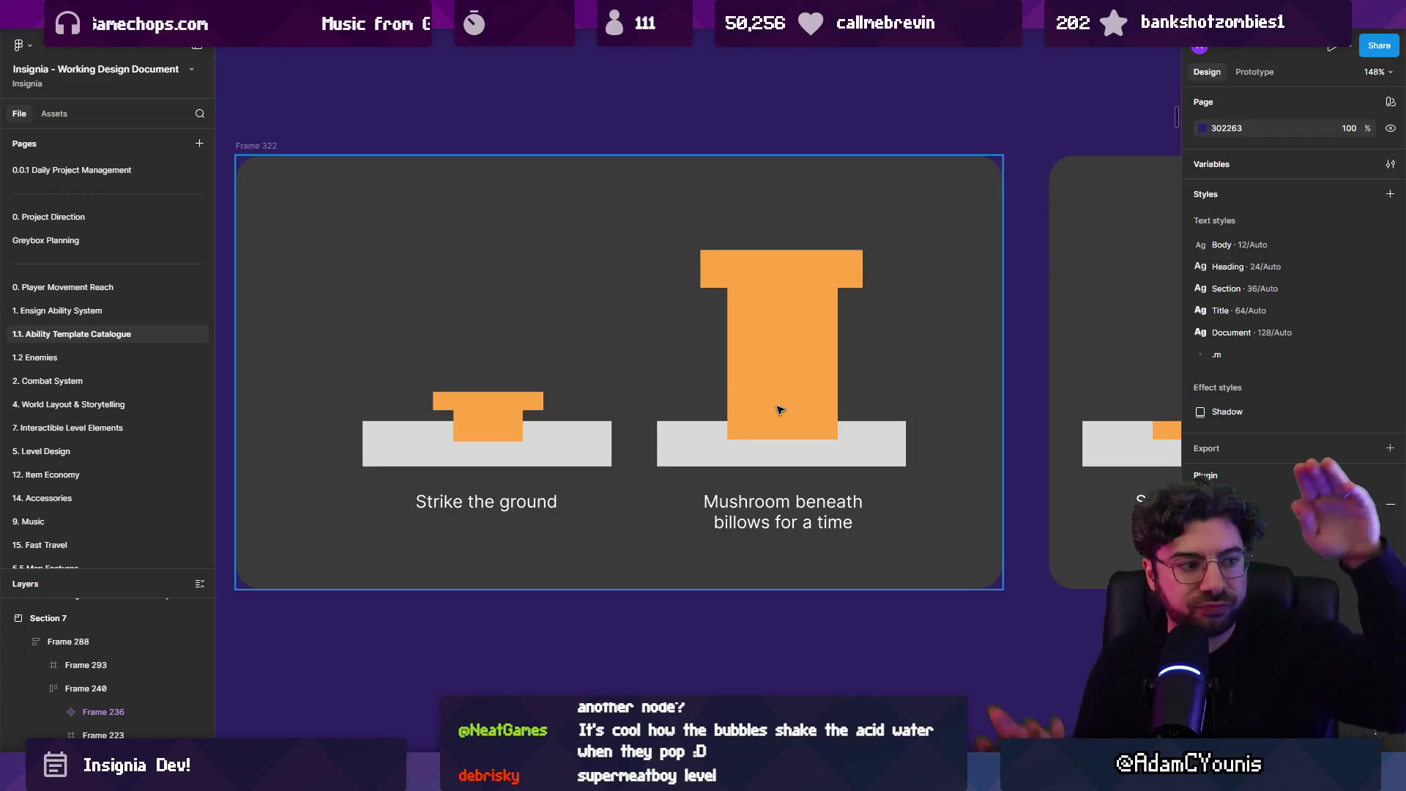
{"action": "key", "text": "n"}
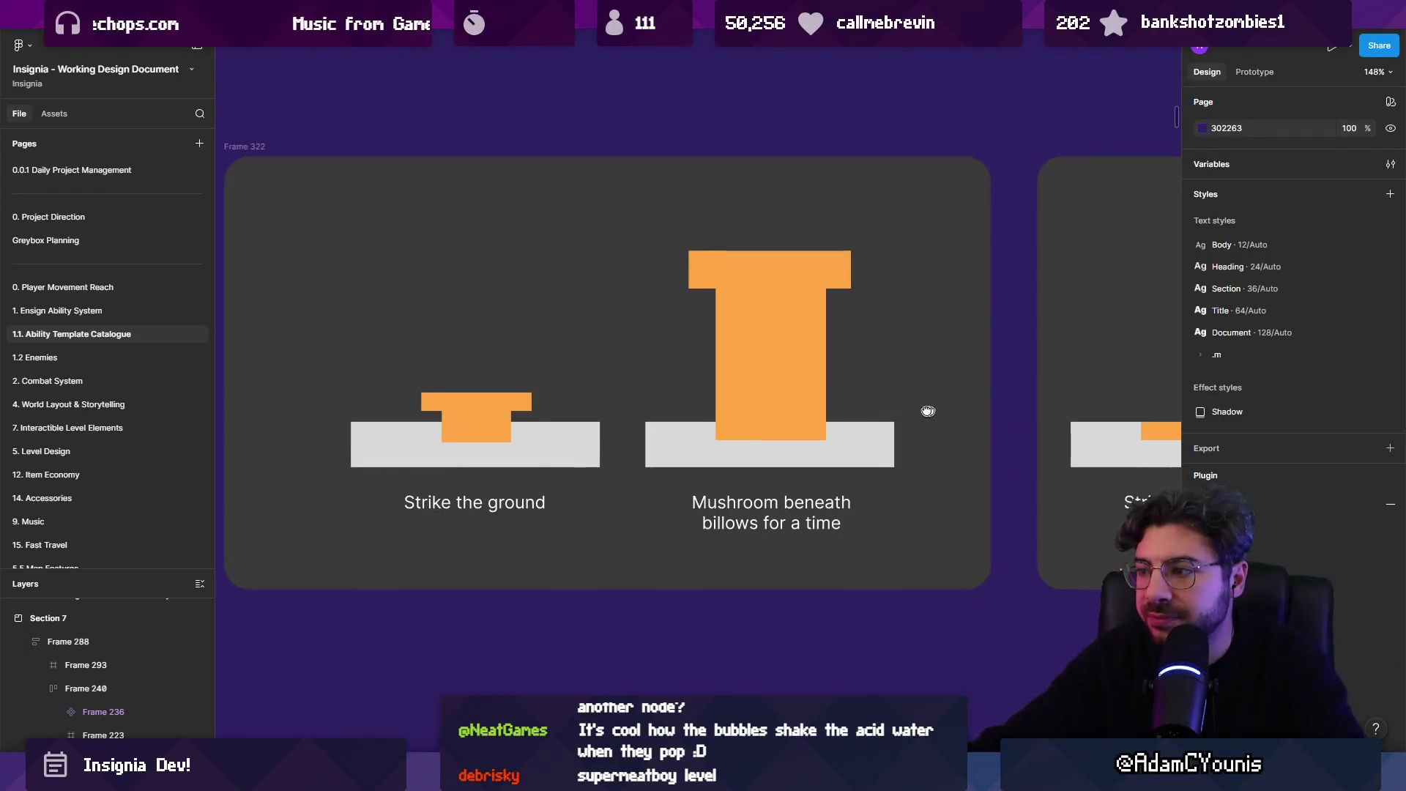
{"action": "scroll", "coordinate": [902, 483], "scroll_direction": "right", "scroll_amount": 5}
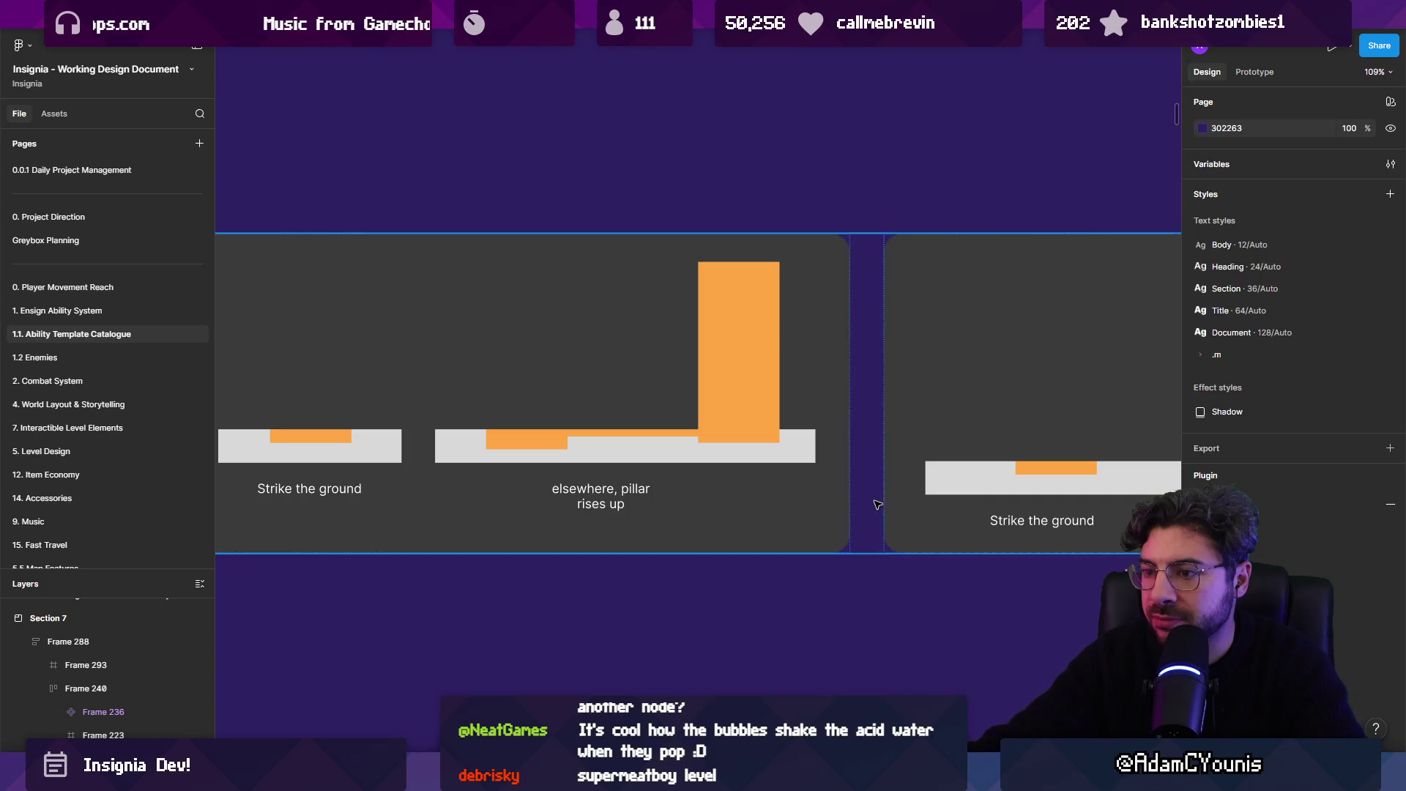
{"action": "scroll", "coordinate": [867, 496], "scroll_direction": "left", "scroll_amount": 6}
{"action": "scroll", "coordinate": [916, 586], "scroll_direction": "right", "scroll_amount": 4}
{"action": "scroll", "coordinate": [732, 476], "scroll_direction": "left", "scroll_amount": 6}
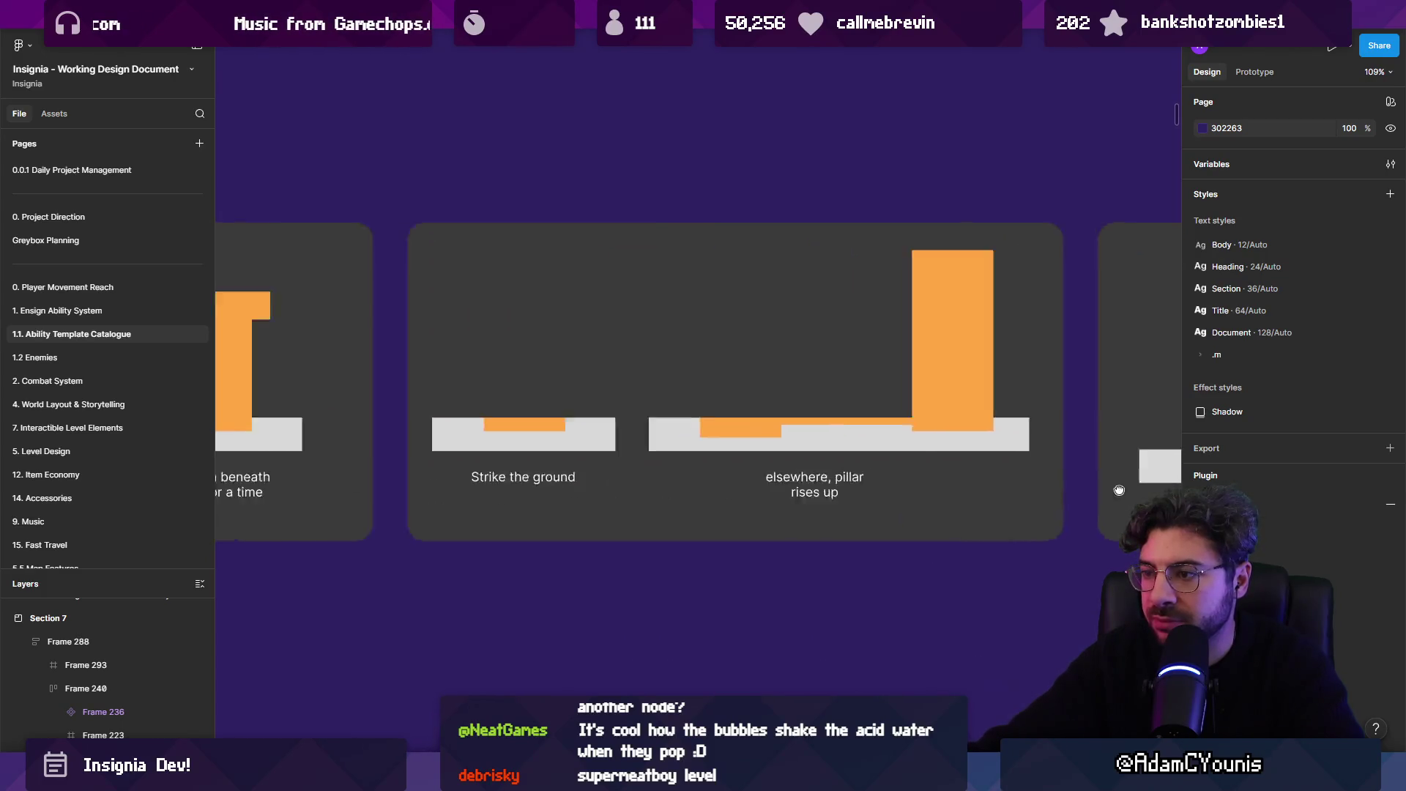
{"action": "left_click", "coordinate": [717, 468]}
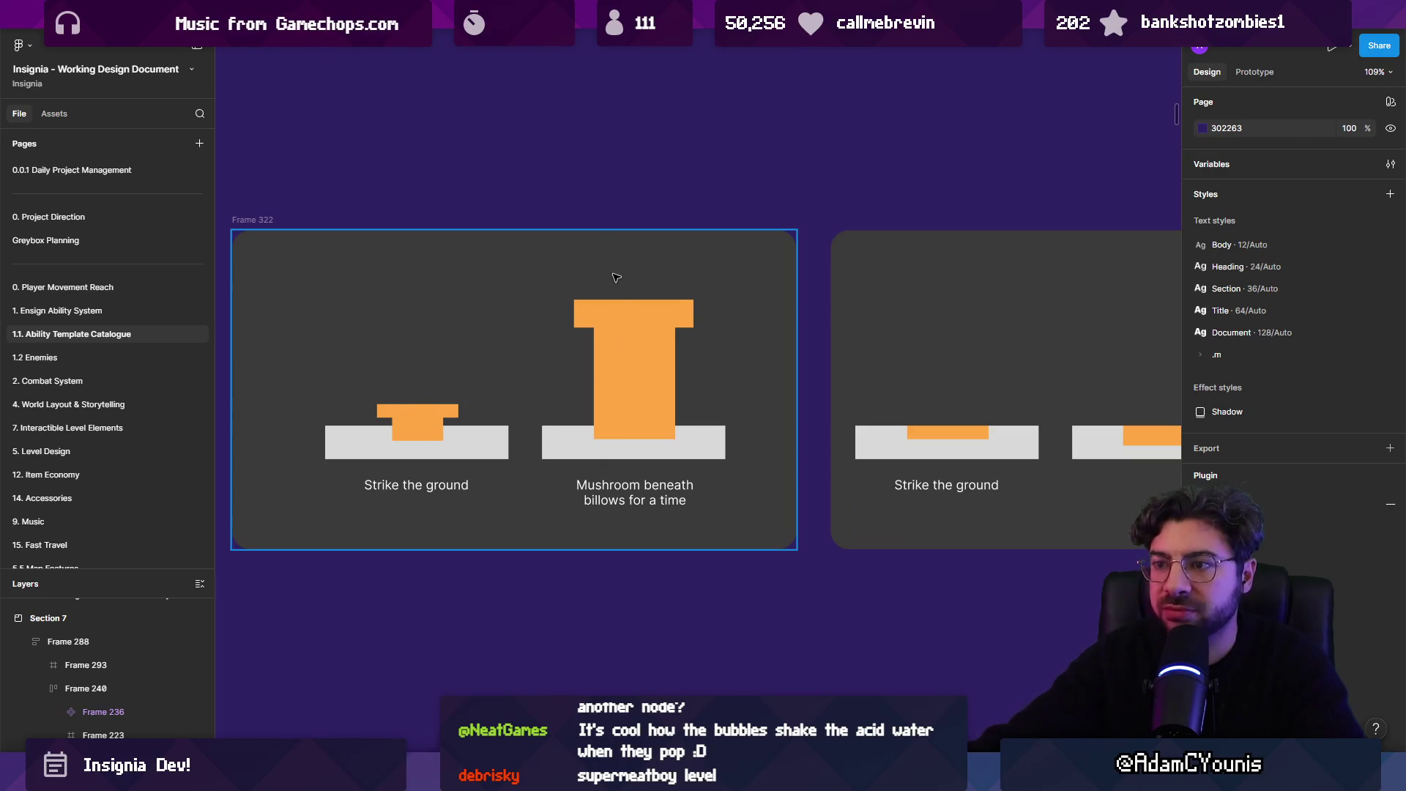
{"action": "scroll", "coordinate": [635, 334], "scroll_direction": "down", "scroll_amount": 5}
{"action": "scroll", "coordinate": [512, 376], "scroll_direction": "right", "scroll_amount": 5}
{"action": "left_click", "coordinate": [443, 376]}
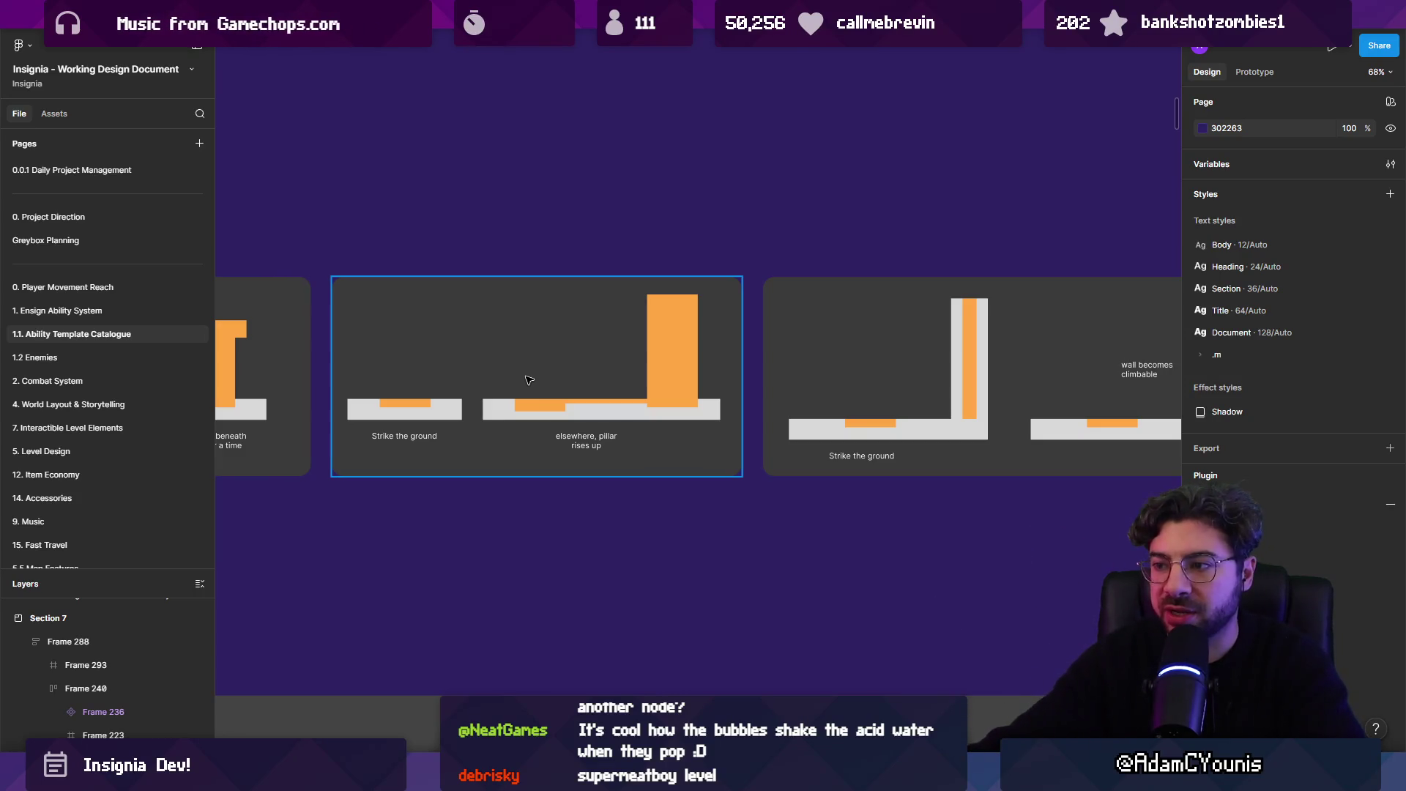
{"action": "scroll", "coordinate": [557, 394], "scroll_direction": "down", "scroll_amount": 2}
{"action": "scroll", "coordinate": [527, 402], "scroll_direction": "right", "scroll_amount": 5}
{"action": "left_click", "coordinate": [501, 407]}
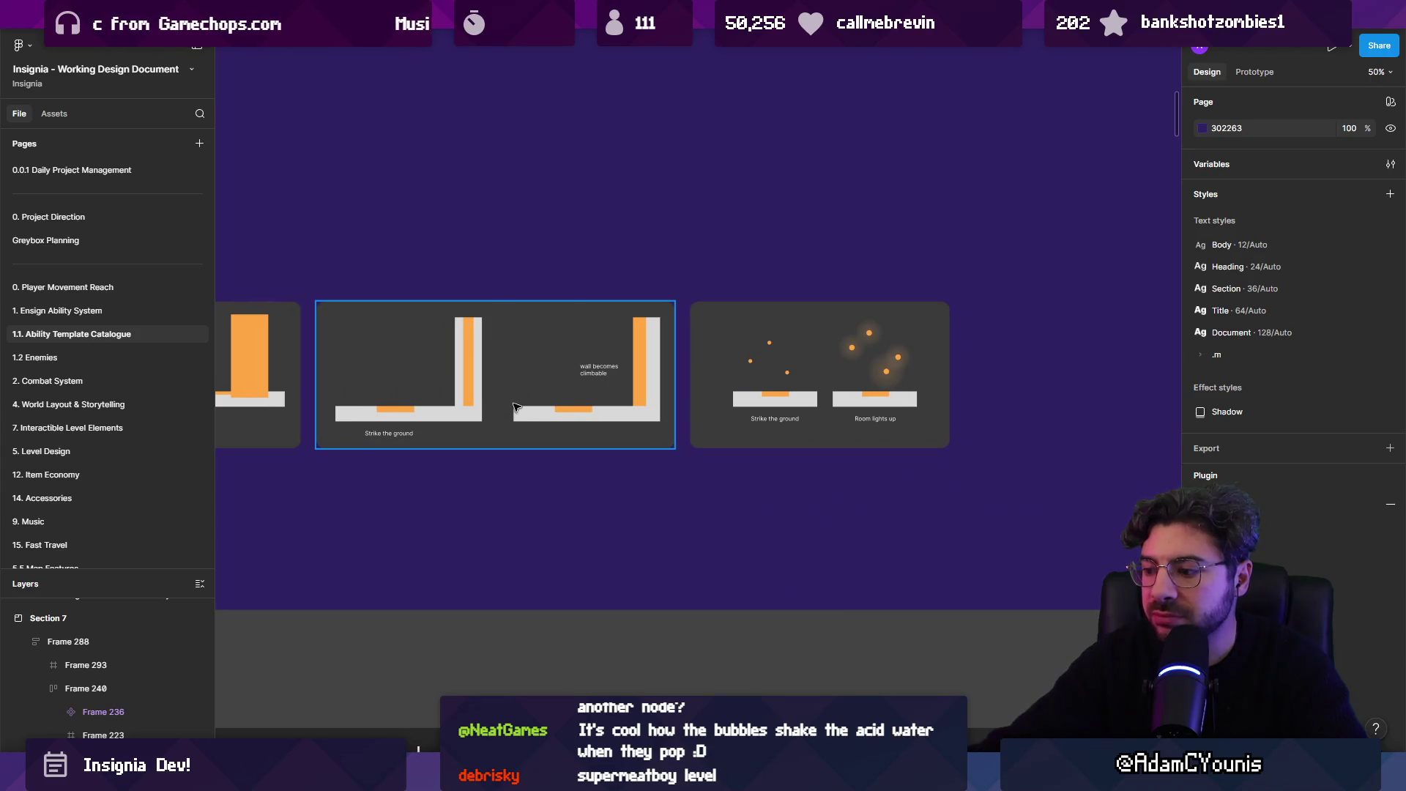
{"action": "scroll", "coordinate": [556, 428], "scroll_direction": "down", "scroll_amount": 3}
{"action": "scroll", "coordinate": [527, 439], "scroll_direction": "left", "scroll_amount": 3}
{"action": "left_click", "coordinate": [511, 454]}
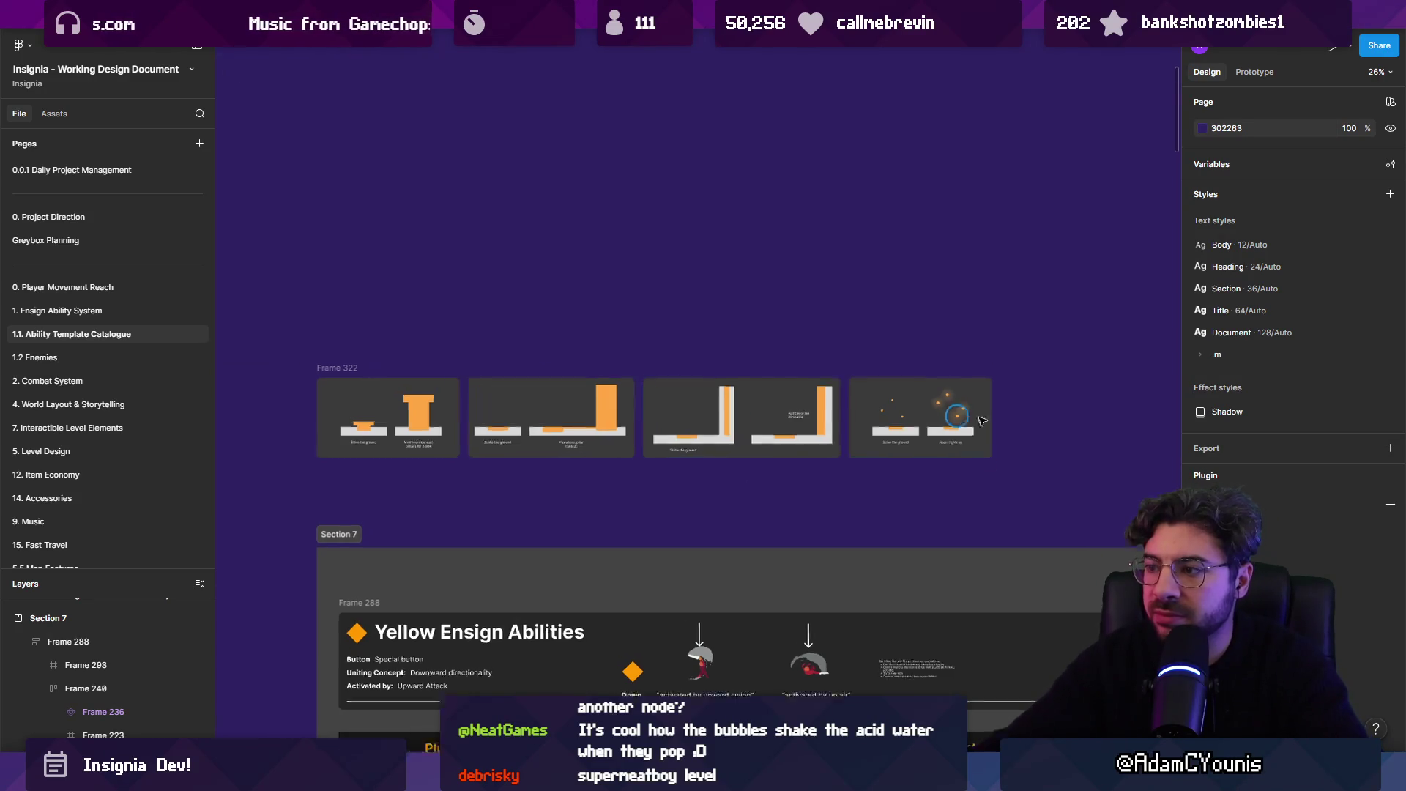
{"action": "scroll", "coordinate": [960, 422], "scroll_direction": "up", "scroll_amount": 5}
{"action": "scroll", "coordinate": [910, 367], "scroll_direction": "down", "scroll_amount": 4}
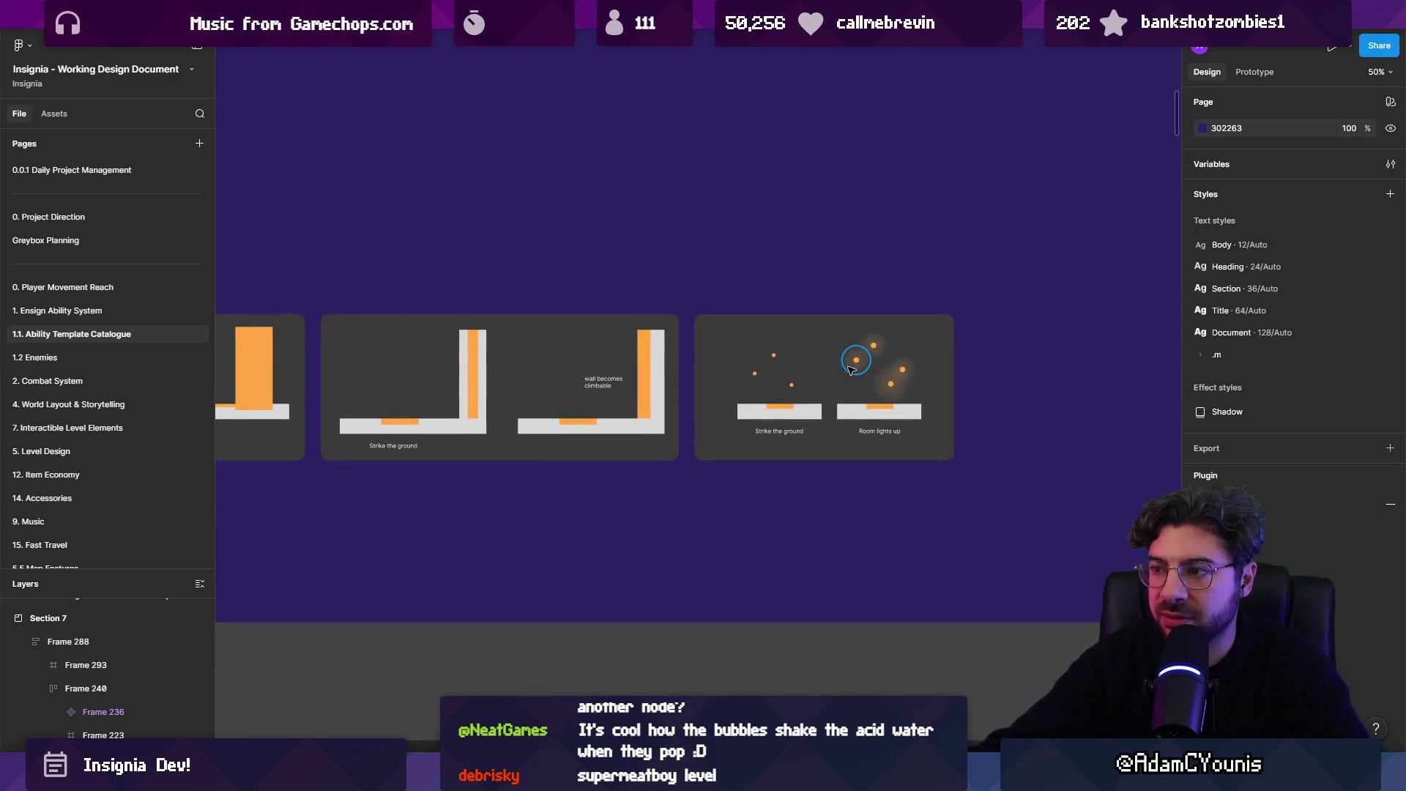
{"action": "scroll", "coordinate": [893, 385], "scroll_direction": "down", "scroll_amount": 4}
{"action": "scroll", "coordinate": [658, 521], "scroll_direction": "up", "scroll_amount": 10}
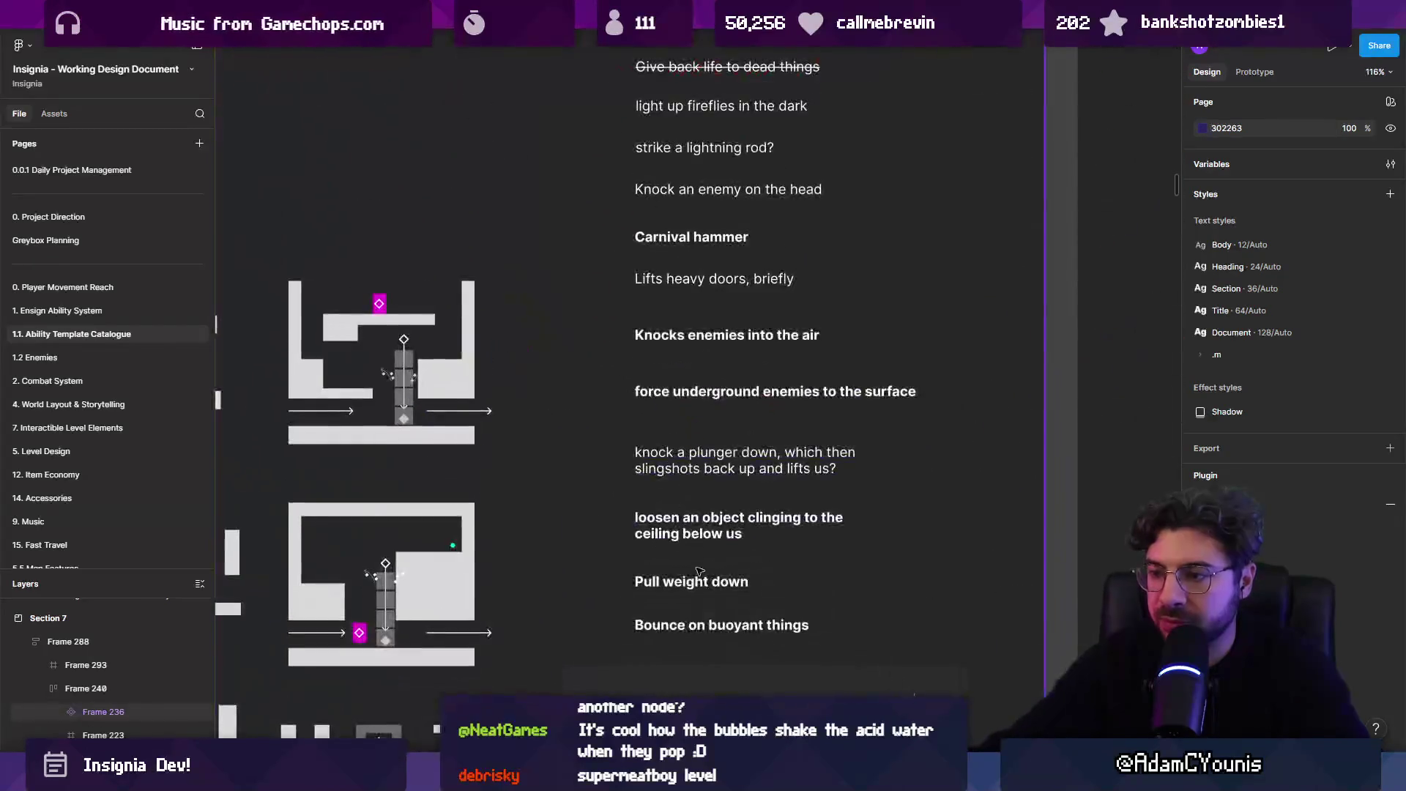
- Inspect Frame 240's first ideas: plunger, surfacing underground enemies, knocking enemies airborne, lifting heavy doors
{"action": "scroll", "coordinate": [658, 522], "scroll_direction": "up", "scroll_amount": 2}
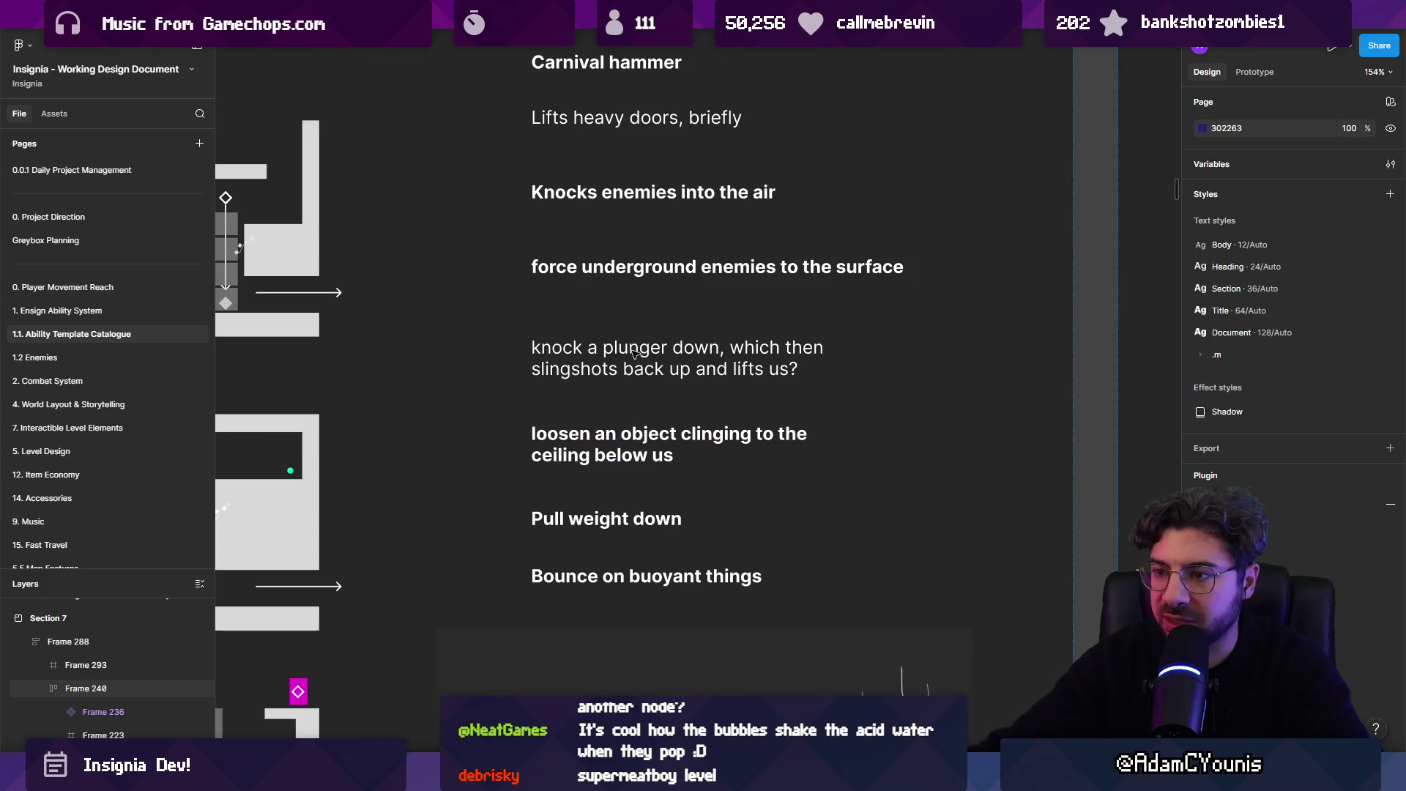
{"action": "scroll", "coordinate": [577, 480], "scroll_direction": "up", "scroll_amount": 3}
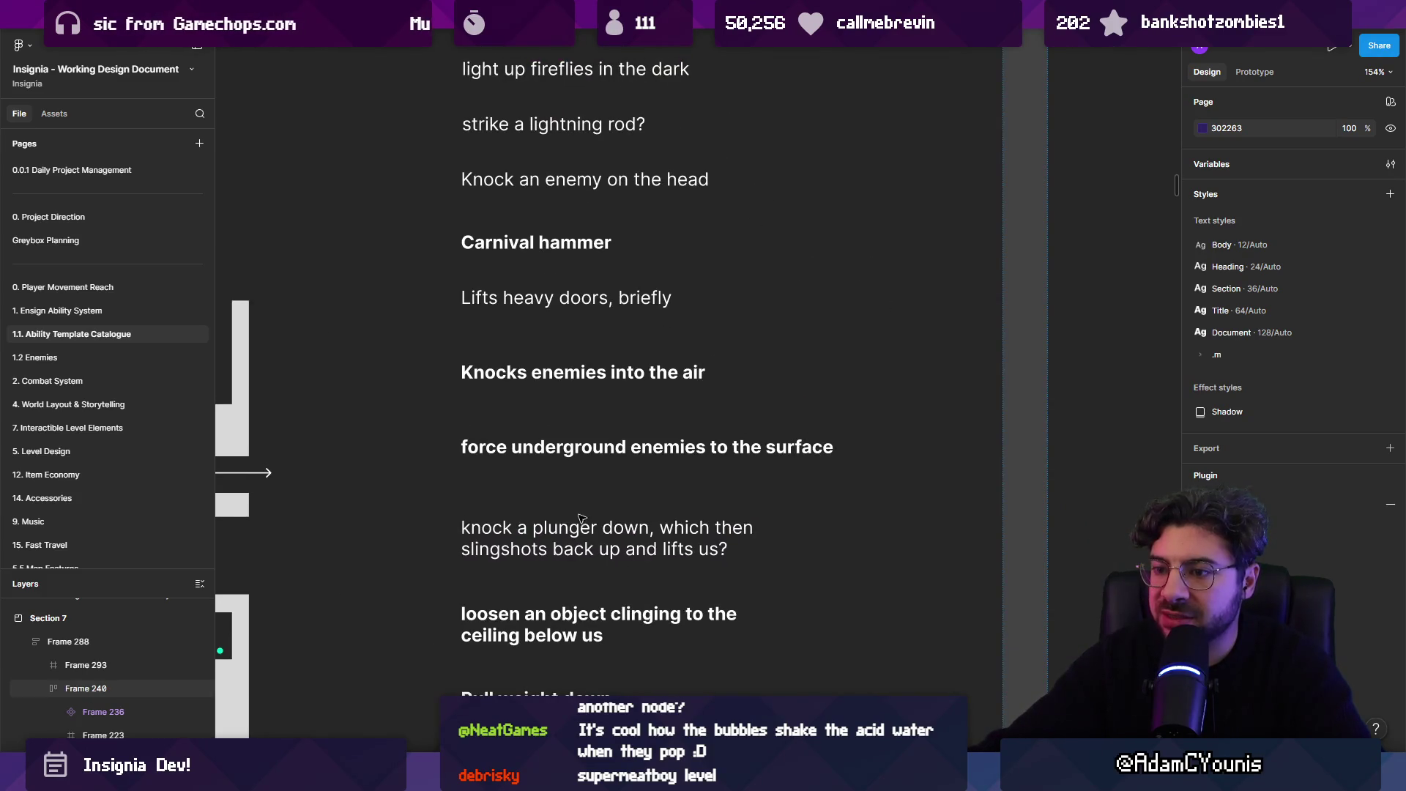
{"action": "left_click", "coordinate": [515, 543]}
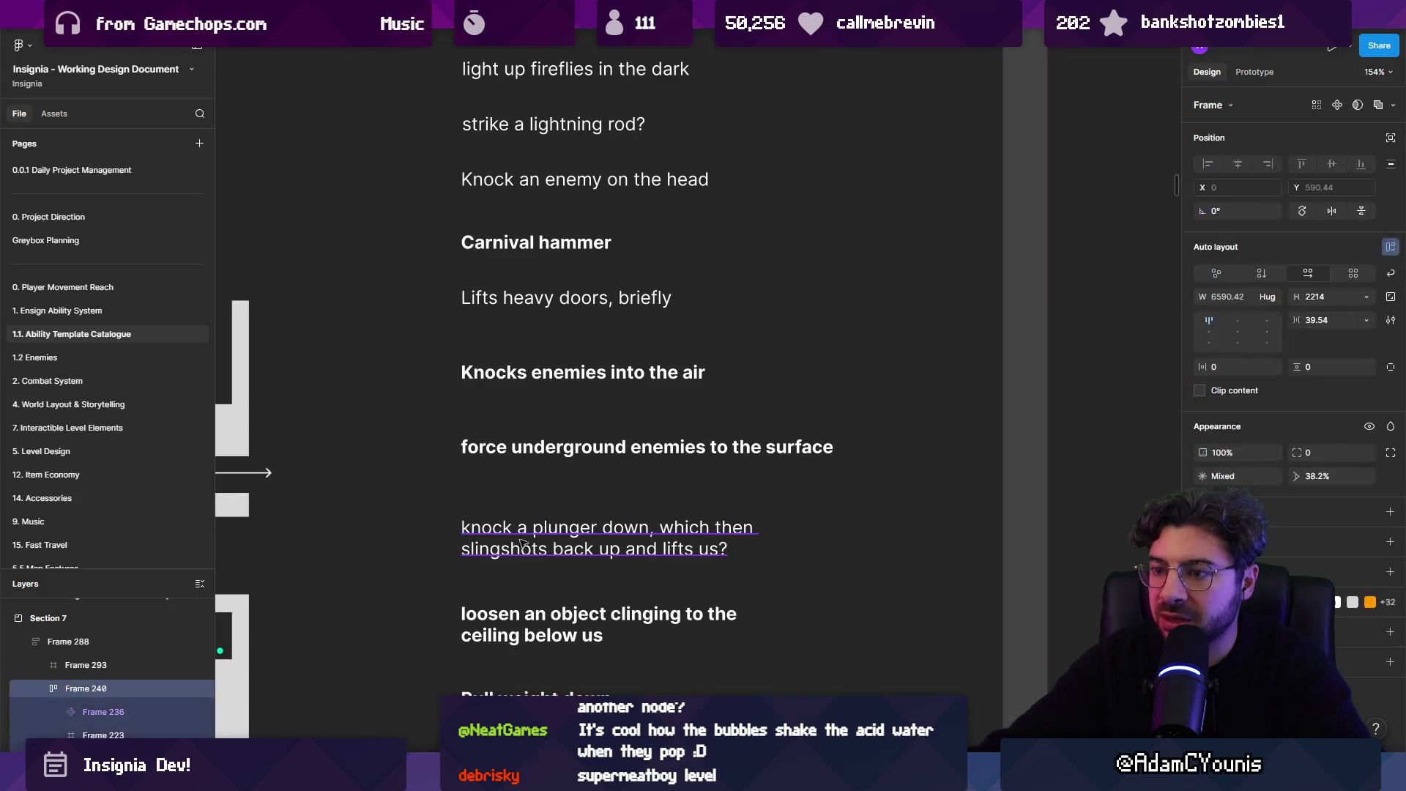
{"action": "double_click", "coordinate": [515, 543]}
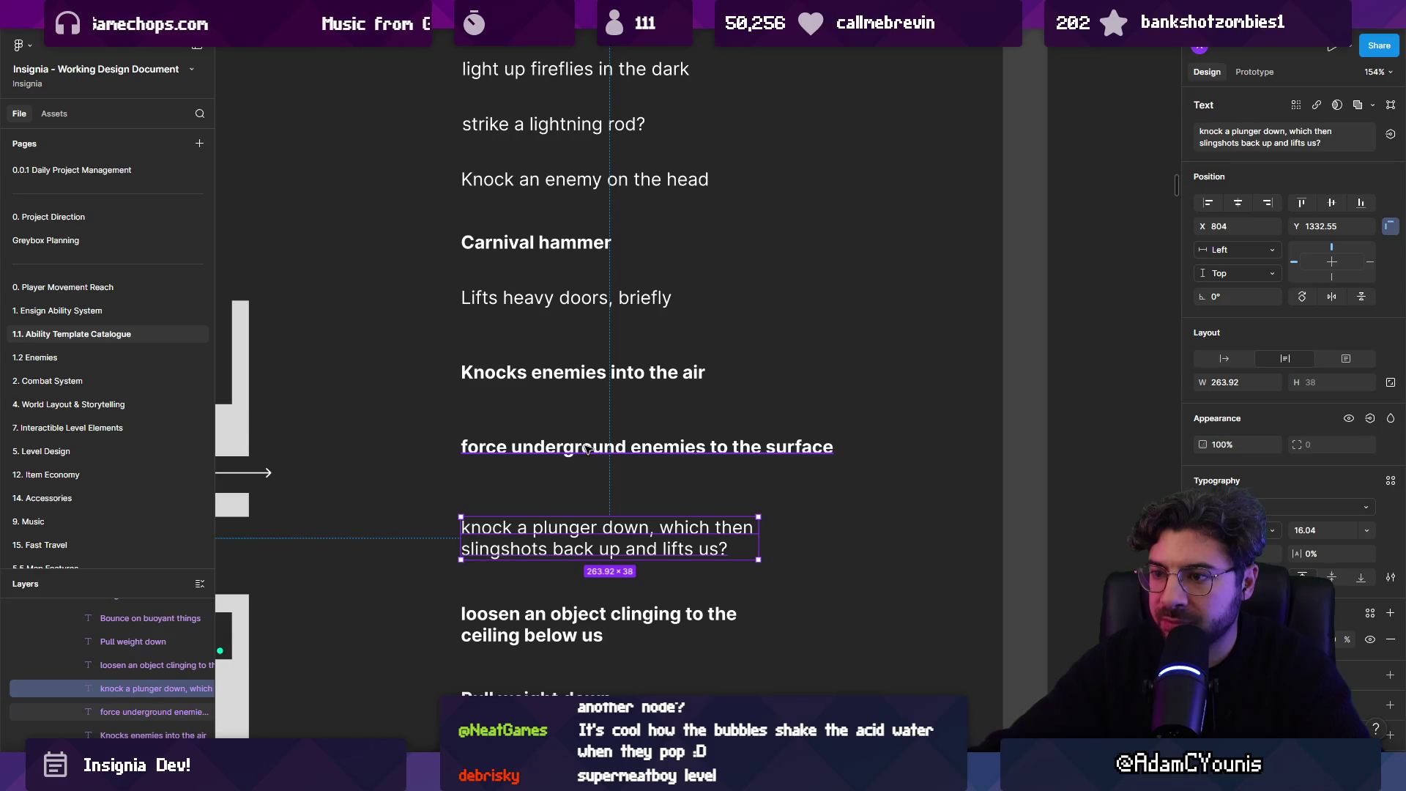
{"action": "left_click", "coordinate": [587, 448]}
{"action": "scroll", "coordinate": [587, 448], "scroll_direction": "up", "scroll_amount": 2}
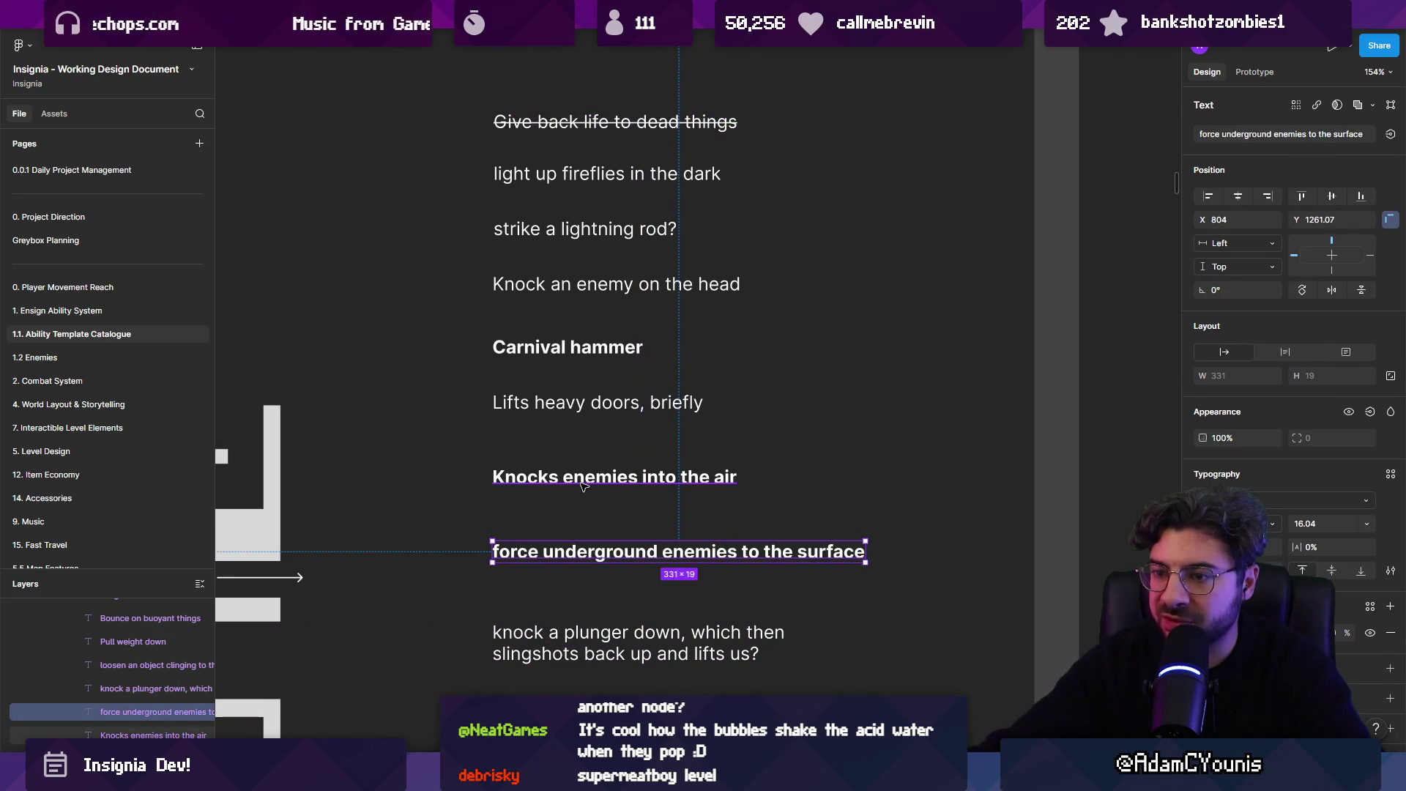
{"action": "left_click", "coordinate": [583, 482]}
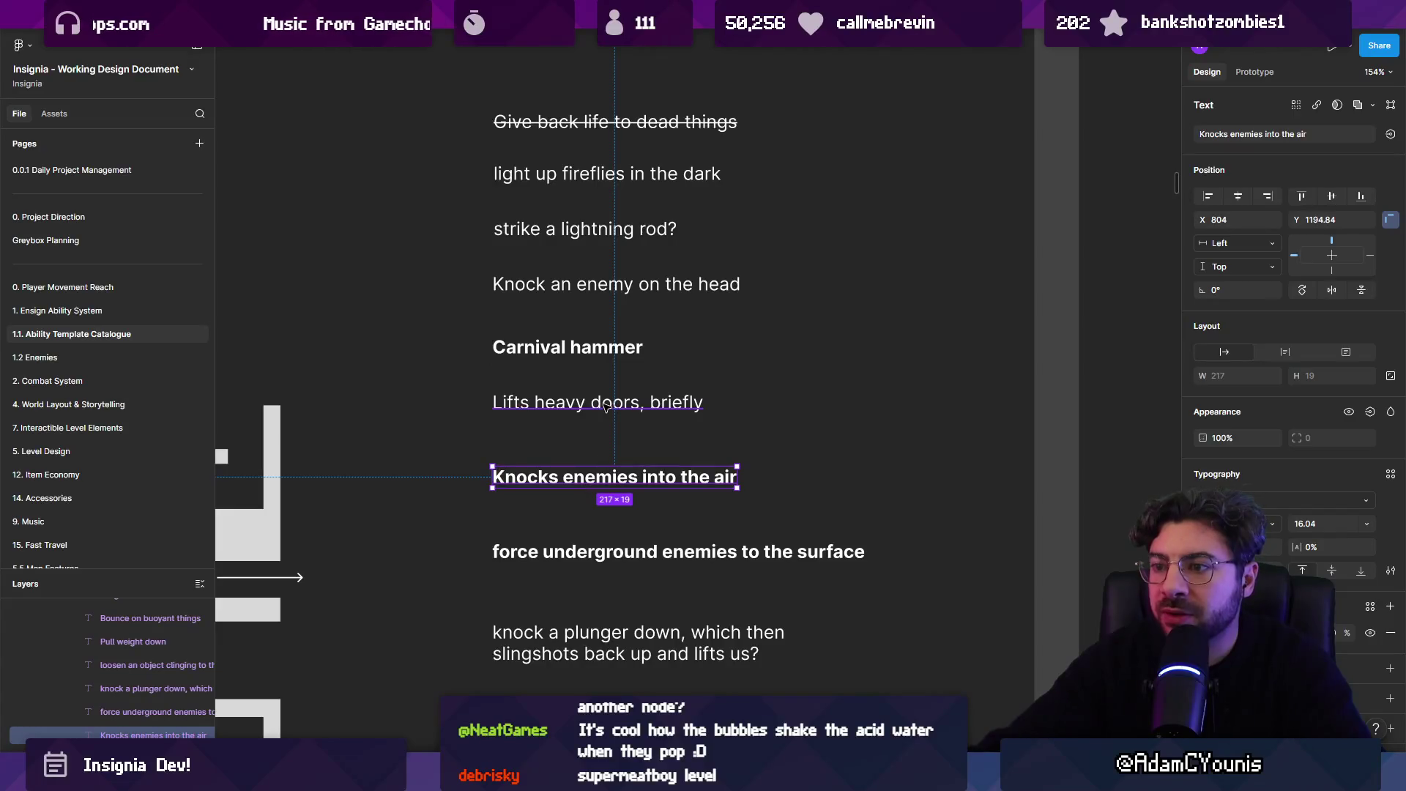
{"action": "left_click", "coordinate": [603, 402]}
- Inspect the remaining ideas (knock on the head, lightning rod, fireflies), then return to Unity
{"action": "scroll", "coordinate": [570, 462], "scroll_direction": "up", "scroll_amount": 2}
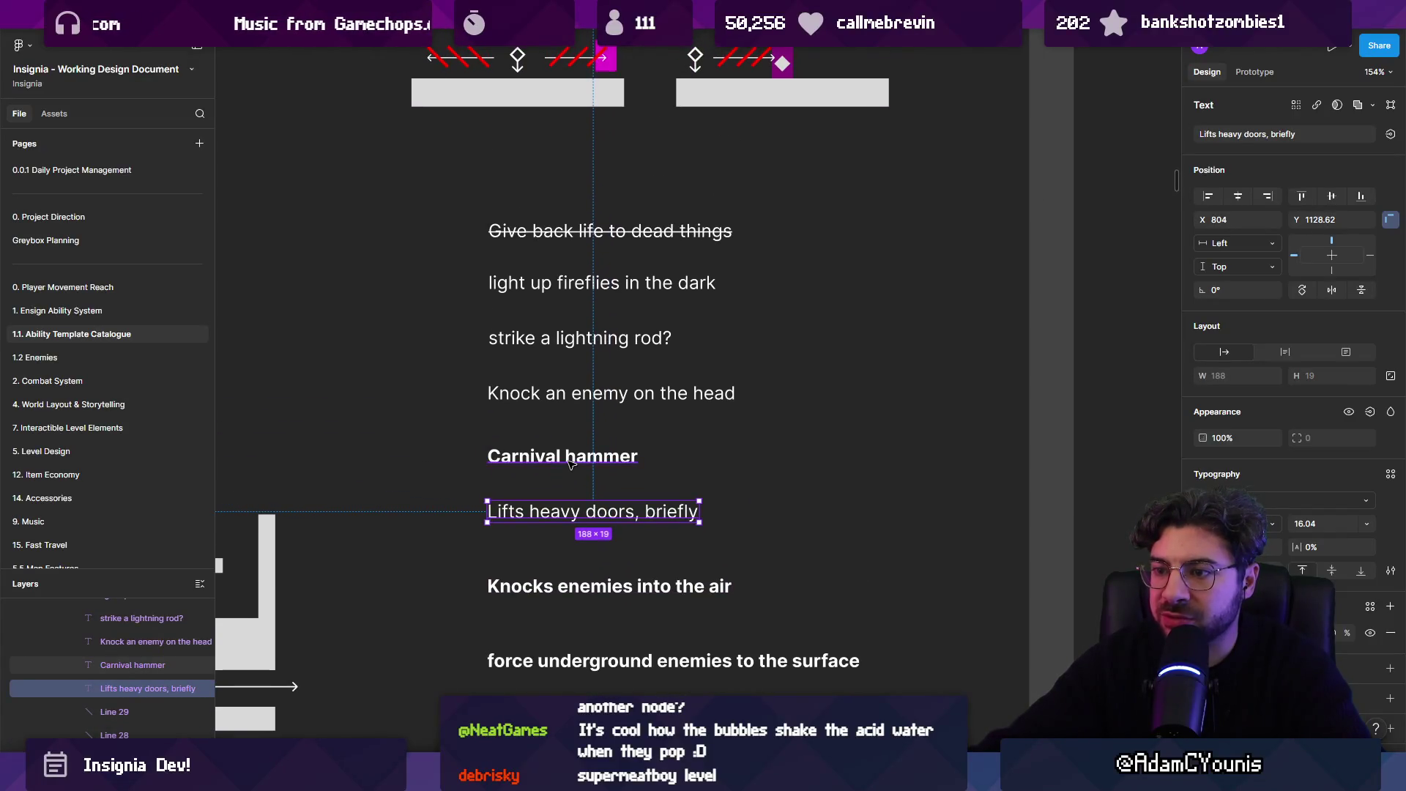
{"action": "left_click", "coordinate": [530, 392]}
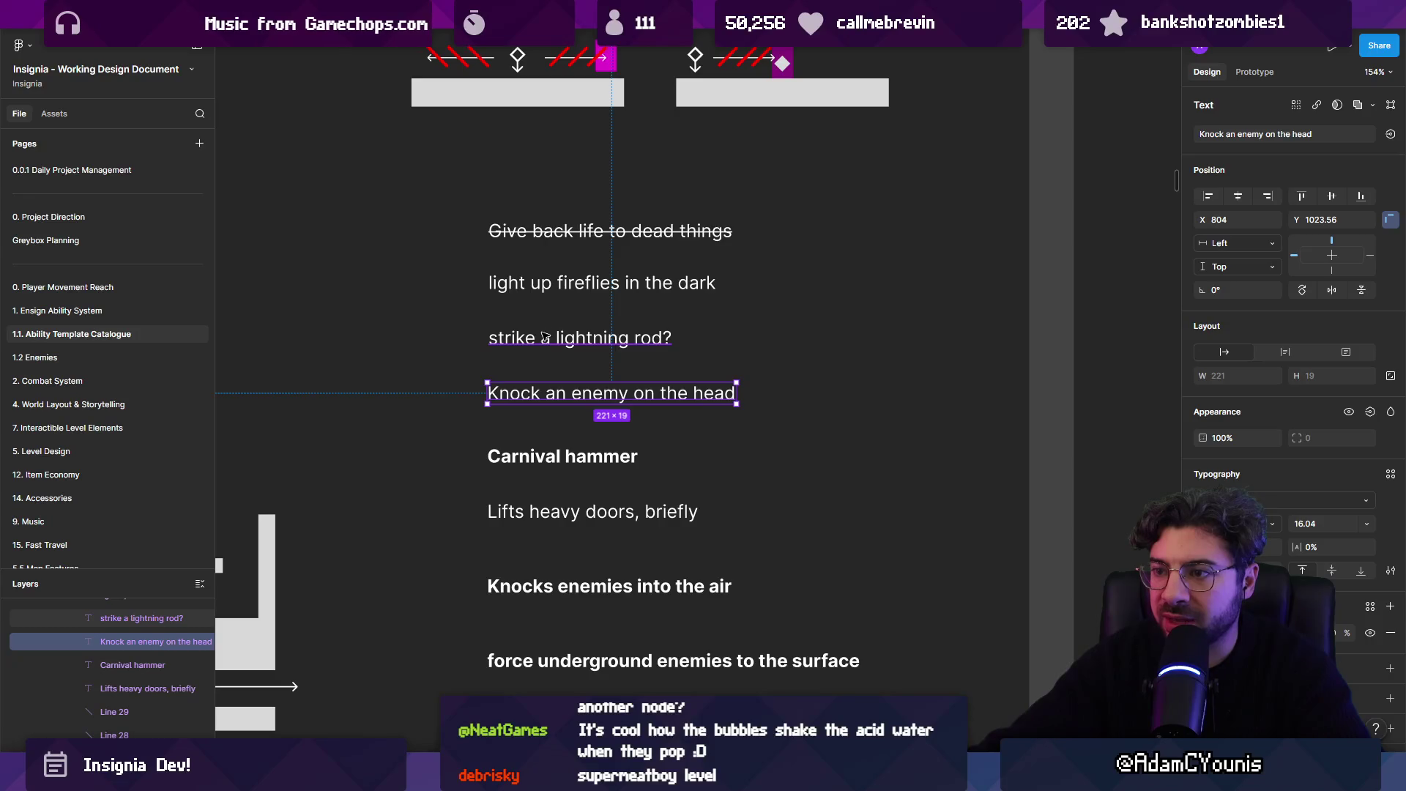
{"action": "left_click", "coordinate": [544, 341]}
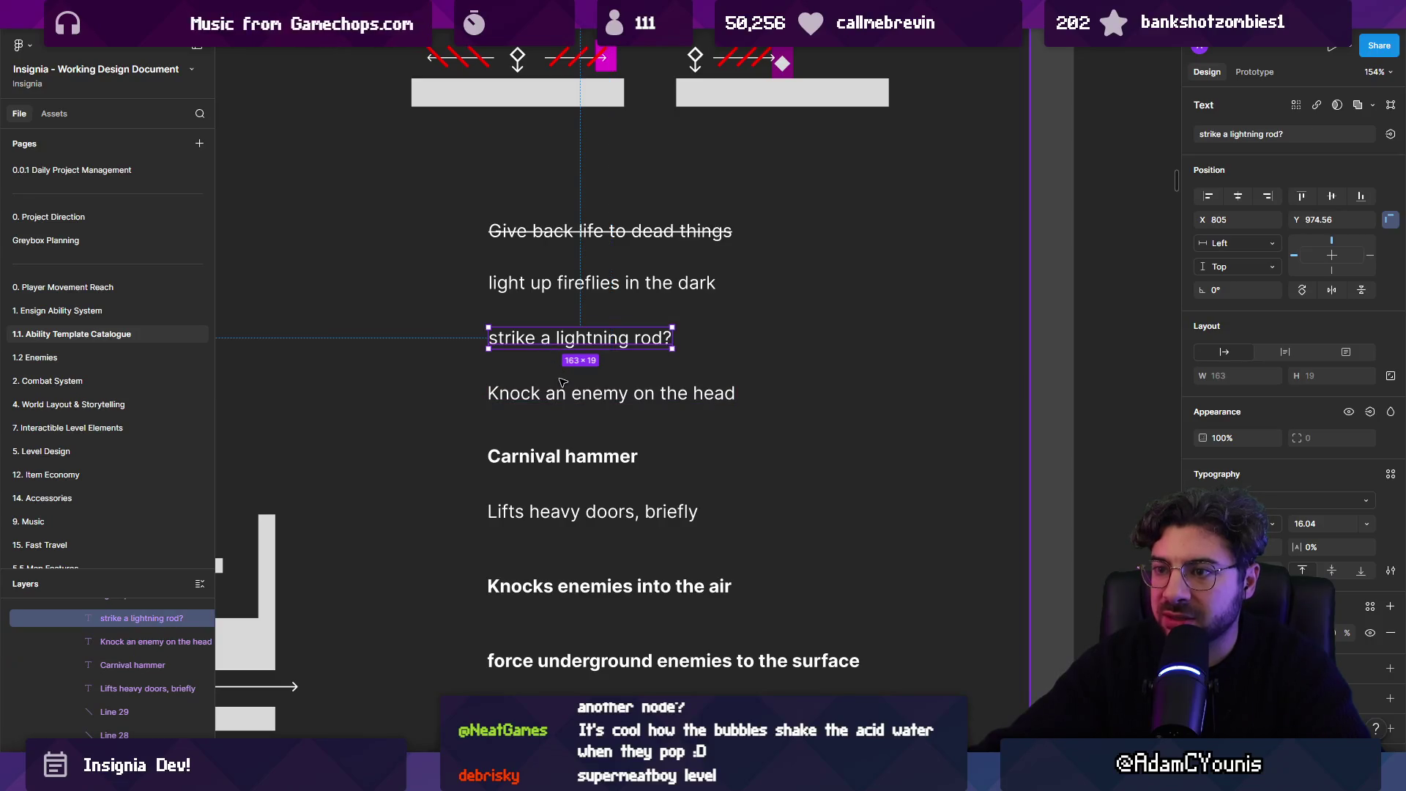
{"action": "left_click", "coordinate": [545, 287]}
{"action": "scroll", "coordinate": [559, 455], "scroll_direction": "down", "scroll_amount": 5}
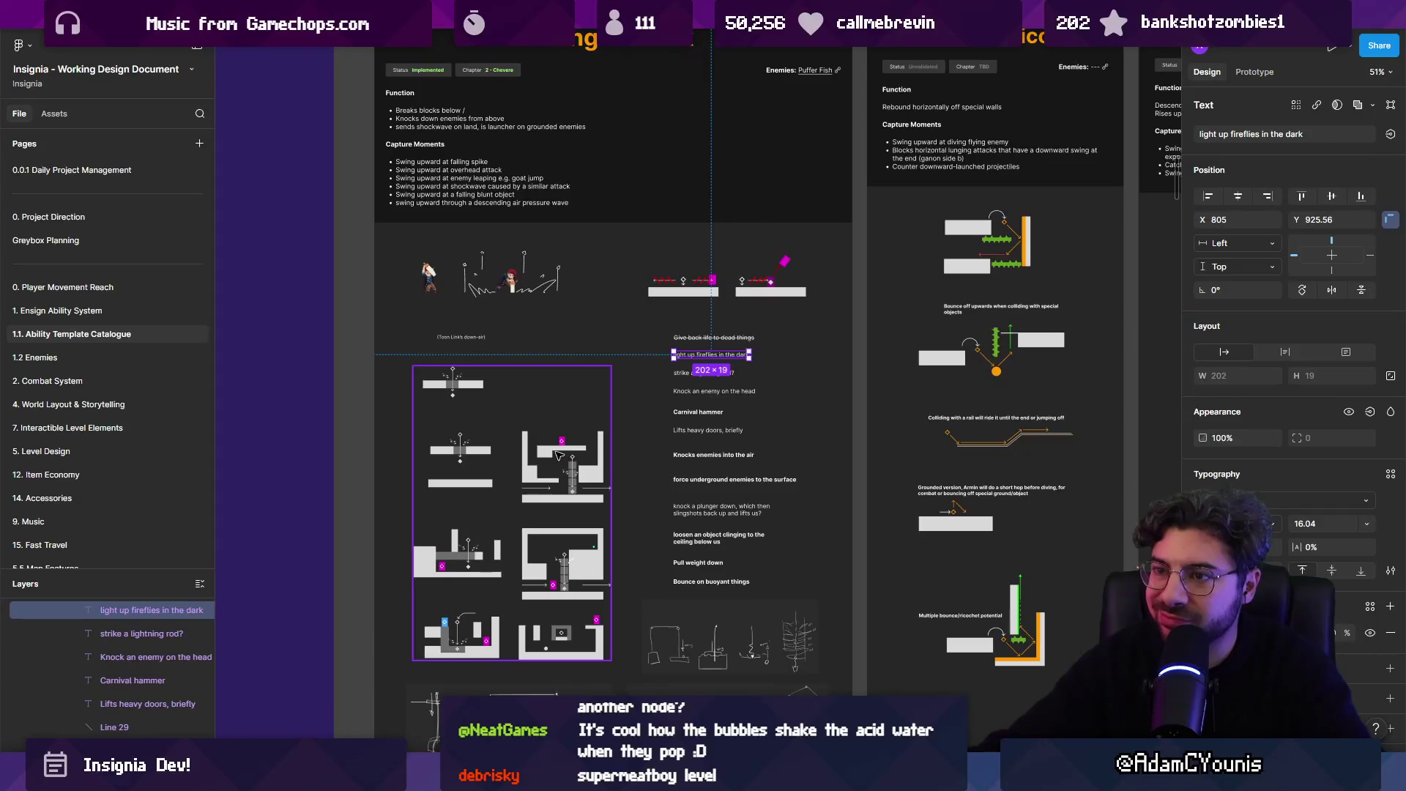
{"action": "scroll", "coordinate": [578, 483], "scroll_direction": "up", "scroll_amount": 4}
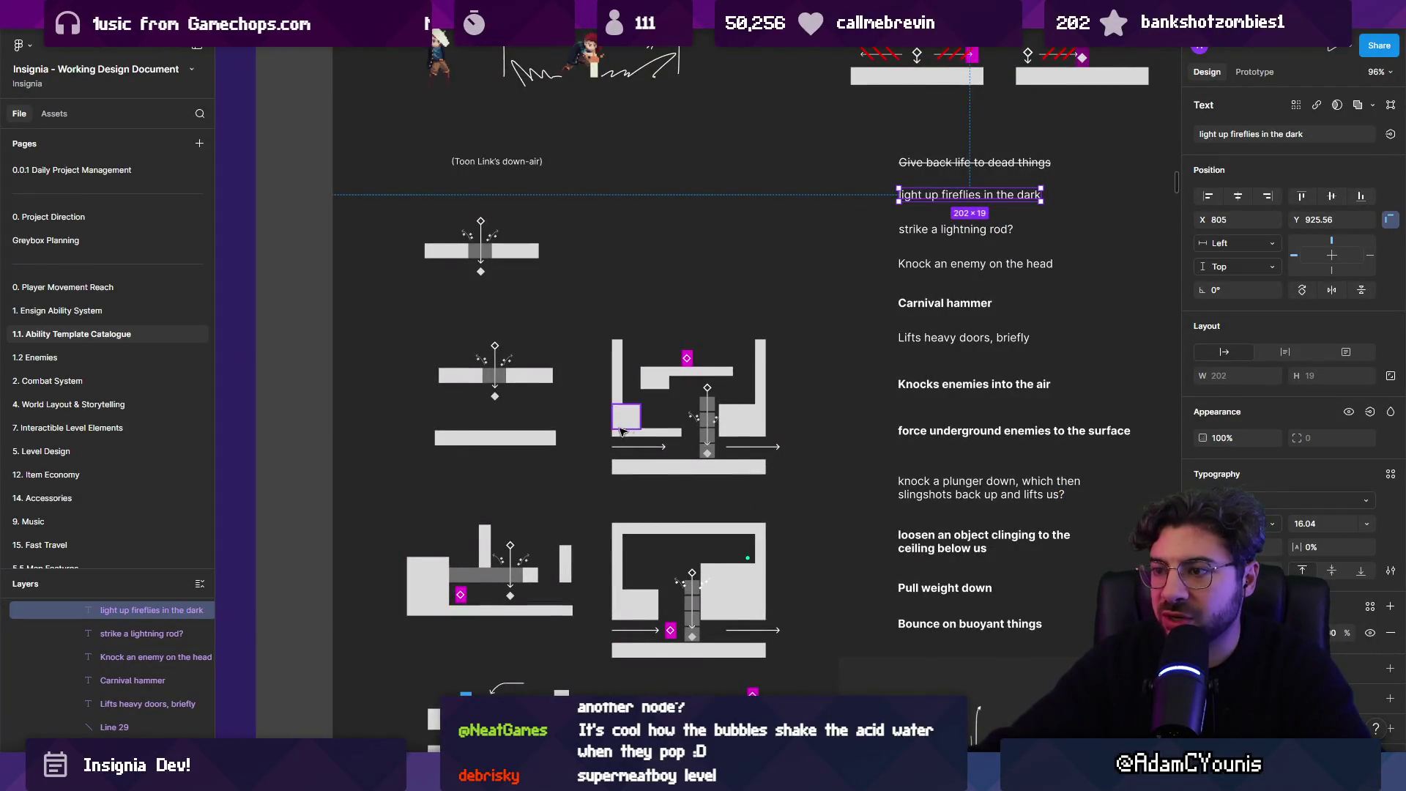
{"action": "scroll", "coordinate": [614, 431], "scroll_direction": "down", "scroll_amount": 2}
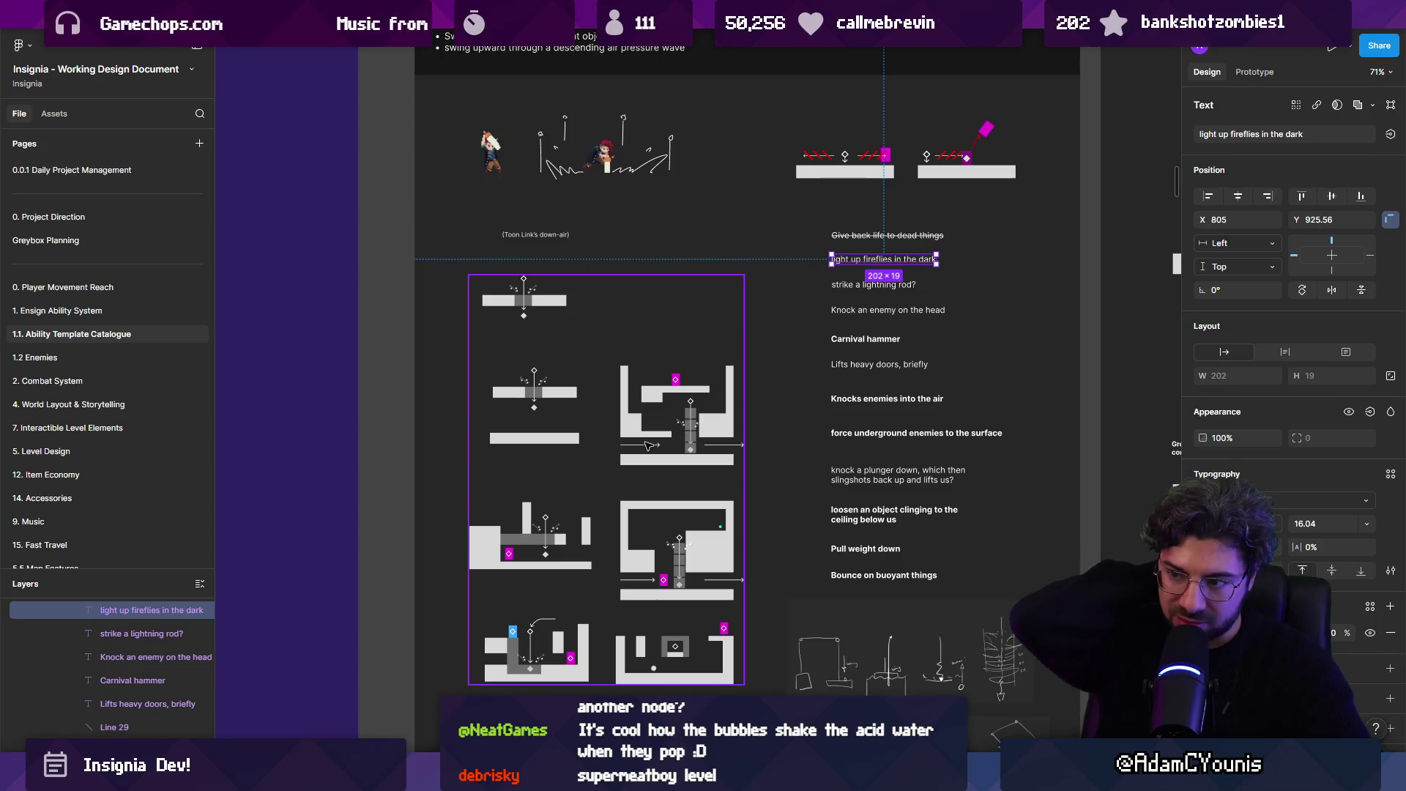
{"action": "key", "text": "alt+Tab"}
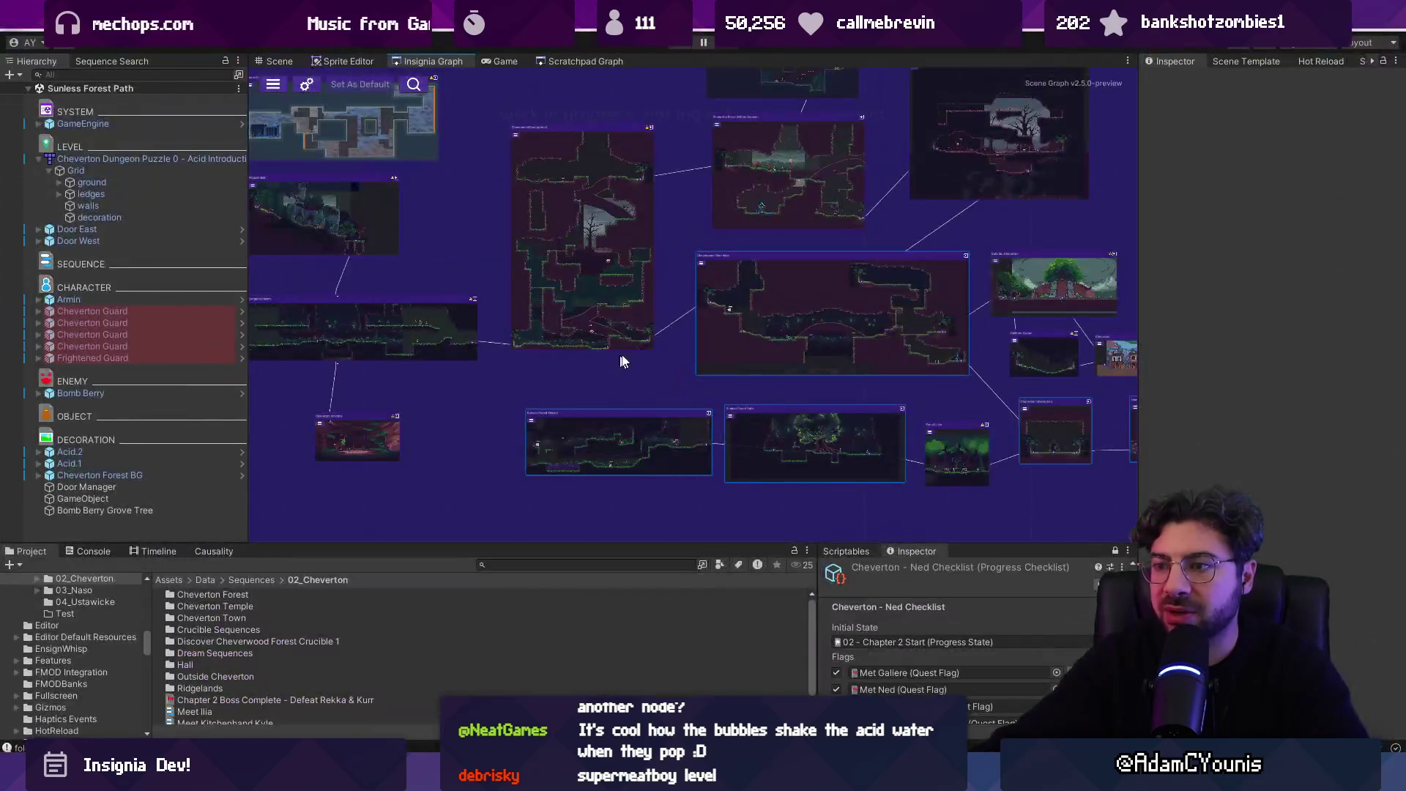
{"action": "mouse_move", "coordinate": [782, 361]}
{"action": "left_mouse_down"}
{"action": "mouse_move", "coordinate": [925, 353]}
{"action": "mouse_move", "coordinate": [817, 408]}
{"action": "left_mouse_up"}
{"action": "scroll", "coordinate": [835, 408], "scroll_direction": "up", "scroll_amount": 1}
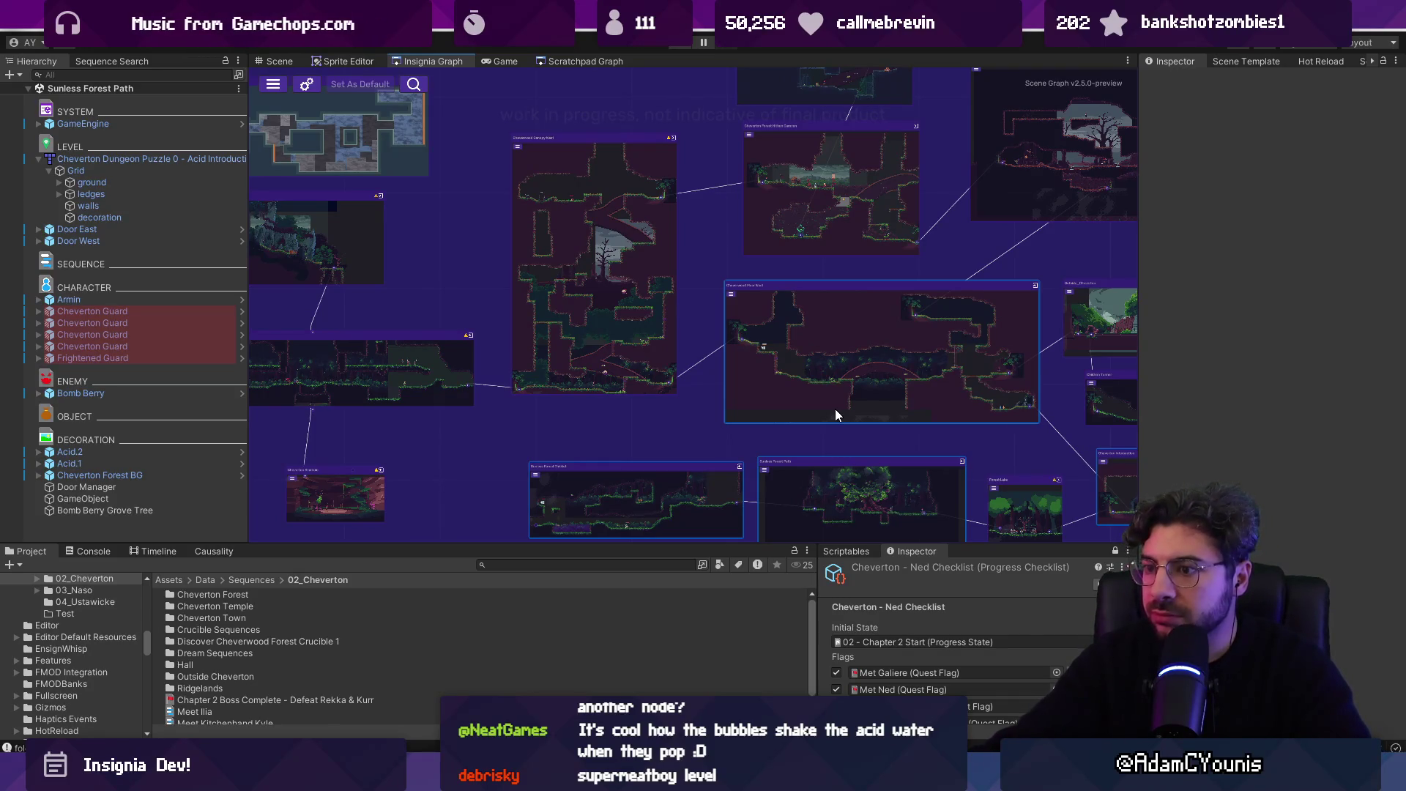
{"action": "mouse_move", "coordinate": [835, 407]}
{"action": "left_mouse_down"}
{"action": "mouse_move", "coordinate": [763, 330]}
{"action": "mouse_move", "coordinate": [722, 344]}
{"action": "left_mouse_up"}
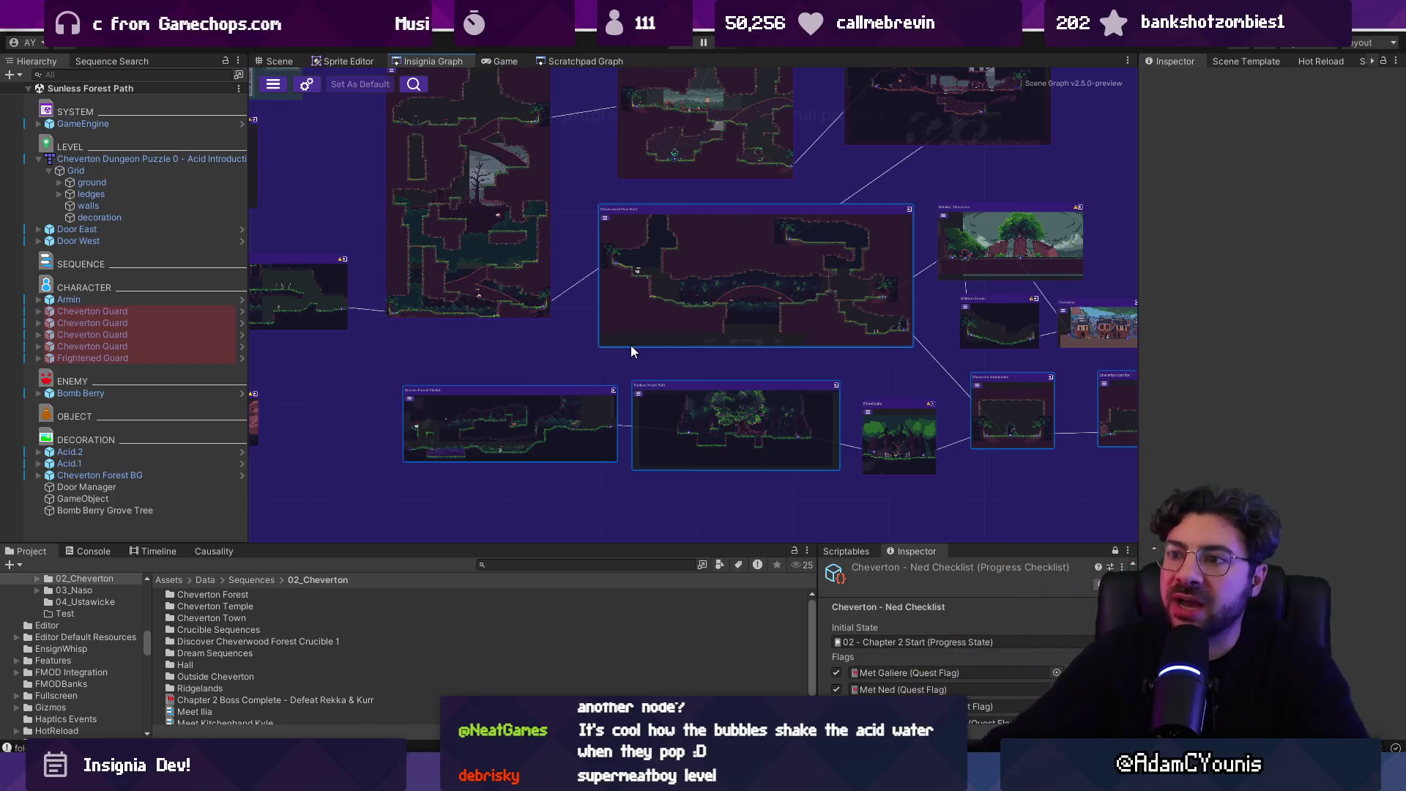
{"action": "scroll", "coordinate": [631, 345], "scroll_direction": "down", "scroll_amount": 5}
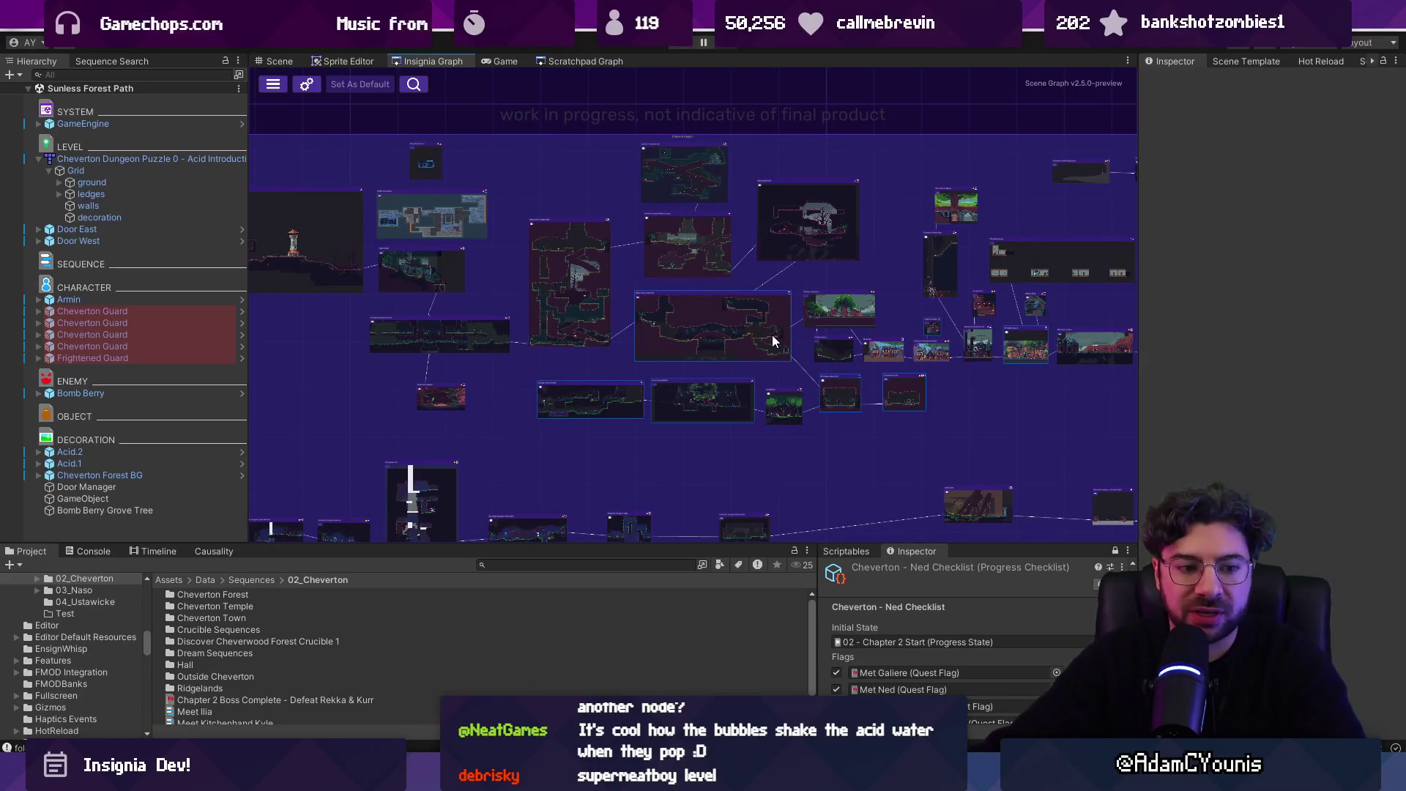
- Pan the Insignia Graph to reveal the right-side room nodes and zoom around them
{"action": "left_click_drag", "start_coordinate": [926, 301], "coordinate": [469, 310]}
{"action": "scroll", "coordinate": [813, 301], "scroll_direction": "down", "scroll_amount": 3}
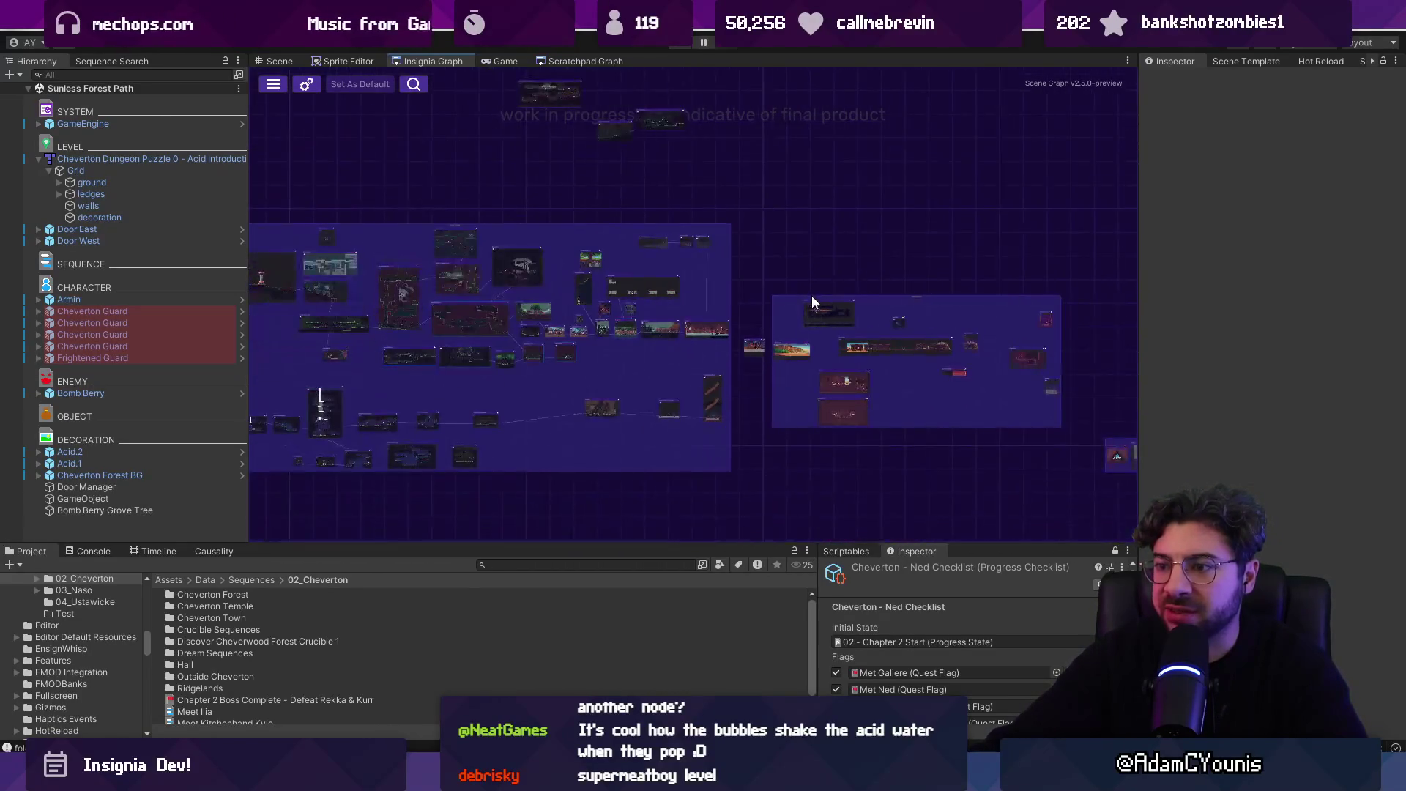
{"action": "scroll", "coordinate": [676, 265], "scroll_direction": "up", "scroll_amount": 5}
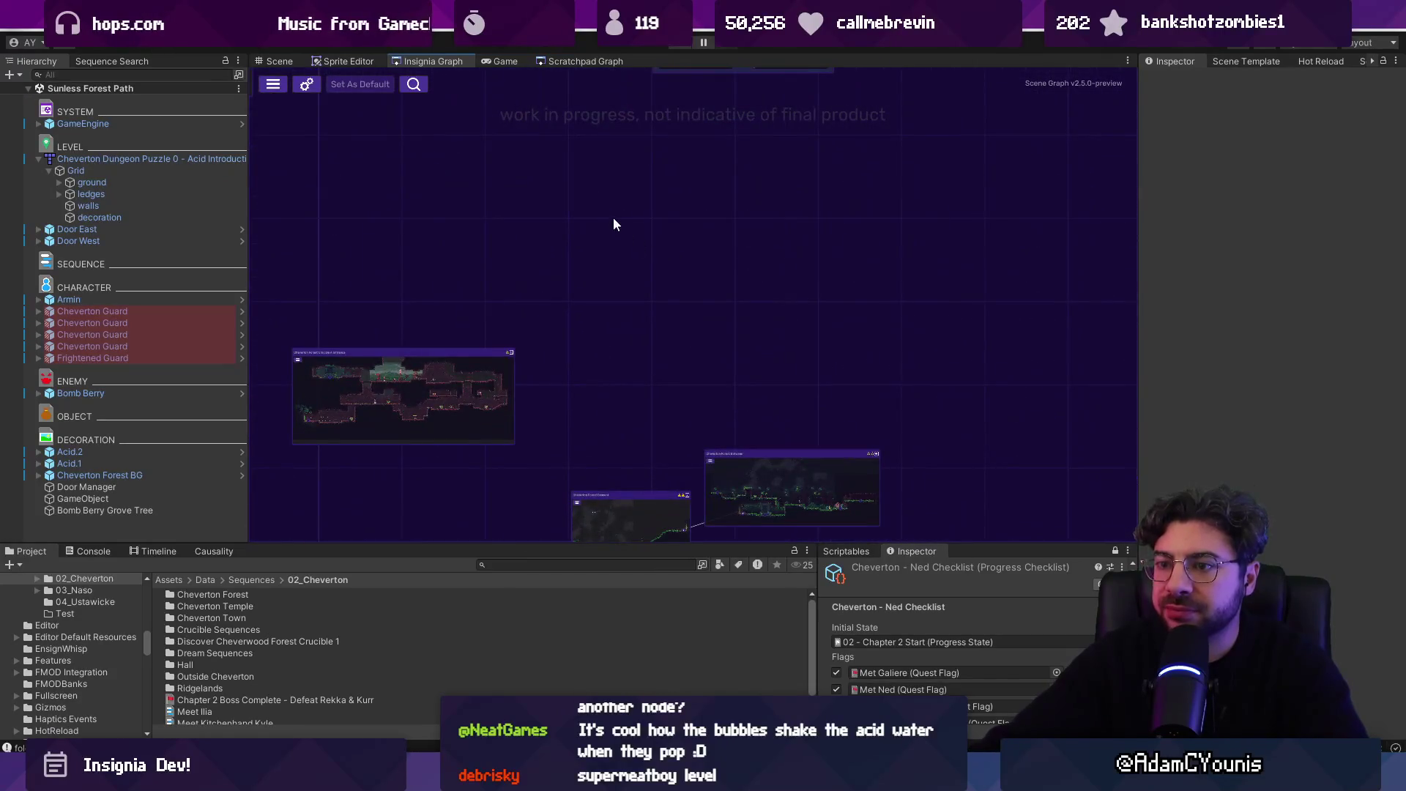
{"action": "scroll", "coordinate": [744, 390], "scroll_direction": "up", "scroll_amount": 5}
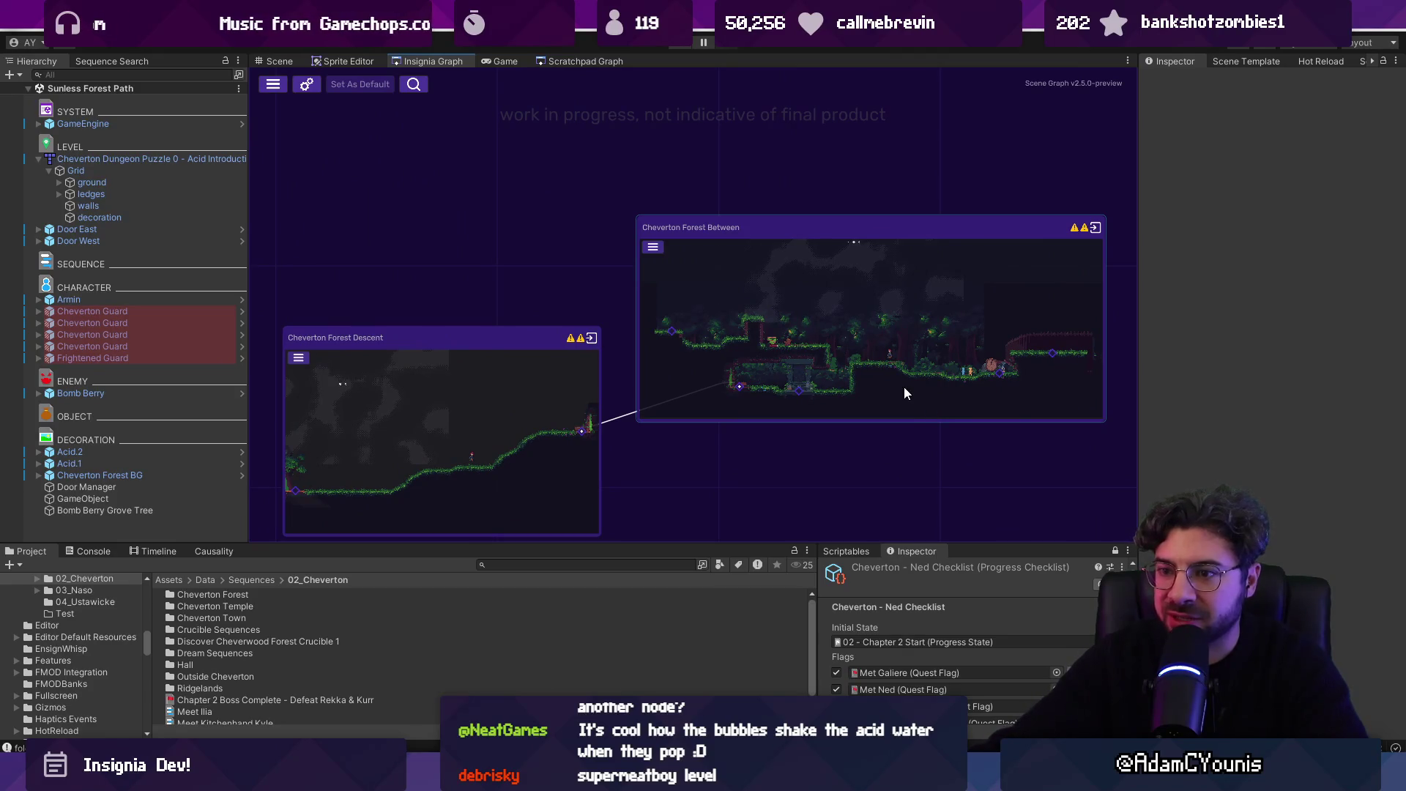
{"action": "scroll", "coordinate": [907, 383], "scroll_direction": "down", "scroll_amount": 8}
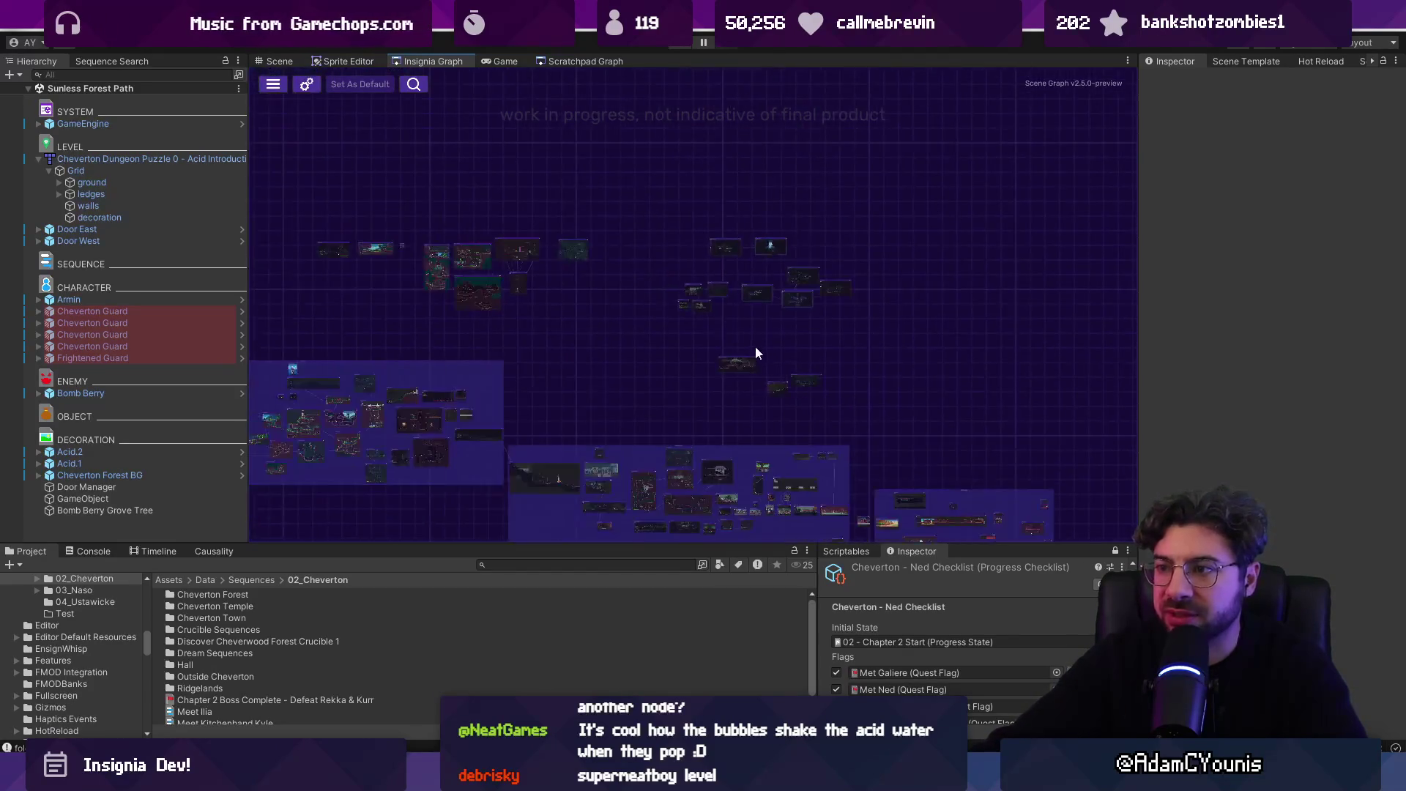
{"action": "scroll", "coordinate": [757, 307], "scroll_direction": "up", "scroll_amount": 4}
{"action": "scroll", "coordinate": [753, 290], "scroll_direction": "down", "scroll_amount": 4}
- Bring the lower room nodes into view, then switch to the Scratchpad Graph
{"action": "left_click_drag", "start_coordinate": [715, 352], "coordinate": [707, 183]}
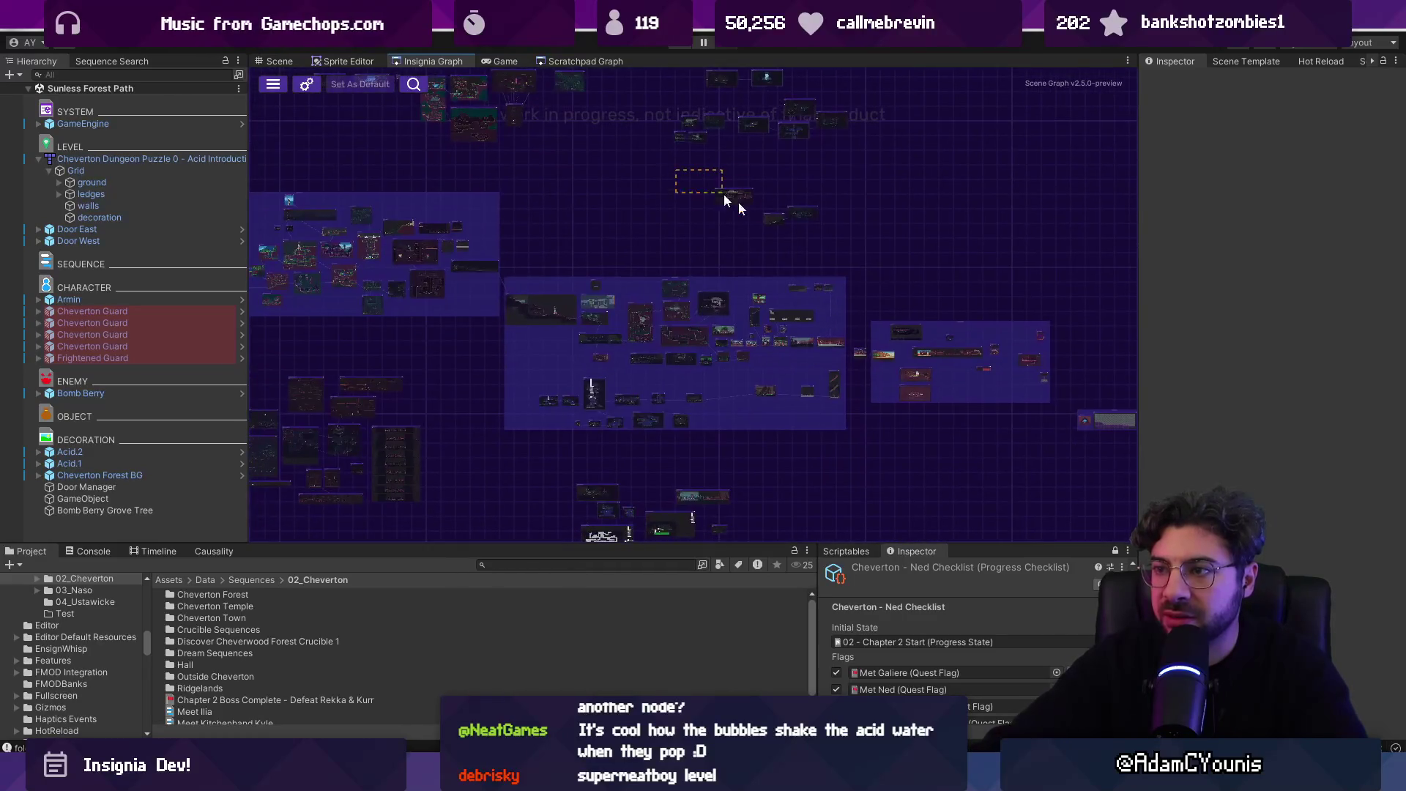
{"action": "scroll", "coordinate": [665, 359], "scroll_direction": "down", "scroll_amount": 3}
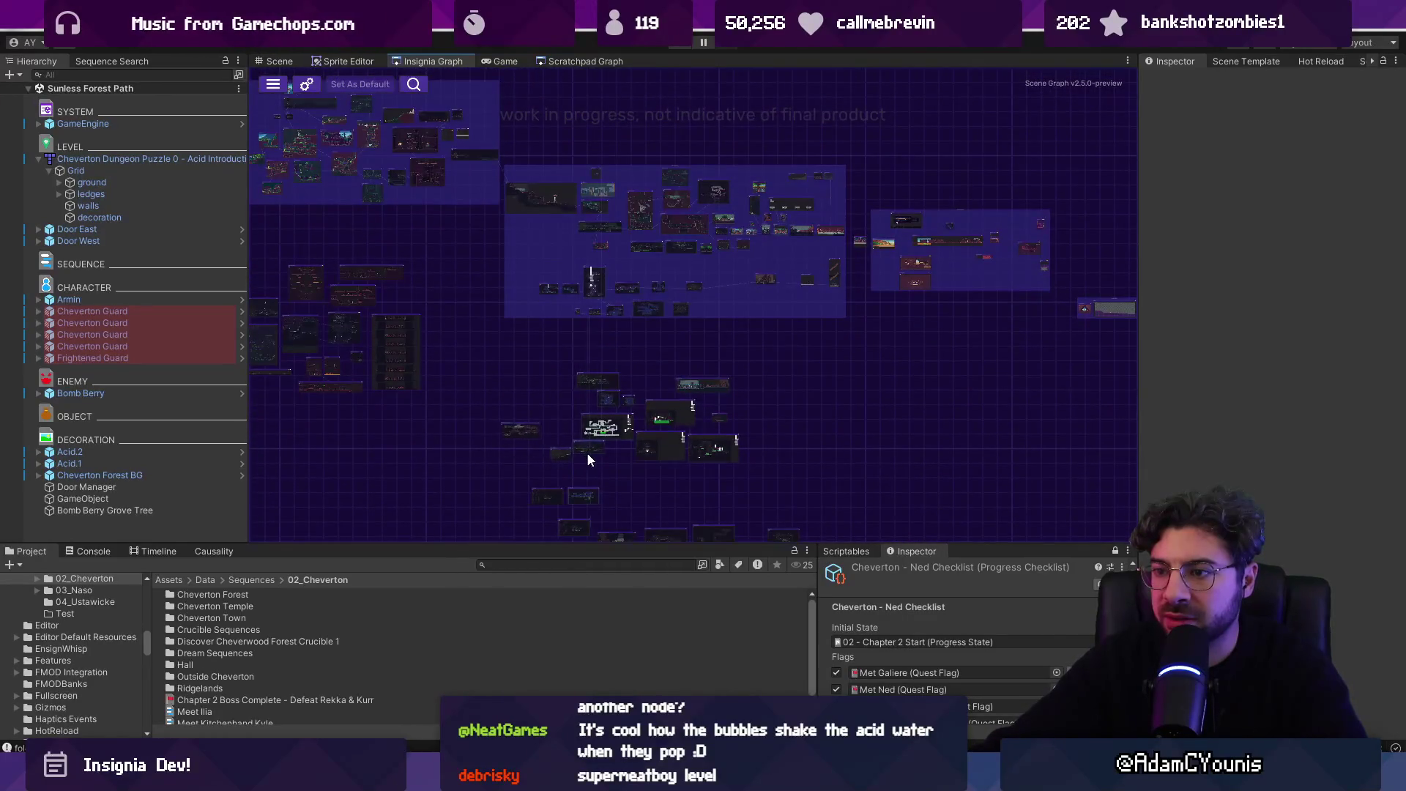
{"action": "scroll", "coordinate": [596, 352], "scroll_direction": "up", "scroll_amount": 6}
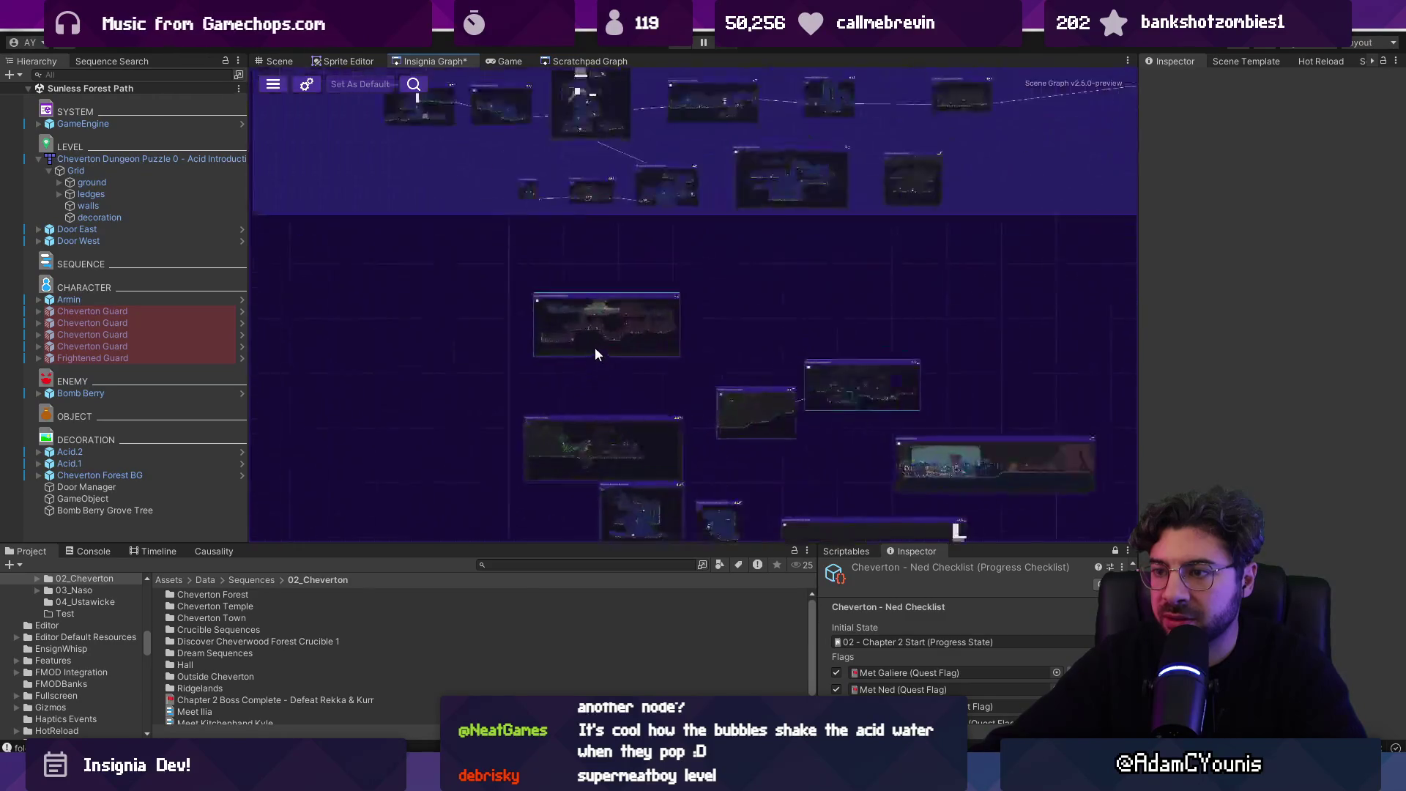
{"action": "scroll", "coordinate": [615, 382], "scroll_direction": "down", "scroll_amount": 8}
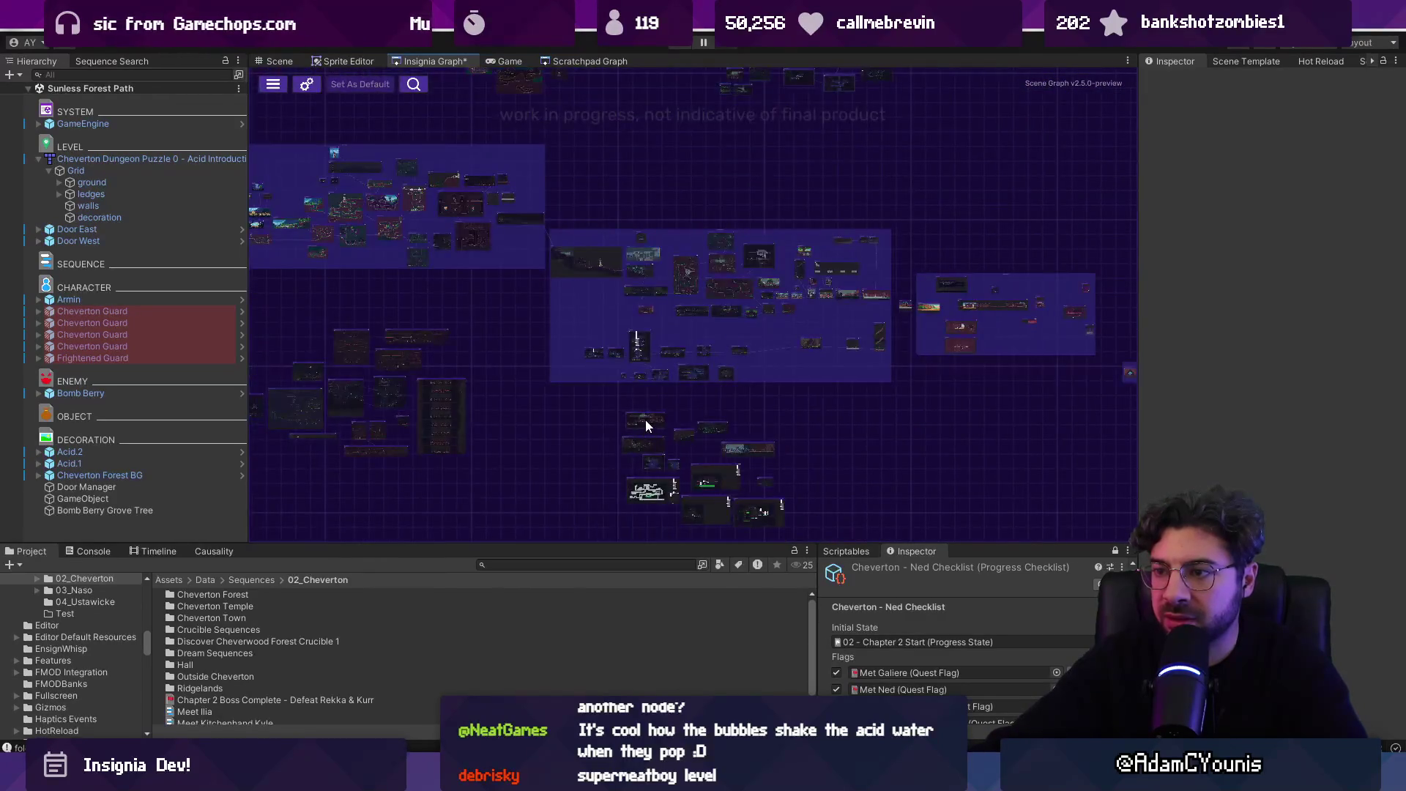
{"action": "scroll", "coordinate": [801, 293], "scroll_direction": "up", "scroll_amount": 8}
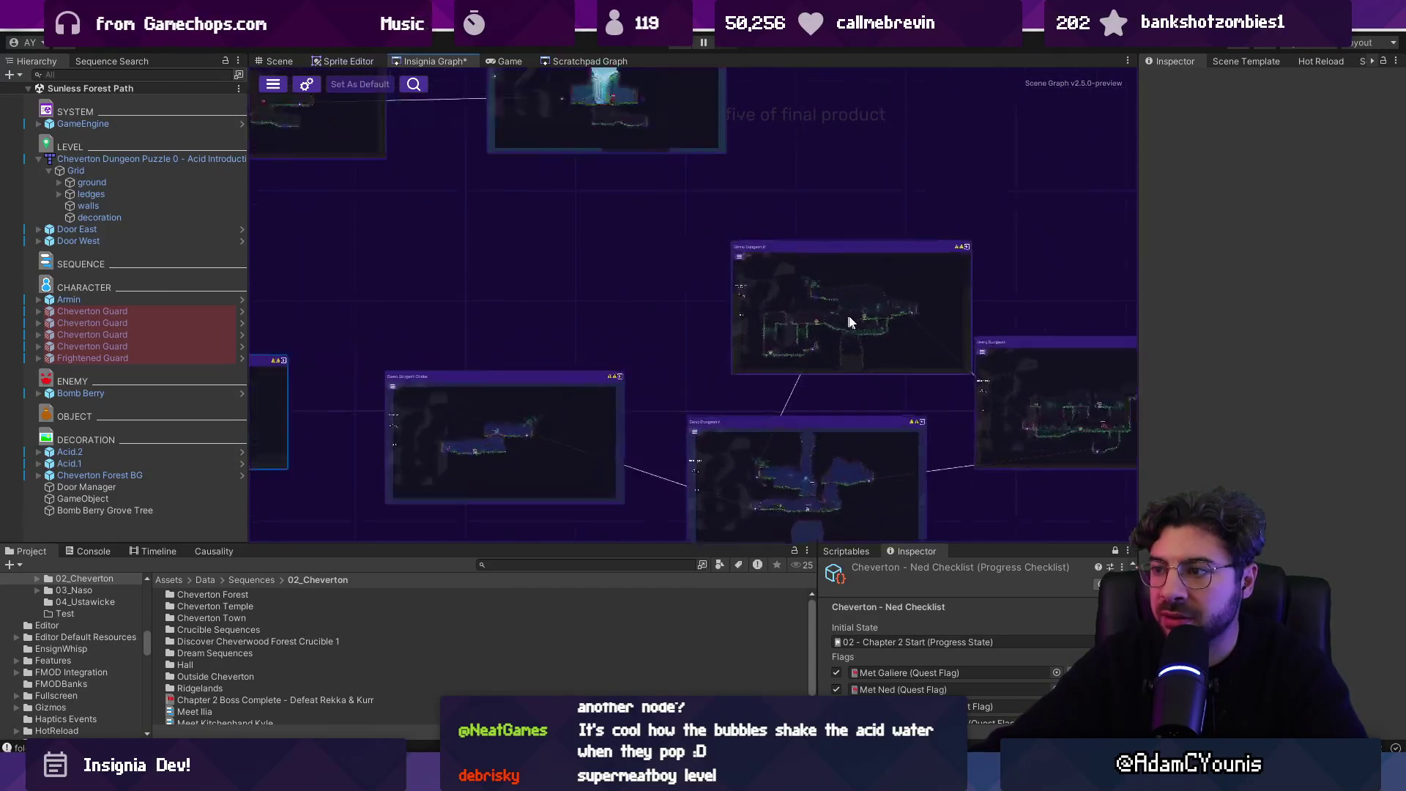
{"action": "scroll", "coordinate": [866, 326], "scroll_direction": "down", "scroll_amount": 5}
{"action": "scroll", "coordinate": [845, 310], "scroll_direction": "down", "scroll_amount": 5}
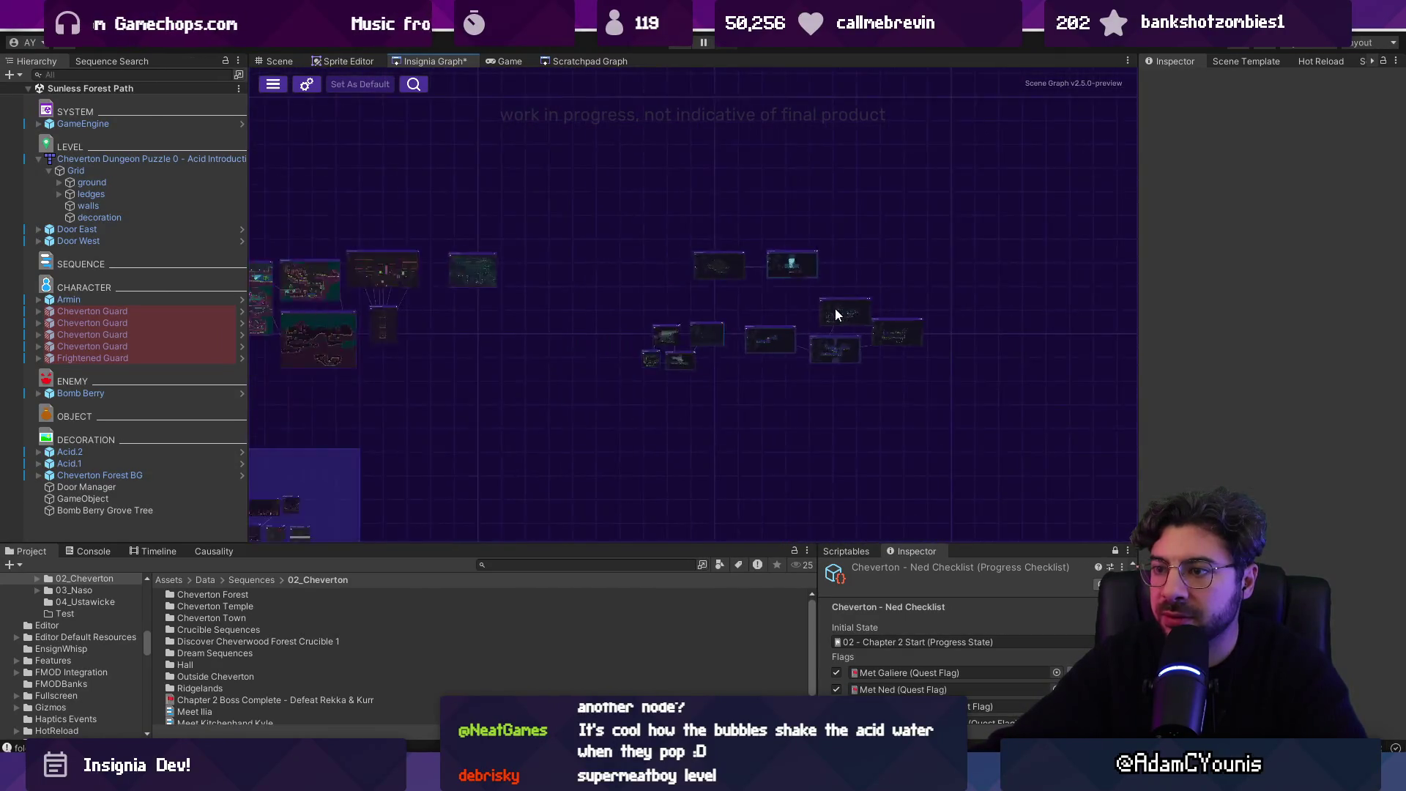
{"action": "scroll", "coordinate": [734, 402], "scroll_direction": "up", "scroll_amount": 2}
{"action": "scroll", "coordinate": [542, 142], "scroll_direction": "up", "scroll_amount": 2}
{"action": "left_click", "coordinate": [608, 65]}
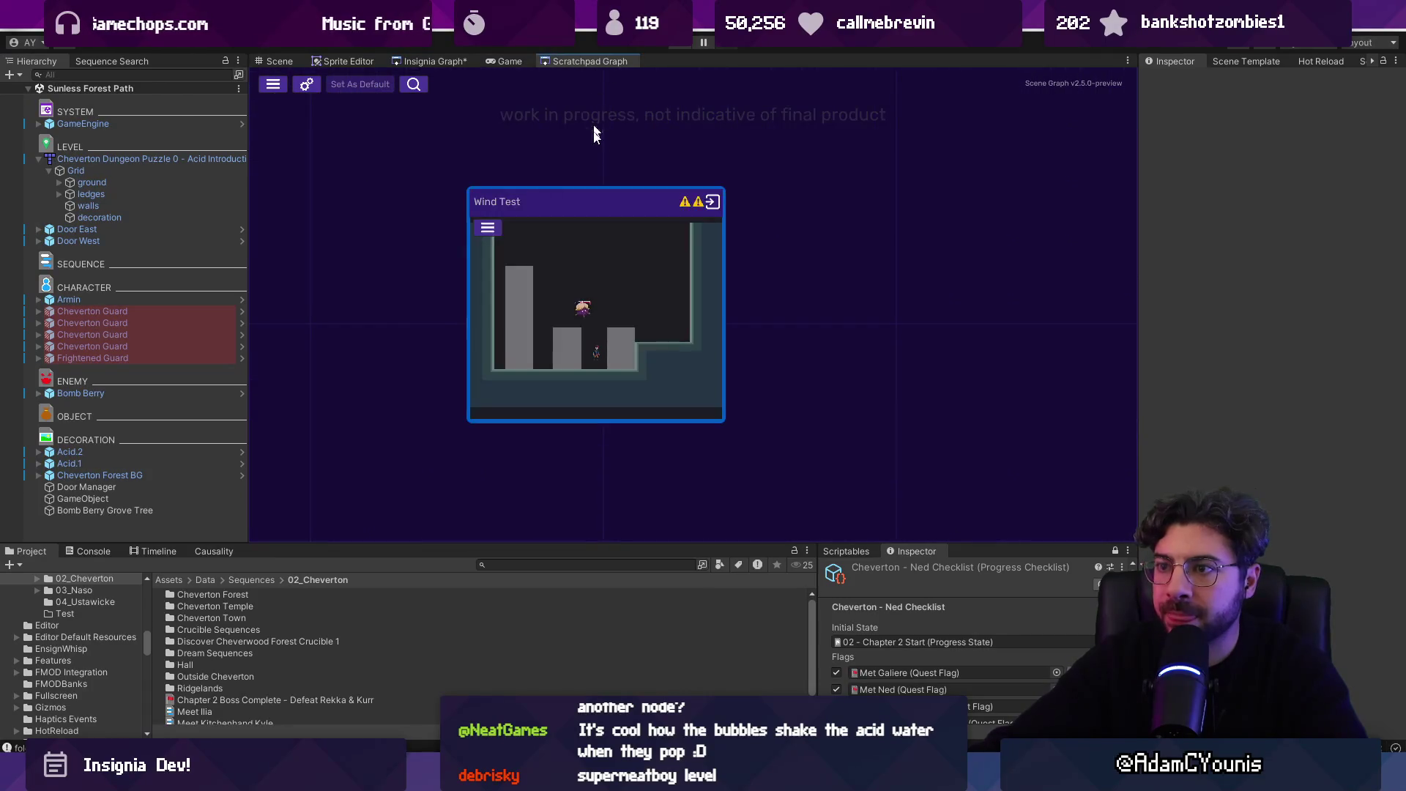
- Move the Plunge Weight Test node up beside the Wind Test node
{"action": "scroll", "coordinate": [669, 251], "scroll_direction": "down", "scroll_amount": 3}
{"action": "scroll", "coordinate": [784, 273], "scroll_direction": "up", "scroll_amount": 3}
{"action": "scroll", "coordinate": [783, 273], "scroll_direction": "down", "scroll_amount": 3}
{"action": "mouse_move", "coordinate": [806, 352]}
{"action": "left_mouse_down"}
{"action": "mouse_move", "coordinate": [872, 304]}
{"action": "mouse_move", "coordinate": [876, 232]}
{"action": "left_mouse_up"}
{"action": "scroll", "coordinate": [876, 231], "scroll_direction": "up", "scroll_amount": 3}
{"action": "scroll", "coordinate": [806, 241], "scroll_direction": "up", "scroll_amount": 3}
{"action": "scroll", "coordinate": [806, 253], "scroll_direction": "down", "scroll_amount": 6}
- Pan toward the Slide Slam Gate nodes and shift a room node about 220 px right
{"action": "left_click_drag", "start_coordinate": [396, 282], "coordinate": [520, 292]}
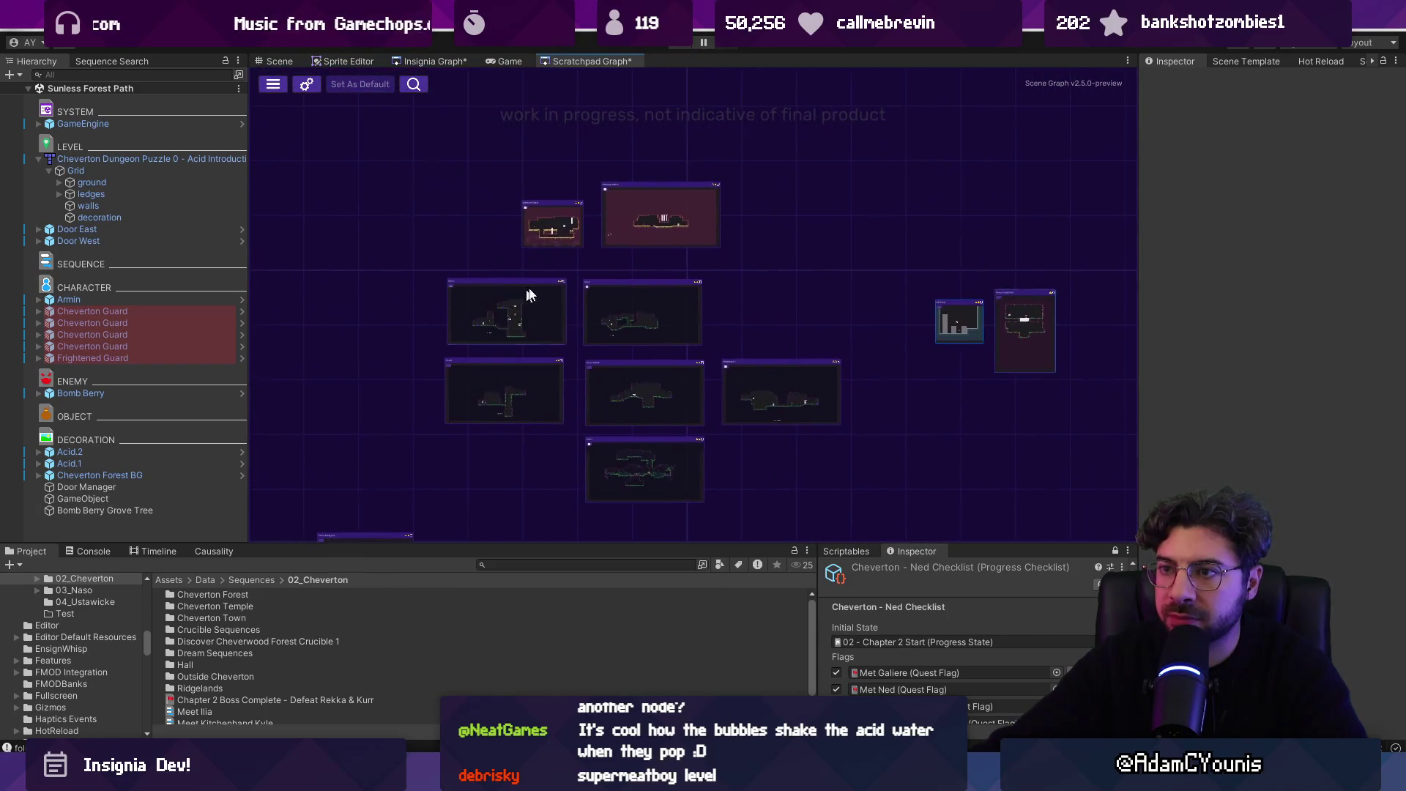
{"action": "scroll", "coordinate": [636, 221], "scroll_direction": "up", "scroll_amount": 3}
{"action": "scroll", "coordinate": [643, 222], "scroll_direction": "down", "scroll_amount": 3}
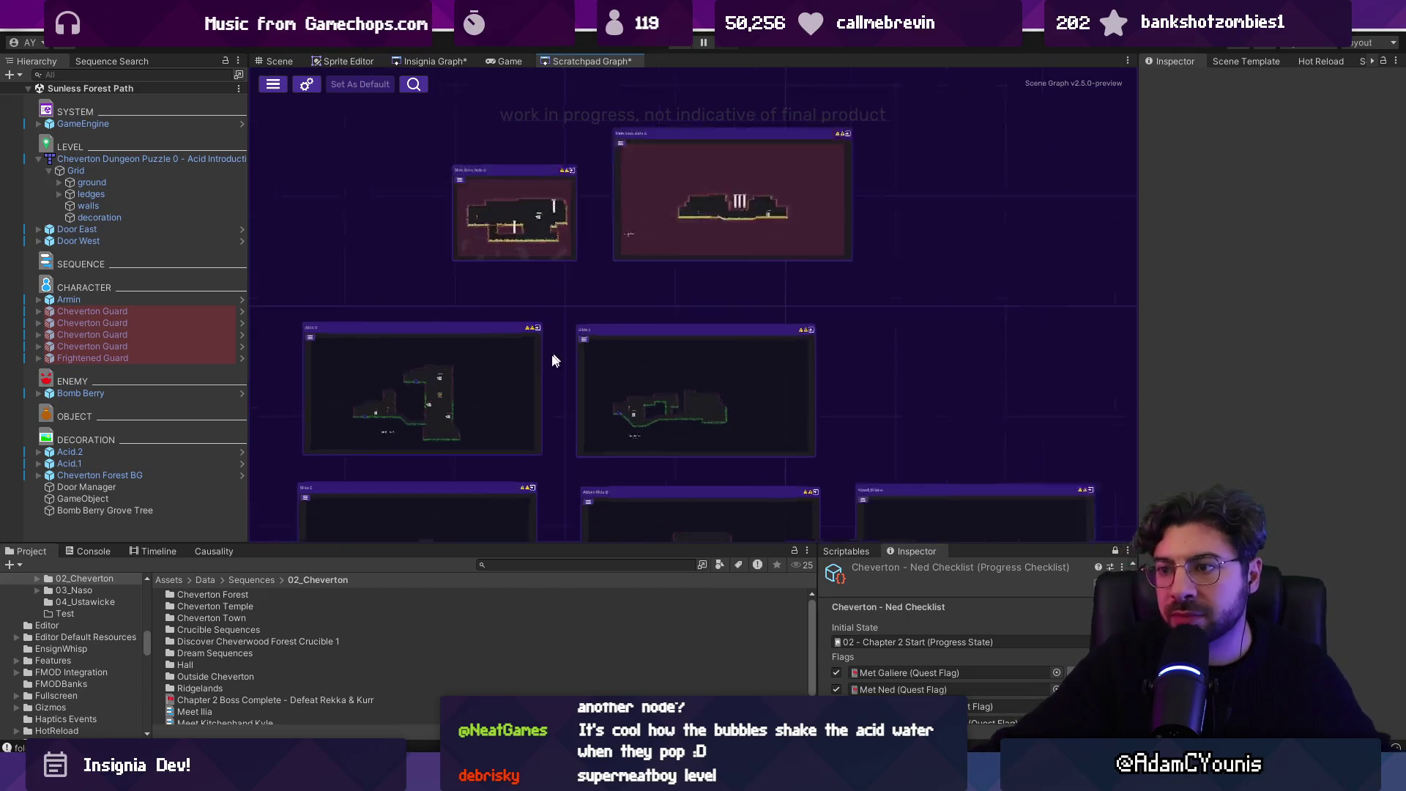
{"action": "scroll", "coordinate": [559, 351], "scroll_direction": "up", "scroll_amount": 3}
{"action": "scroll", "coordinate": [483, 399], "scroll_direction": "up", "scroll_amount": 2}
{"action": "scroll", "coordinate": [840, 265], "scroll_direction": "down", "scroll_amount": 6}
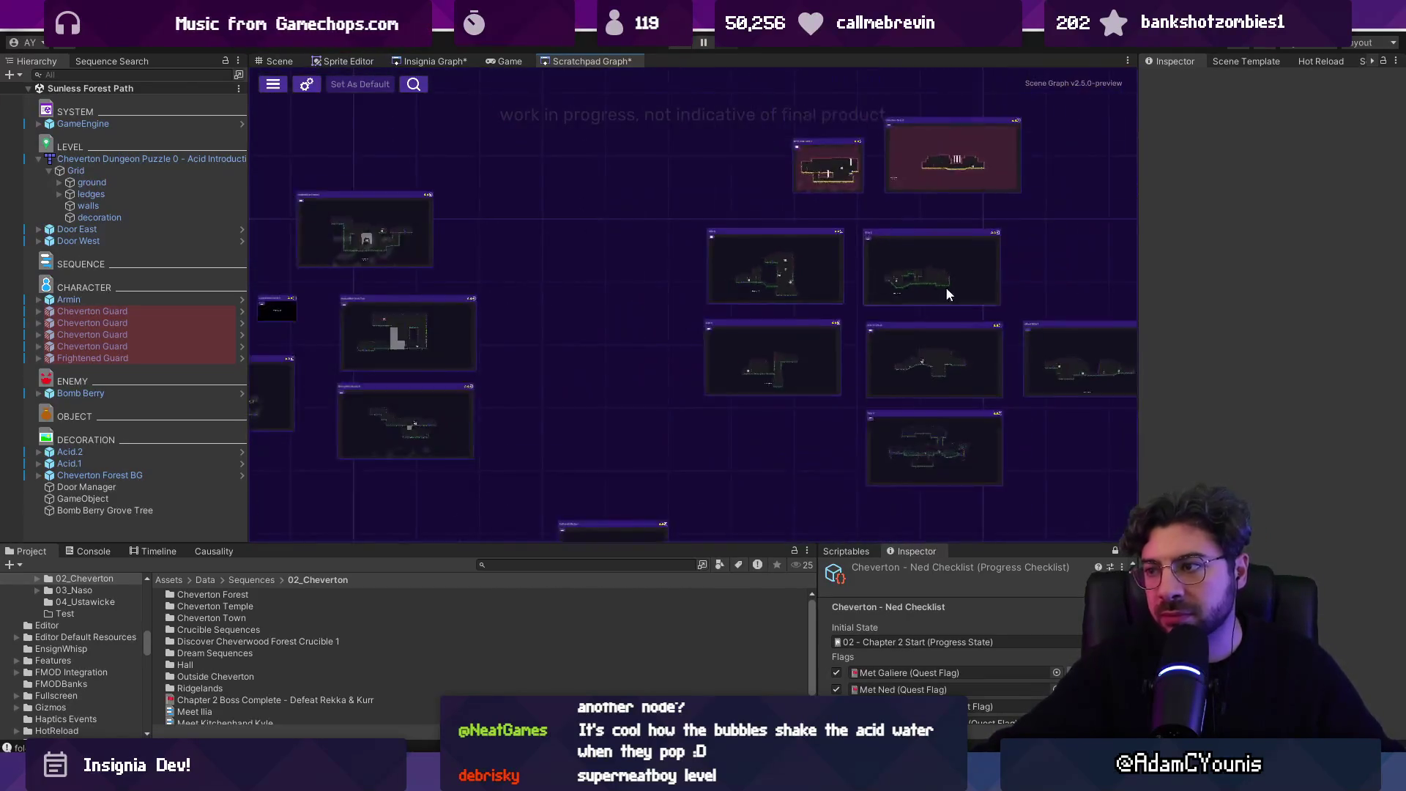
{"action": "scroll", "coordinate": [682, 217], "scroll_direction": "up", "scroll_amount": 4}
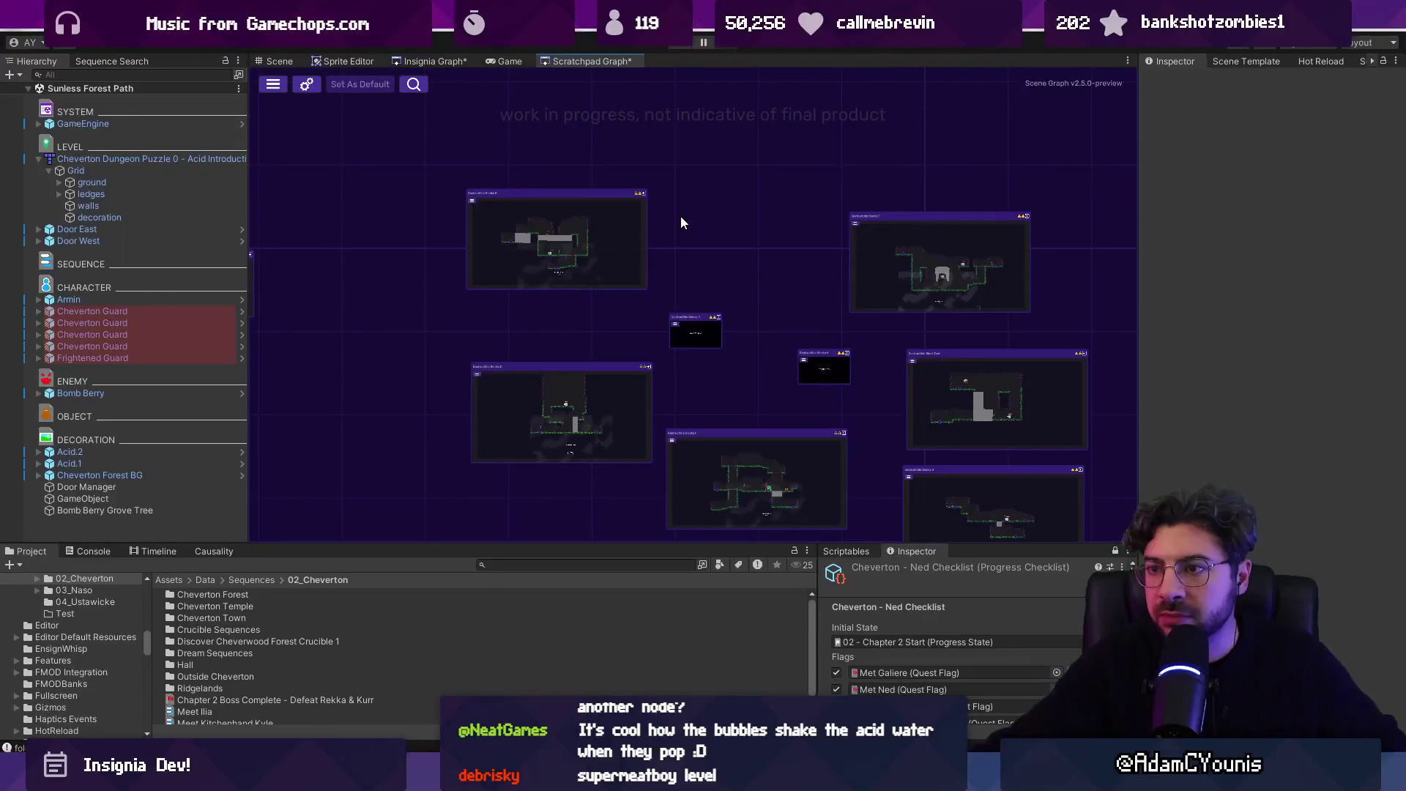
{"action": "mouse_move", "coordinate": [605, 233]}
{"action": "left_mouse_down"}
{"action": "mouse_move", "coordinate": [768, 244]}
{"action": "mouse_move", "coordinate": [1008, 371]}
{"action": "left_mouse_up"}
{"action": "scroll", "coordinate": [769, 241], "scroll_direction": "up", "scroll_amount": 3}
{"action": "scroll", "coordinate": [792, 213], "scroll_direction": "down", "scroll_amount": 4}
{"action": "scroll", "coordinate": [826, 398], "scroll_direction": "up", "scroll_amount": 4}
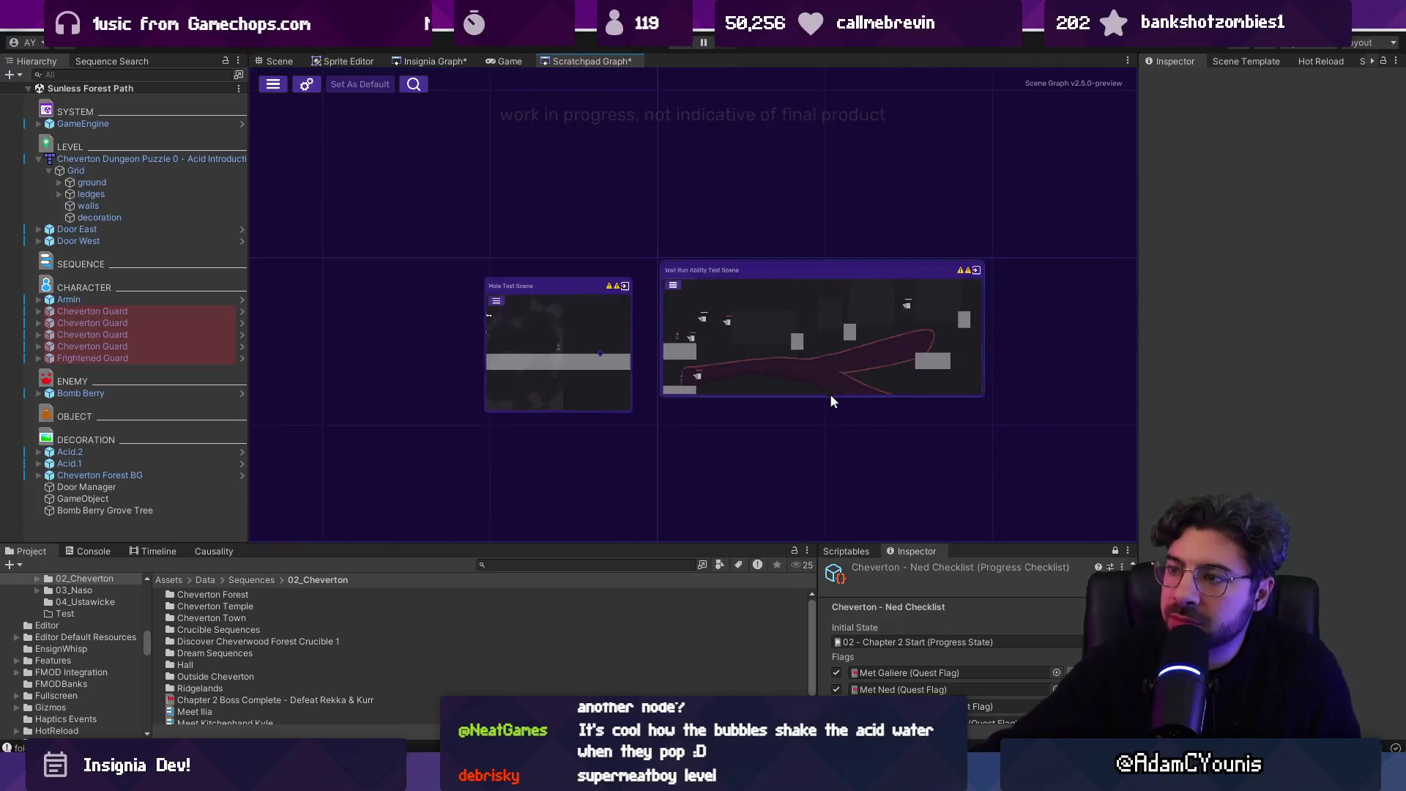
- Pan to bring the Mole Test Scene and Wall Run Ability Test Scene nodes into view
{"action": "left_click_drag", "start_coordinate": [842, 401], "coordinate": [742, 183]}
{"action": "scroll", "coordinate": [728, 213], "scroll_direction": "down", "scroll_amount": 5}
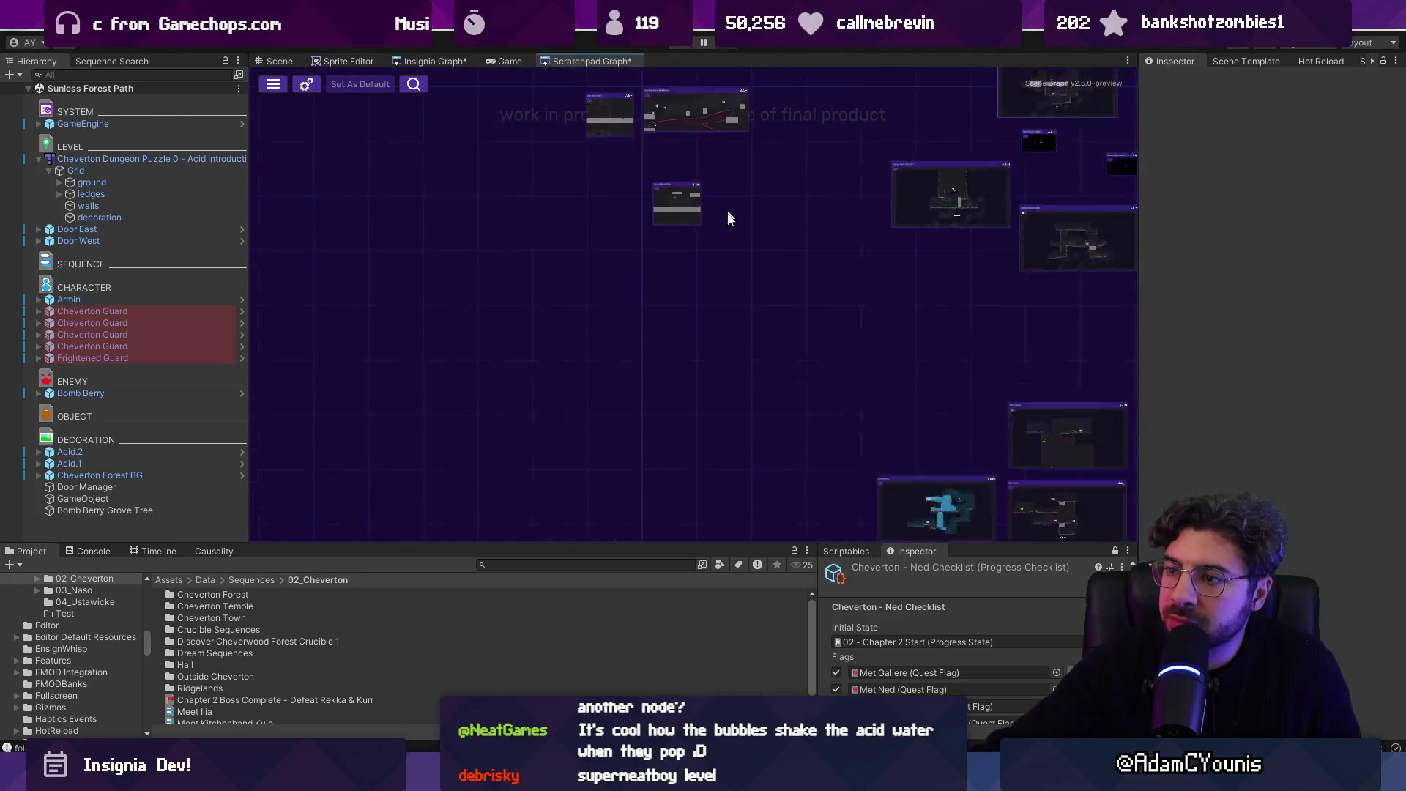
{"action": "scroll", "coordinate": [537, 183], "scroll_direction": "up", "scroll_amount": 5}
{"action": "scroll", "coordinate": [537, 183], "scroll_direction": "up", "scroll_amount": 2}
{"action": "scroll", "coordinate": [597, 208], "scroll_direction": "up", "scroll_amount": 2}
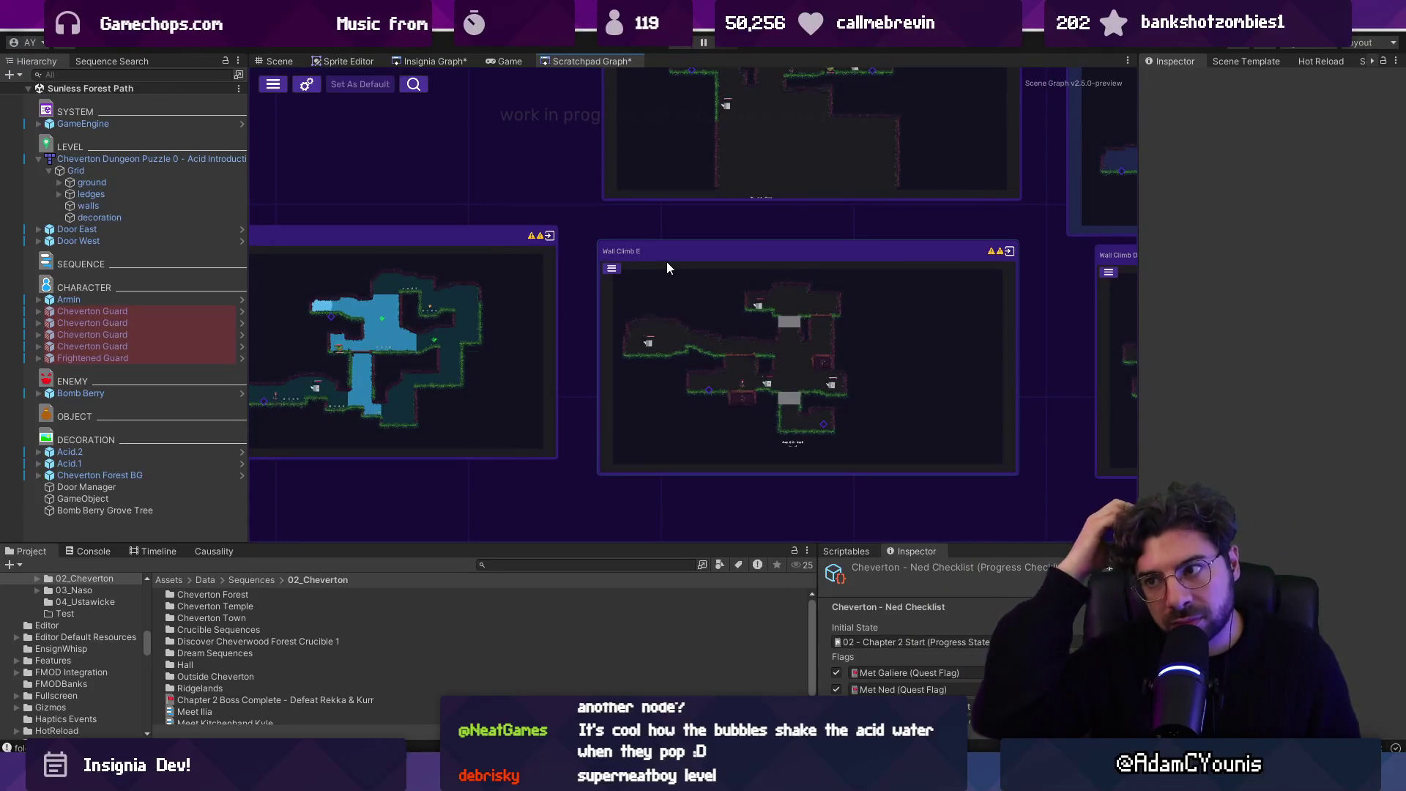
{"action": "scroll", "coordinate": [540, 164], "scroll_direction": "down", "scroll_amount": 3}
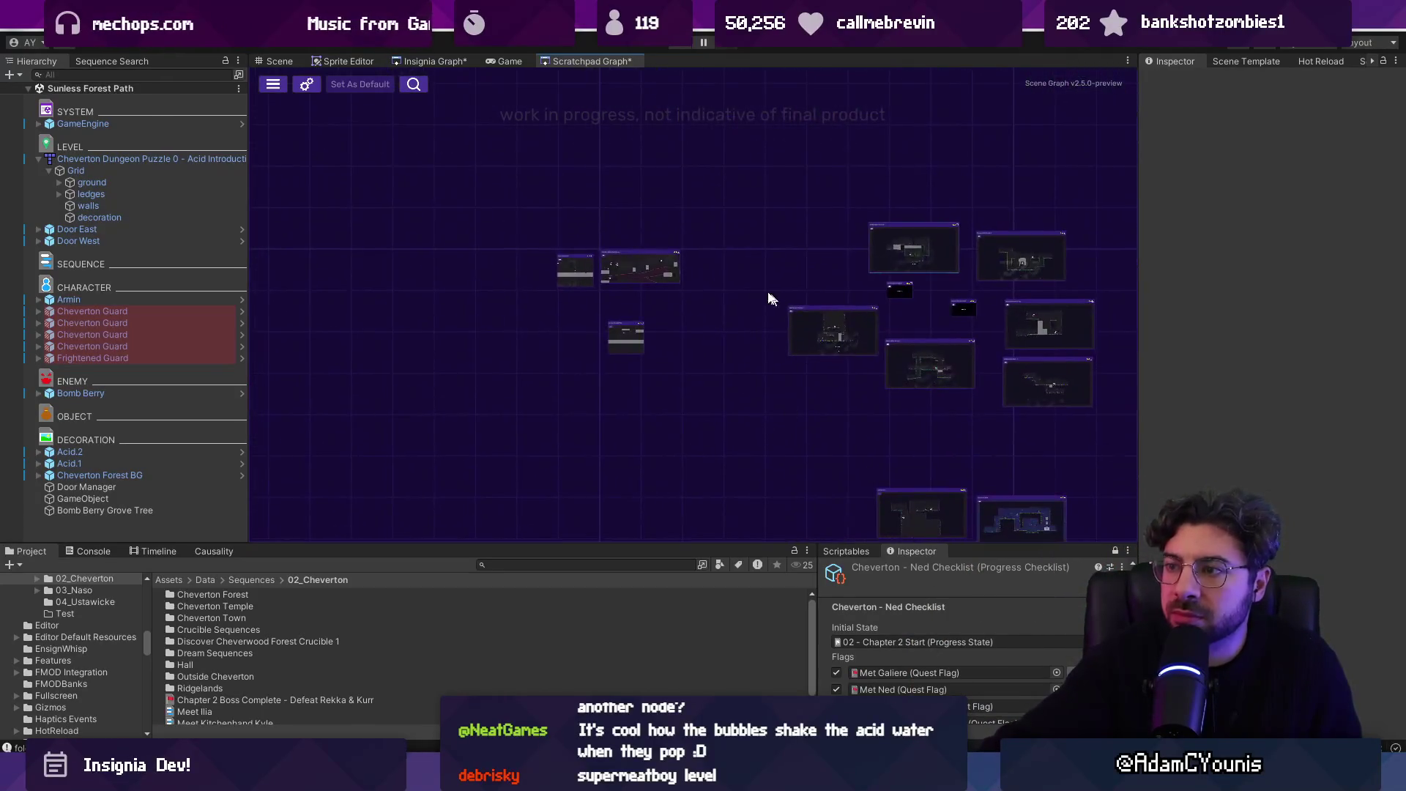
{"action": "scroll", "coordinate": [740, 351], "scroll_direction": "up", "scroll_amount": 4}
{"action": "scroll", "coordinate": [794, 327], "scroll_direction": "down", "scroll_amount": 2}
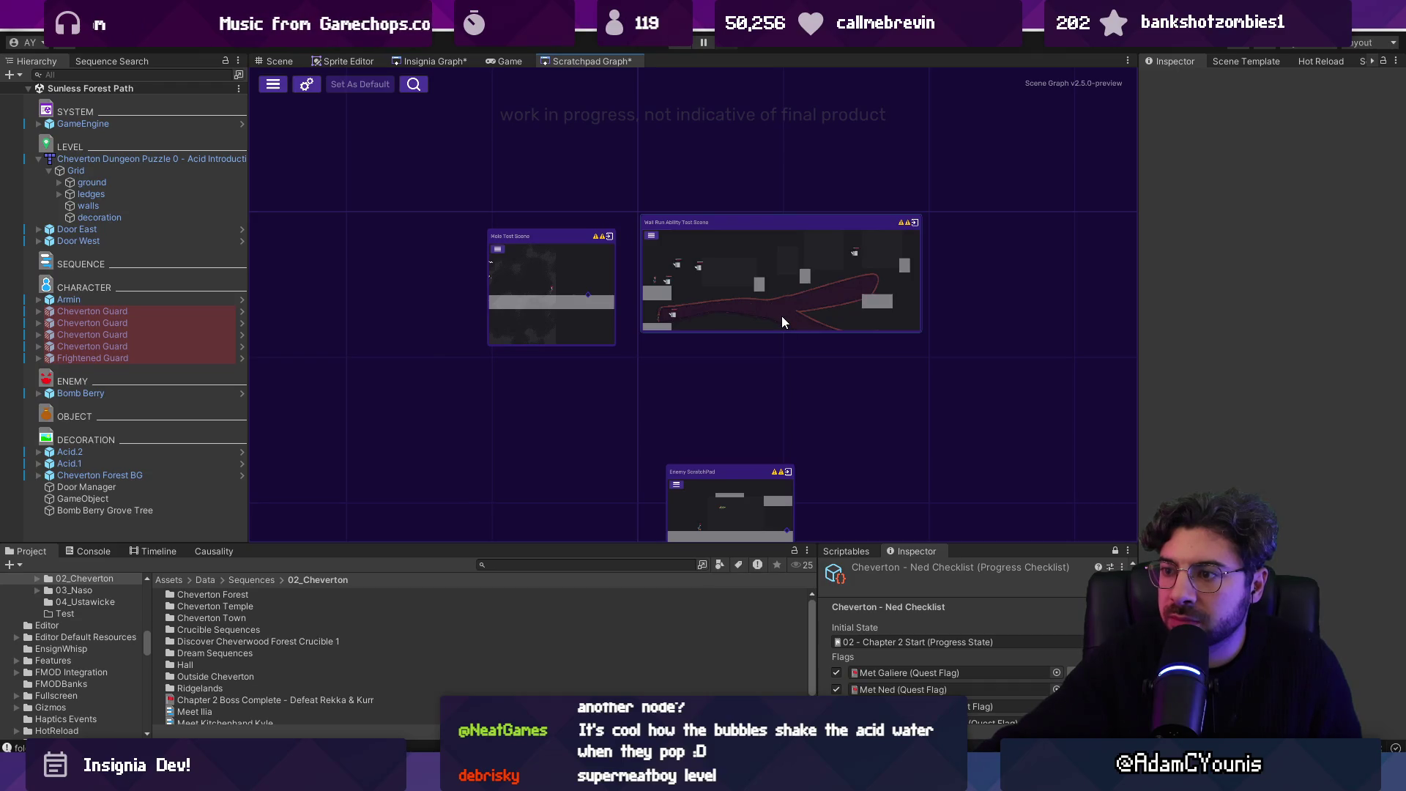
{"action": "scroll", "coordinate": [758, 350], "scroll_direction": "up", "scroll_amount": 3}
{"action": "scroll", "coordinate": [759, 350], "scroll_direction": "down", "scroll_amount": 4}
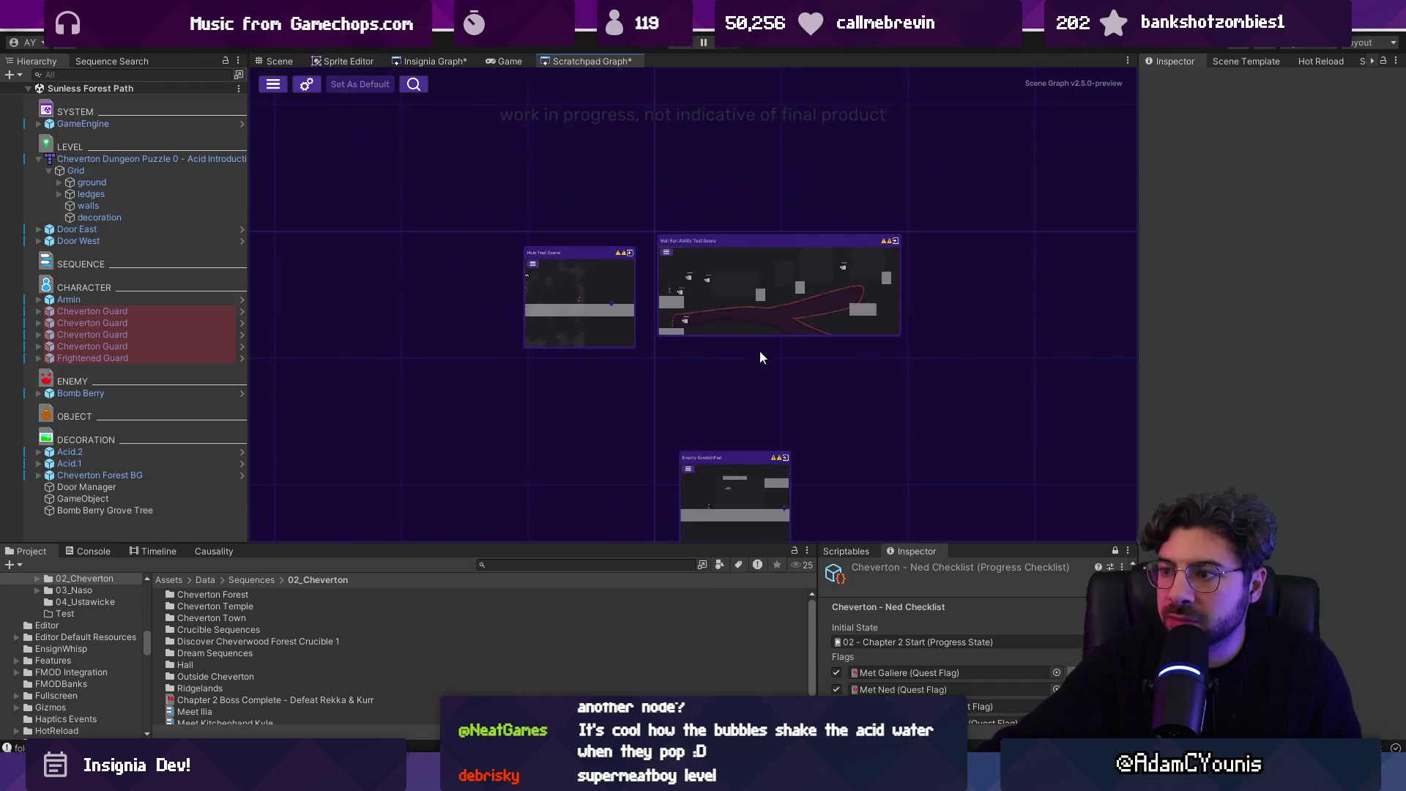
{"action": "scroll", "coordinate": [674, 334], "scroll_direction": "up", "scroll_amount": 3}
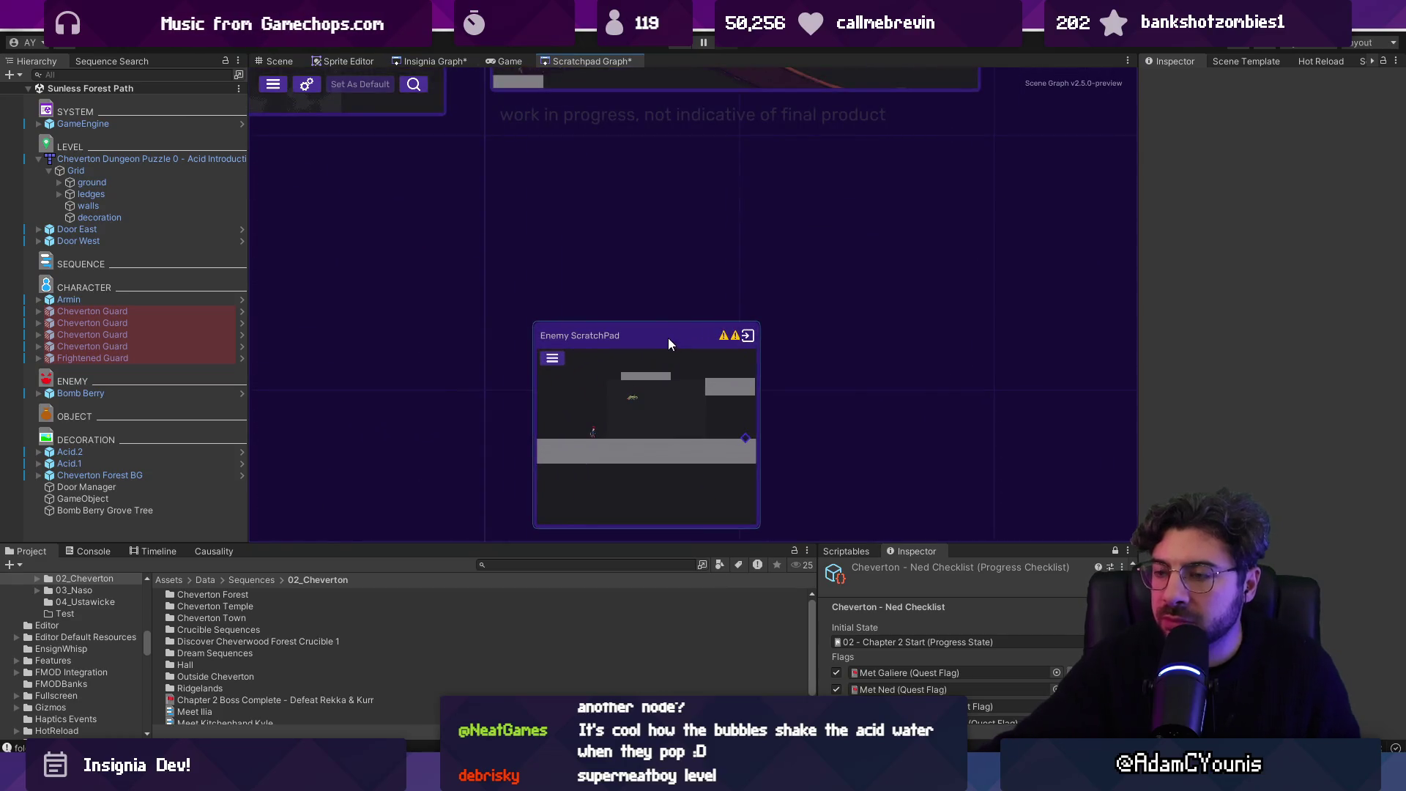
- Zoom in and out around the scratchpad graph's room nodes
{"action": "scroll", "coordinate": [669, 344], "scroll_direction": "down", "scroll_amount": 3}
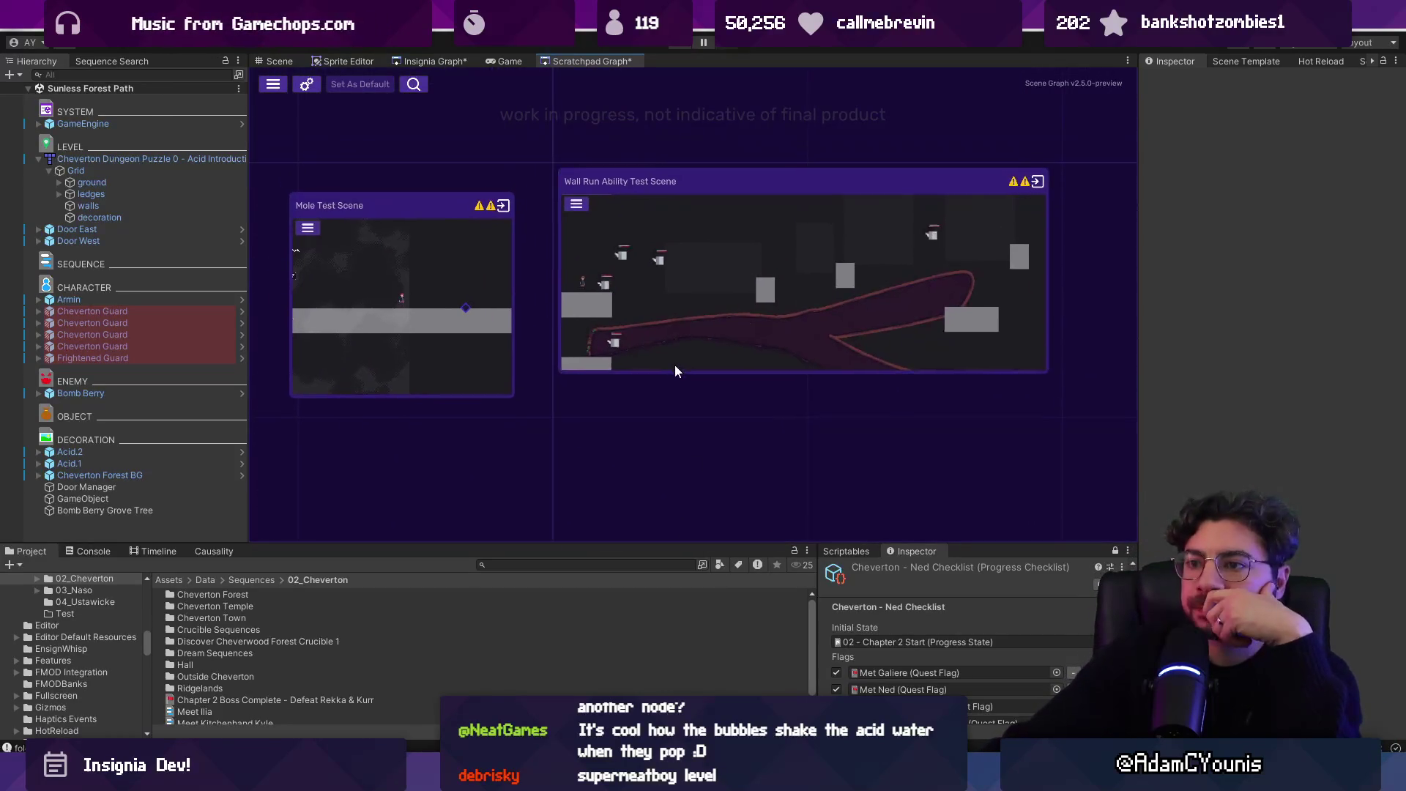
{"action": "scroll", "coordinate": [594, 328], "scroll_direction": "down", "scroll_amount": 3}
{"action": "scroll", "coordinate": [594, 328], "scroll_direction": "down", "scroll_amount": 1}
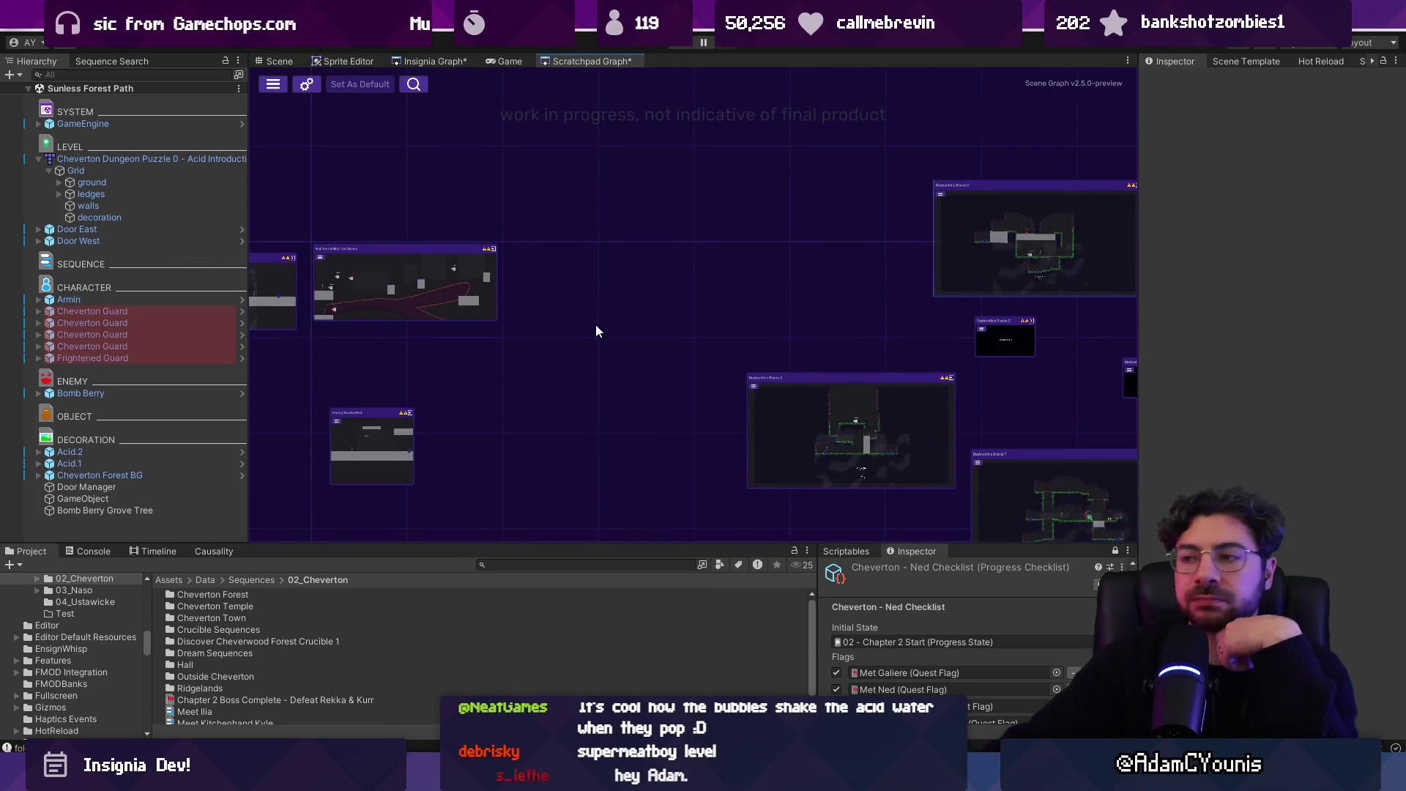
{"action": "scroll", "coordinate": [873, 317], "scroll_direction": "up", "scroll_amount": 6}
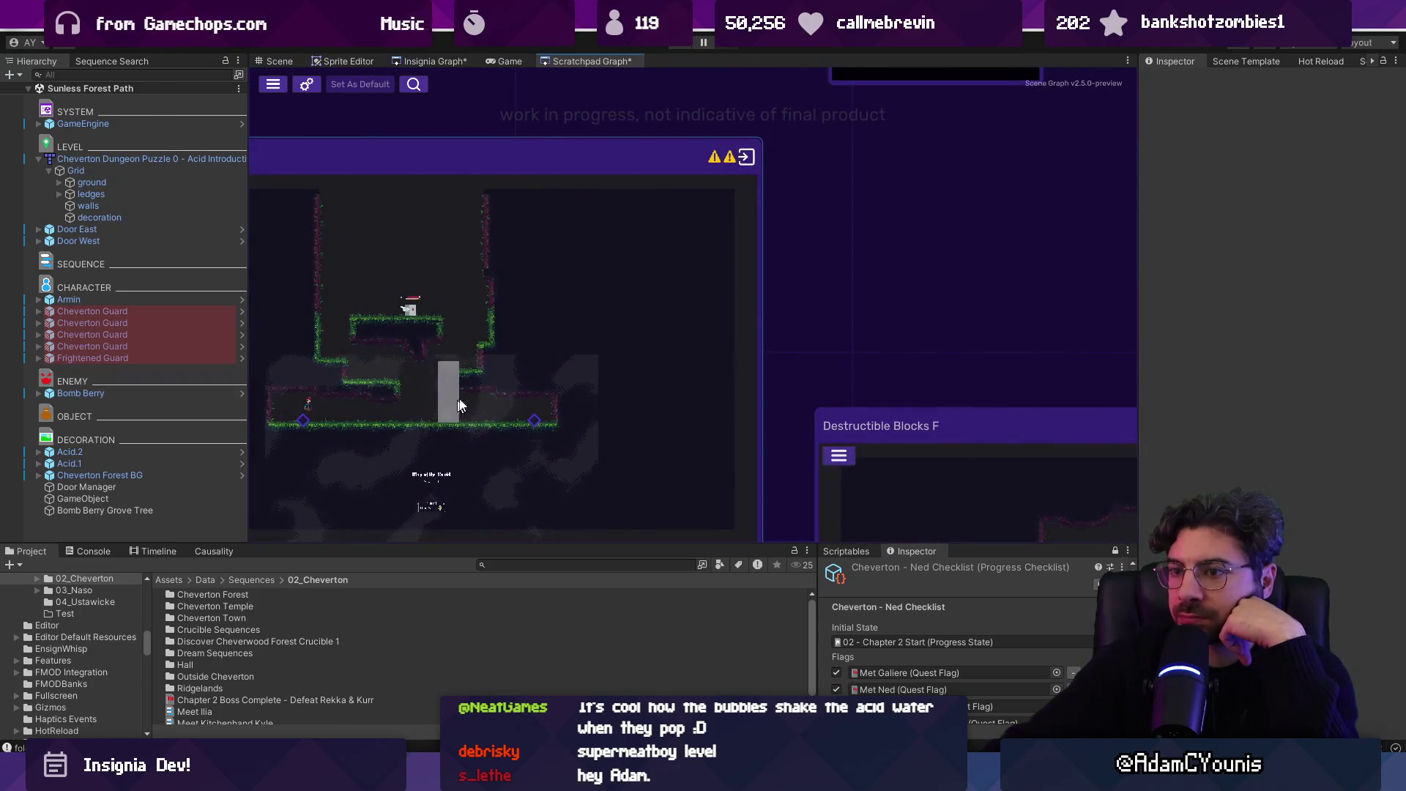
{"action": "scroll", "coordinate": [455, 407], "scroll_direction": "down", "scroll_amount": 8}
{"action": "scroll", "coordinate": [496, 303], "scroll_direction": "up", "scroll_amount": 3}
{"action": "scroll", "coordinate": [550, 315], "scroll_direction": "down", "scroll_amount": 3}
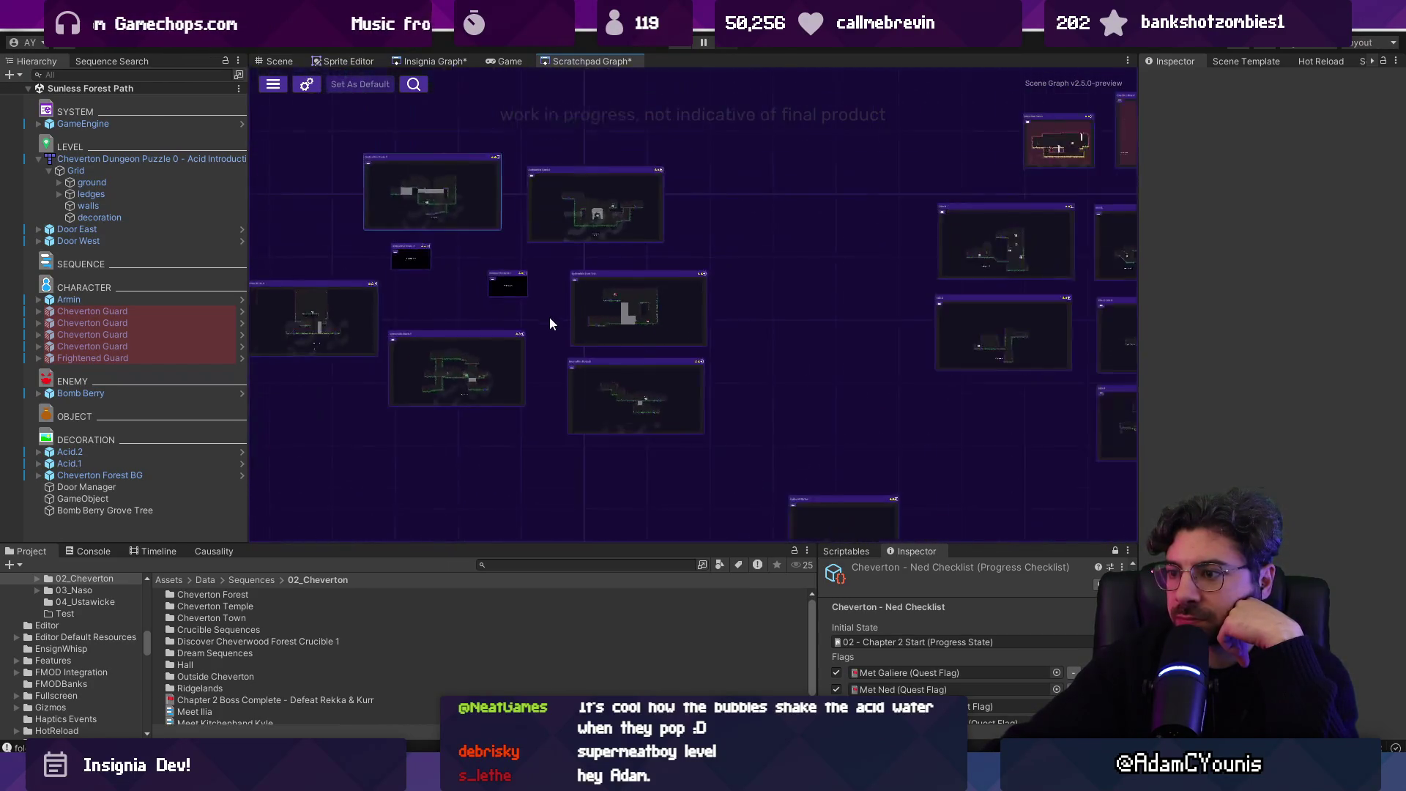
{"action": "scroll", "coordinate": [513, 308], "scroll_direction": "up", "scroll_amount": 1}
{"action": "scroll", "coordinate": [517, 350], "scroll_direction": "up", "scroll_amount": 5}
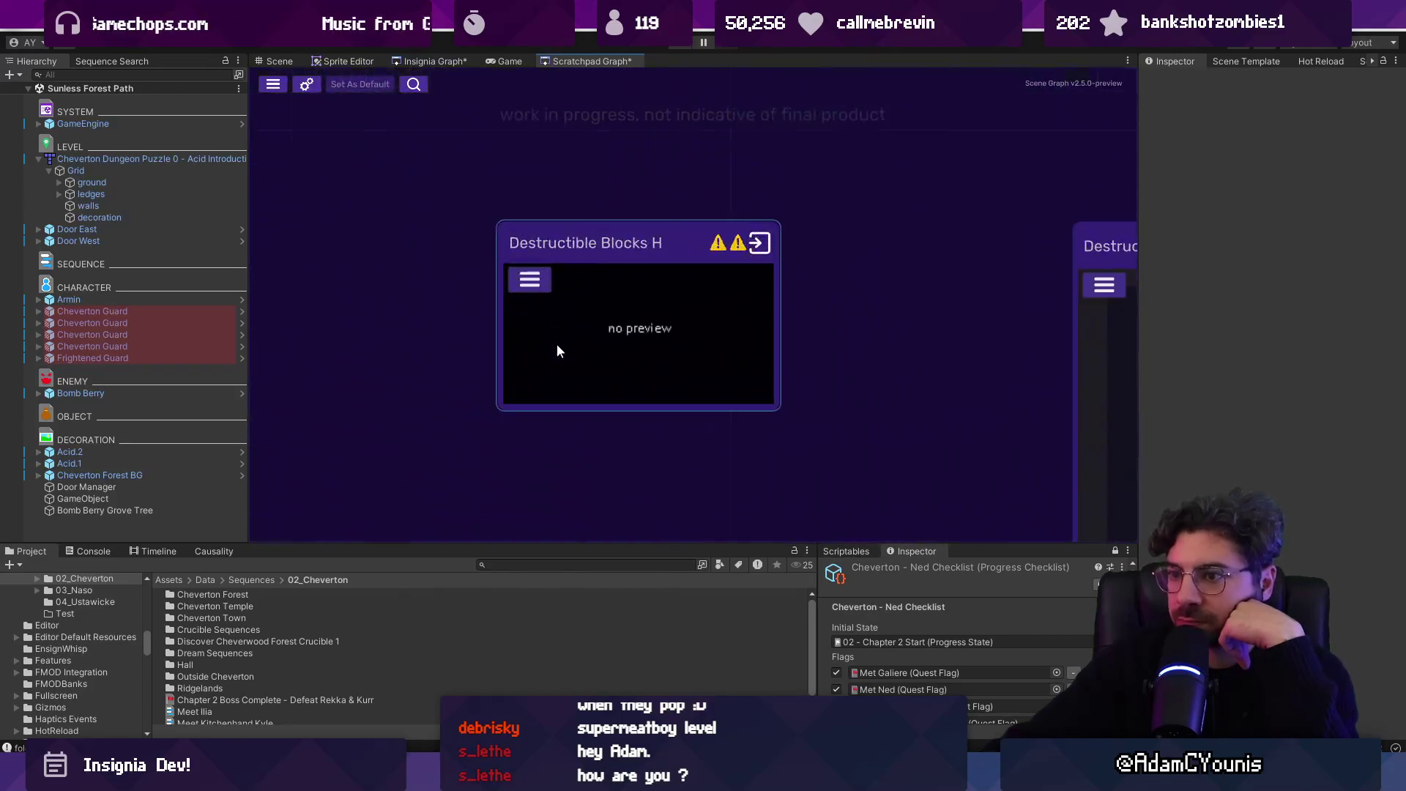
{"action": "scroll", "coordinate": [512, 283], "scroll_direction": "down", "scroll_amount": 4}
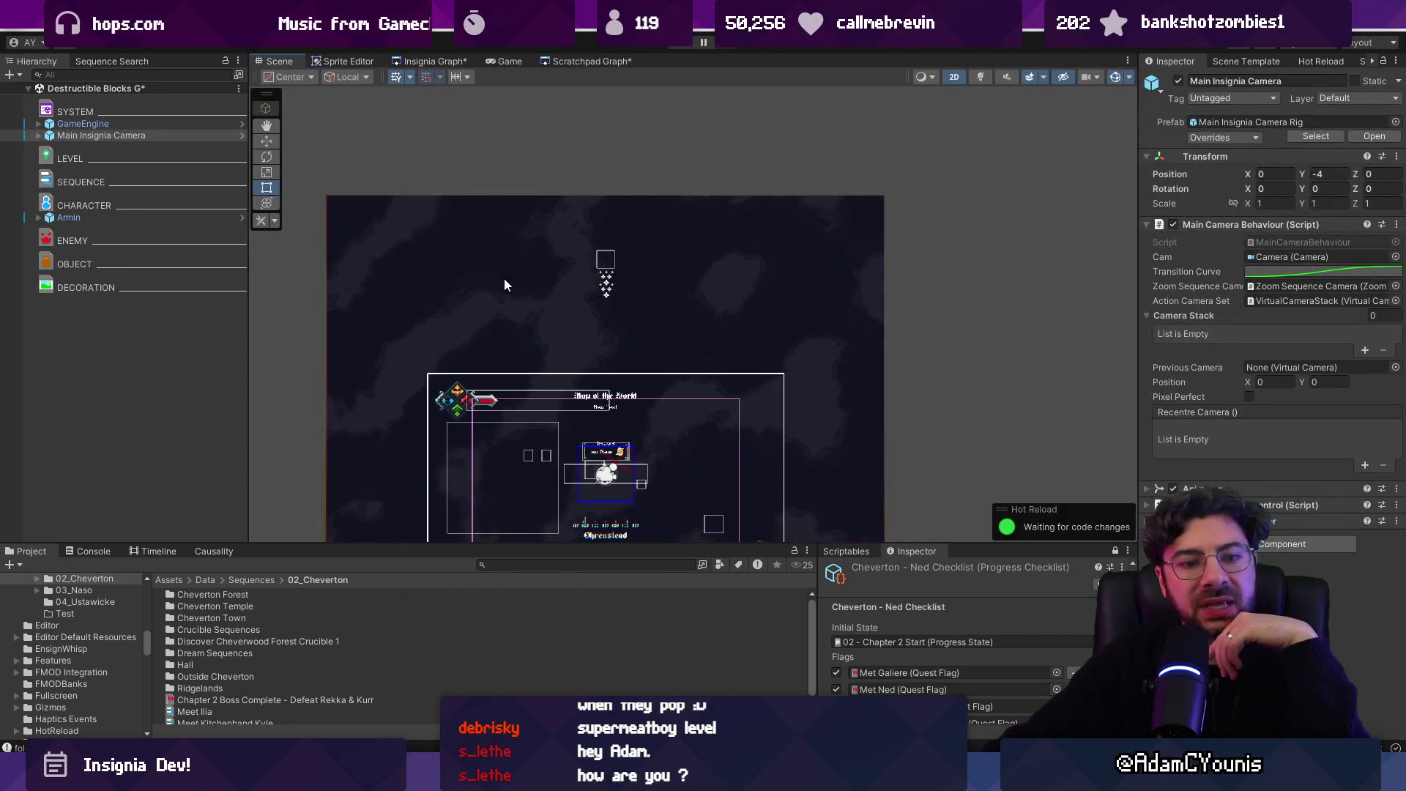
{"action": "scroll", "coordinate": [513, 290], "scroll_direction": "down", "scroll_amount": 4}
- Move GameEngine and Main Insignia Camera together left to X -7.95
{"action": "left_click", "coordinate": [131, 124]}
{"action": "left_click", "coordinate": [143, 137], "text": "ctrl"}
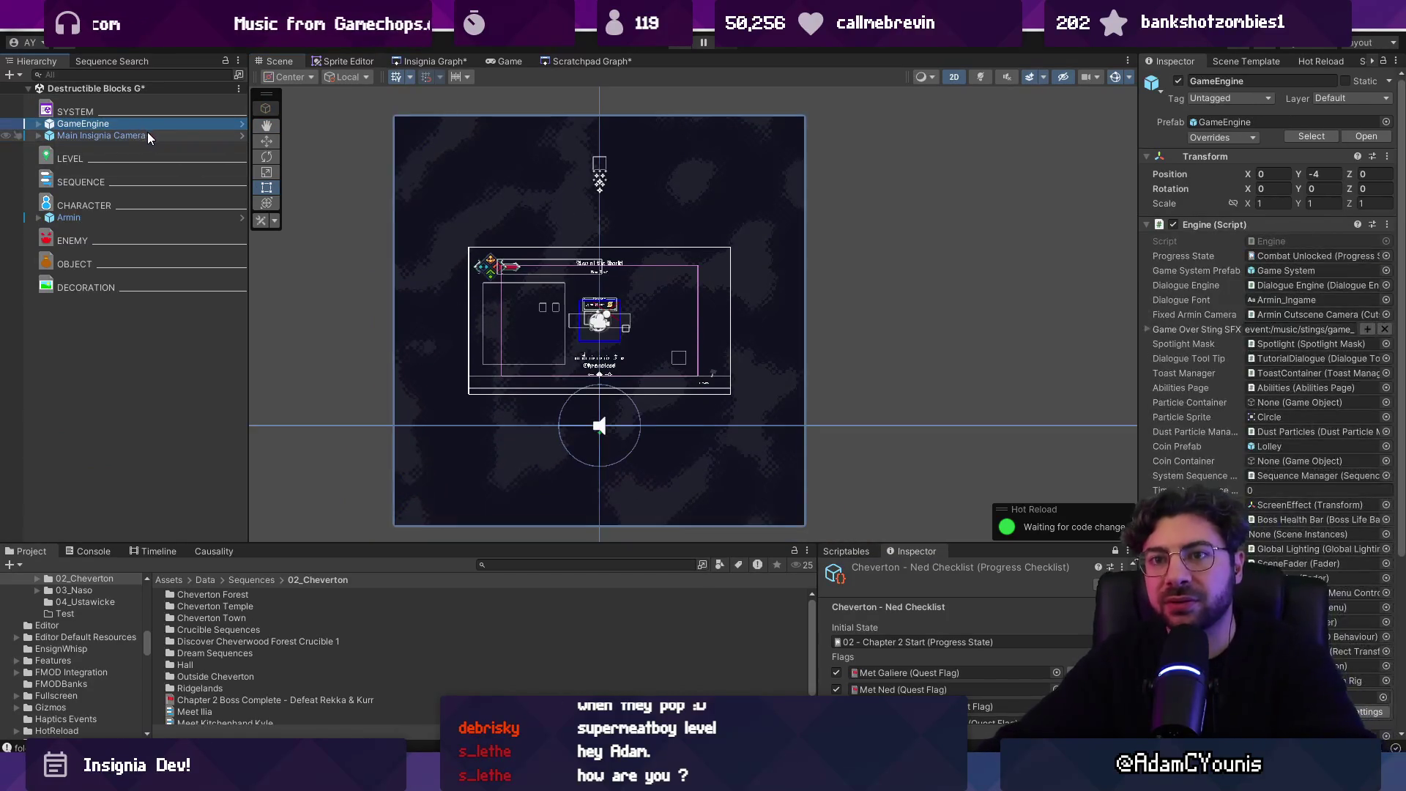
{"action": "mouse_move", "coordinate": [687, 316]}
{"action": "left_mouse_down"}
{"action": "mouse_move", "coordinate": [401, 311]}
{"action": "mouse_move", "coordinate": [354, 295]}
{"action": "left_mouse_up"}
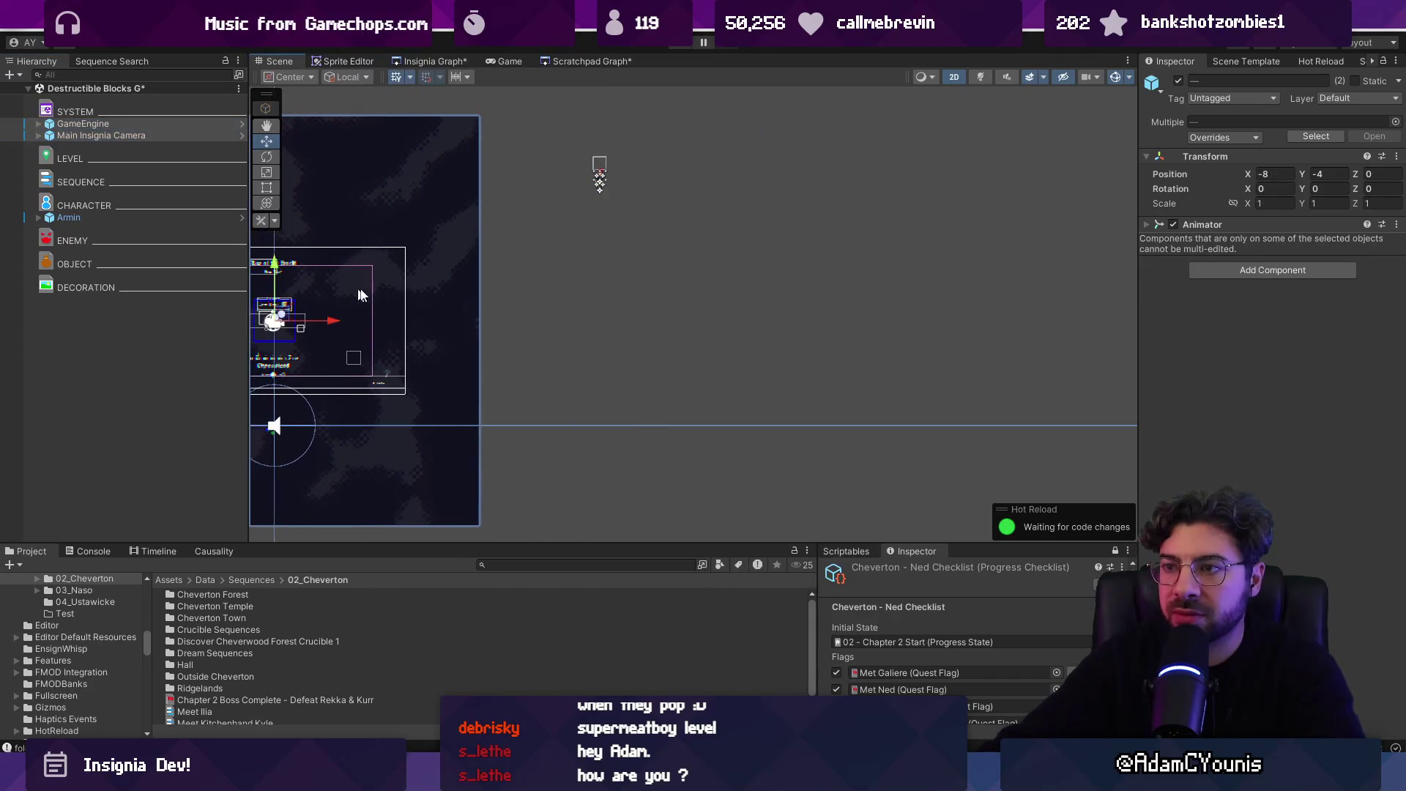
- Centre the Slide Slam Gate A and B nodes in the Scratchpad Graph, then return to the Insignia graph
{"action": "left_click", "coordinate": [583, 62]}
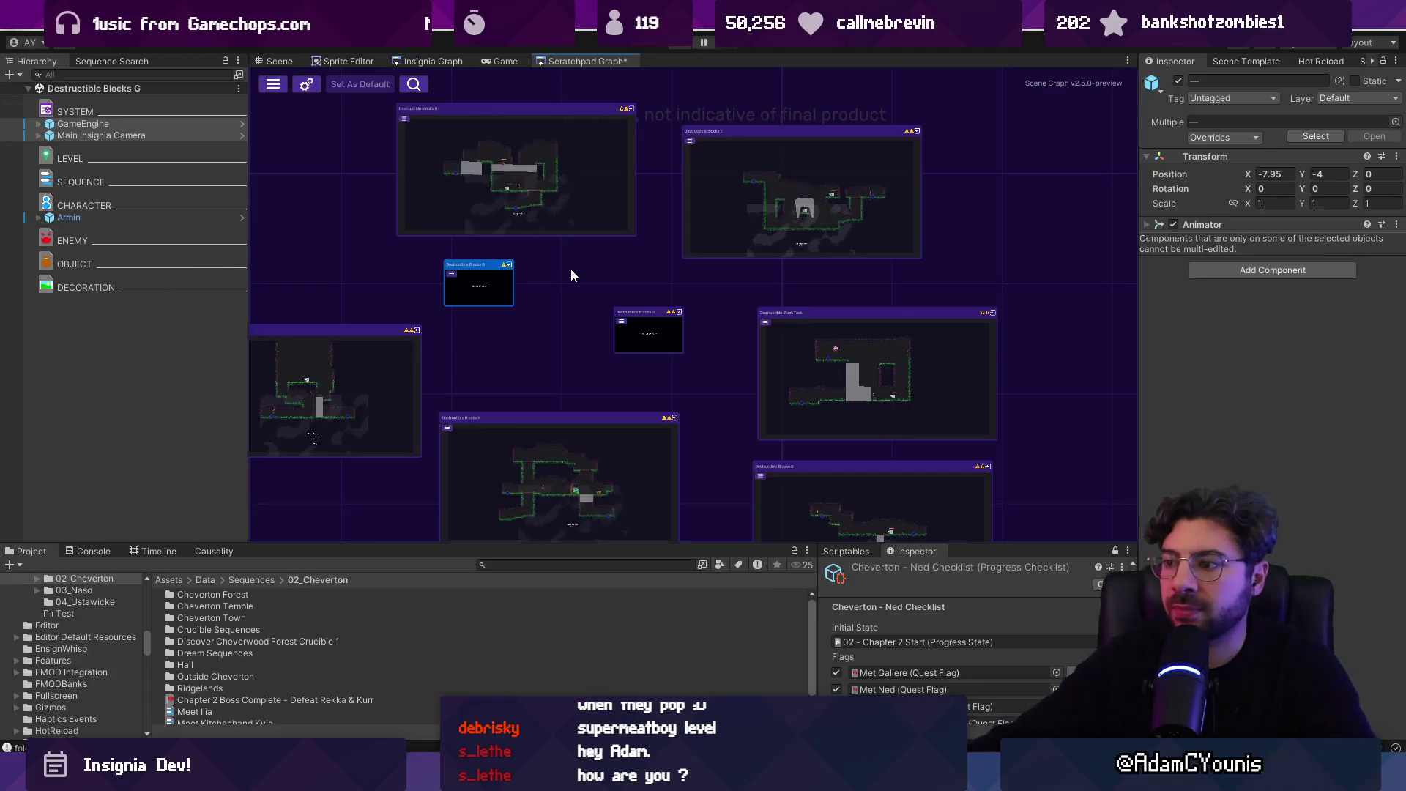
{"action": "scroll", "coordinate": [789, 274], "scroll_direction": "down", "scroll_amount": 5}
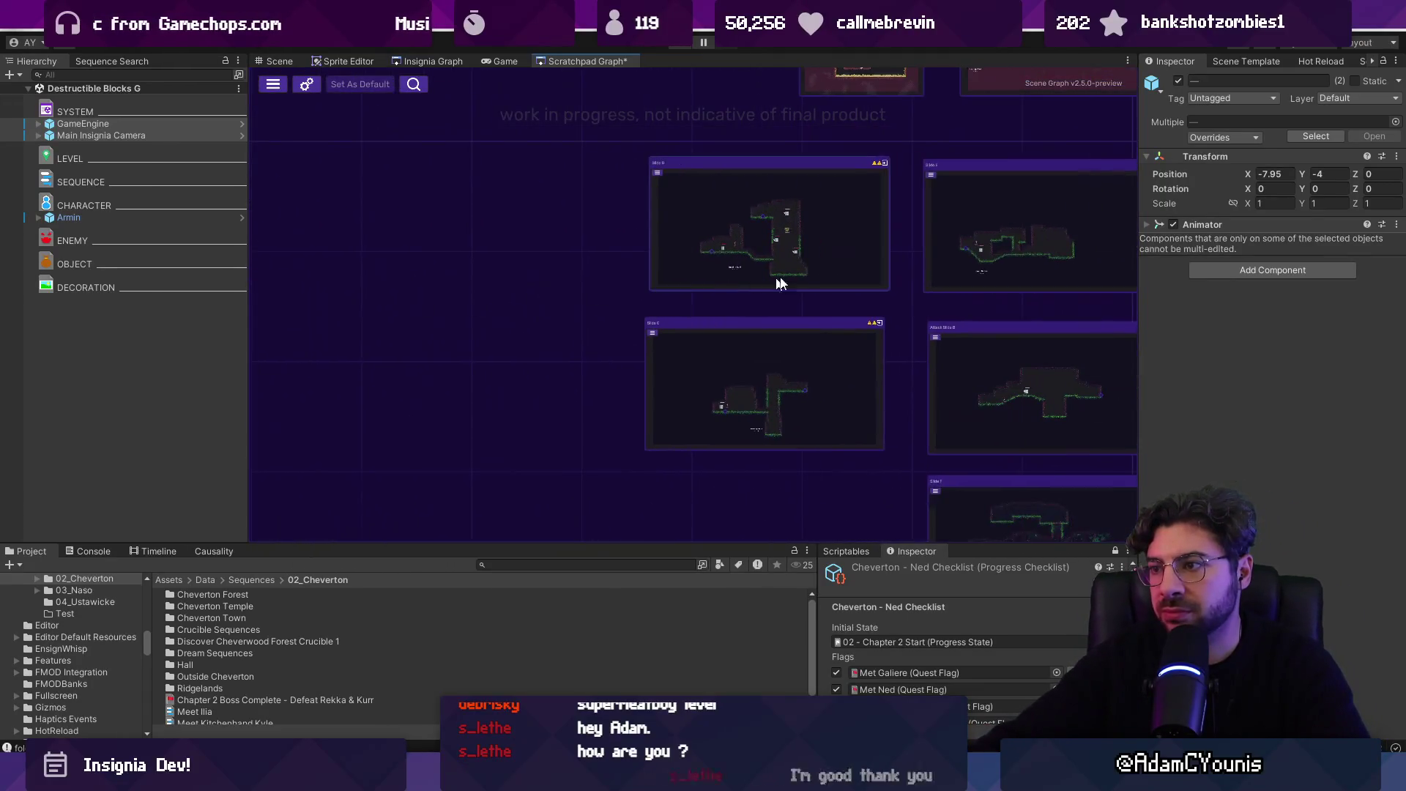
{"action": "left_click_drag", "start_coordinate": [757, 286], "coordinate": [600, 366]}
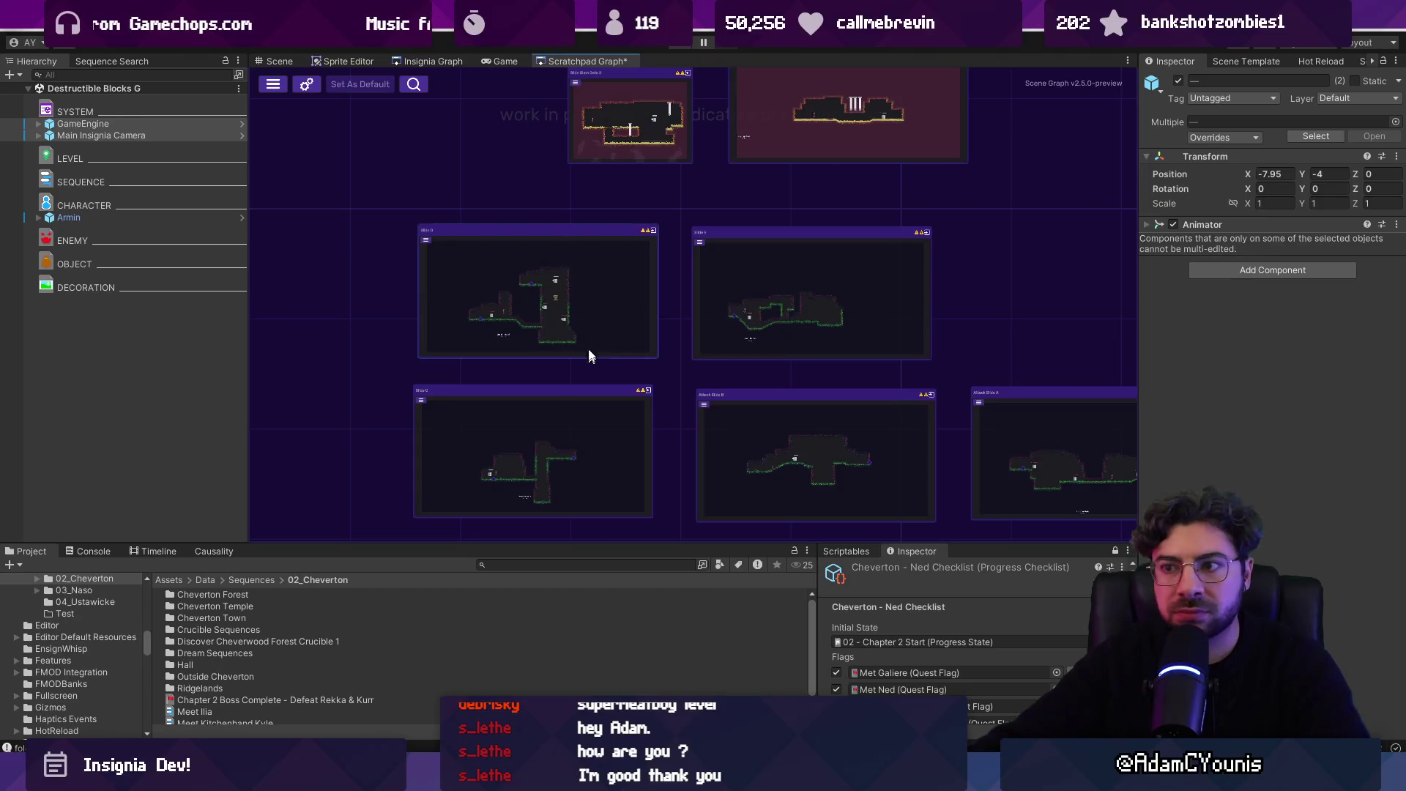
{"action": "scroll", "coordinate": [556, 306], "scroll_direction": "up", "scroll_amount": 3}
{"action": "left_click_drag", "start_coordinate": [637, 322], "coordinate": [618, 163]}
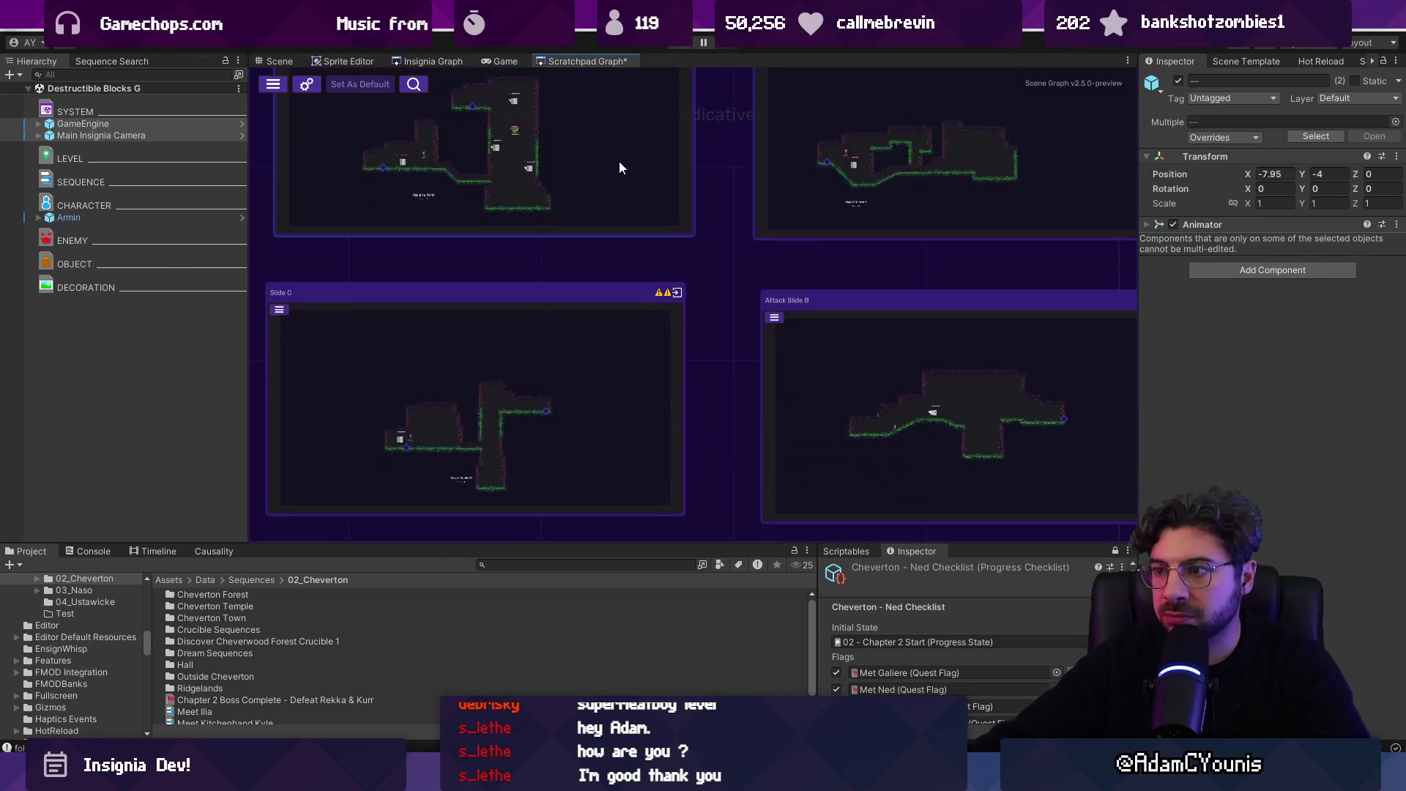
{"action": "scroll", "coordinate": [720, 285], "scroll_direction": "down", "scroll_amount": 5}
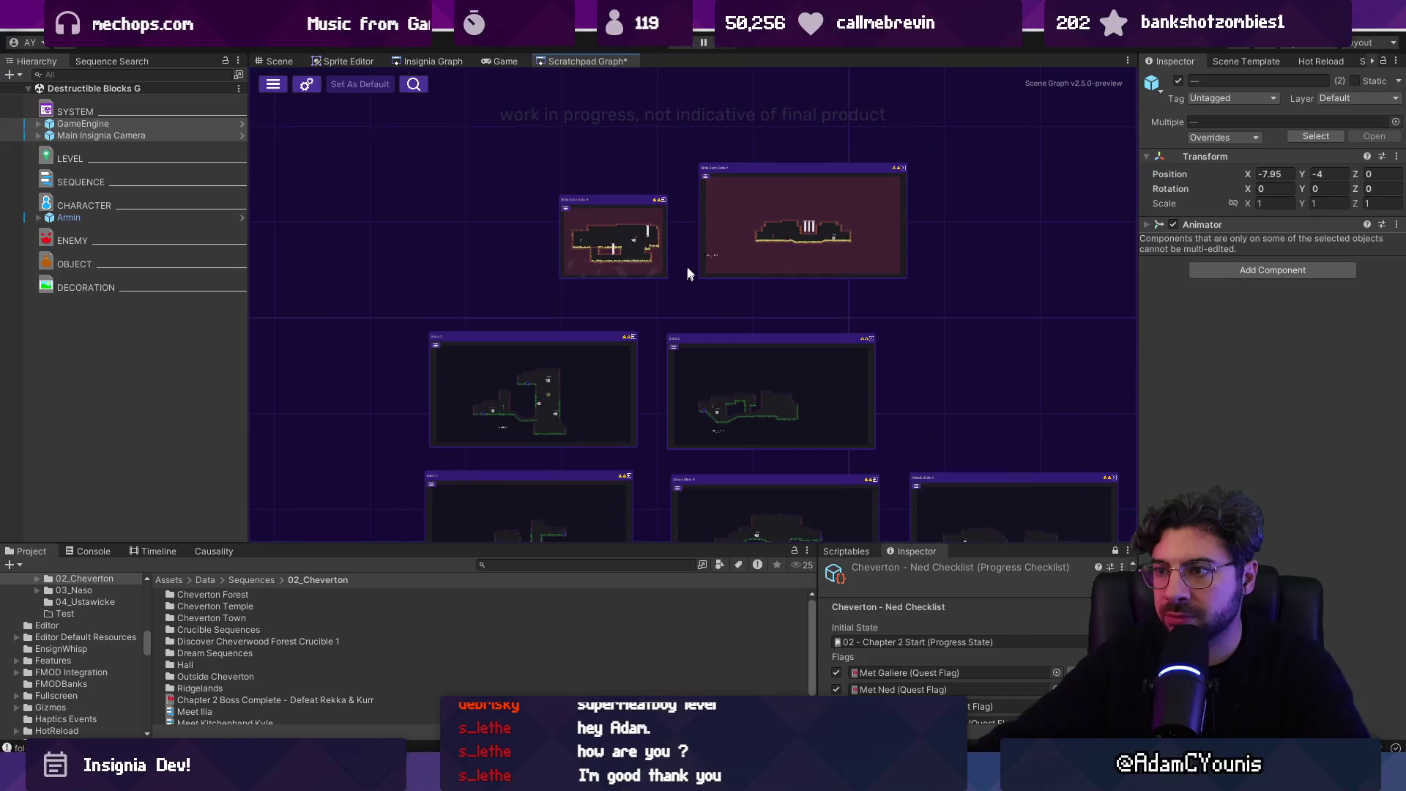
{"action": "scroll", "coordinate": [710, 332], "scroll_direction": "up", "scroll_amount": 5}
{"action": "scroll", "coordinate": [728, 335], "scroll_direction": "down", "scroll_amount": 2}
{"action": "scroll", "coordinate": [728, 335], "scroll_direction": "up", "scroll_amount": 1}
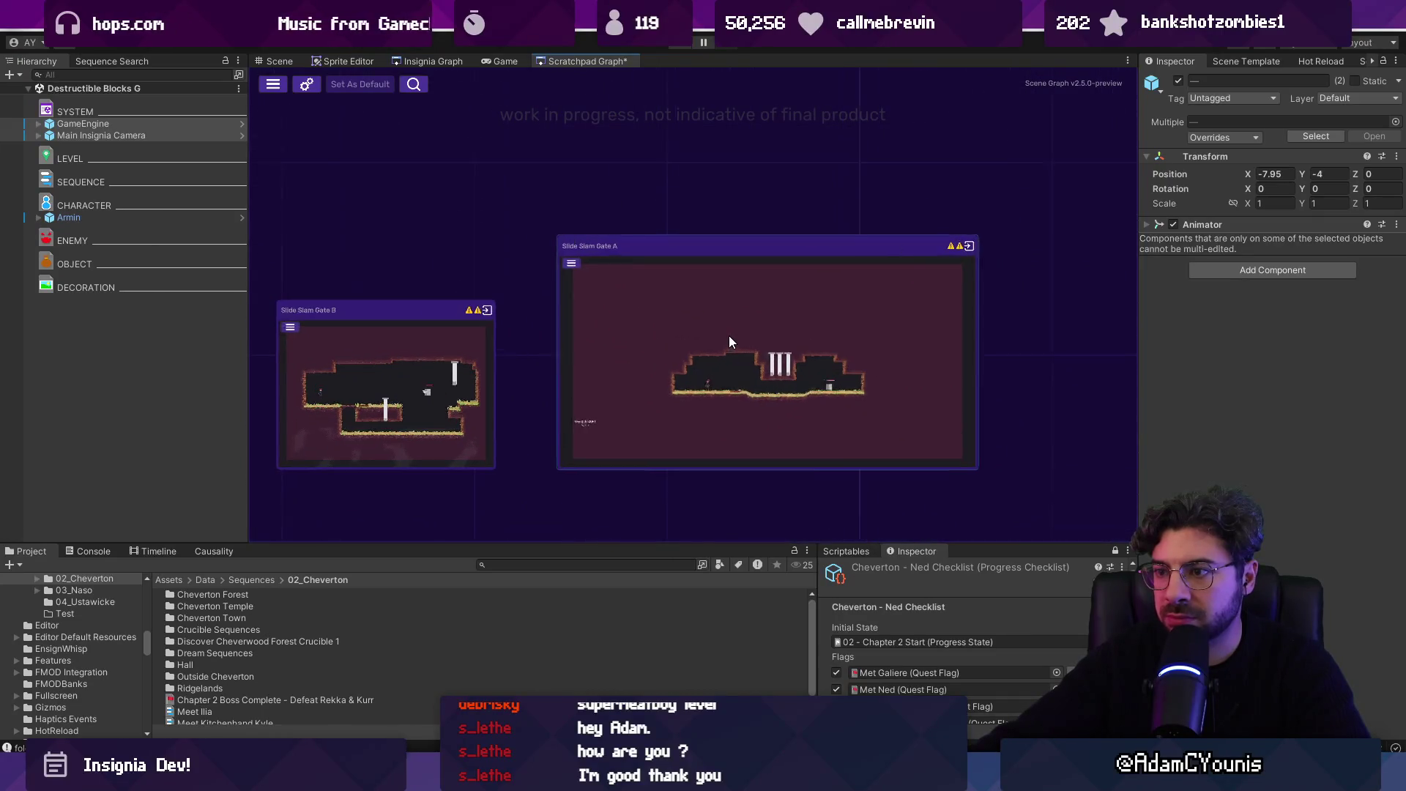
{"action": "left_click_drag", "start_coordinate": [534, 337], "coordinate": [581, 331]}
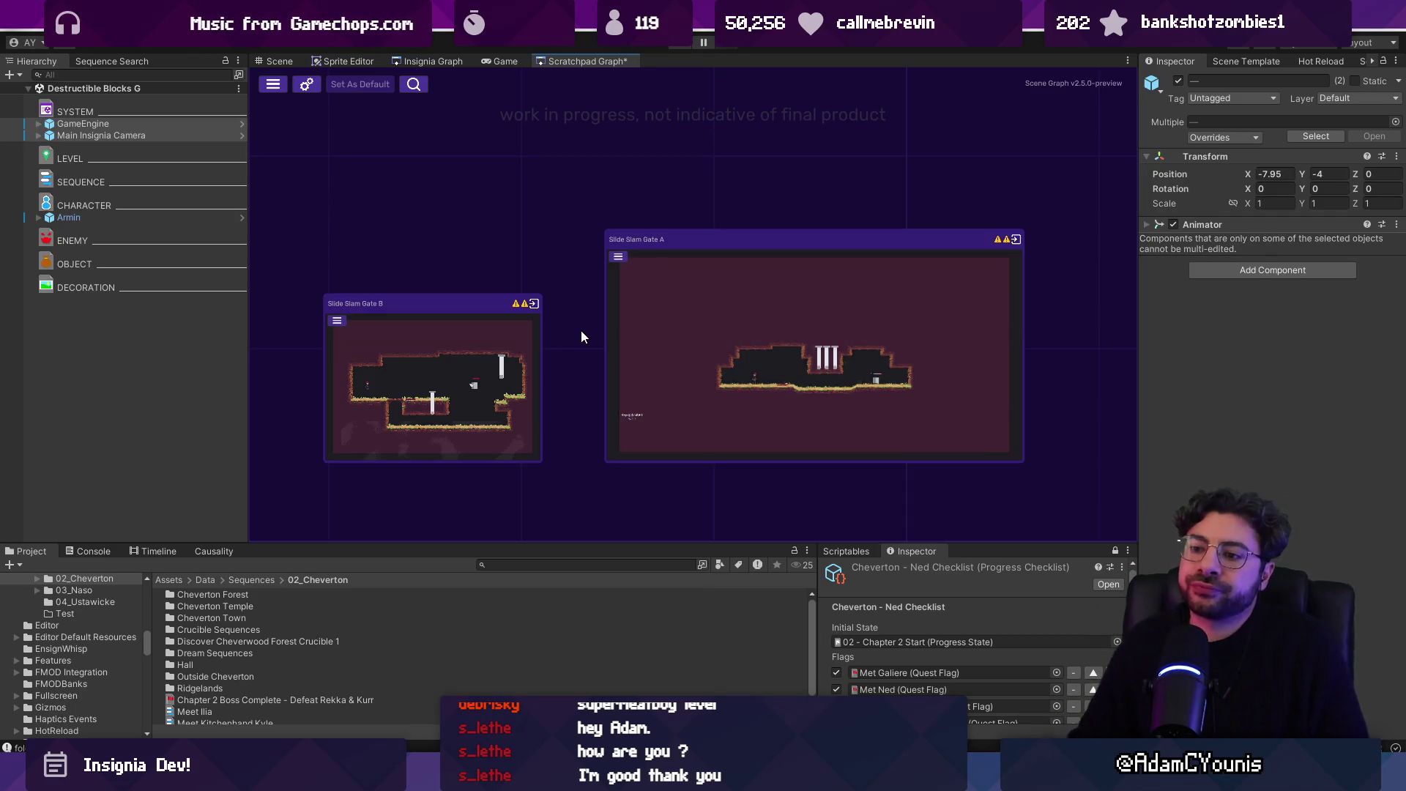
{"action": "left_click", "coordinate": [432, 60]}
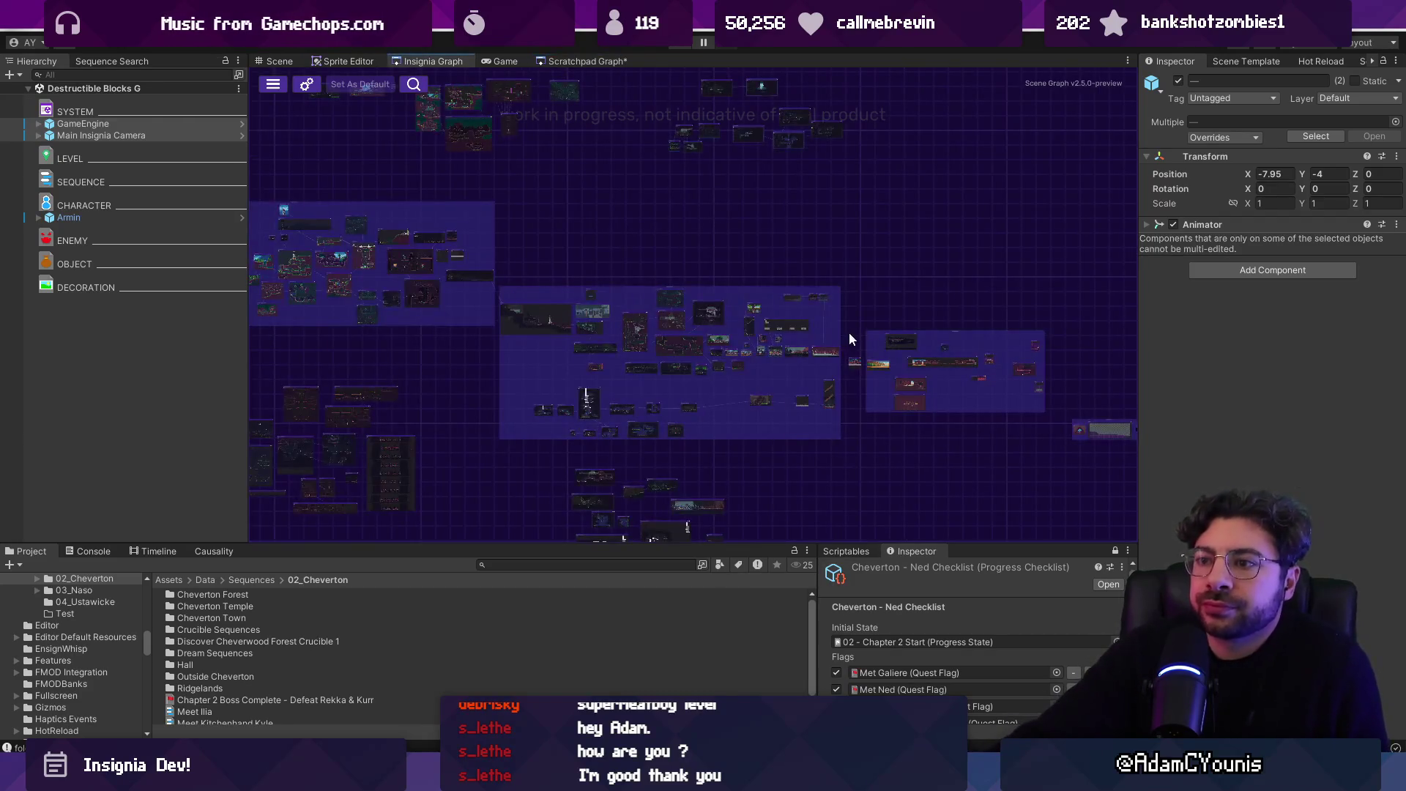
- Move two level nodes lower in the Insignia graph and save the graph
{"action": "scroll", "coordinate": [687, 323], "scroll_direction": "up", "scroll_amount": 8}
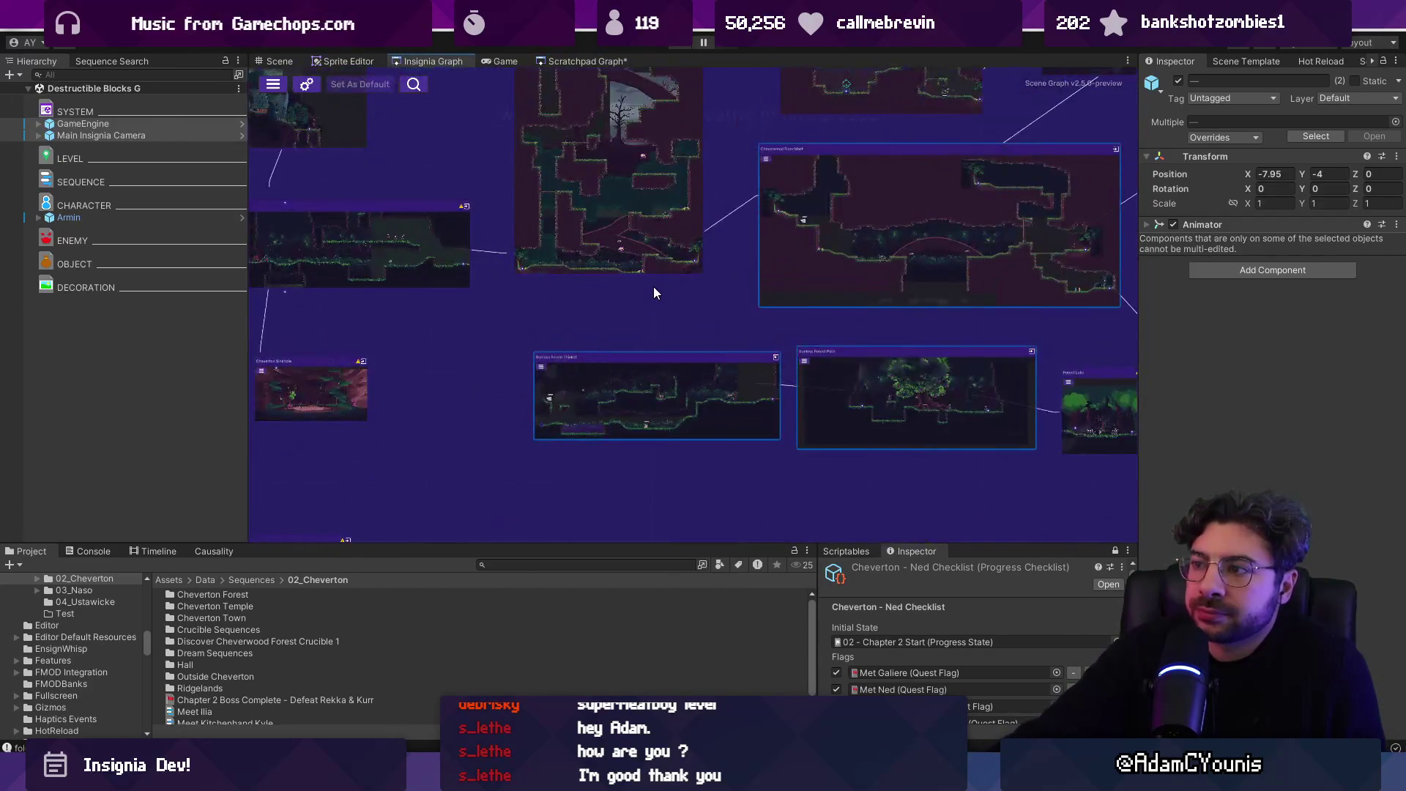
{"action": "left_click_drag", "start_coordinate": [742, 320], "coordinate": [741, 377]}
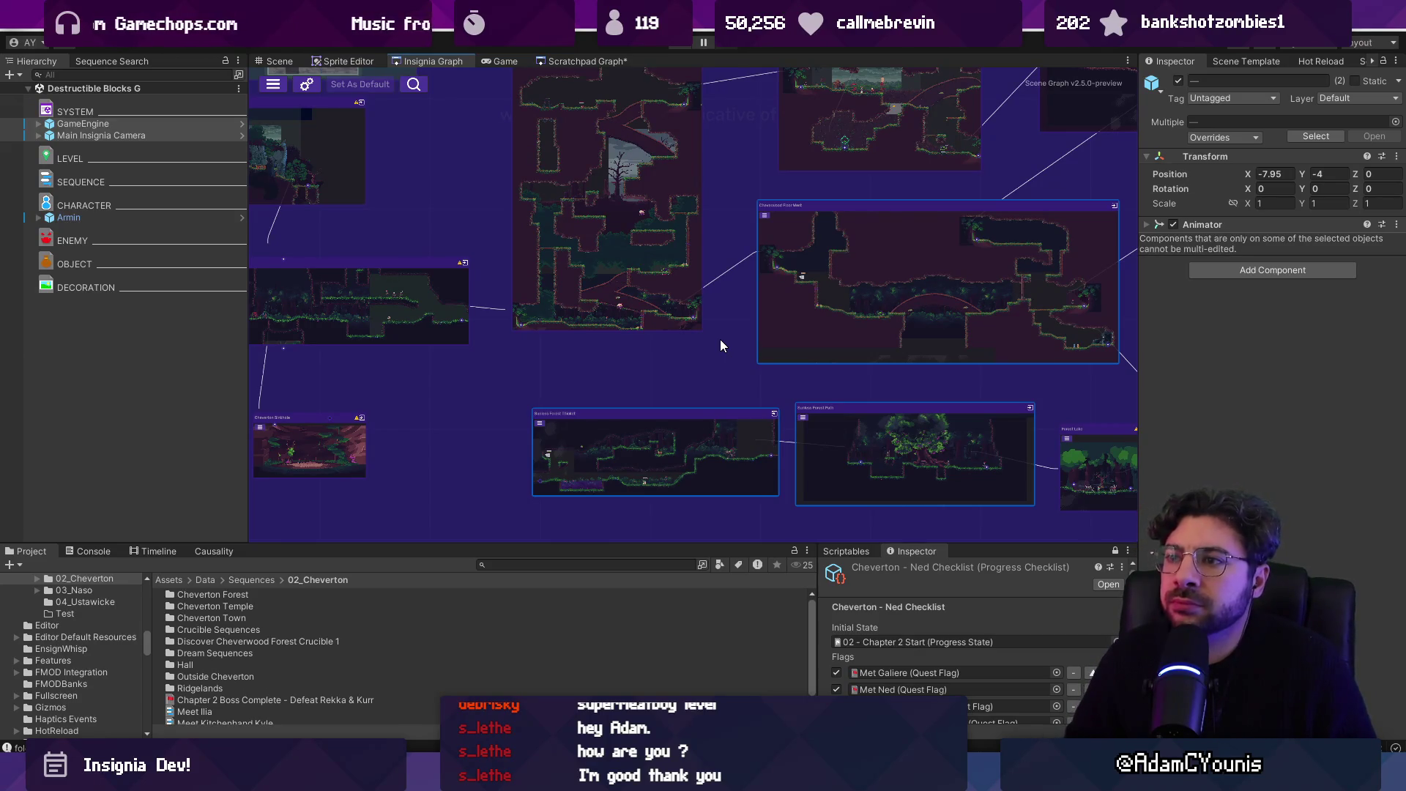
{"action": "scroll", "coordinate": [763, 375], "scroll_direction": "down", "scroll_amount": 3}
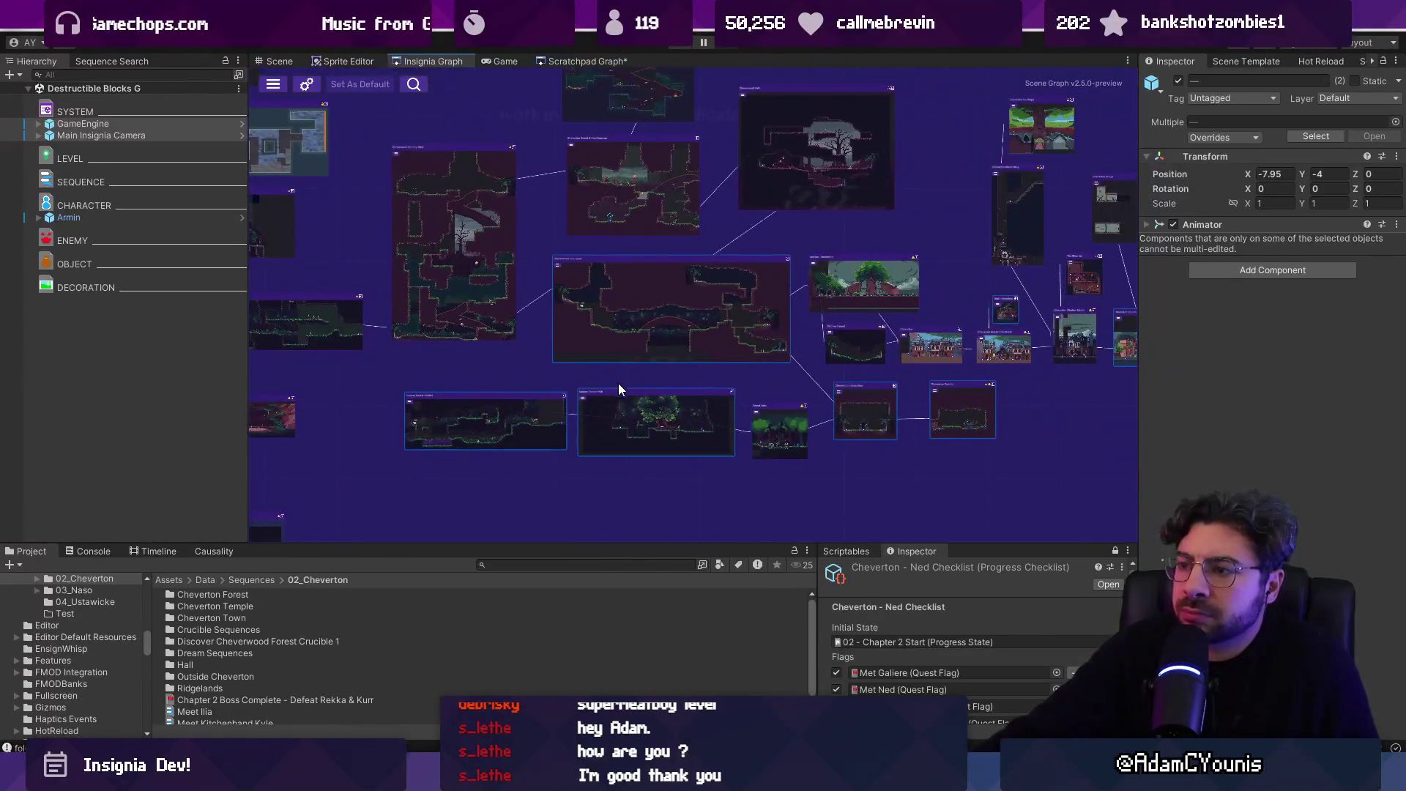
{"action": "scroll", "coordinate": [614, 388], "scroll_direction": "up", "scroll_amount": 3}
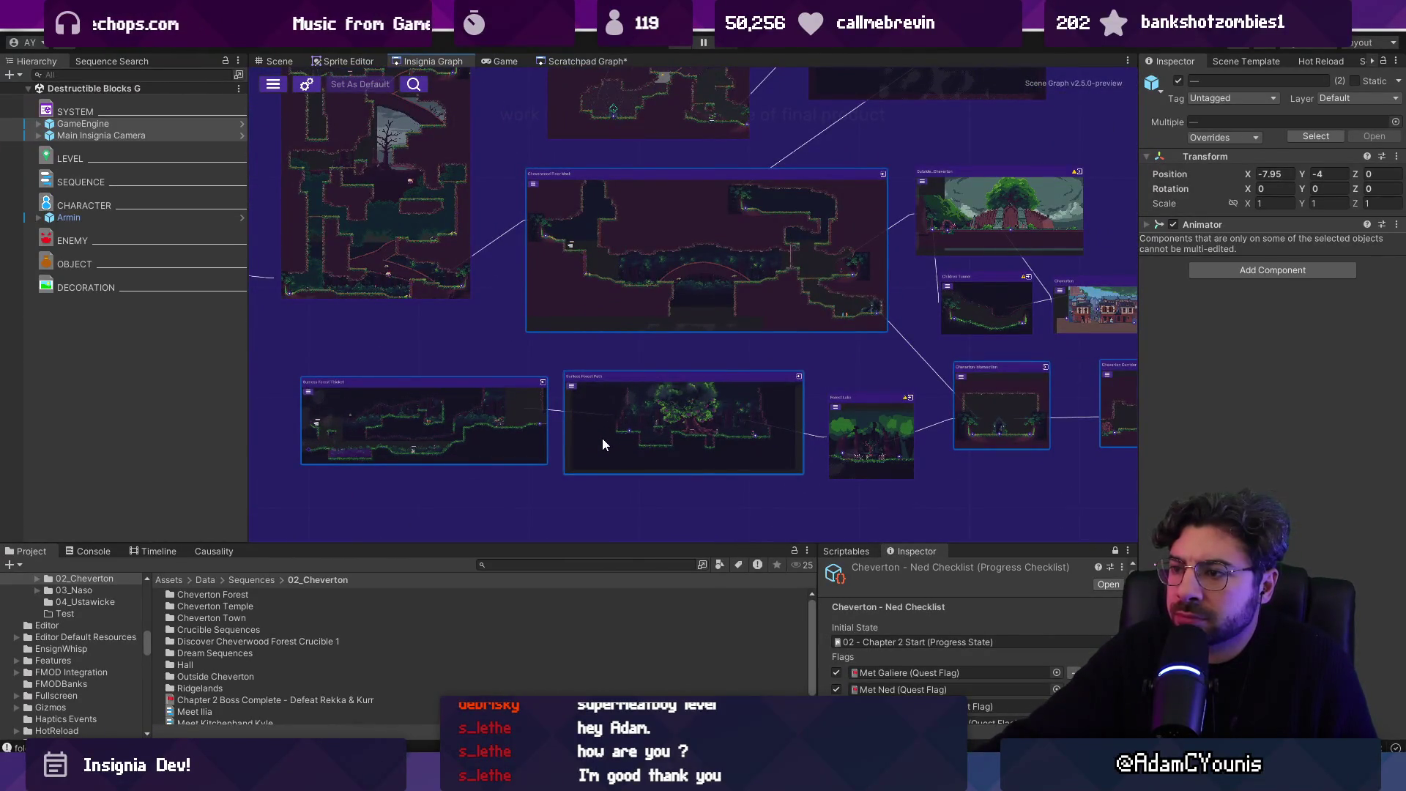
{"action": "left_click_drag", "start_coordinate": [602, 438], "coordinate": [802, 428]}
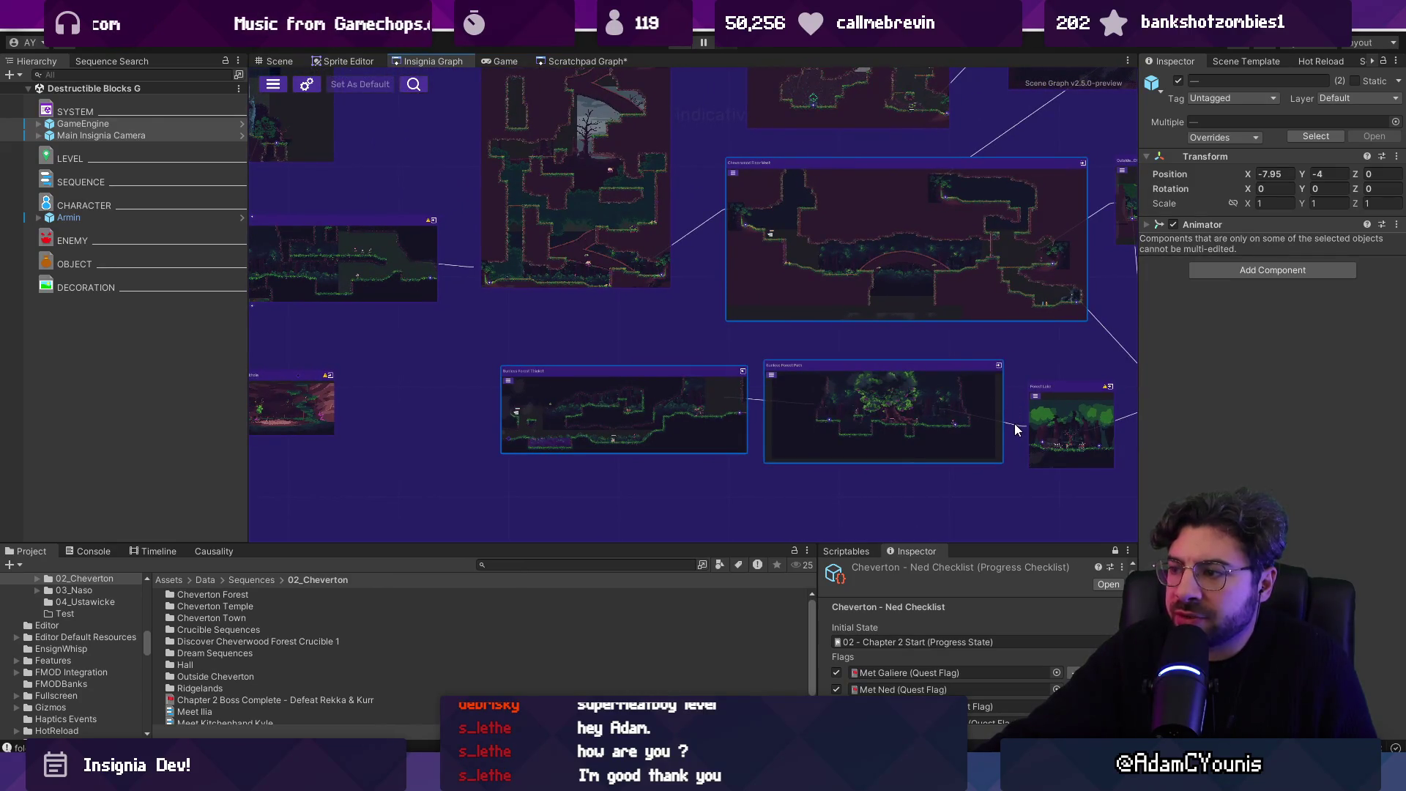
{"action": "scroll", "coordinate": [1013, 424], "scroll_direction": "up", "scroll_amount": 5}
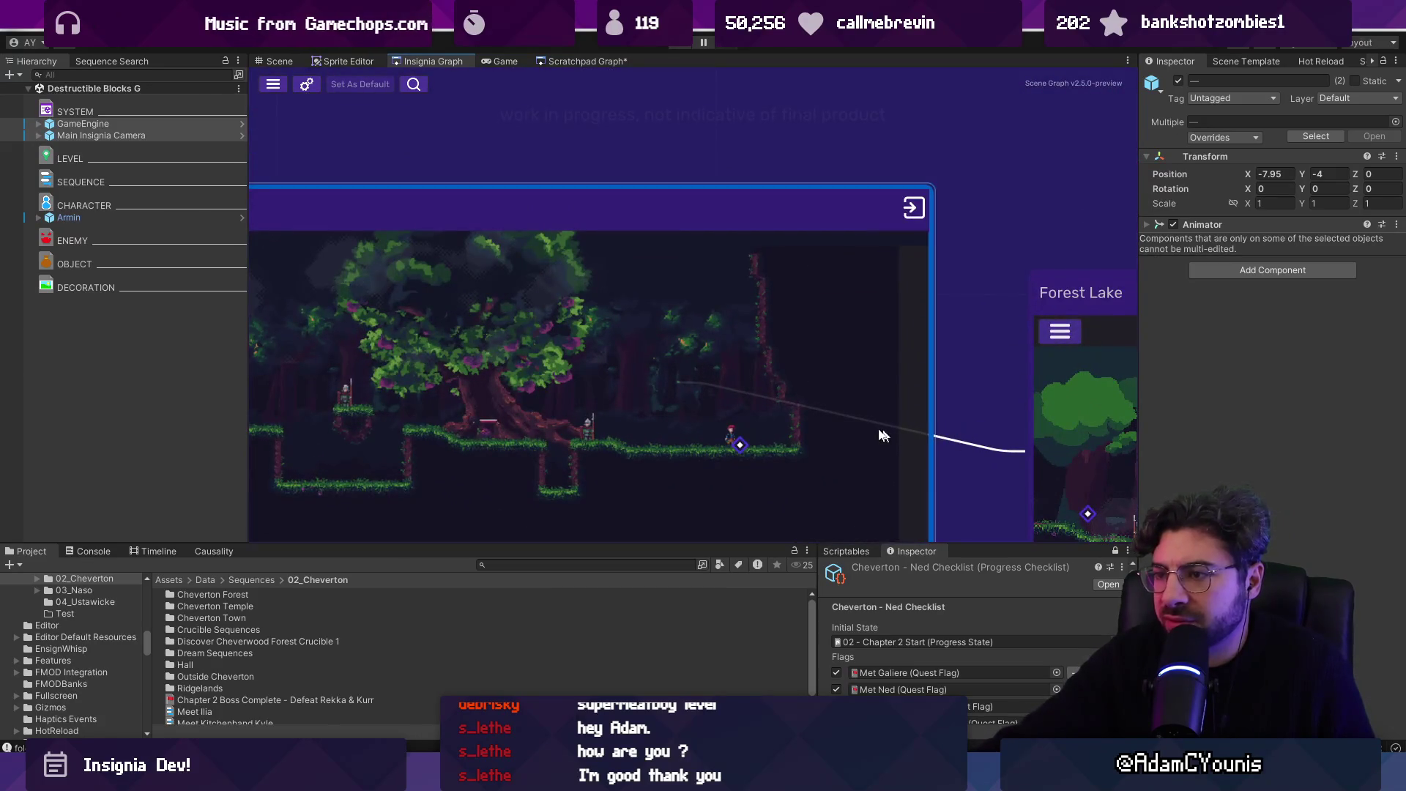
{"action": "scroll", "coordinate": [750, 446], "scroll_direction": "down", "scroll_amount": 5}
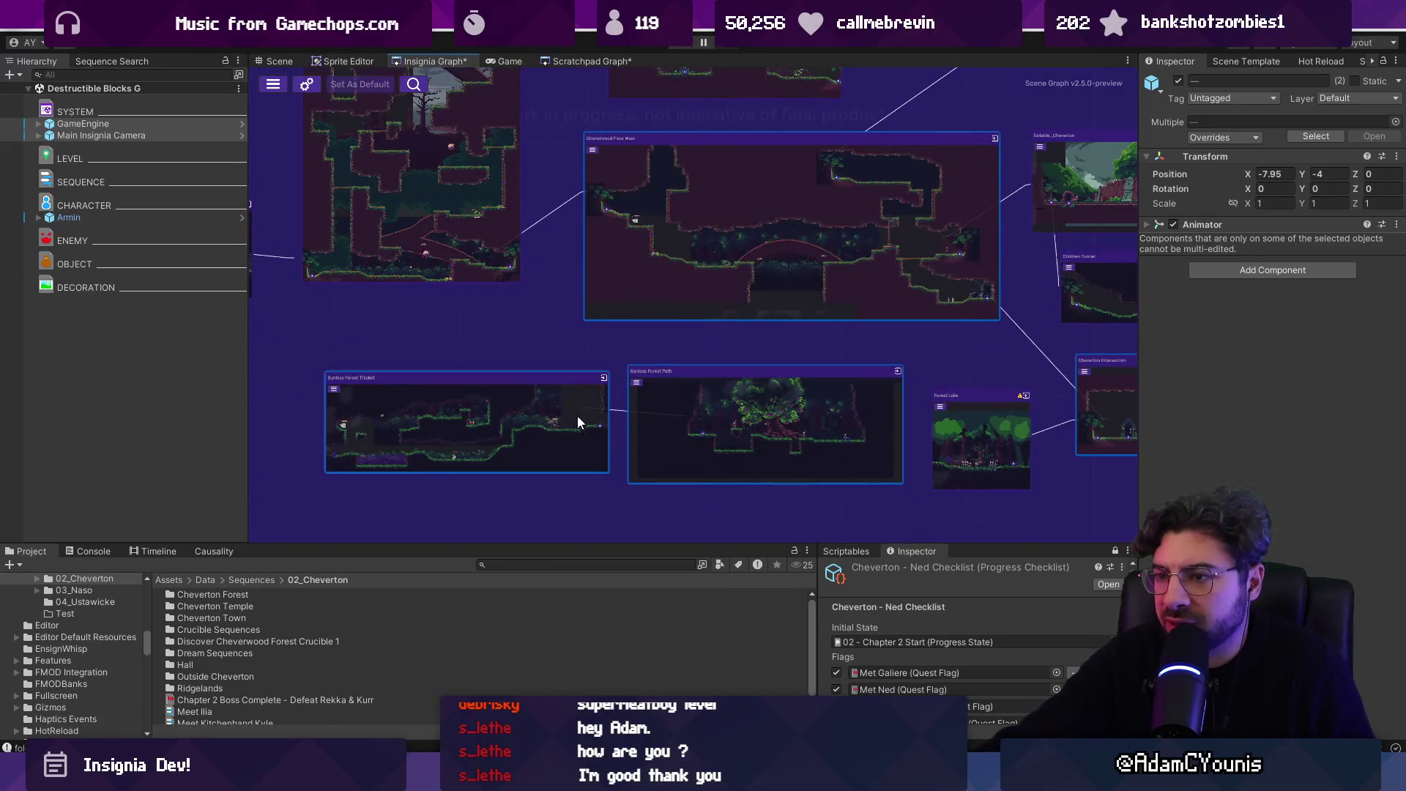
{"action": "scroll", "coordinate": [623, 335], "scroll_direction": "down", "scroll_amount": 3}
{"action": "mouse_move", "coordinate": [742, 284]}
{"action": "left_mouse_down"}
{"action": "mouse_move", "coordinate": [679, 313]}
{"action": "mouse_move", "coordinate": [664, 613]}
{"action": "mouse_move", "coordinate": [643, 407]}
{"action": "mouse_move", "coordinate": [680, 366]}
{"action": "mouse_move", "coordinate": [696, 371]}
{"action": "mouse_move", "coordinate": [692, 448]}
{"action": "left_mouse_up"}
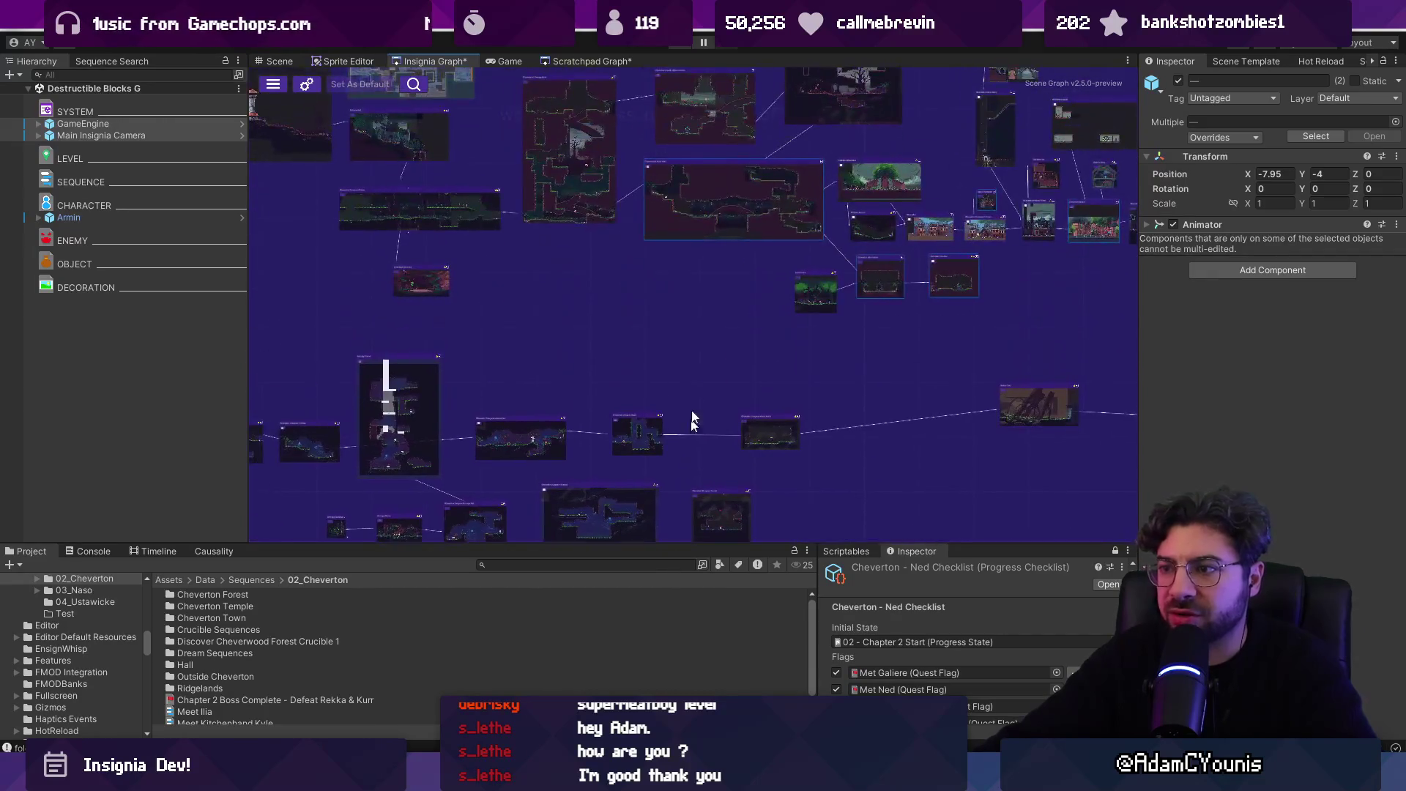
{"action": "scroll", "coordinate": [691, 448], "scroll_direction": "up", "scroll_amount": 2}
{"action": "mouse_move", "coordinate": [828, 286]}
{"action": "left_mouse_down"}
{"action": "mouse_move", "coordinate": [687, 268]}
{"action": "mouse_move", "coordinate": [879, 350]}
{"action": "left_mouse_up"}
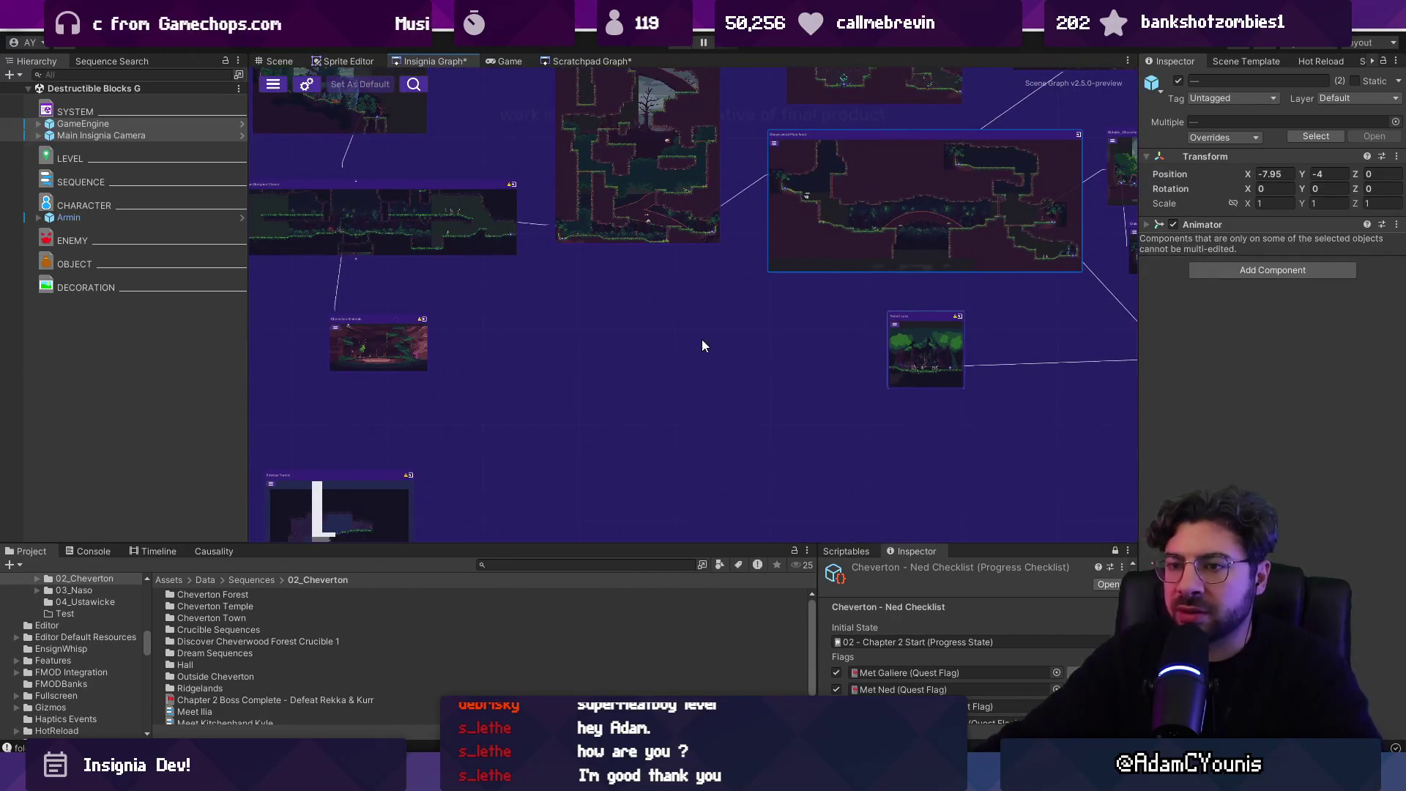
{"action": "key", "text": "ctrl+s"}
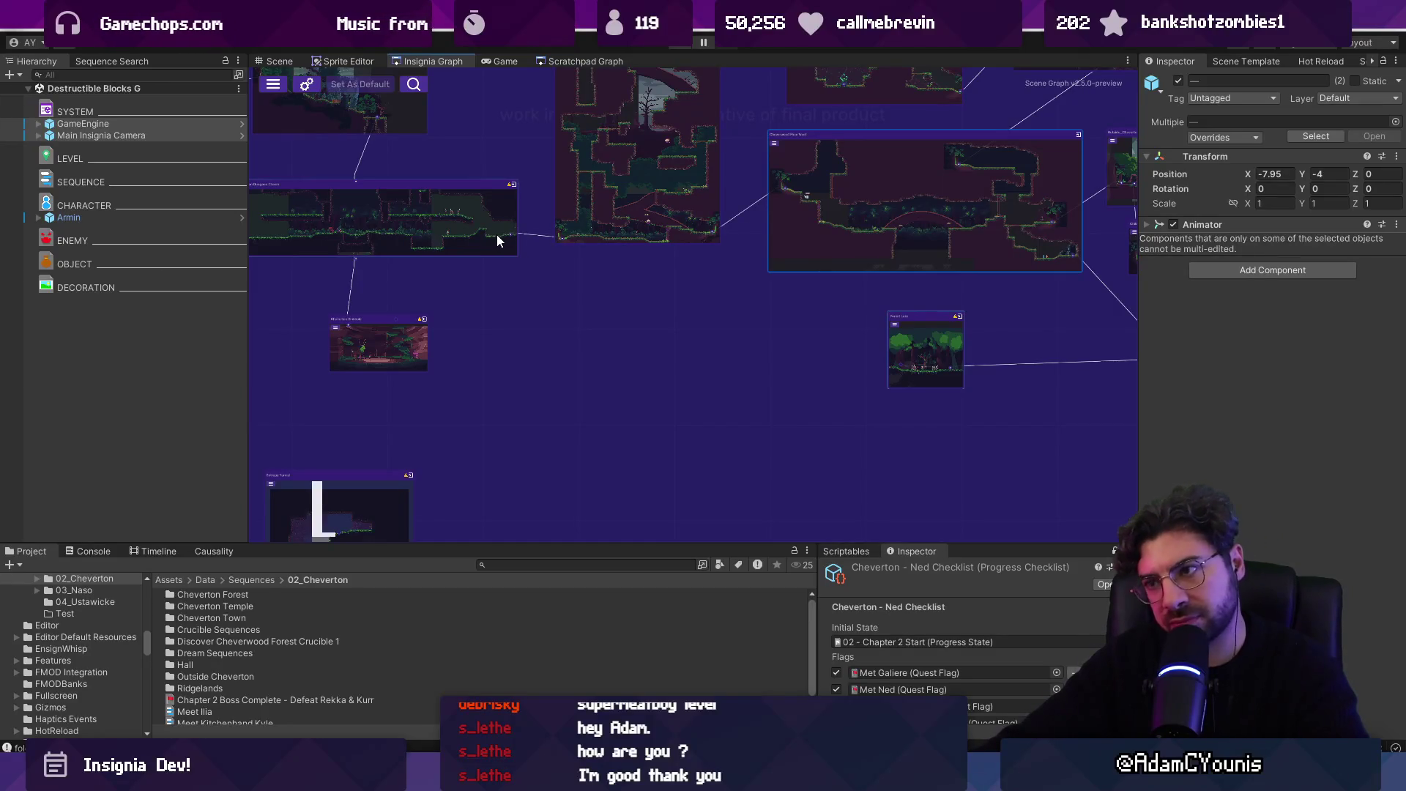
- Centre on the Cheverwood node and open the Cheverton Dungeon Chasm level node
{"action": "key", "text": "f"}
{"action": "mouse_move", "coordinate": [614, 445]}
{"action": "left_mouse_down"}
{"action": "mouse_move", "coordinate": [920, 486]}
{"action": "mouse_move", "coordinate": [627, 381]}
{"action": "mouse_move", "coordinate": [565, 379]}
{"action": "mouse_move", "coordinate": [733, 388]}
{"action": "mouse_move", "coordinate": [629, 334]}
{"action": "left_mouse_up"}
{"action": "scroll", "coordinate": [619, 317], "scroll_direction": "up", "scroll_amount": 1}
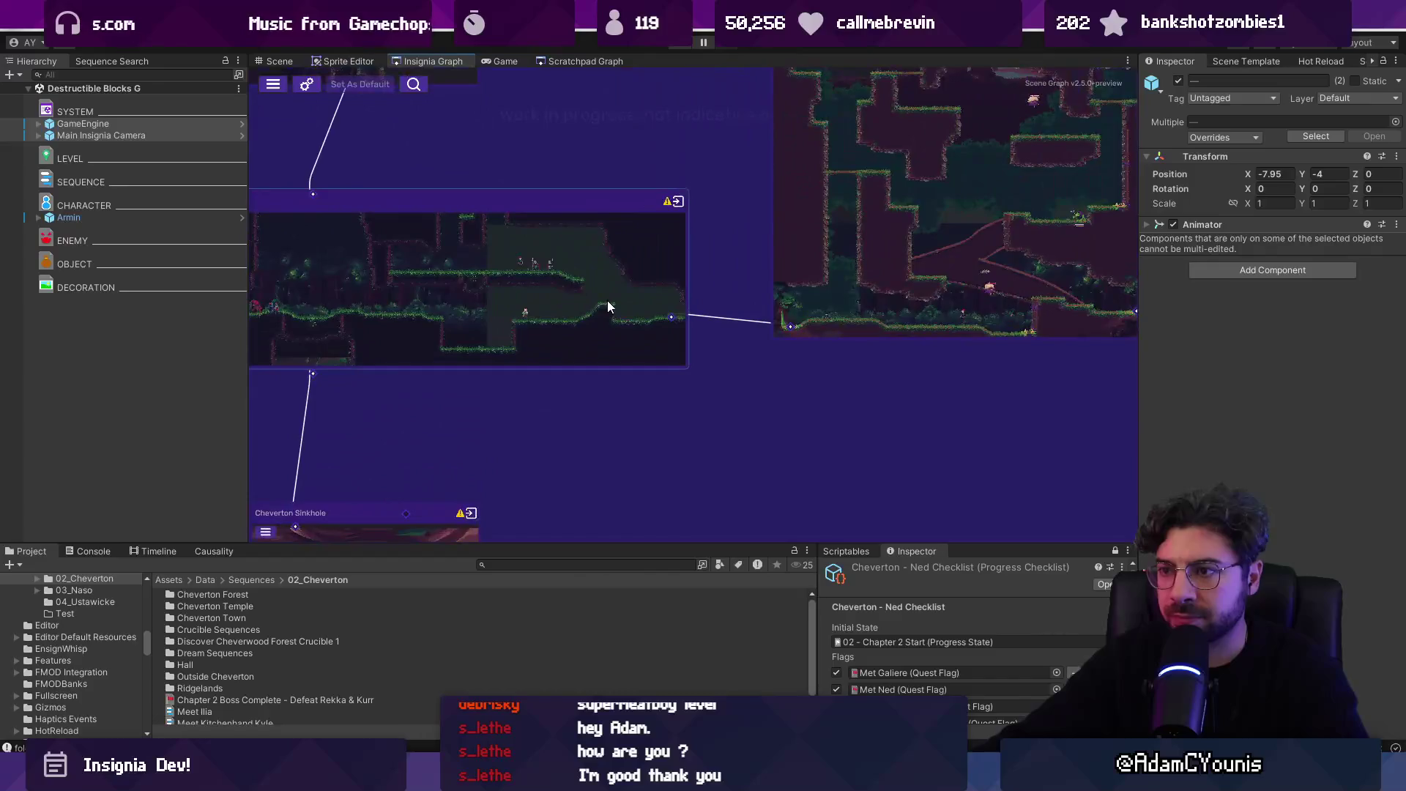
{"action": "scroll", "coordinate": [609, 290], "scroll_direction": "up", "scroll_amount": 1}
{"action": "left_click", "coordinate": [602, 284]}
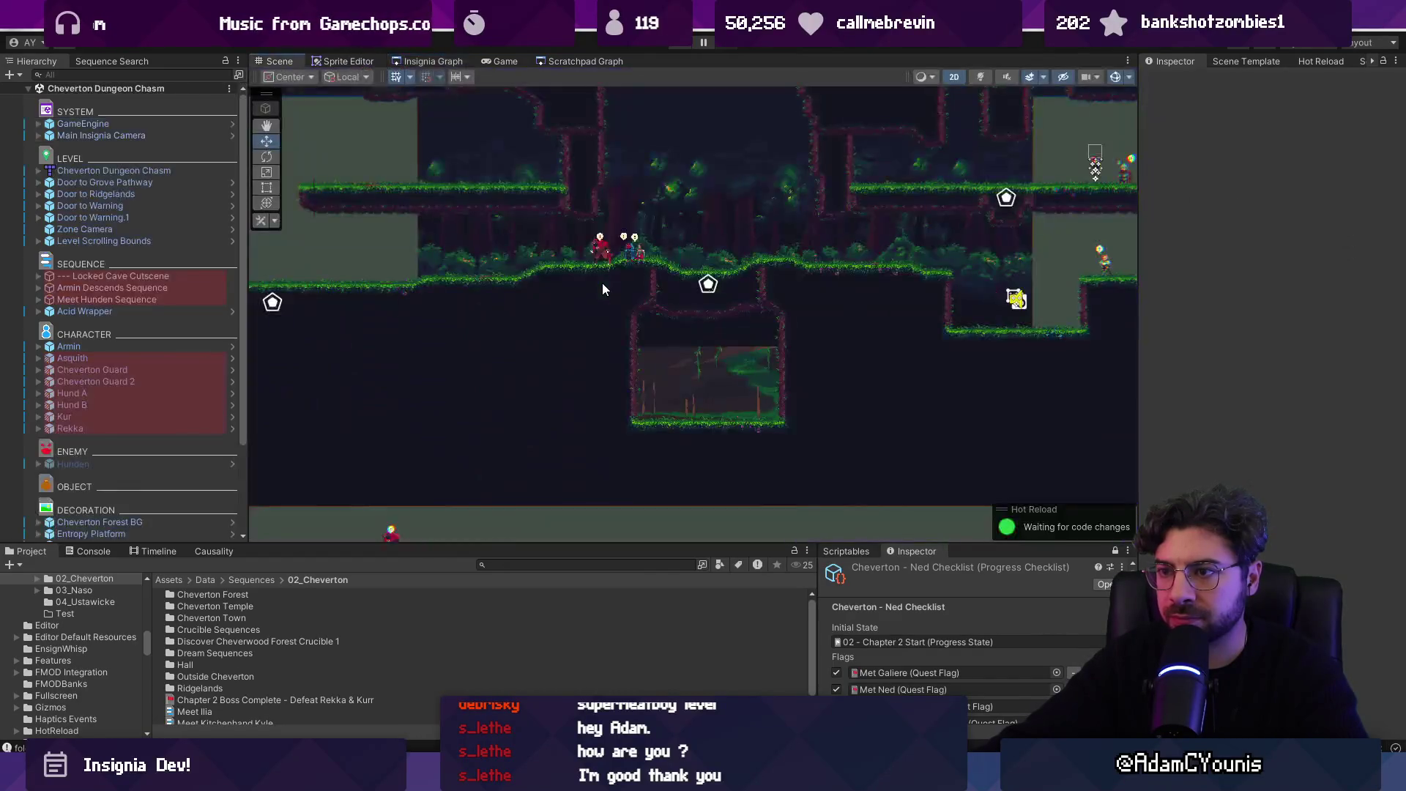
- Glance at the Scratchpad Graph, then return to the Insignia graph, panning it left and zooming out
{"action": "scroll", "coordinate": [602, 282], "scroll_direction": "down", "scroll_amount": 5}
{"action": "left_click", "coordinate": [577, 61]}
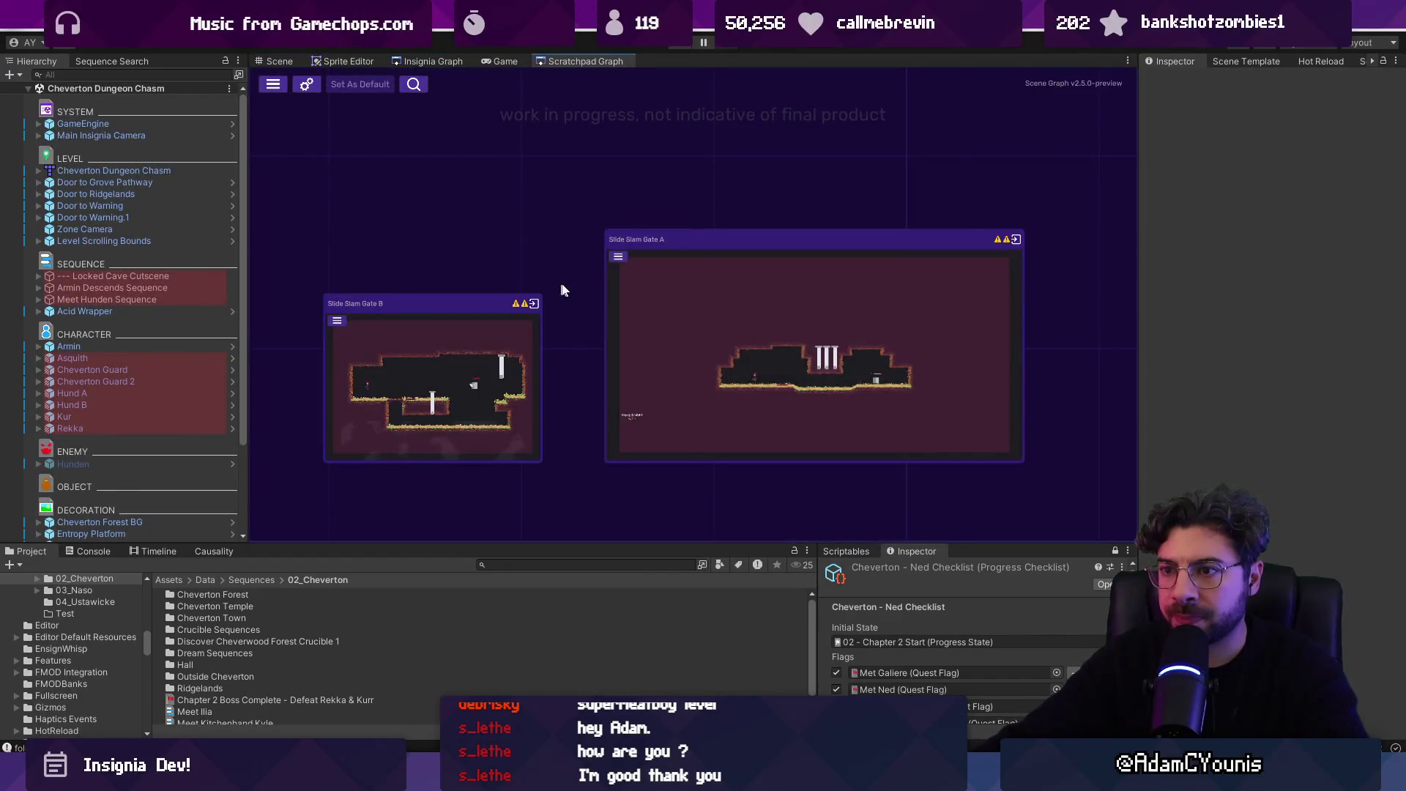
{"action": "left_click", "coordinate": [433, 61]}
{"action": "left_click_drag", "start_coordinate": [684, 289], "coordinate": [582, 297]}
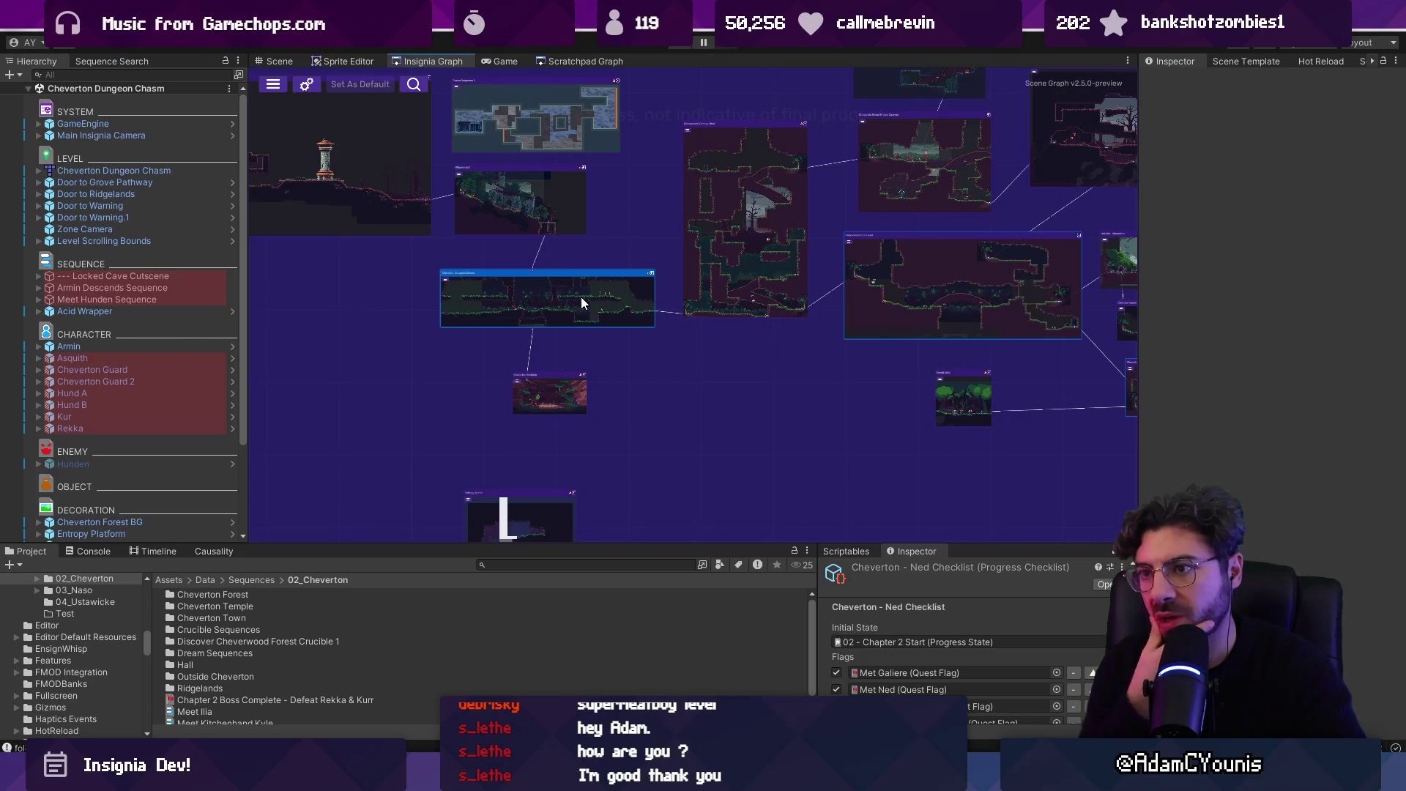
{"action": "scroll", "coordinate": [541, 287], "scroll_direction": "up", "scroll_amount": 5}
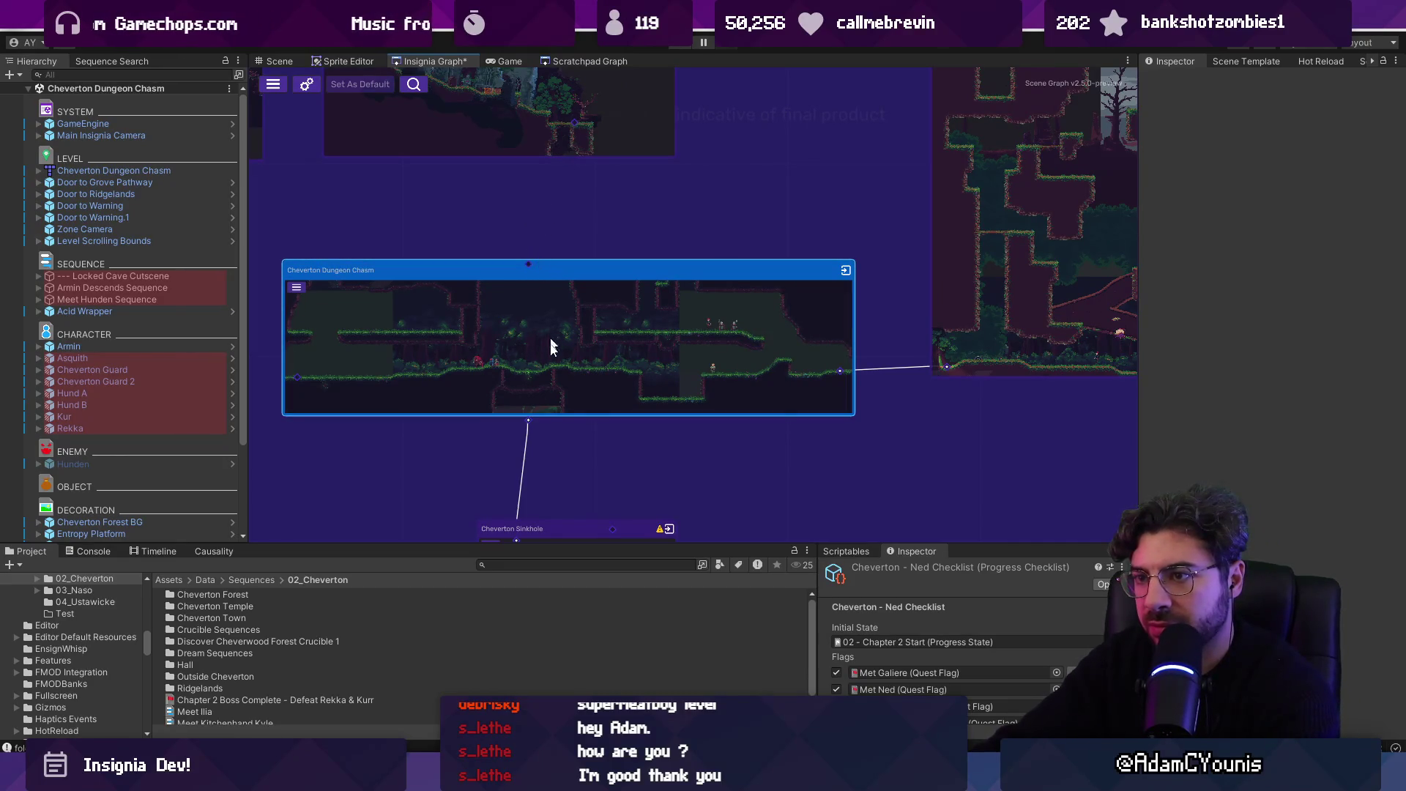
{"action": "scroll", "coordinate": [805, 344], "scroll_direction": "down", "scroll_amount": 5}
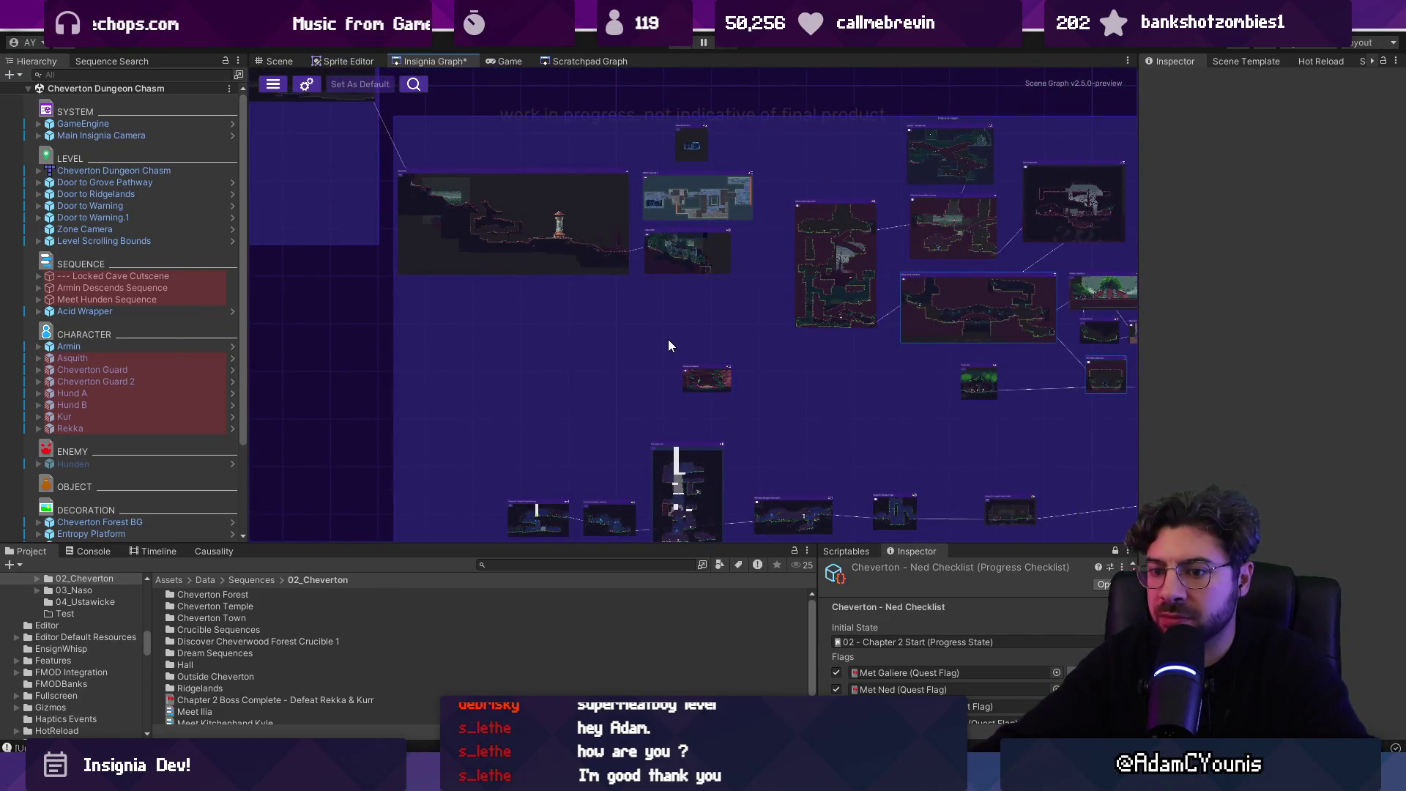
{"action": "scroll", "coordinate": [668, 340], "scroll_direction": "down", "scroll_amount": 3}
{"action": "scroll", "coordinate": [669, 340], "scroll_direction": "up", "scroll_amount": 3}
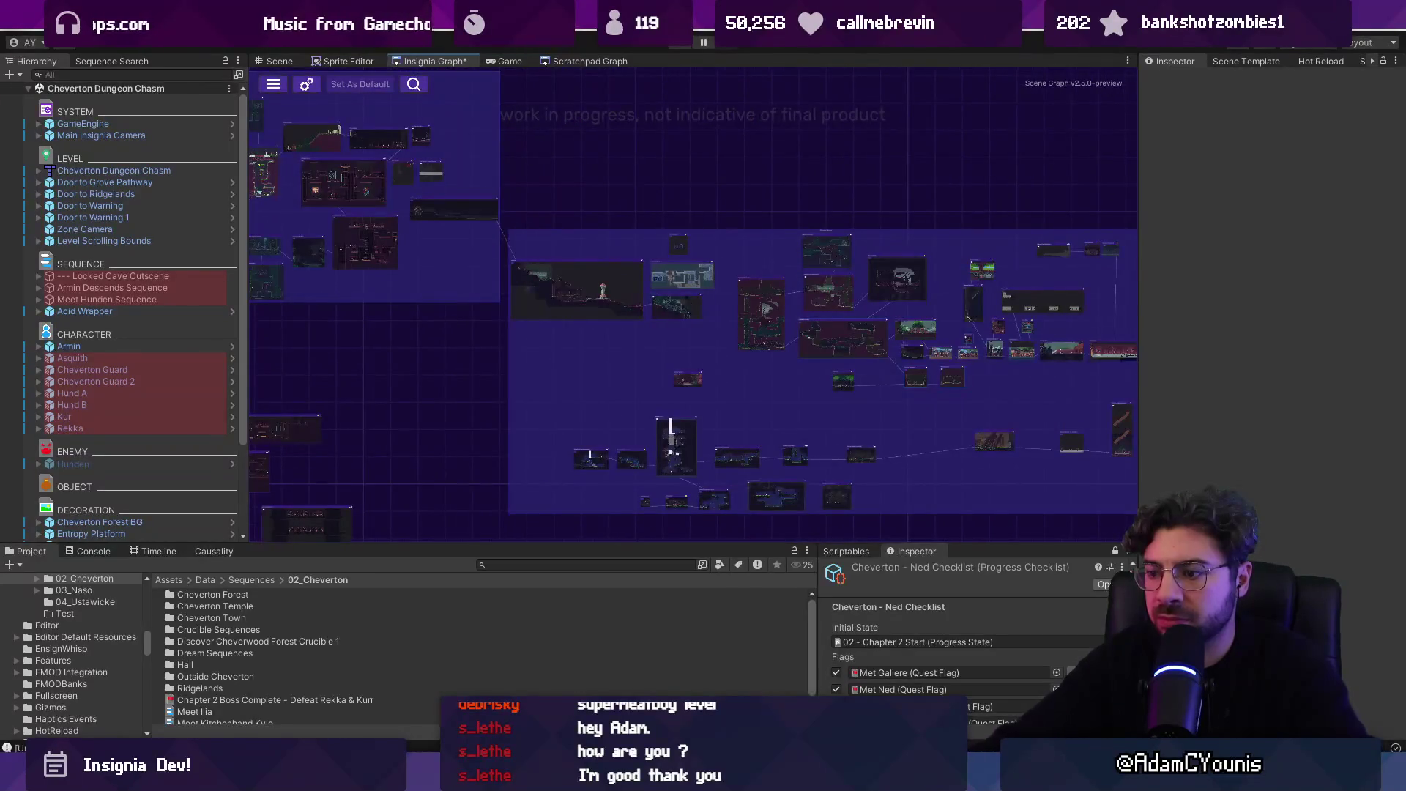
{"action": "scroll", "coordinate": [649, 385], "scroll_direction": "up", "scroll_amount": 3}
- Search the project for 'hirren temple', then 'thir', and reveal the Hirren Fields scene in its folder
{"action": "right_click", "coordinate": [718, 305]}
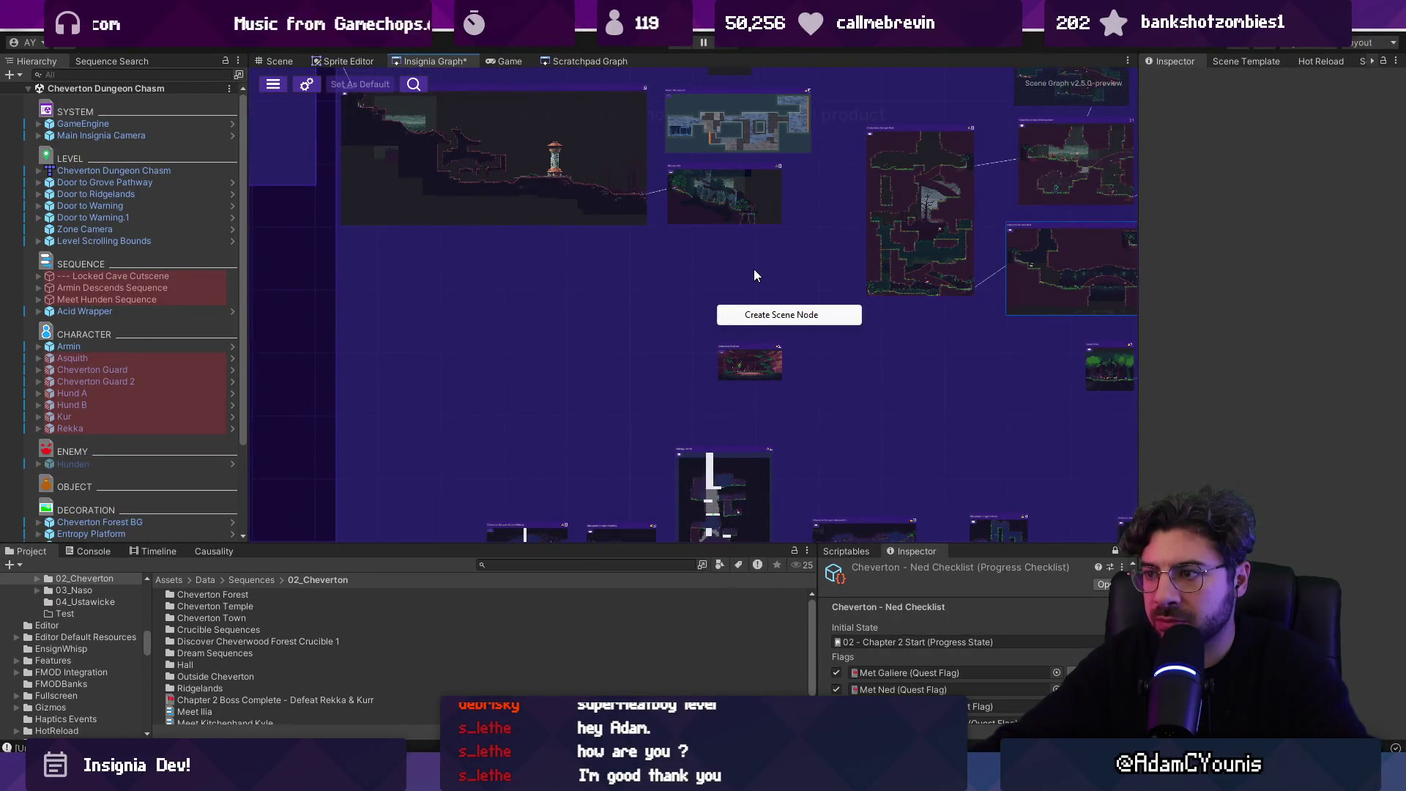
{"action": "scroll", "coordinate": [790, 284], "scroll_direction": "down", "scroll_amount": 3}
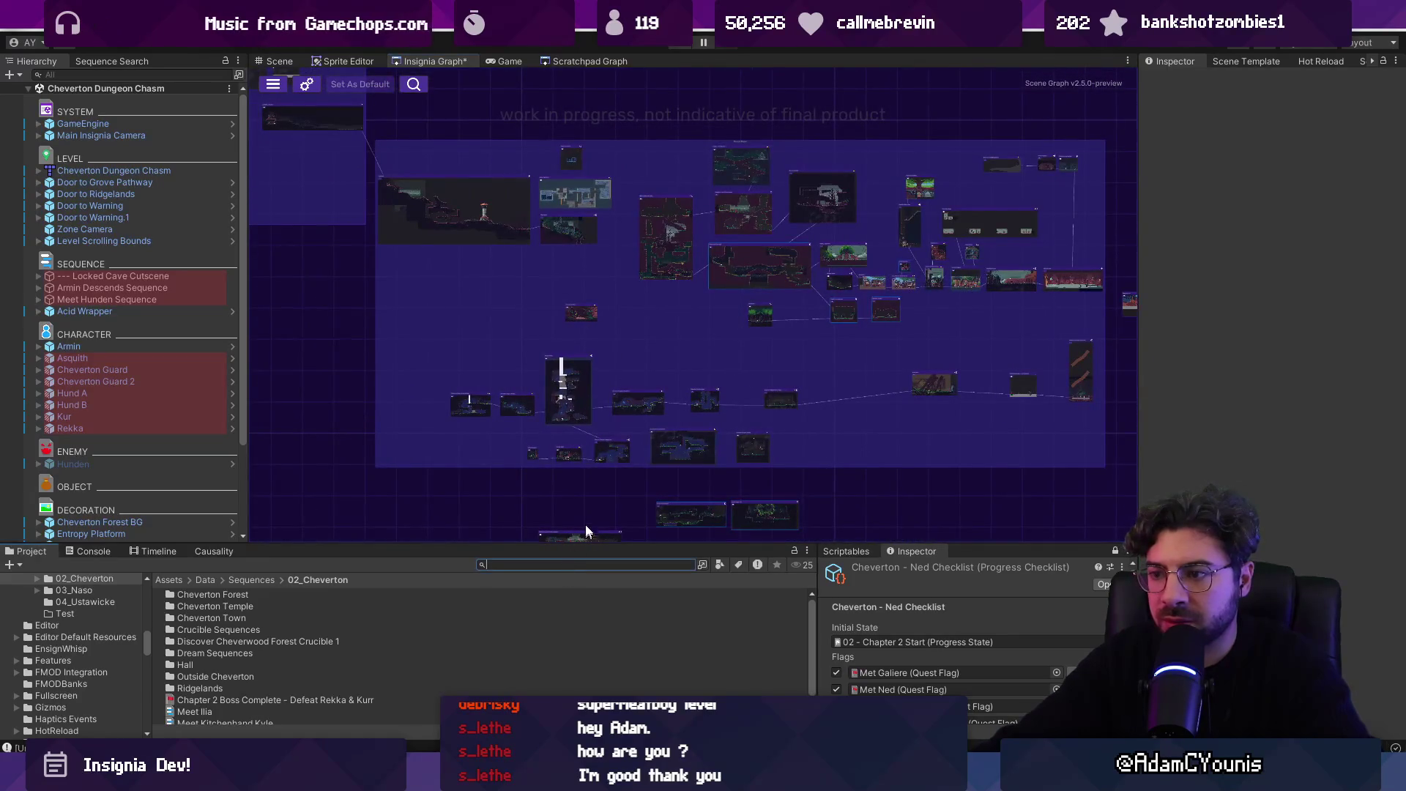
{"action": "type", "text": "hirren temple"}
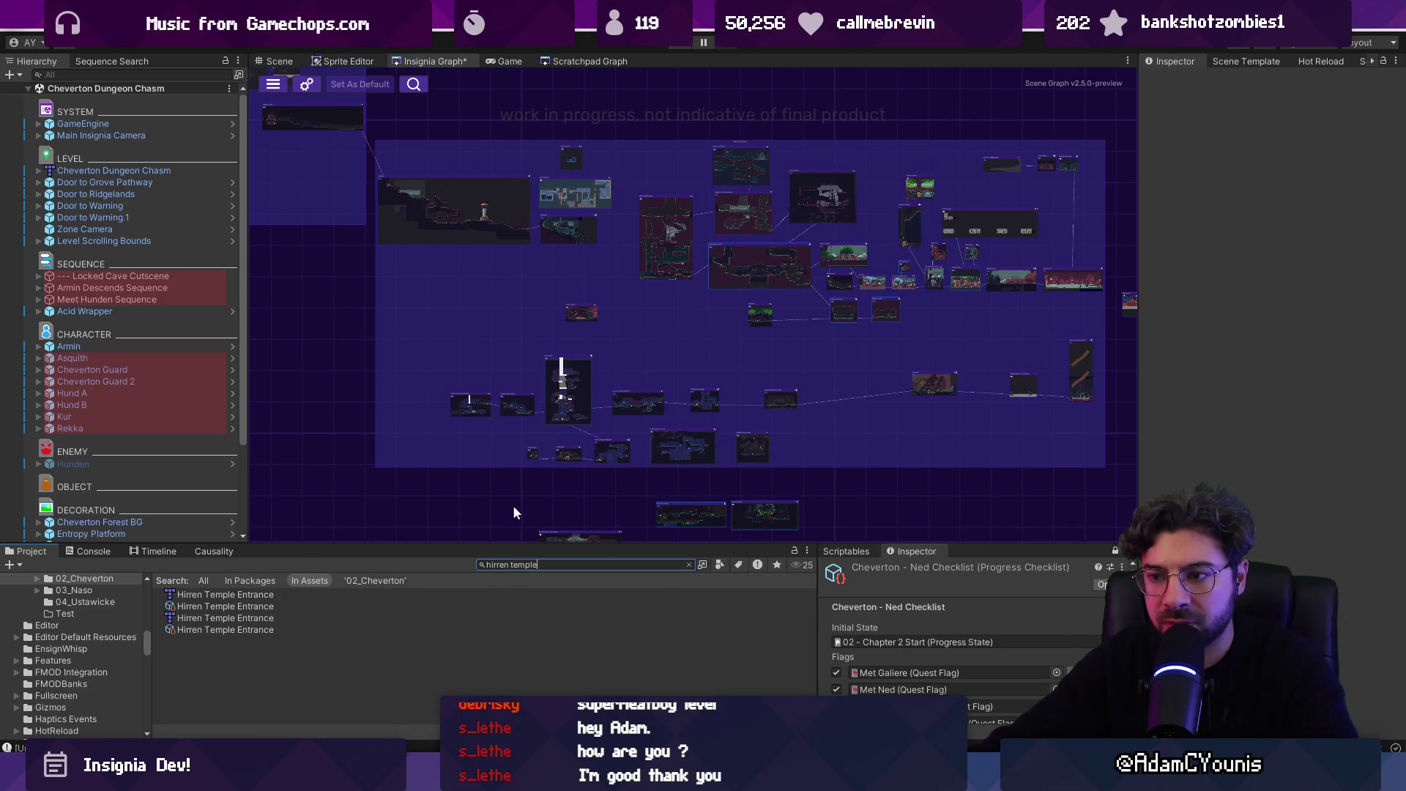
{"action": "scroll", "coordinate": [511, 513], "scroll_direction": "up", "scroll_amount": 5}
{"action": "scroll", "coordinate": [519, 261], "scroll_direction": "up", "scroll_amount": 2}
{"action": "scroll", "coordinate": [568, 324], "scroll_direction": "down", "scroll_amount": 4}
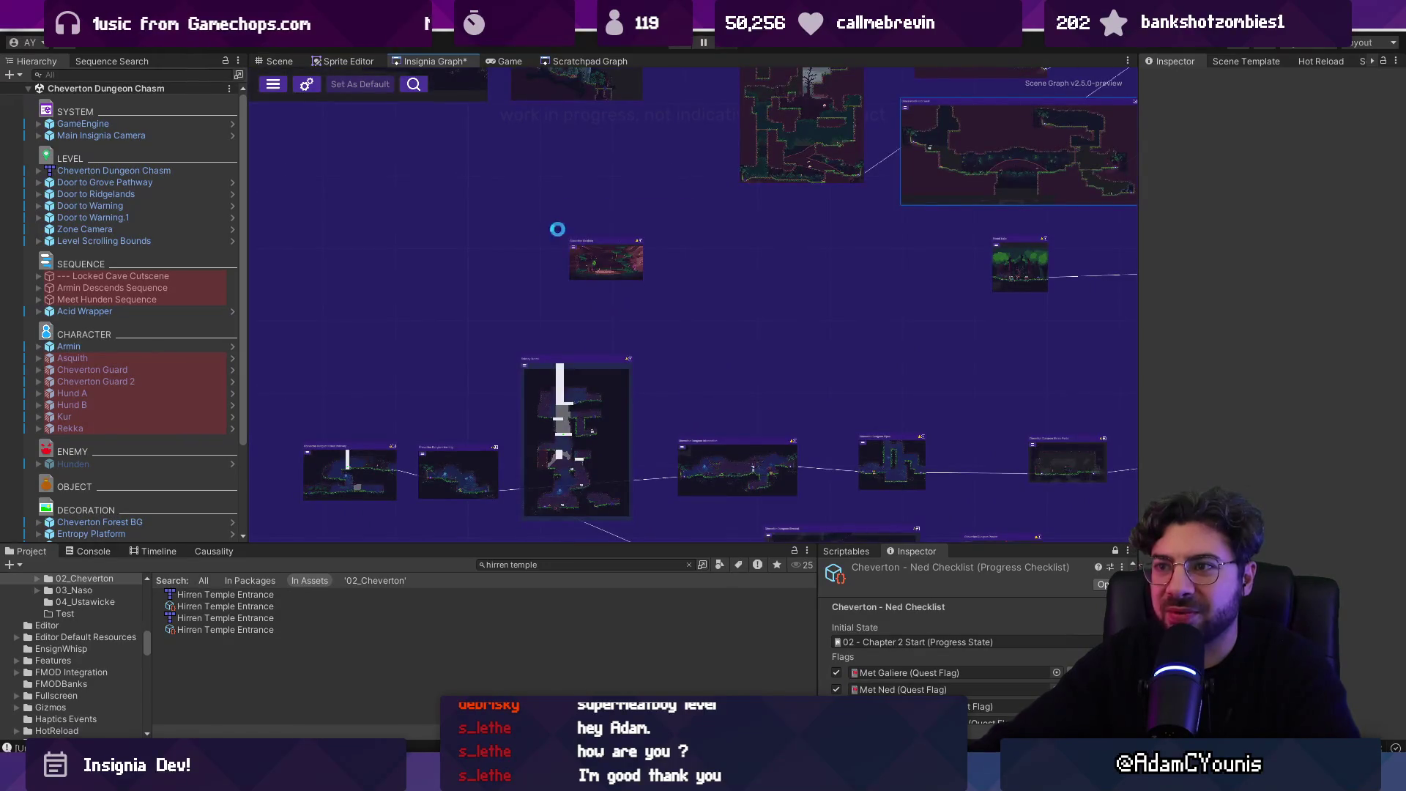
{"action": "left_click", "coordinate": [528, 565]}
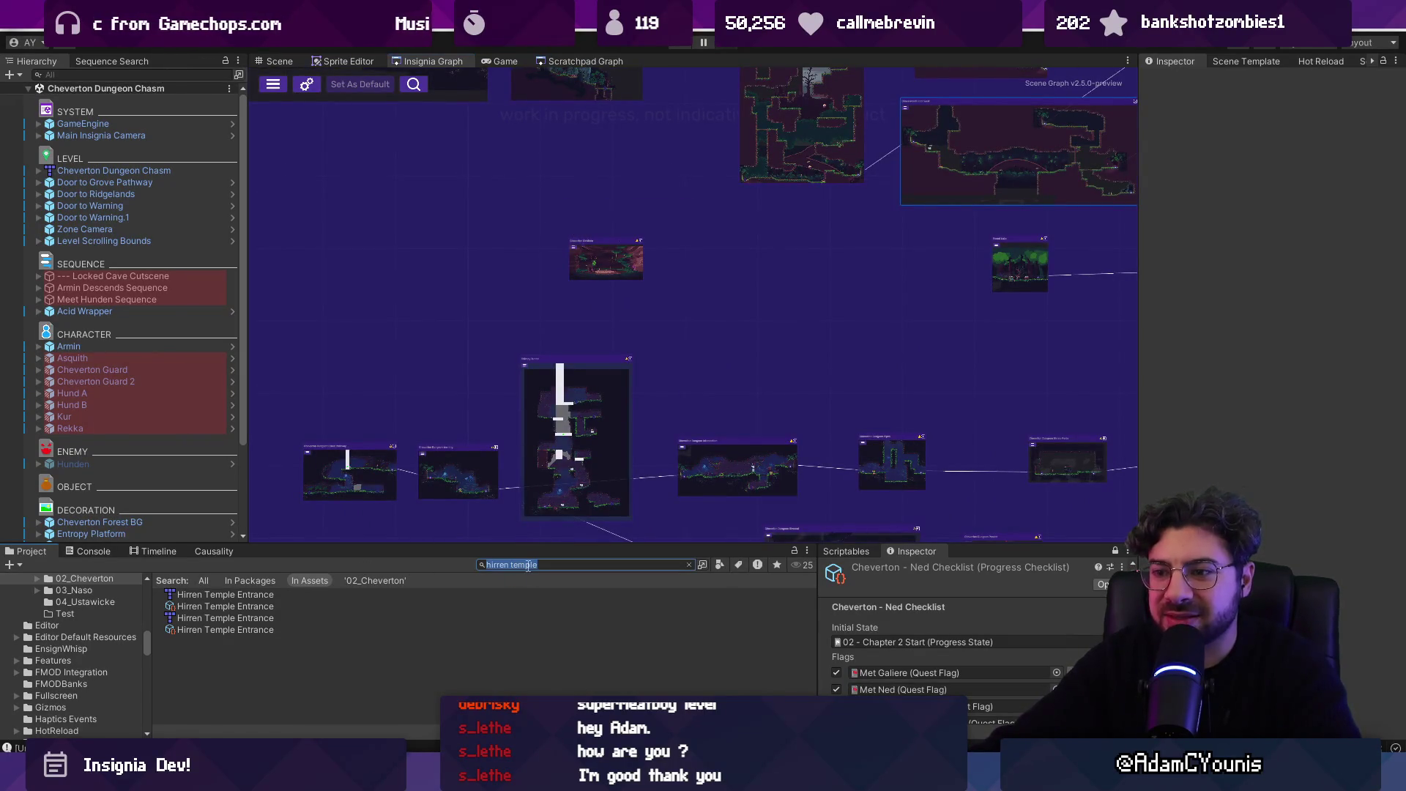
{"action": "type", "text": "t:s"}
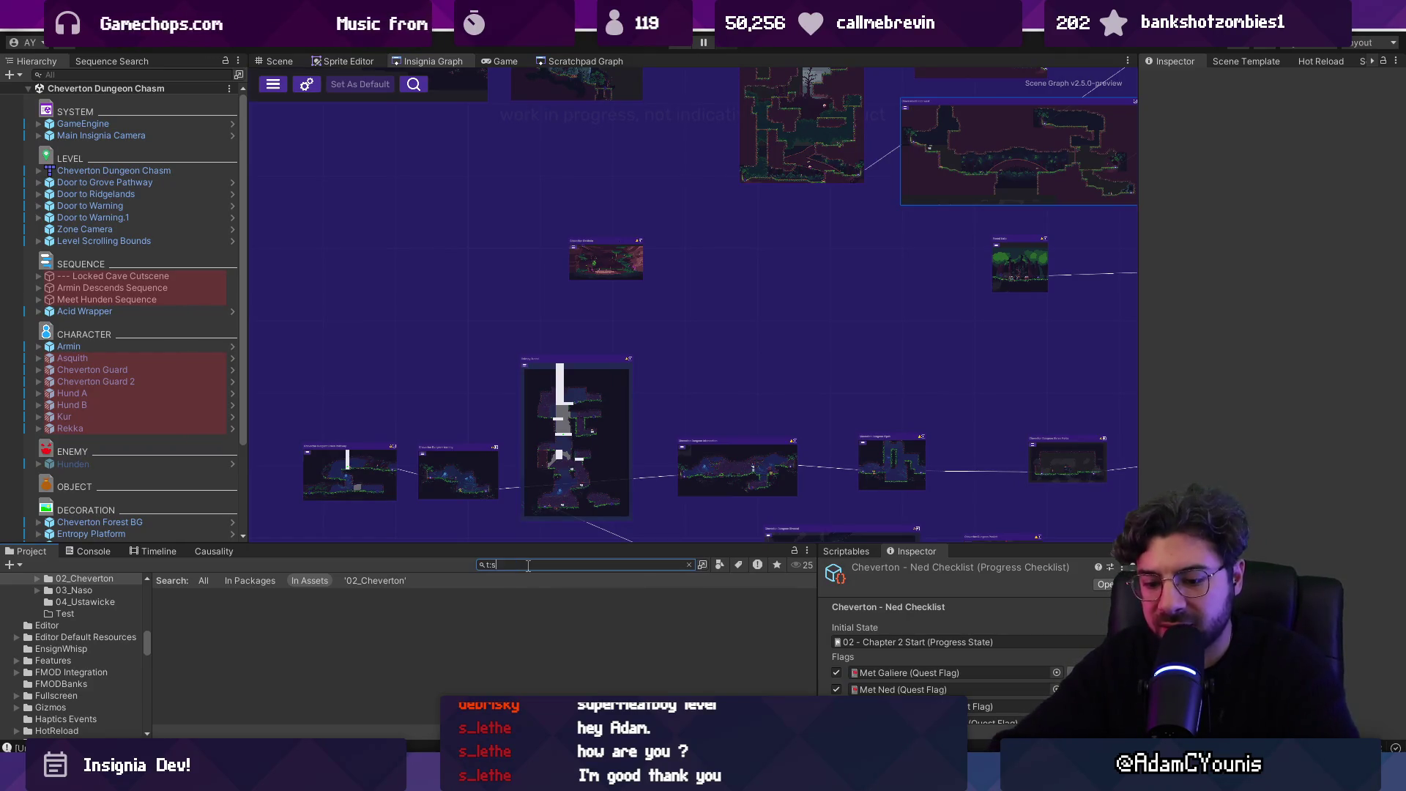
{"action": "type", "text": "cene hirren"}
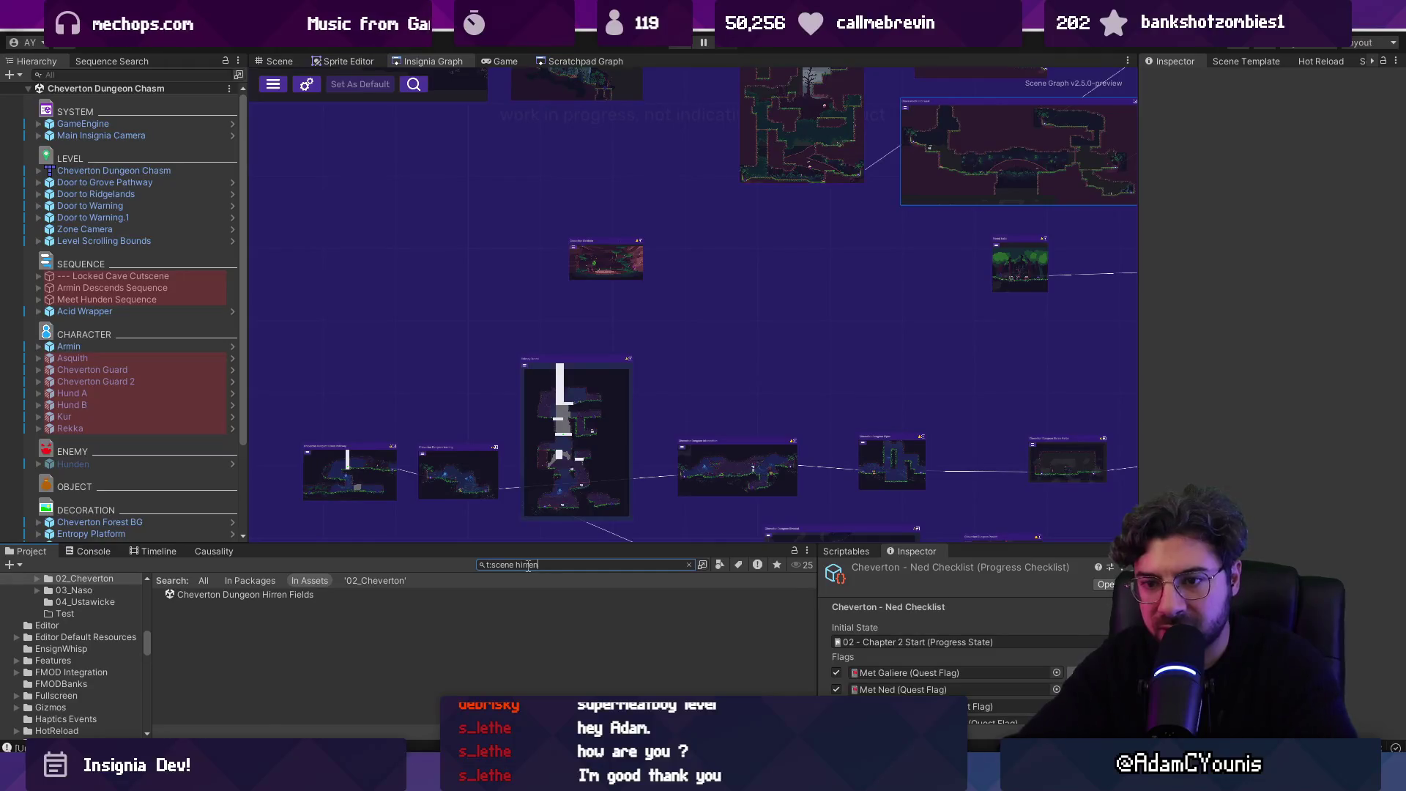
{"action": "left_click", "coordinate": [295, 595]}
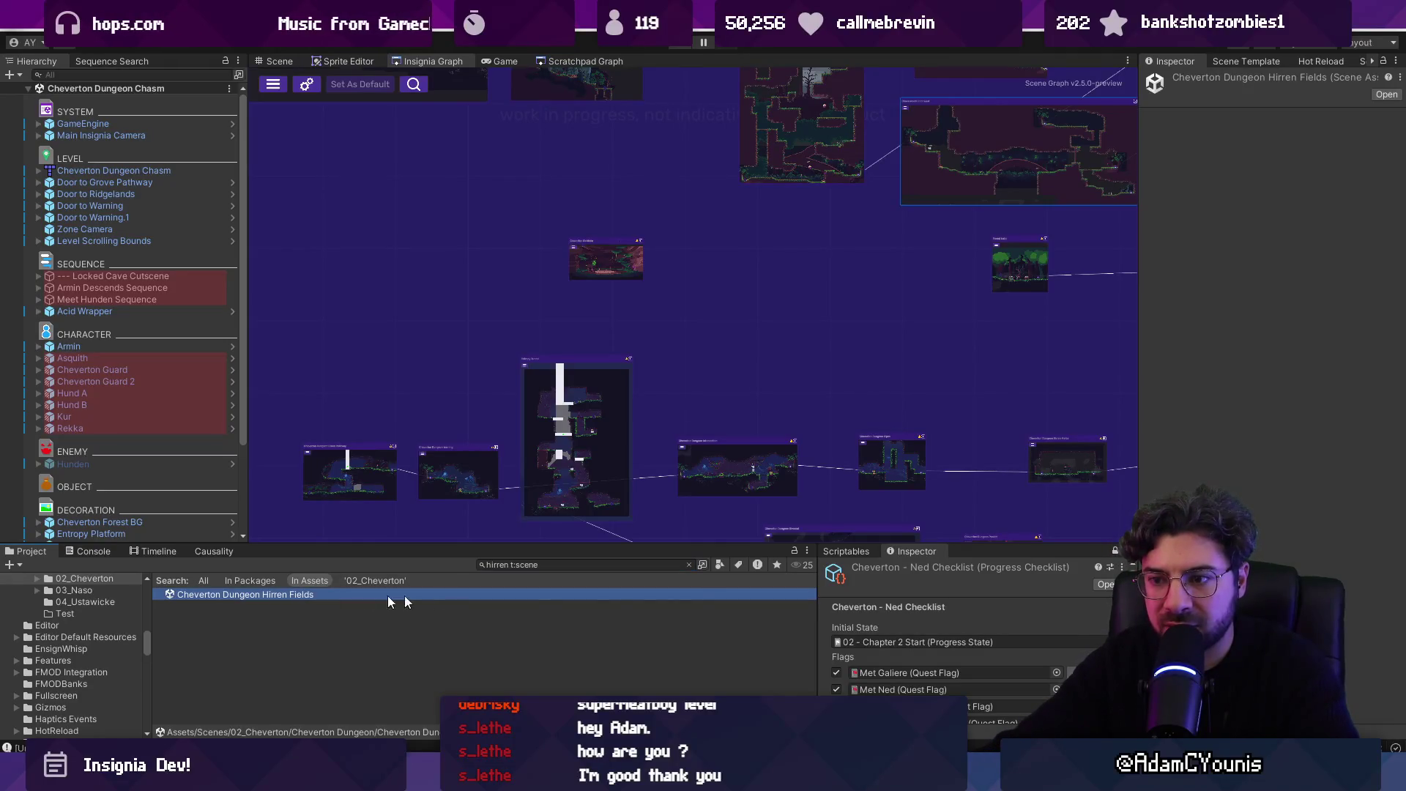
{"action": "left_click", "coordinate": [690, 564]}
- Enlarge the Project and Inspector panels and select the Cheverton Dungeon Chasm scene asset
{"action": "left_click_drag", "start_coordinate": [367, 547], "coordinate": [355, 452]}
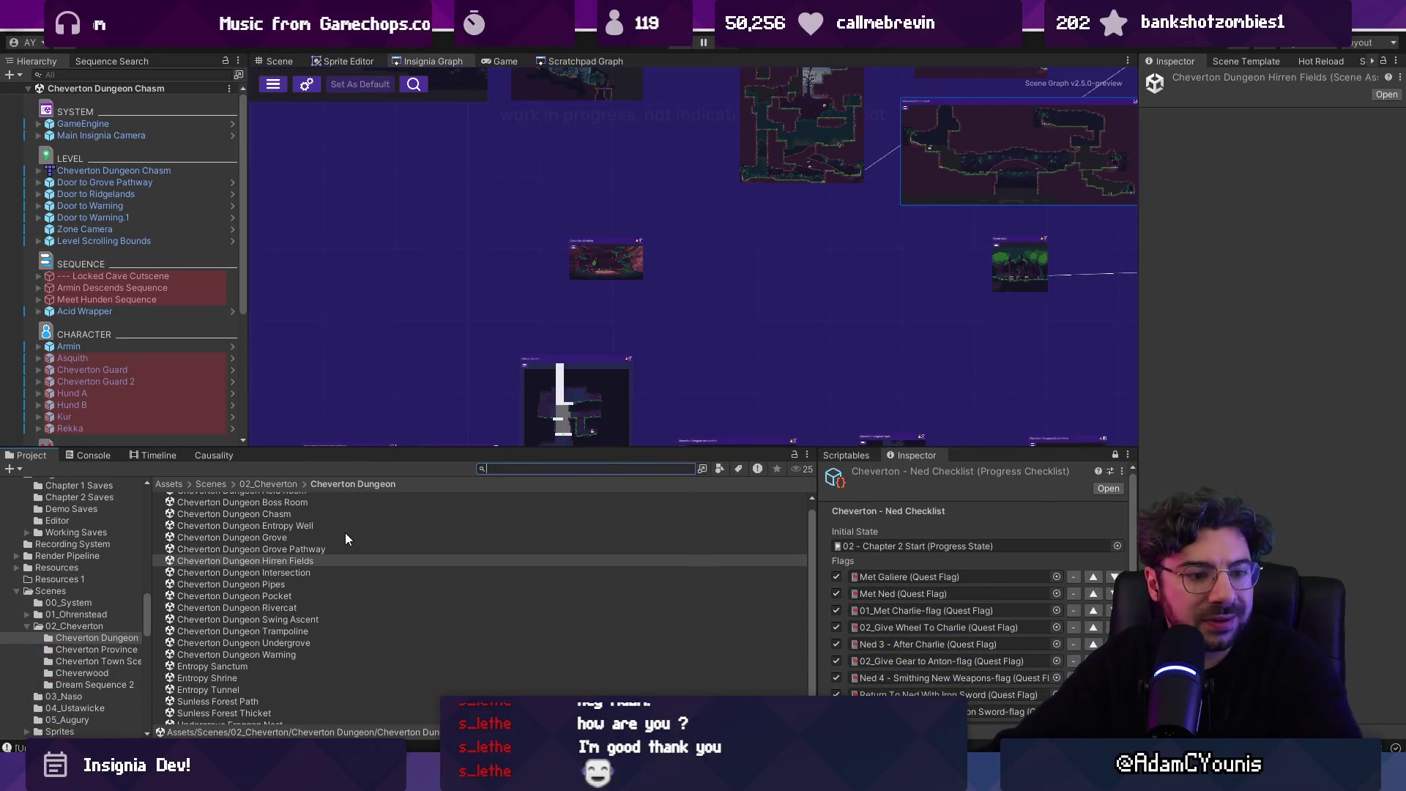
{"action": "scroll", "coordinate": [341, 542], "scroll_direction": "up", "scroll_amount": 1}
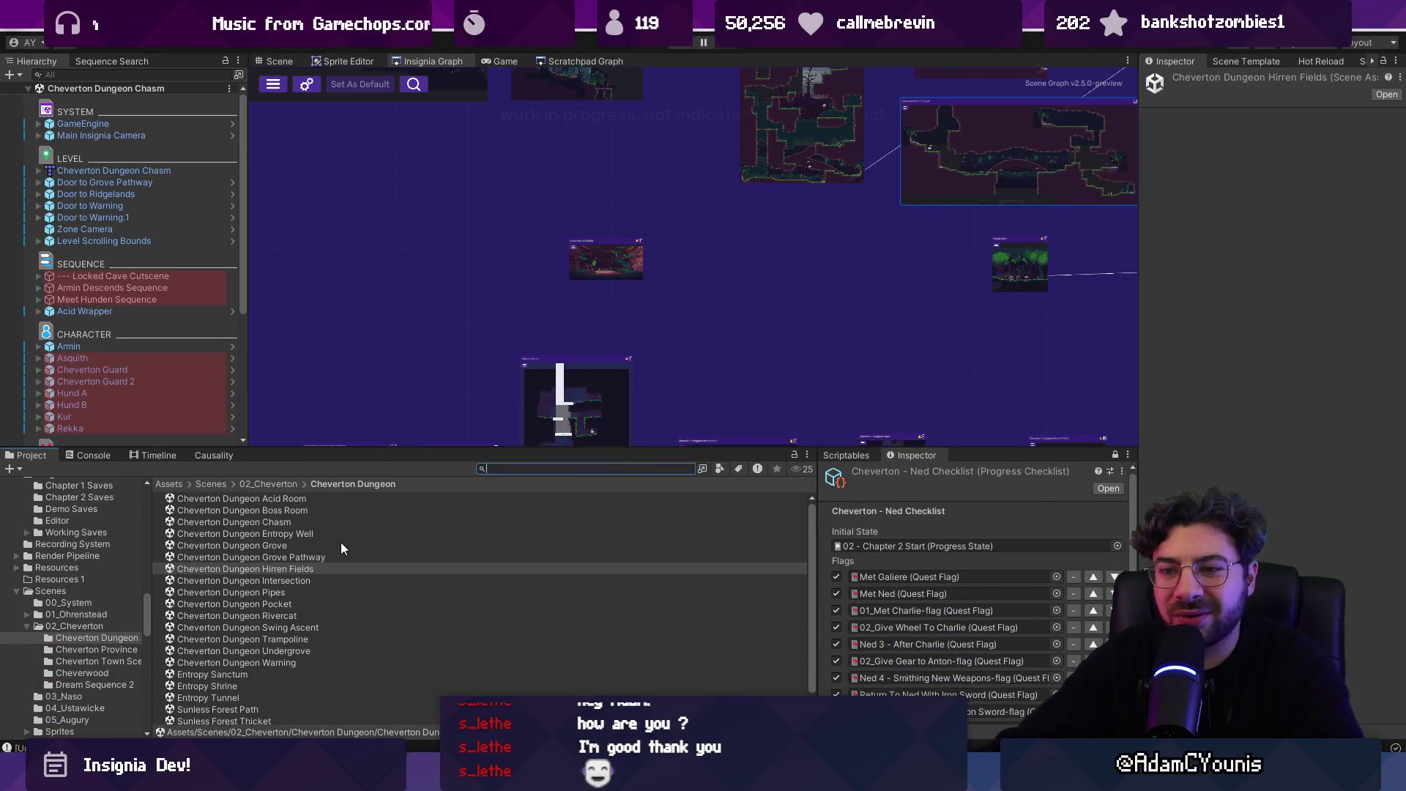
{"action": "left_click", "coordinate": [290, 523]}
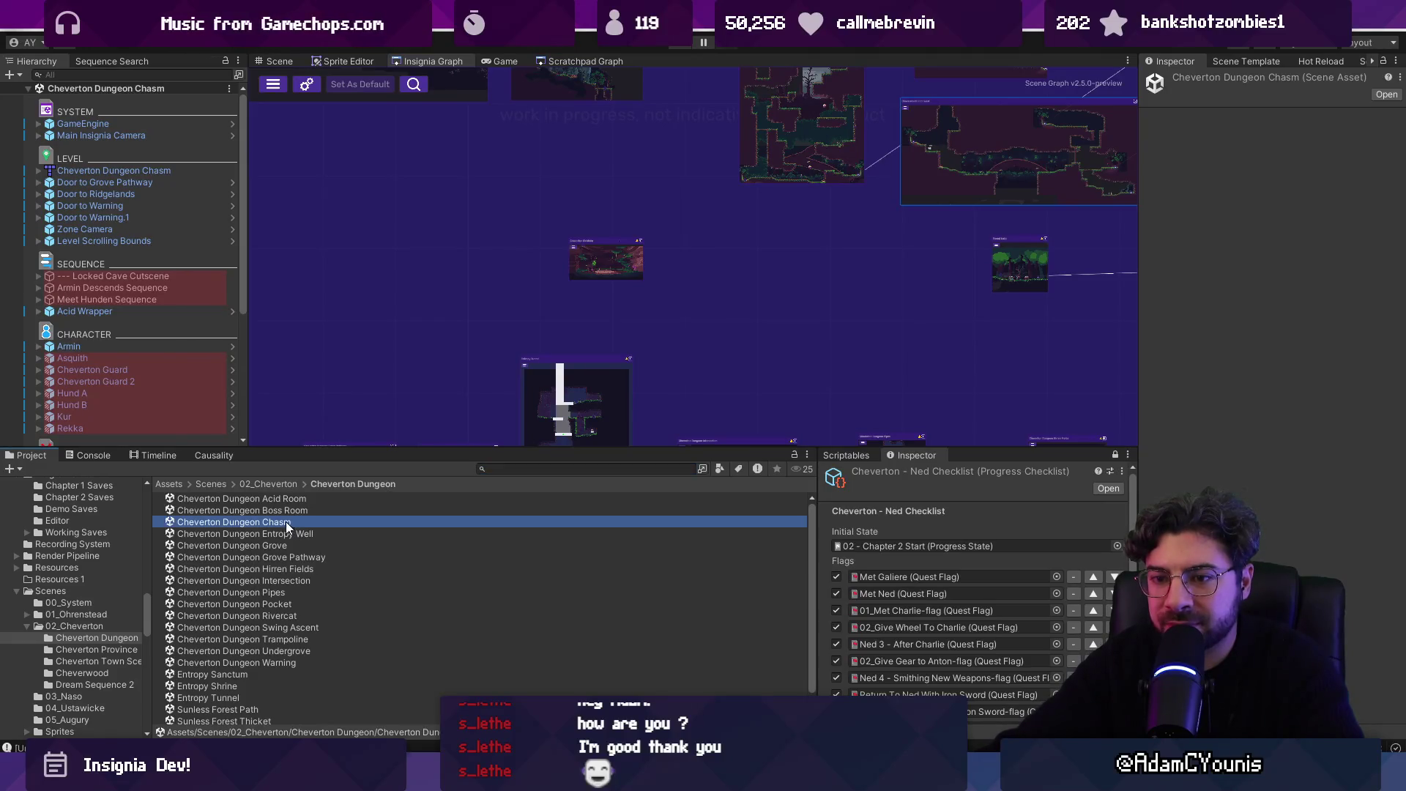
{"action": "scroll", "coordinate": [852, 350], "scroll_direction": "down", "scroll_amount": 5}
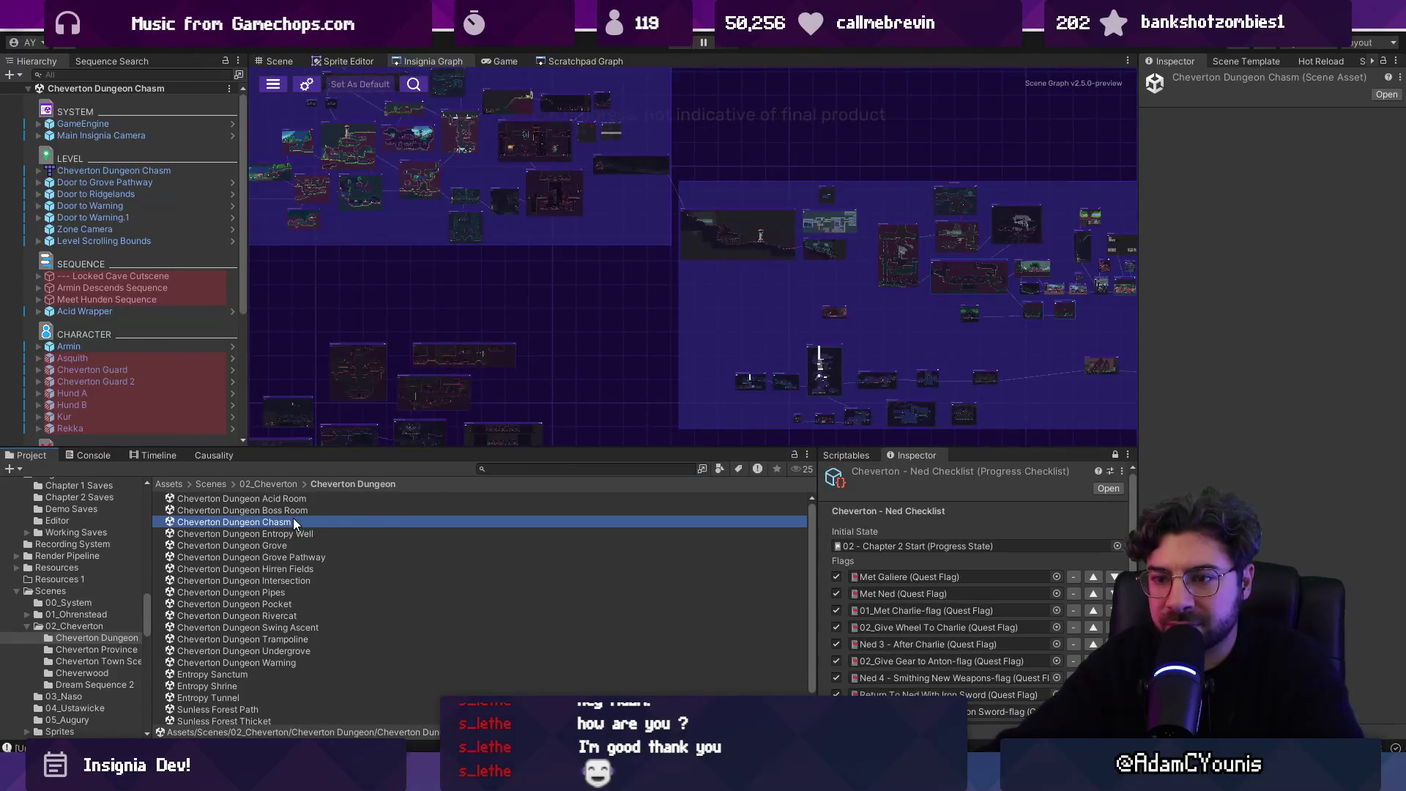
- Add the Cheverton Dungeon Chasm scene to the Insignia graph and reposition its room node down-left
{"action": "left_click_drag", "start_coordinate": [293, 521], "coordinate": [630, 387]}
{"action": "scroll", "coordinate": [651, 371], "scroll_direction": "up", "scroll_amount": 5}
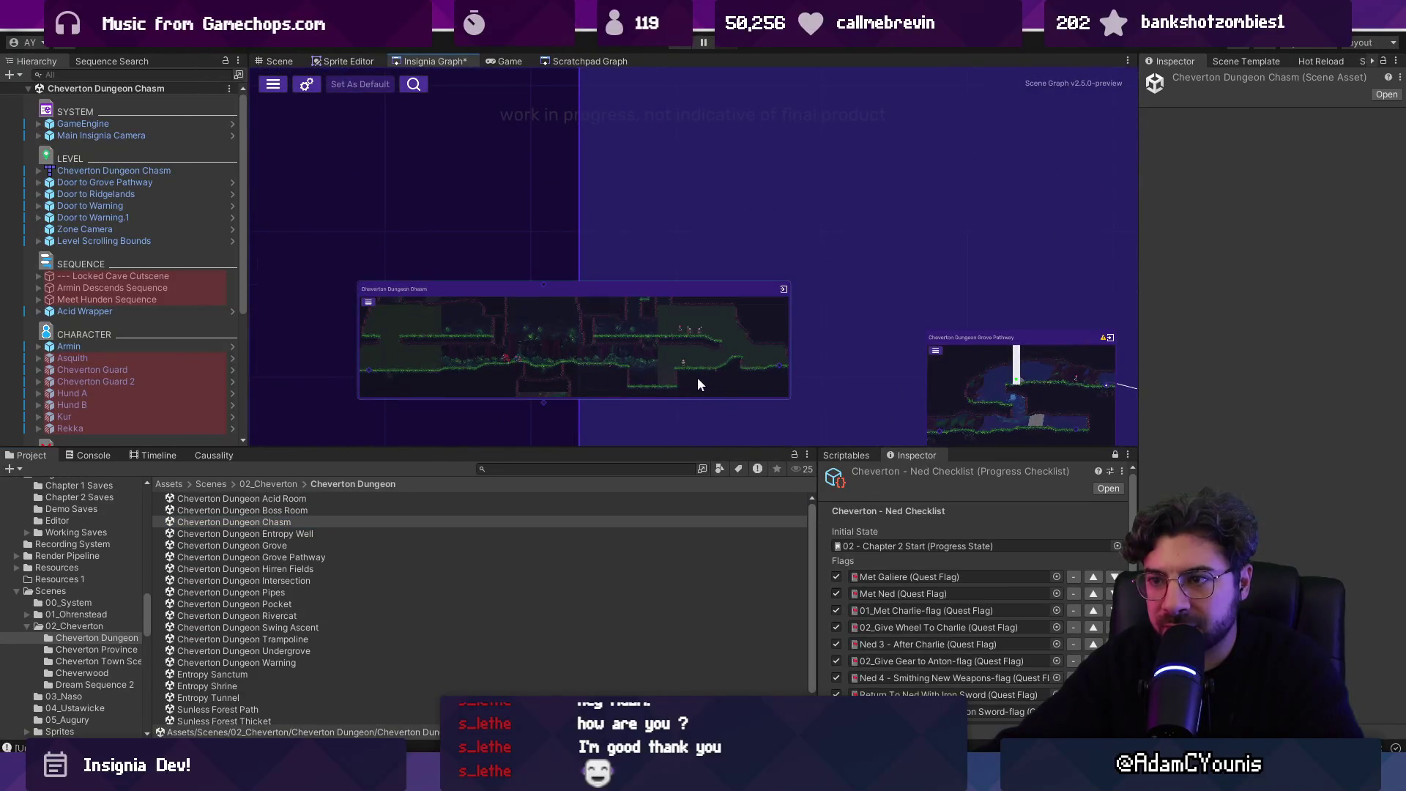
{"action": "scroll", "coordinate": [590, 354], "scroll_direction": "down", "scroll_amount": 2}
{"action": "mouse_move", "coordinate": [462, 393]}
{"action": "left_mouse_down"}
{"action": "mouse_move", "coordinate": [753, 234]}
{"action": "mouse_move", "coordinate": [743, 180]}
{"action": "mouse_move", "coordinate": [653, 393]}
{"action": "mouse_move", "coordinate": [794, 323]}
{"action": "left_mouse_up"}
{"action": "scroll", "coordinate": [743, 180], "scroll_direction": "up", "scroll_amount": 3}
{"action": "scroll", "coordinate": [805, 319], "scroll_direction": "up", "scroll_amount": 2}
{"action": "scroll", "coordinate": [804, 318], "scroll_direction": "down", "scroll_amount": 2}
{"action": "left_click_drag", "start_coordinate": [772, 160], "coordinate": [446, 271]}
- Pan around the graph to reveal more room nodes and show the Scene Template panel
{"action": "left_click_drag", "start_coordinate": [674, 267], "coordinate": [674, 377]}
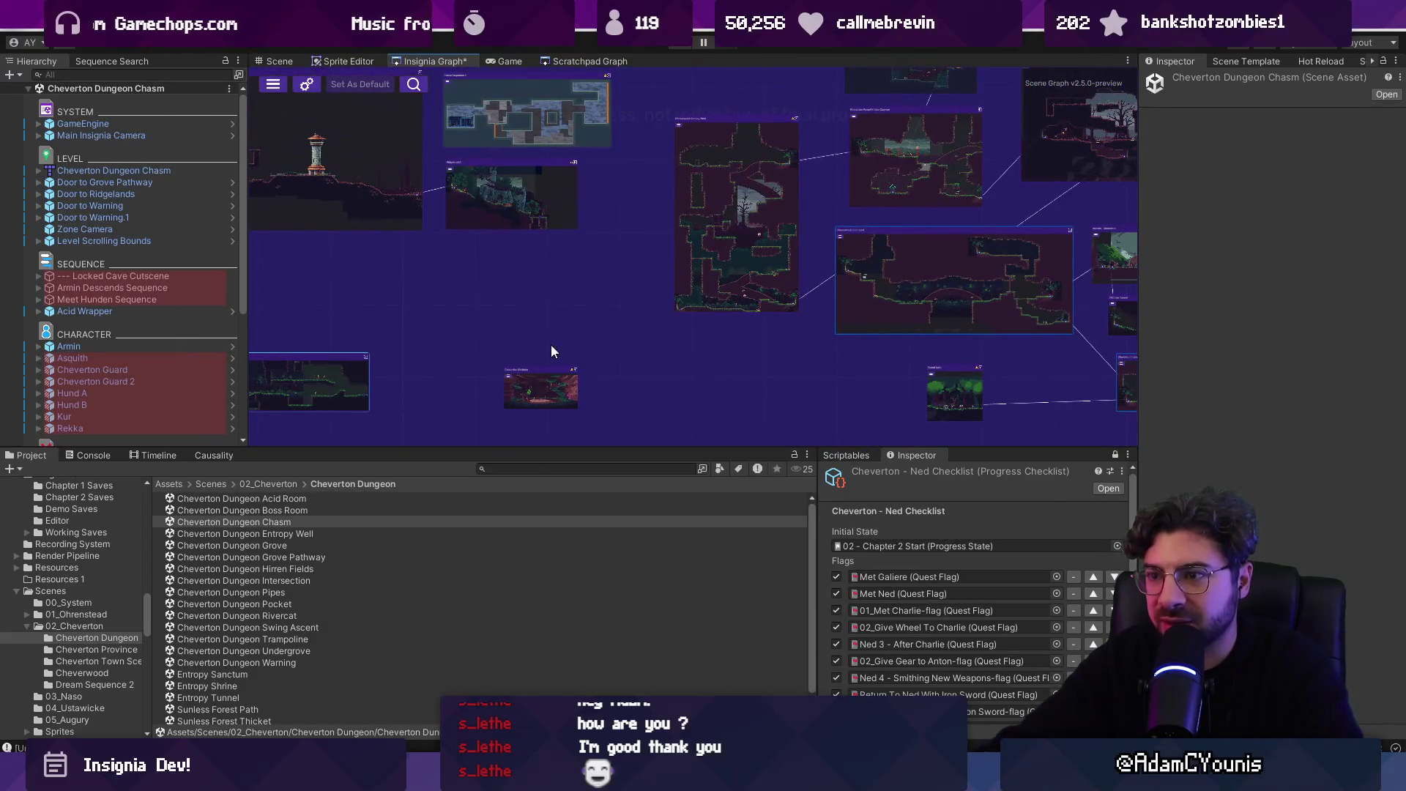
{"action": "scroll", "coordinate": [574, 410], "scroll_direction": "down", "scroll_amount": 3}
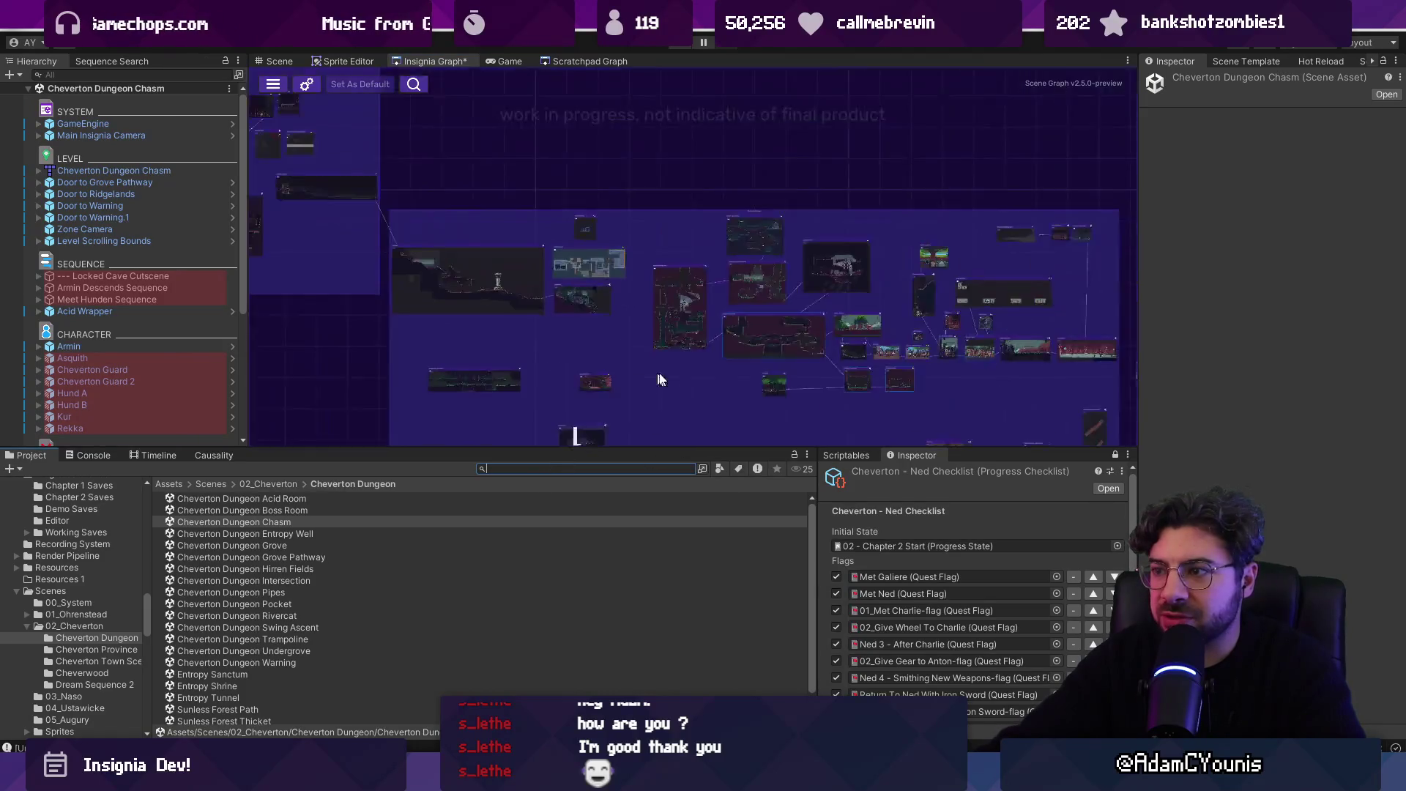
{"action": "scroll", "coordinate": [772, 318], "scroll_direction": "up", "scroll_amount": 3}
{"action": "scroll", "coordinate": [652, 300], "scroll_direction": "up", "scroll_amount": 5}
{"action": "scroll", "coordinate": [977, 285], "scroll_direction": "down", "scroll_amount": 5}
{"action": "scroll", "coordinate": [858, 366], "scroll_direction": "up", "scroll_amount": 3}
{"action": "scroll", "coordinate": [629, 269], "scroll_direction": "up", "scroll_amount": 3}
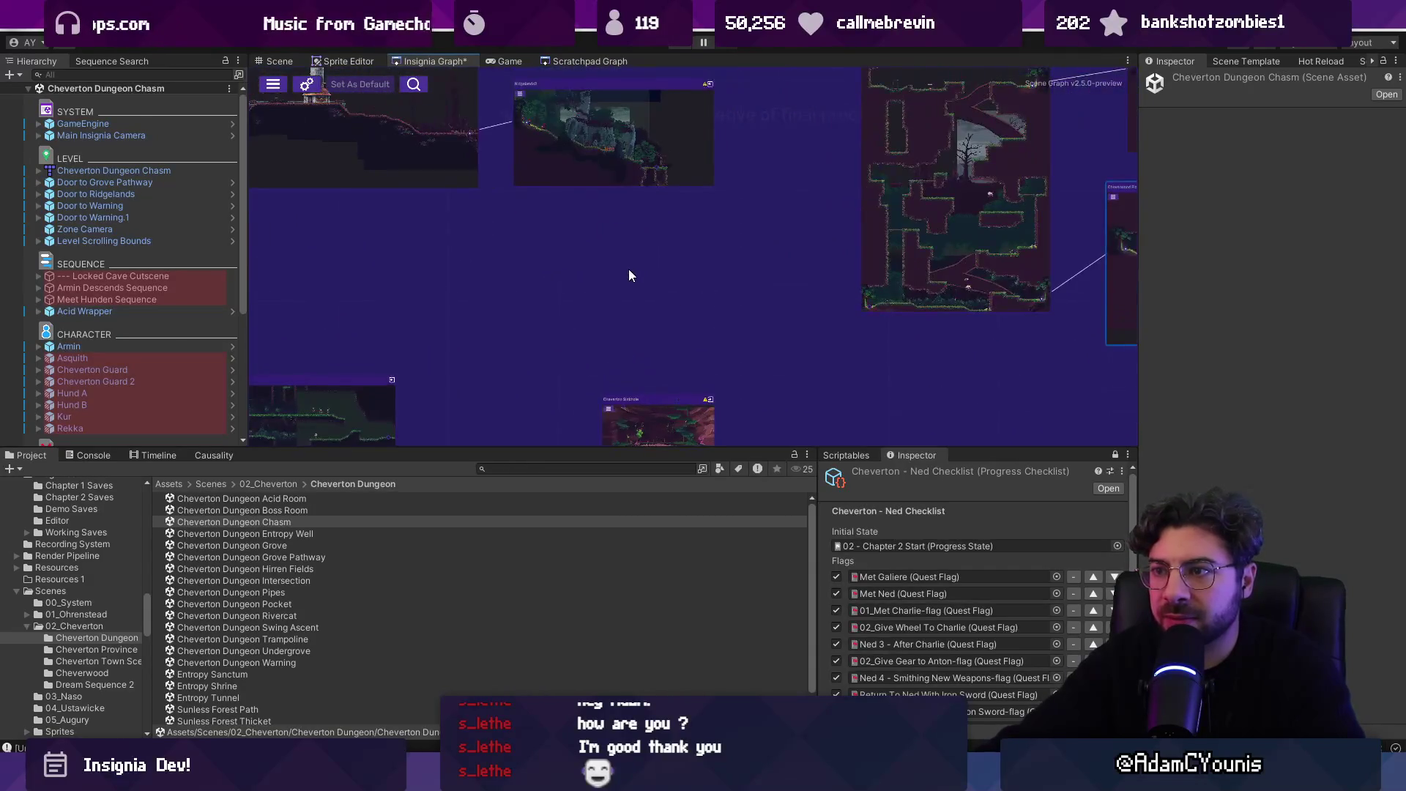
{"action": "scroll", "coordinate": [639, 292], "scroll_direction": "down", "scroll_amount": 4}
{"action": "scroll", "coordinate": [636, 297], "scroll_direction": "up", "scroll_amount": 1}
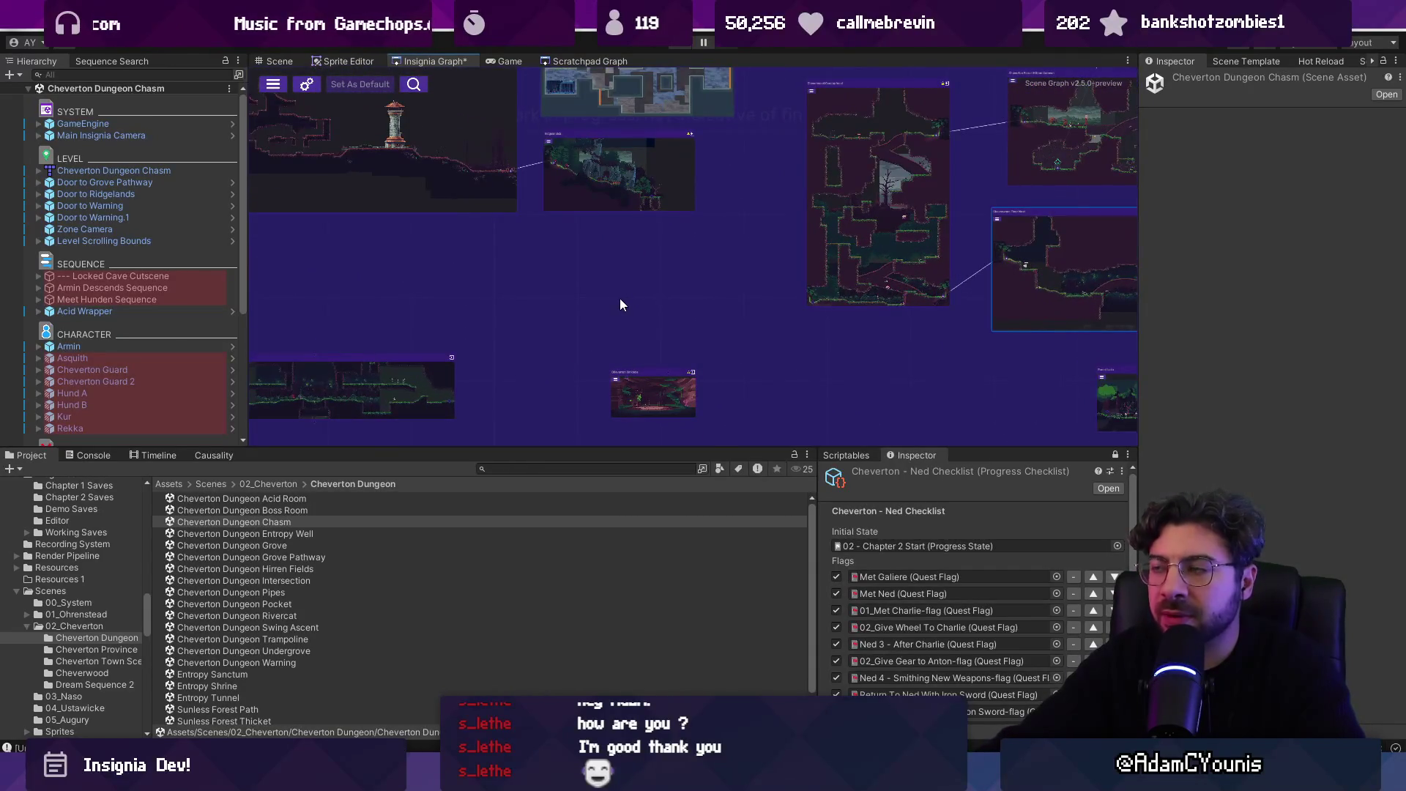
{"action": "left_click", "coordinate": [1243, 61]}
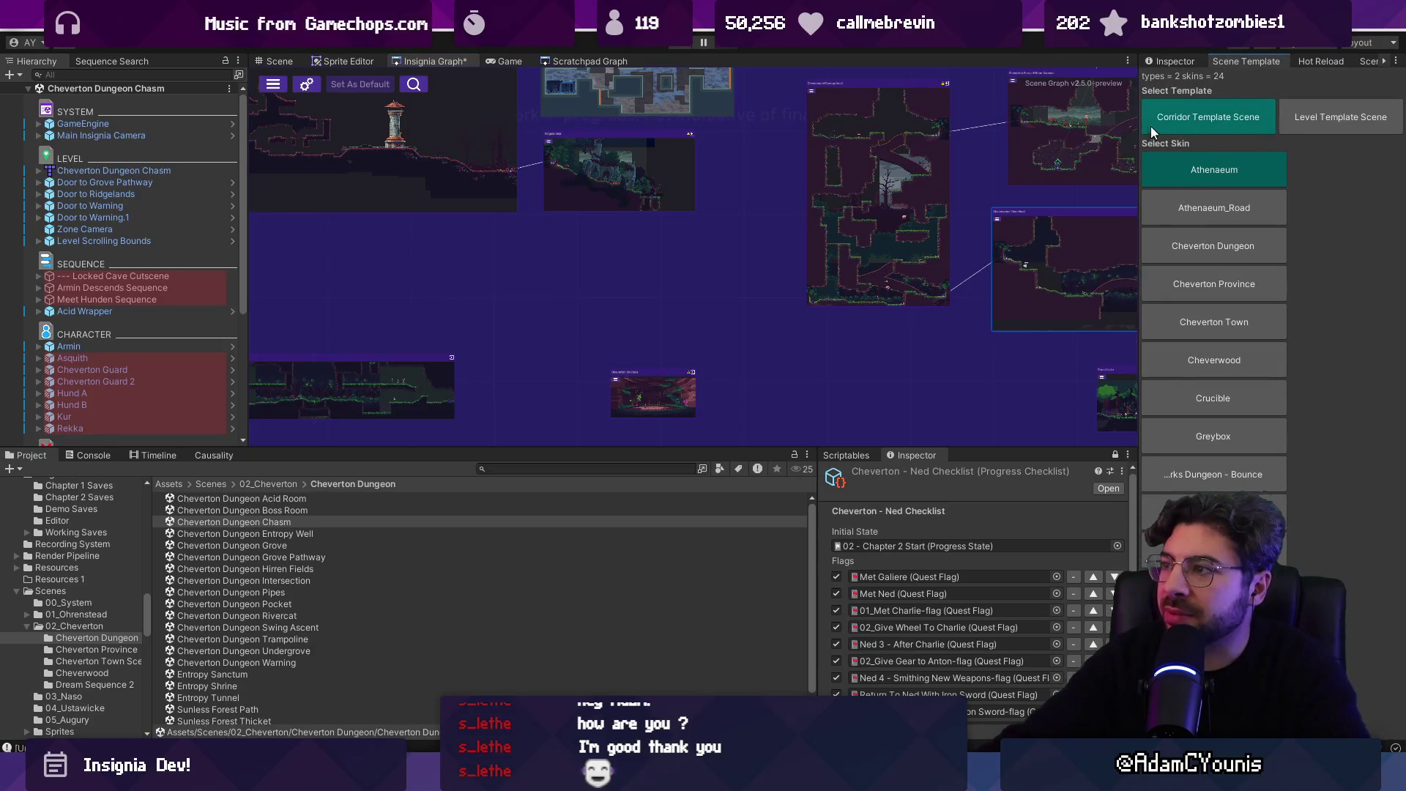
- Widen the Scene Template panel and choose Level Template Scene as the template
{"action": "mouse_move", "coordinate": [1139, 126]}
{"action": "left_mouse_down"}
{"action": "mouse_move", "coordinate": [1076, 126]}
{"action": "mouse_move", "coordinate": [1094, 126]}
{"action": "left_mouse_up"}
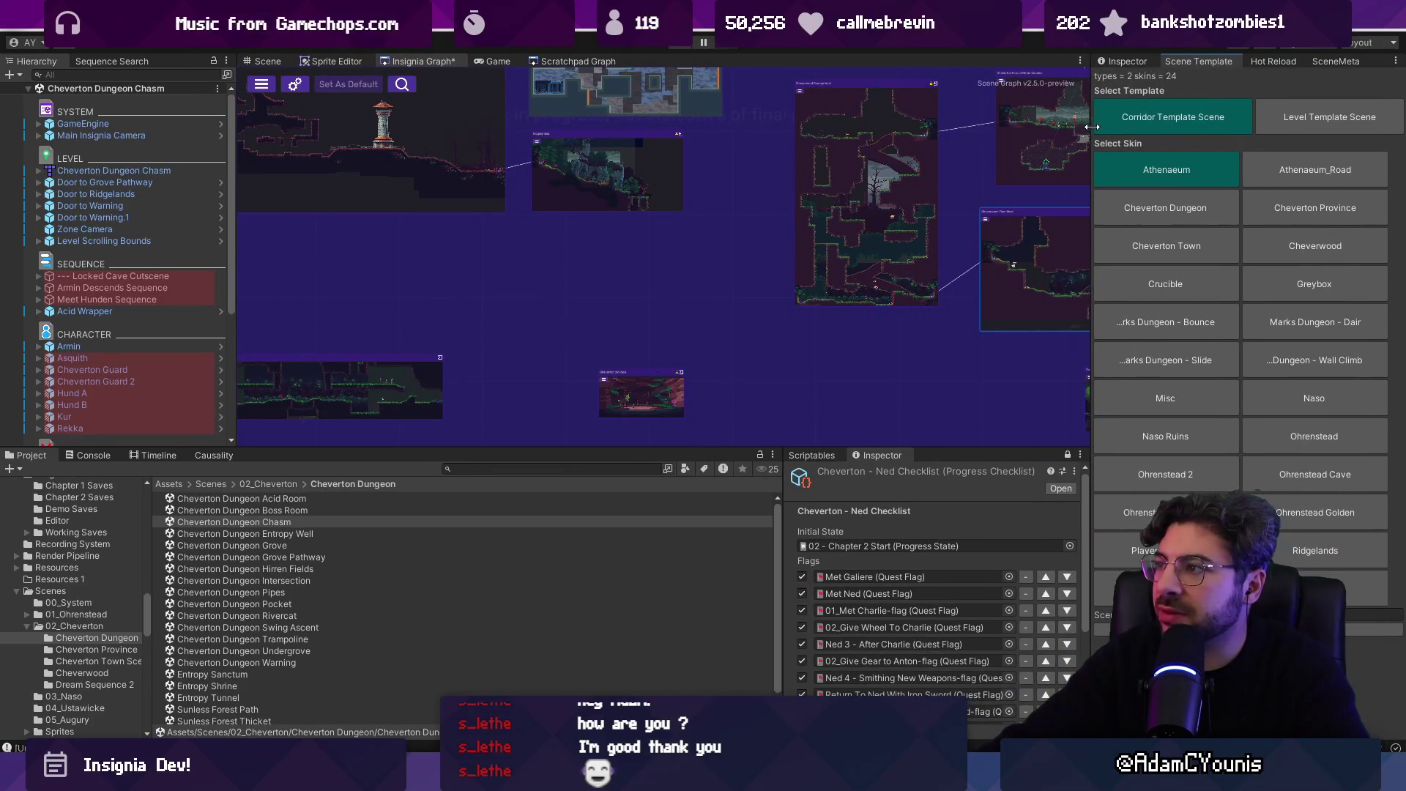
{"action": "left_click", "coordinate": [1304, 120]}
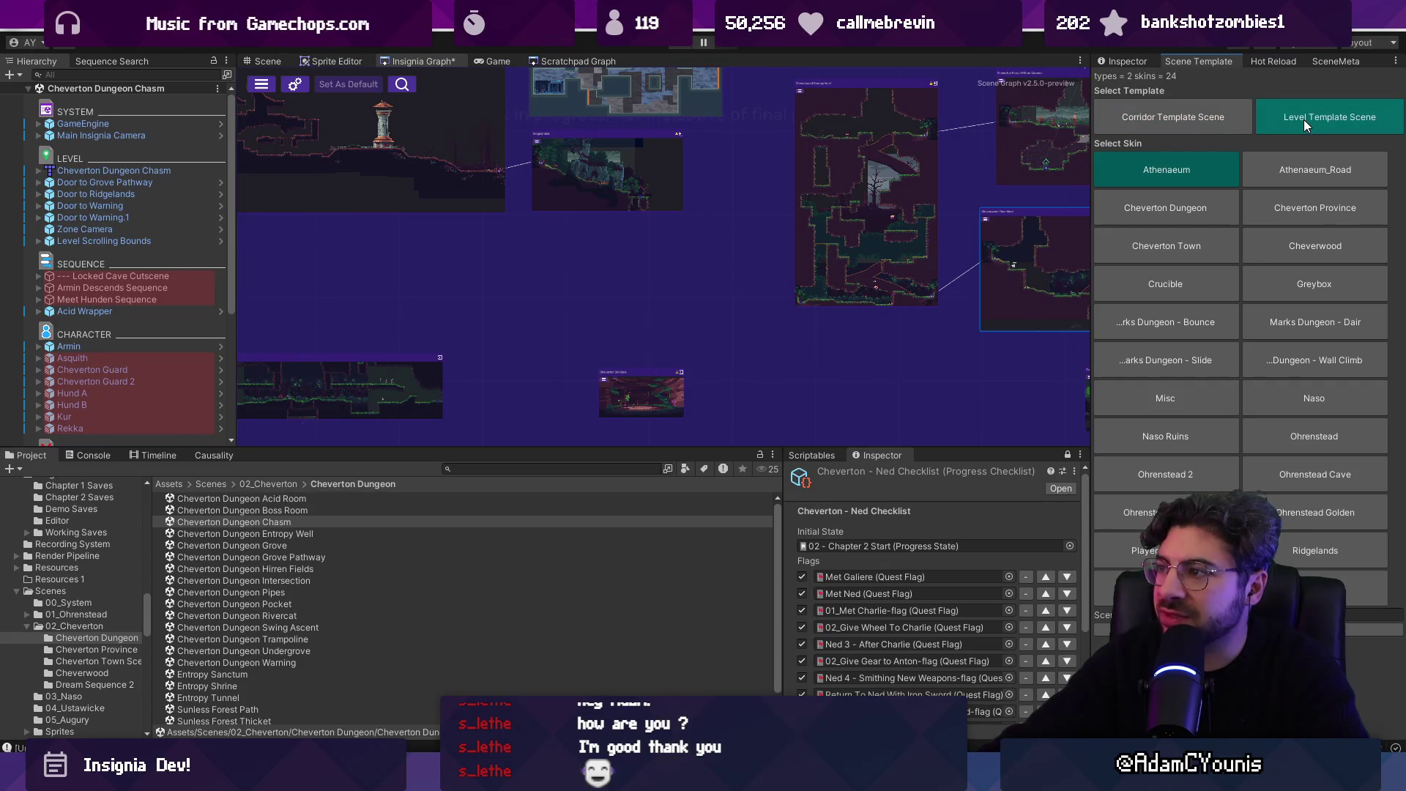
{"action": "left_click", "coordinate": [1201, 117]}
{"action": "left_click", "coordinate": [1276, 117]}
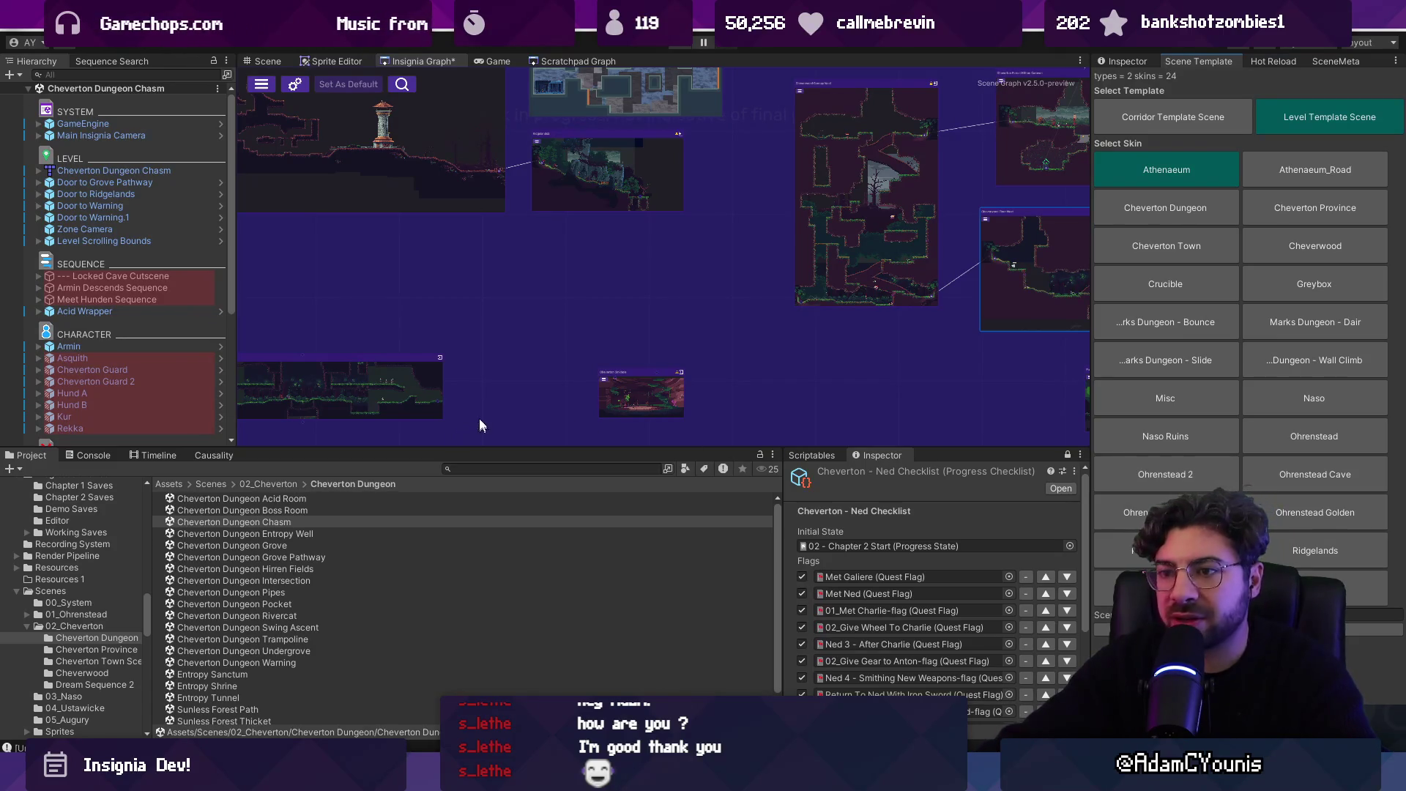
- Pan and zoom around the Insignia graph, then slightly resize the bottom panels
{"action": "scroll", "coordinate": [345, 394], "scroll_direction": "up", "scroll_amount": 3}
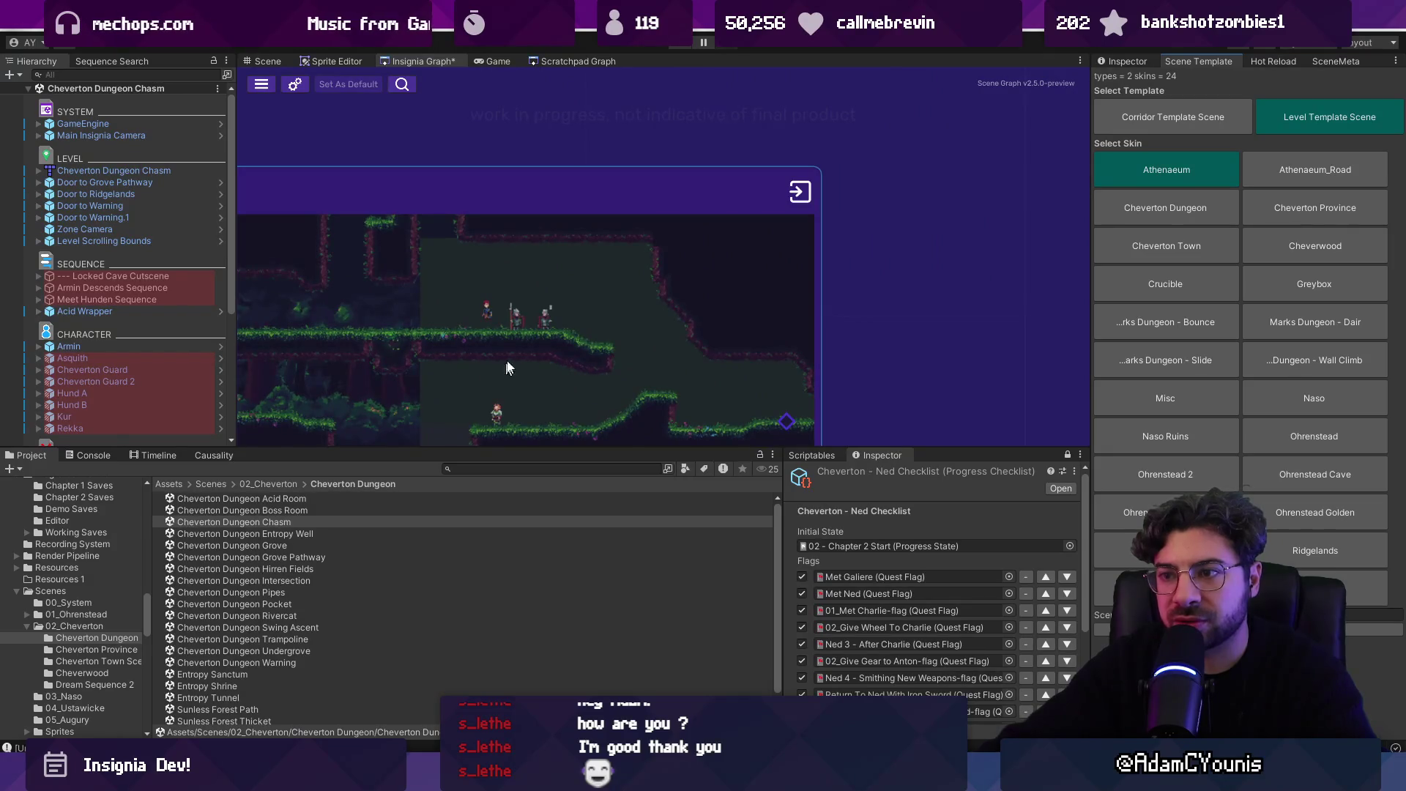
{"action": "scroll", "coordinate": [524, 372], "scroll_direction": "down", "scroll_amount": 5}
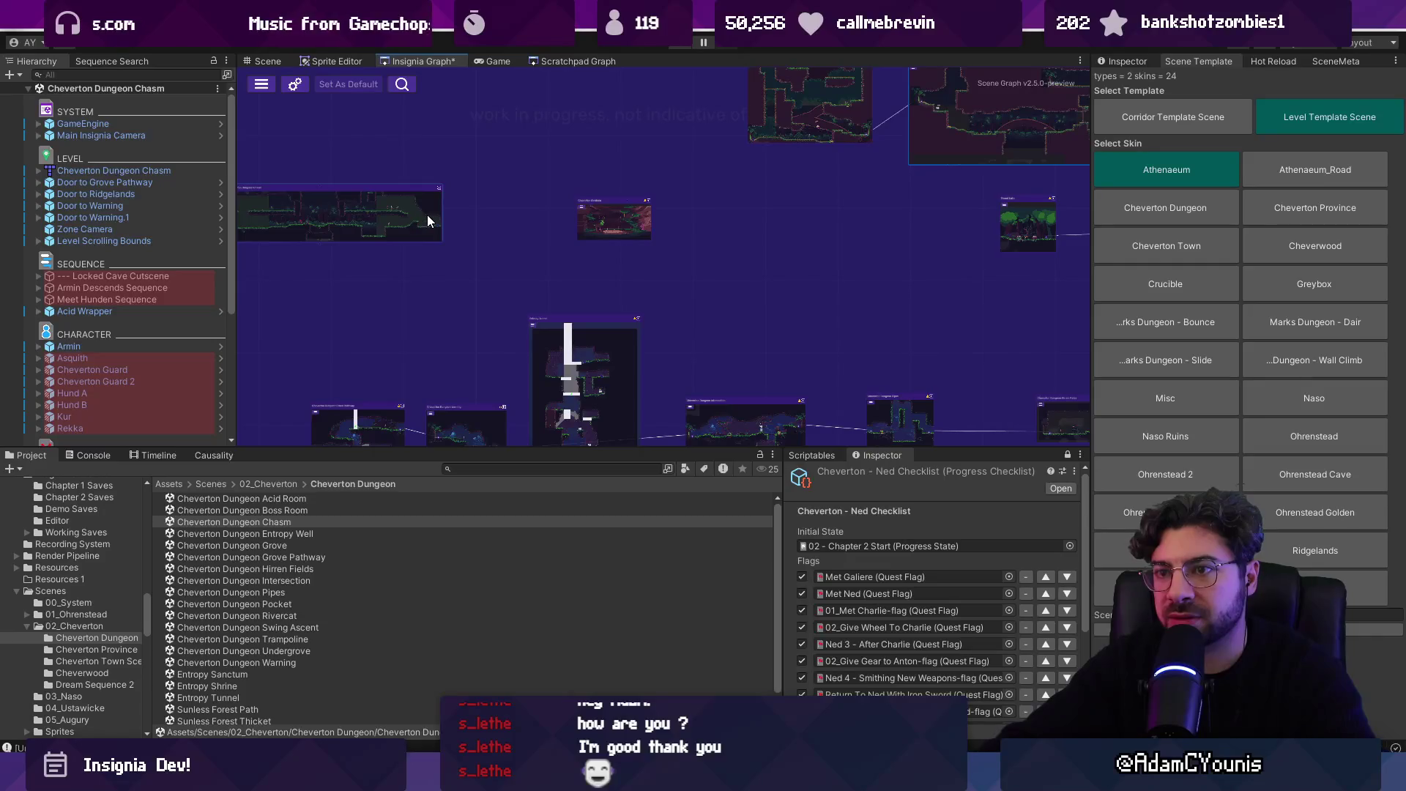
{"action": "left_click_drag", "start_coordinate": [612, 188], "coordinate": [611, 266]}
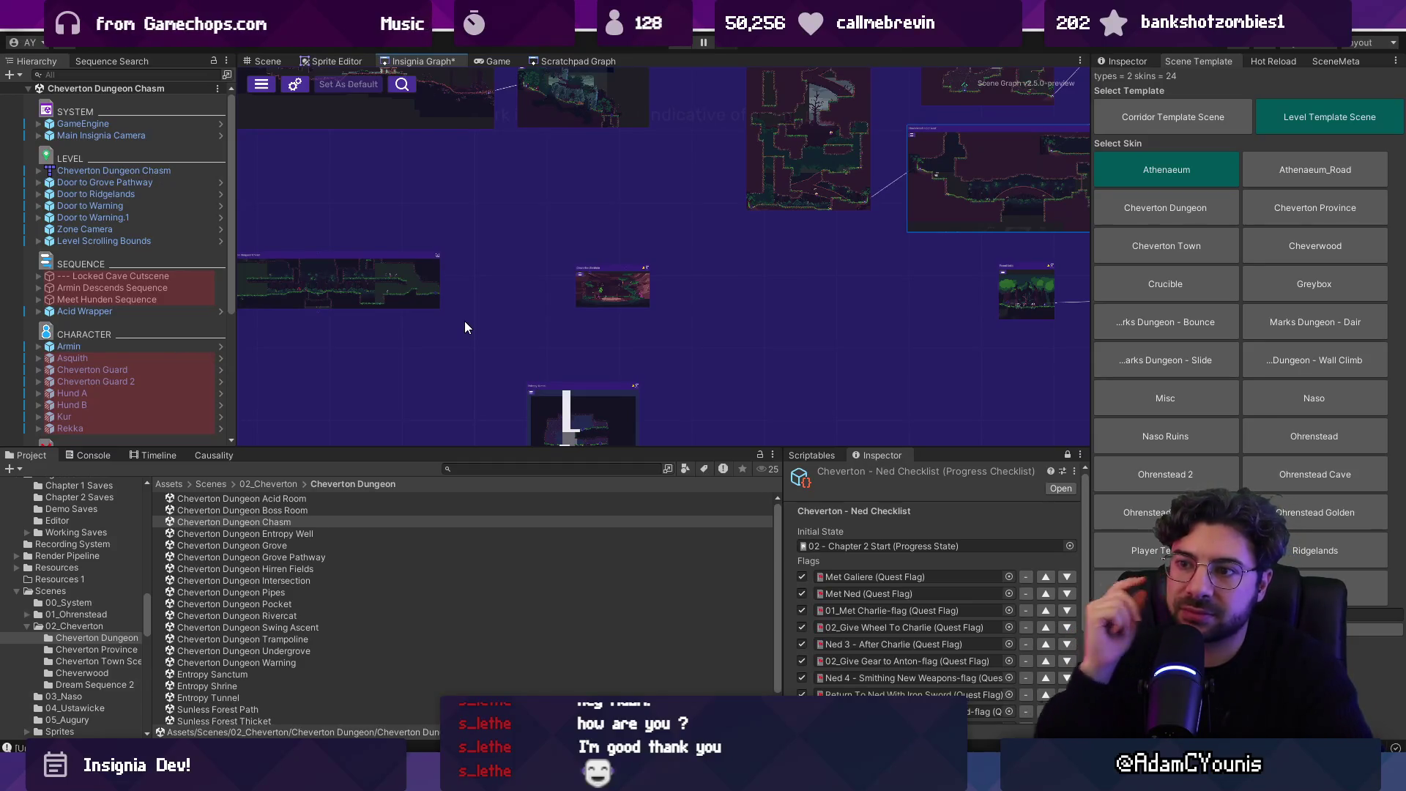
{"action": "scroll", "coordinate": [689, 363], "scroll_direction": "down", "scroll_amount": 3}
{"action": "scroll", "coordinate": [701, 345], "scroll_direction": "up", "scroll_amount": 6}
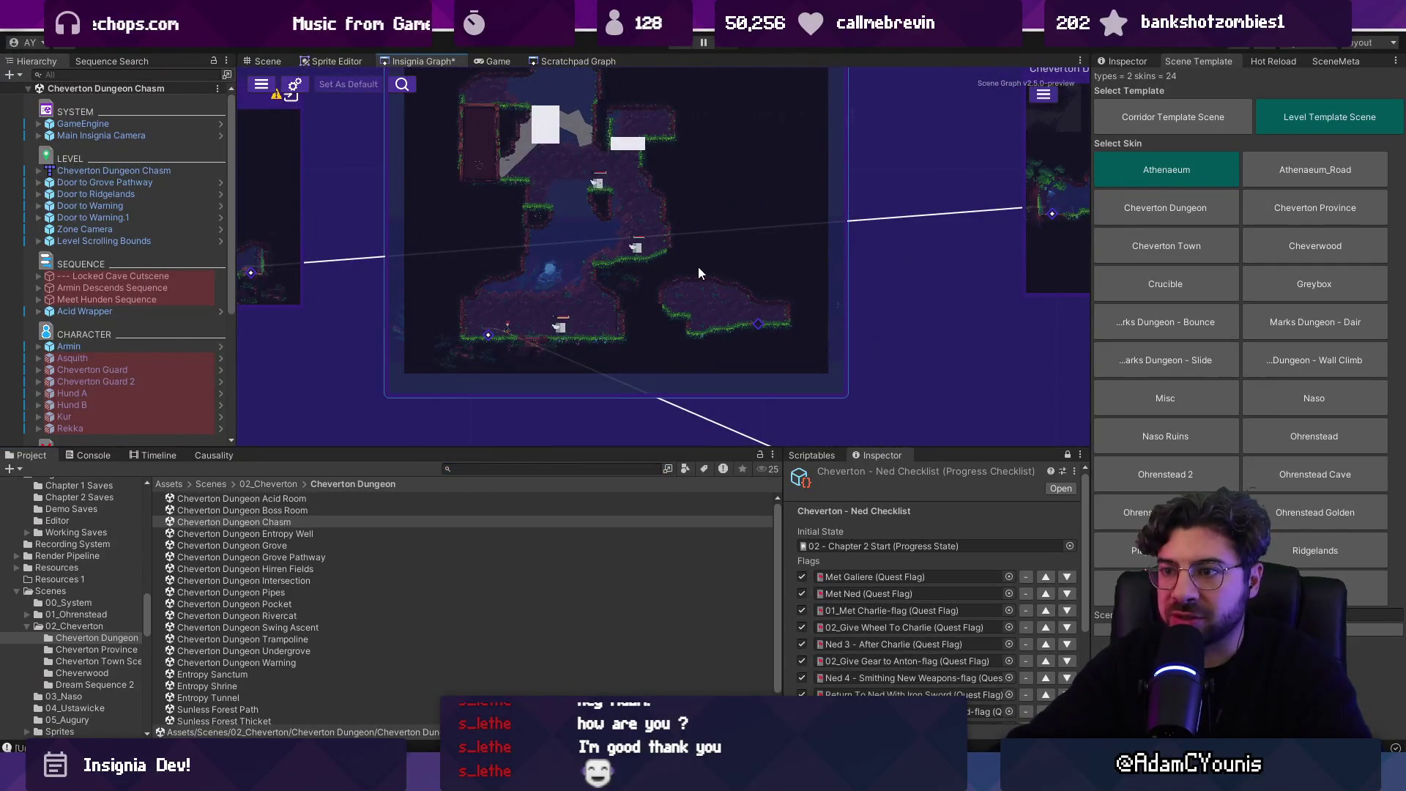
{"action": "scroll", "coordinate": [697, 267], "scroll_direction": "down", "scroll_amount": 3}
{"action": "scroll", "coordinate": [551, 305], "scroll_direction": "up", "scroll_amount": 2}
{"action": "scroll", "coordinate": [617, 319], "scroll_direction": "down", "scroll_amount": 3}
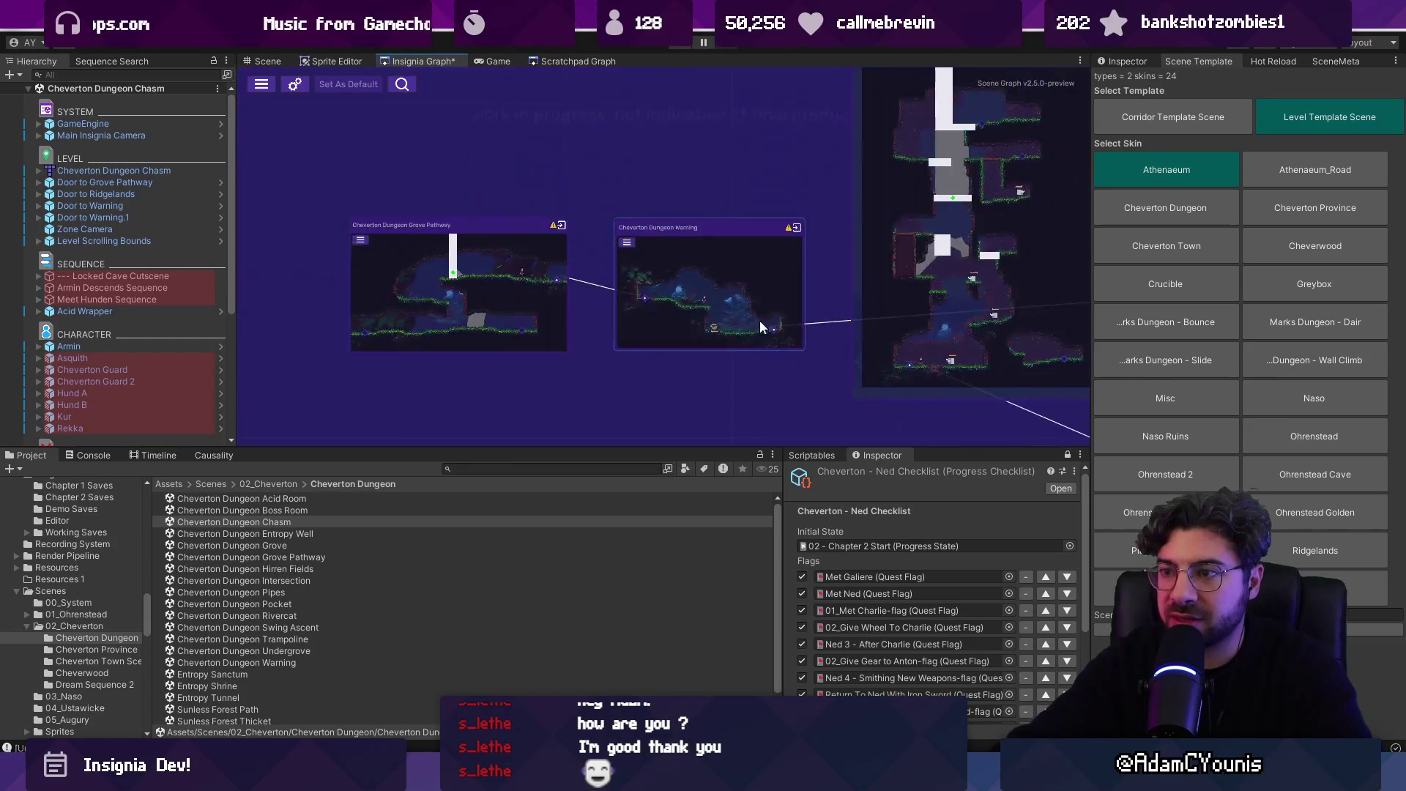
{"action": "scroll", "coordinate": [692, 292], "scroll_direction": "down", "scroll_amount": 4}
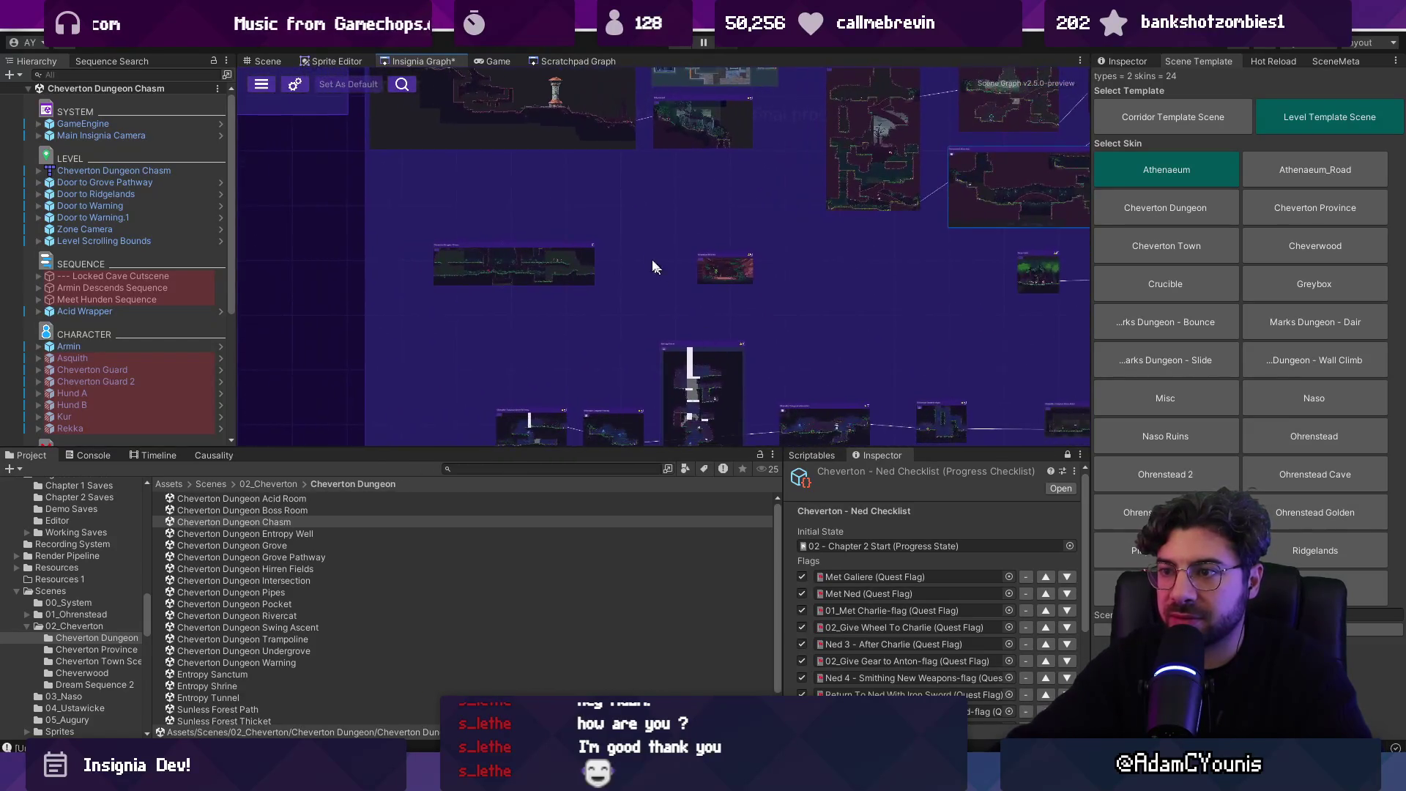
{"action": "scroll", "coordinate": [659, 268], "scroll_direction": "up", "scroll_amount": 3}
{"action": "scroll", "coordinate": [608, 315], "scroll_direction": "down", "scroll_amount": 1}
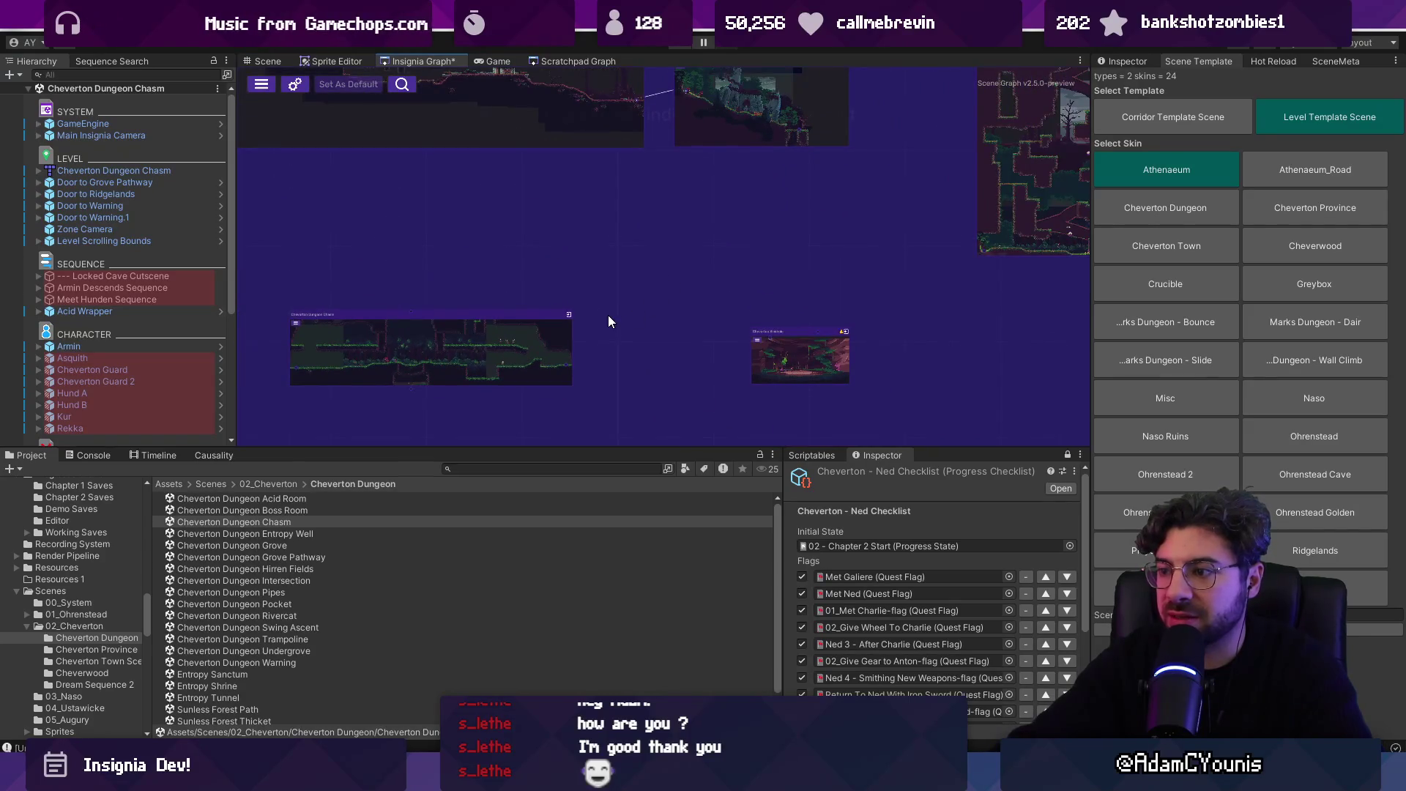
{"action": "left_click_drag", "start_coordinate": [605, 449], "coordinate": [604, 445]}
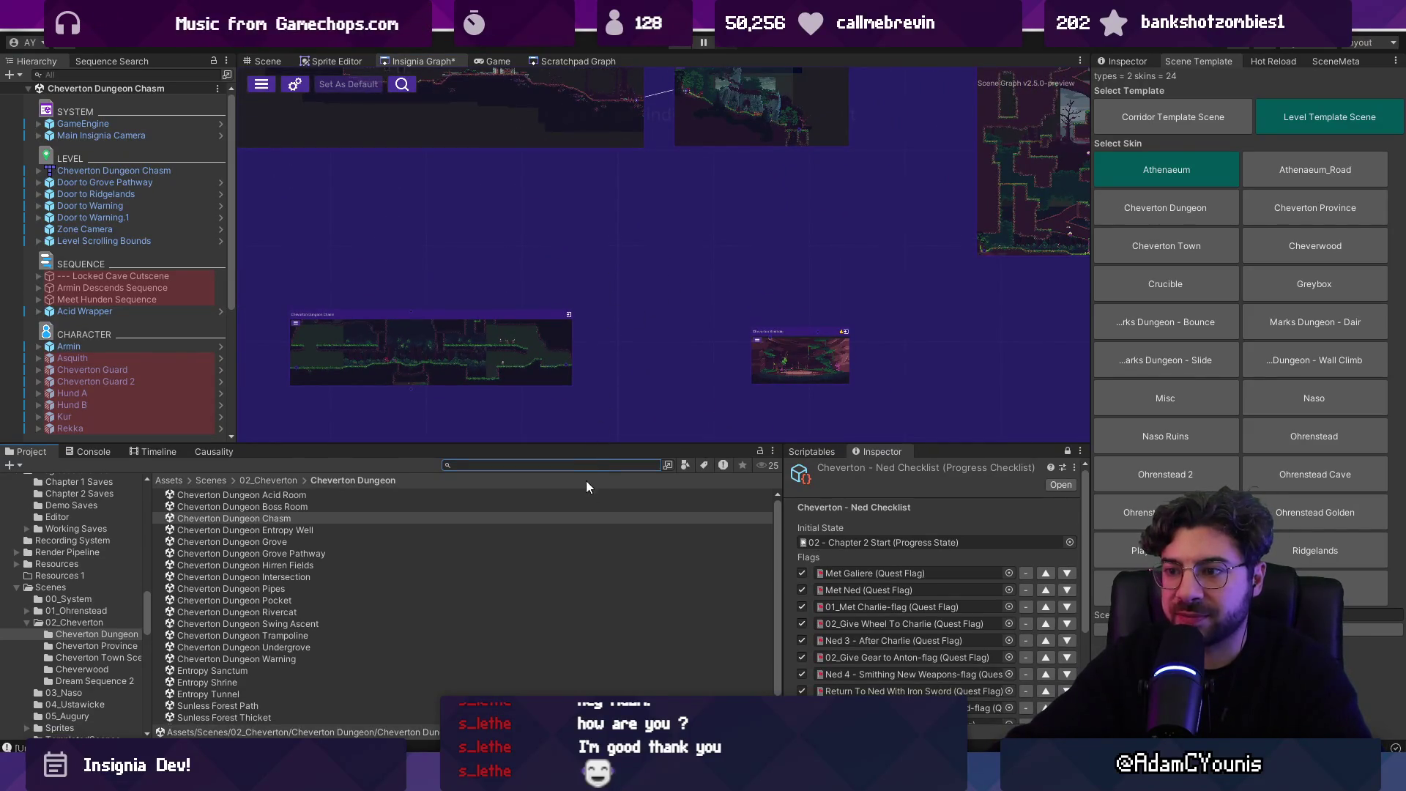
- Search the project for 'template scene', select the Level Template Scene asset, and browse the Insignia graph
{"action": "type", "text": "template scene"}
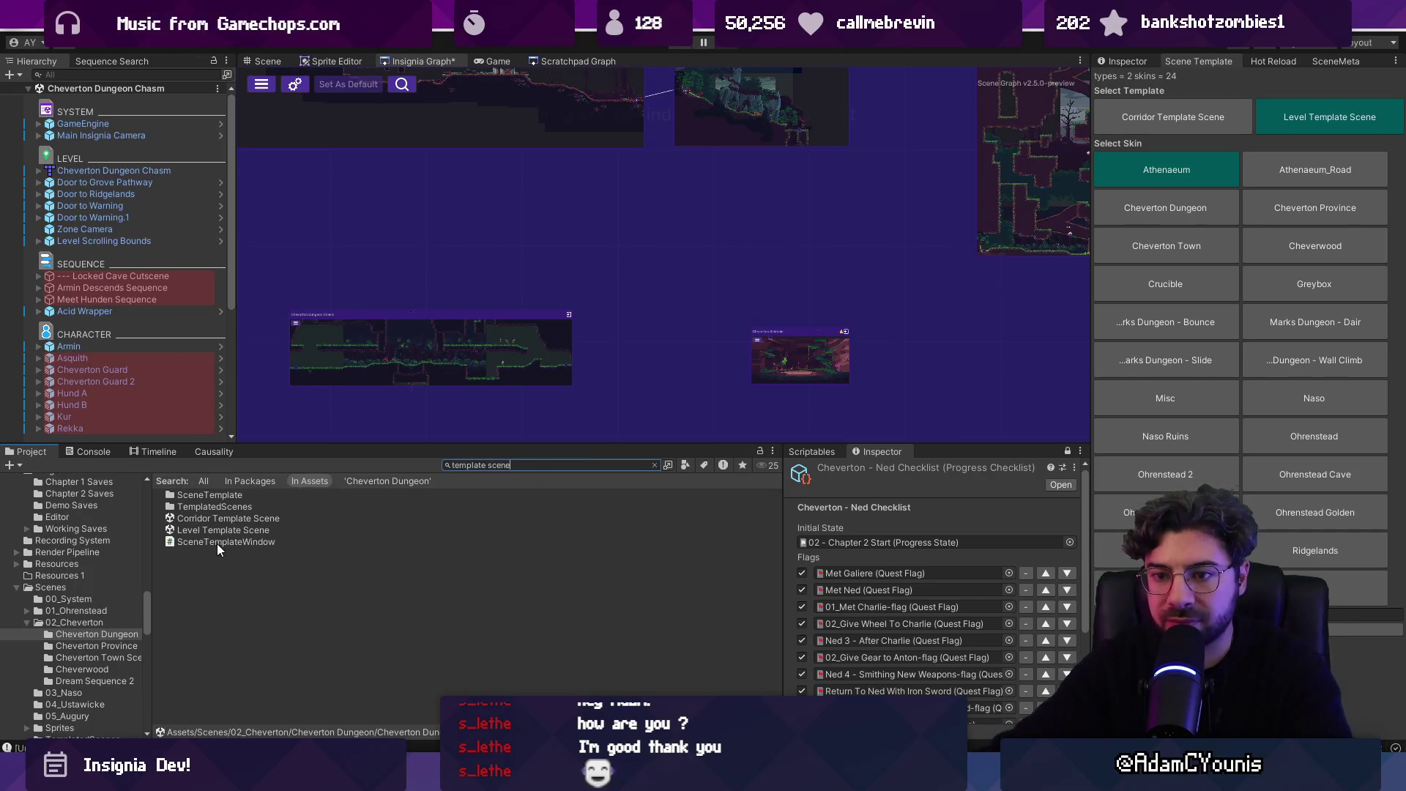
{"action": "left_click", "coordinate": [235, 531]}
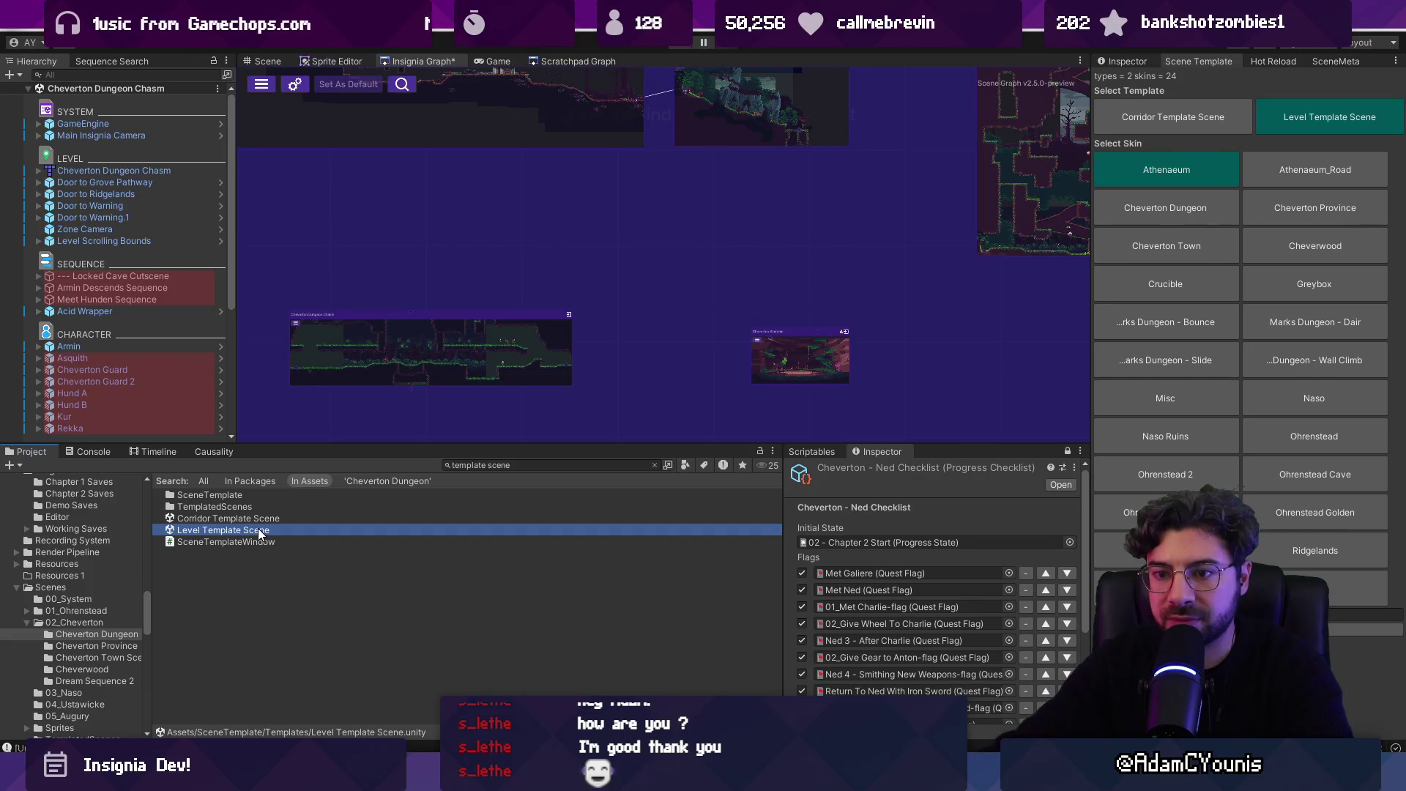
{"action": "left_click", "coordinate": [339, 334]}
{"action": "scroll", "coordinate": [416, 269], "scroll_direction": "up", "scroll_amount": 3}
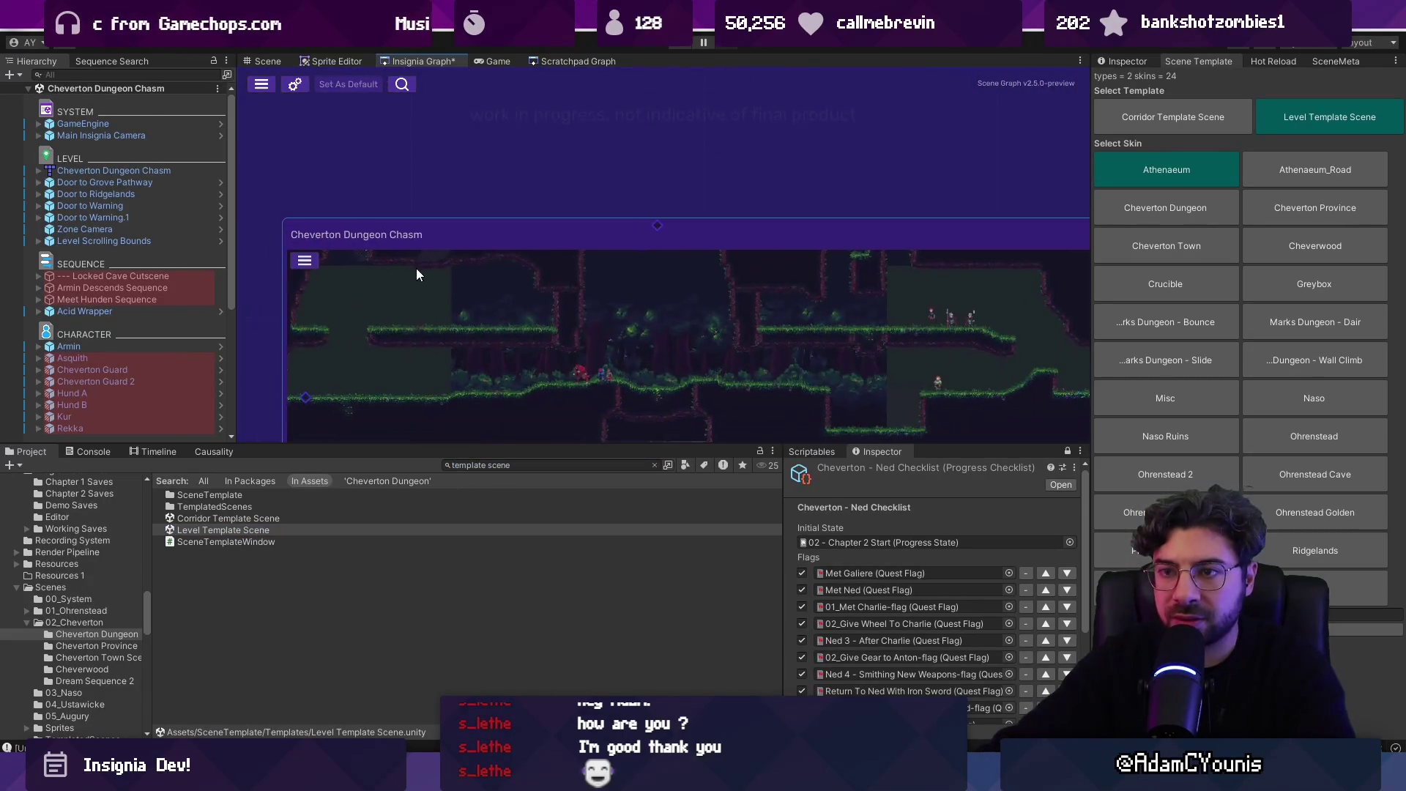
{"action": "scroll", "coordinate": [533, 331], "scroll_direction": "down", "scroll_amount": 5}
{"action": "scroll", "coordinate": [592, 293], "scroll_direction": "up", "scroll_amount": 5}
{"action": "scroll", "coordinate": [604, 310], "scroll_direction": "down", "scroll_amount": 2}
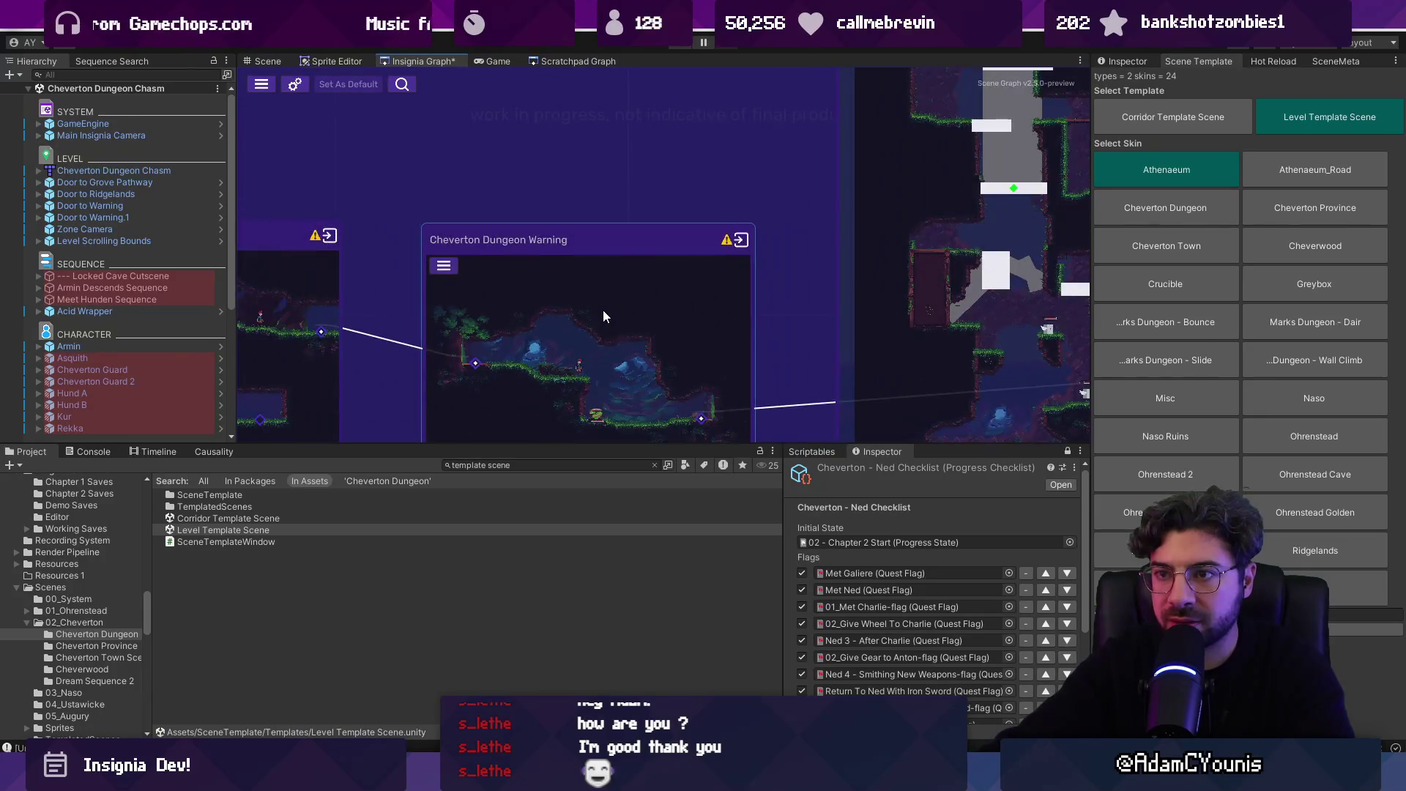
{"action": "scroll", "coordinate": [597, 302], "scroll_direction": "down", "scroll_amount": 3}
{"action": "scroll", "coordinate": [595, 249], "scroll_direction": "up", "scroll_amount": 2}
- Search the project assets for 'dun' and scroll through the results
{"action": "left_click", "coordinate": [525, 464]}
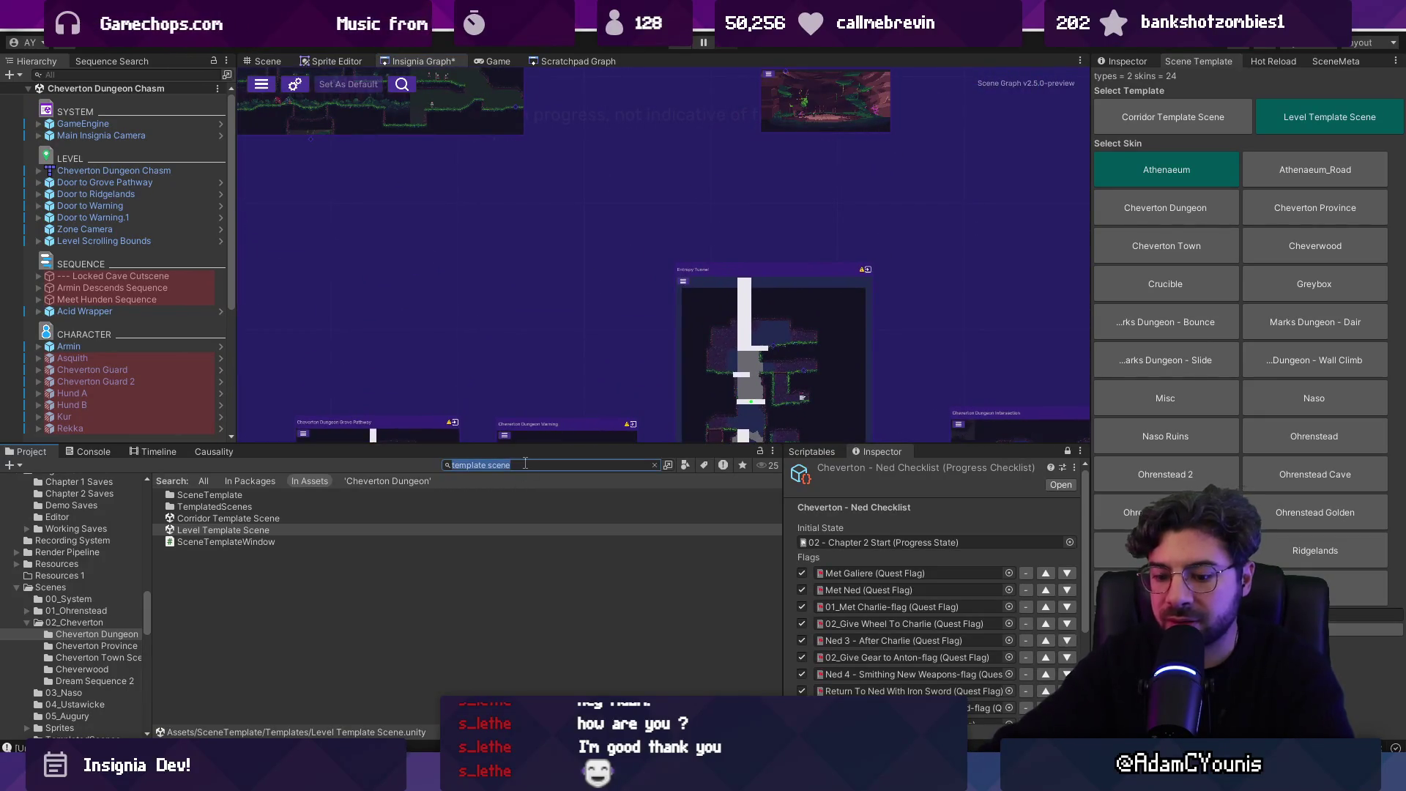
{"action": "type", "text": "dungeon warning"}
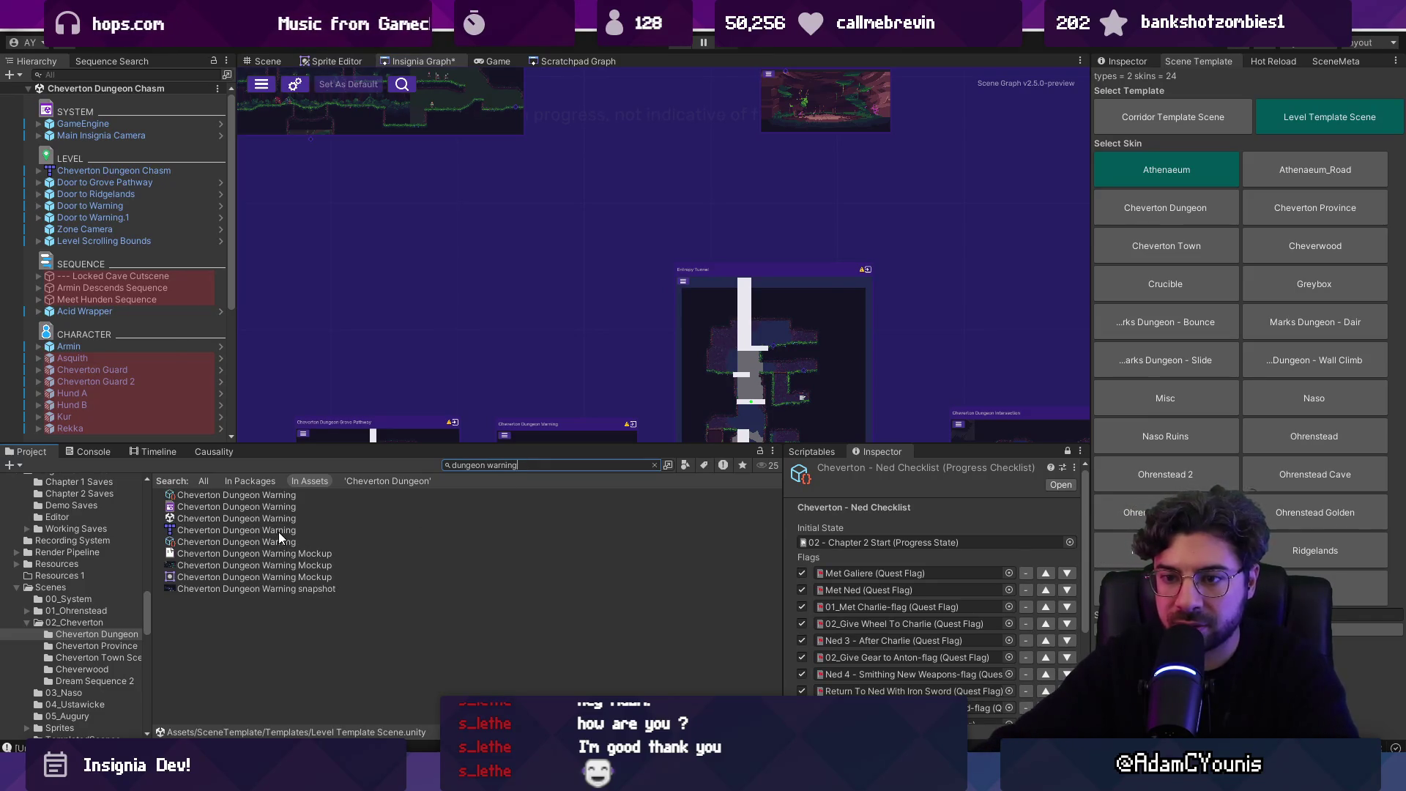
{"action": "scroll", "coordinate": [630, 262], "scroll_direction": "down", "scroll_amount": 5}
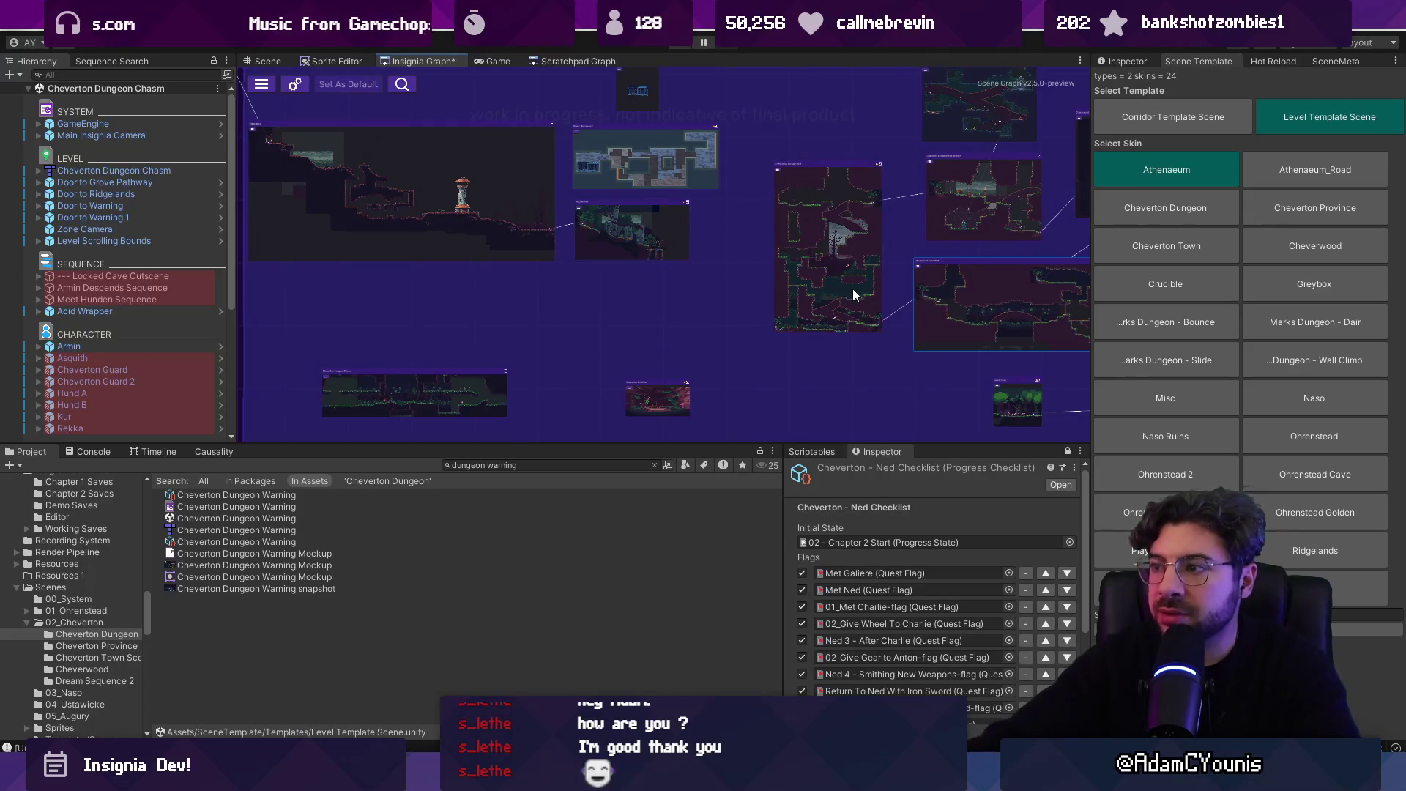
{"action": "scroll", "coordinate": [721, 296], "scroll_direction": "up", "scroll_amount": 3}
{"action": "scroll", "coordinate": [829, 314], "scroll_direction": "down", "scroll_amount": 4}
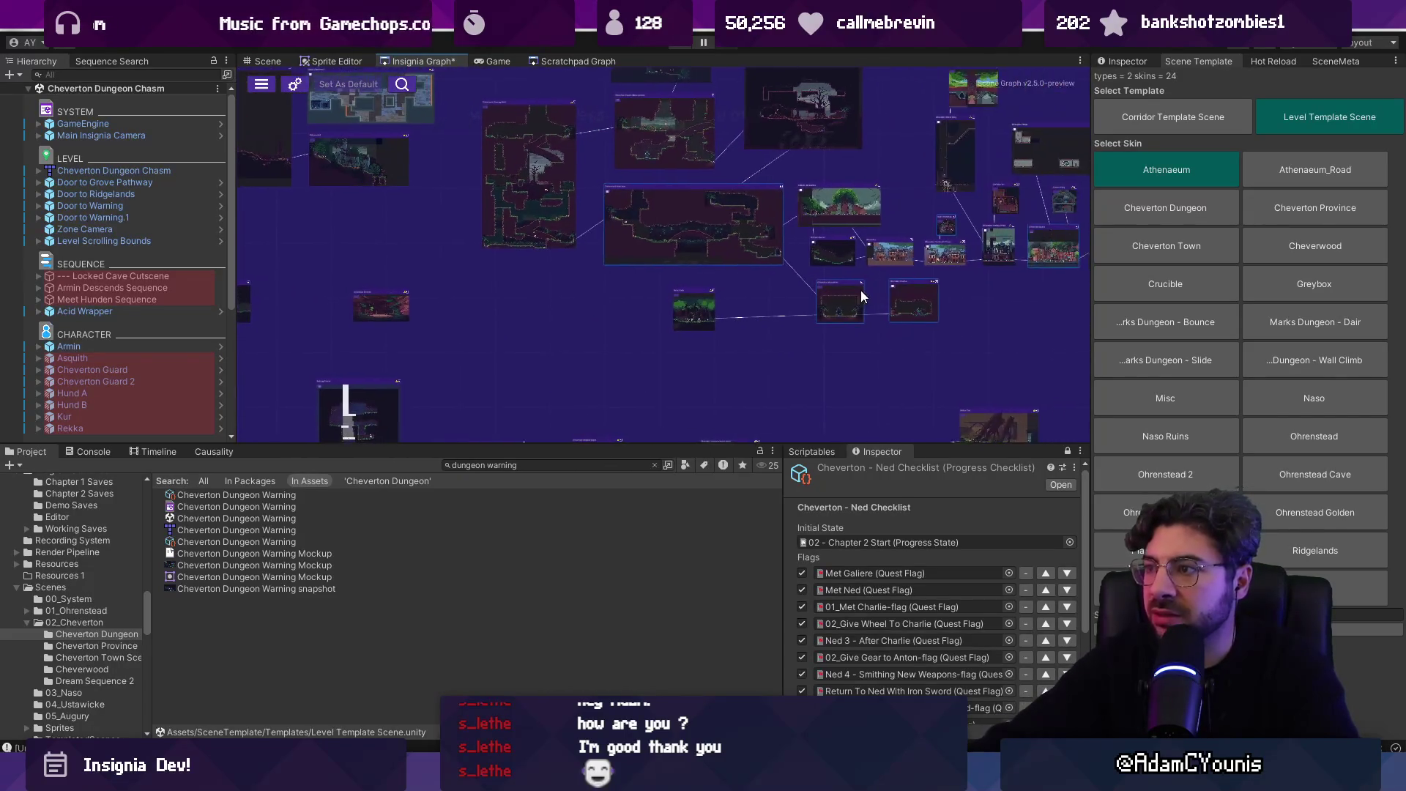
{"action": "scroll", "coordinate": [862, 296], "scroll_direction": "down", "scroll_amount": 5}
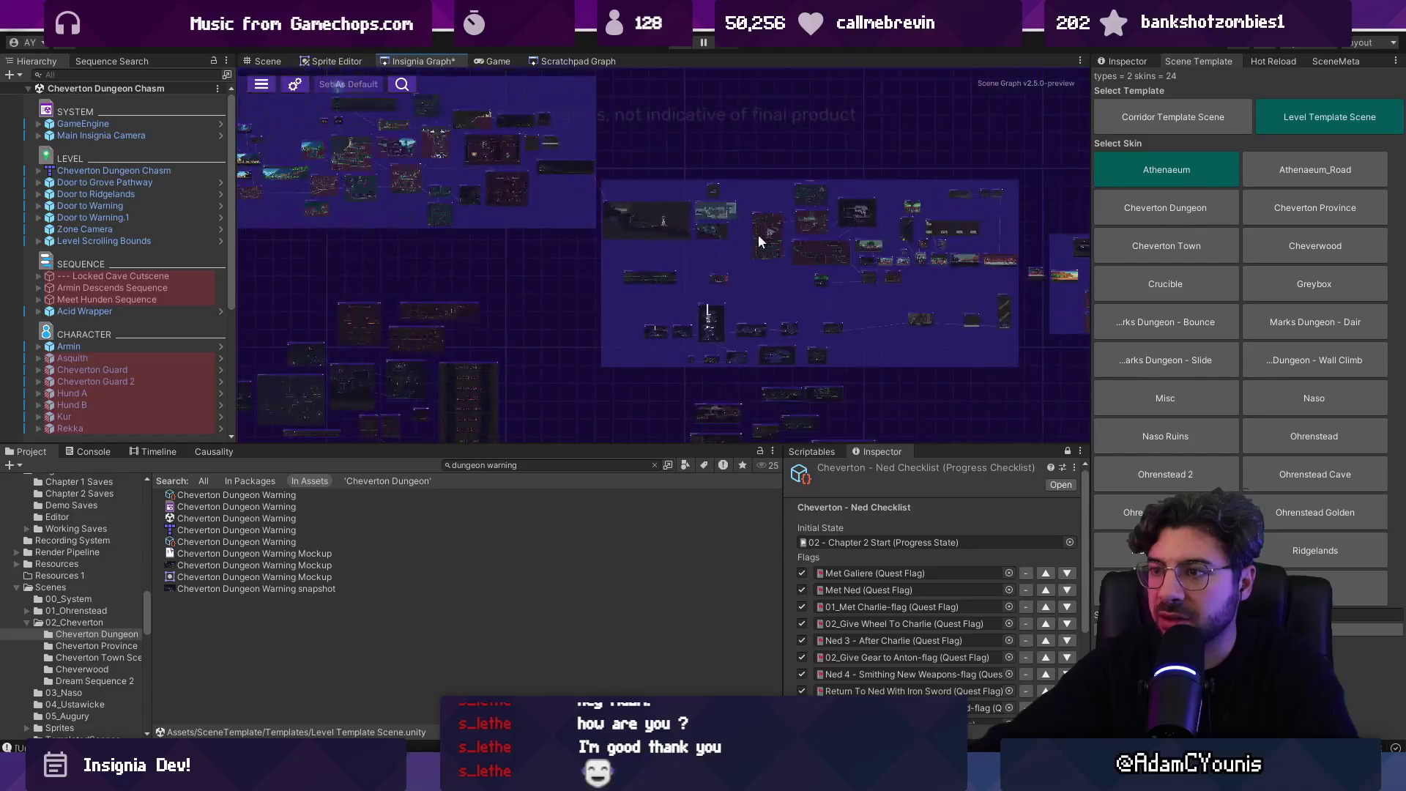
{"action": "scroll", "coordinate": [809, 360], "scroll_direction": "up", "scroll_amount": 5}
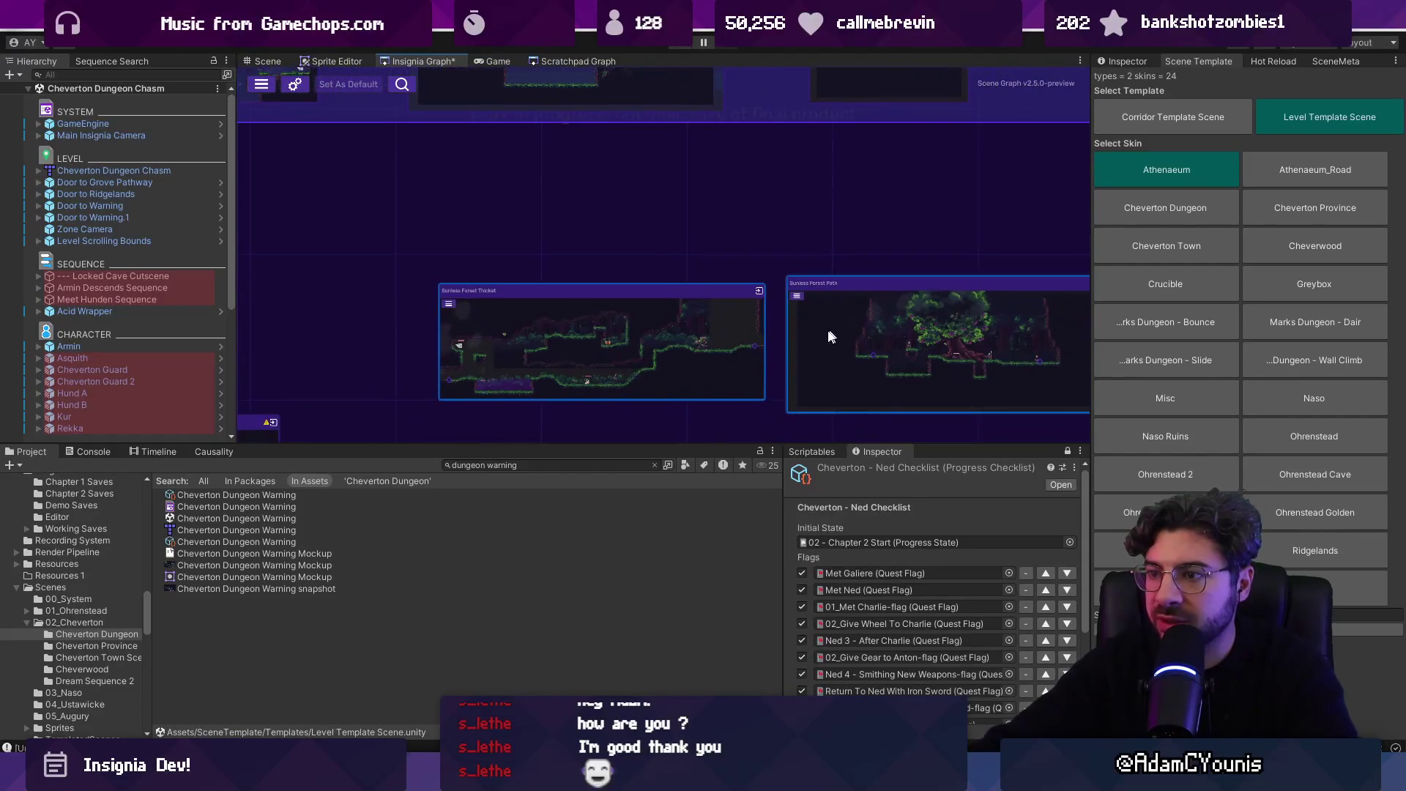
{"action": "scroll", "coordinate": [449, 296], "scroll_direction": "up", "scroll_amount": 3}
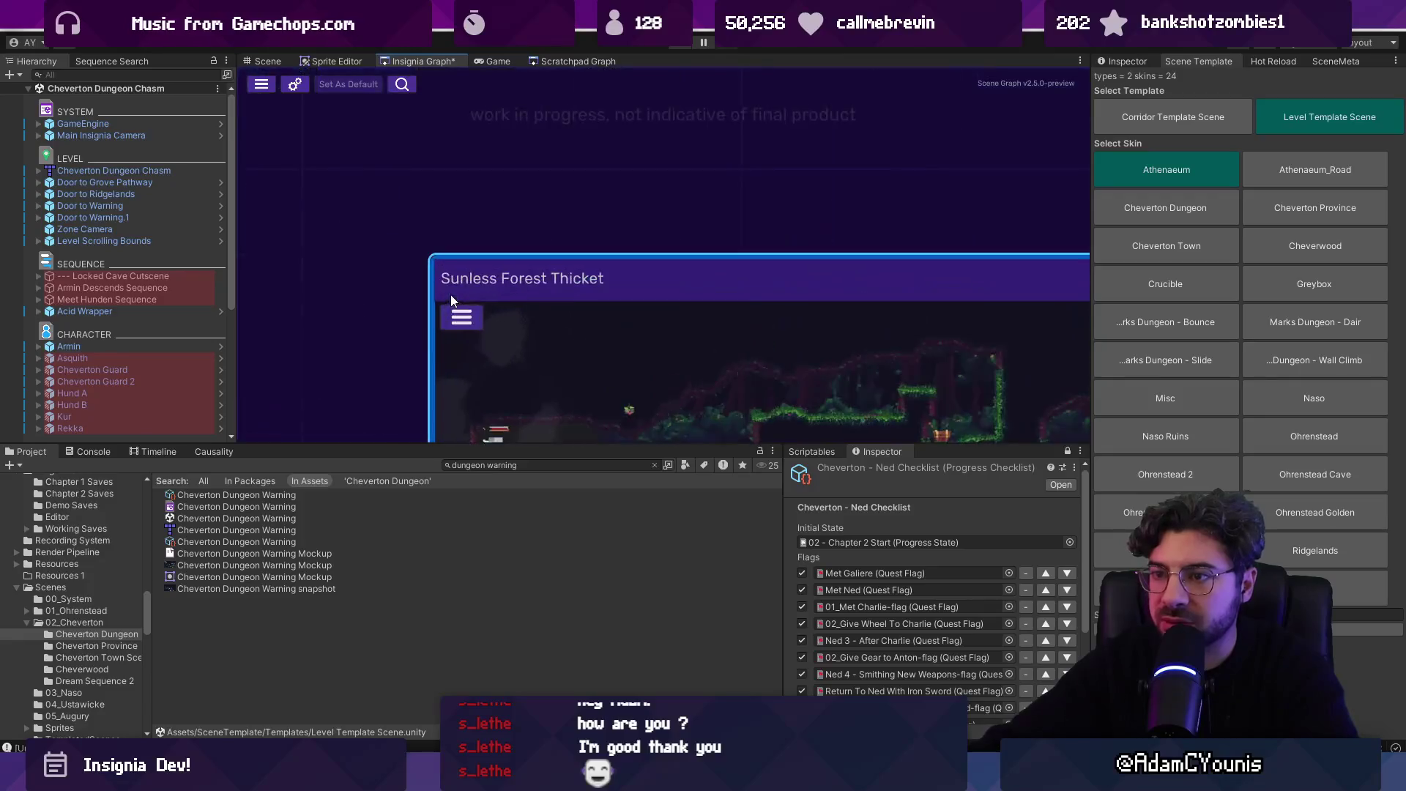
- Search the project for 'thicket' and select the Sunless Forest Thicket scene asset
{"action": "left_click", "coordinate": [544, 463]}
{"action": "type", "text": "thucket"}
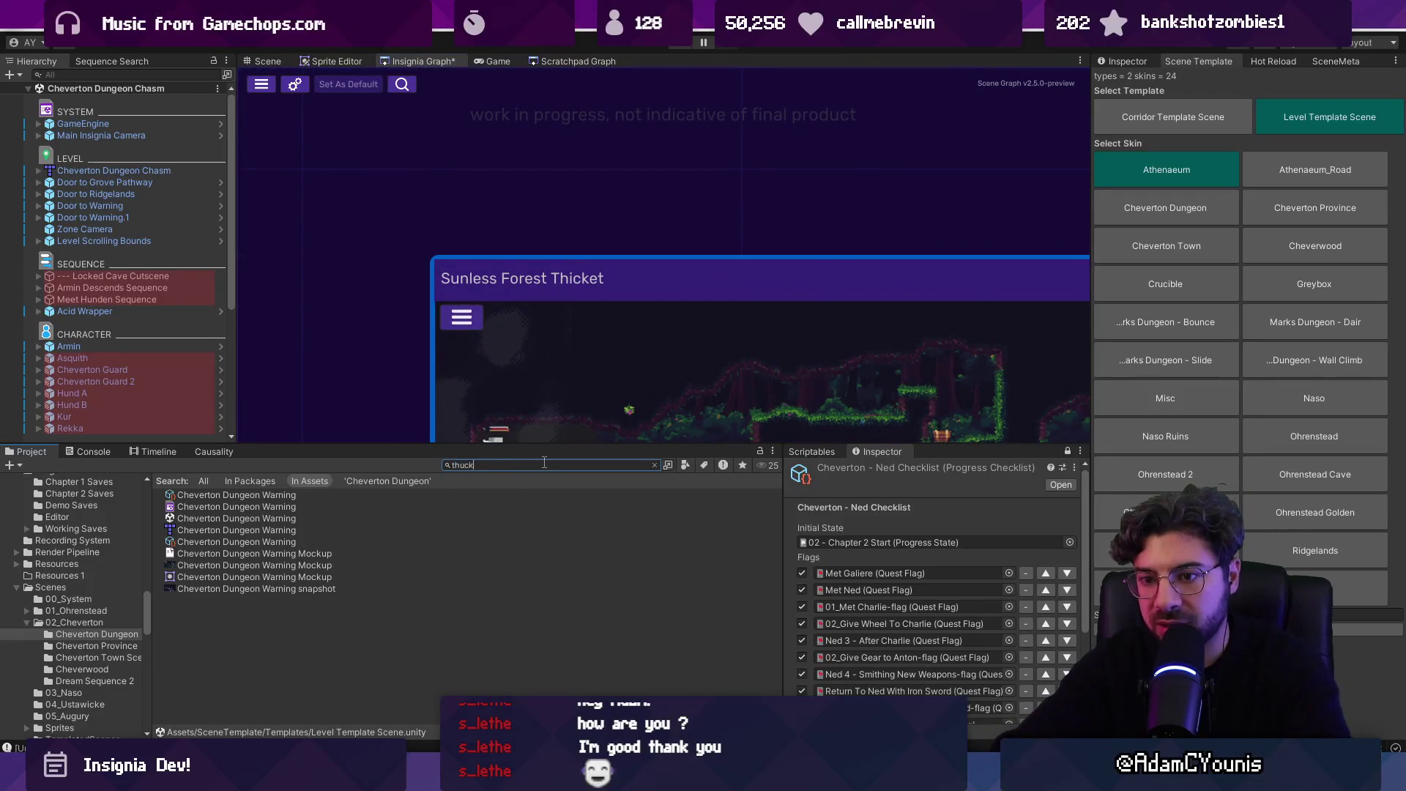
{"action": "key", "text": "BackSpace"}
{"action": "key", "text": "BackSpace"}
{"action": "key", "text": "BackSpace"}
{"action": "type", "text": "gic"}
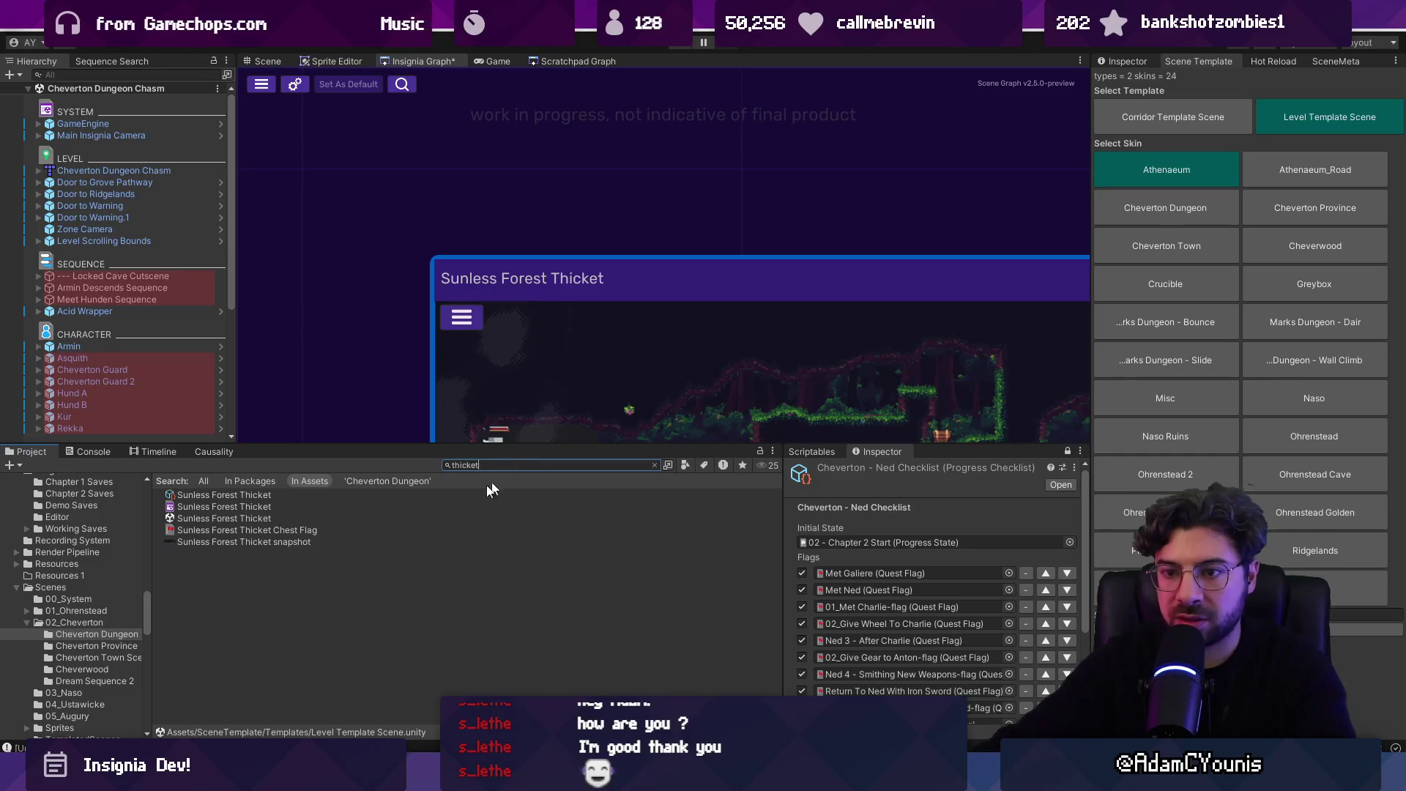
{"action": "left_click", "coordinate": [260, 518]}
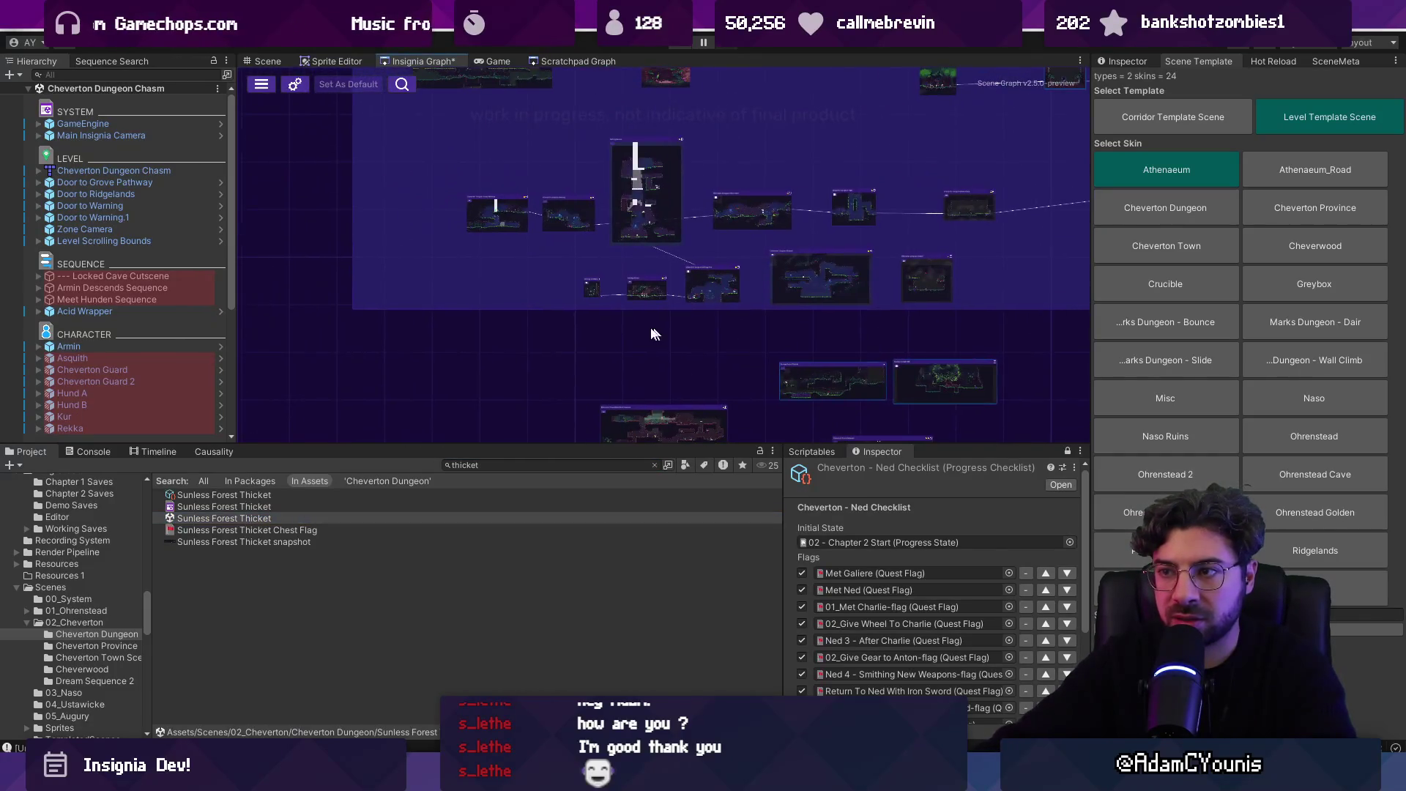
{"action": "scroll", "coordinate": [622, 307], "scroll_direction": "up", "scroll_amount": 1}
- Clear the search, duplicate Sunless Forest Thicket, and rename the copy Hirren Temple Entrance
{"action": "left_click", "coordinate": [249, 518]}
{"action": "left_click", "coordinate": [654, 465]}
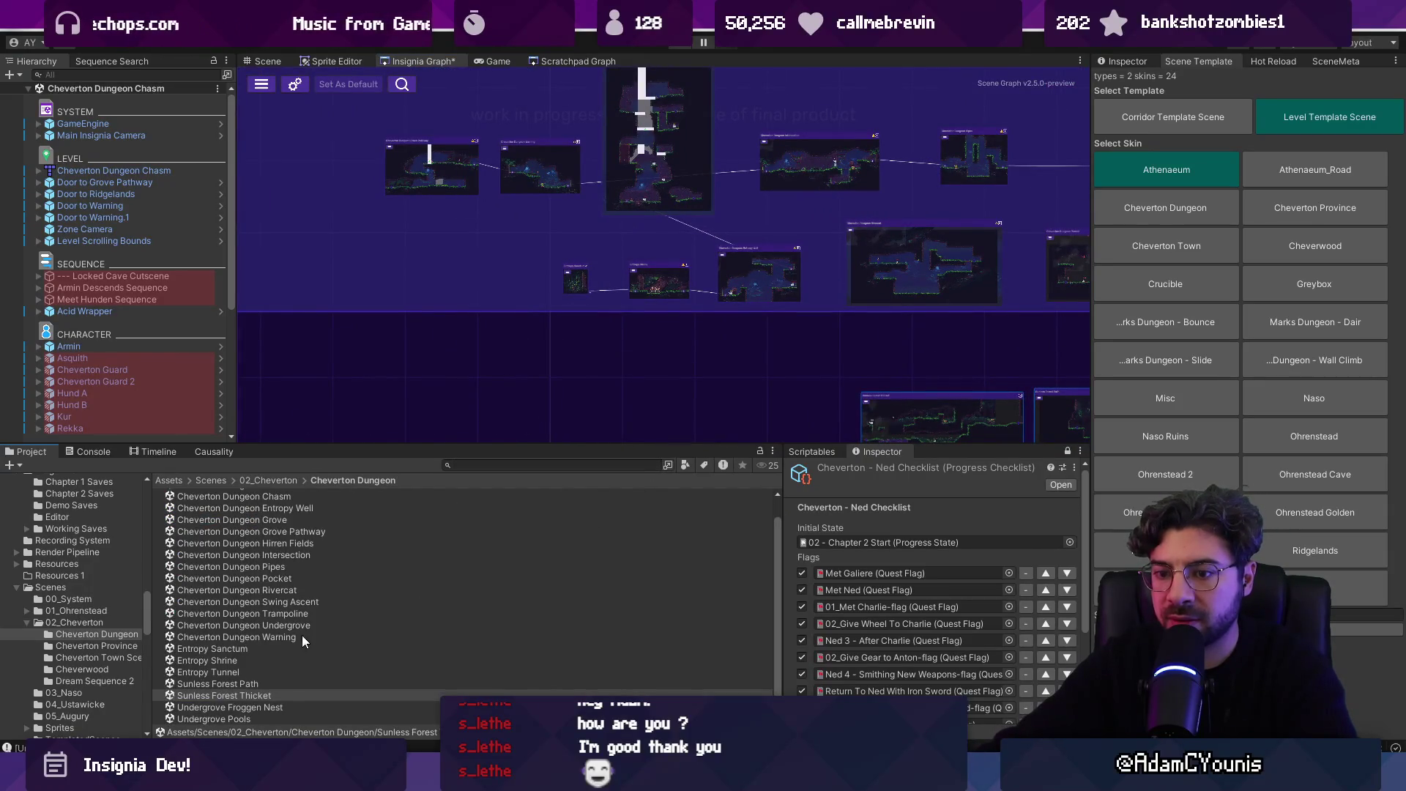
{"action": "key", "text": "ctrl+d"}
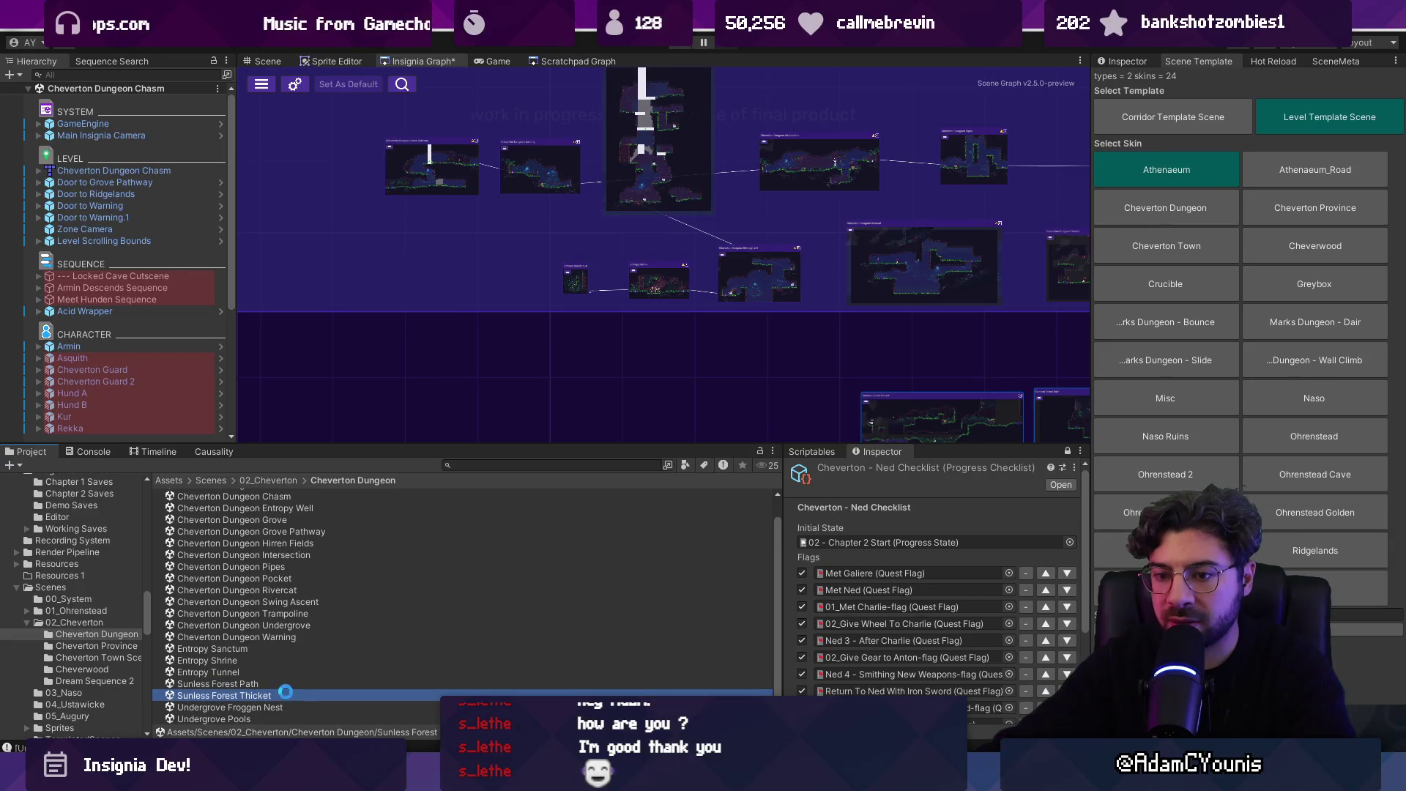
{"action": "left_click", "coordinate": [334, 690]}
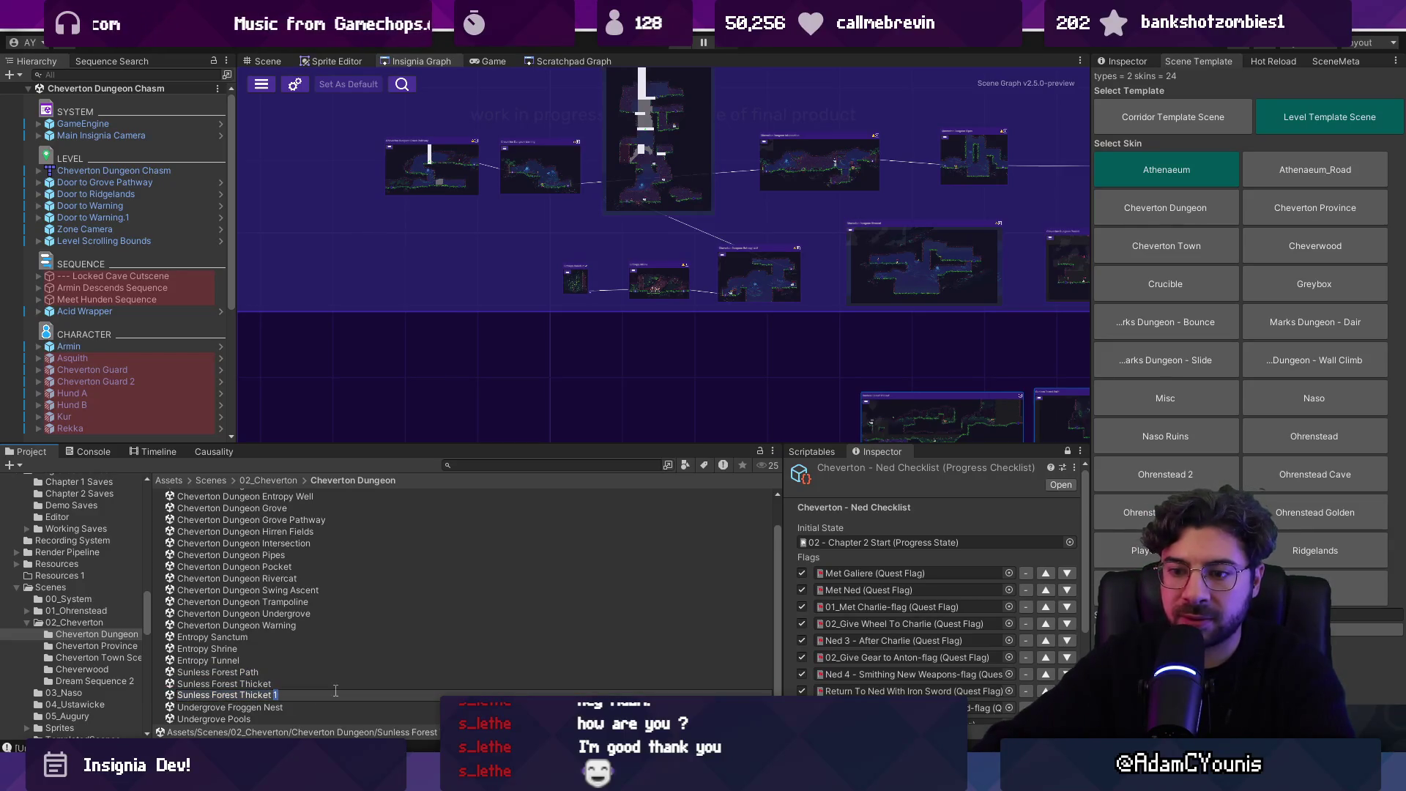
{"action": "type", "text": "Hirren Temple Entrance"}
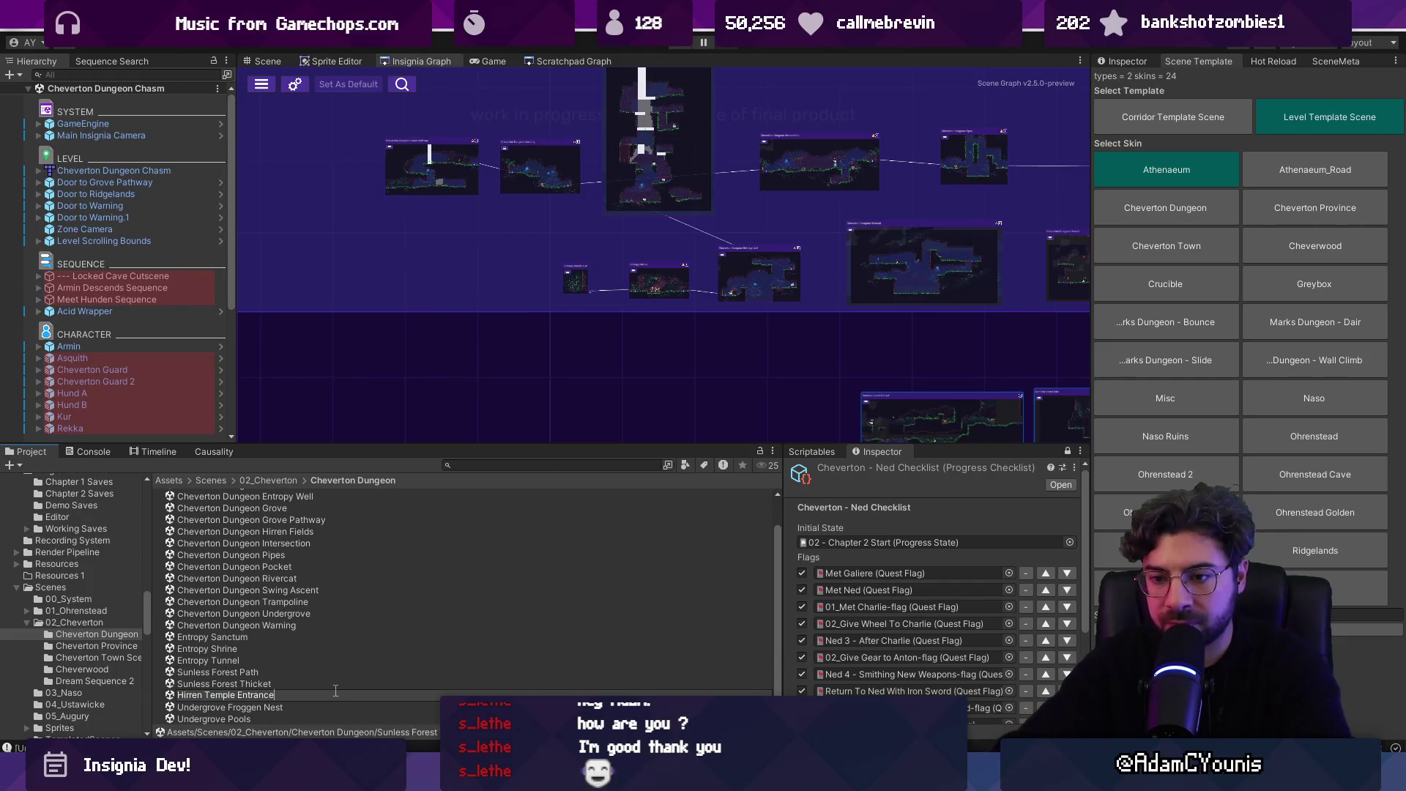
{"action": "key", "text": "Return"}
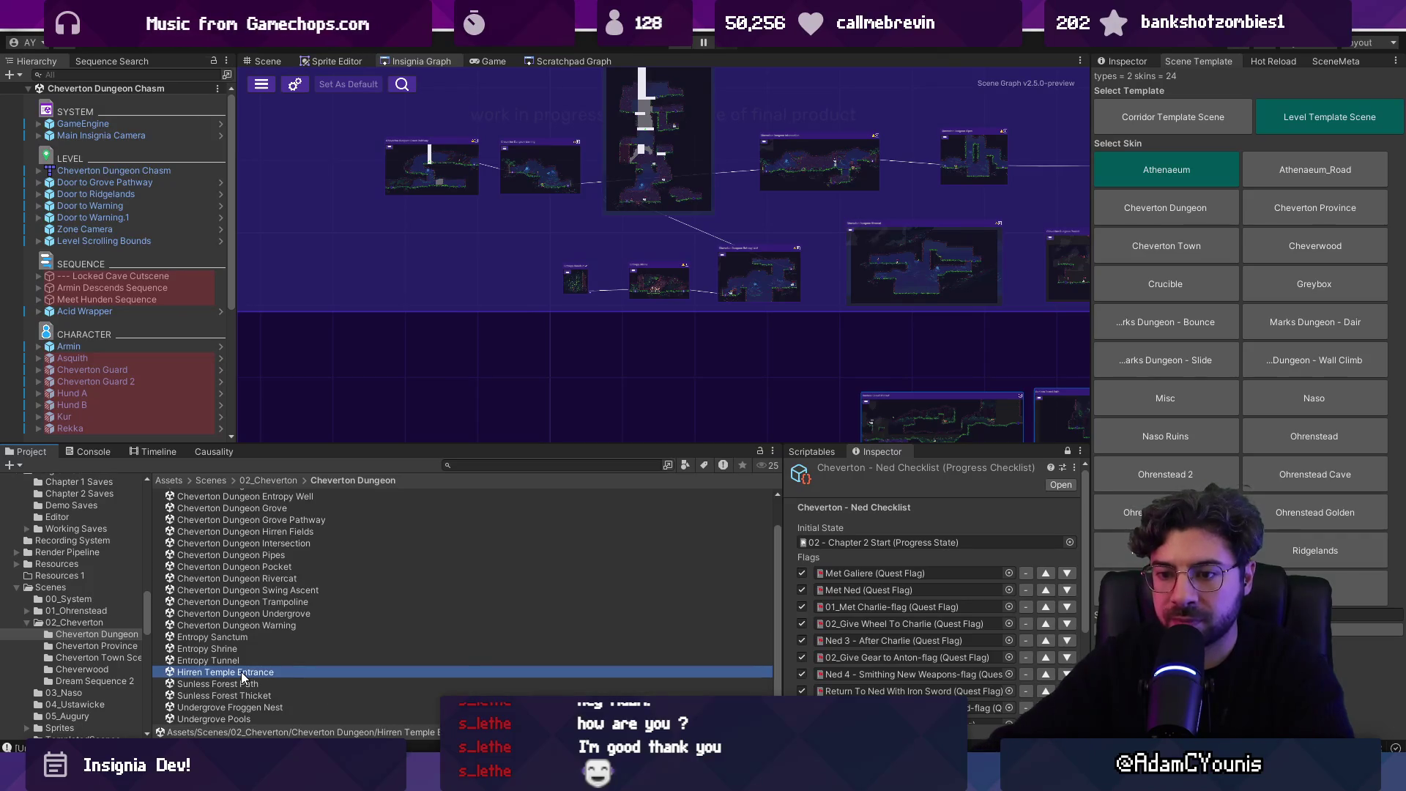
- Open the Hirren Temple Entrance scene, show the SceneMeta panel, and select its scene asset
{"action": "double_click", "coordinate": [241, 672]}
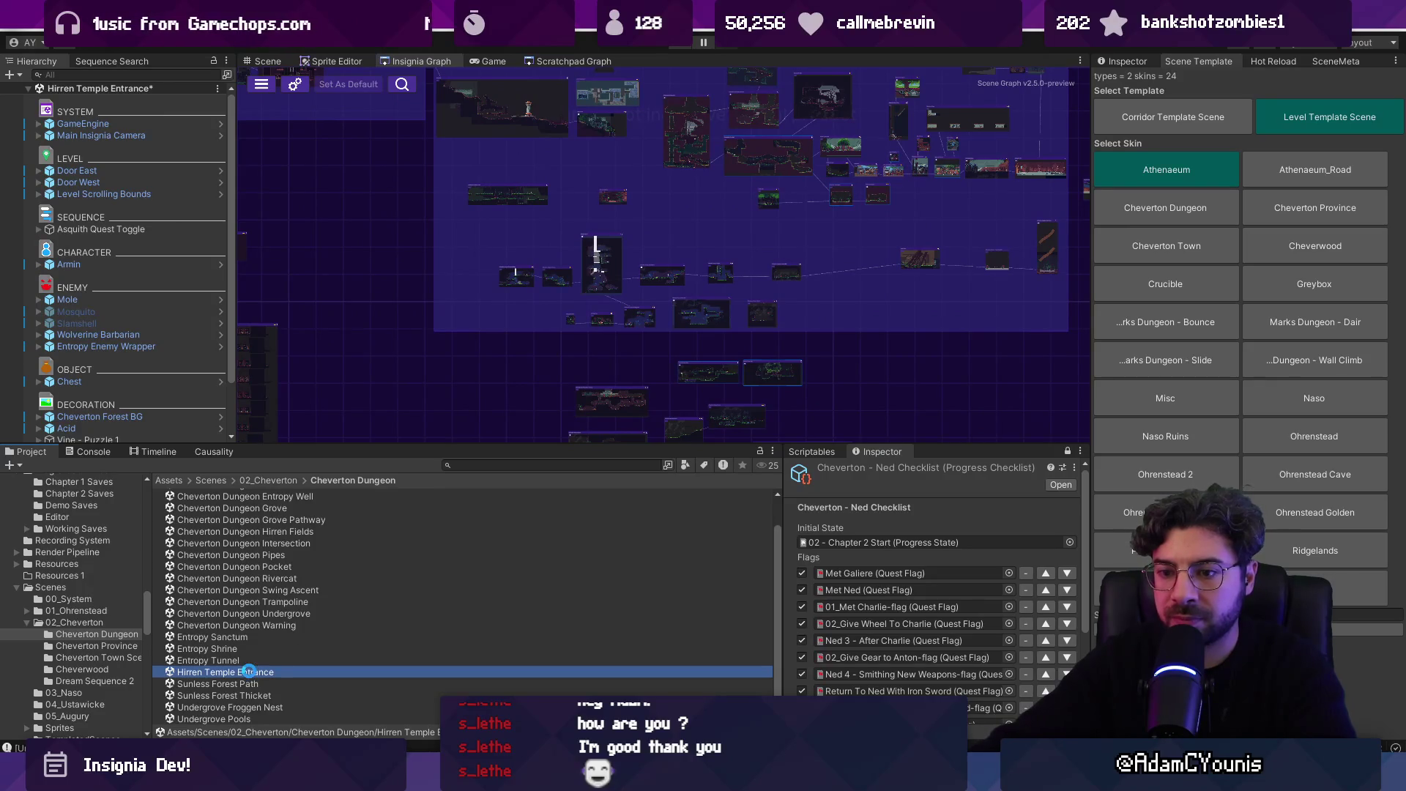
{"action": "left_click", "coordinate": [1273, 61]}
{"action": "left_click", "coordinate": [1322, 62]}
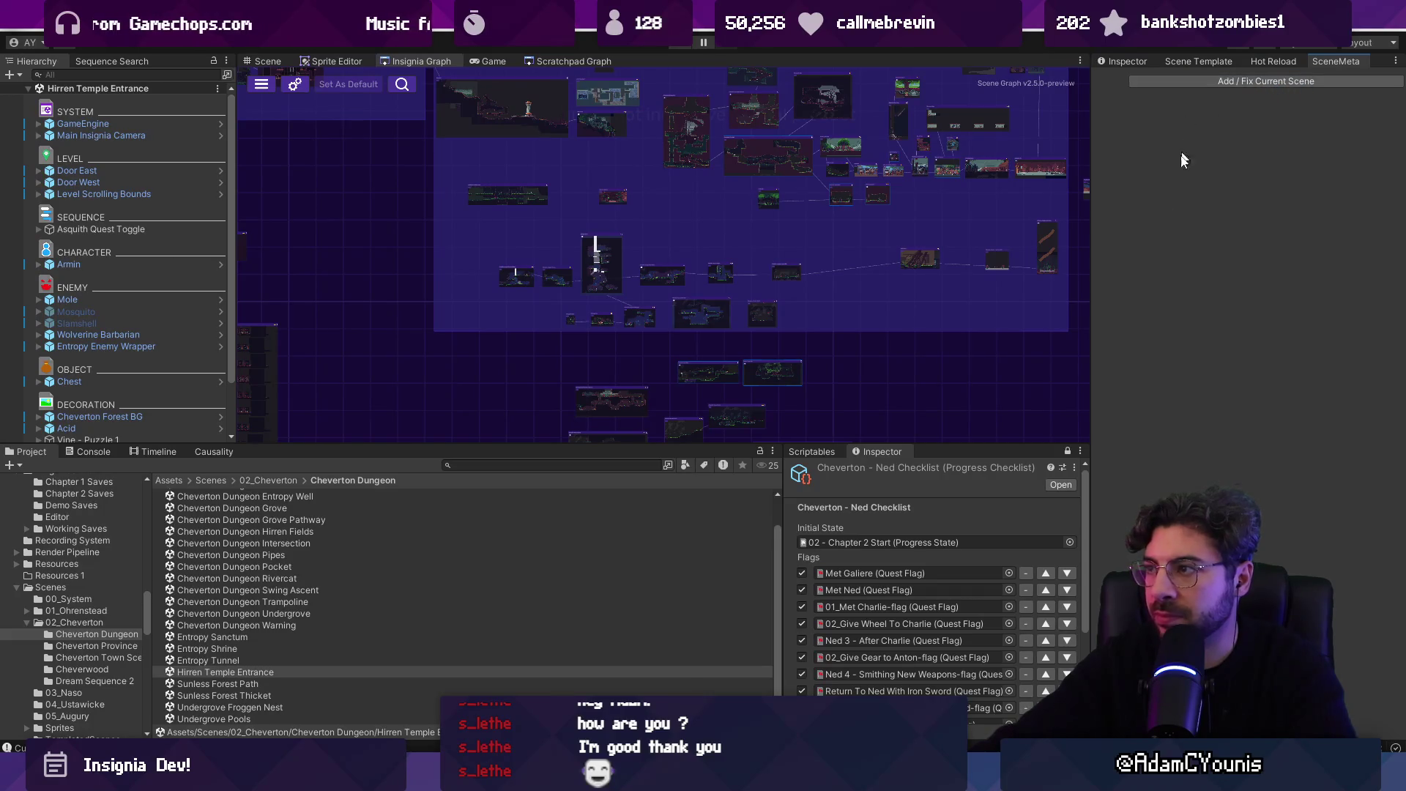
{"action": "left_click", "coordinate": [264, 672]}
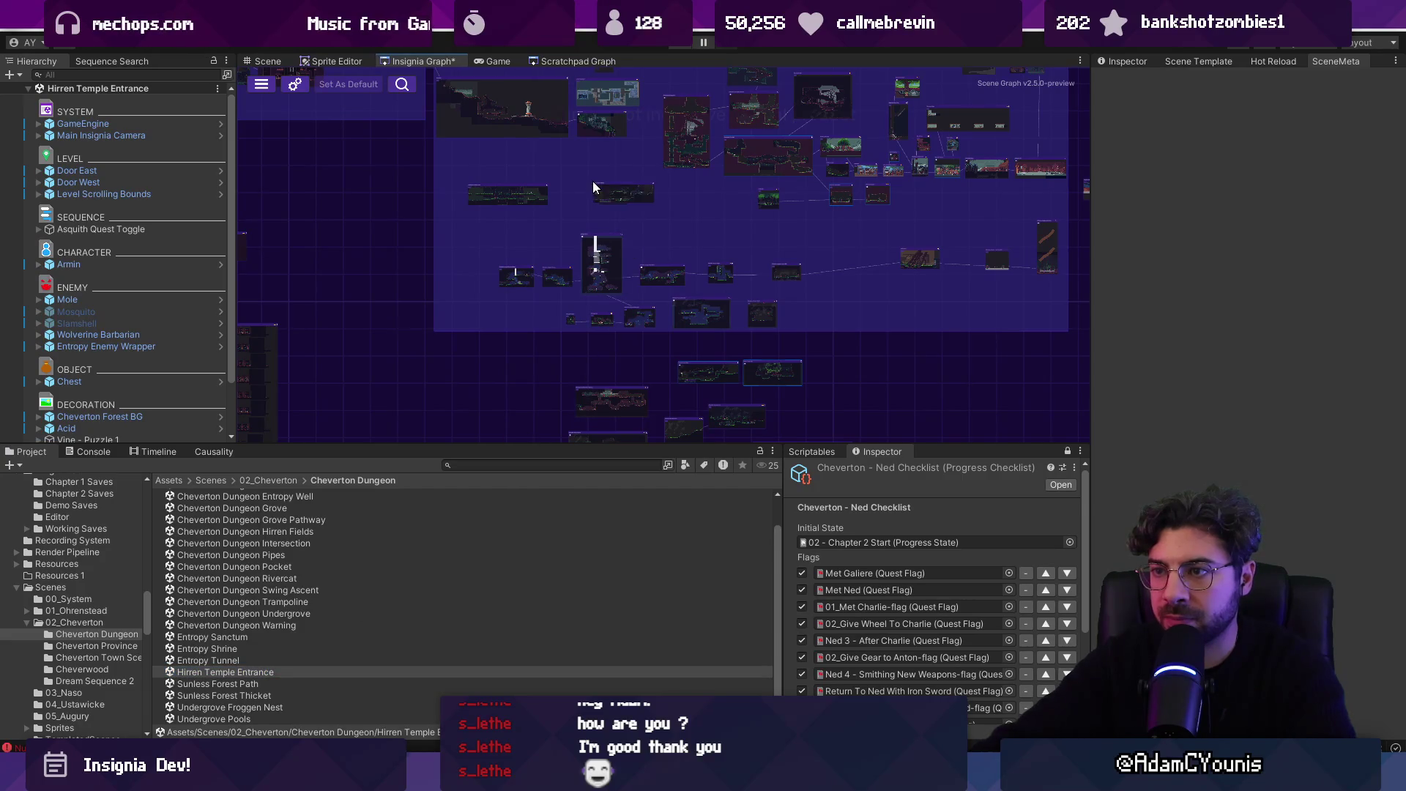
{"action": "scroll", "coordinate": [593, 177], "scroll_direction": "up", "scroll_amount": 5}
- Open Hirren Temple Entrance for editing and locate its Cheverton Dungeon Vine Puzzle 1 tilemap asset via Prefab > Select Asset
{"action": "double_click", "coordinate": [623, 103]}
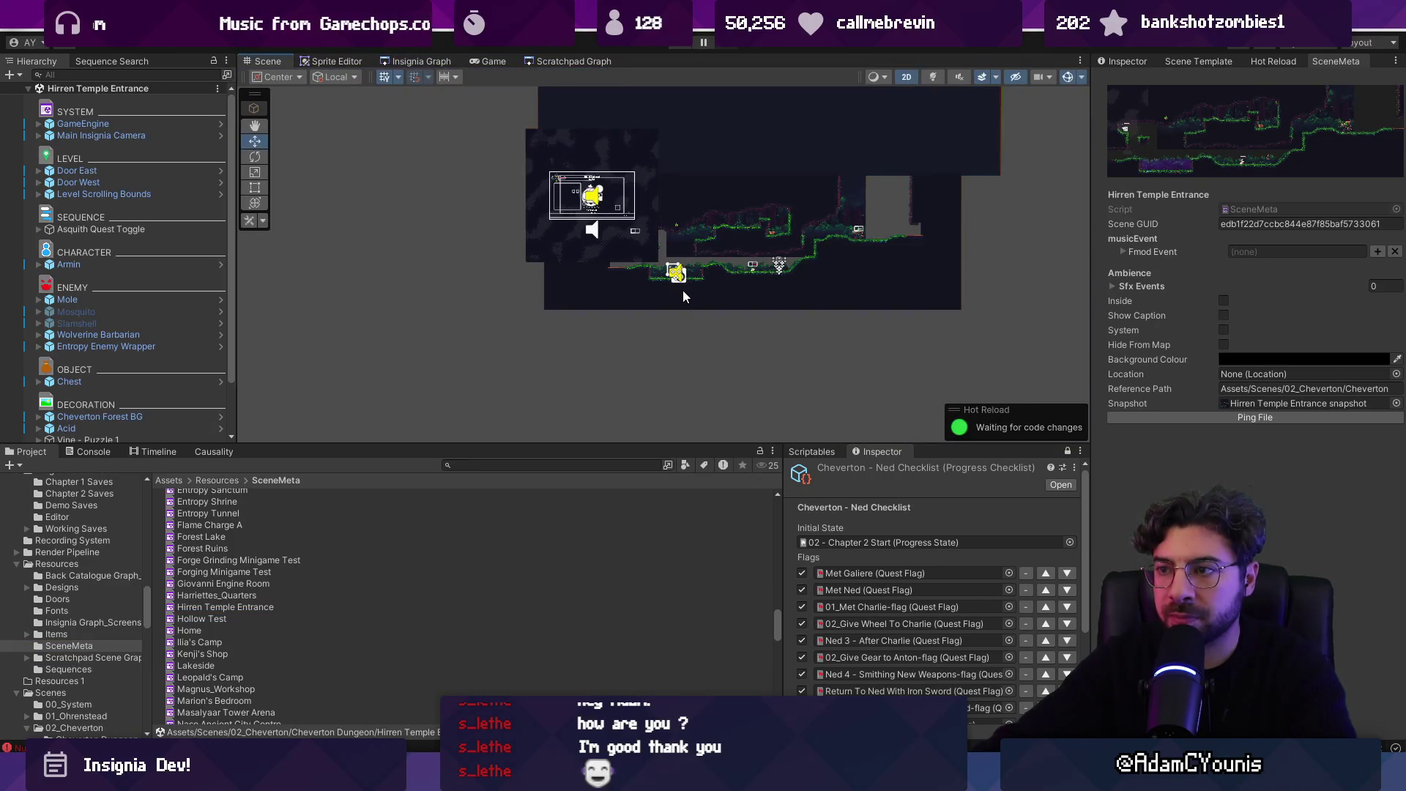
{"action": "left_click", "coordinate": [682, 295]}
{"action": "right_click", "coordinate": [135, 436]}
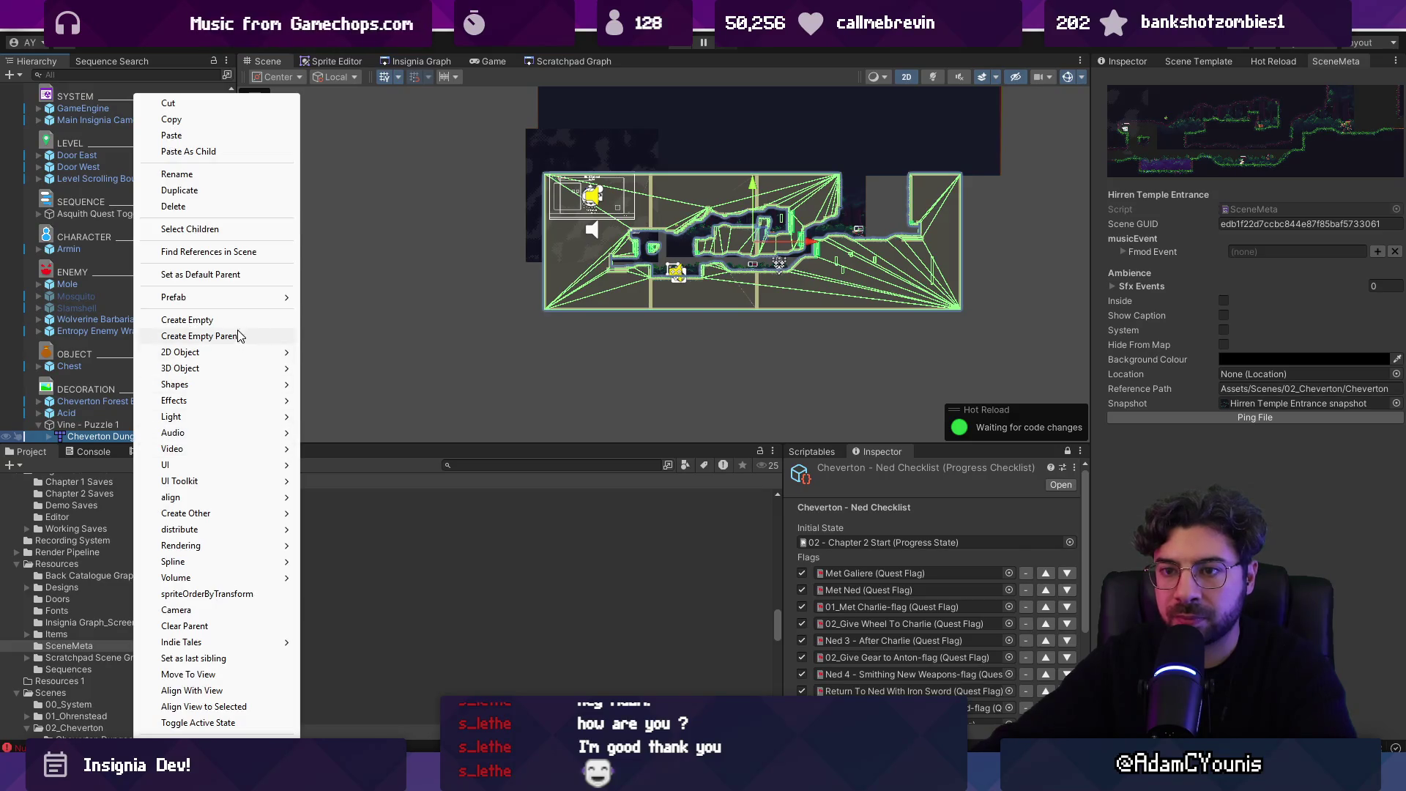
{"action": "mouse_move", "coordinate": [257, 299]}
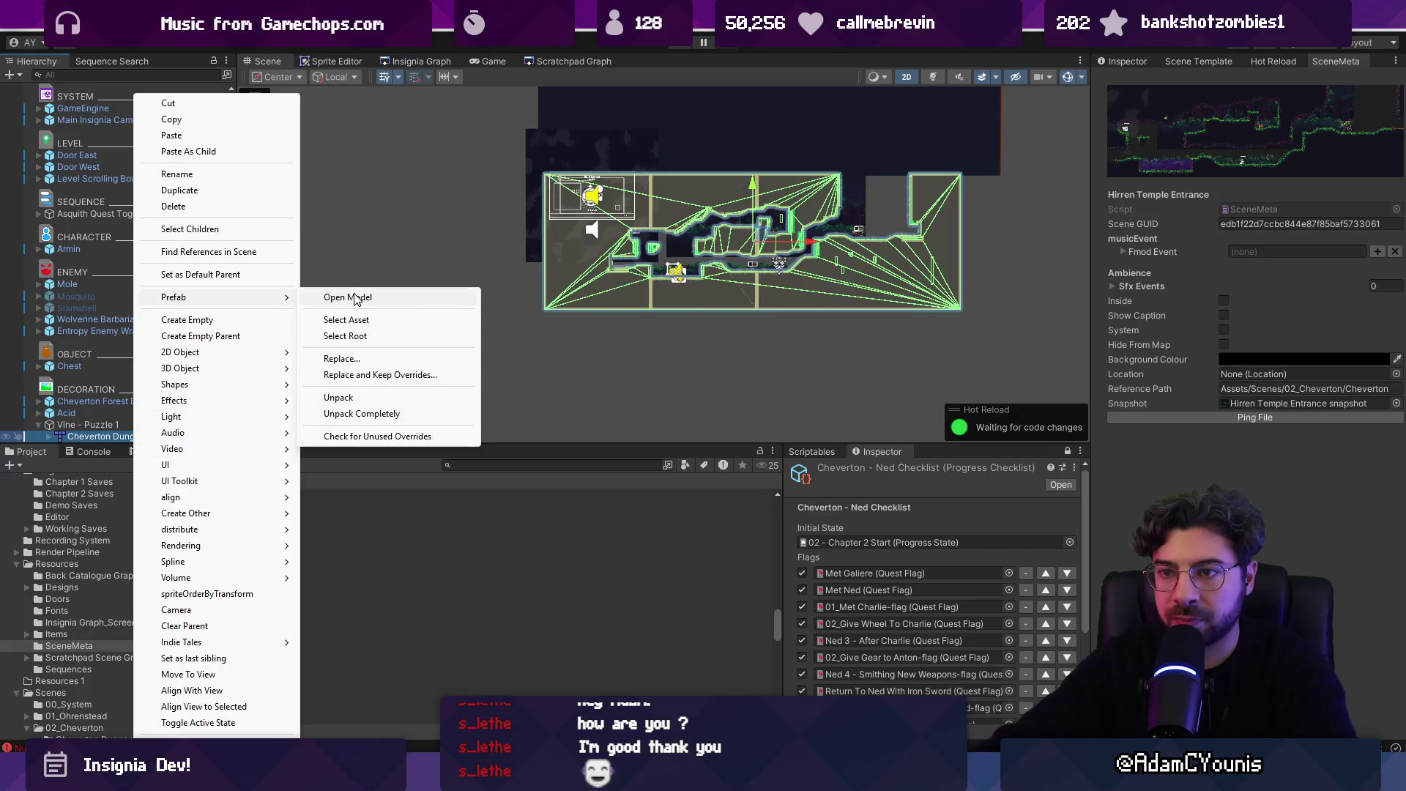
{"action": "left_click", "coordinate": [350, 320]}
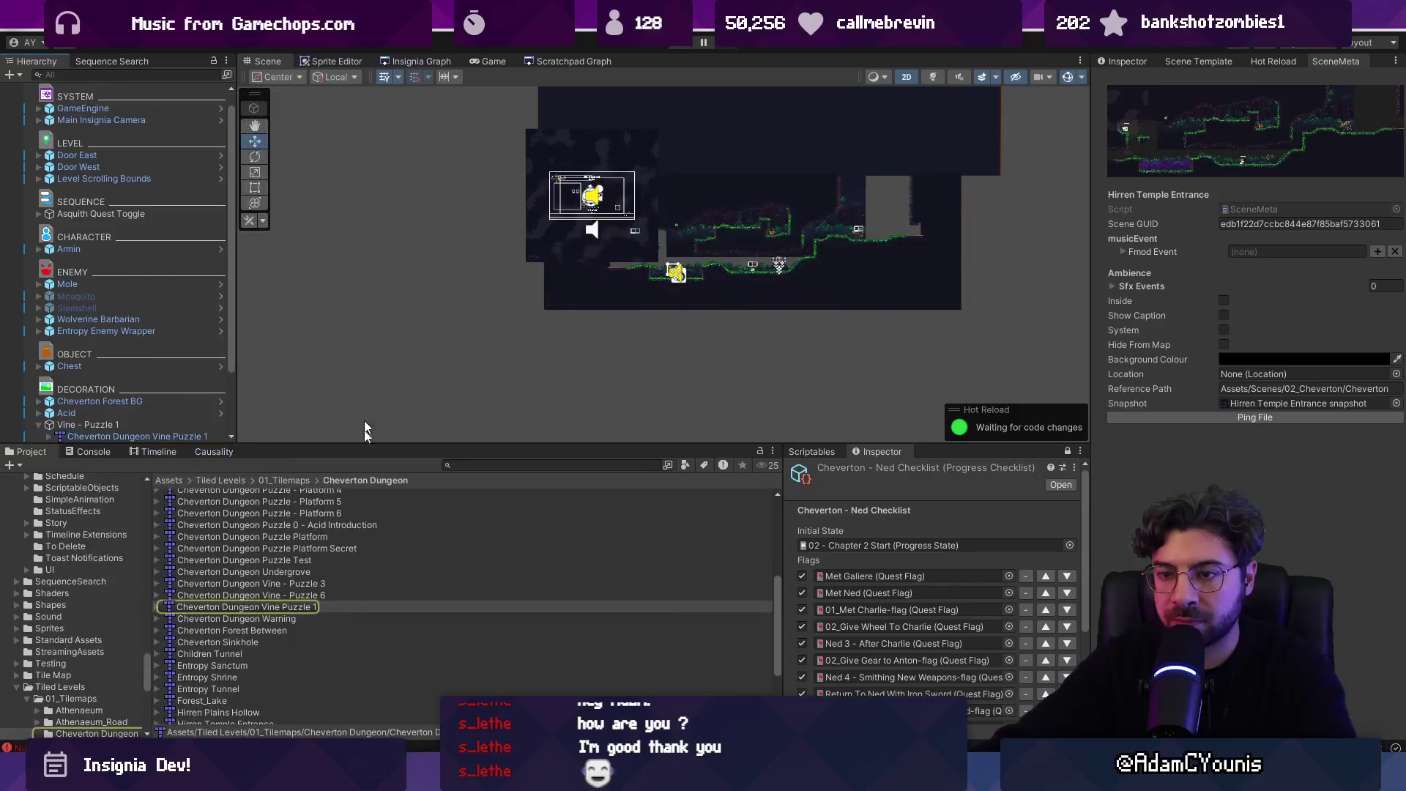
{"action": "left_click", "coordinate": [293, 609]}
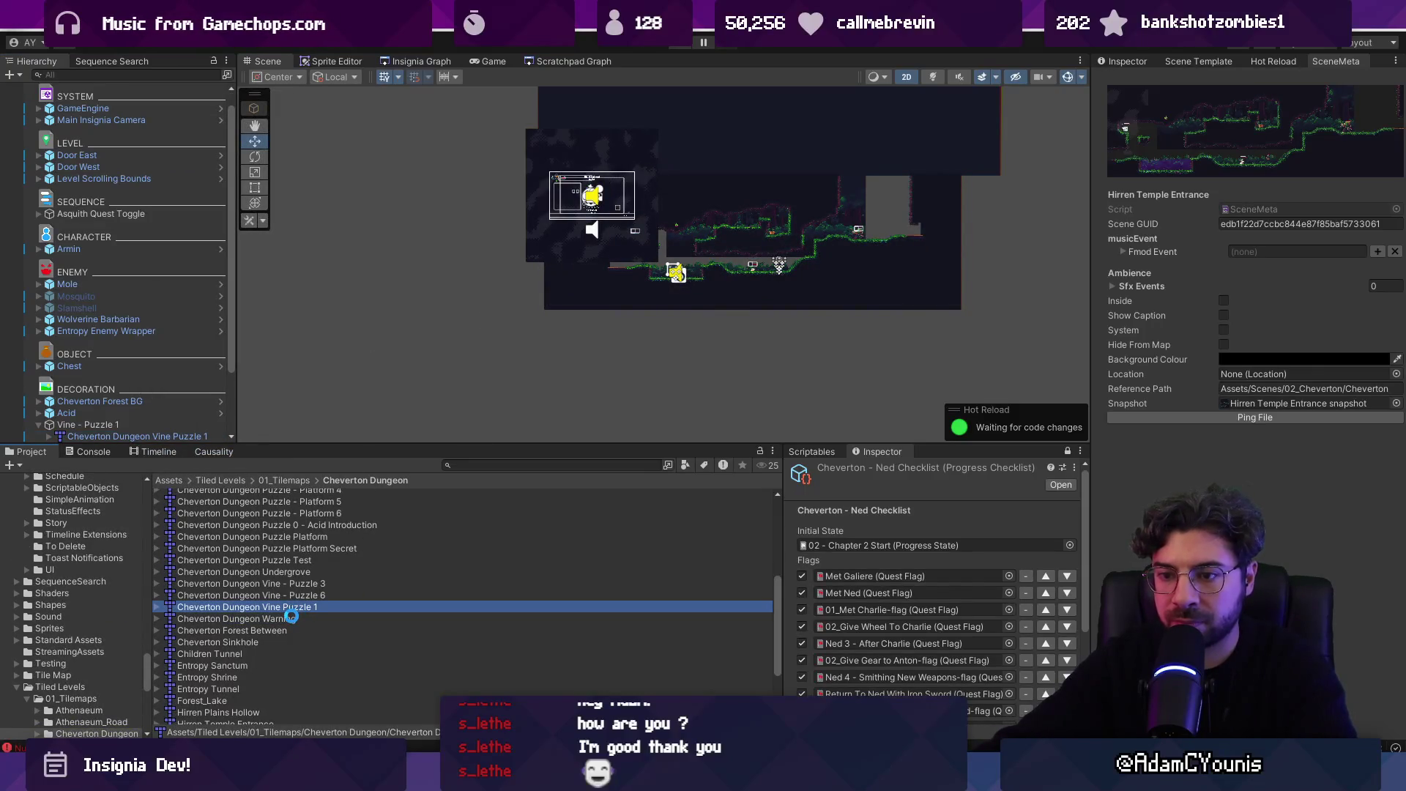